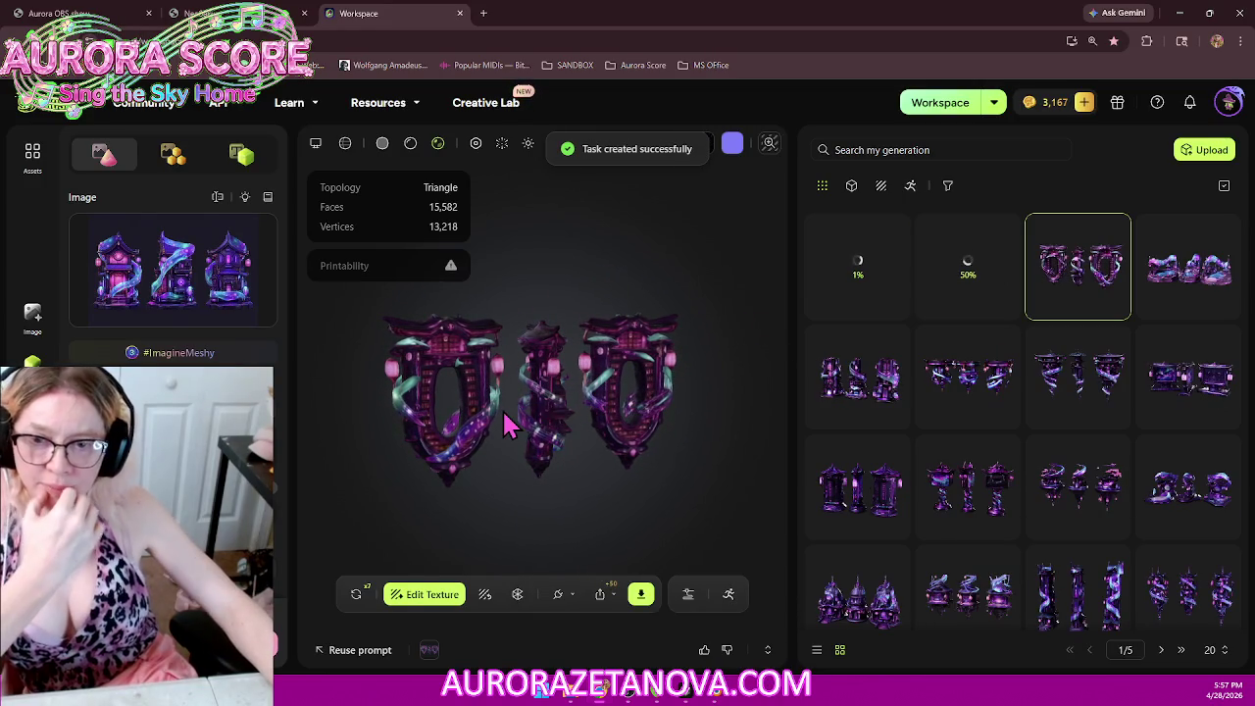
Step: Zoom the 3D model preview in and out, then switch to Meshy's image generation page
scroll(510, 424, up, 2)
scroll(507, 425, up, 2)
scroll(507, 425, down, 2)
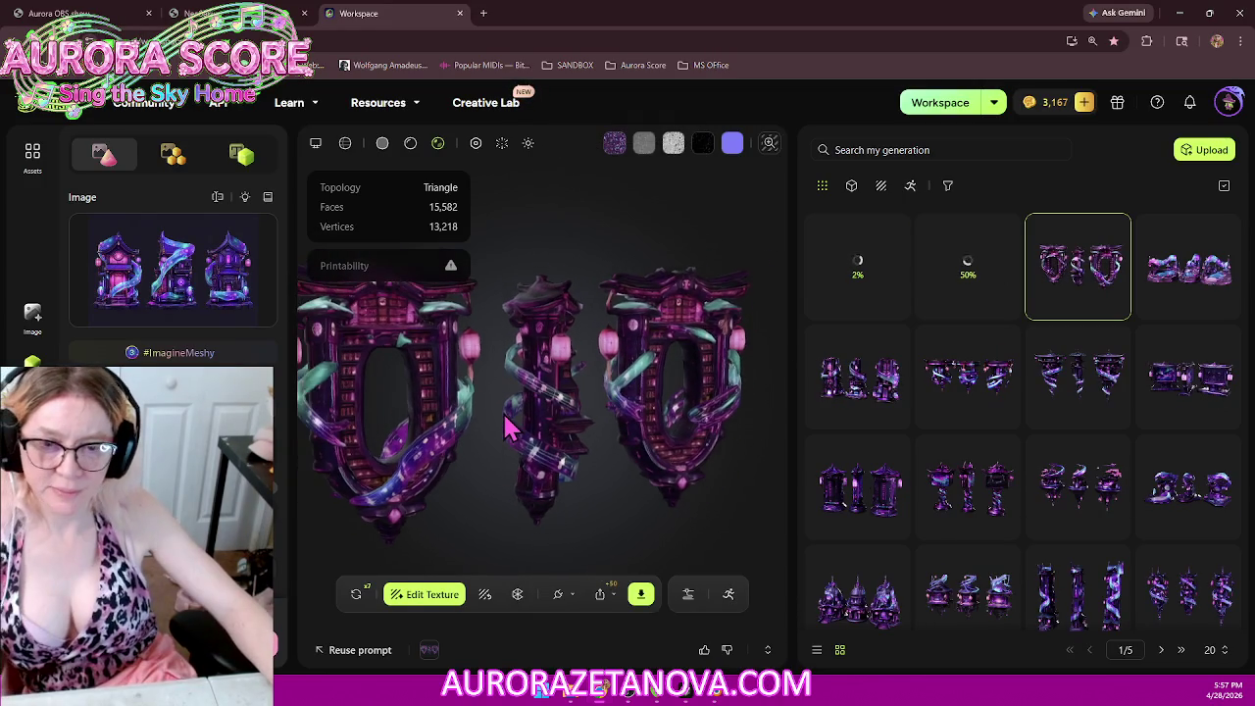
scroll(527, 432, down, 1)
scroll(530, 431, down, 1)
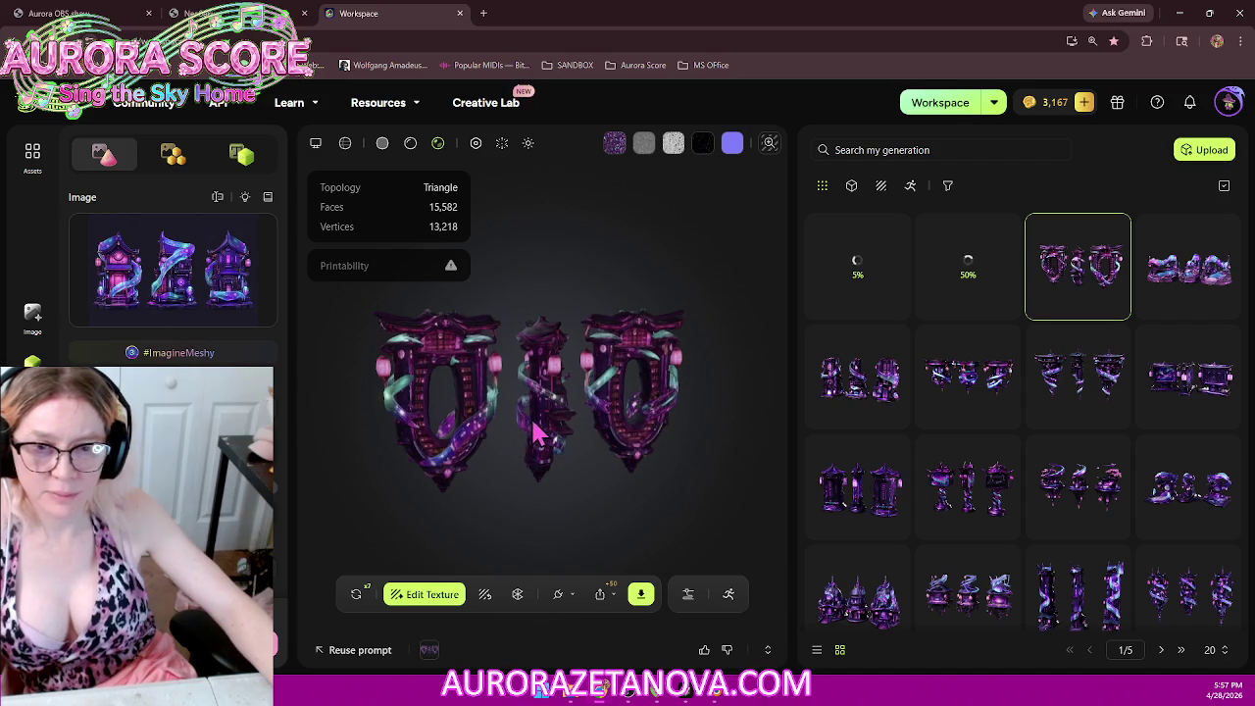
click(33, 316)
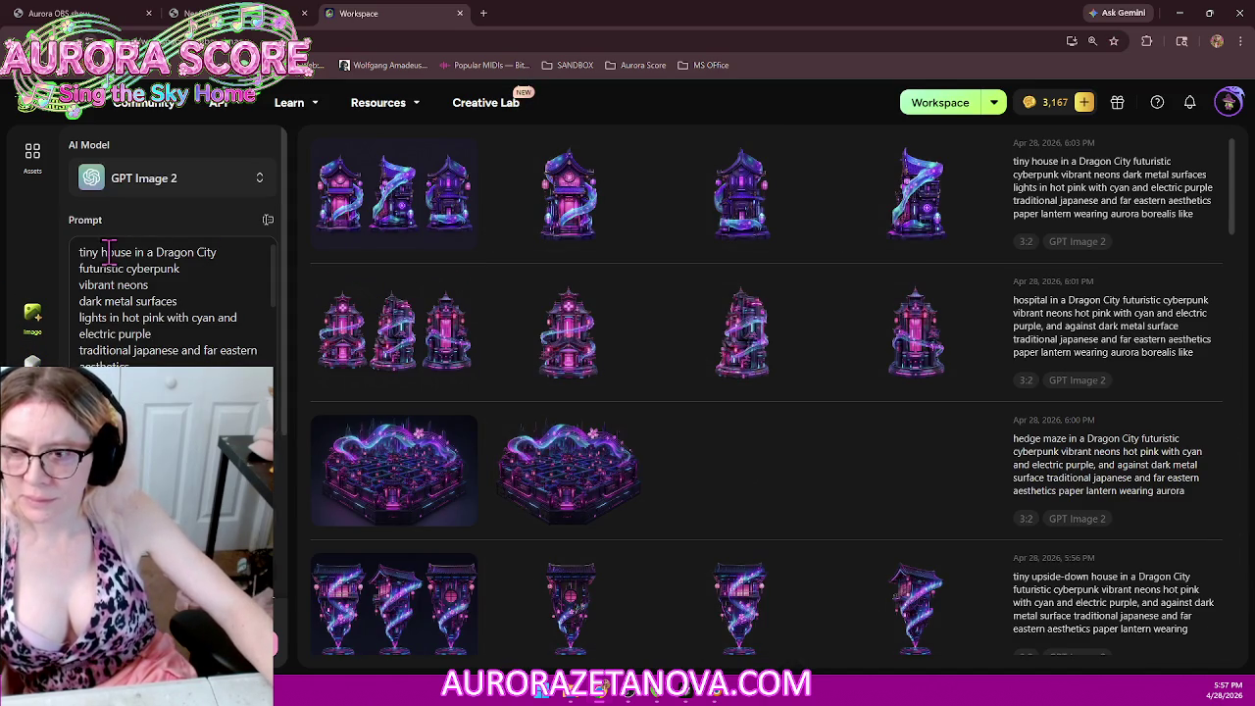
Step: Add 'upside-down' before 'house' and change 'lights in' to 'lighting is mostly' in the prompt
click(101, 252)
text(upside-)
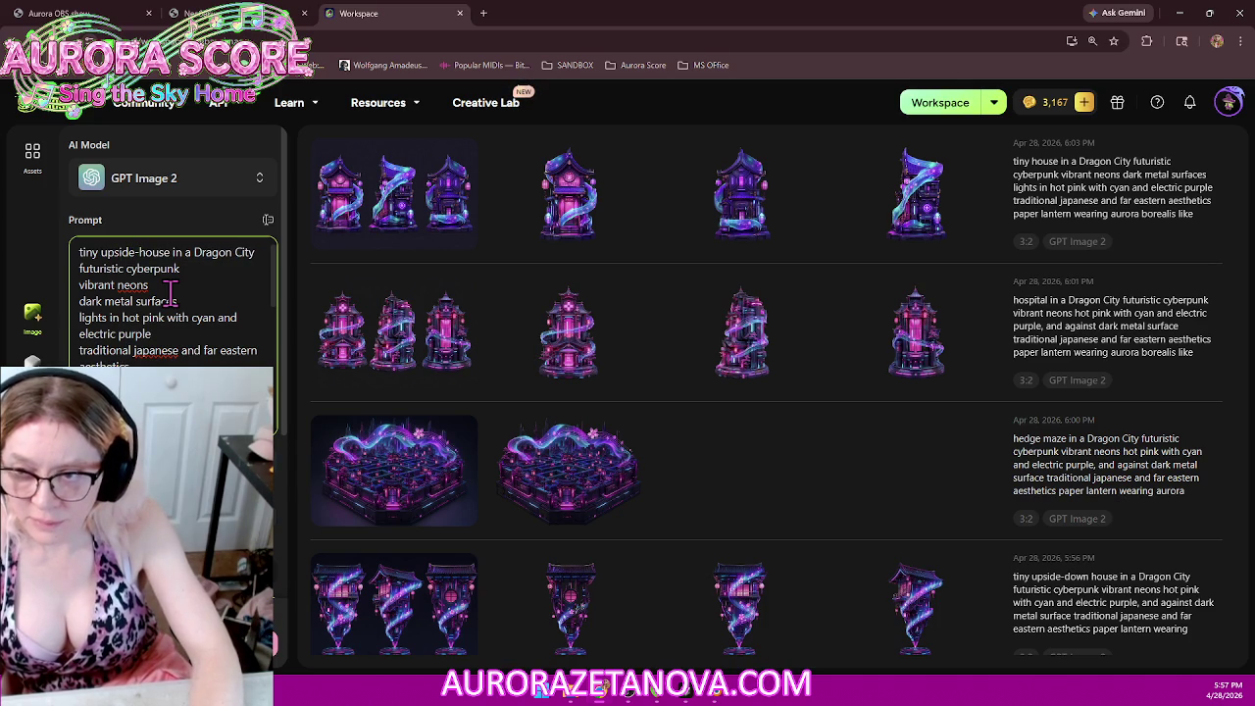
text(down)
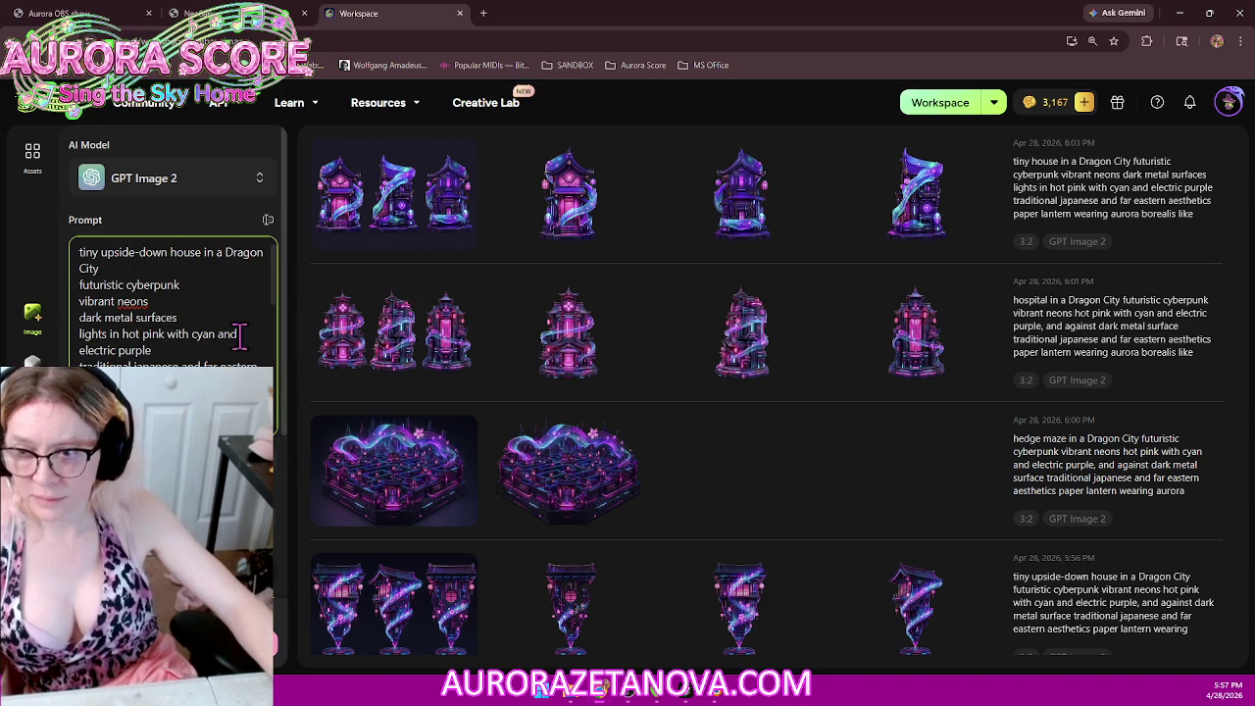
click(108, 335)
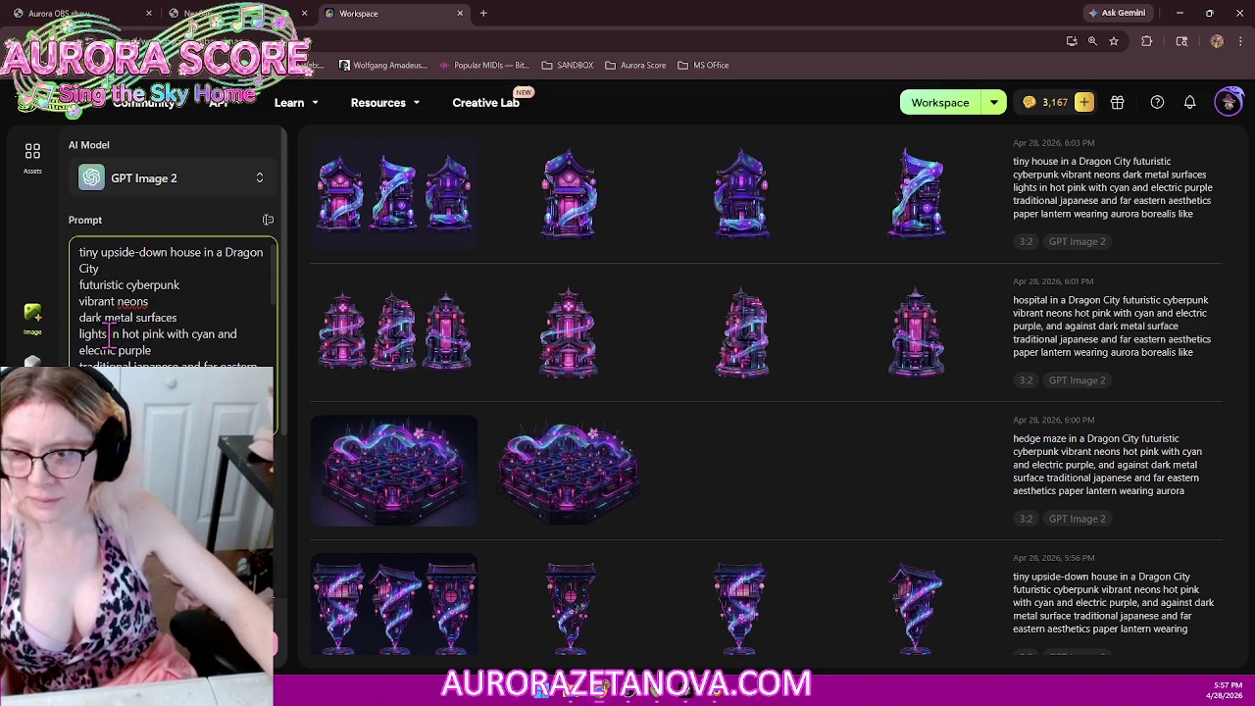
key(BackSpace)
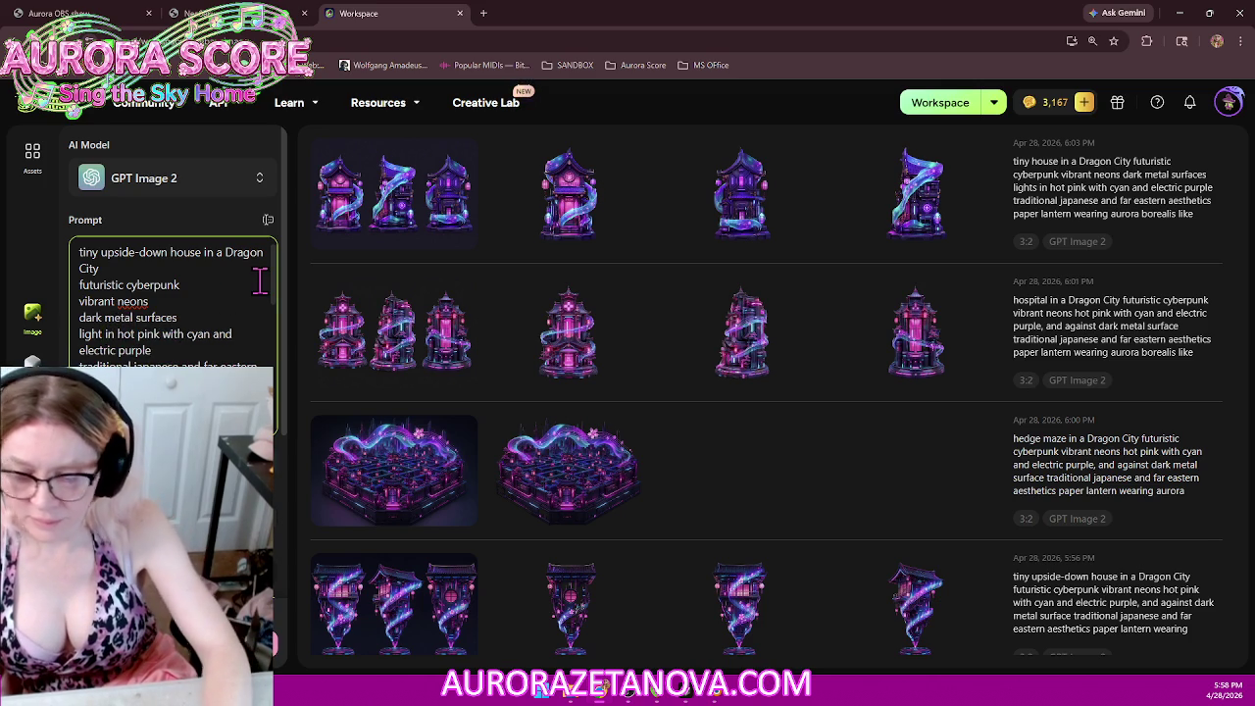
text(ing)
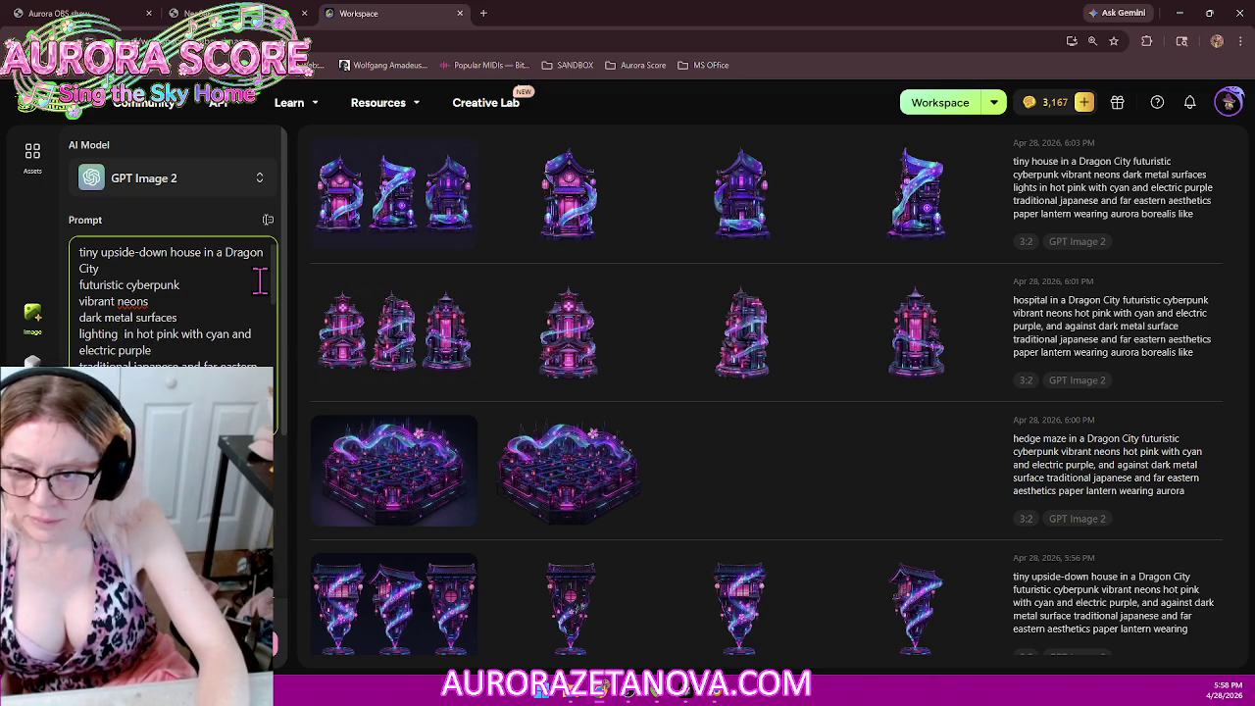
text( is)
key(Delete)
key(Delete)
key(Delete)
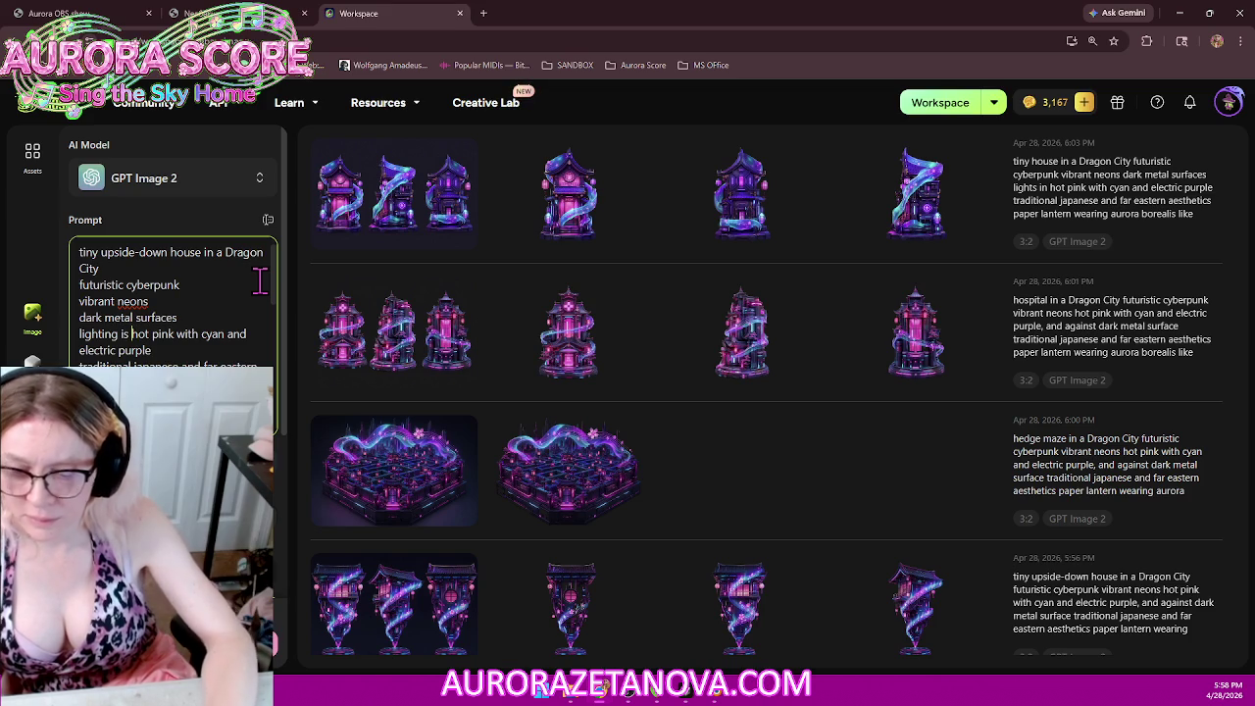
text(mostly )
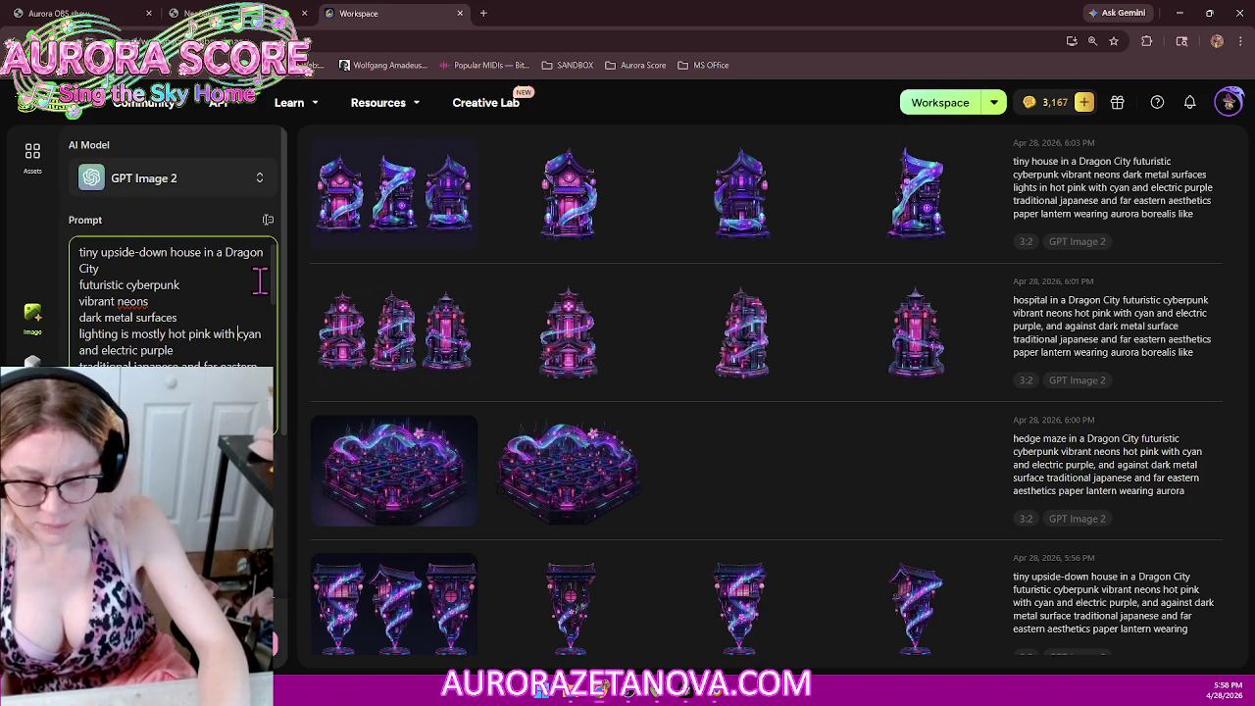
text(some)
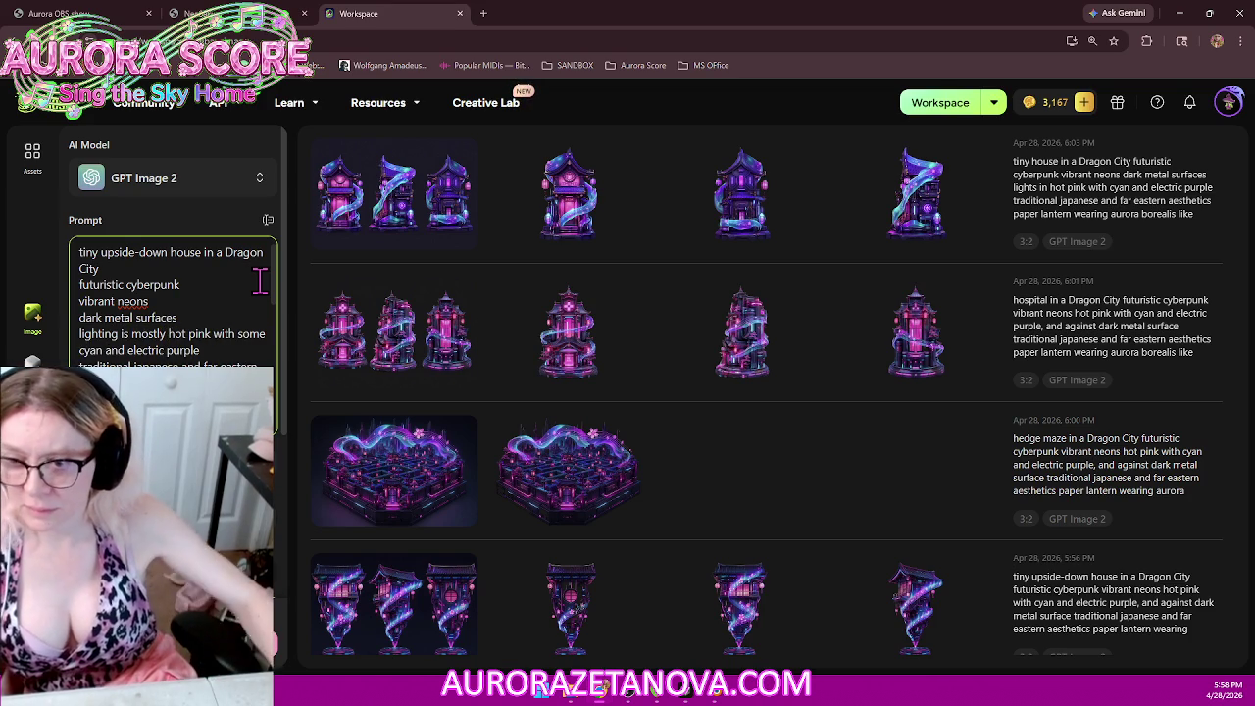
Step: Add 'some cyan, electric purple, and aurora borealis green' to the prompt and generate images
click(127, 350)
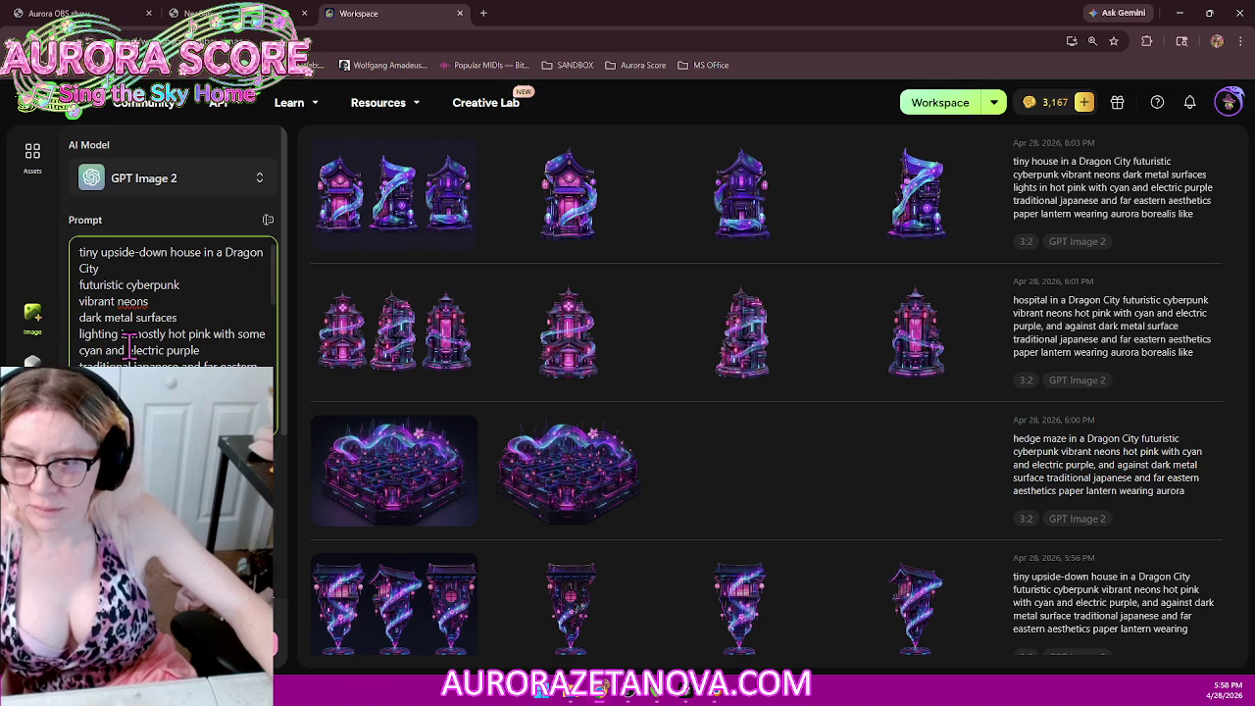
key(BackSpace)
key(BackSpace)
key(BackSpace)
key(BackSpace)
key(BackSpace)
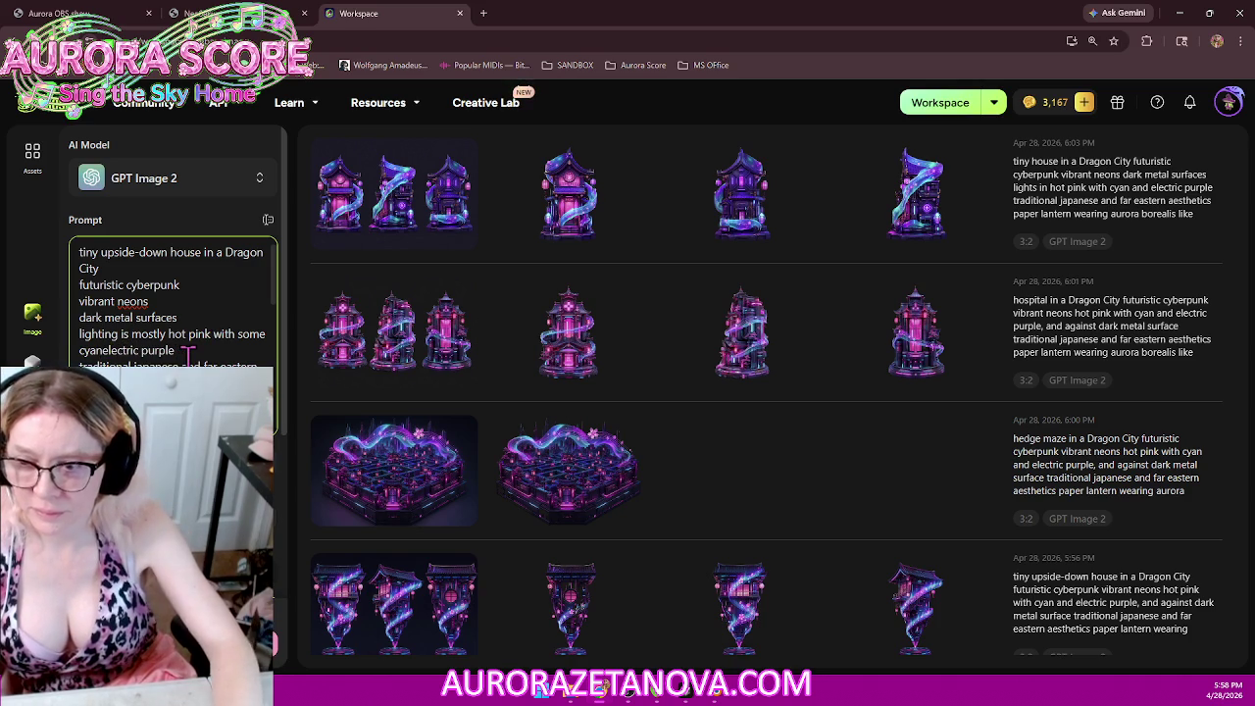
text(, )
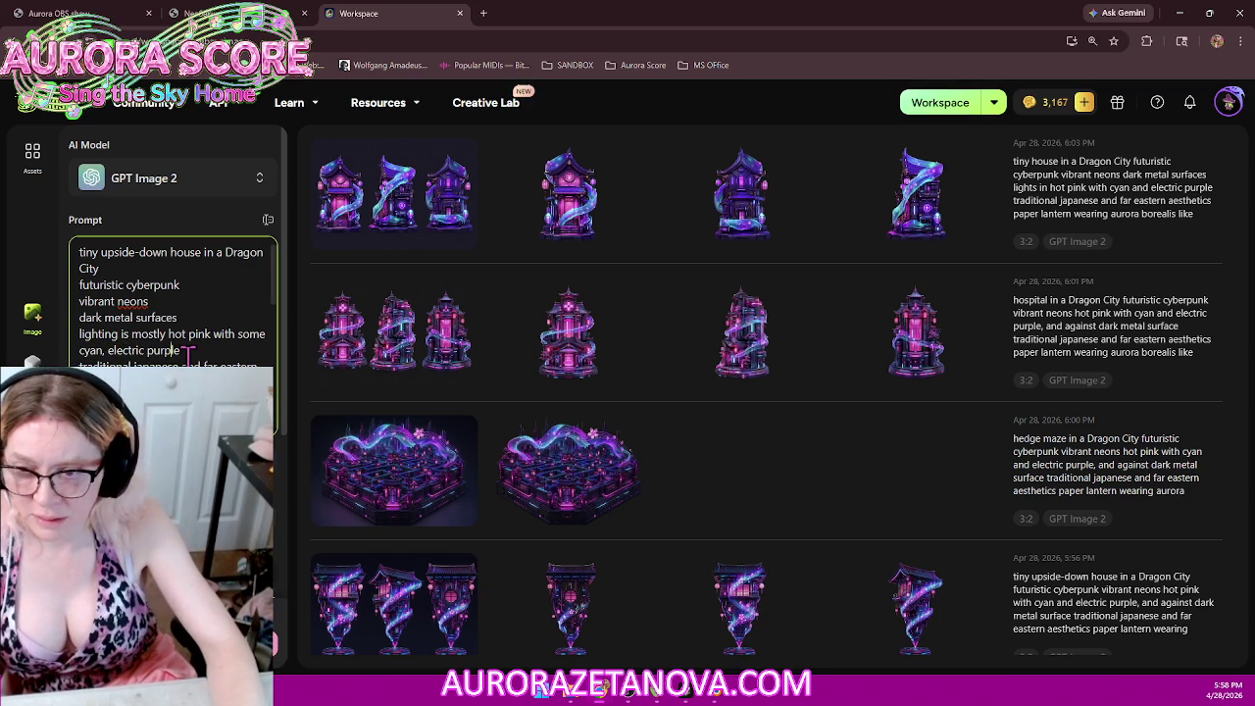
text(. T)
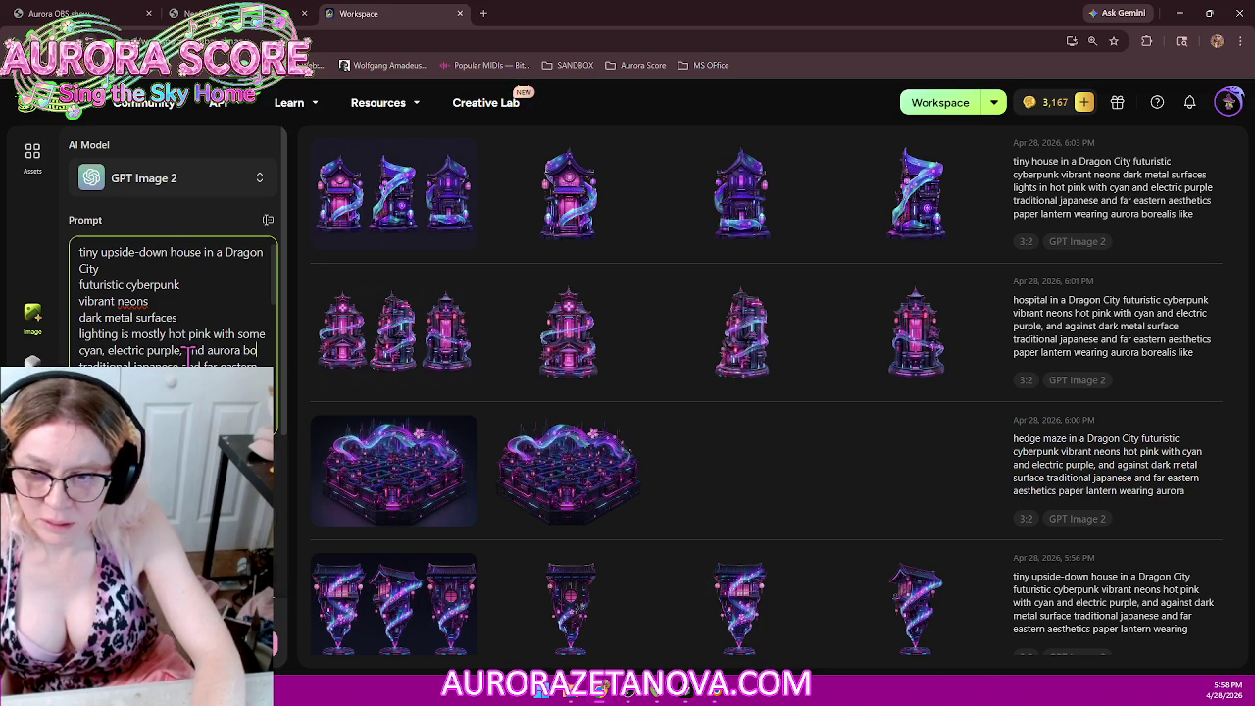
text(alis green)
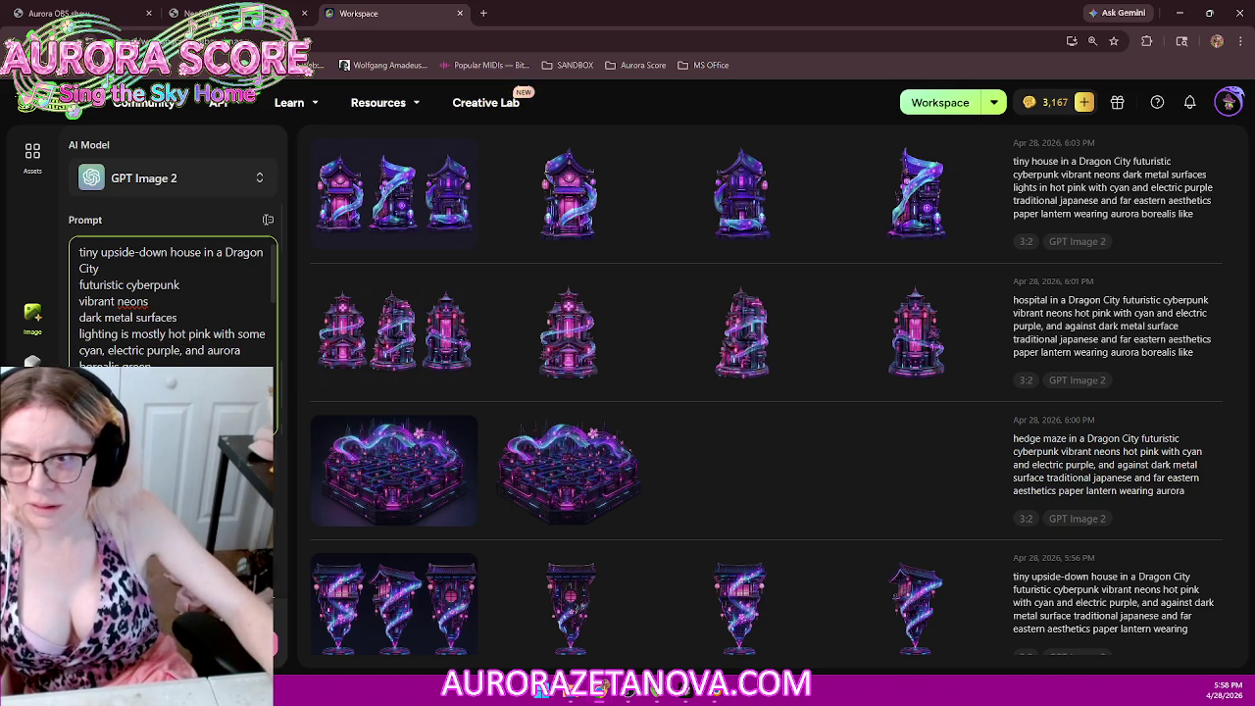
key(ctrl+Return)
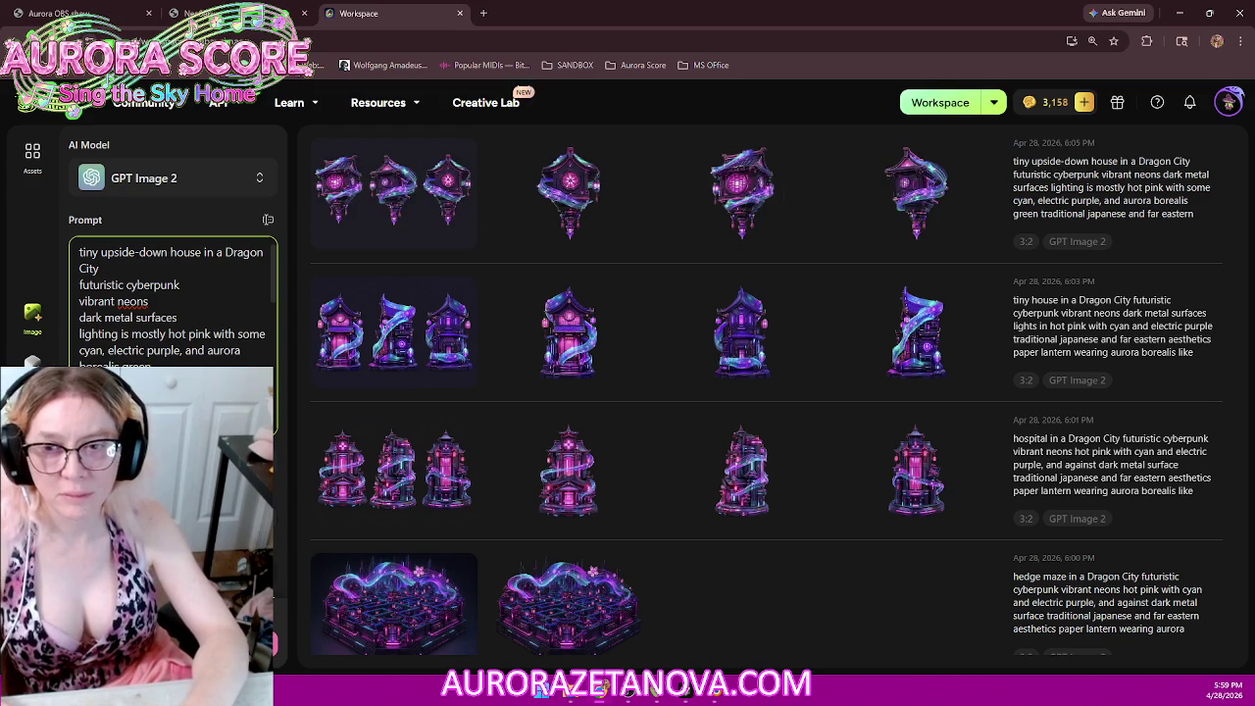
Step: Enlarge the new three-view upside-down lantern house image with aurora ribbons
click(402, 188)
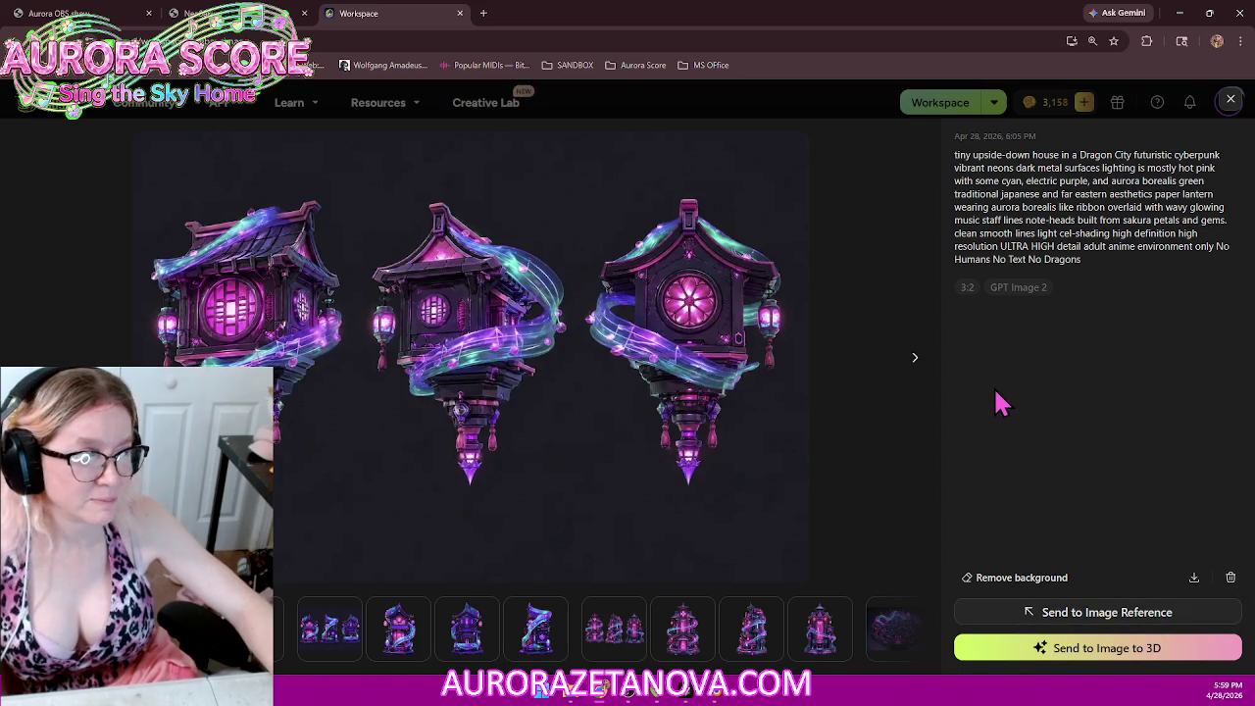
click(1232, 101)
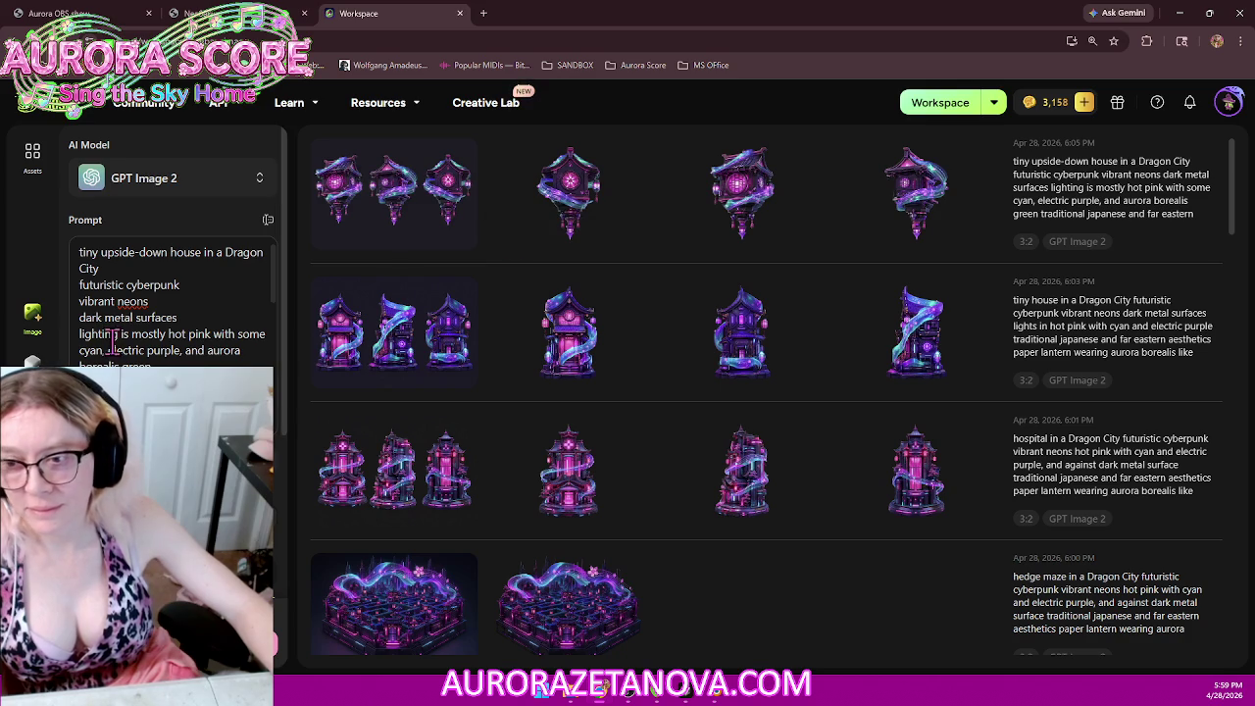
Step: Send the newest upside-down lantern house image to Image to 3D
click(104, 271)
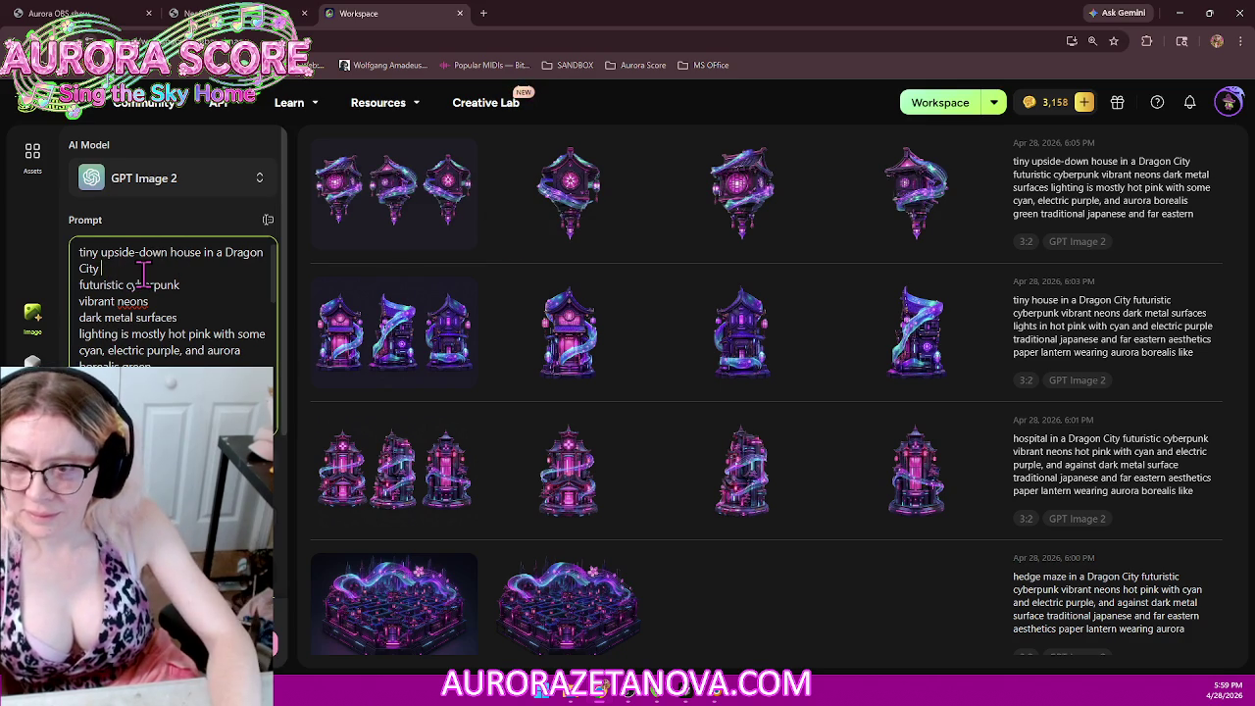
key(Return)
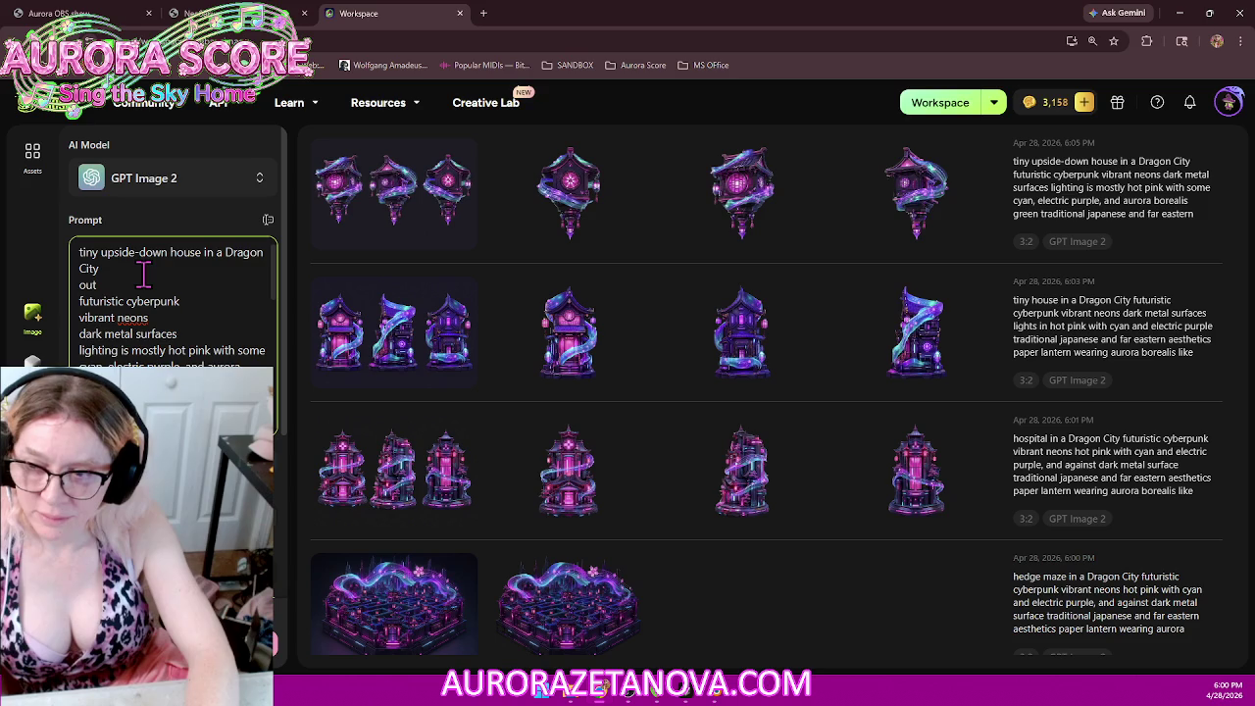
key(BackSpace)
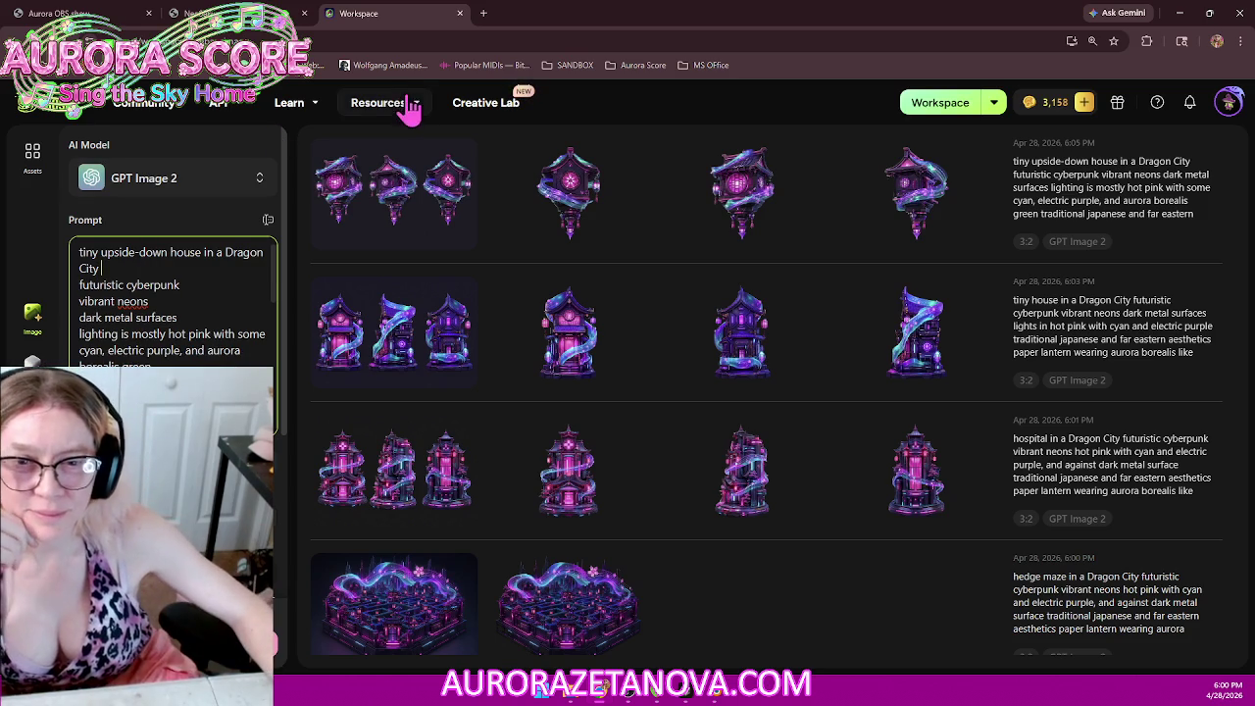
mouse_move(392, 191)
click(388, 240)
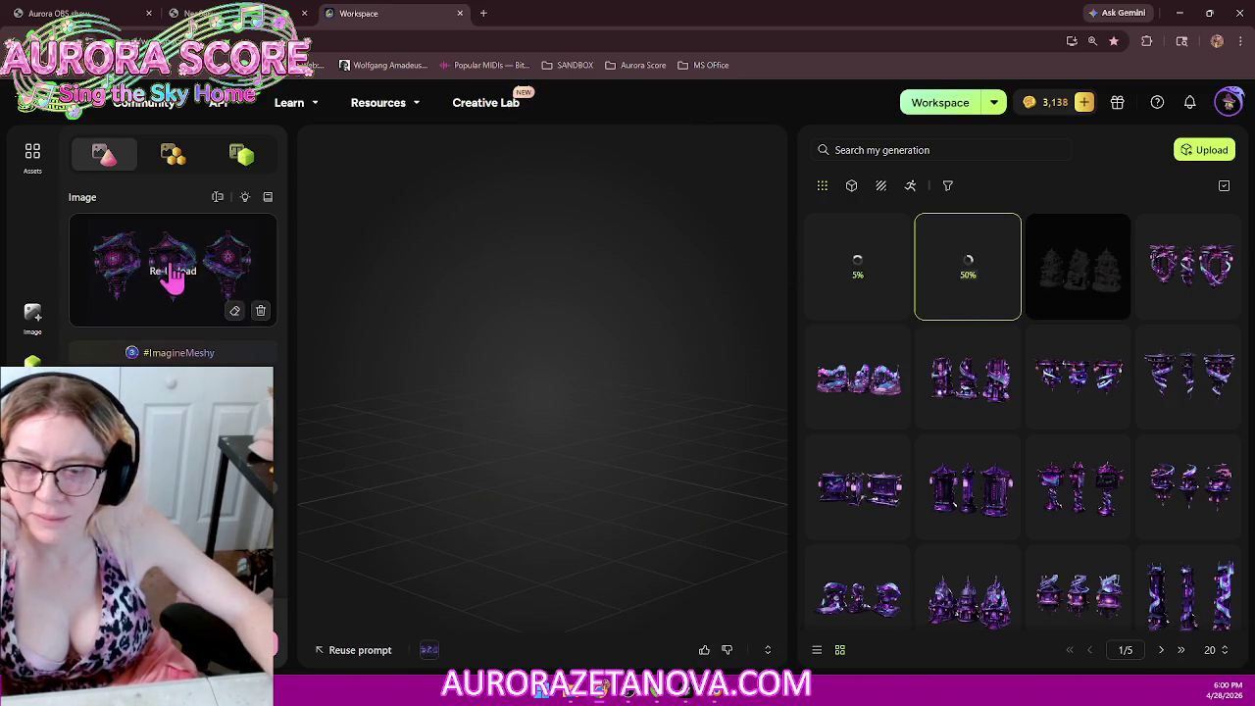
Step: Return from the 3D workspace to the image generation page
click(32, 318)
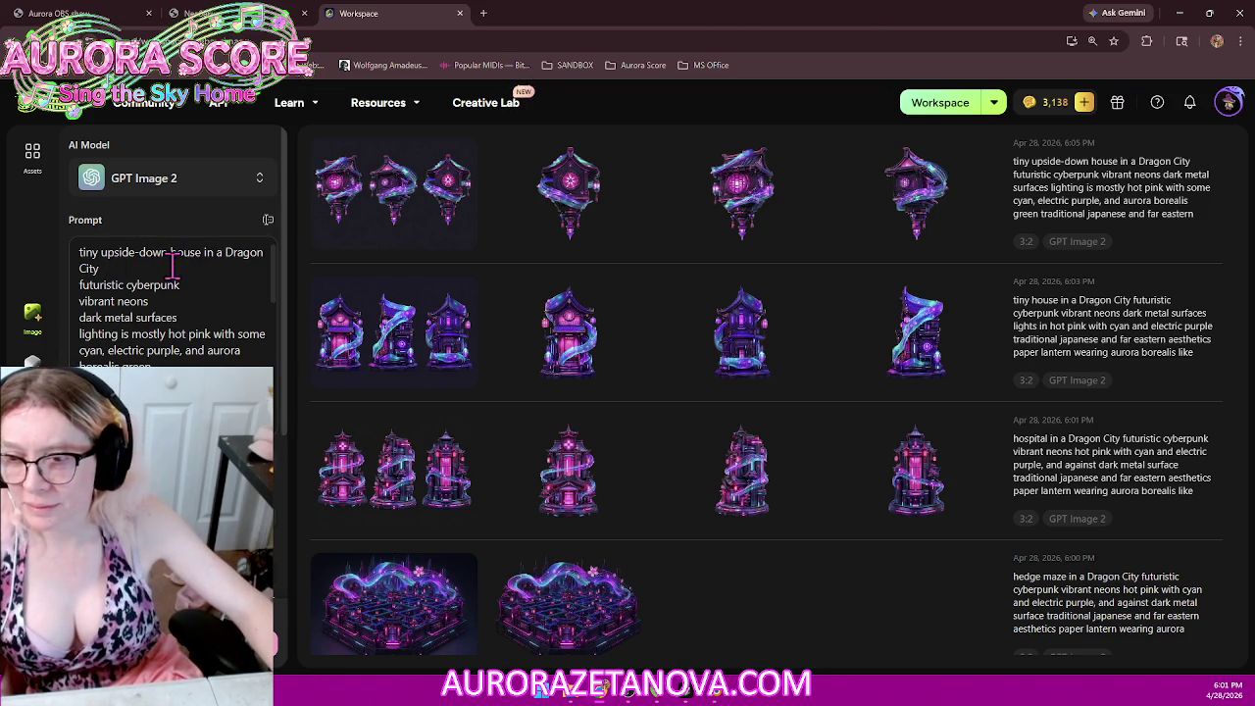
Step: Change the prompt's opening words to 'neosakura tower', generate images, and turn one into 3D
drag(80, 253, 163, 252)
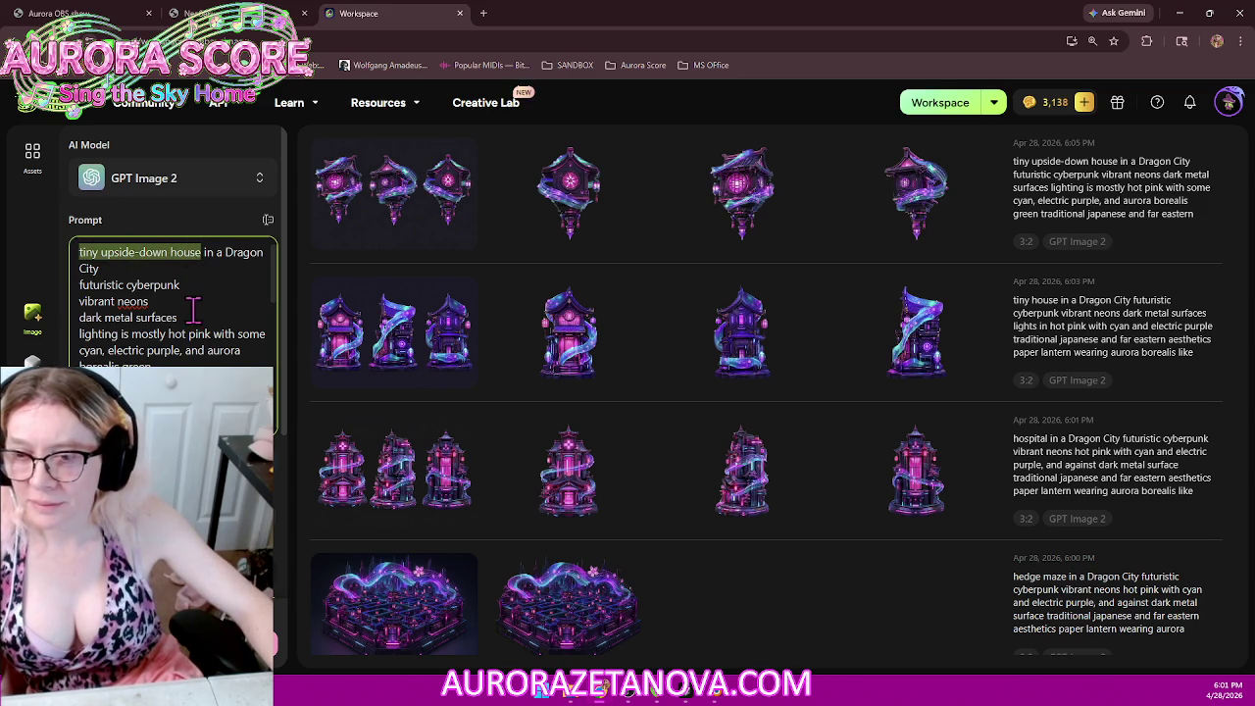
text(neosakura tow)
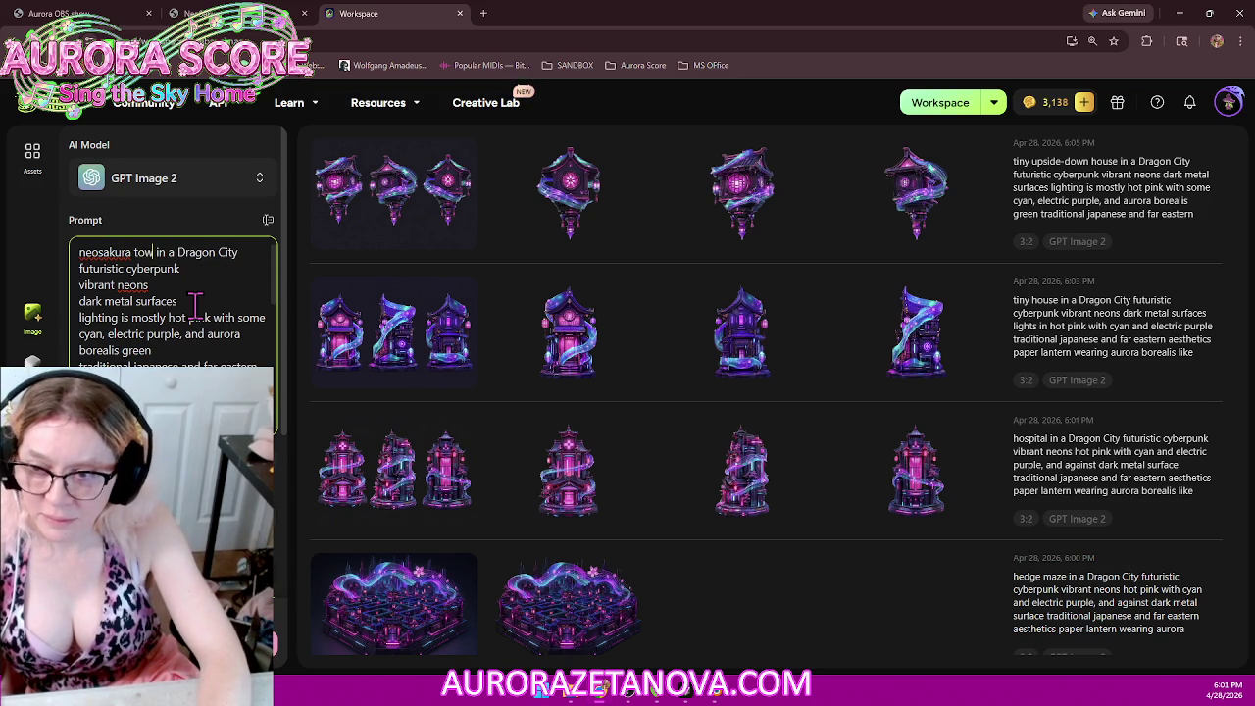
text(er)
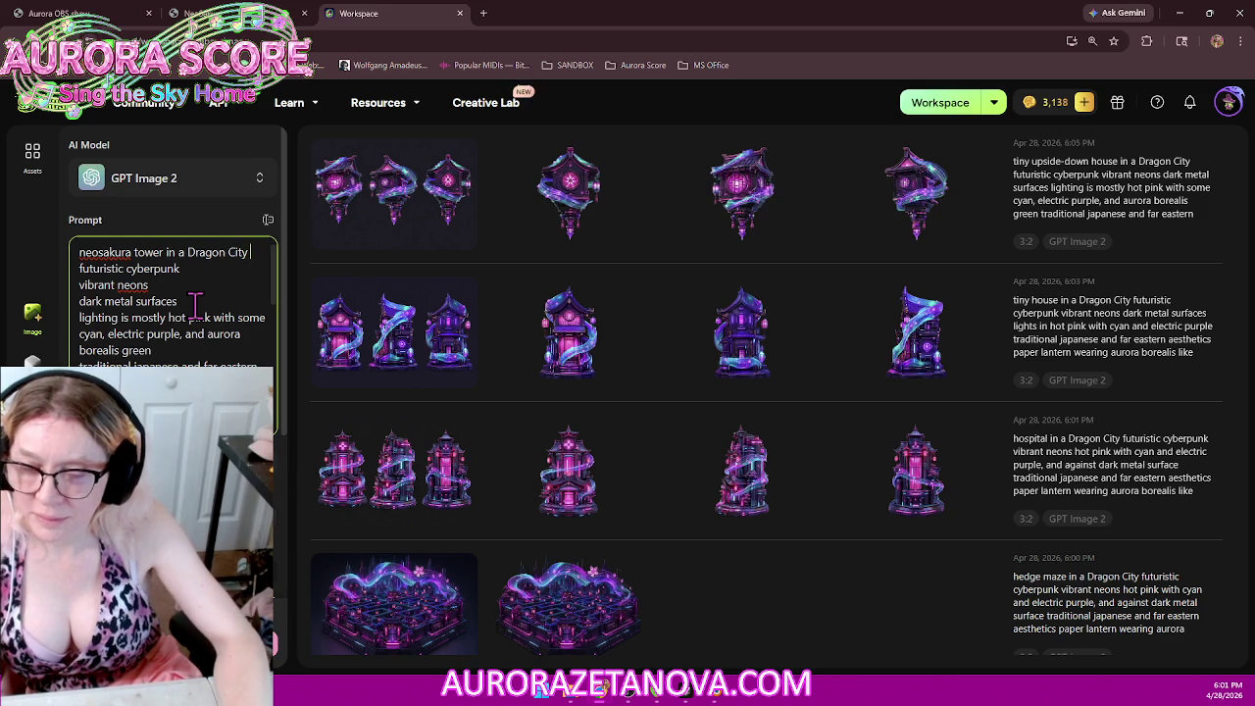
key(Return)
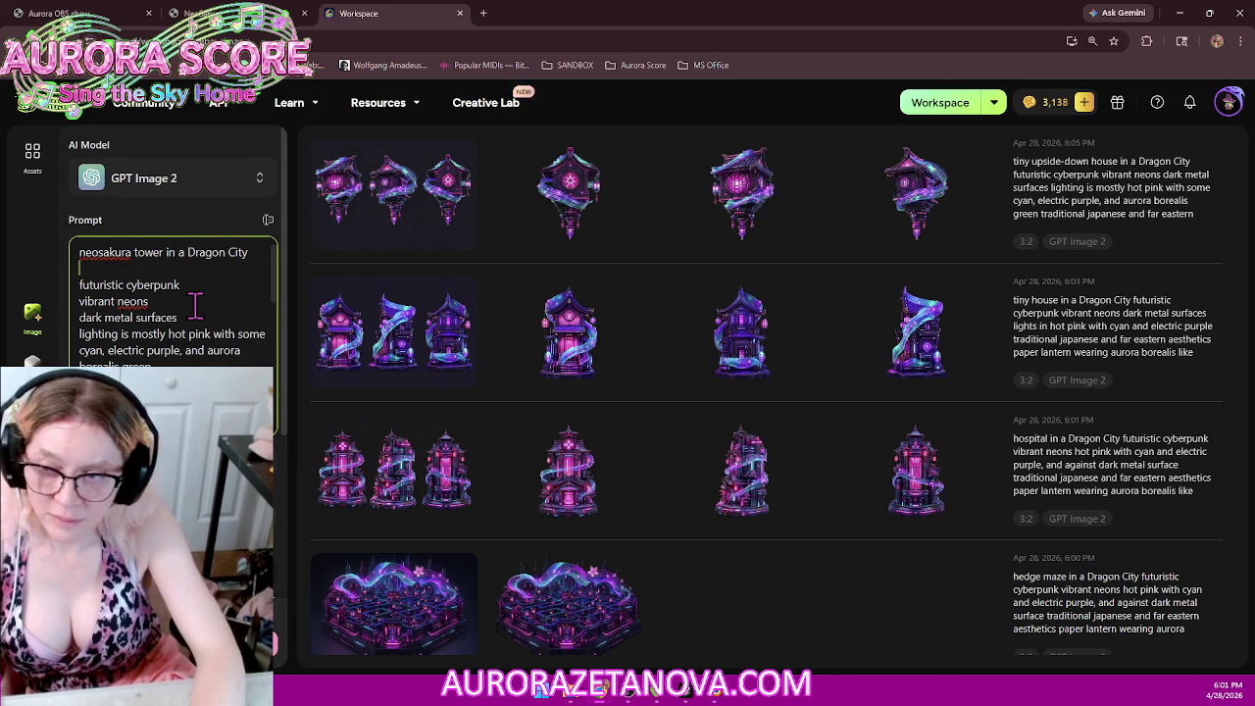
key(BackSpace)
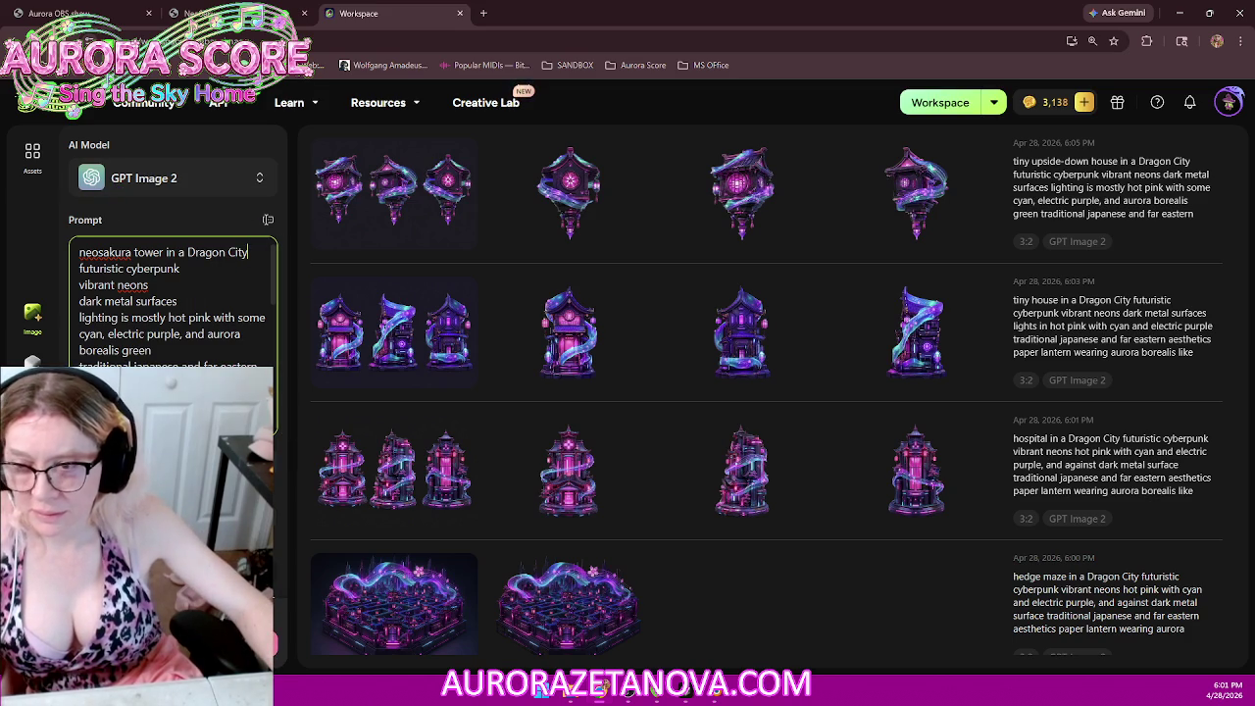
key(ctrl+Return)
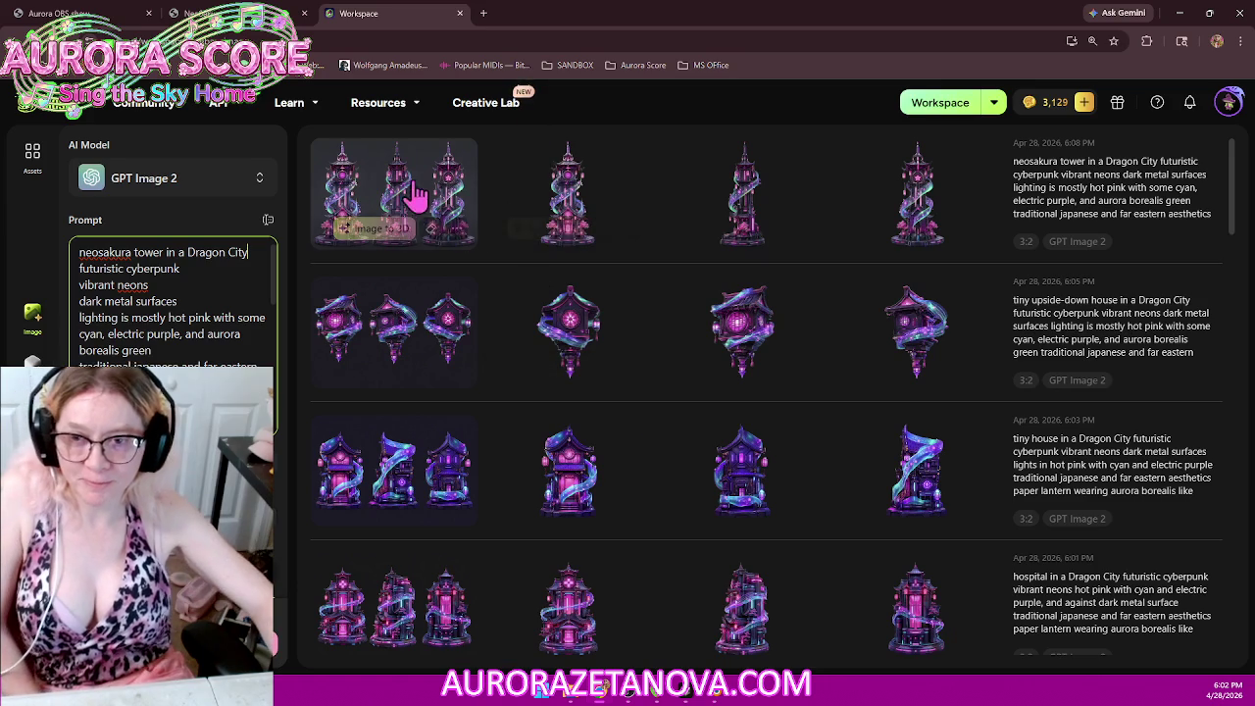
mouse_move(392, 191)
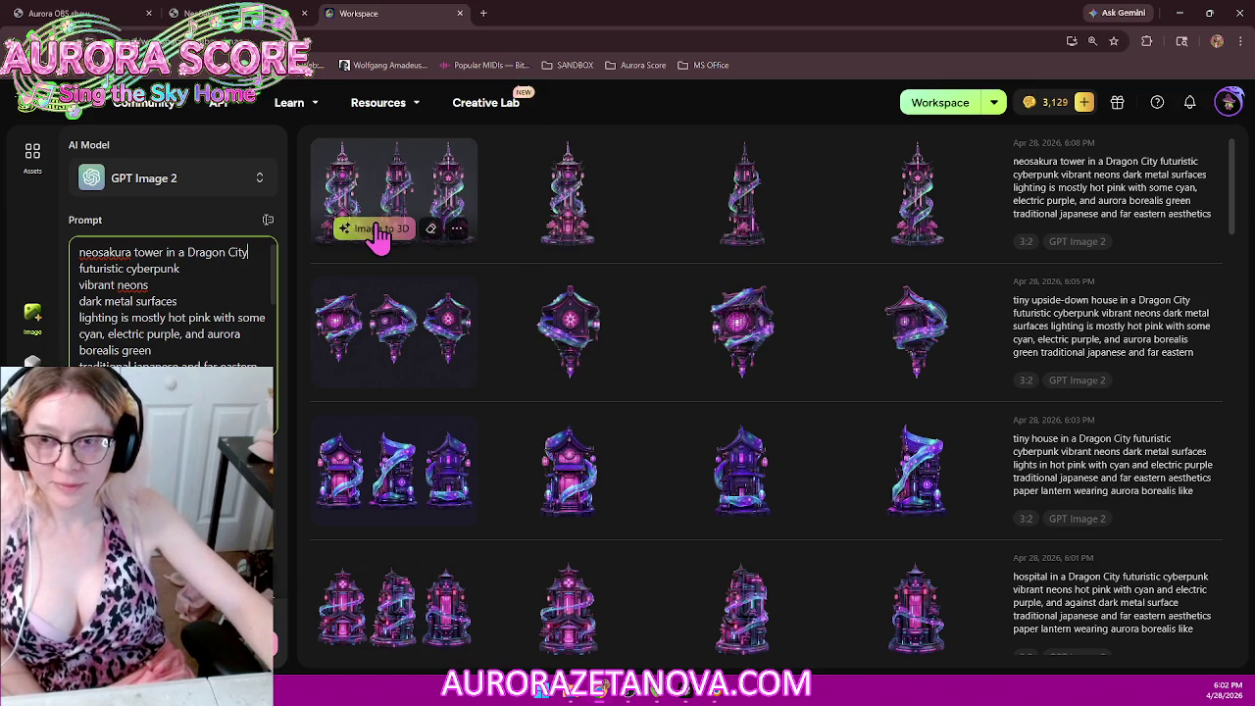
click(380, 233)
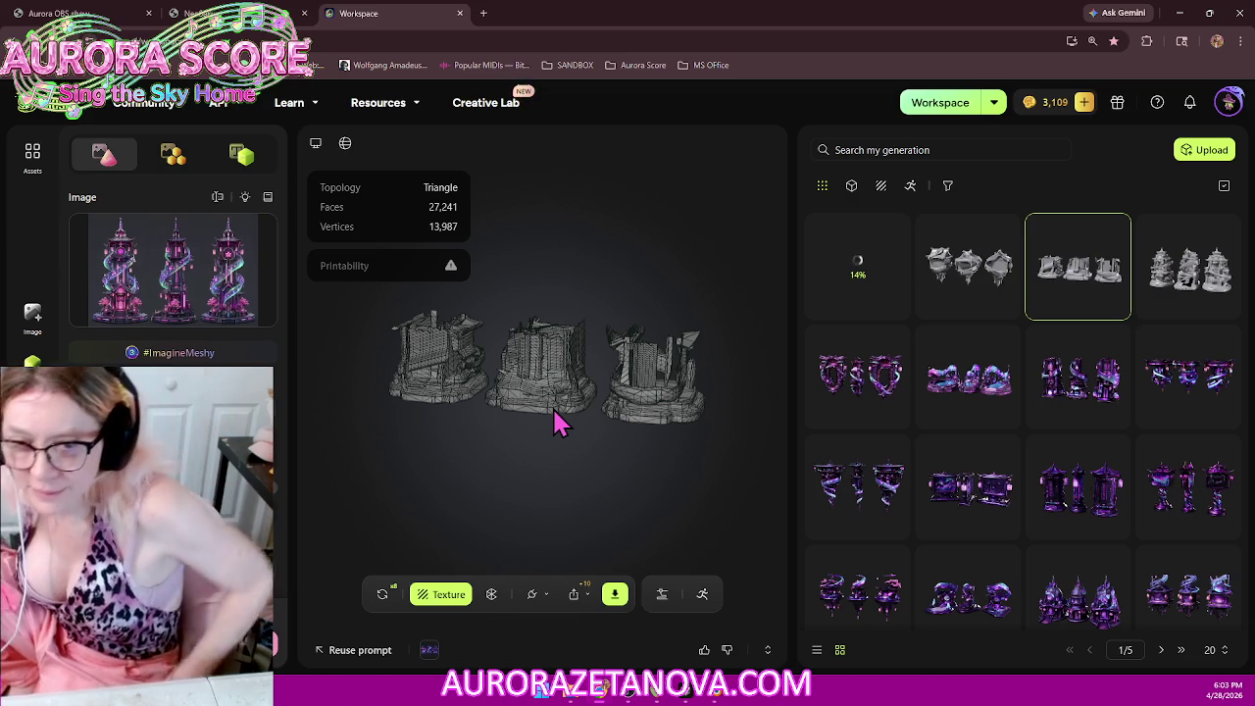
Step: Orbit the ruined-buildings model, glance at its Texture settings, and bring up its options menu
mouse_move(552, 368)
mouse_down()
mouse_move(622, 437)
mouse_move(650, 331)
mouse_move(690, 324)
mouse_move(719, 345)
mouse_move(813, 350)
mouse_move(645, 368)
mouse_up()
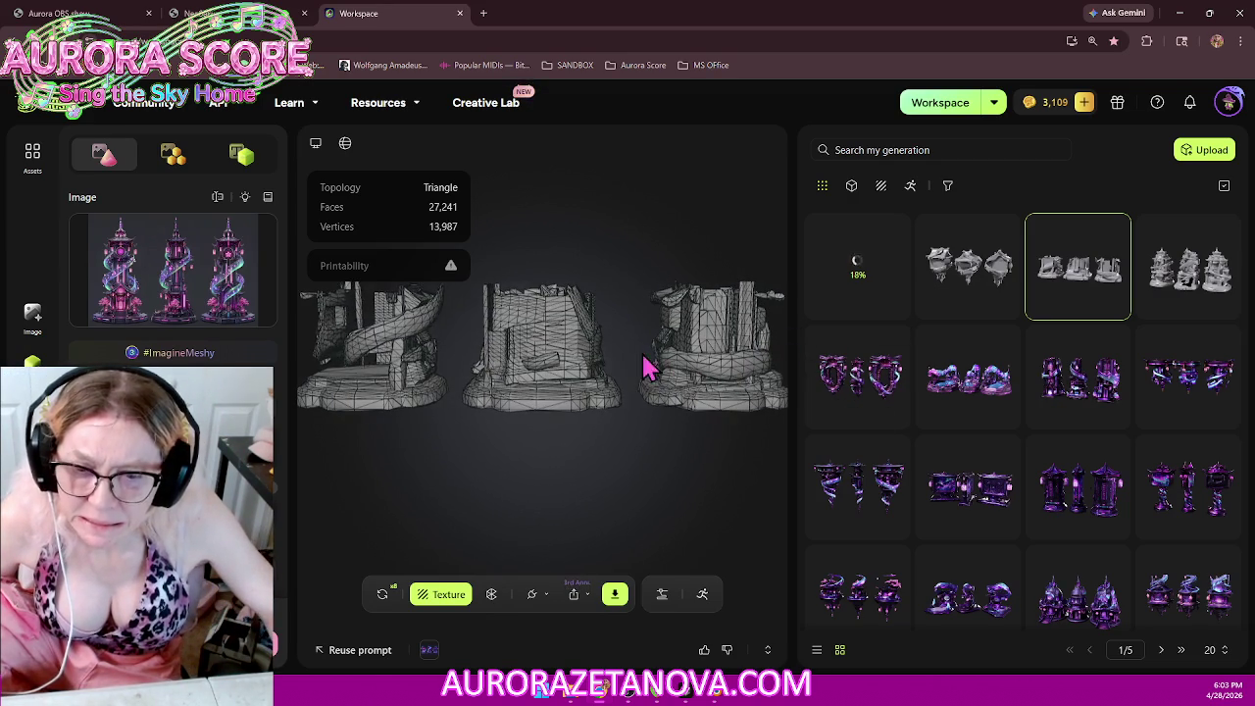
click(450, 595)
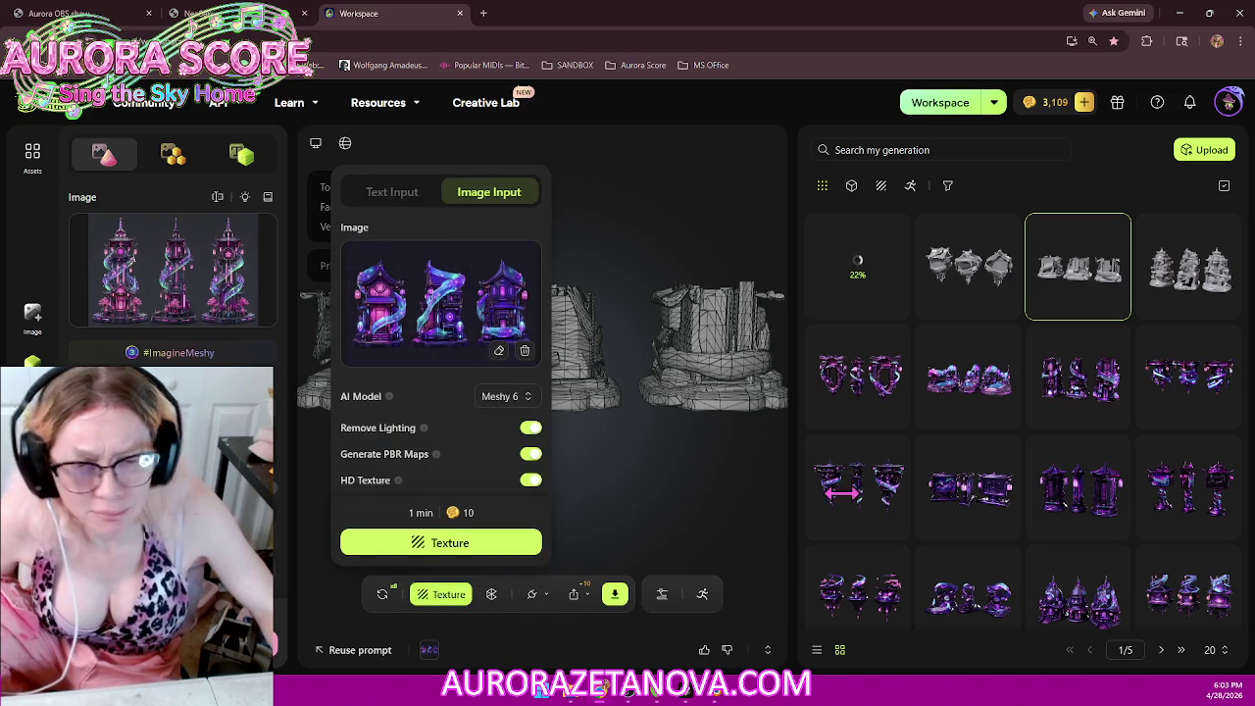
click(743, 520)
scroll(617, 560, down, 3)
scroll(560, 462, up, 3)
mouse_move(561, 462)
mouse_down()
mouse_move(574, 499)
mouse_move(575, 421)
mouse_move(513, 442)
mouse_up()
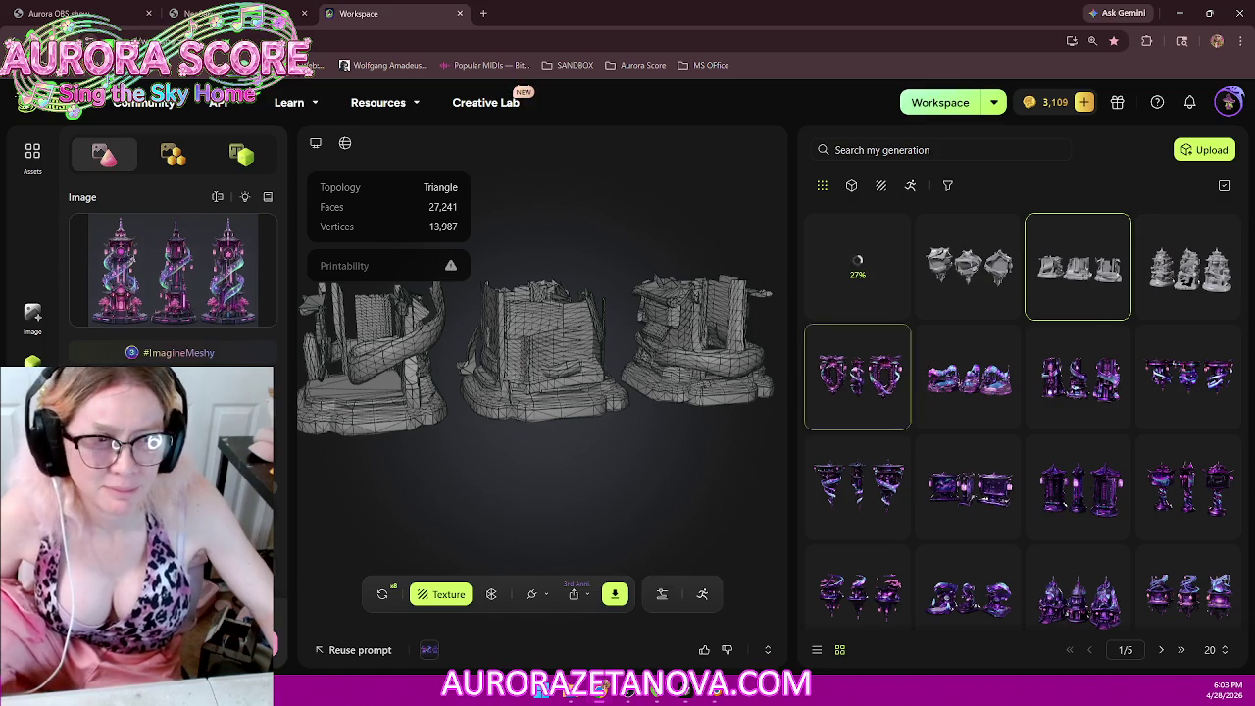
click(1103, 306)
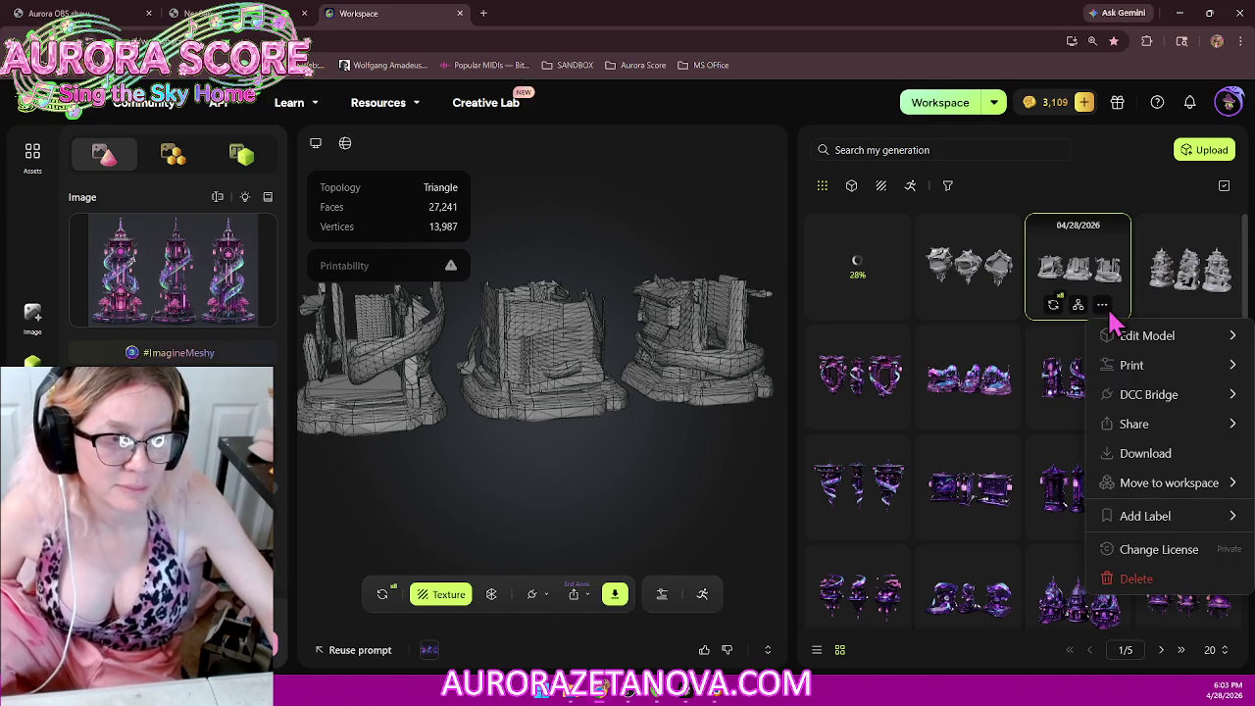
Step: Delete the 27,241-face ruined-buildings model and select the untextured spiral-tower model
click(1149, 582)
click(821, 438)
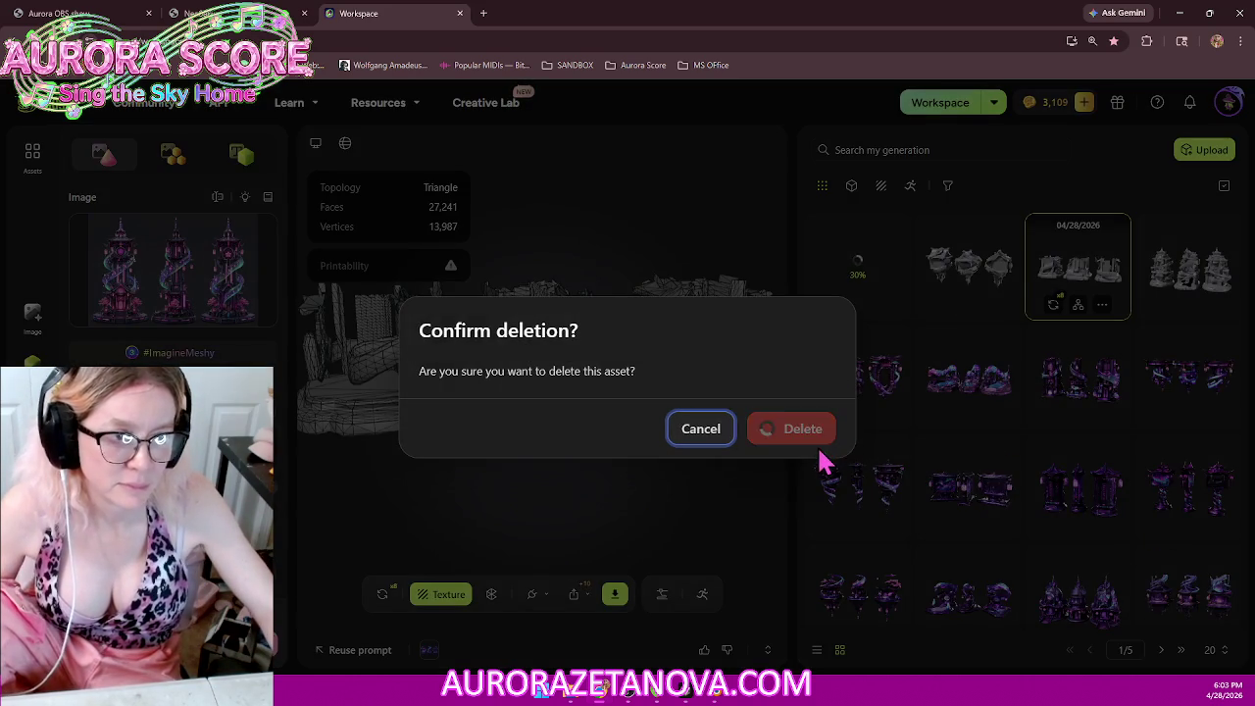
click(1087, 269)
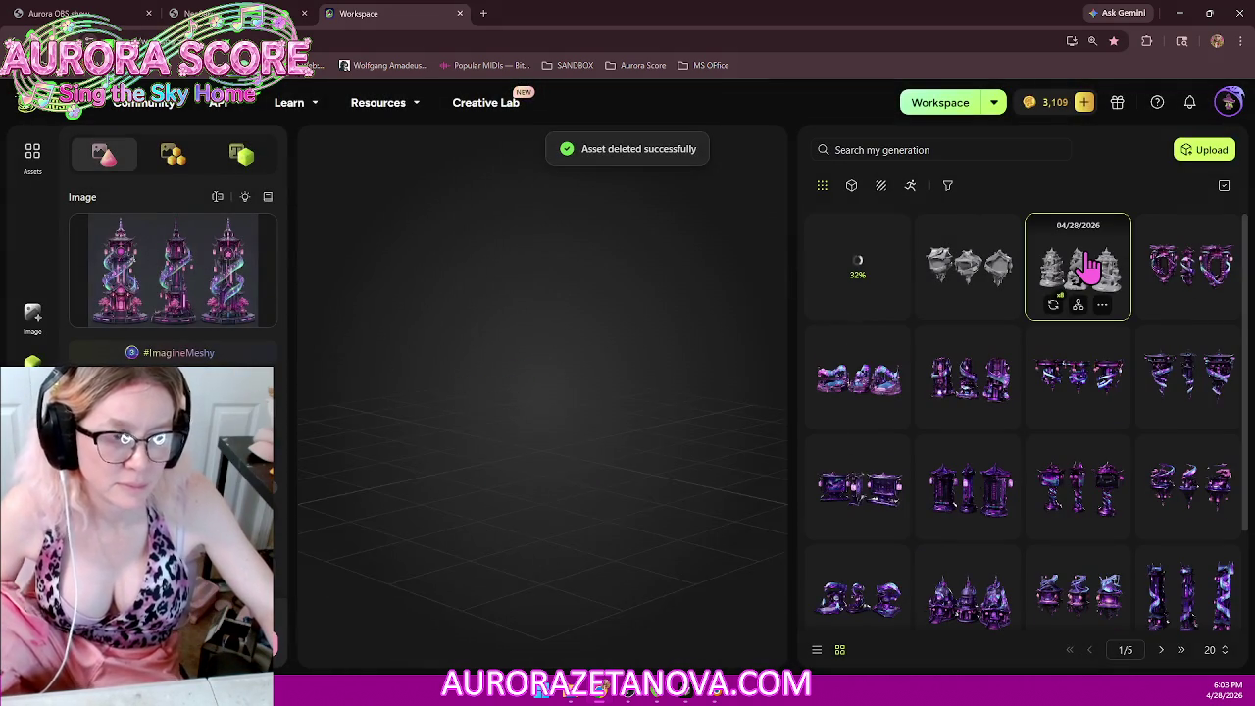
Step: Inspect the 12,256-face tower mesh up close and bring up its texturing settings
mouse_move(538, 496)
mouse_down()
mouse_move(639, 494)
mouse_move(566, 499)
mouse_move(611, 477)
mouse_up()
scroll(597, 481, up, 2)
scroll(617, 482, up, 2)
scroll(555, 502, up, 3)
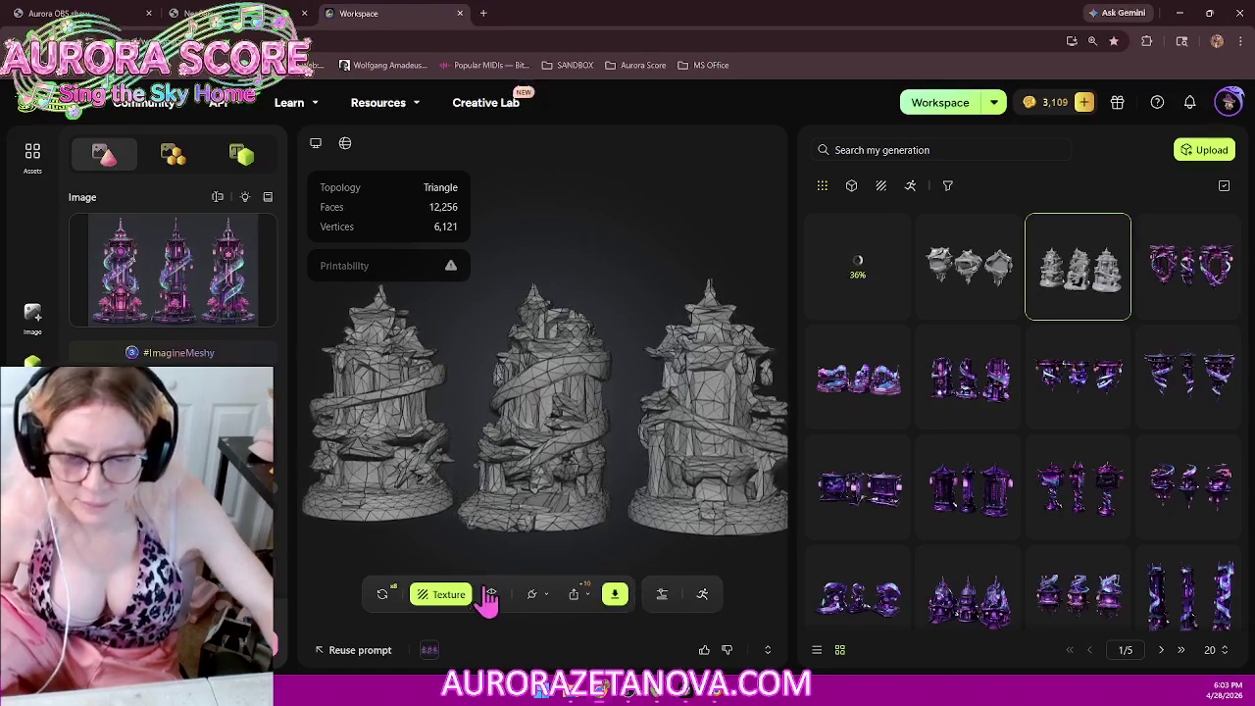
click(446, 594)
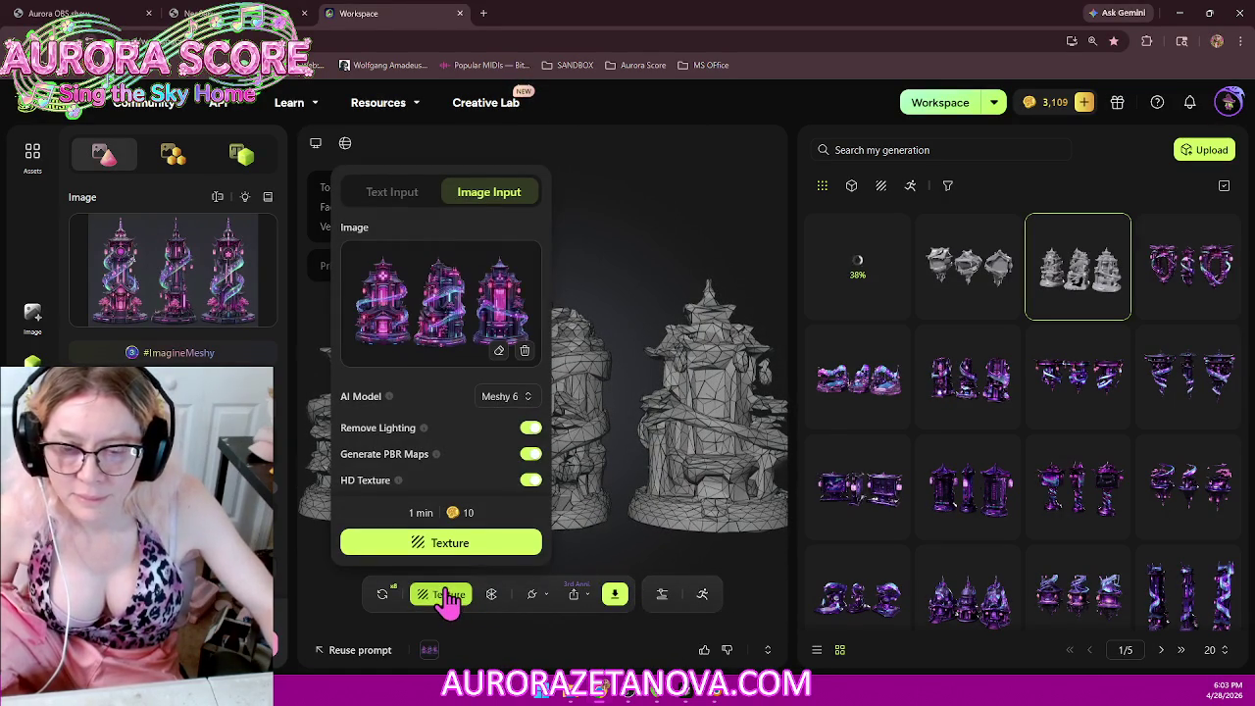
Step: Start texturing the spiral-tower model, then the floating-house model, each from its image
click(473, 555)
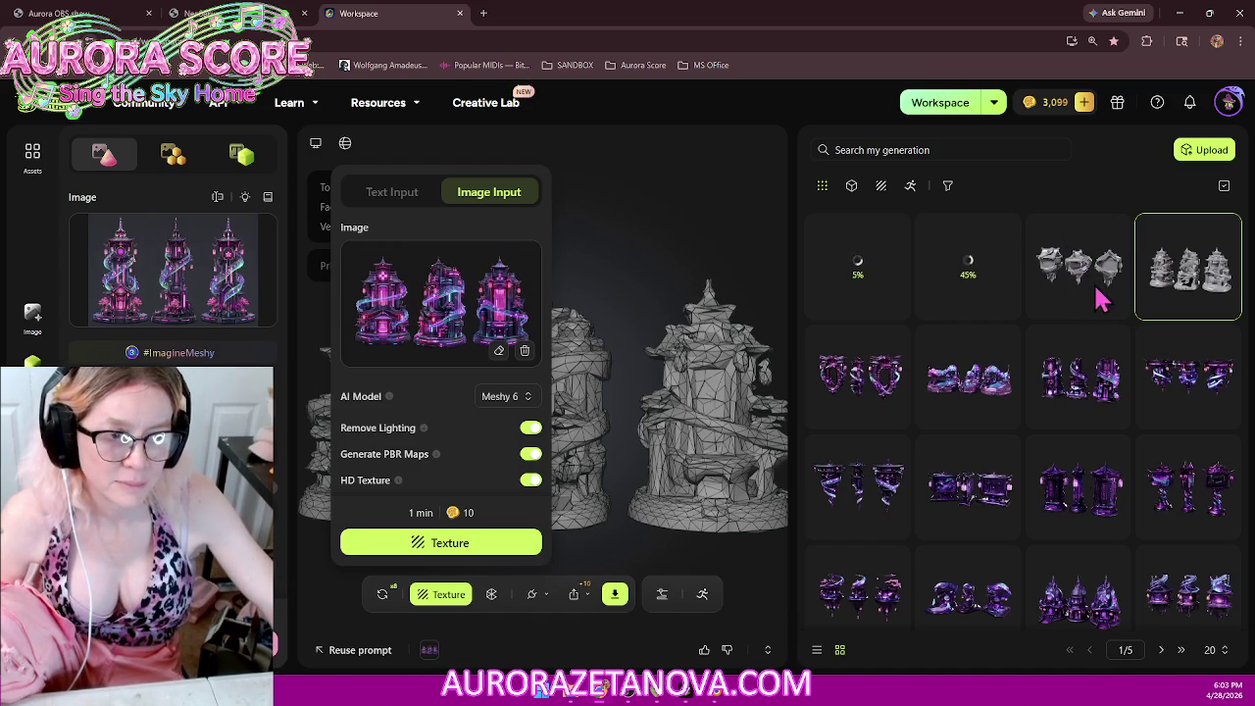
click(704, 196)
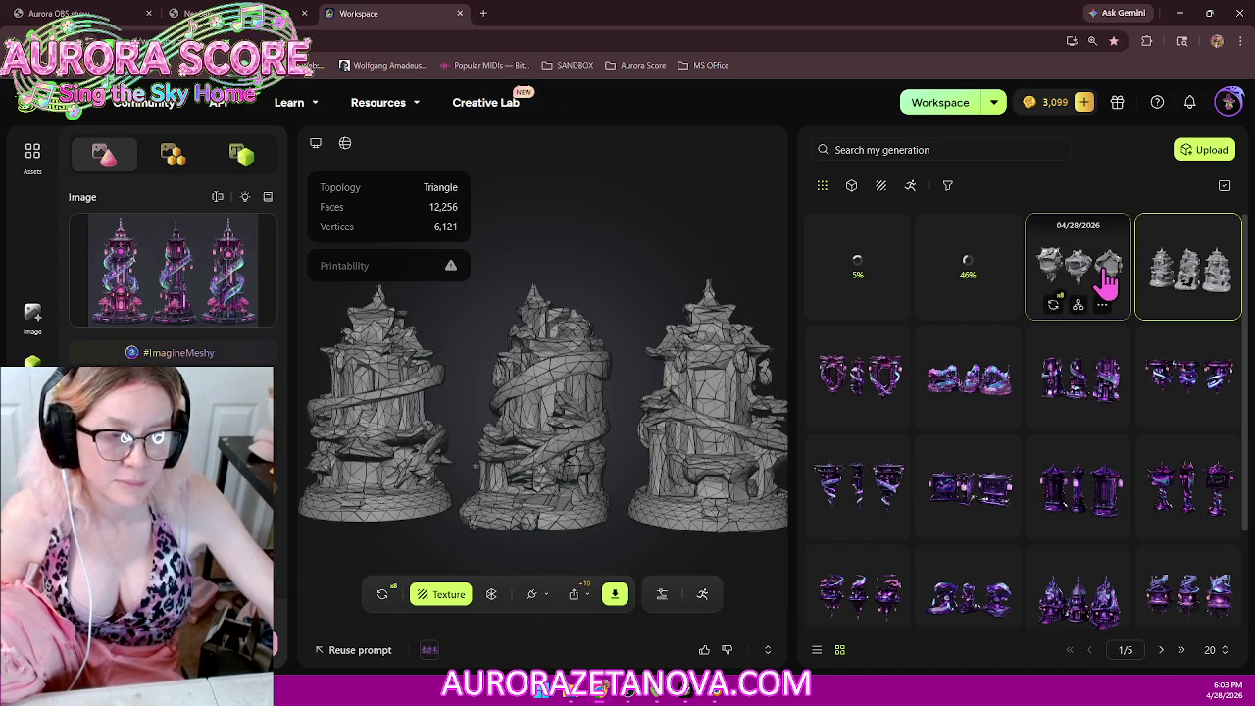
click(1107, 281)
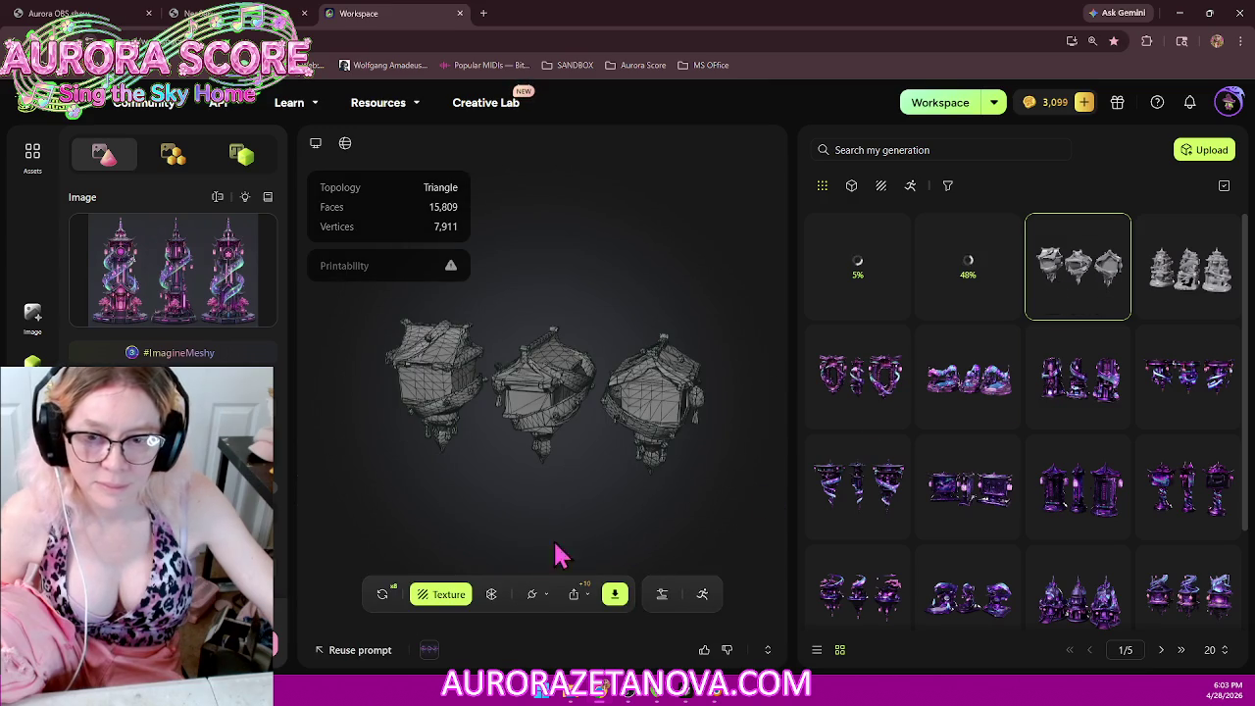
click(446, 596)
click(491, 549)
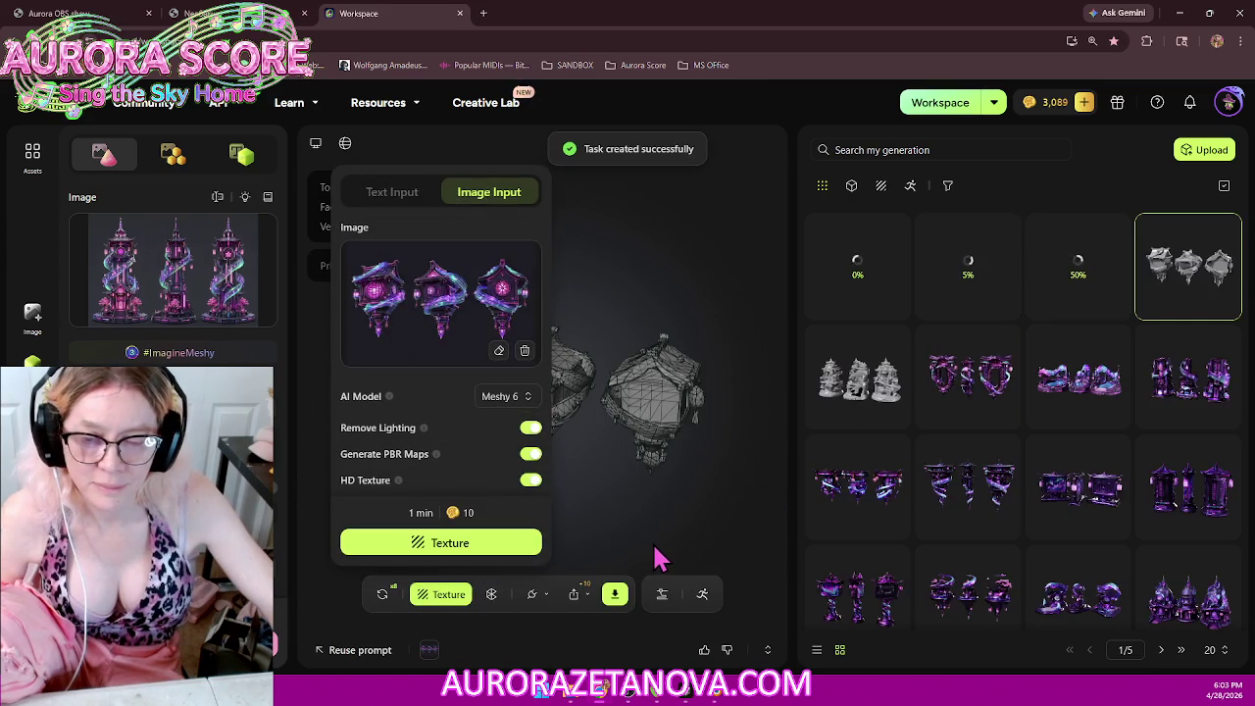
click(713, 266)
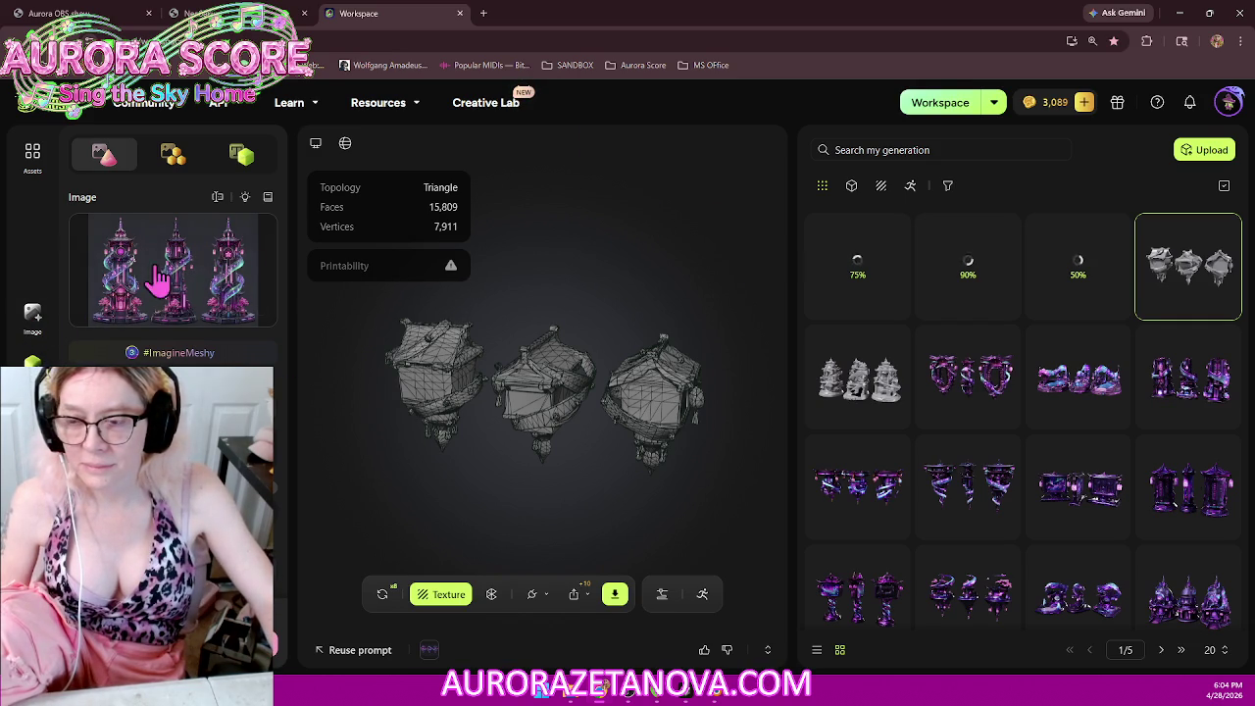
Step: Return to the image generation gallery and bring the Cursor editor window forward
click(35, 317)
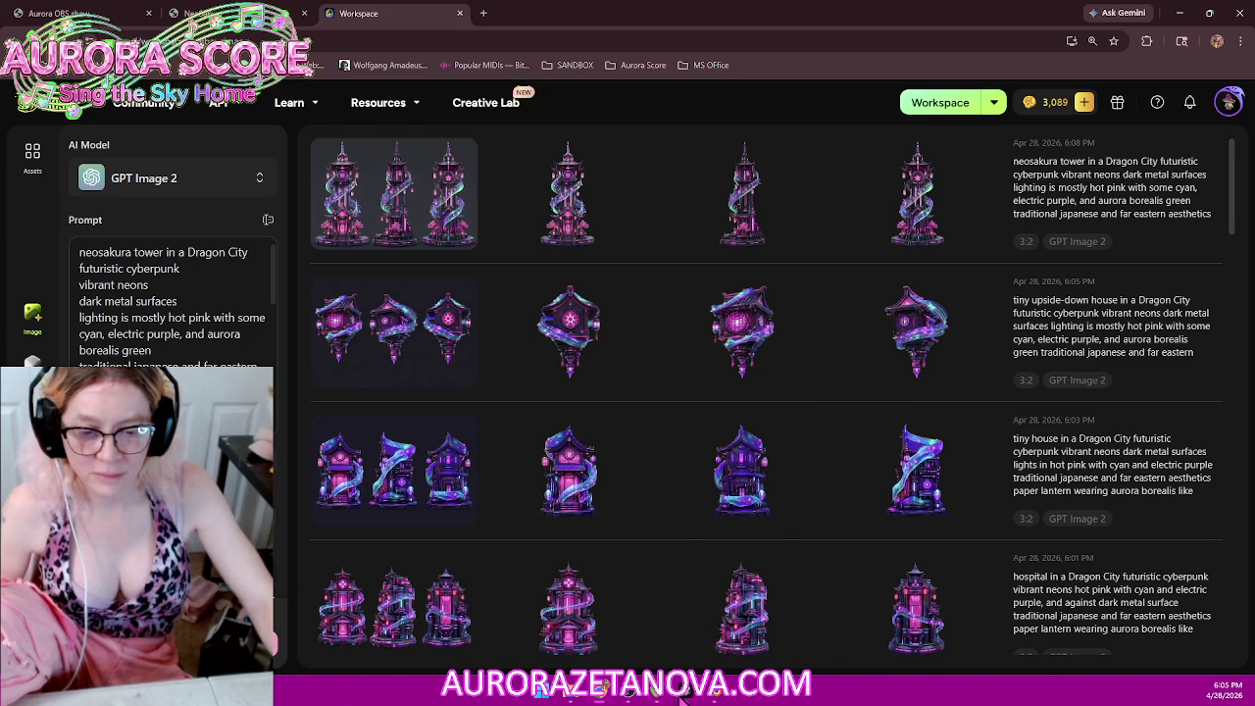
click(680, 698)
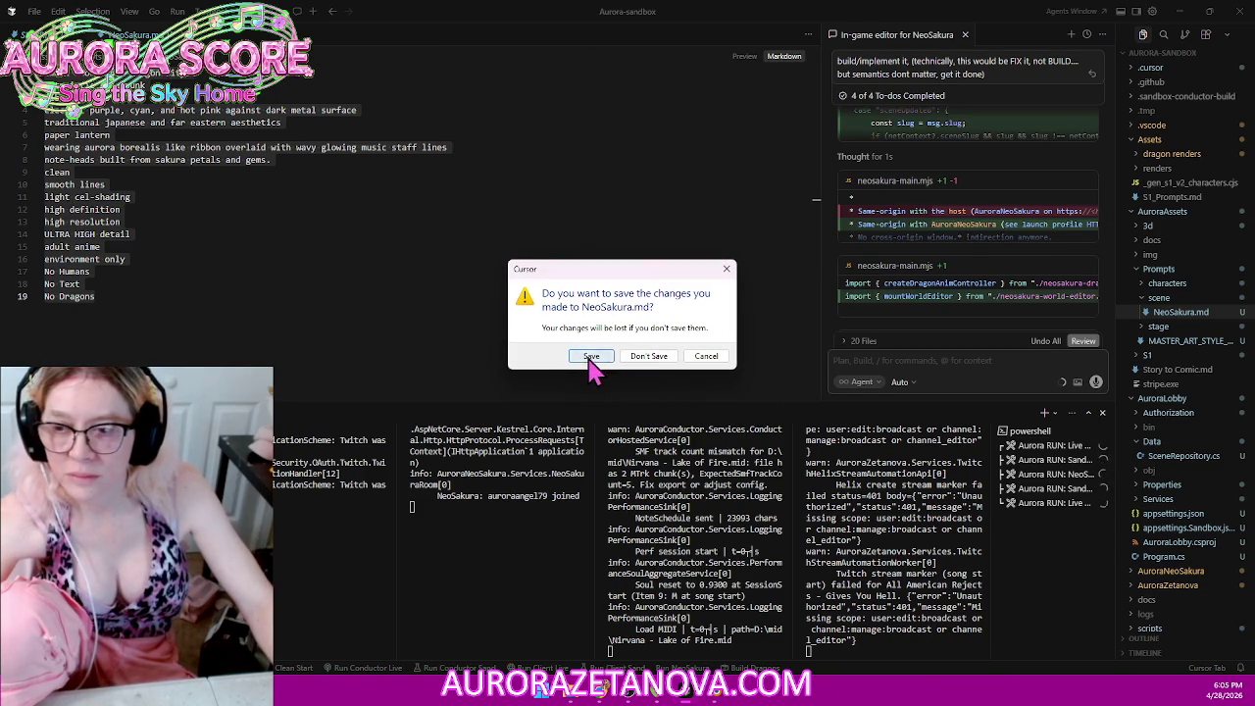
Step: Save NeoSakura.md and ask the agent whether all rendered NeoSakura objects can be self-illuminated
click(592, 357)
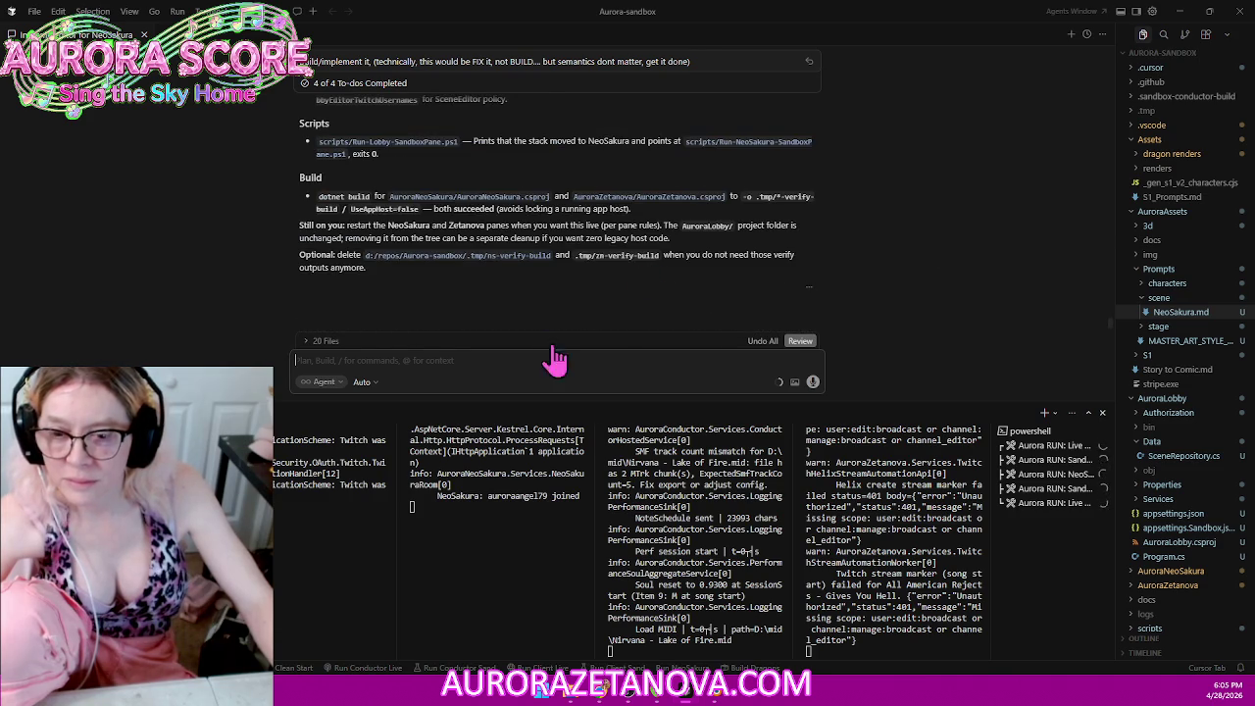
drag(489, 401, 485, 461)
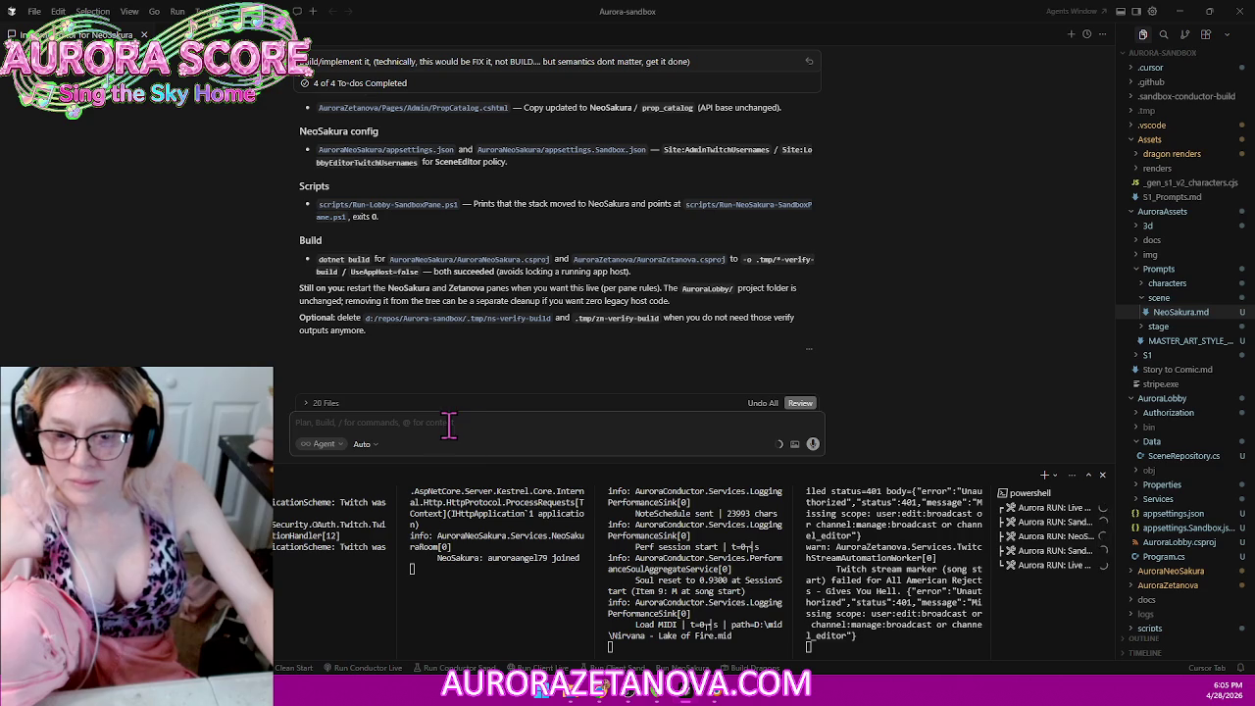
click(459, 428)
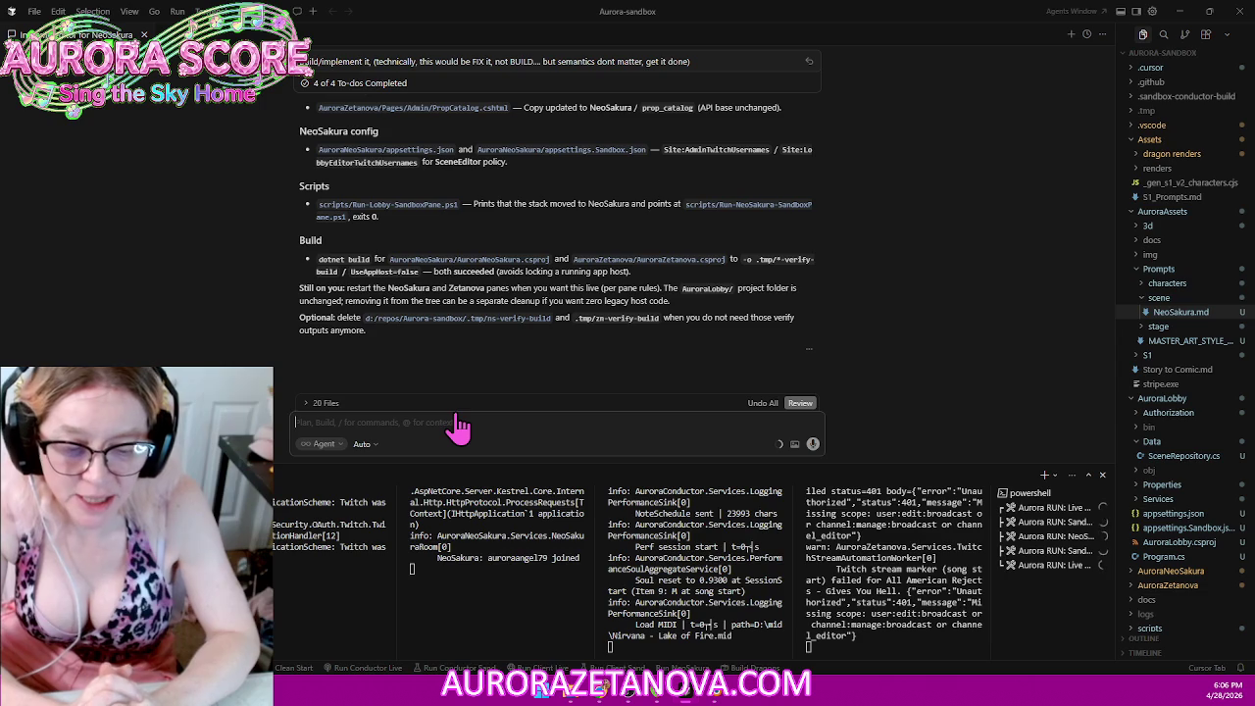
text(Problem objects that are going to be rendered in Neo Sakura)
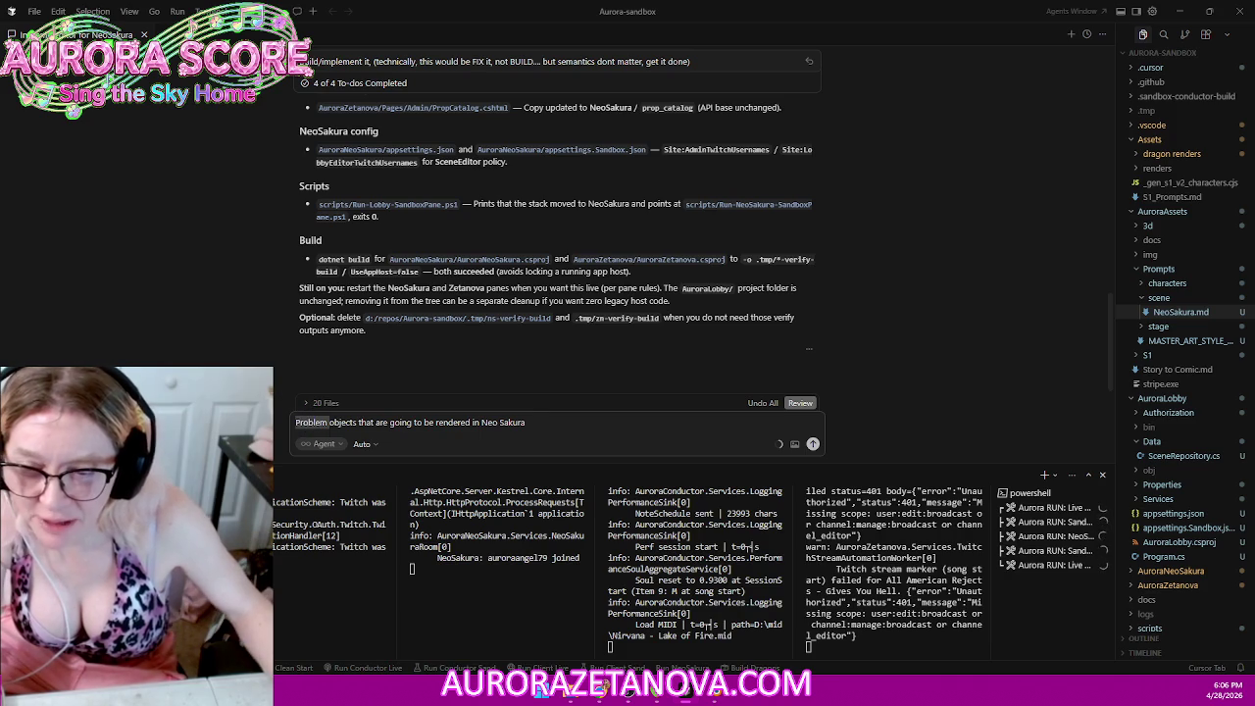
text(For all of the)
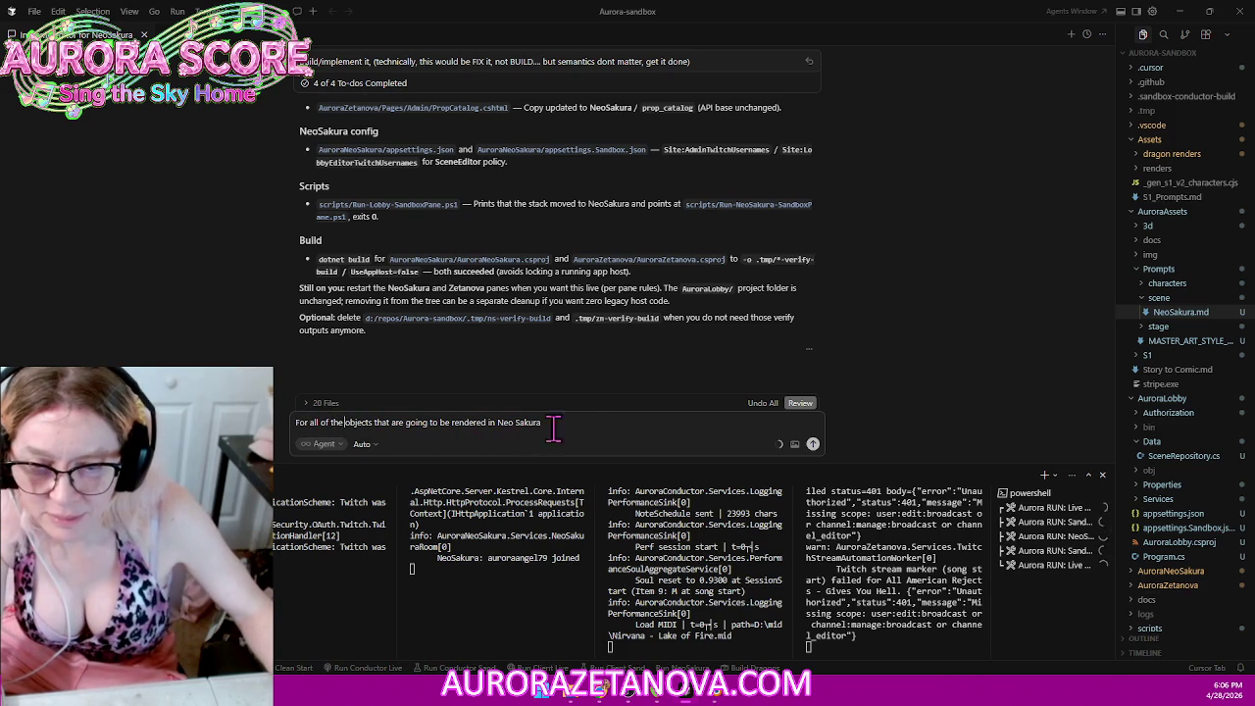
text( ,)
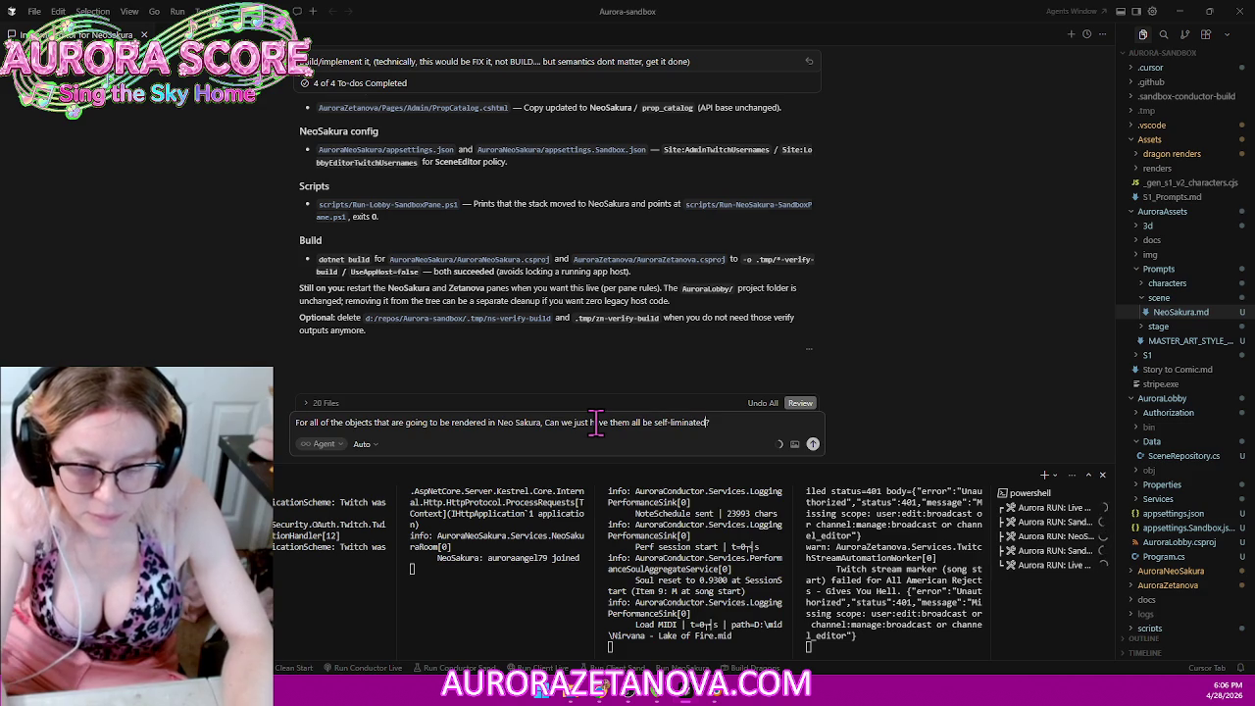
text(ul)
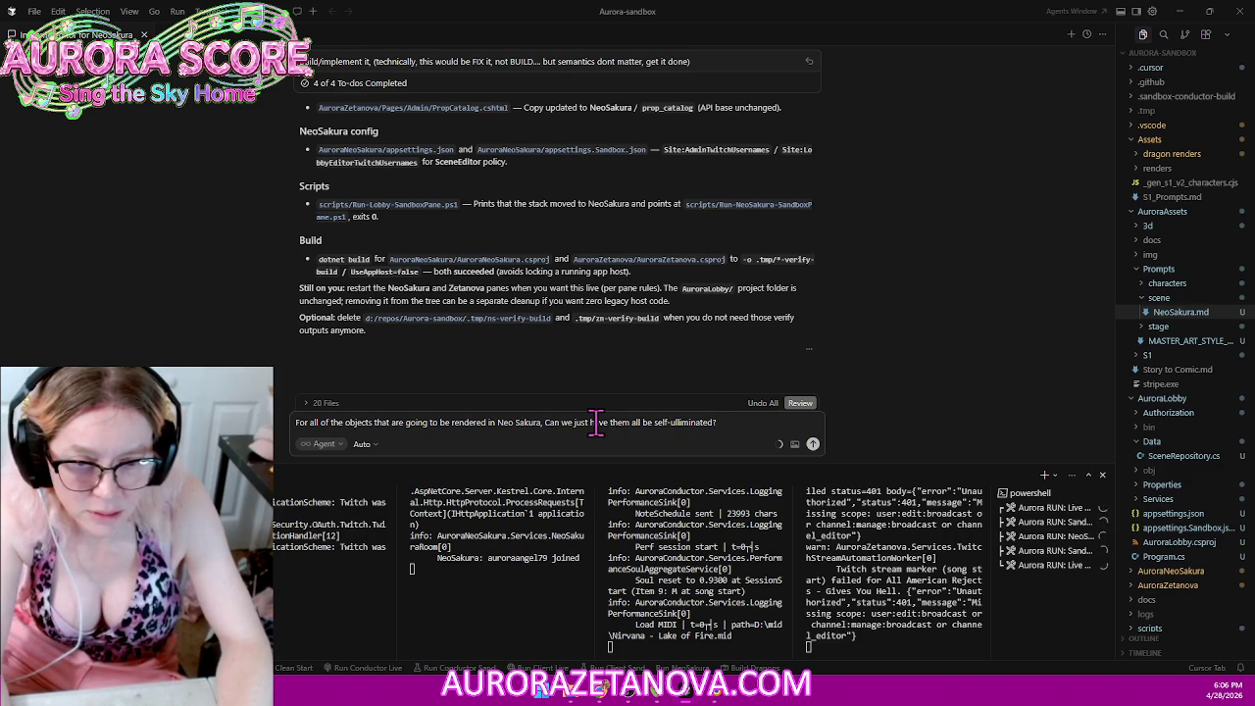
key(Return)
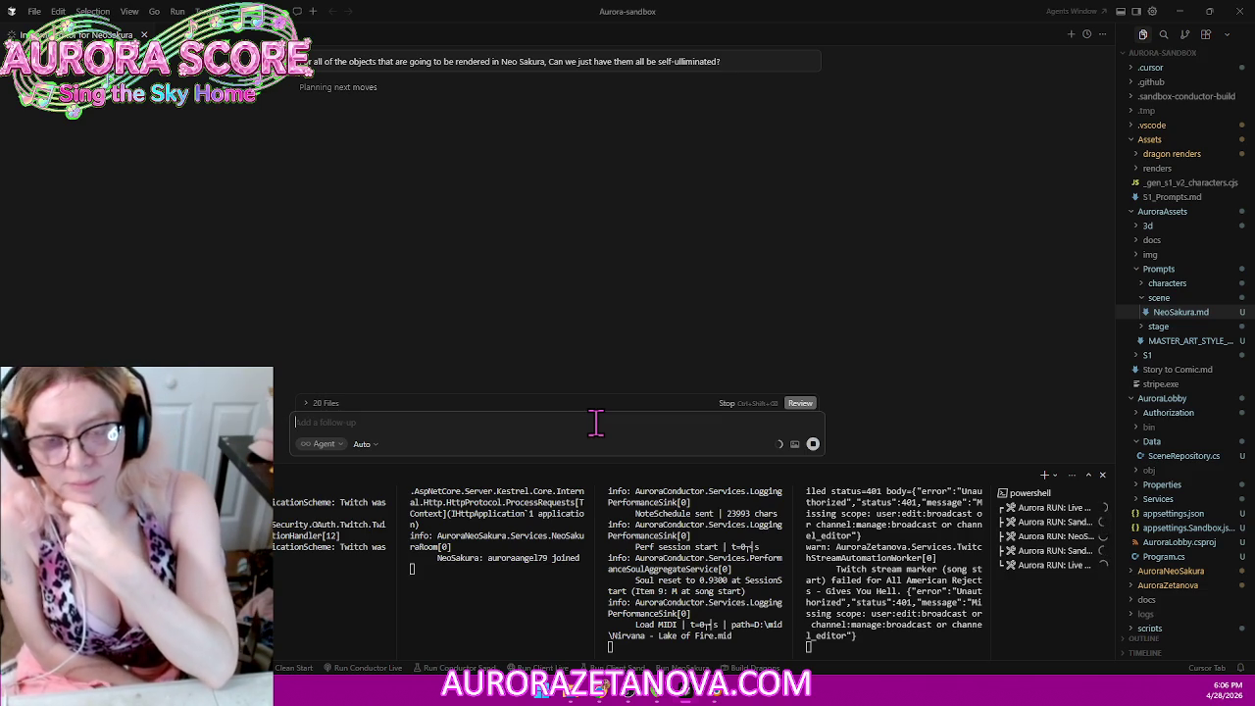
Step: Close the NeoSakura terminal, restart the Sandbox Zetanova run task, and return to Meshy
click(597, 422)
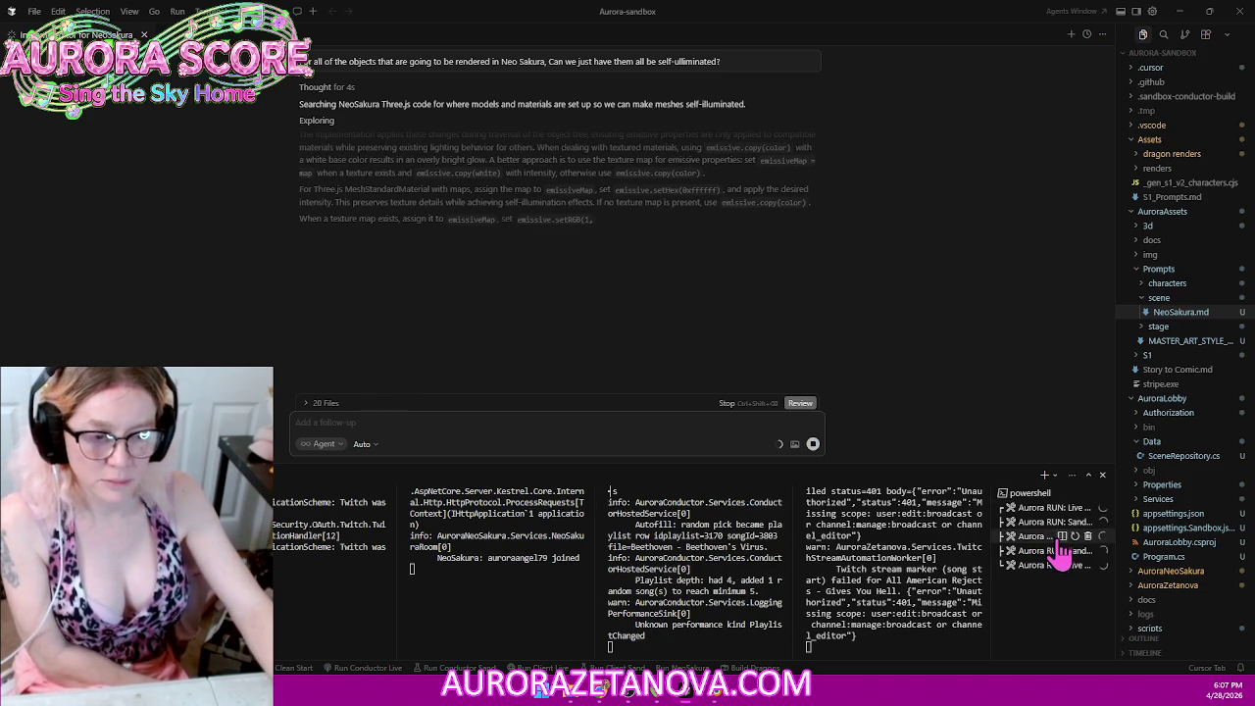
click(1088, 537)
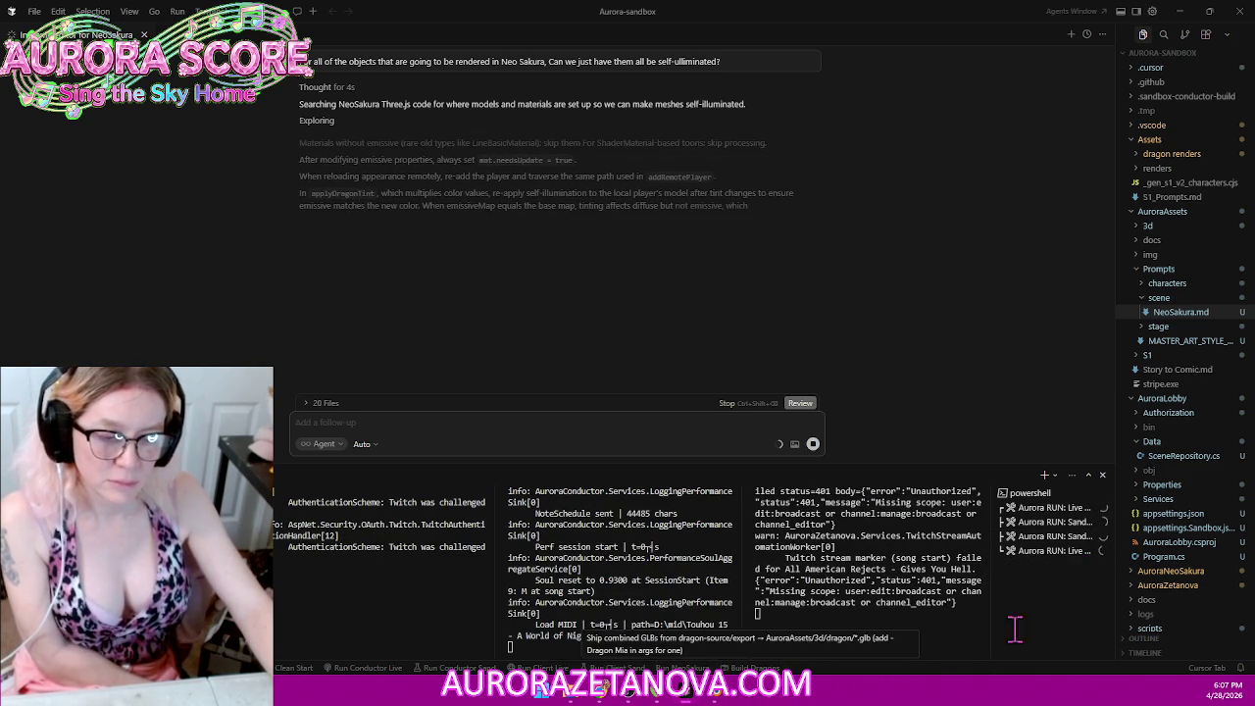
scroll(613, 253, up, 3)
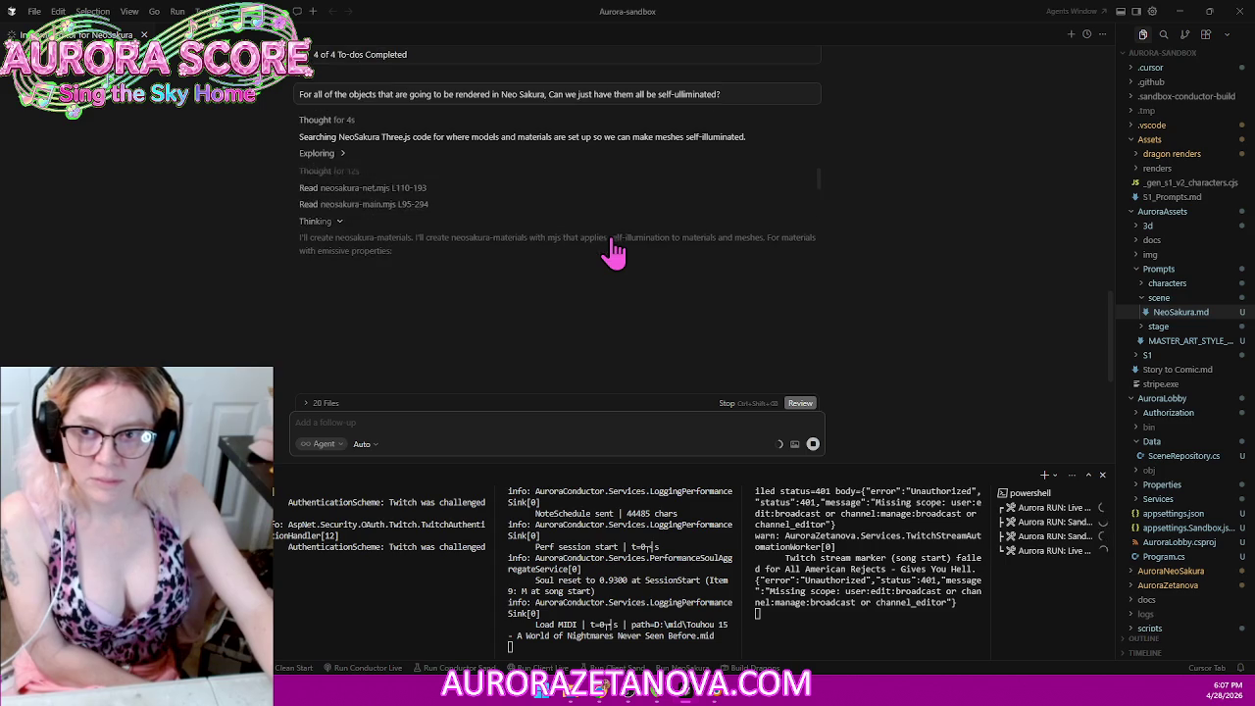
scroll(593, 167, up, 3)
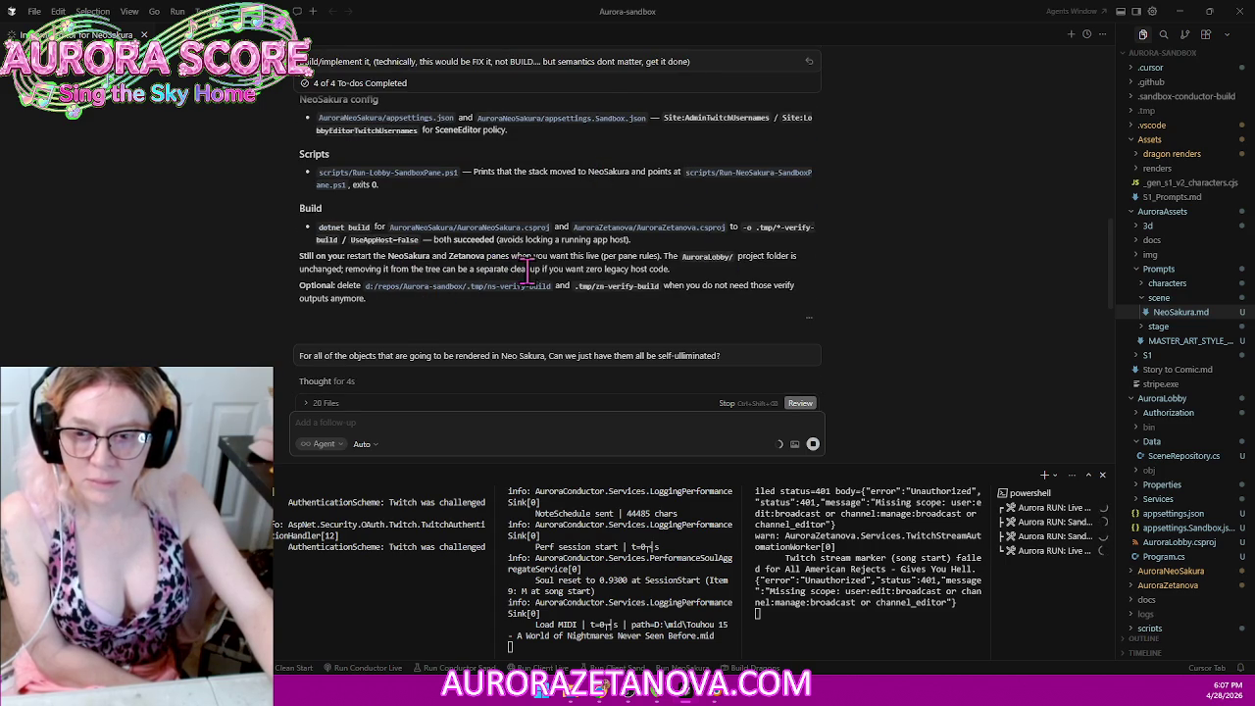
mouse_move(1048, 536)
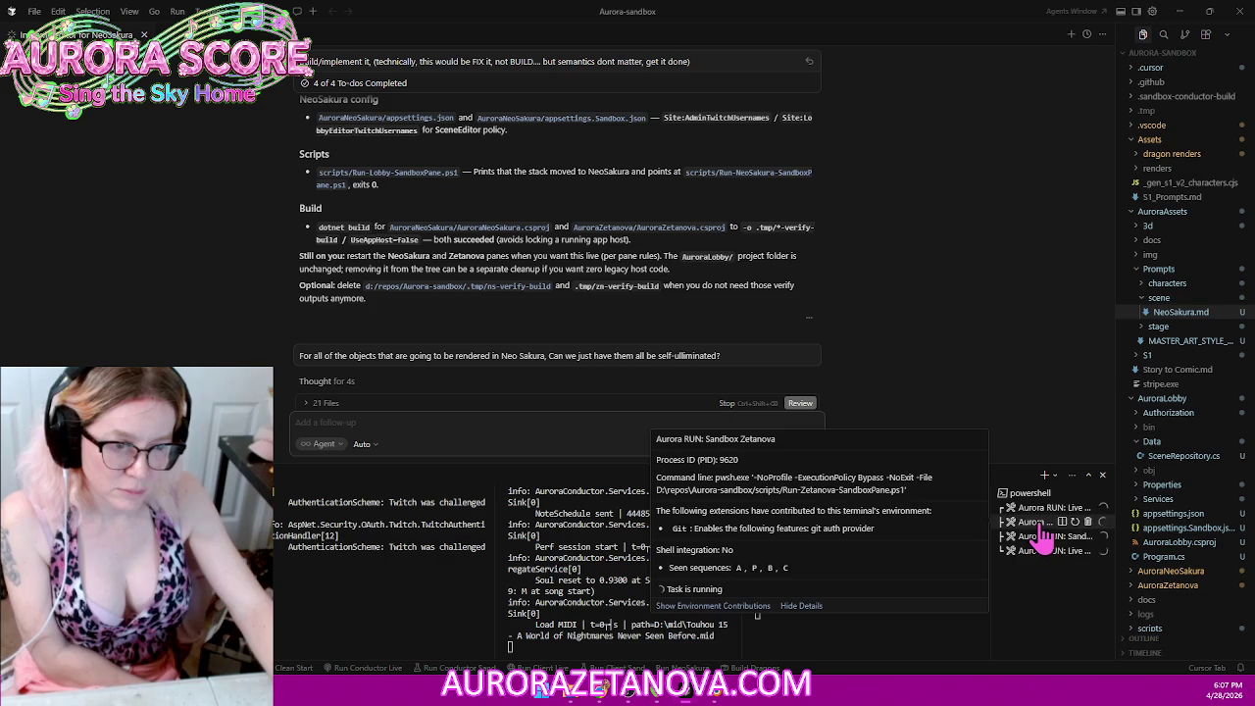
click(1087, 521)
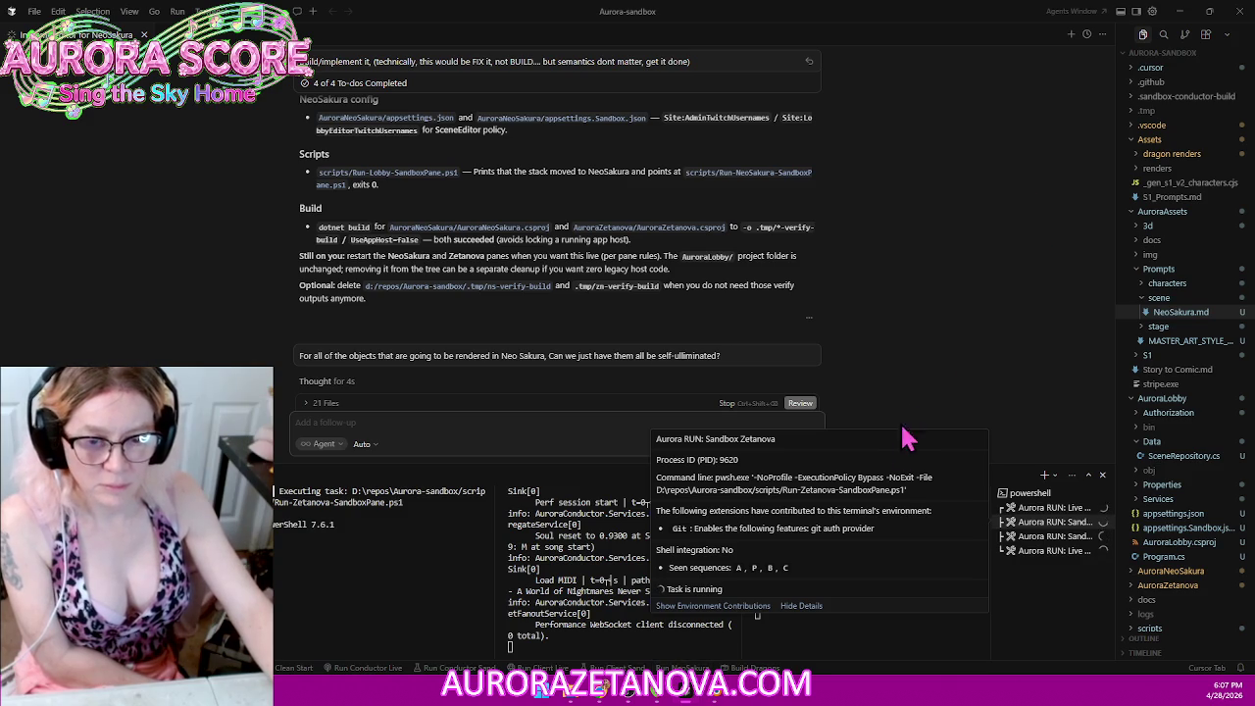
click(387, 424)
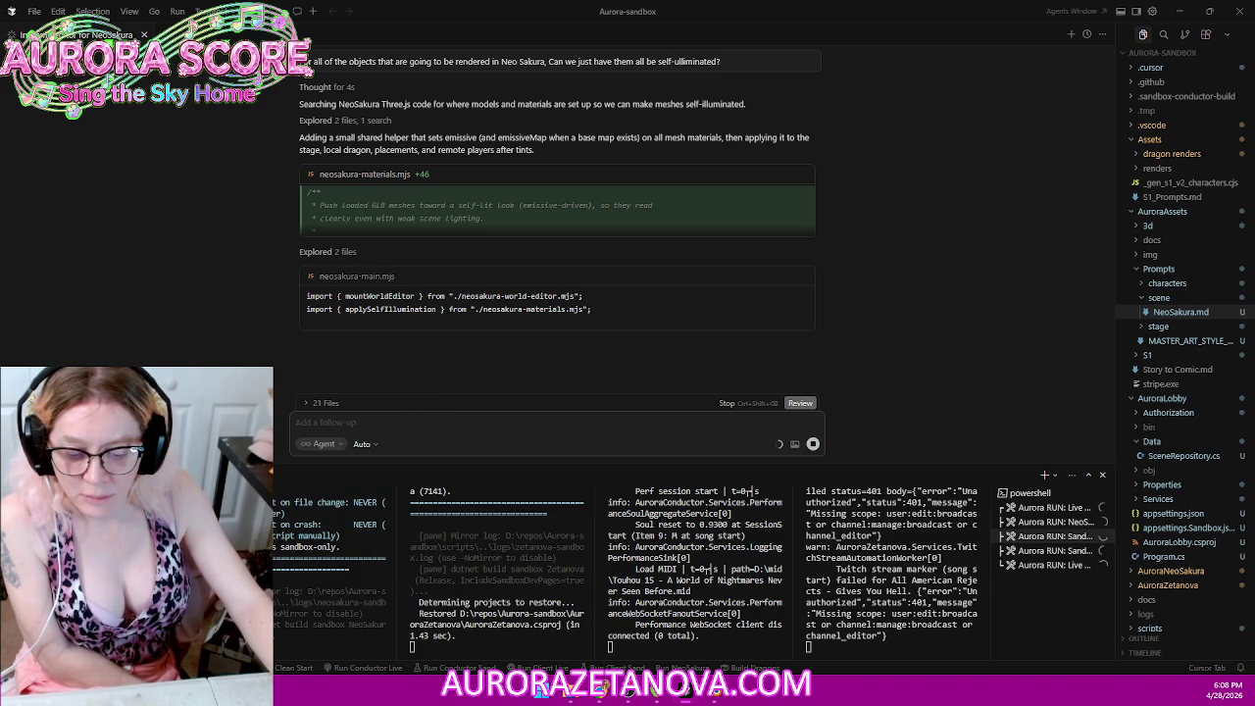
key(alt+Tab)
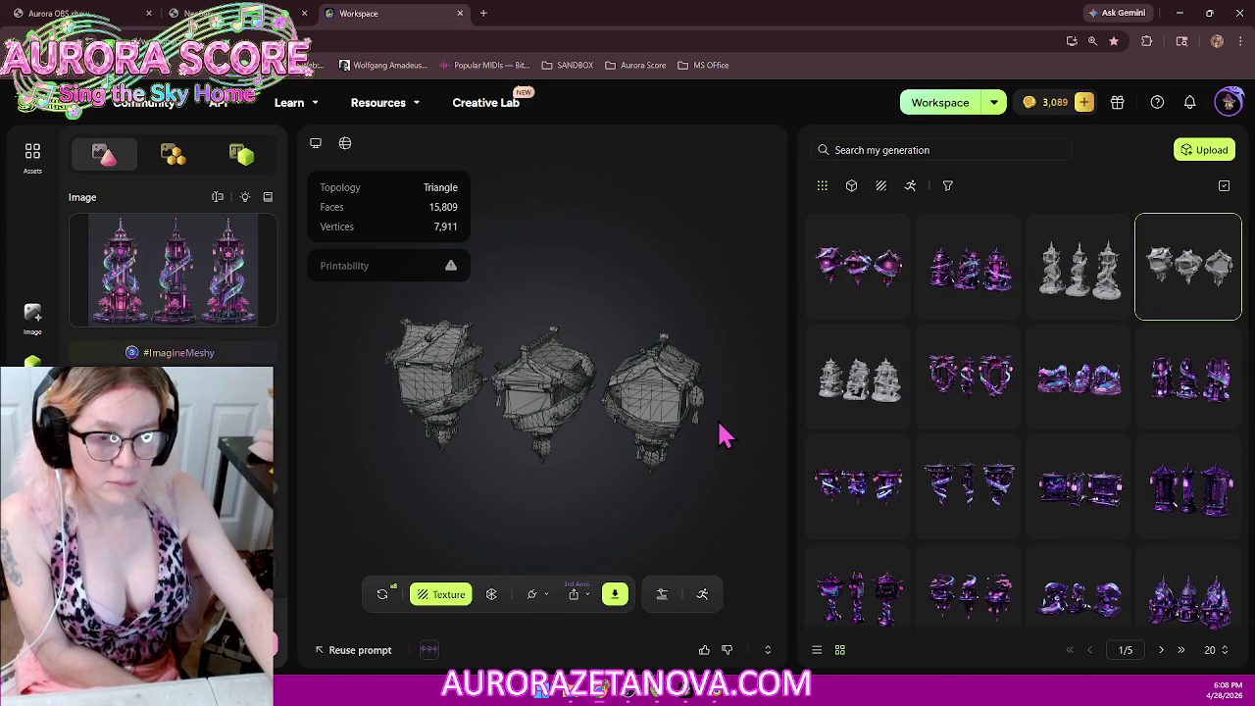
mouse_move(858, 377)
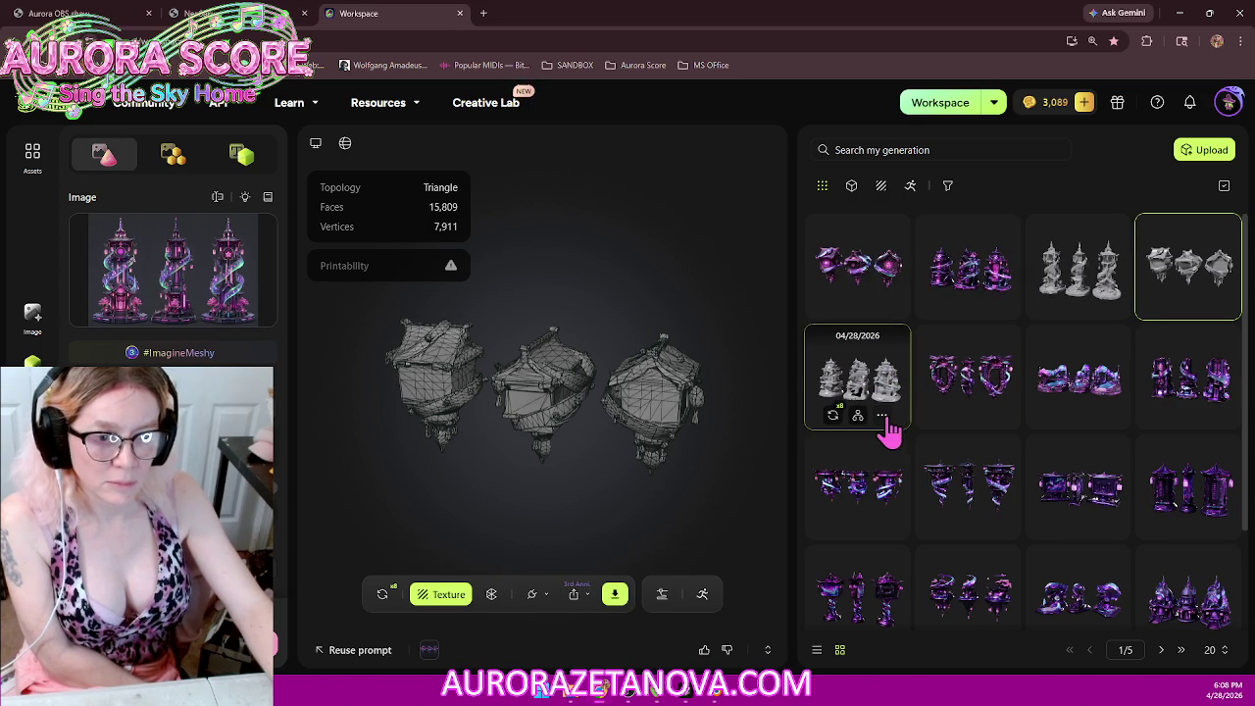
Step: Delete the grey house model and the other unwanted grey model
click(883, 417)
click(922, 388)
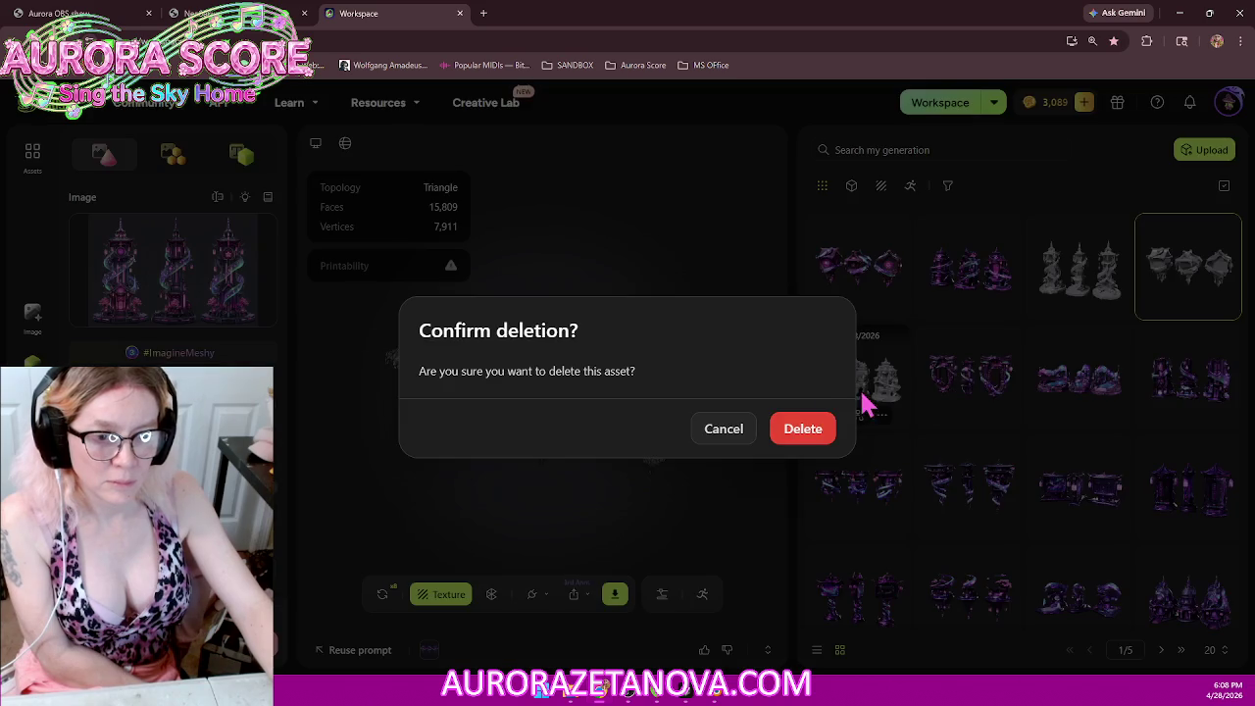
click(804, 429)
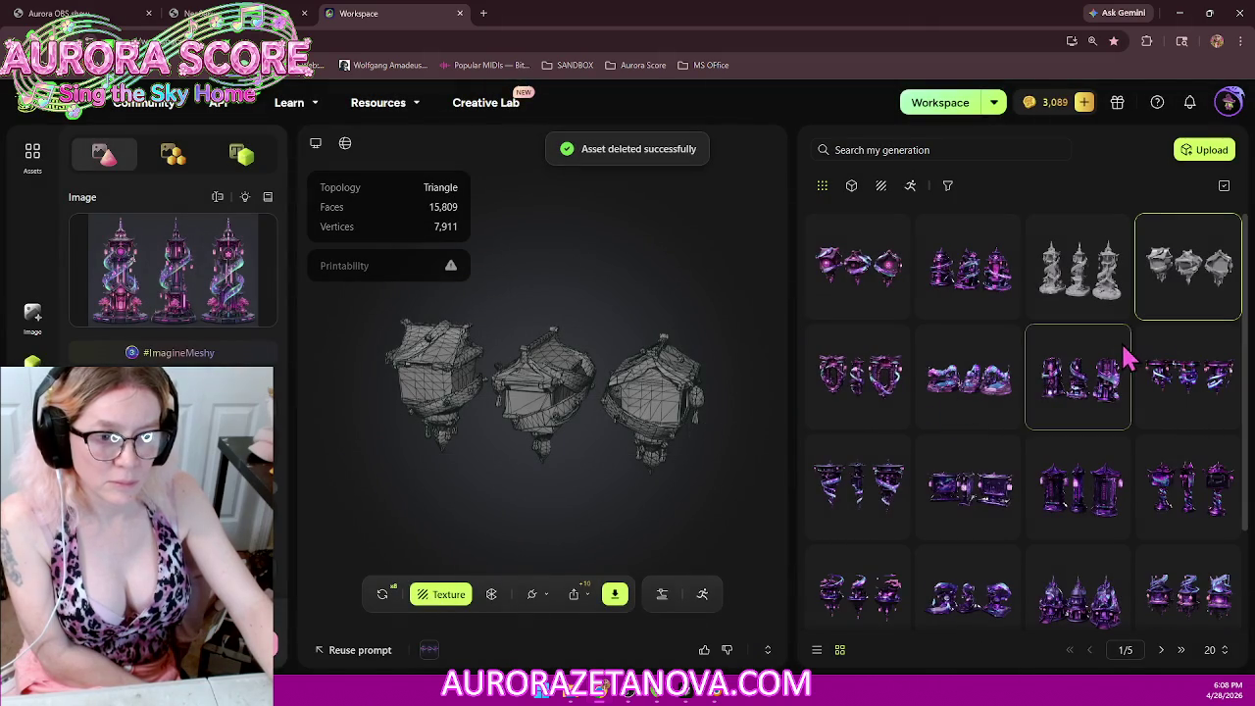
click(1213, 305)
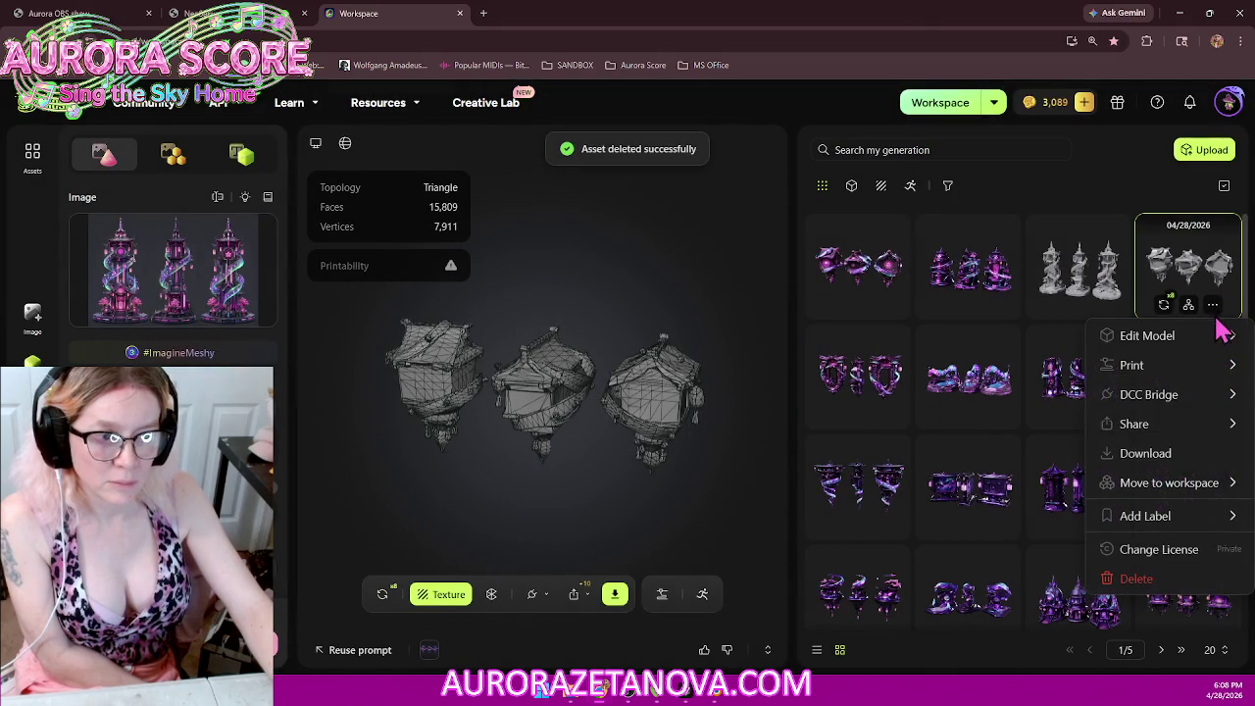
click(1137, 580)
click(805, 436)
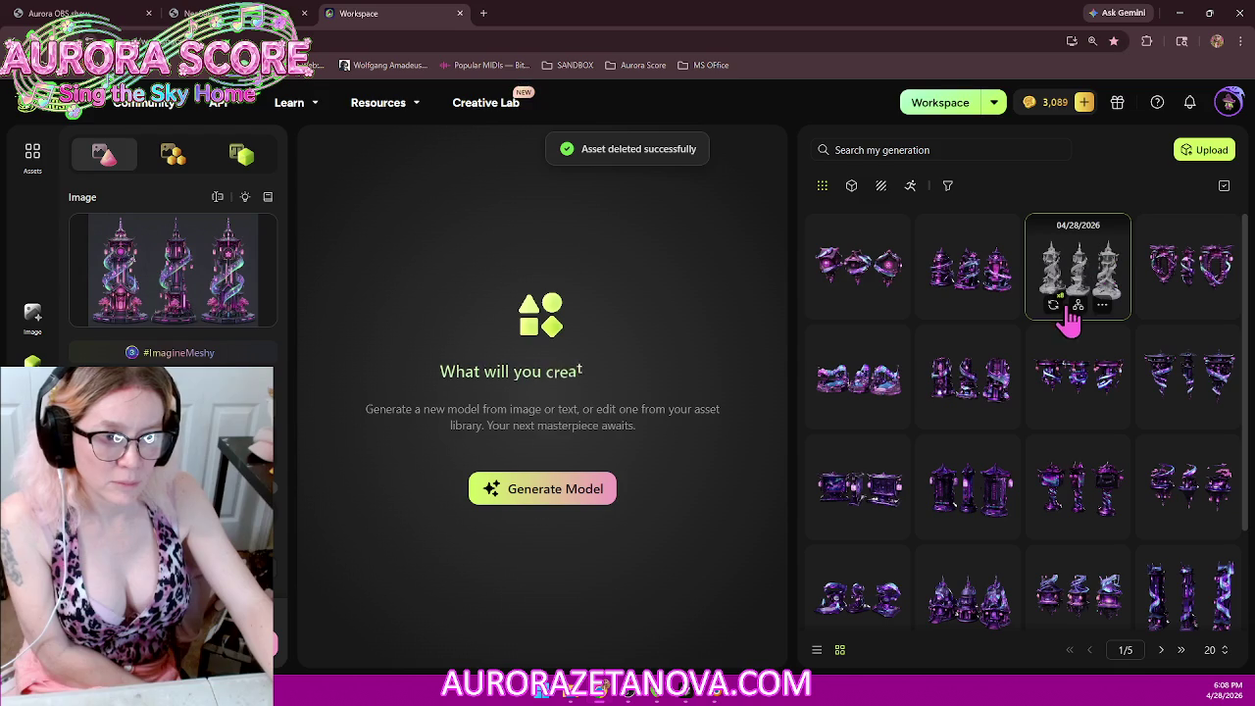
Step: Texture the grey spiral-tower model from its reference image, then switch to the dragon stage tab
click(1089, 265)
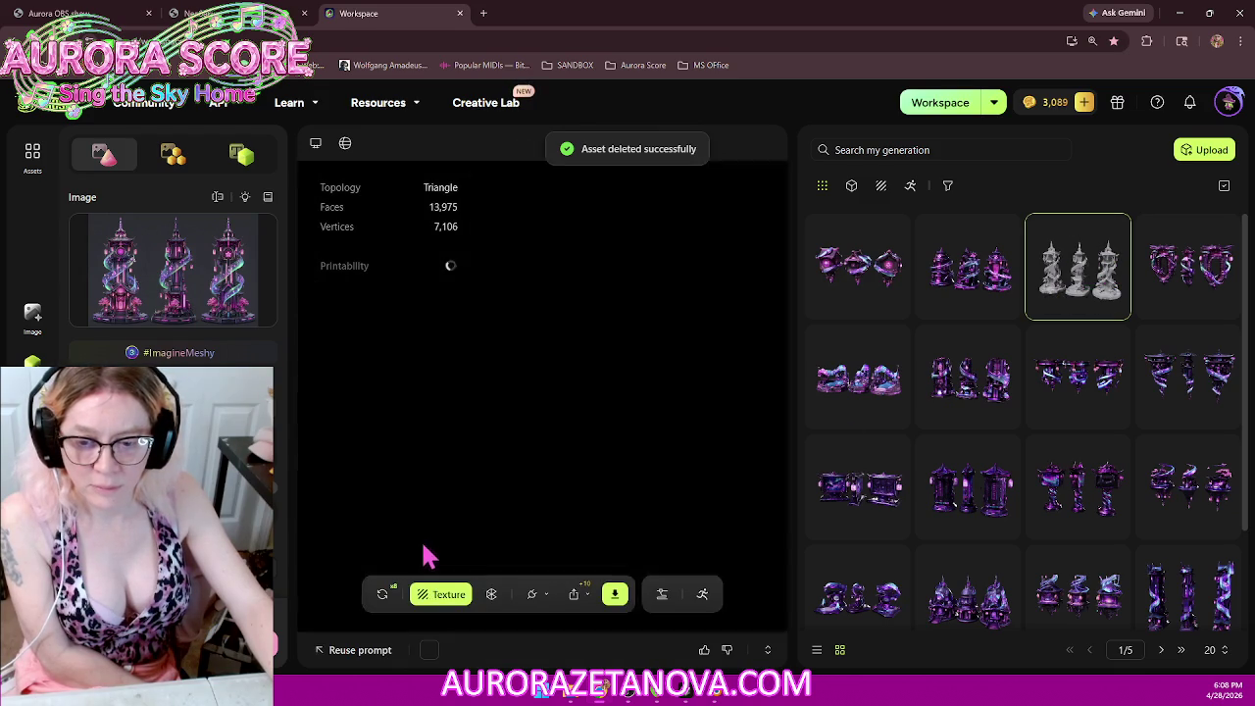
click(439, 598)
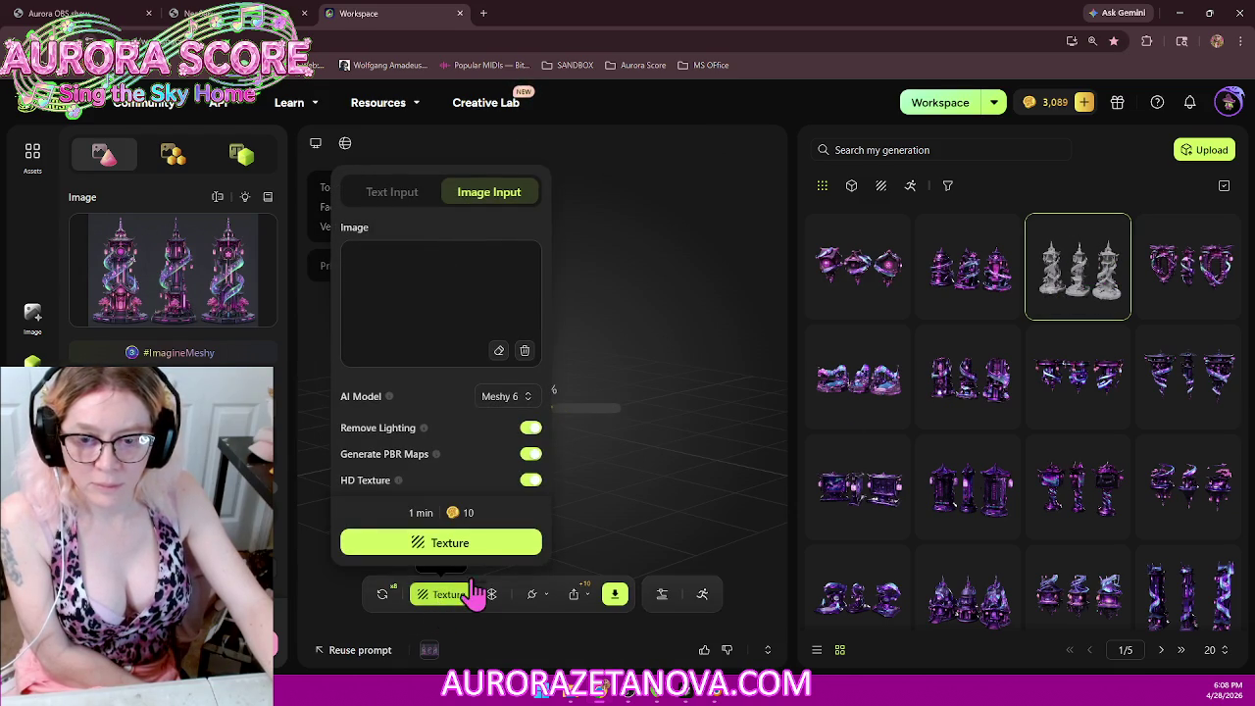
click(515, 547)
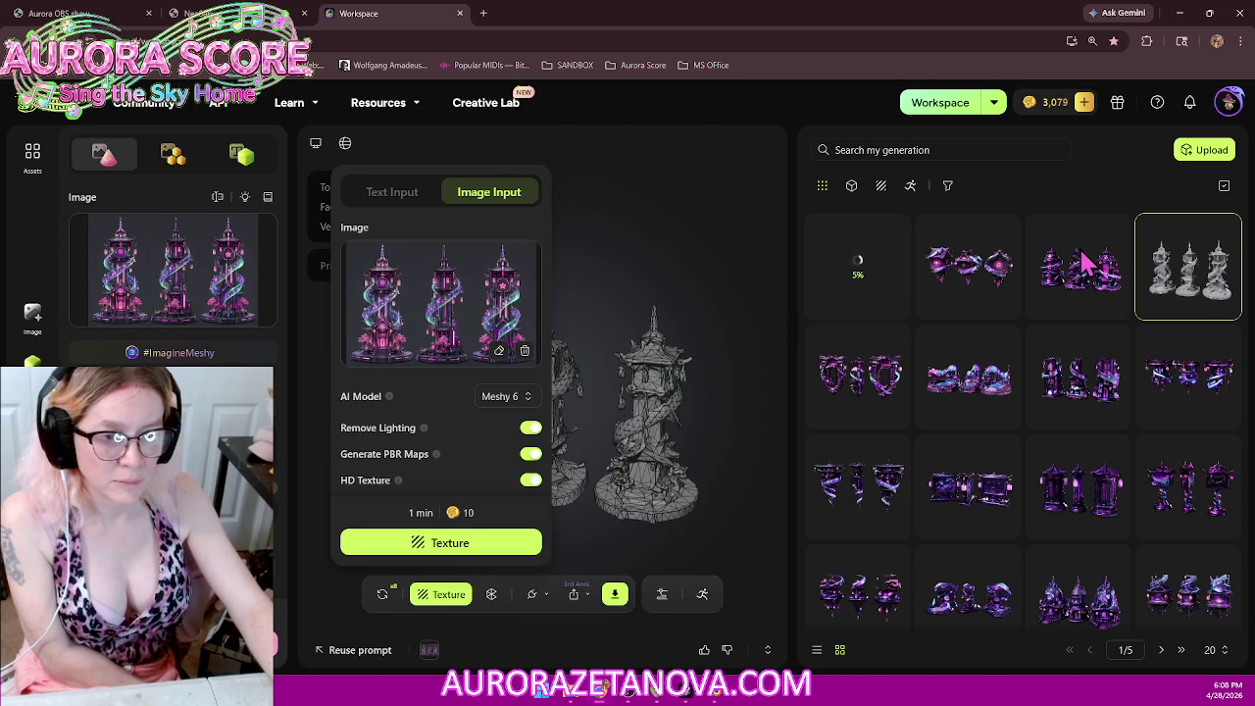
click(686, 250)
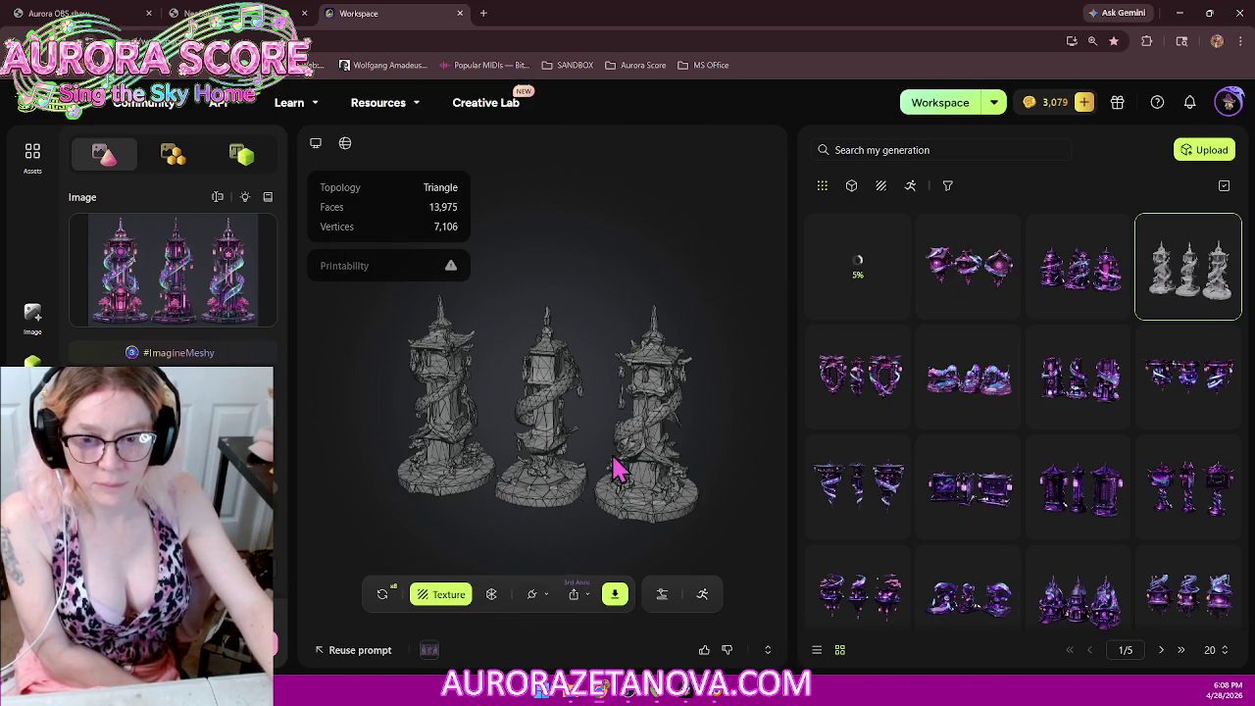
mouse_move(556, 515)
mouse_down()
mouse_move(610, 500)
mouse_move(652, 517)
mouse_up()
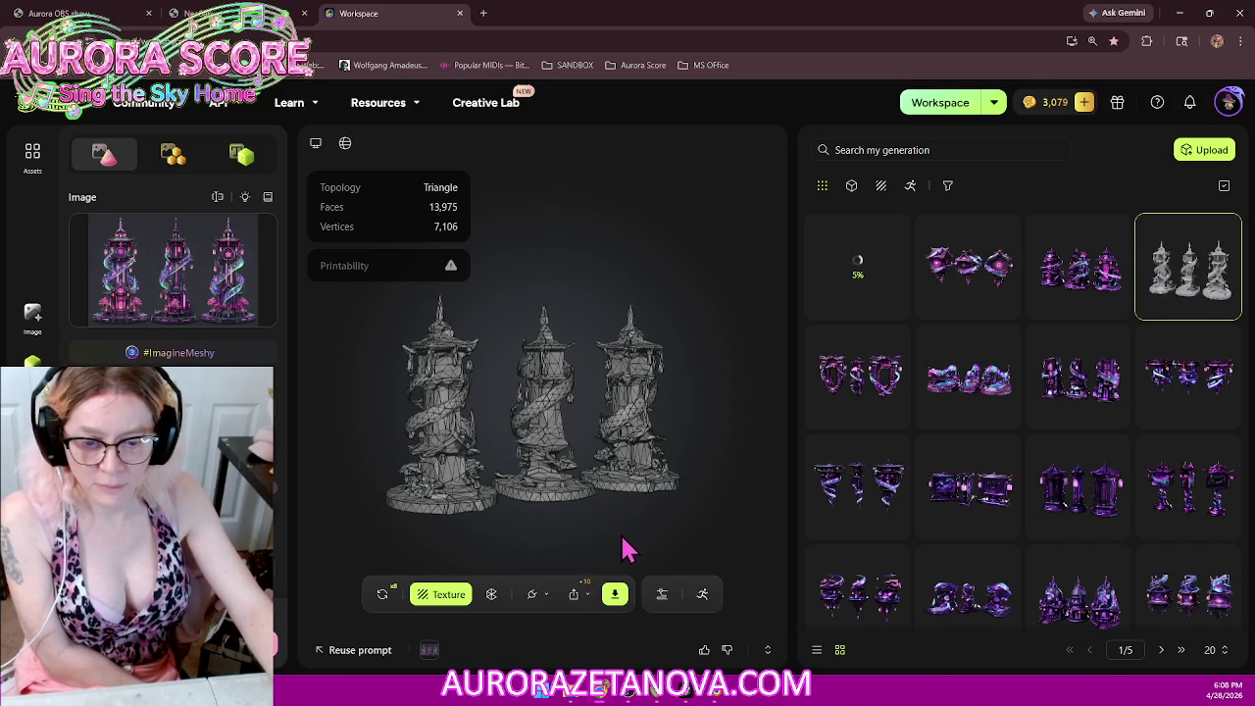
click(631, 693)
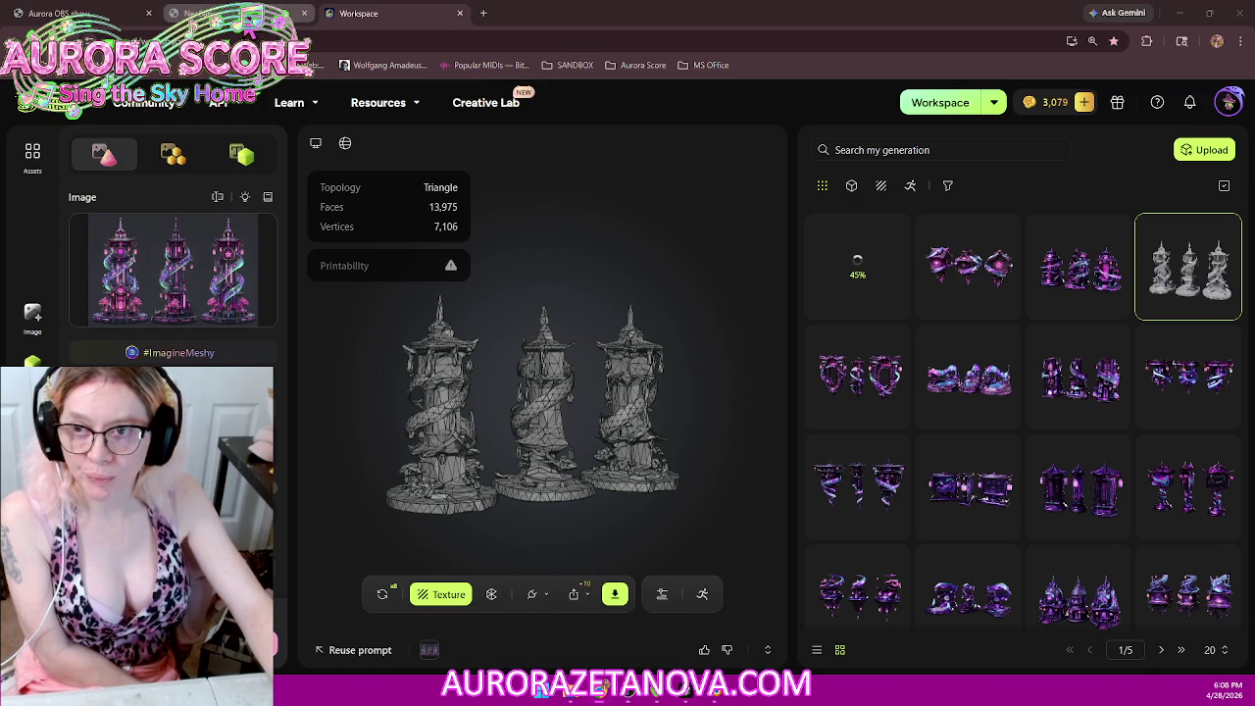
click(248, 16)
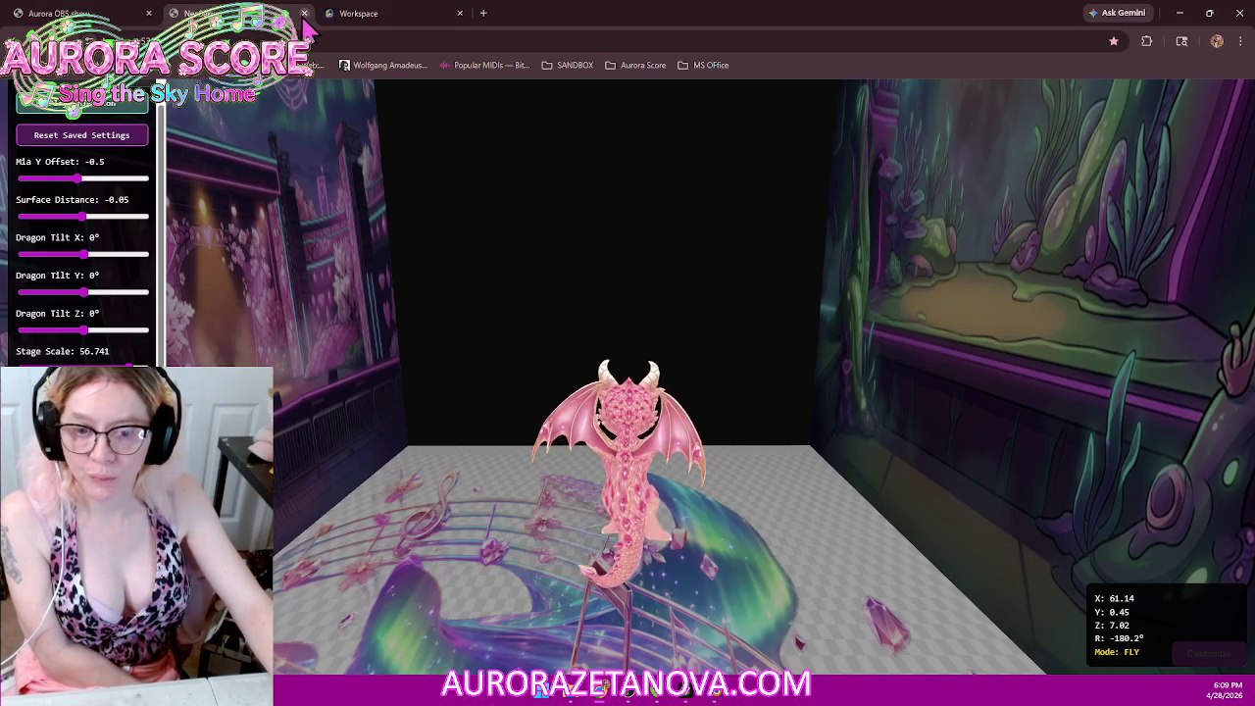
click(504, 328)
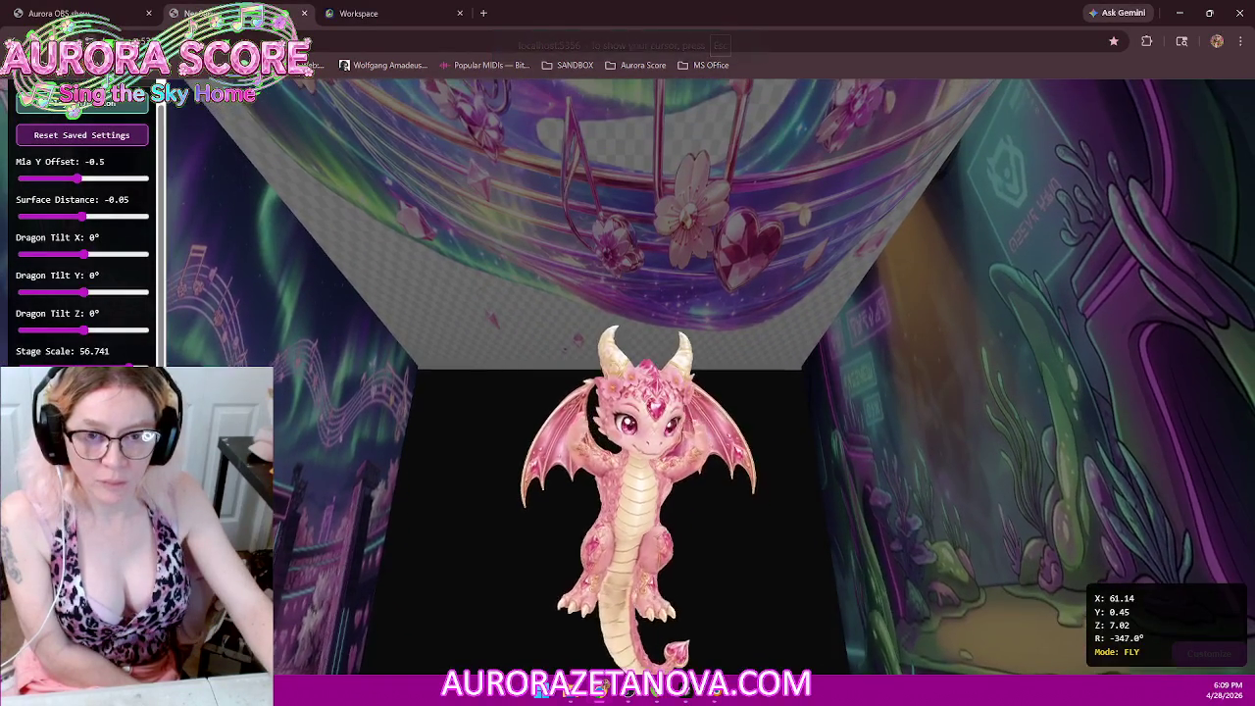
key(Escape)
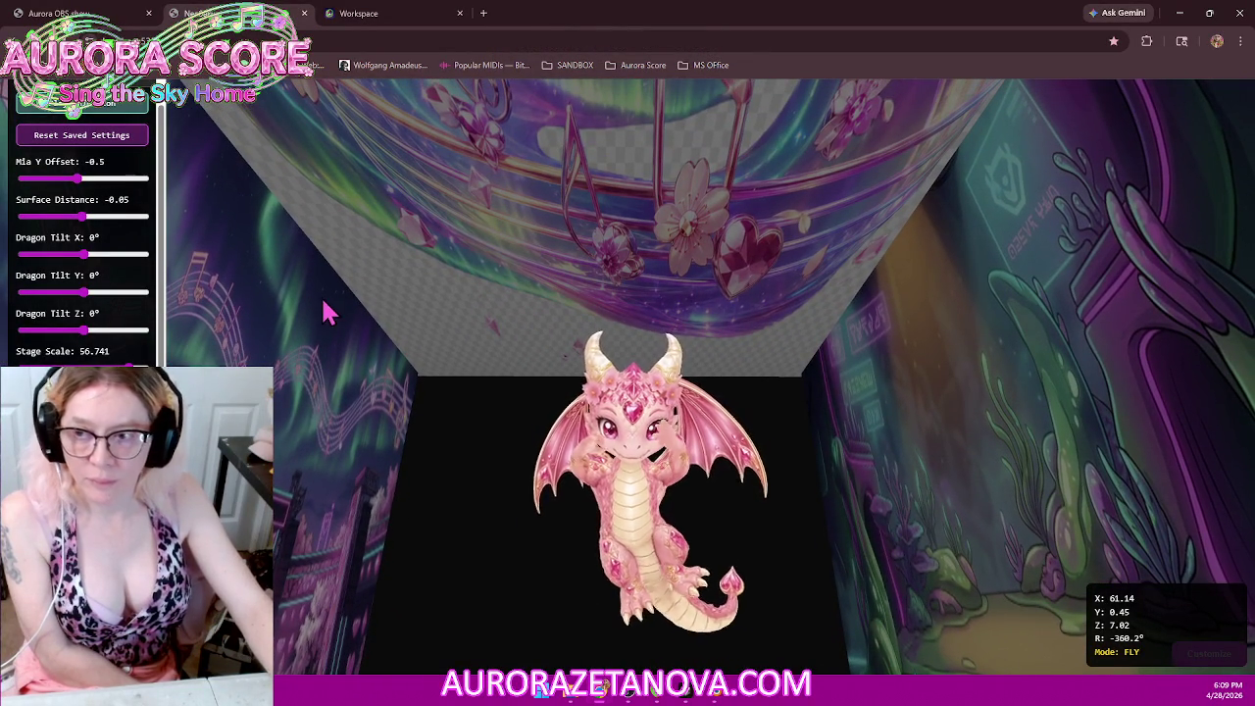
click(86, 14)
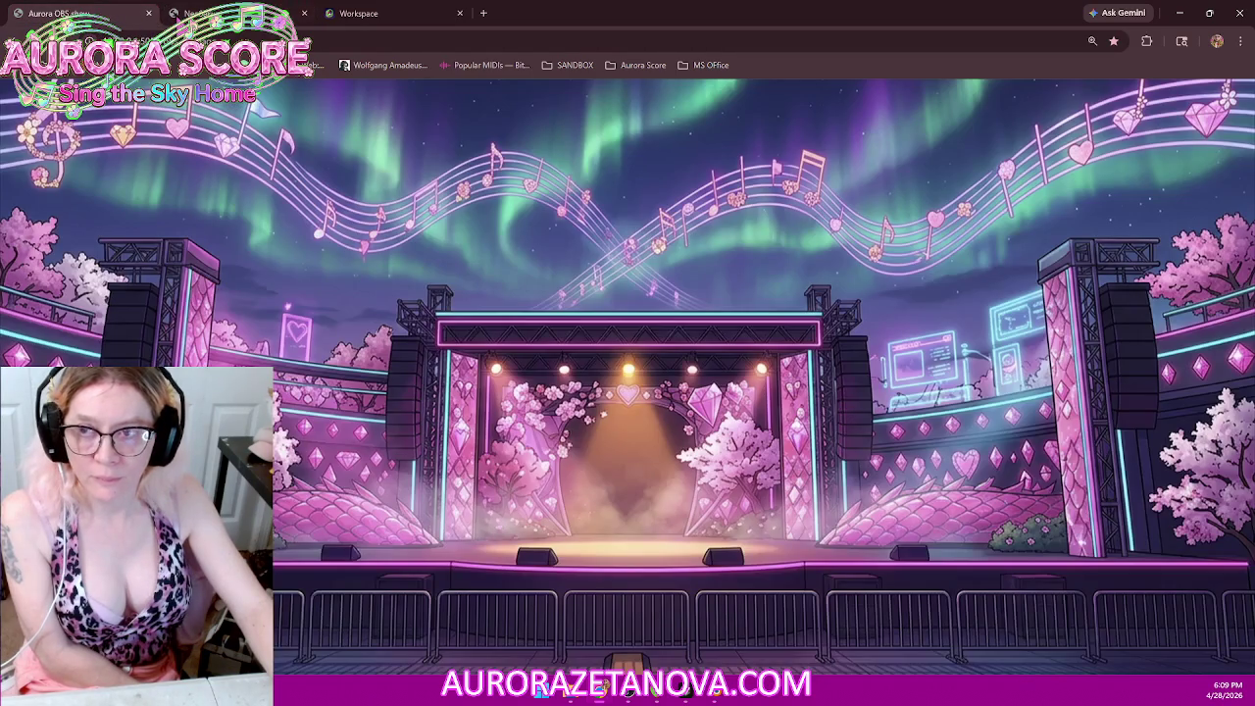
click(226, 13)
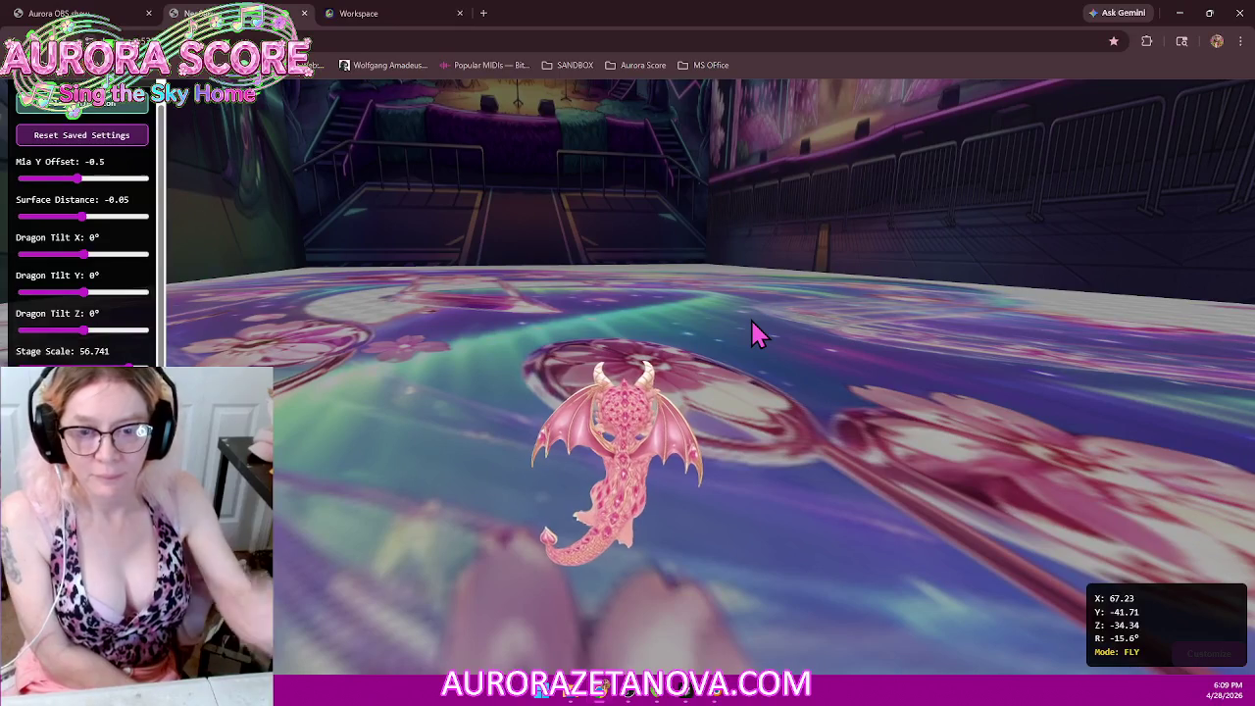
click(395, 13)
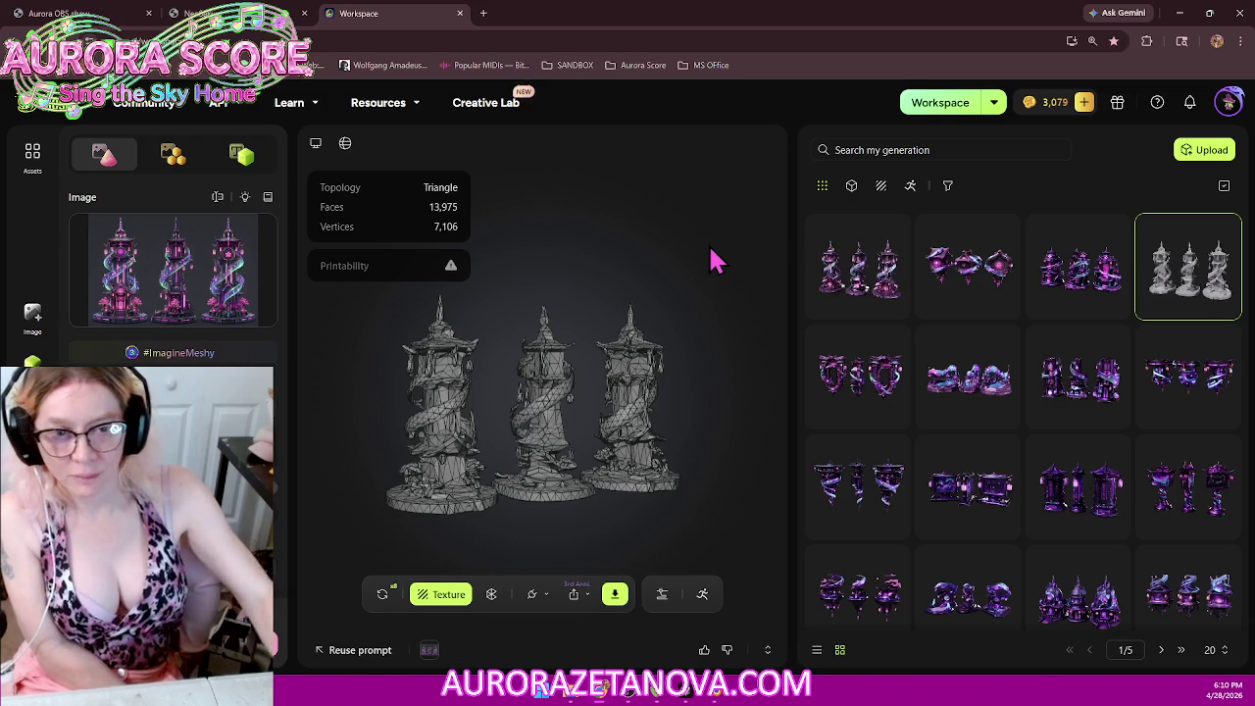
Step: Open the newly textured spiral-tower model and orbit around it
click(852, 267)
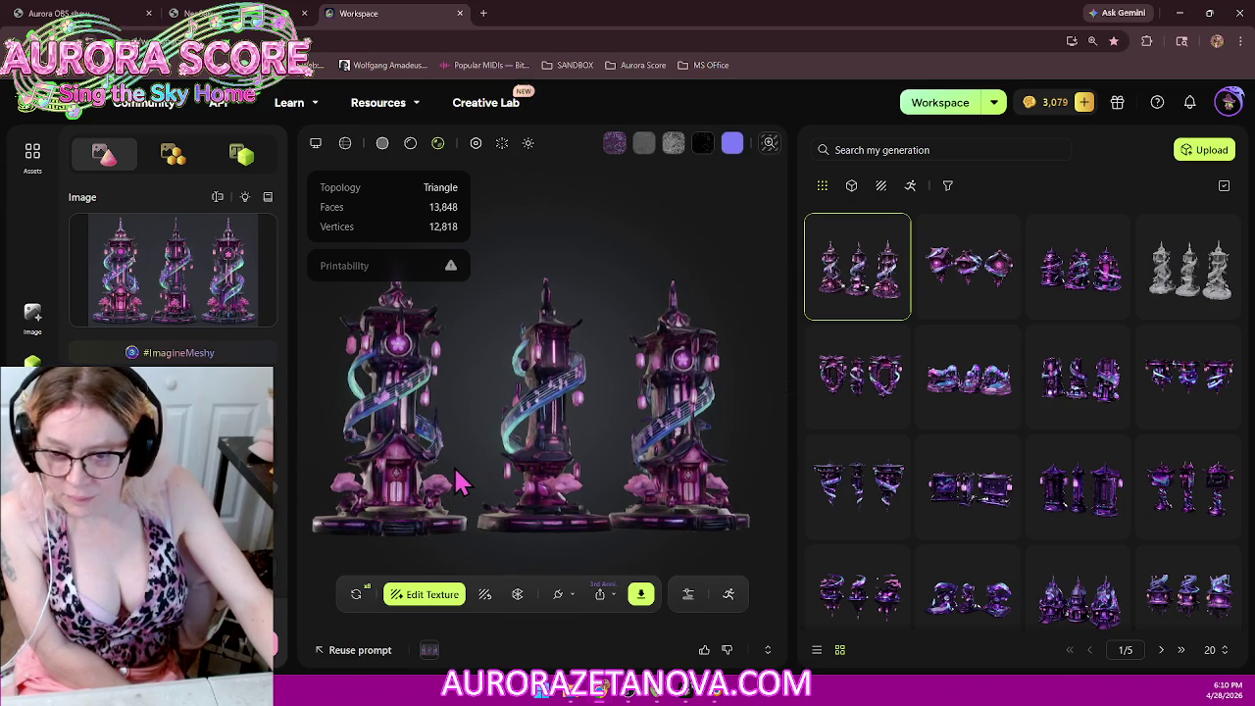
scroll(461, 480, up, 3)
mouse_move(462, 477)
mouse_down()
mouse_move(598, 432)
mouse_move(593, 449)
mouse_up()
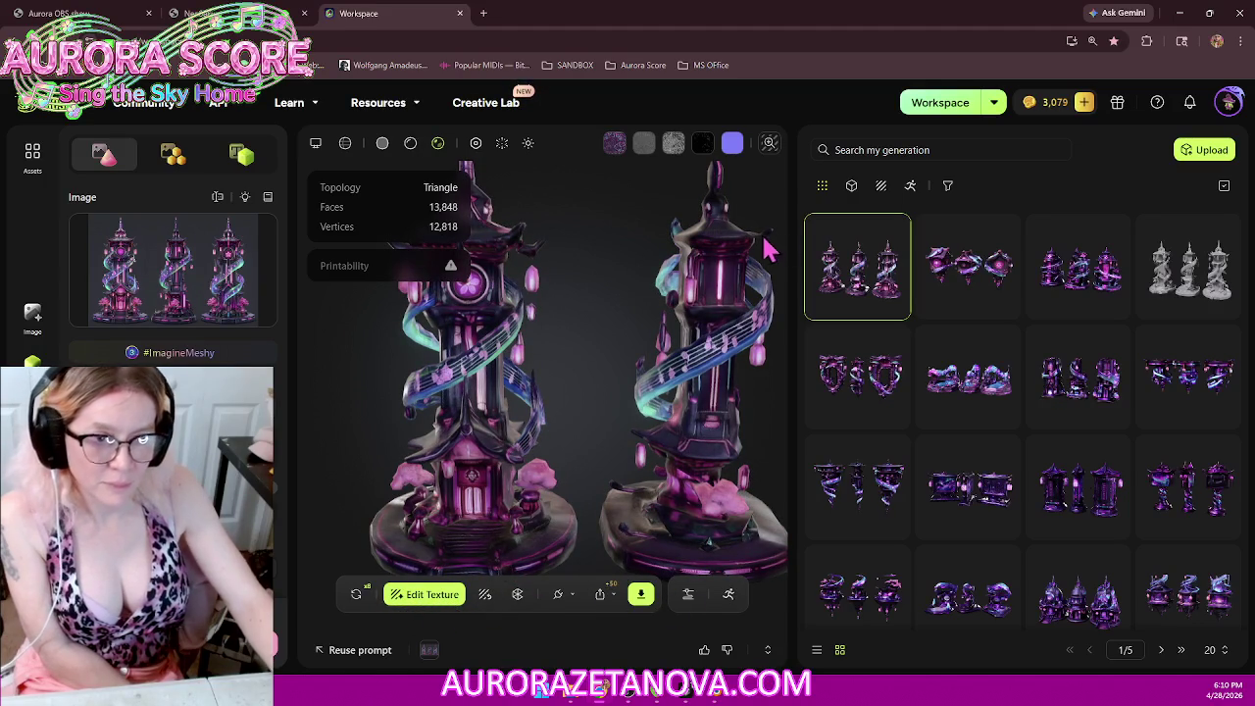
Step: Delete the grey untextured tower mesh and widen the generations grid to six columns
click(1221, 316)
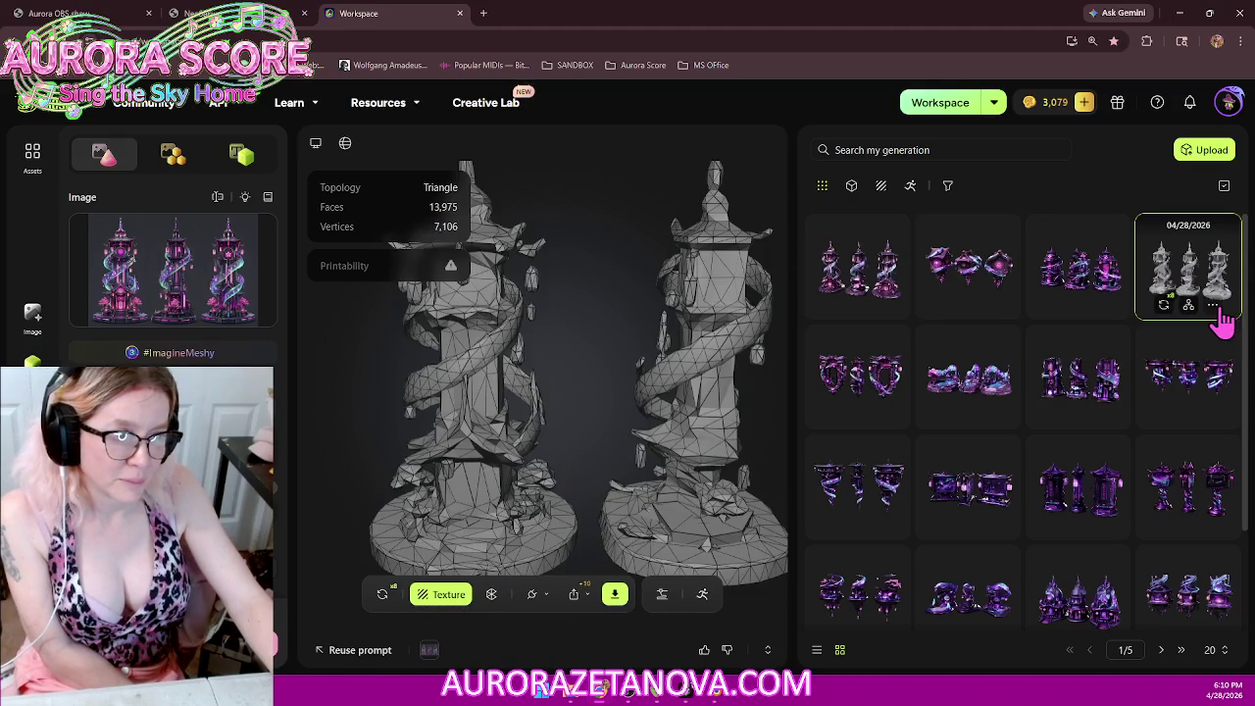
click(1214, 307)
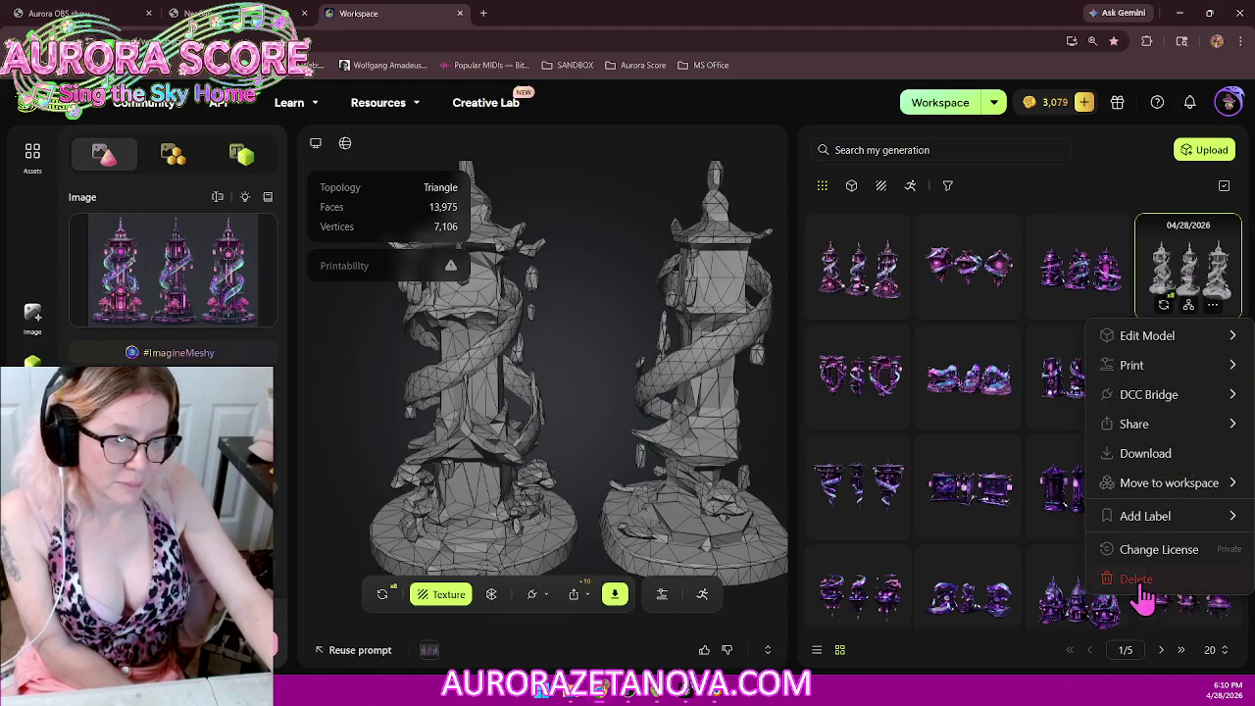
click(1138, 581)
click(794, 441)
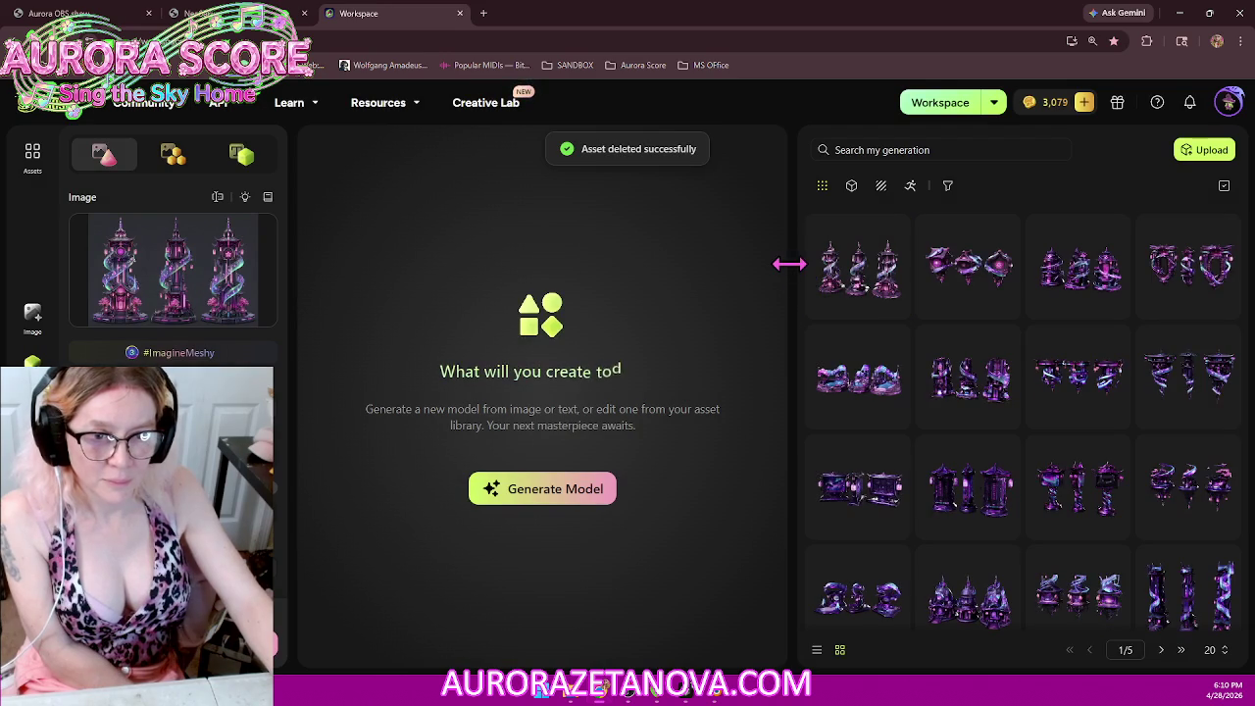
drag(793, 263, 423, 257)
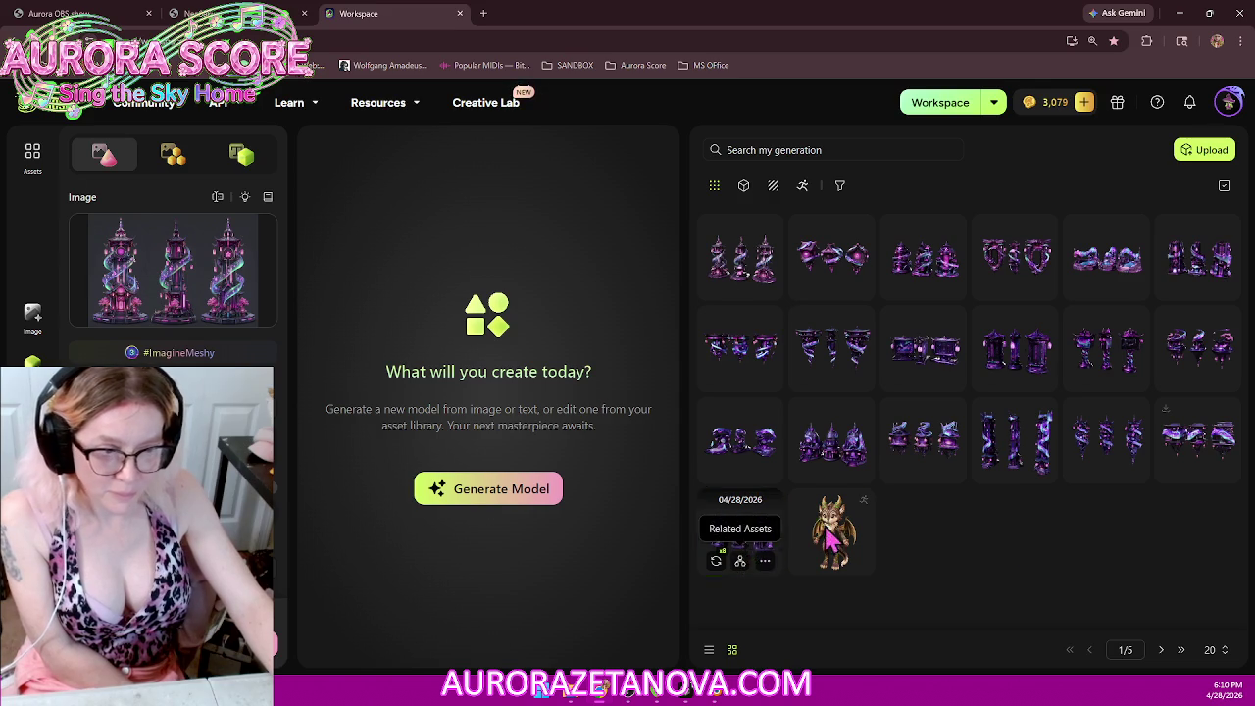
mouse_move(1106, 440)
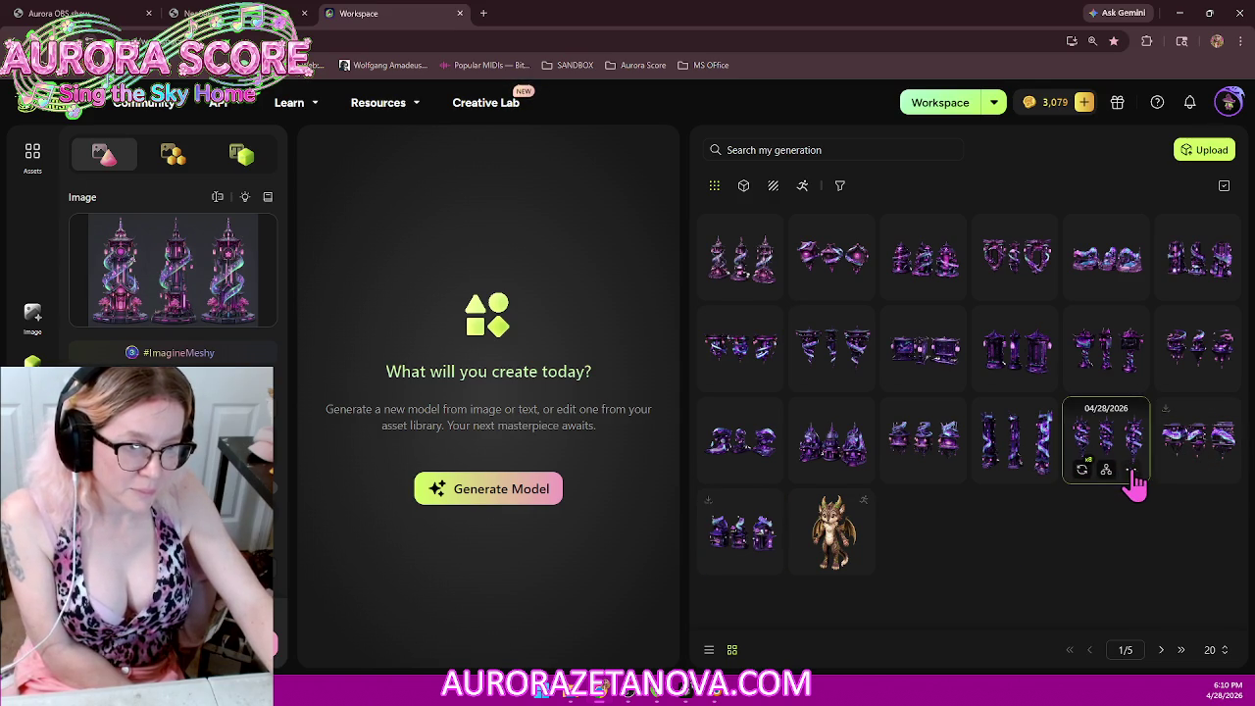
Step: Download the purple tower and tall column models as GLBs resized to 10 m, bottom origin
click(1132, 472)
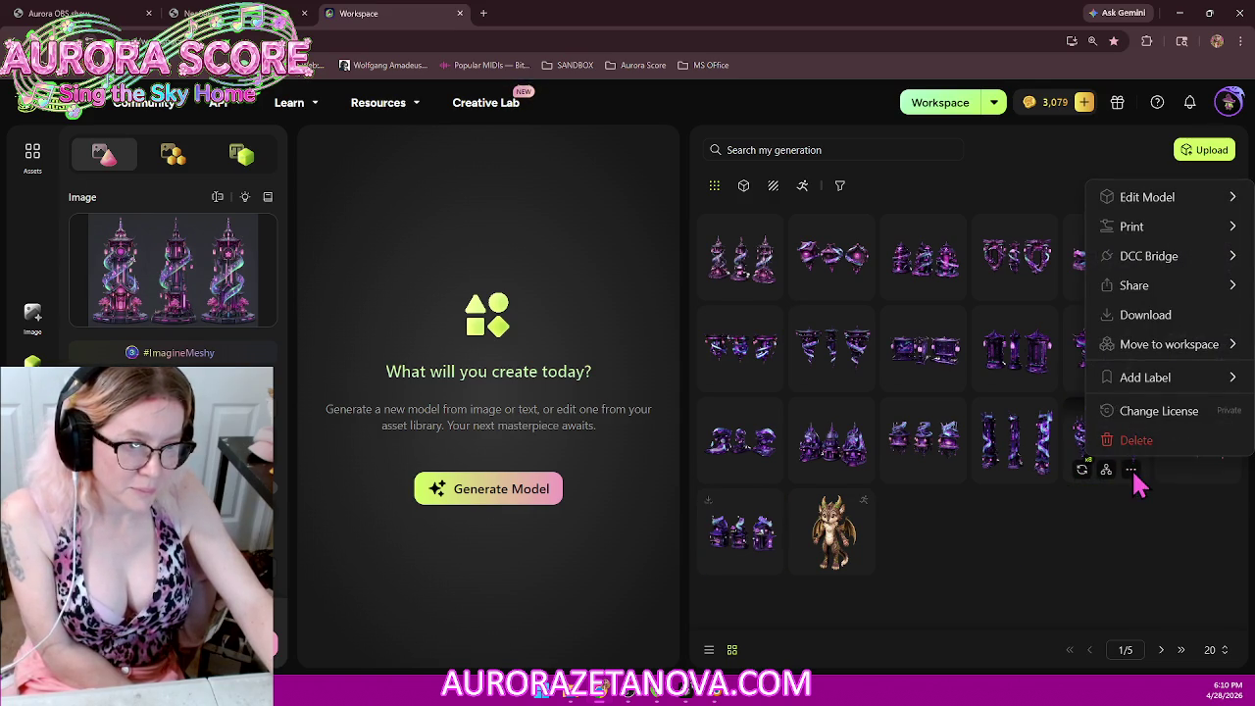
click(1146, 316)
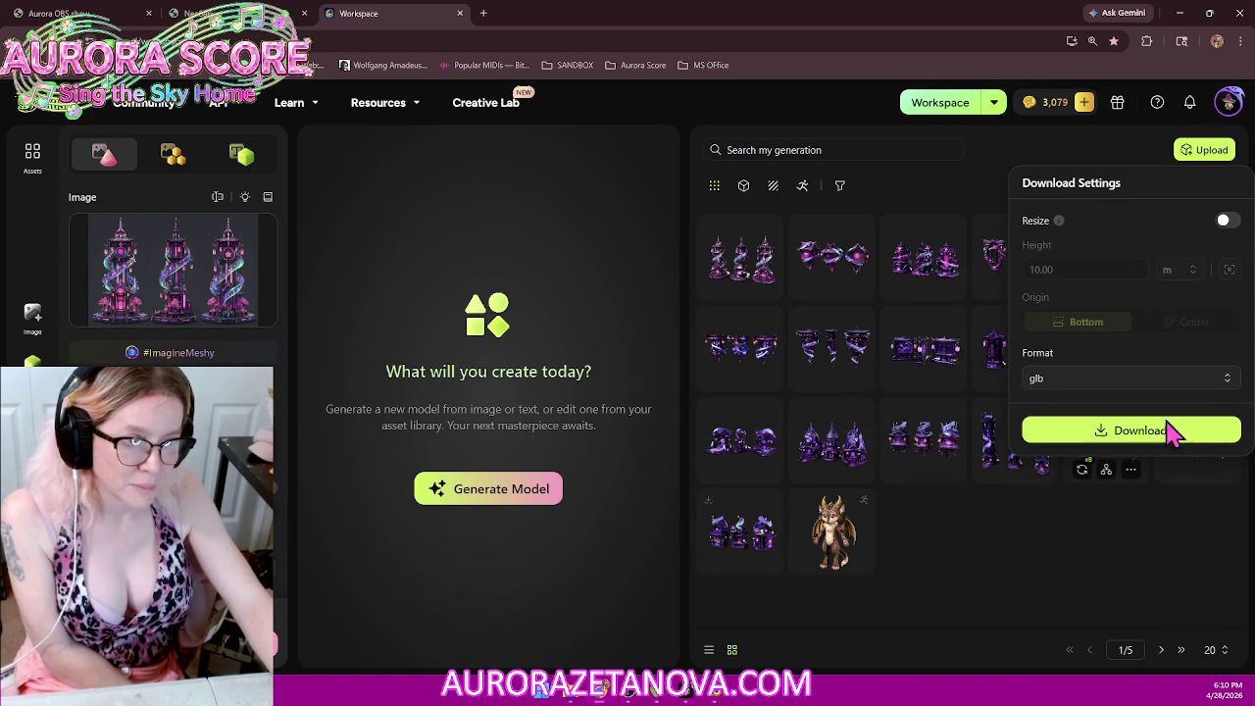
click(1224, 222)
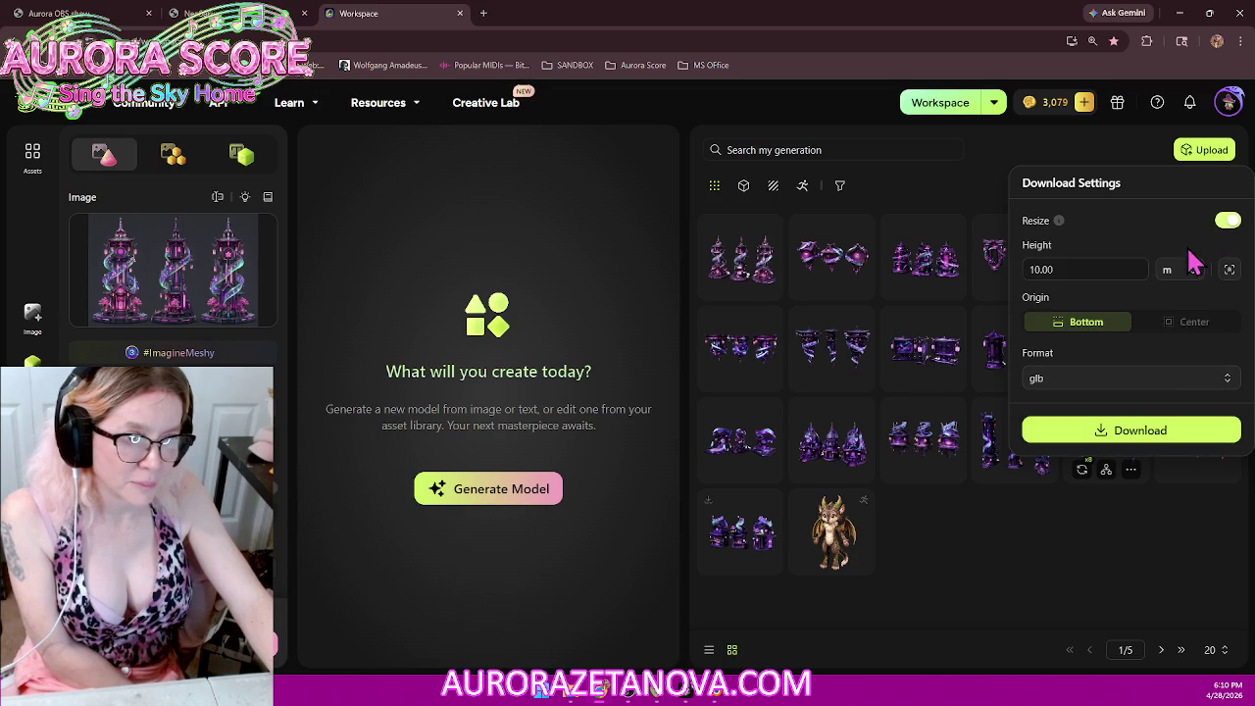
click(1142, 433)
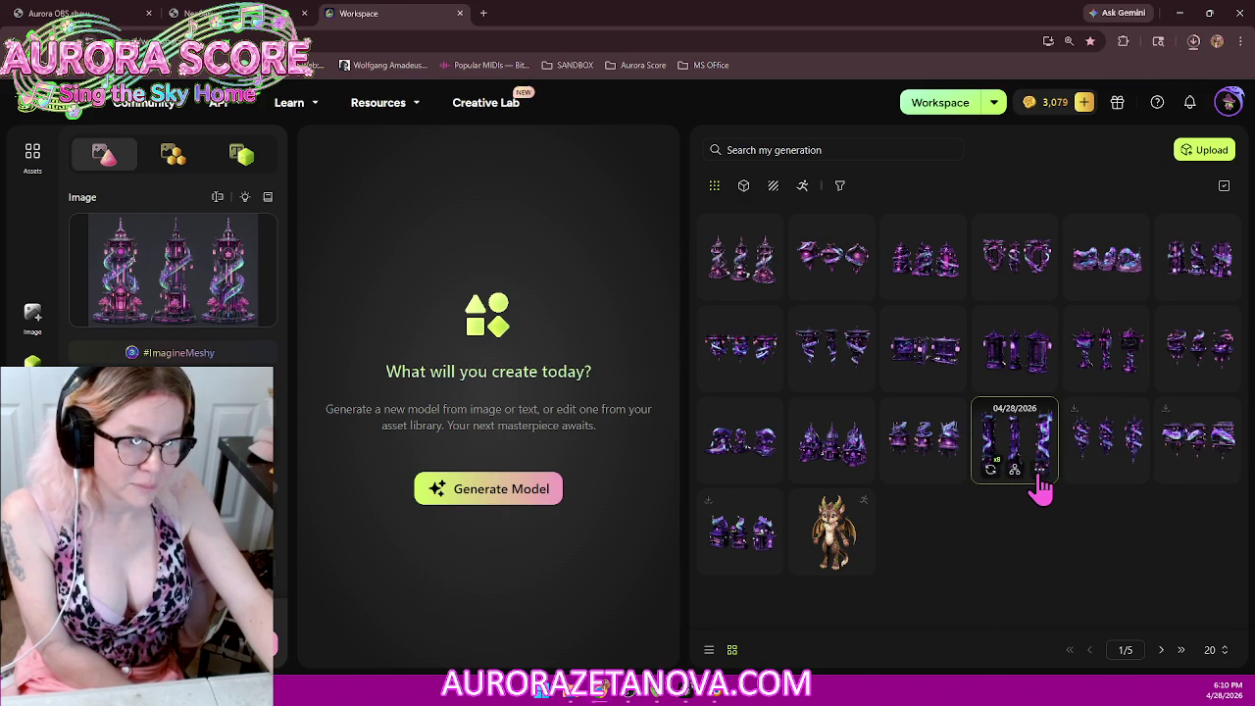
click(1041, 471)
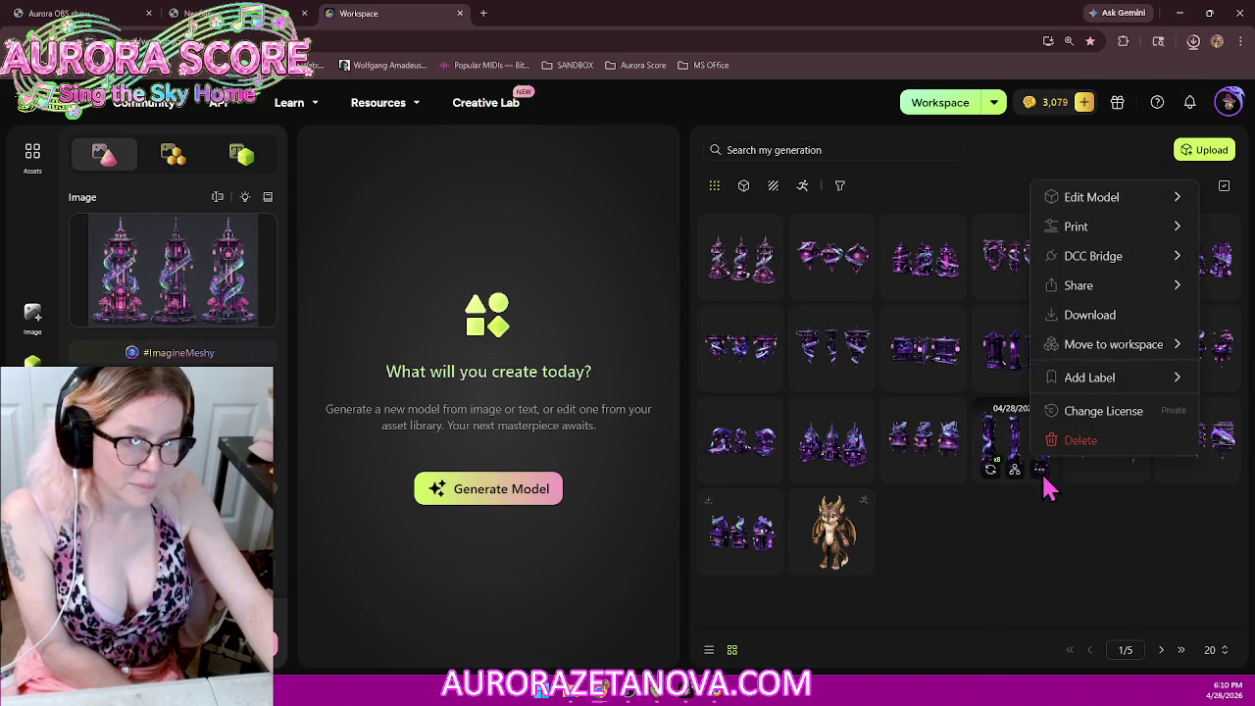
click(1093, 321)
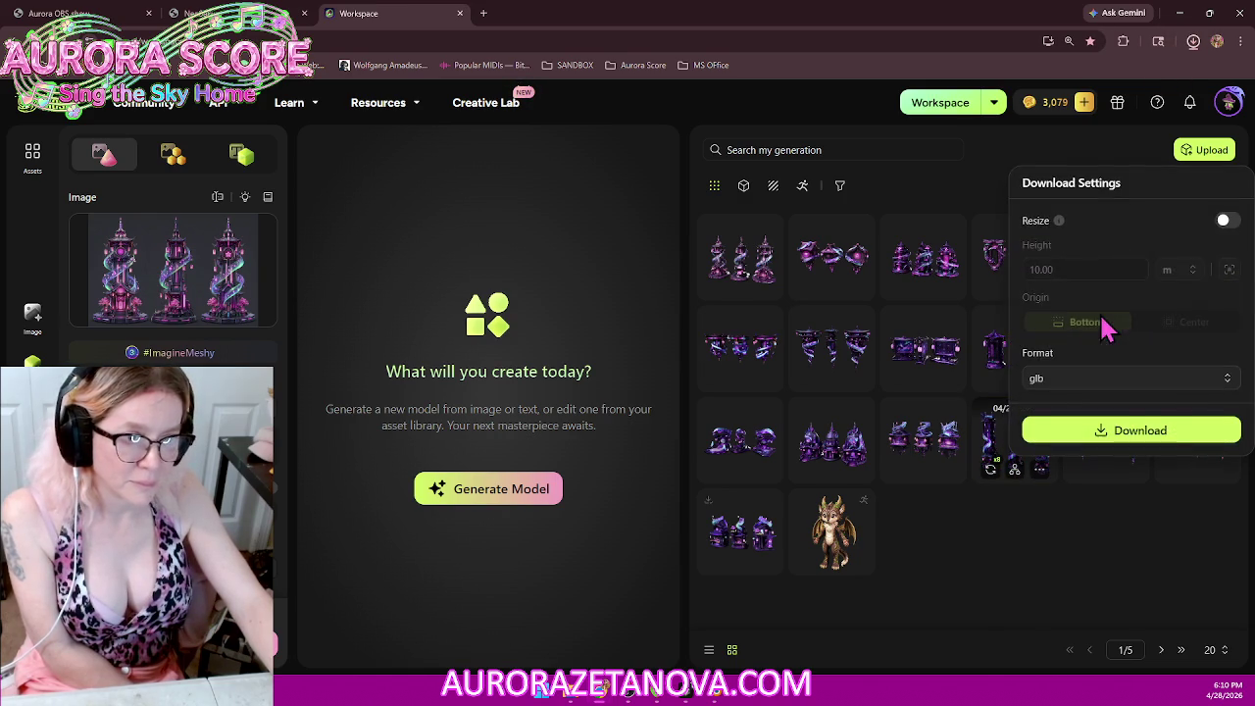
click(1226, 220)
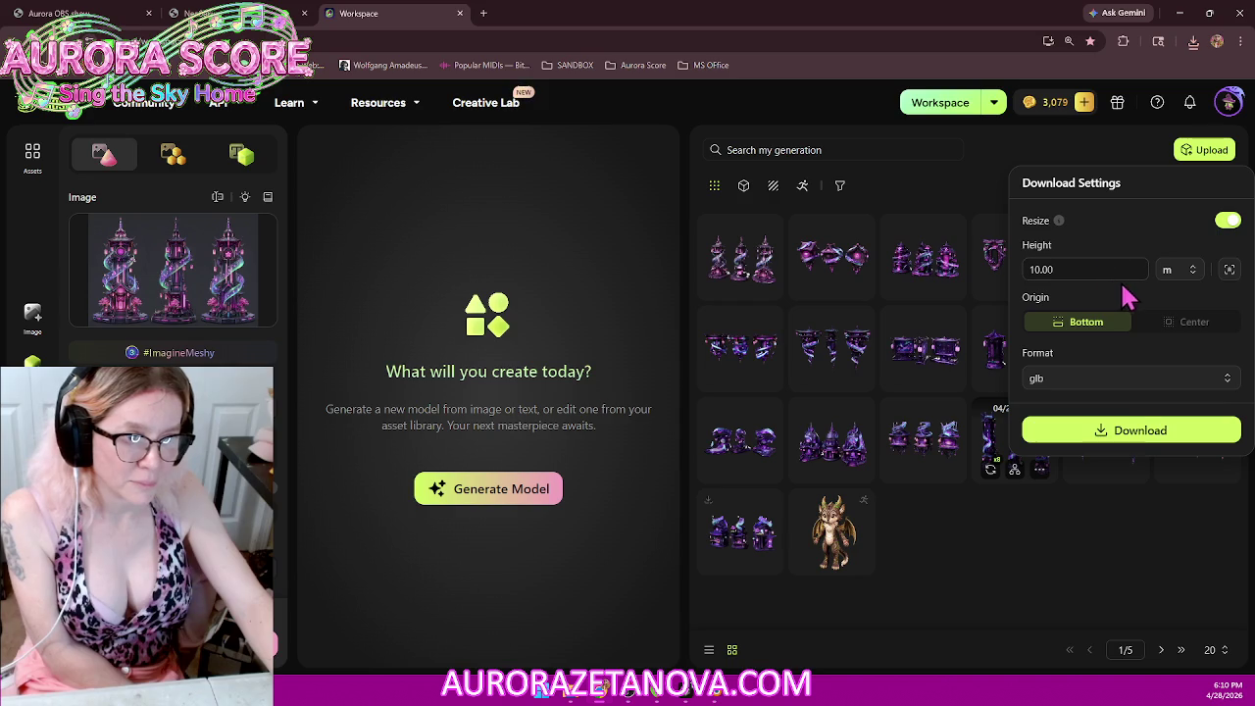
click(1130, 437)
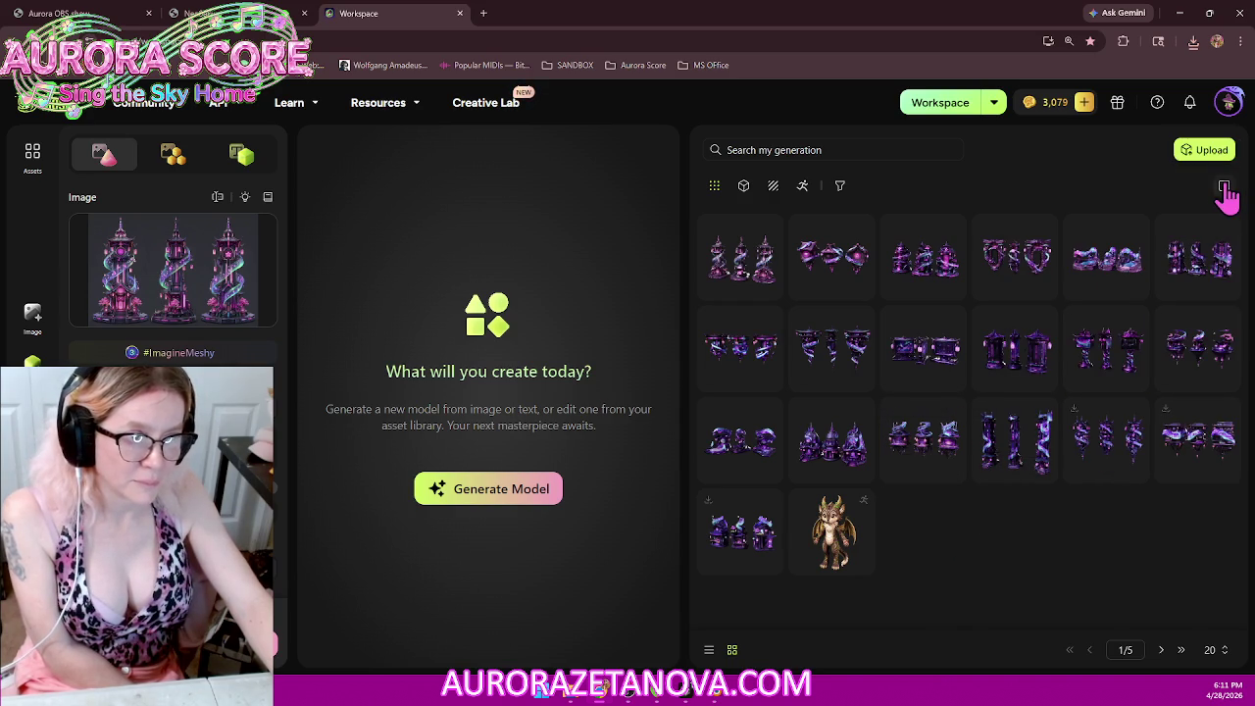
Step: Multi-select up to ten building models and batch-download them as GLBs resized to 10 m
click(1225, 189)
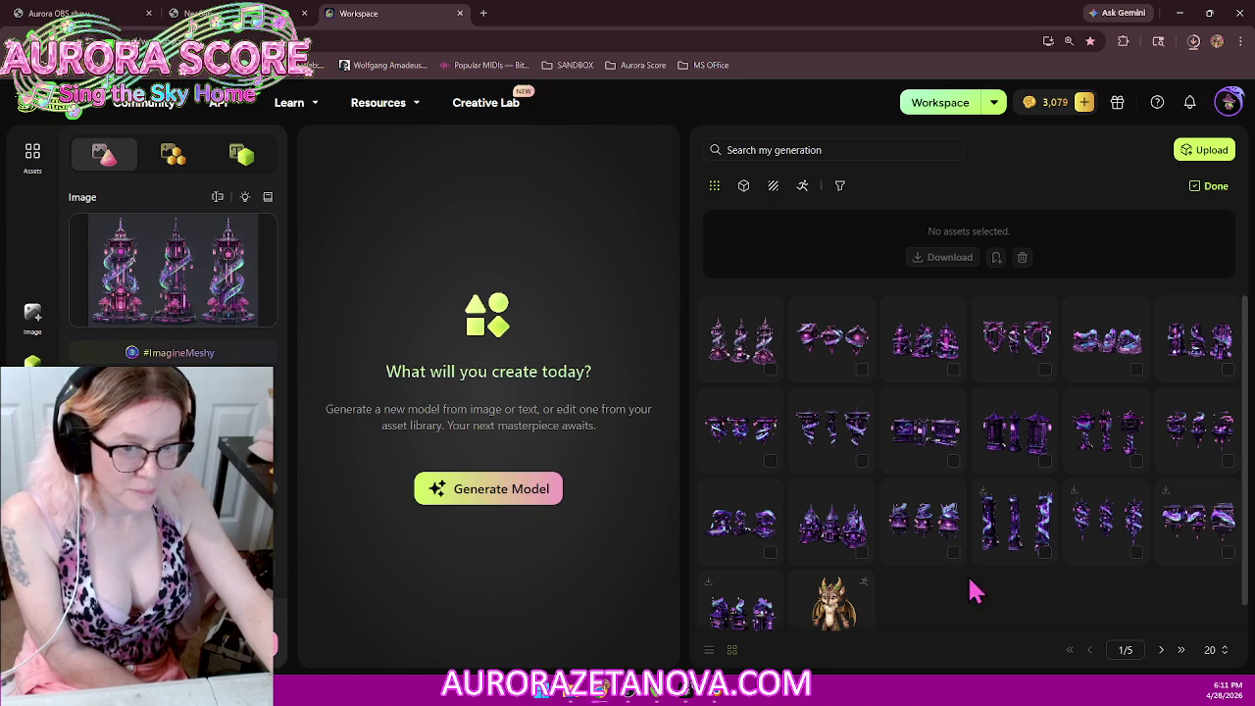
click(922, 524)
click(833, 524)
click(740, 528)
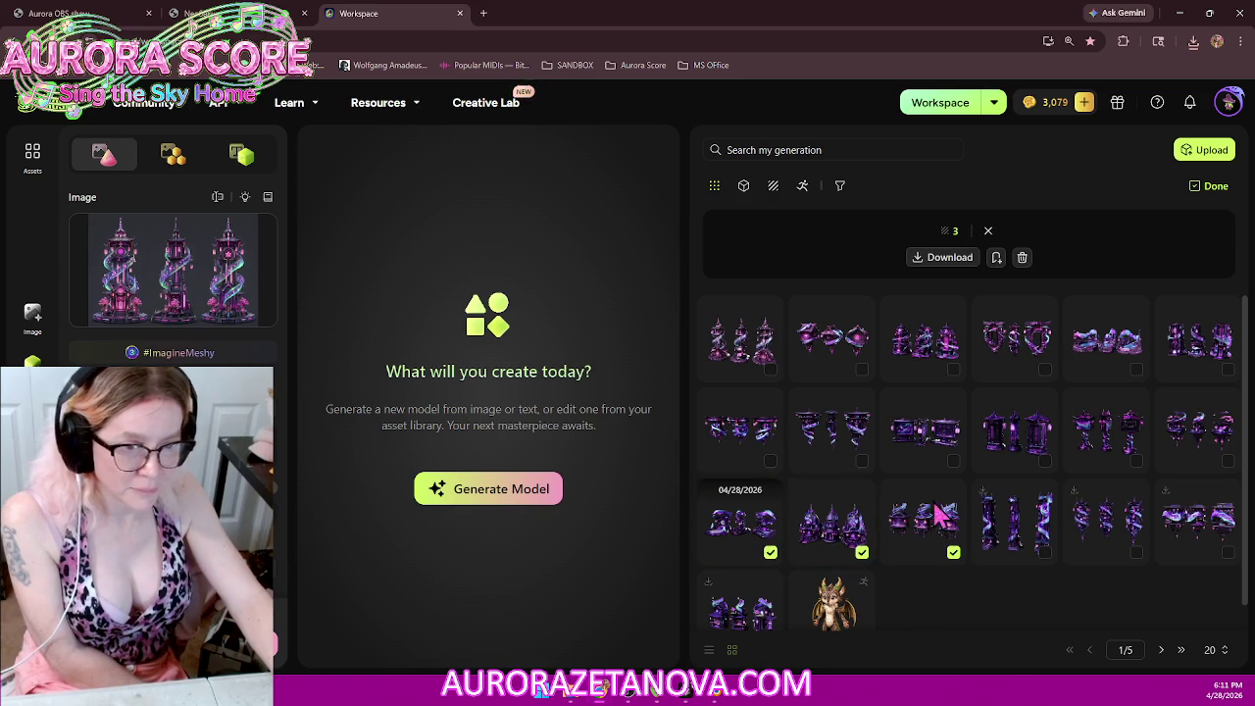
click(1190, 446)
click(1089, 442)
click(1016, 439)
click(943, 438)
click(844, 437)
click(745, 428)
click(744, 339)
click(824, 340)
click(932, 345)
click(1020, 343)
click(1106, 344)
click(1191, 339)
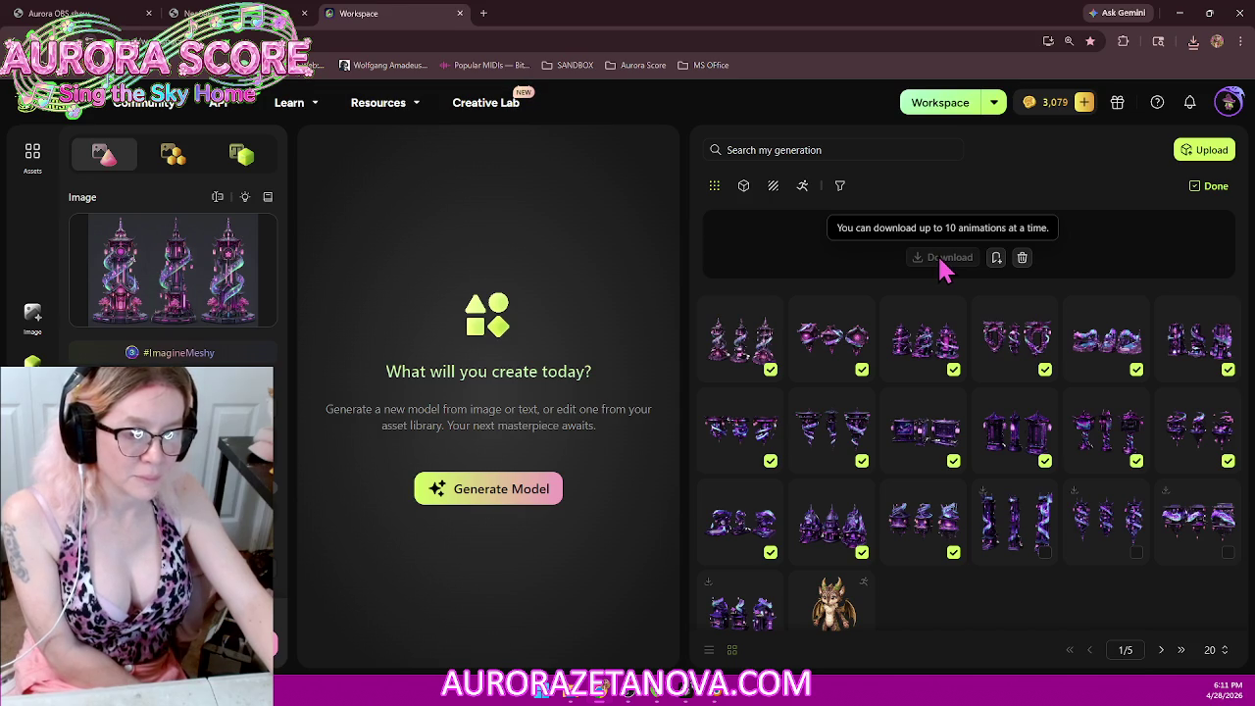
click(832, 345)
click(922, 346)
click(1015, 346)
click(1098, 345)
click(1182, 348)
click(1113, 343)
click(927, 258)
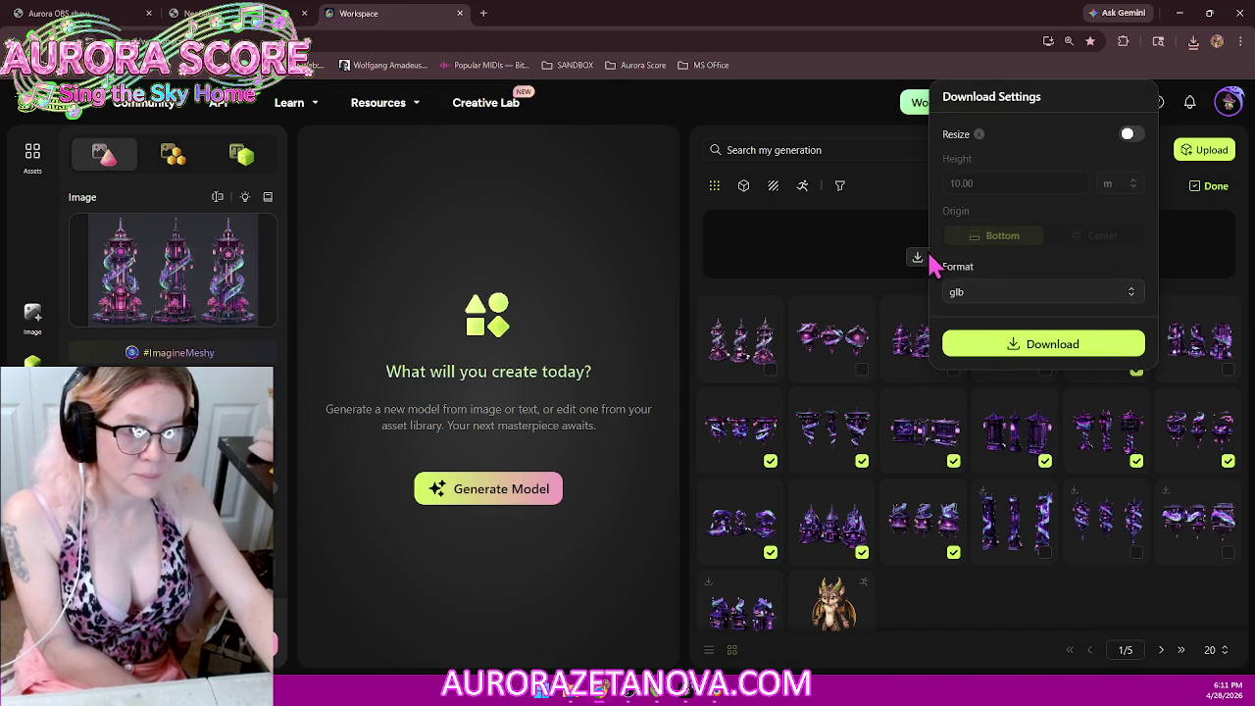
click(1130, 134)
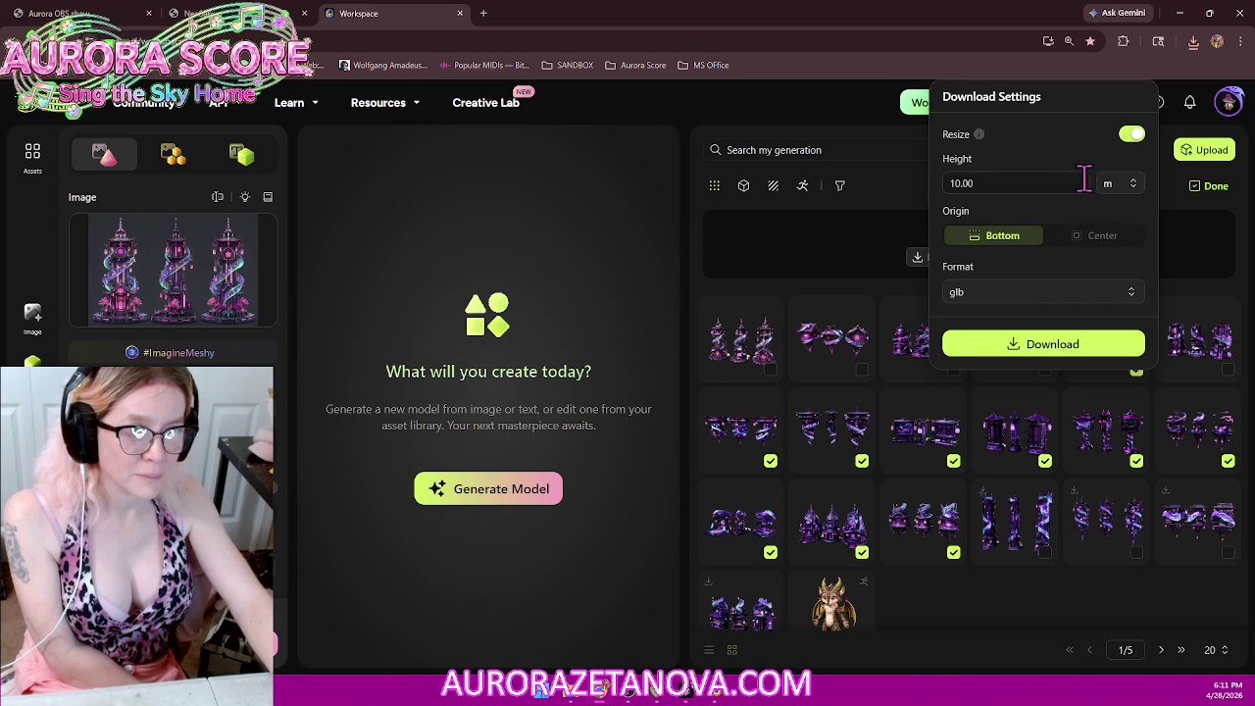
click(1079, 349)
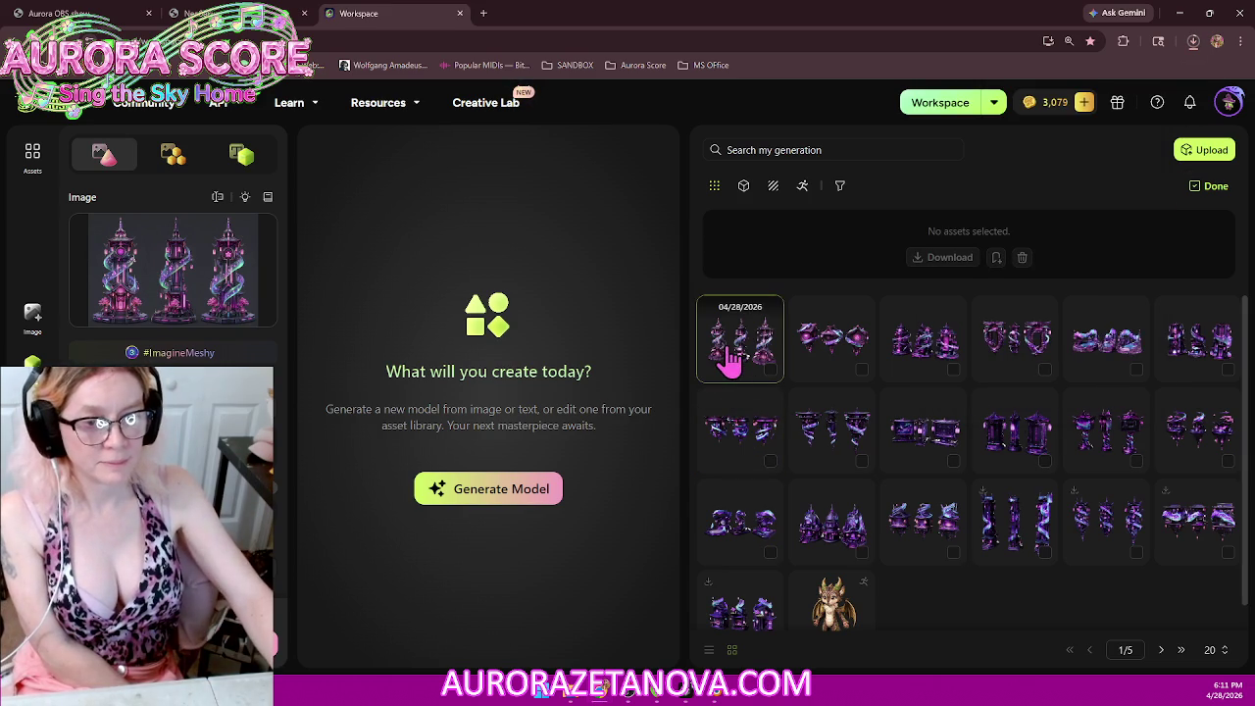
Step: Select the first four top-row models and download them as resized GLBs too
click(771, 368)
click(827, 344)
click(919, 351)
click(1009, 347)
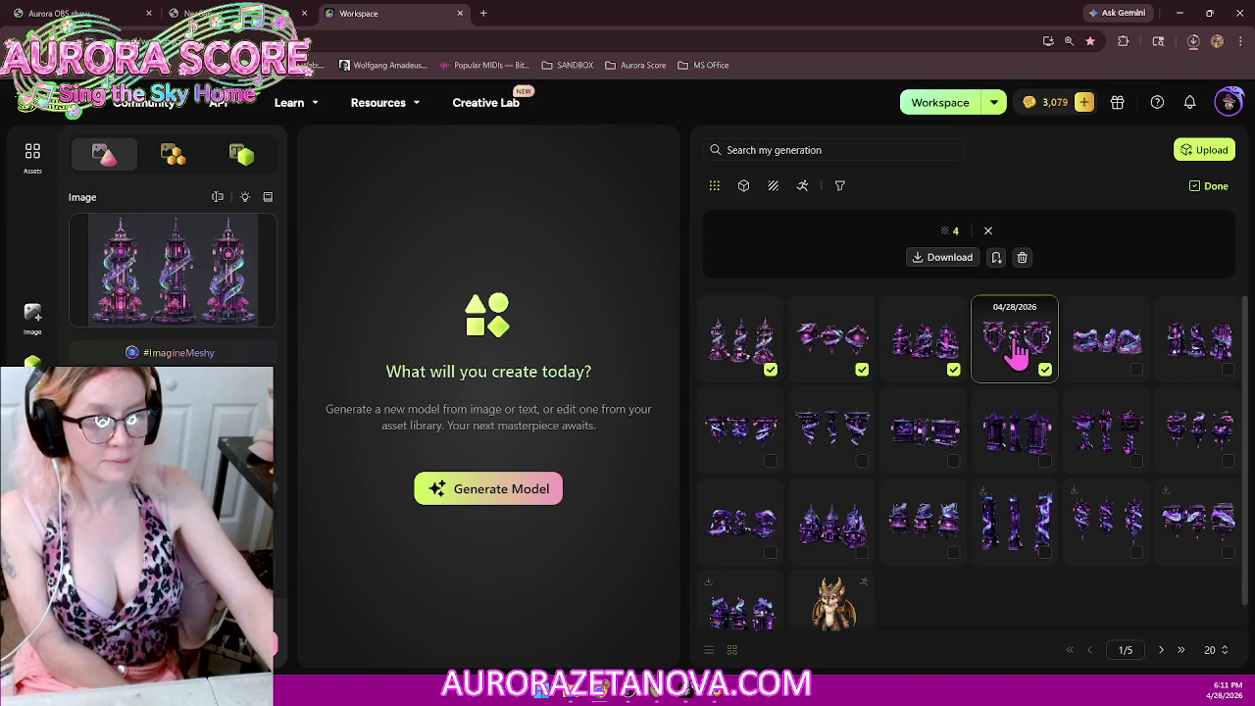
click(964, 270)
click(991, 346)
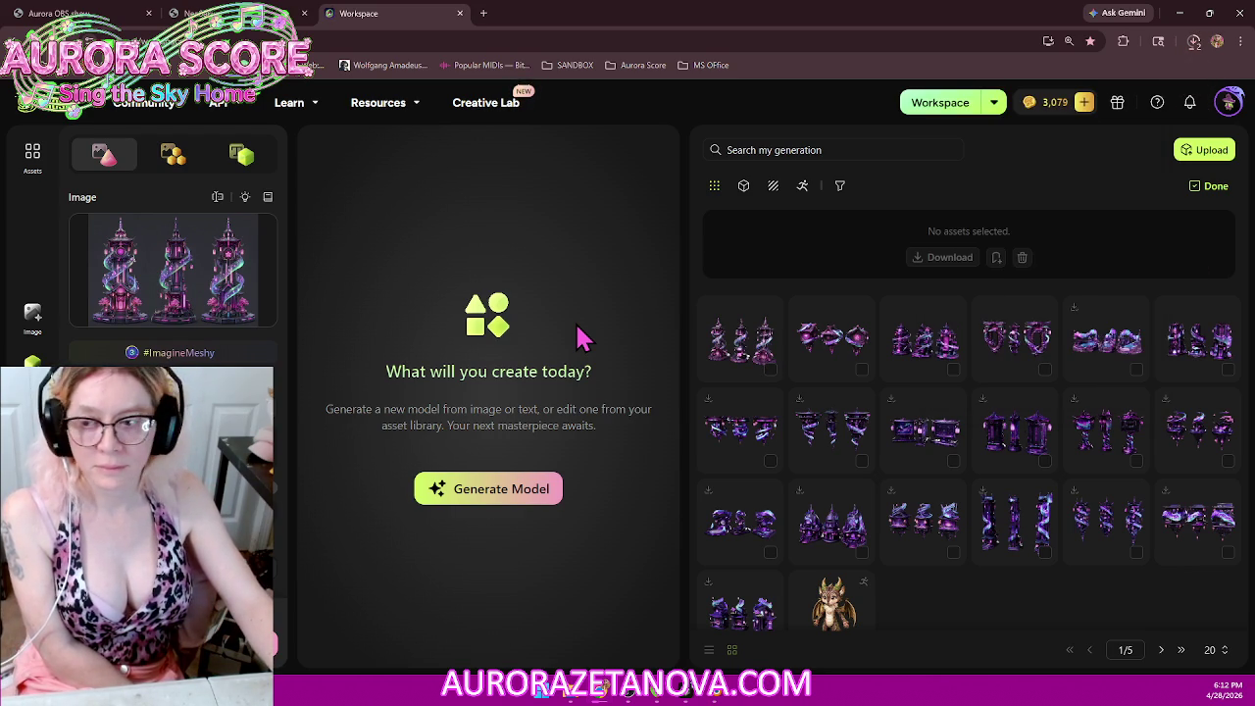
Step: Replace the image prompt with an anime description of Boogerman, a hero covered in boogers and slime
click(33, 316)
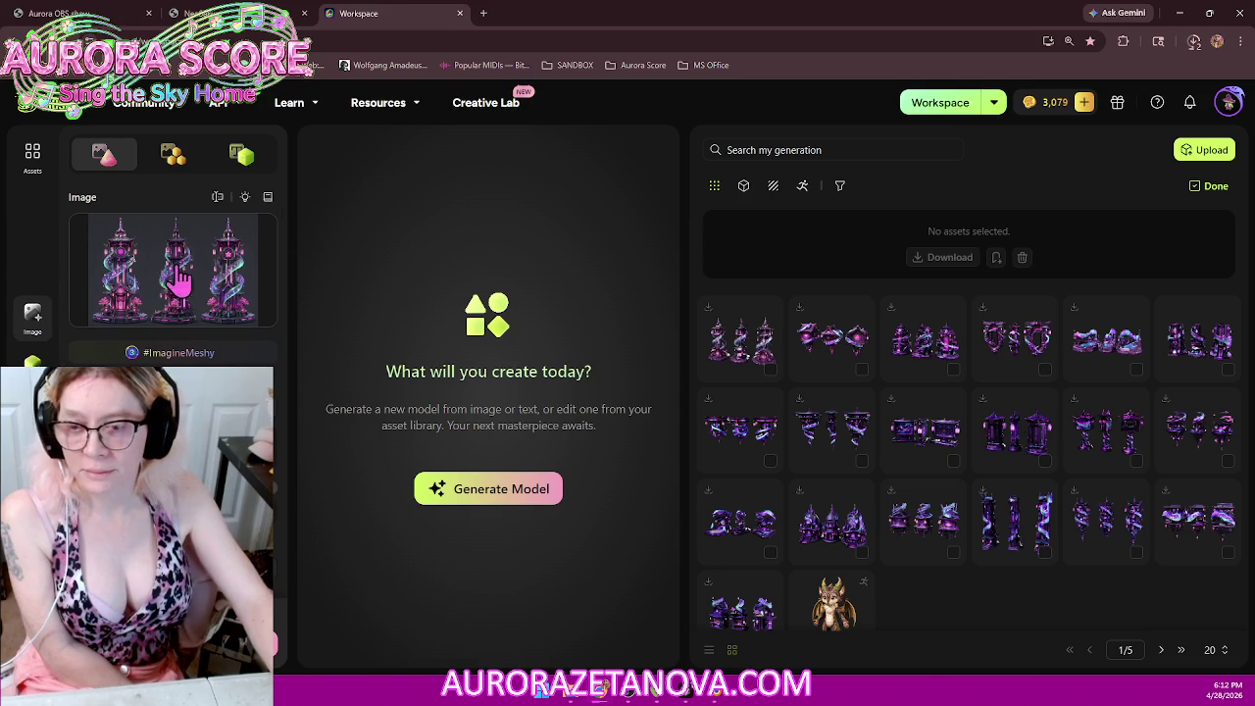
click(371, 233)
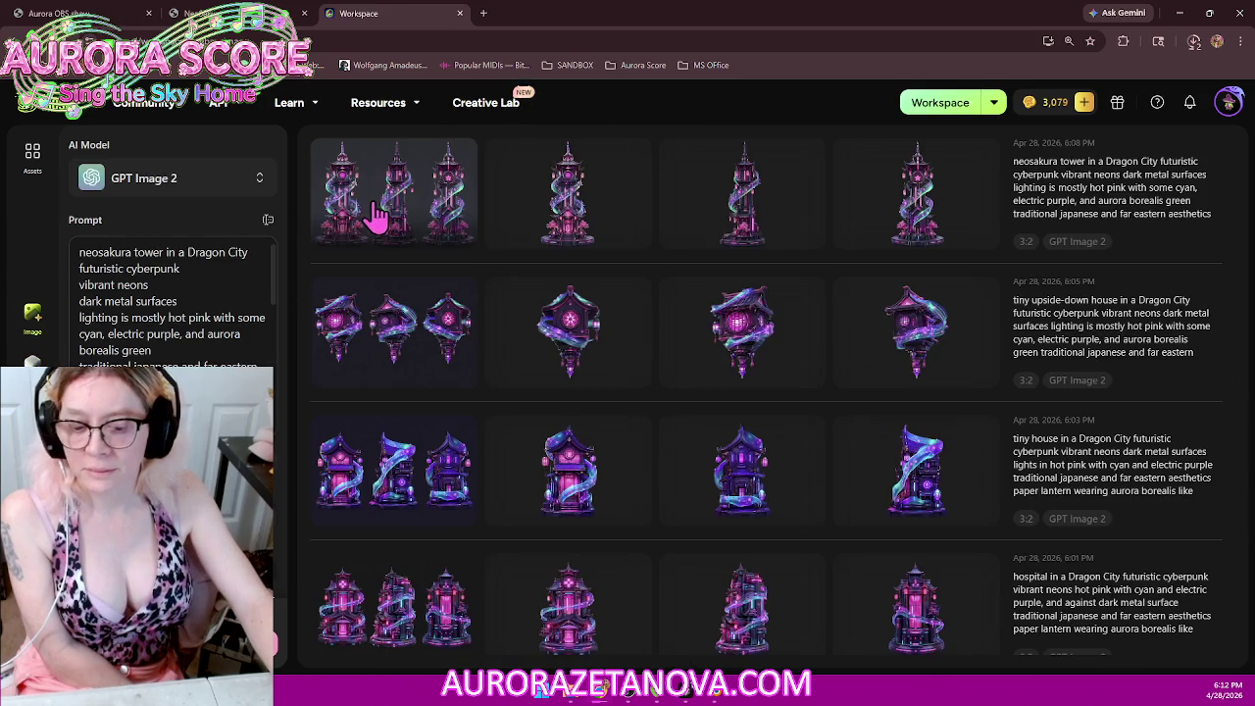
click(180, 343)
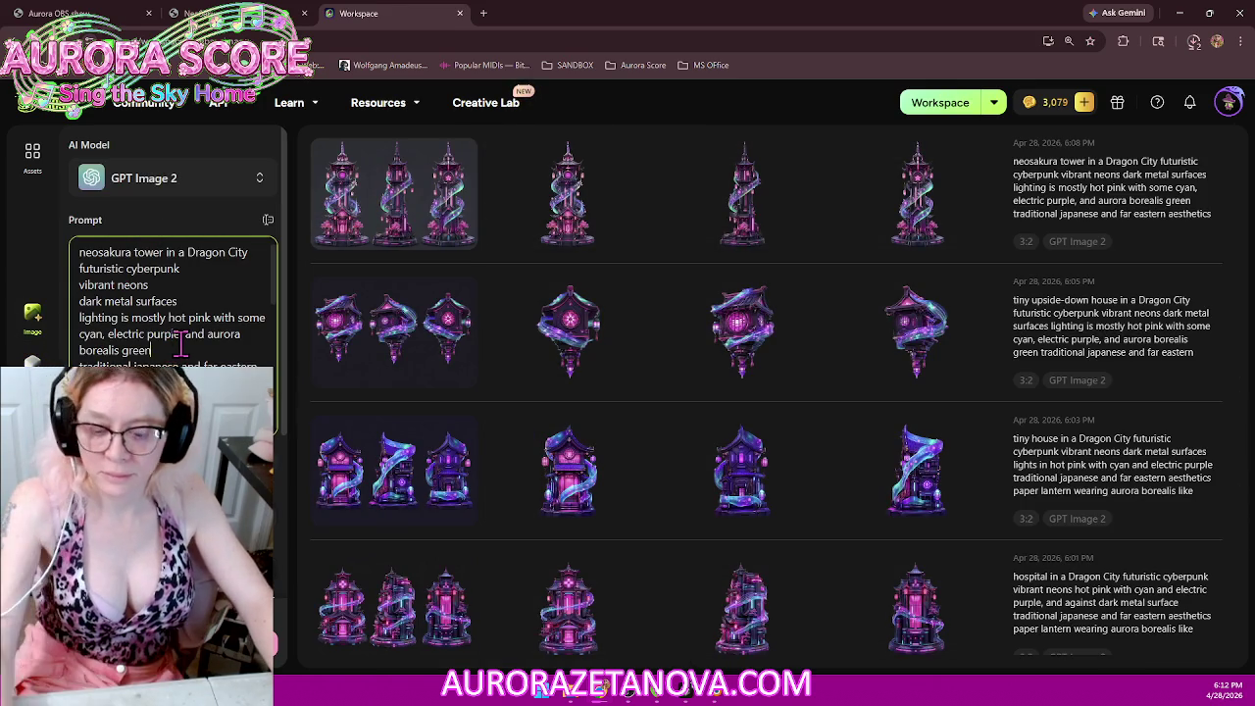
key(ctrl+a)
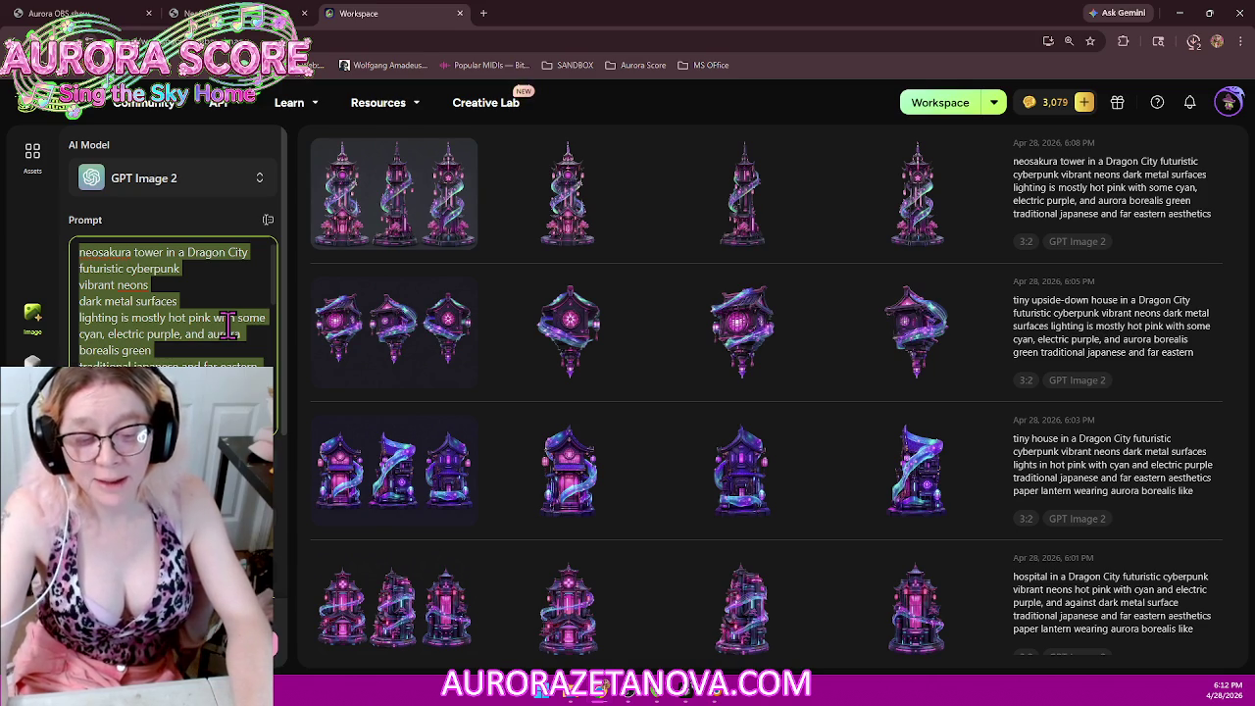
text(Anime superhero)
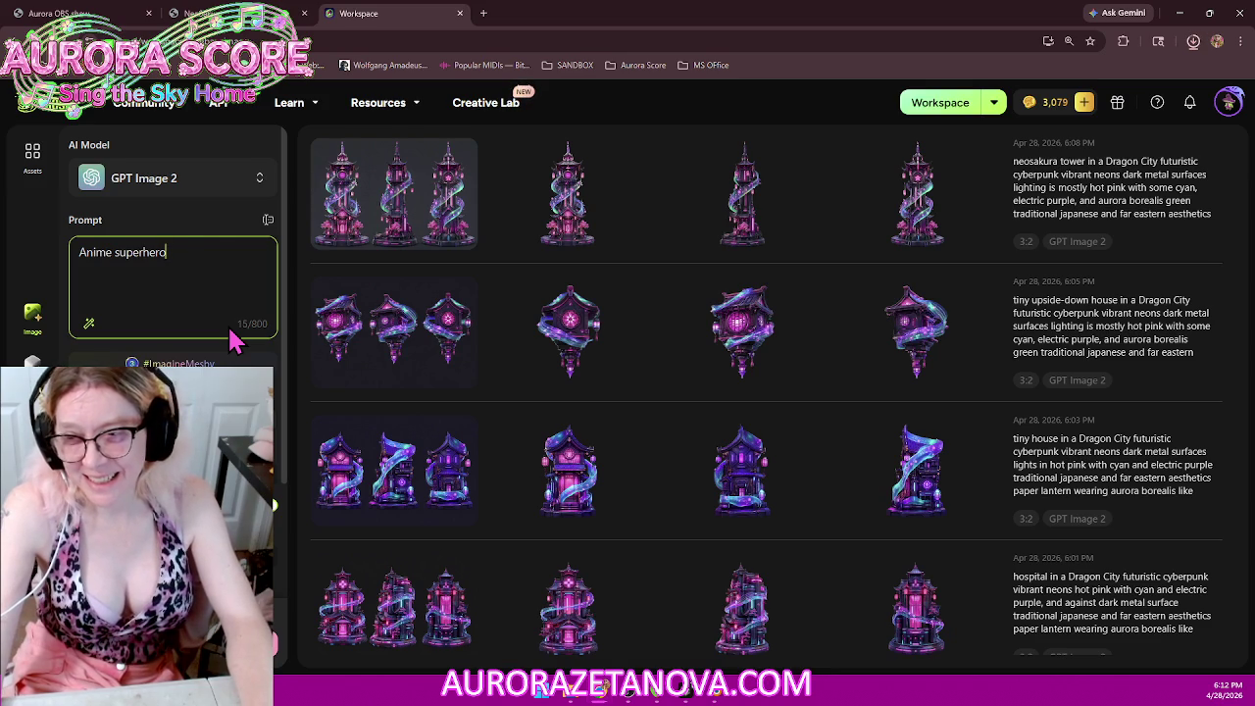
text( covered in boogers and slime)
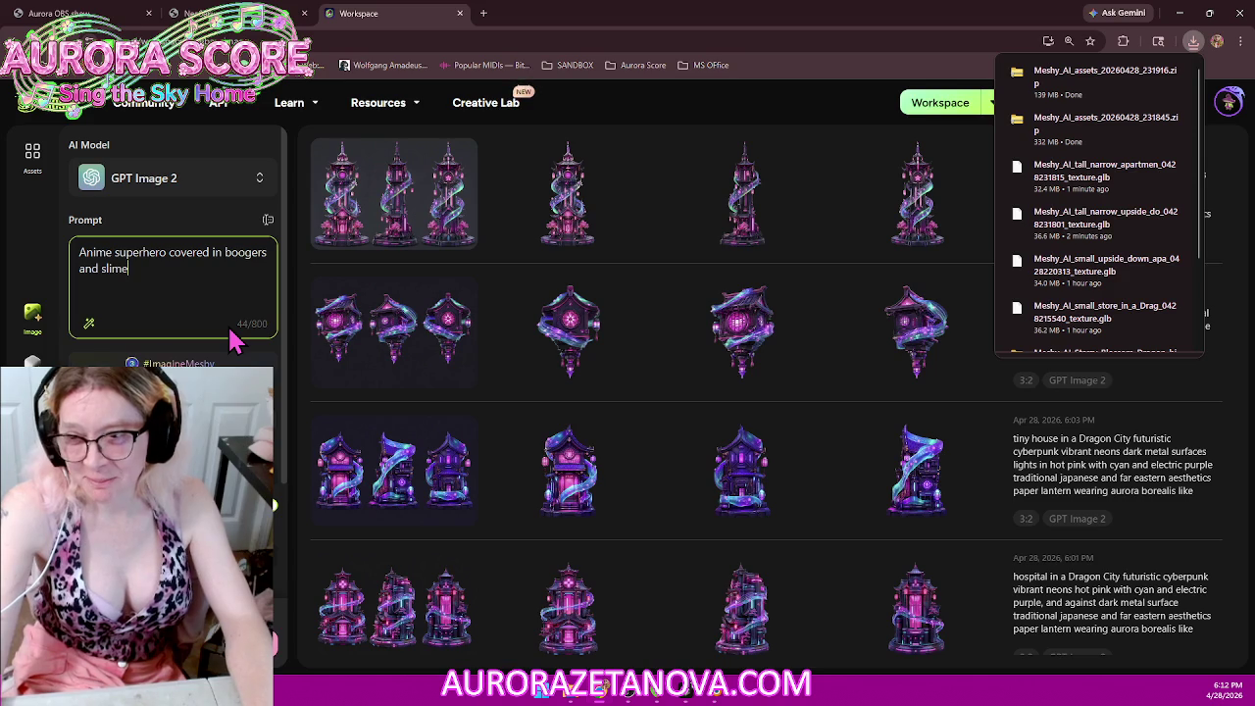
text( and his his name is Boogerman)
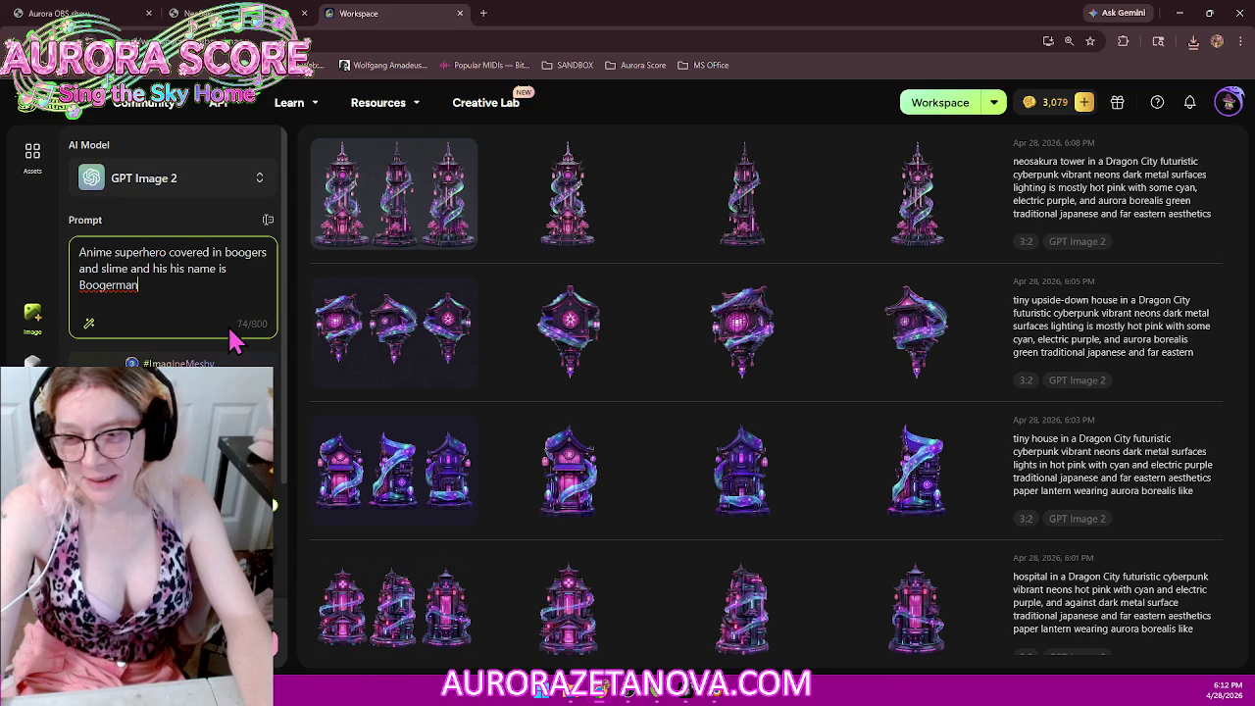
text( sell shaded high quality high definition photorealism)
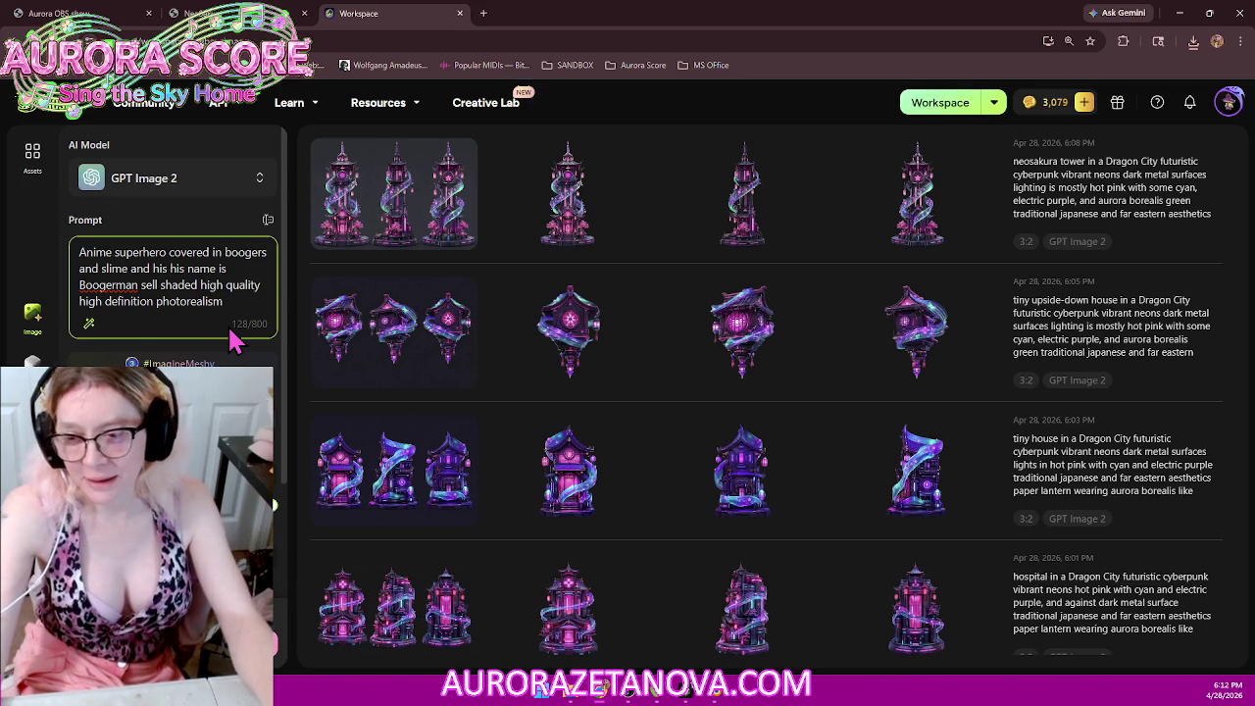
scroll(236, 338, down, 2)
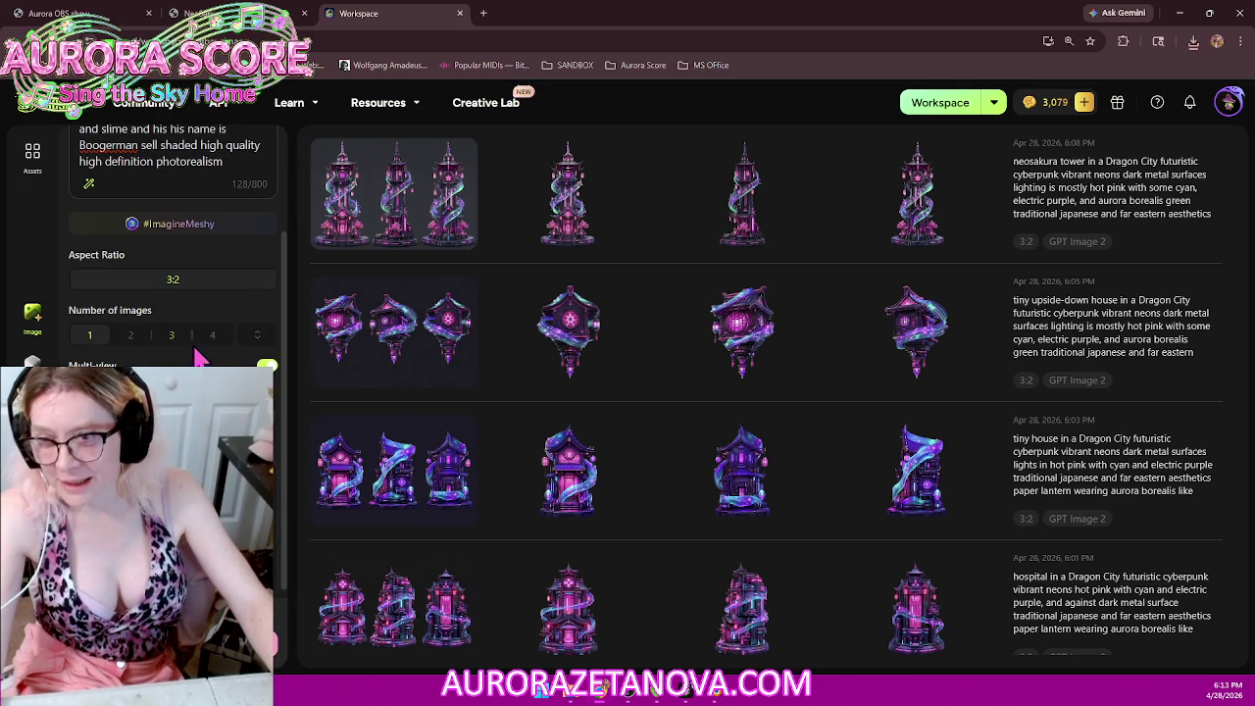
scroll(246, 300, up, 2)
click(245, 299)
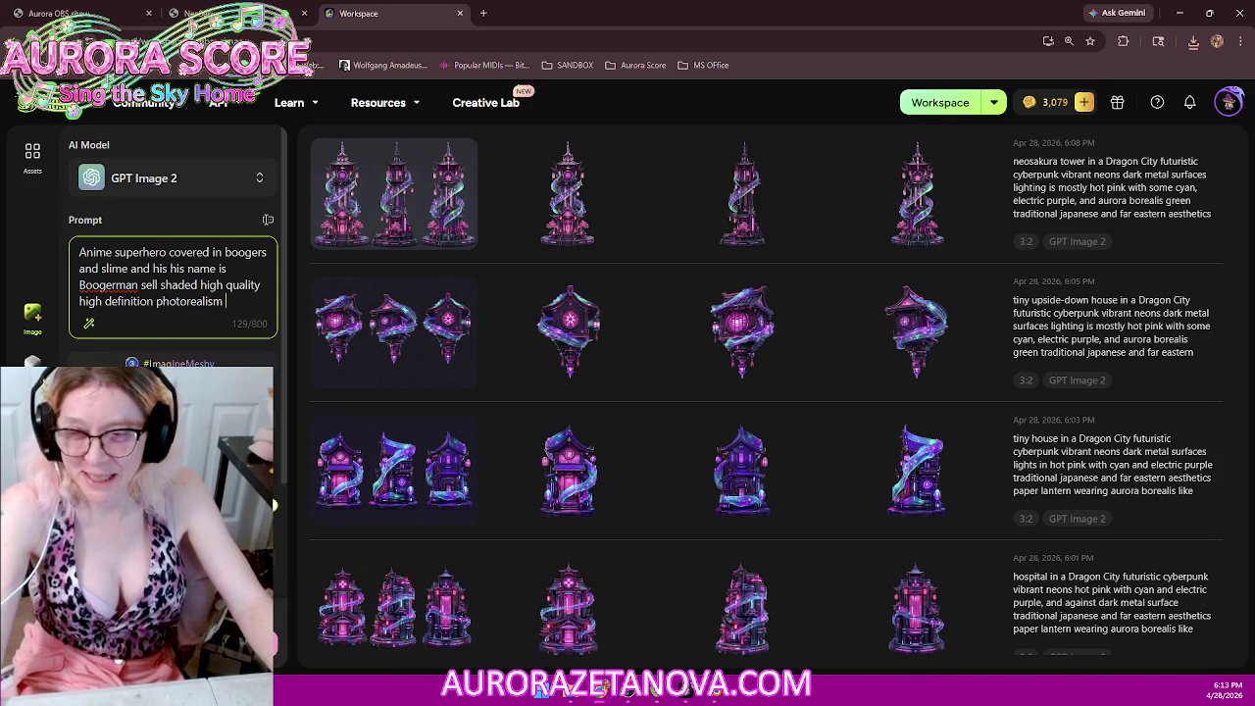
Step: End the prompt with 'holding his booger cannon in both hands' and generate the images
text(Holding his booger cannon in both hands)
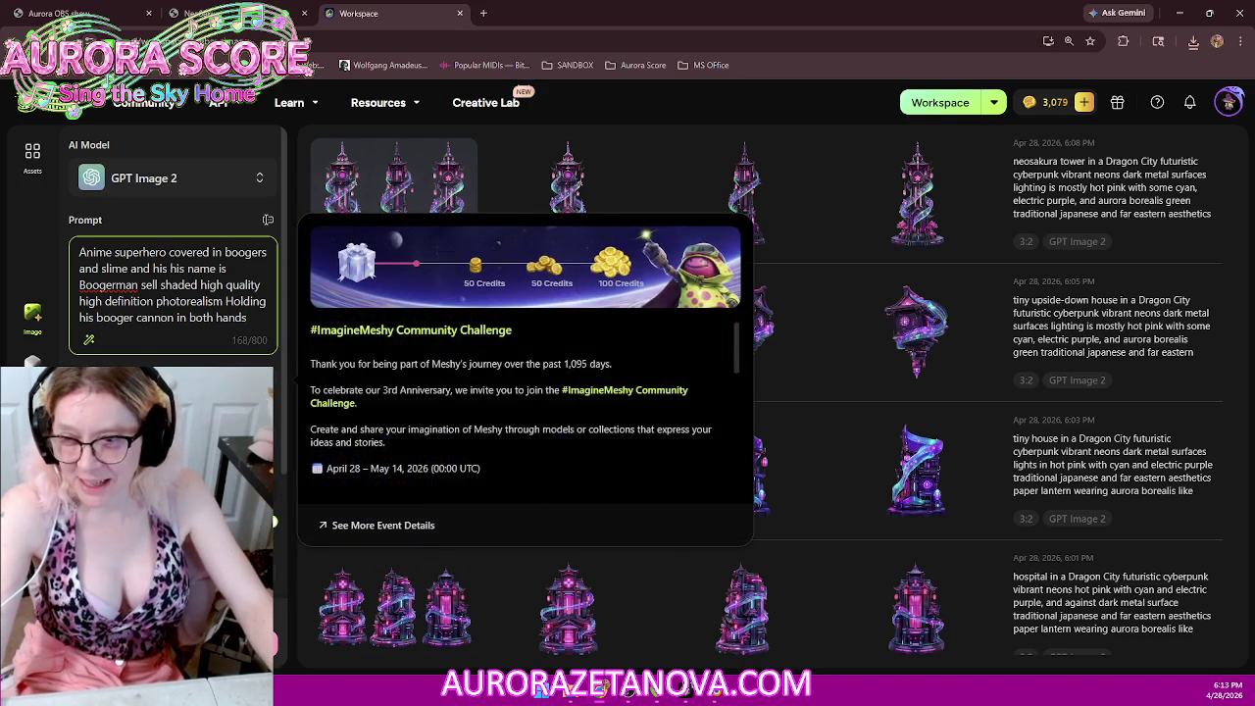
scroll(236, 346, down, 2)
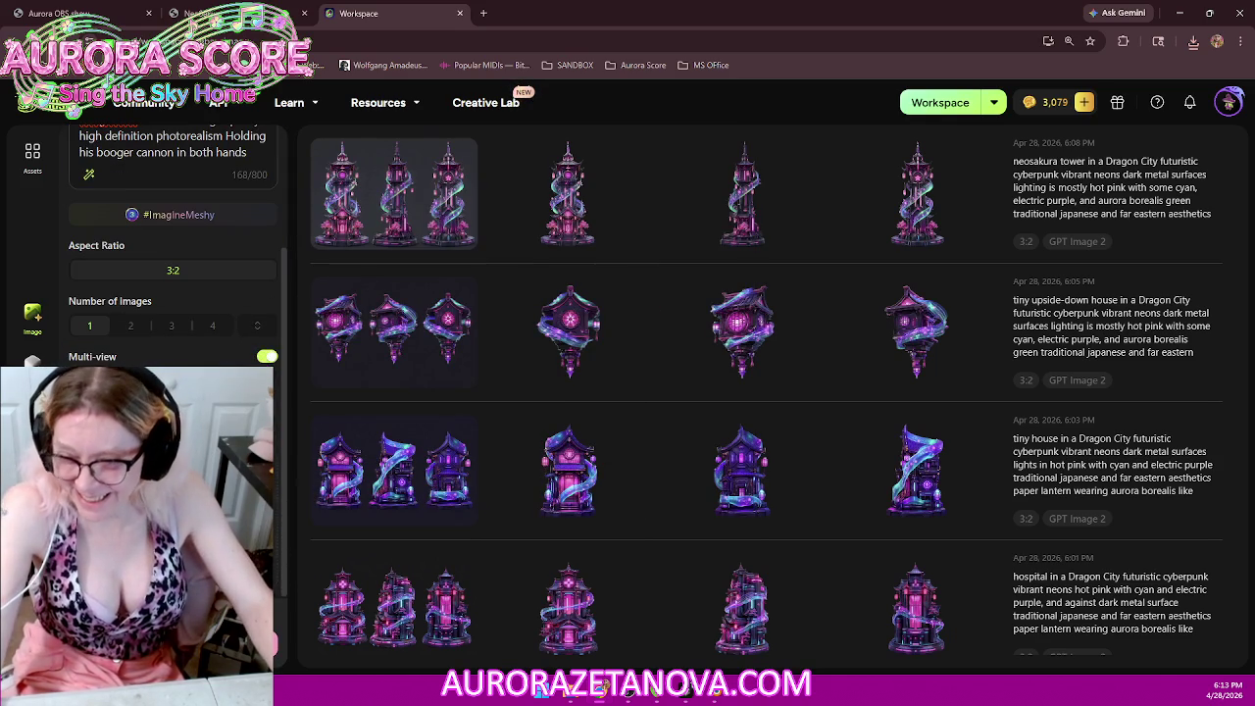
click(172, 637)
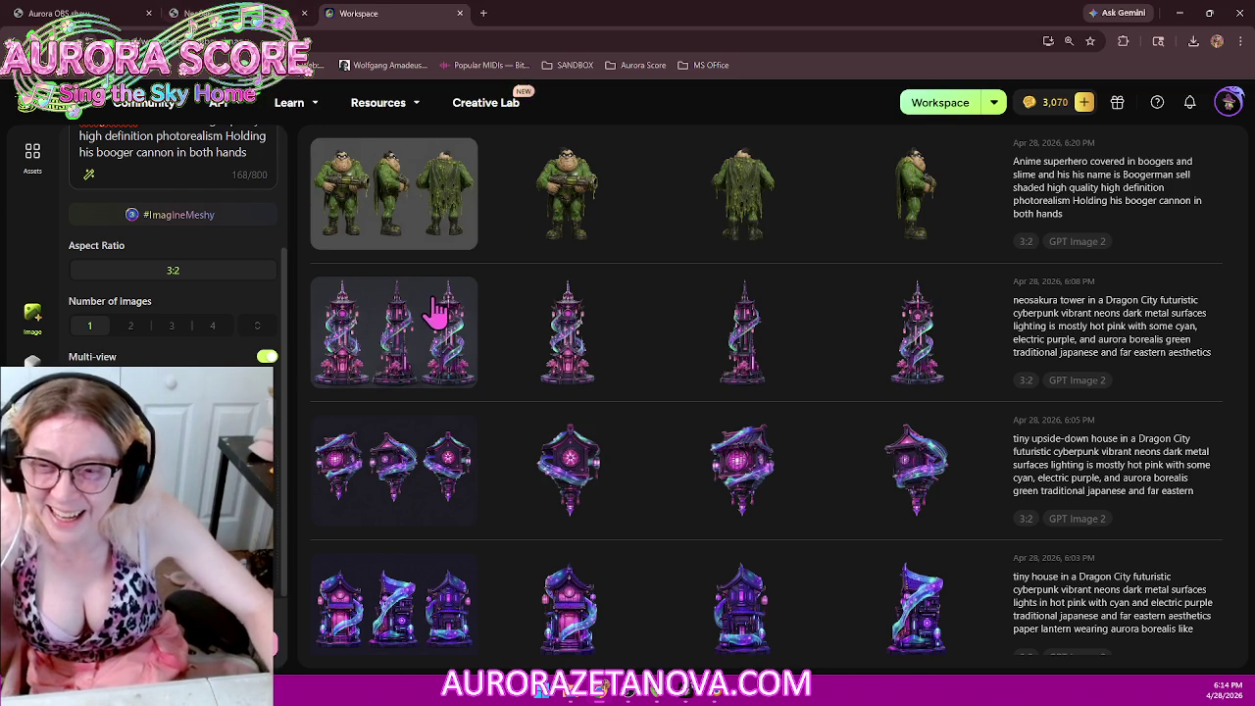
Step: Open the green slime superhero image full size and send it to Image to 3D
click(412, 199)
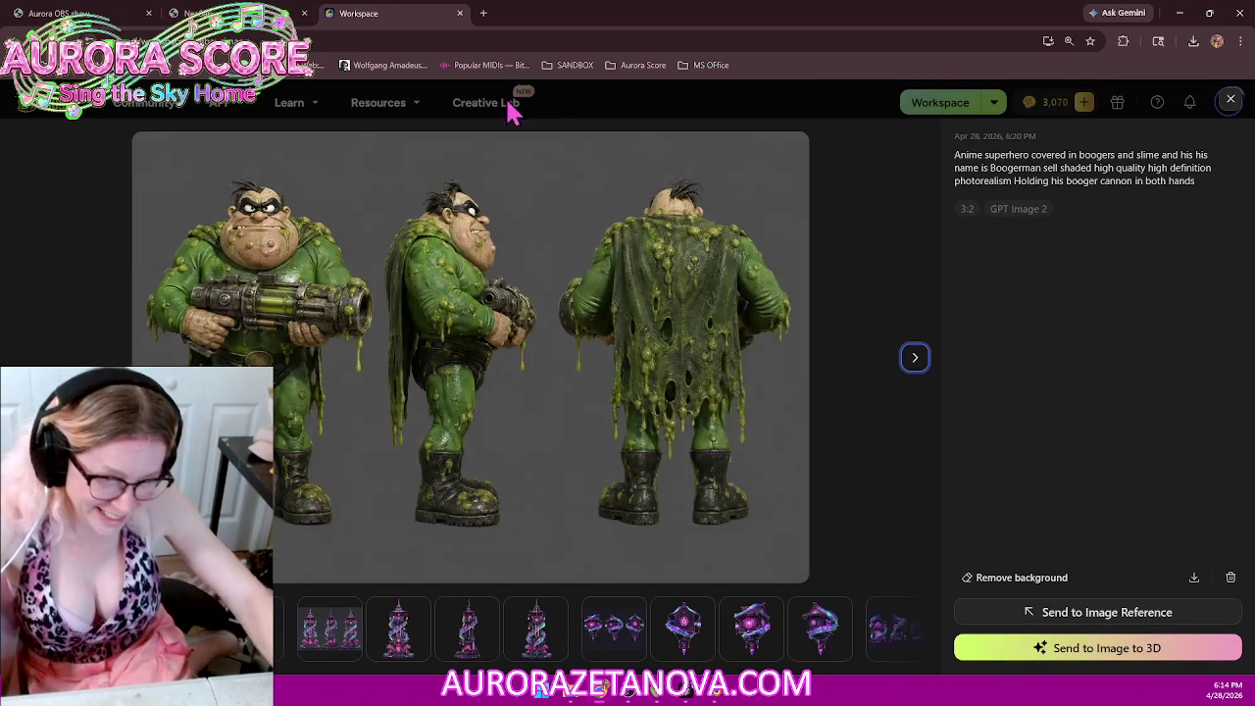
click(1106, 649)
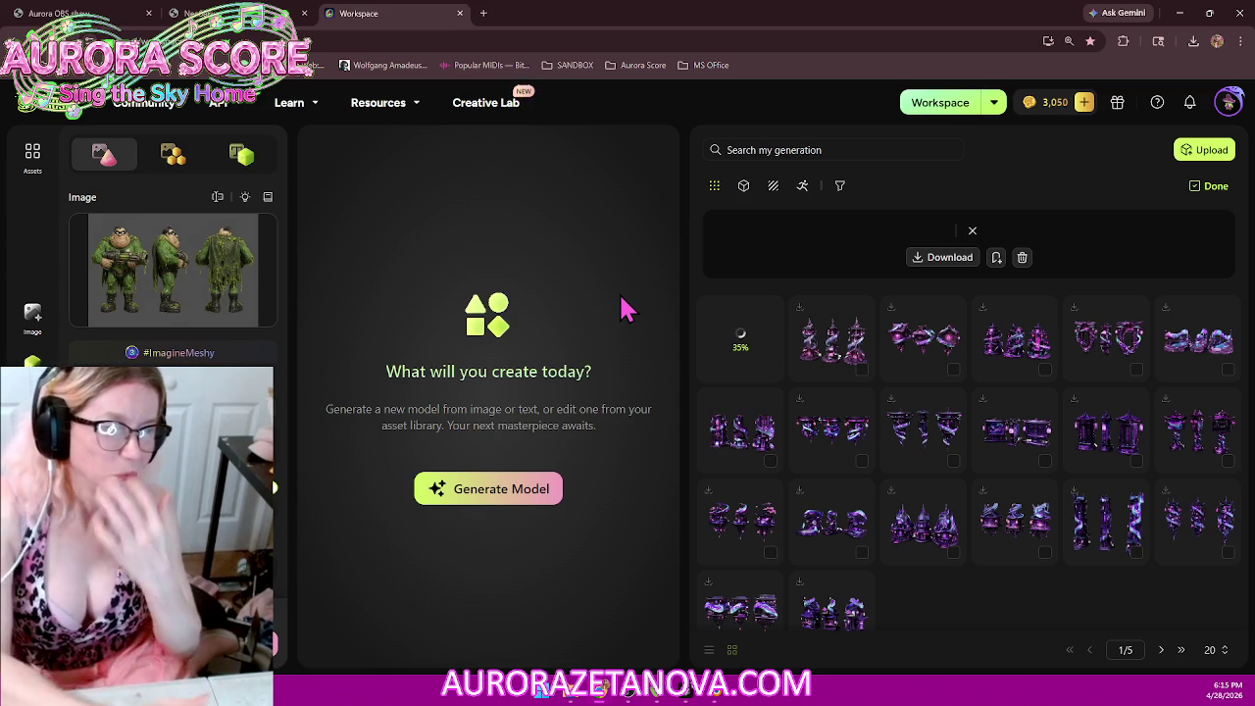
Step: Exit multi-select, narrow the grid, open the in-progress green character model, then minimize the browser
click(1209, 186)
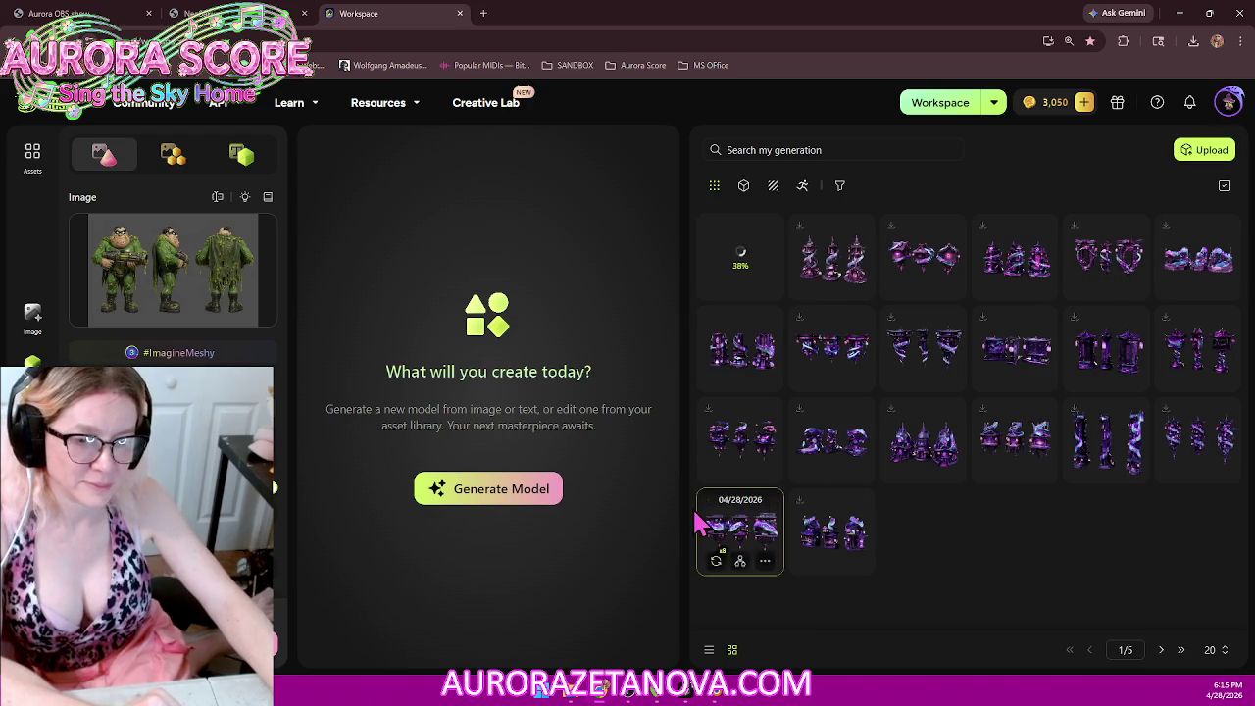
drag(684, 491, 877, 484)
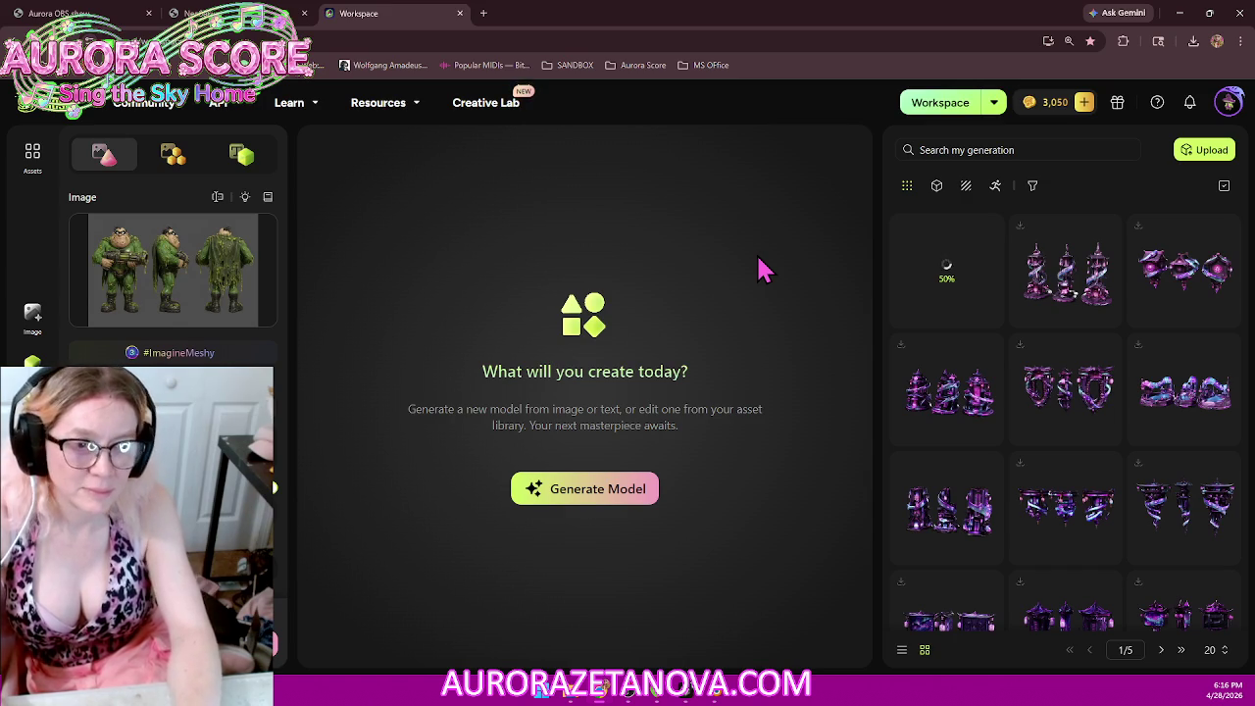
click(952, 279)
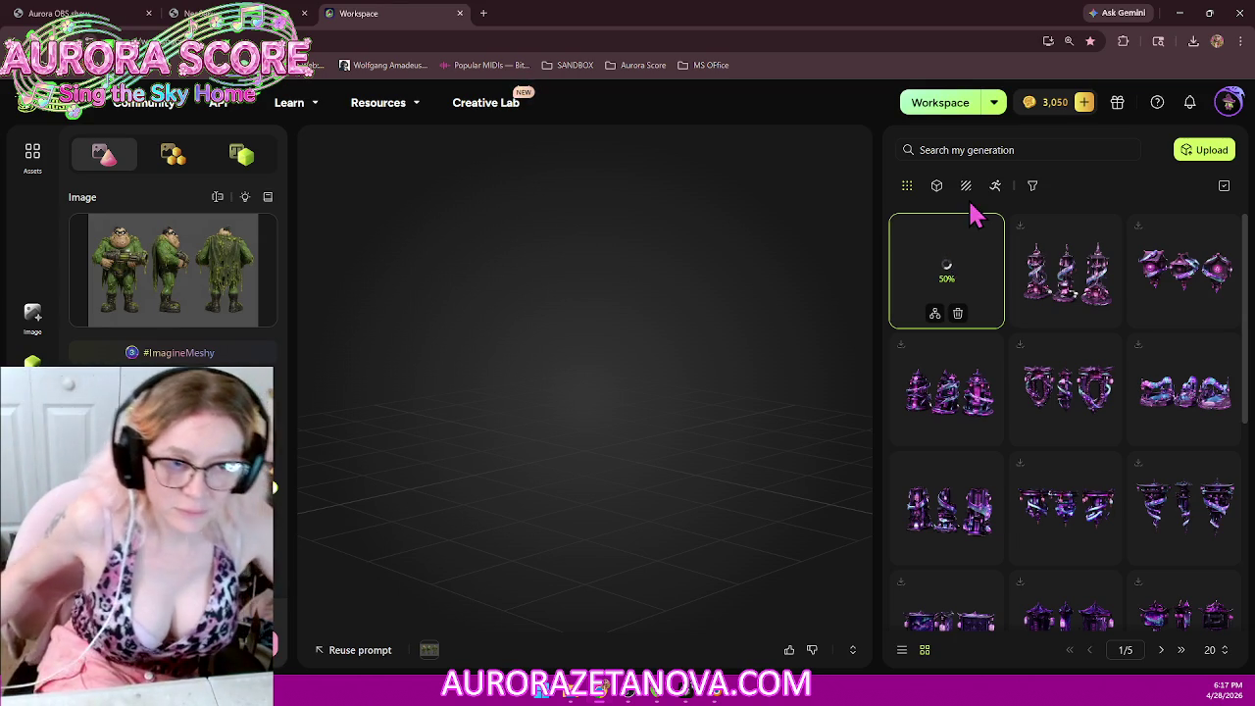
click(1067, 276)
click(956, 274)
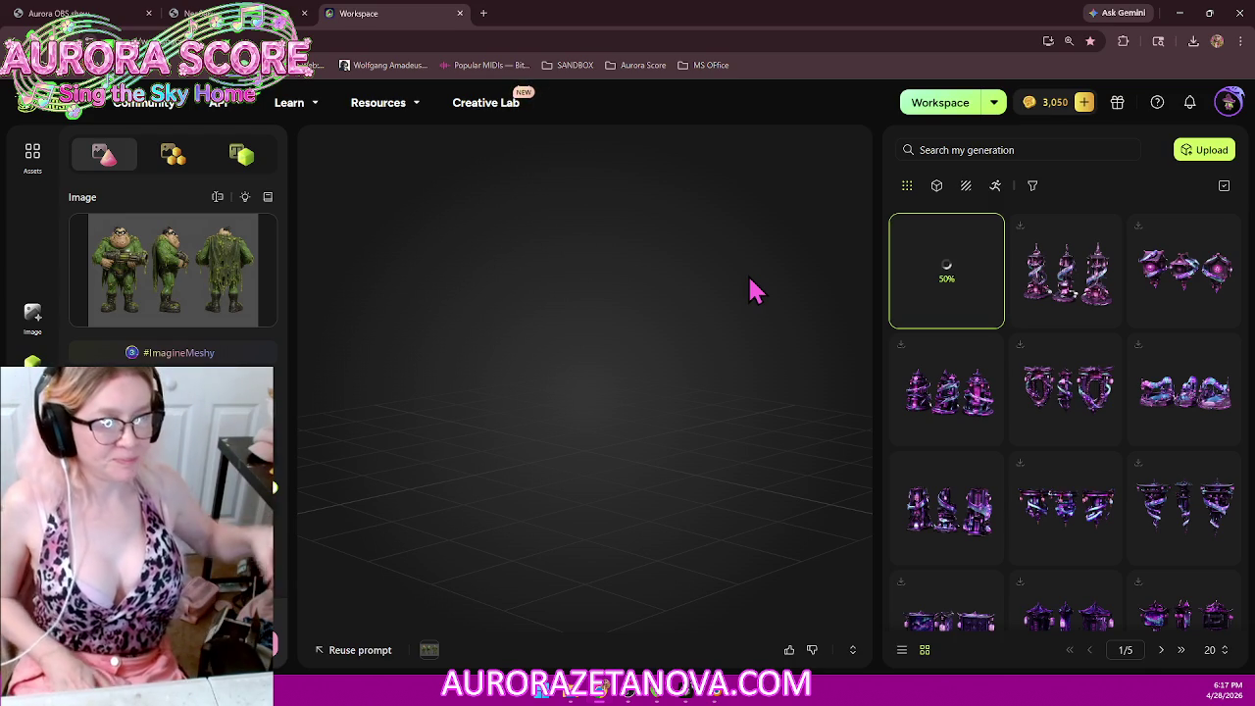
click(1181, 17)
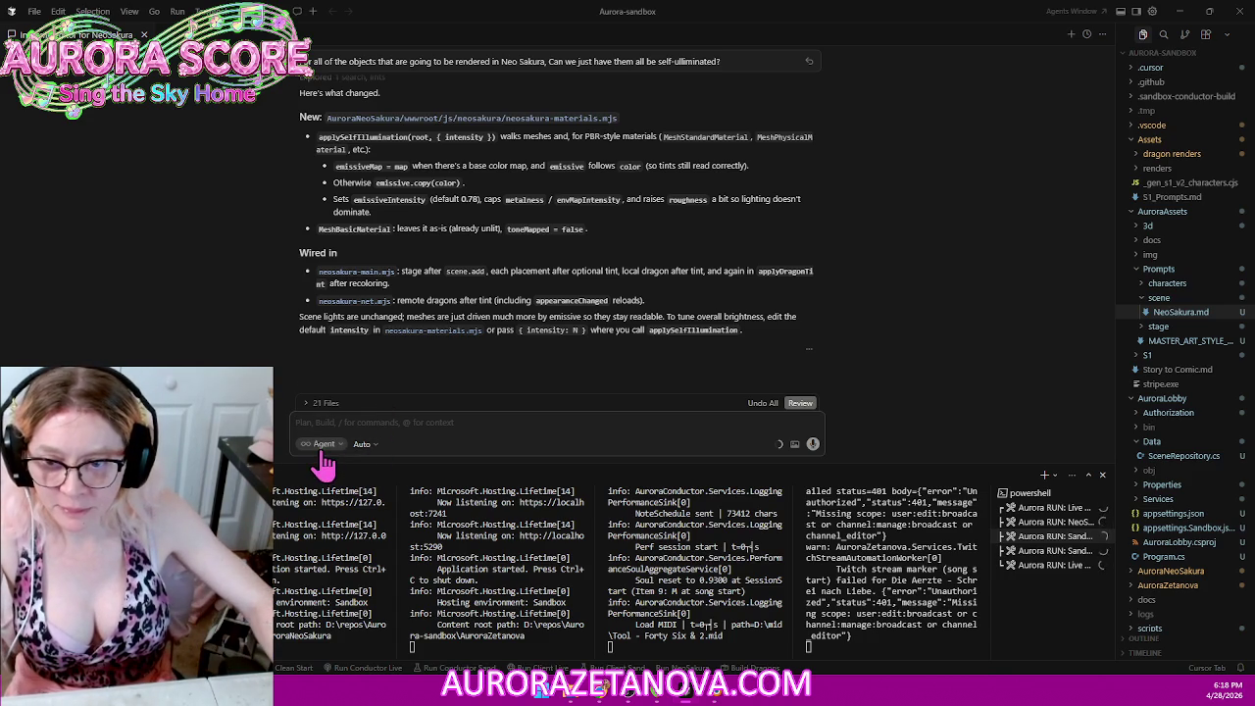
Step: Switch the agent chat to Plan mode and draft a request for wavy staff lines between two chosen scene points
click(324, 444)
click(318, 398)
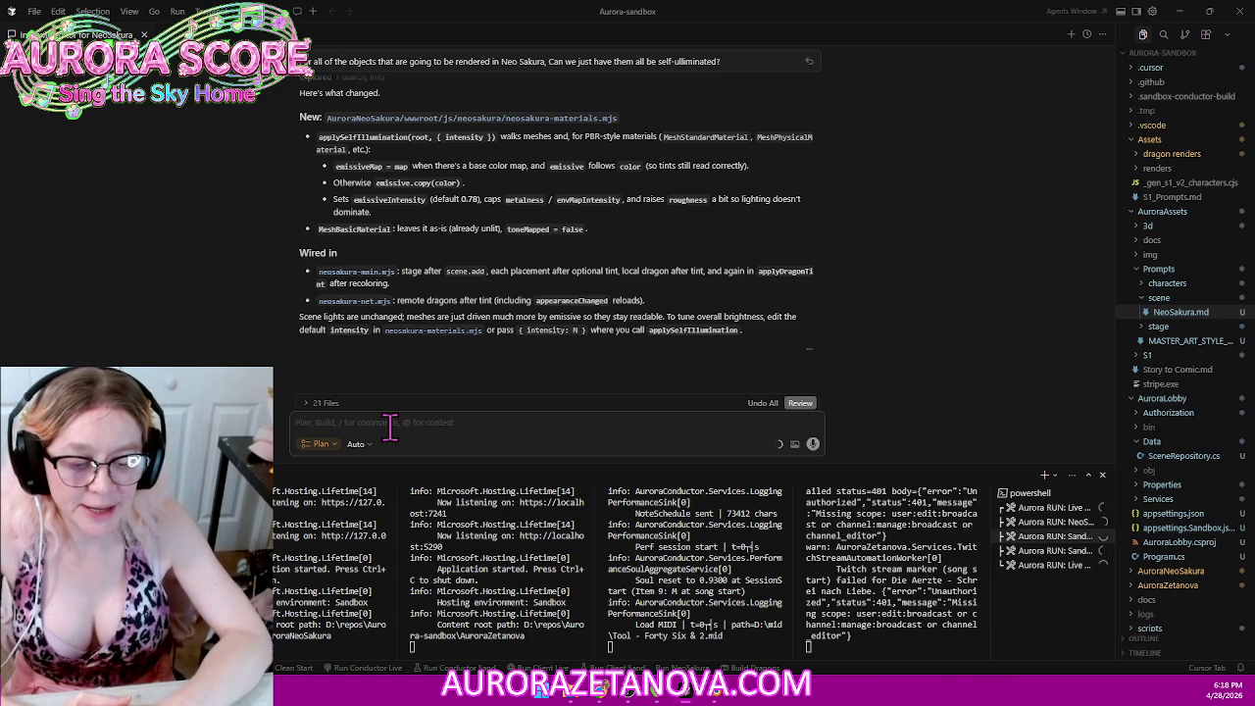
text(In the neosakura editor)
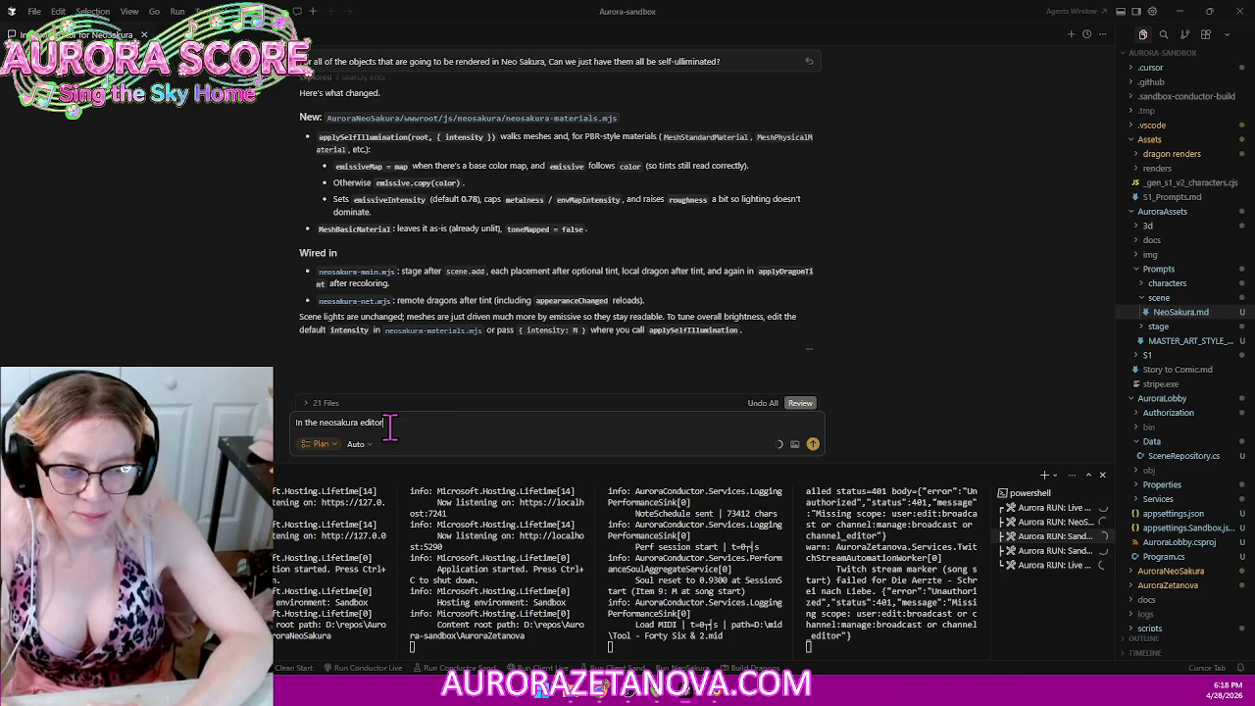
text( I'm going to need something)
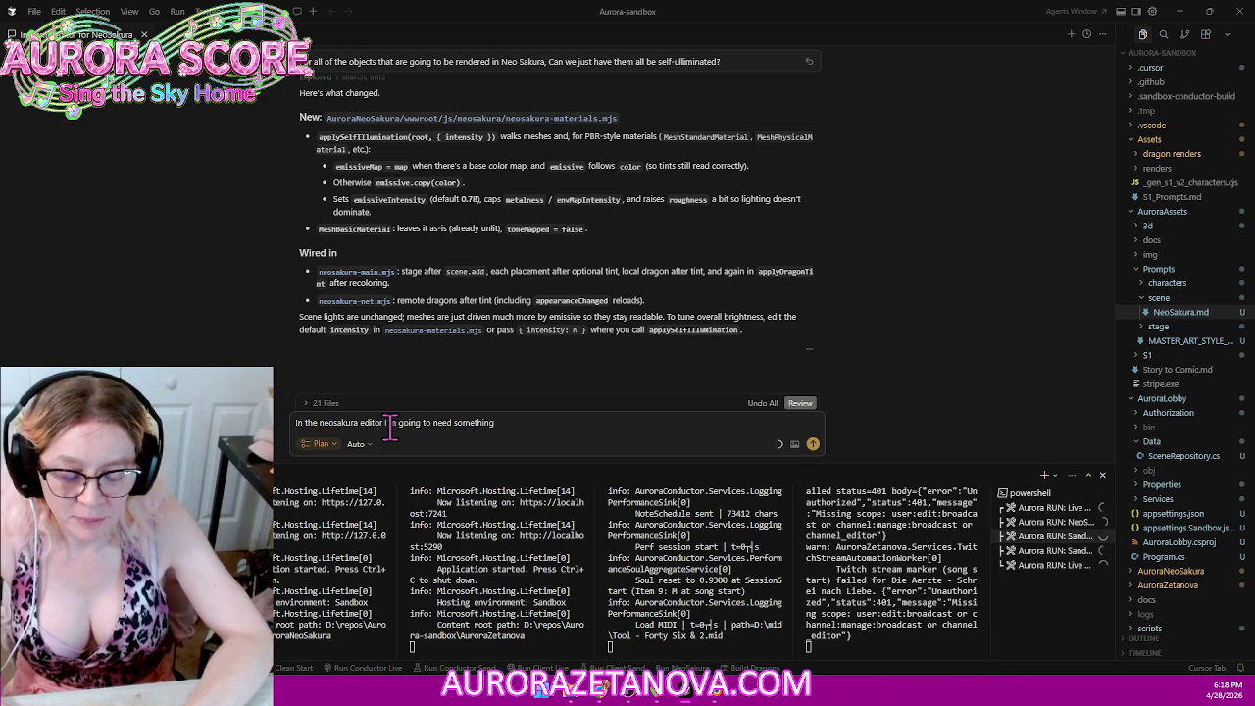
text(.)
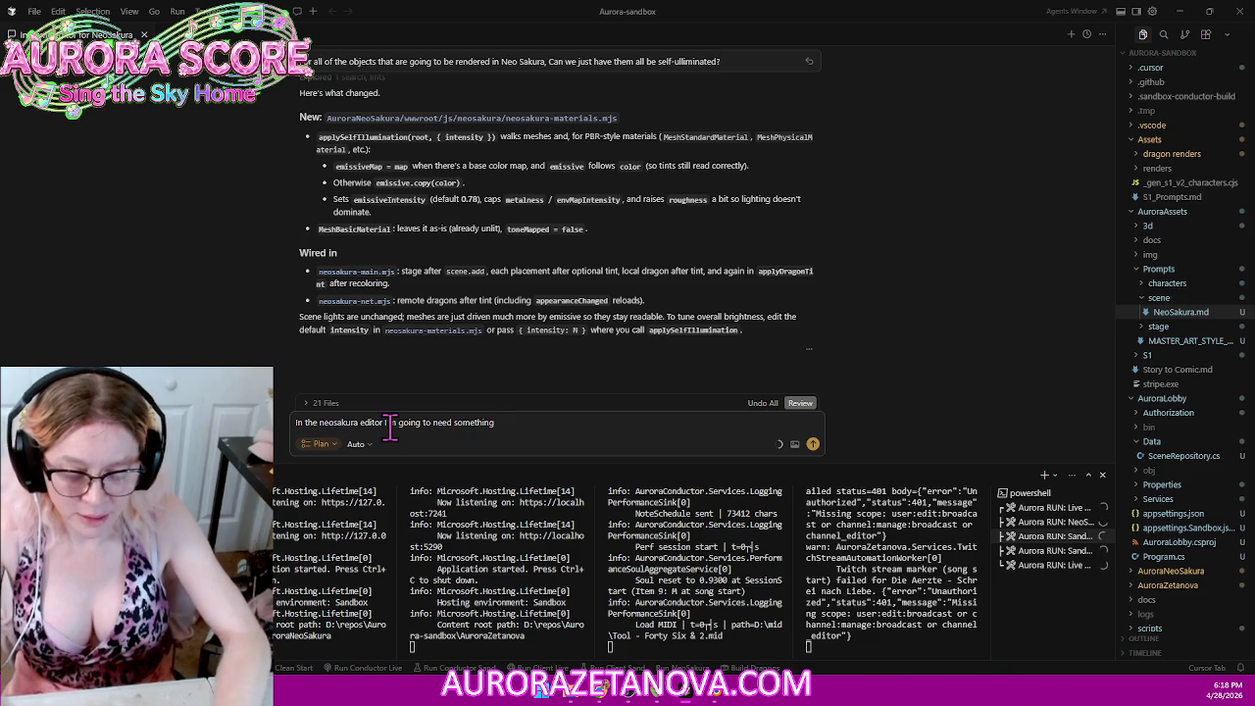
text(...)
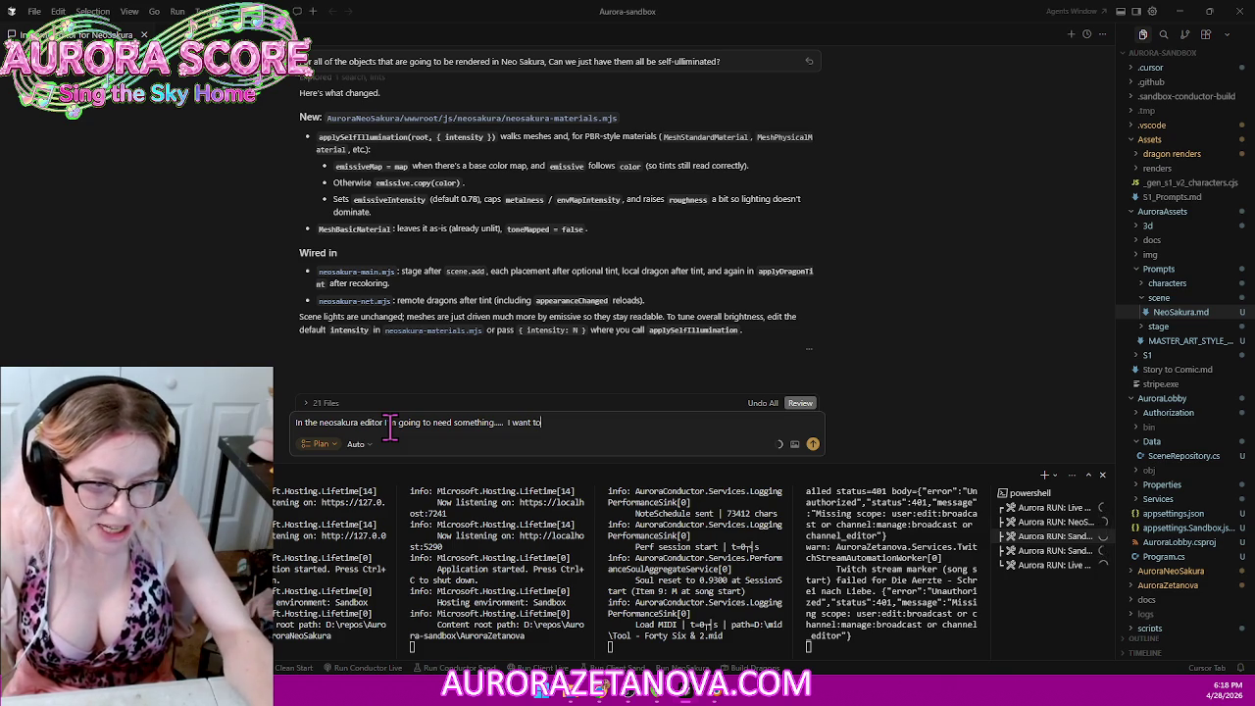
text(choose to lo)
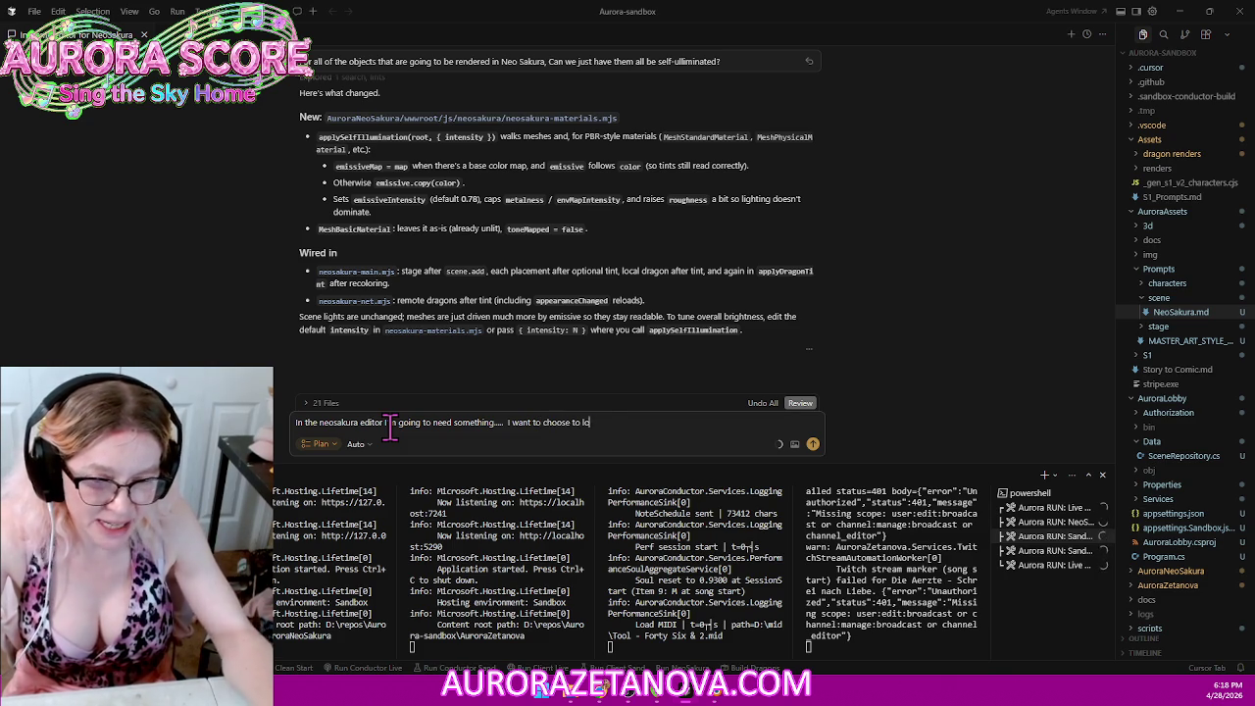
text(cations in my scene)
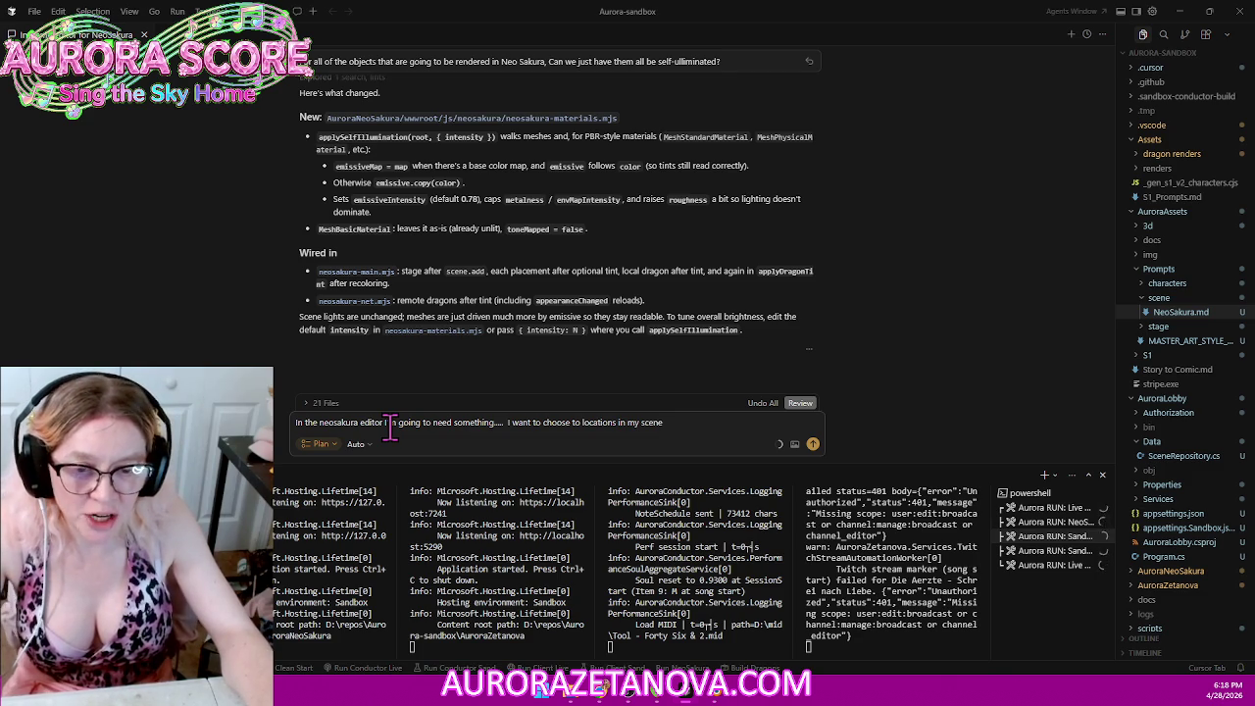
text(and have you generate)
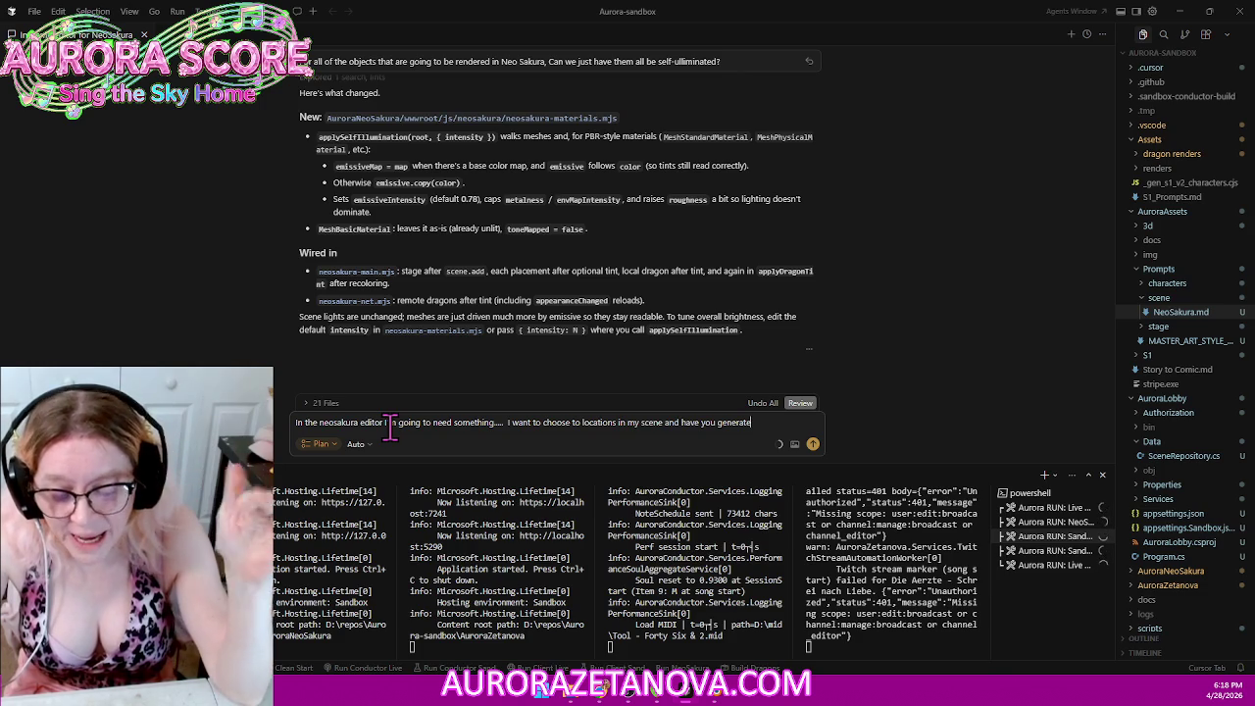
text( a wave)
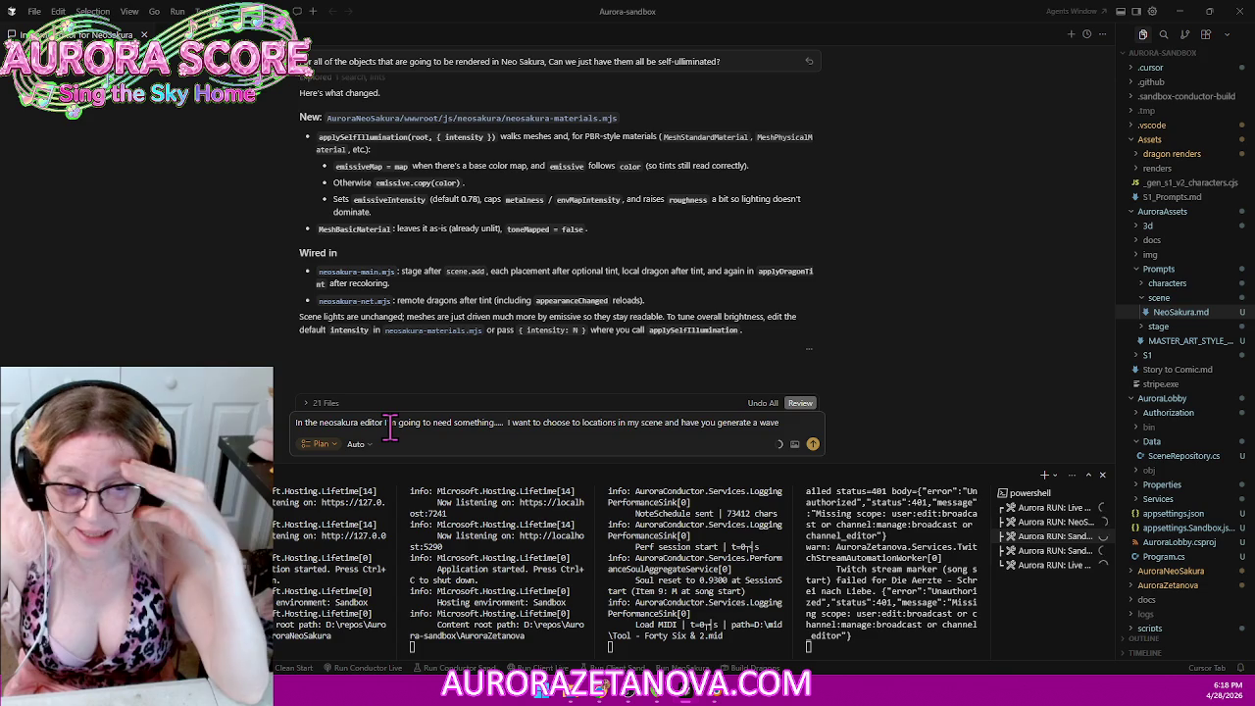
text( of musical staff lines connecting the two points)
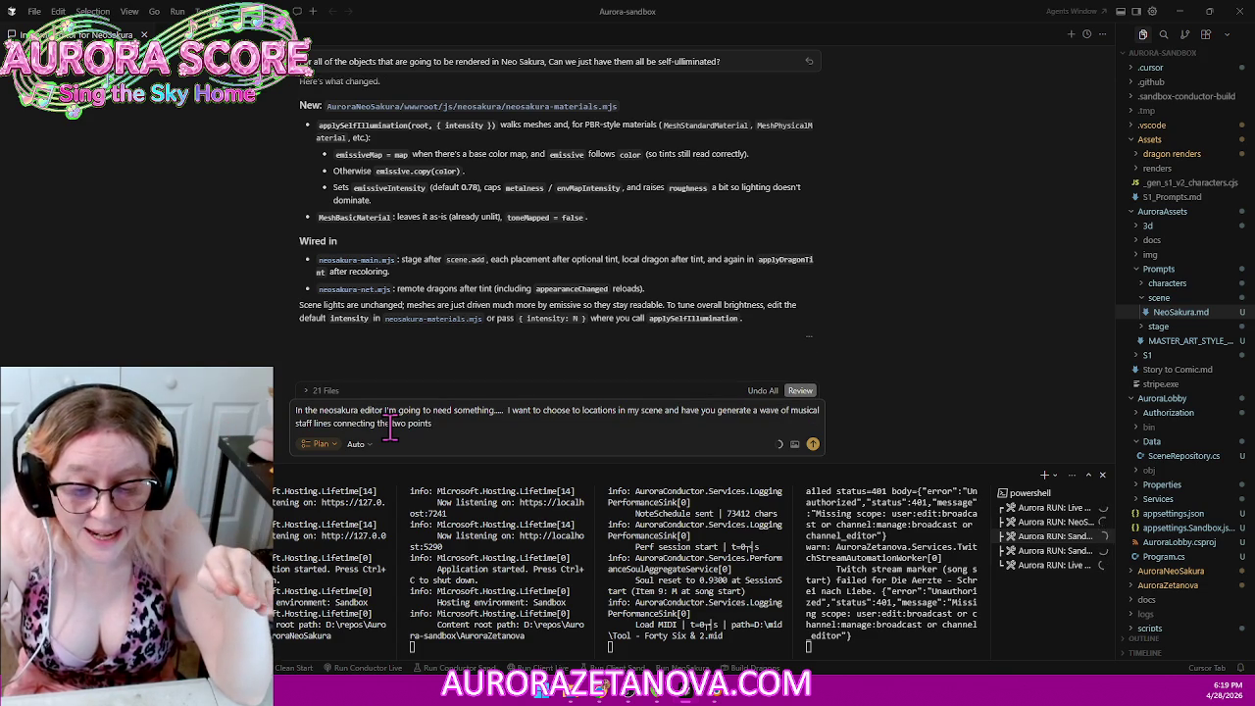
text( not a straight line)
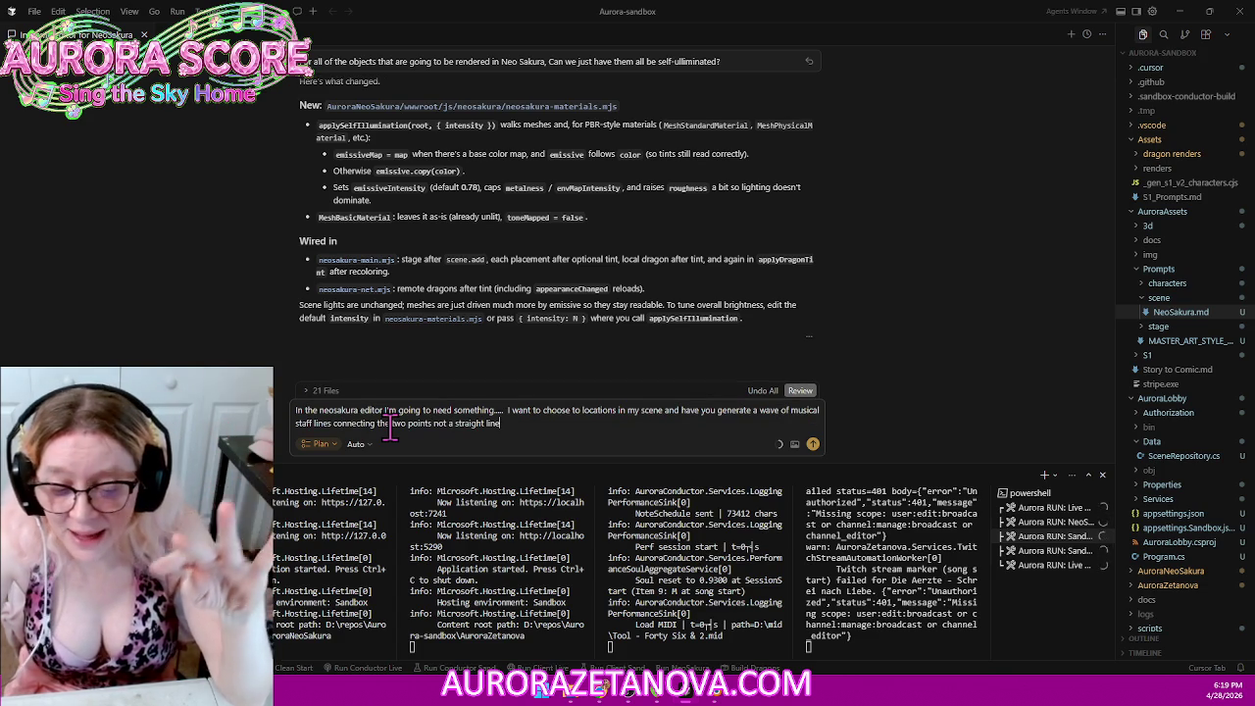
text( but a wavy line)
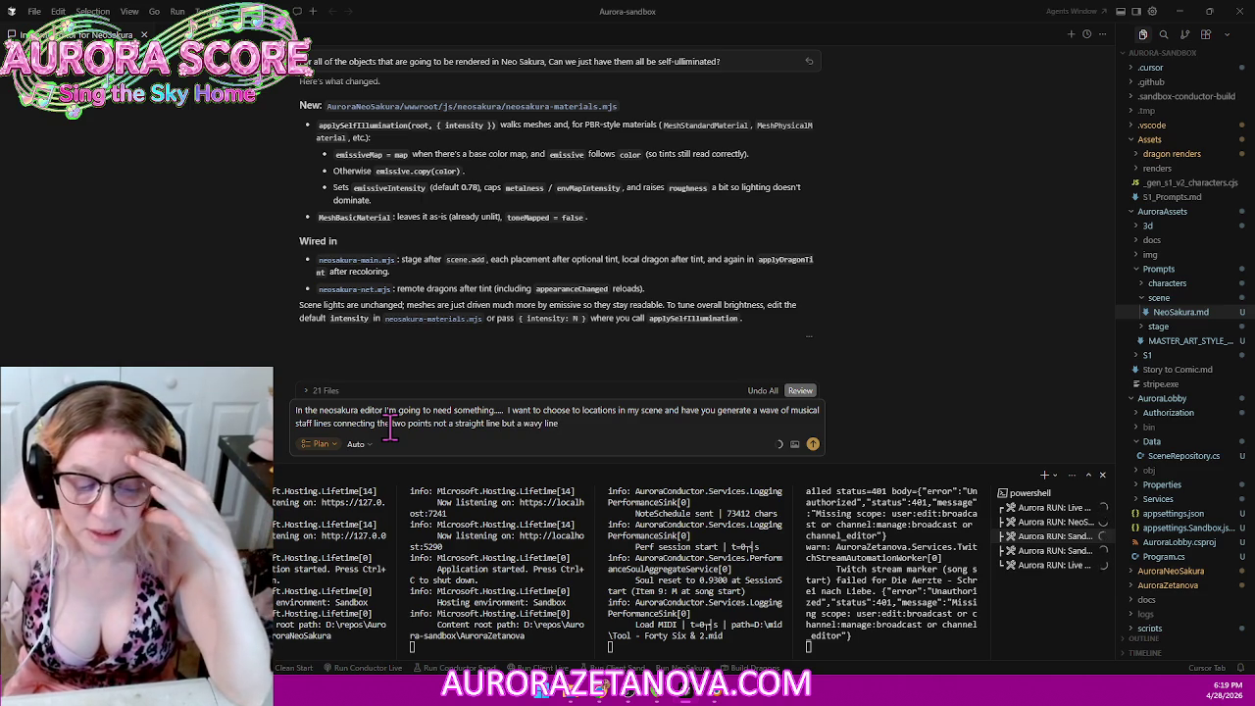
text( 3D wavy not just left and right up and down too)
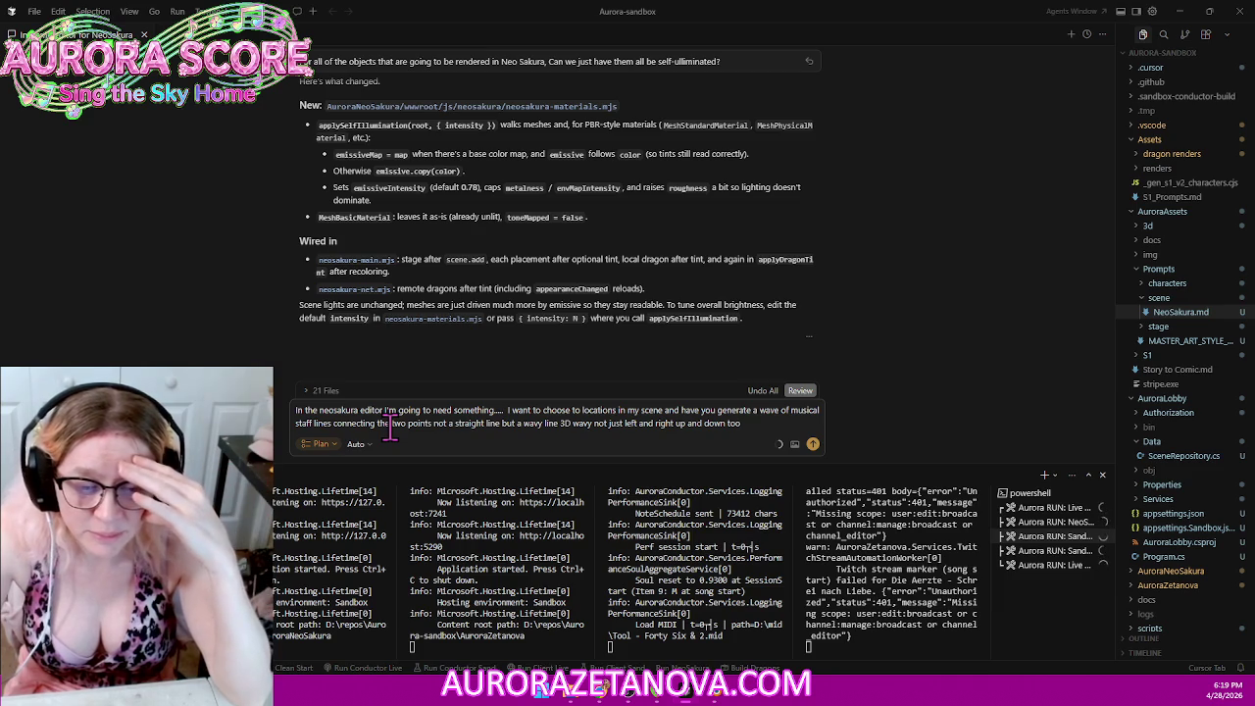
text( but like big sweet swooping waves...)
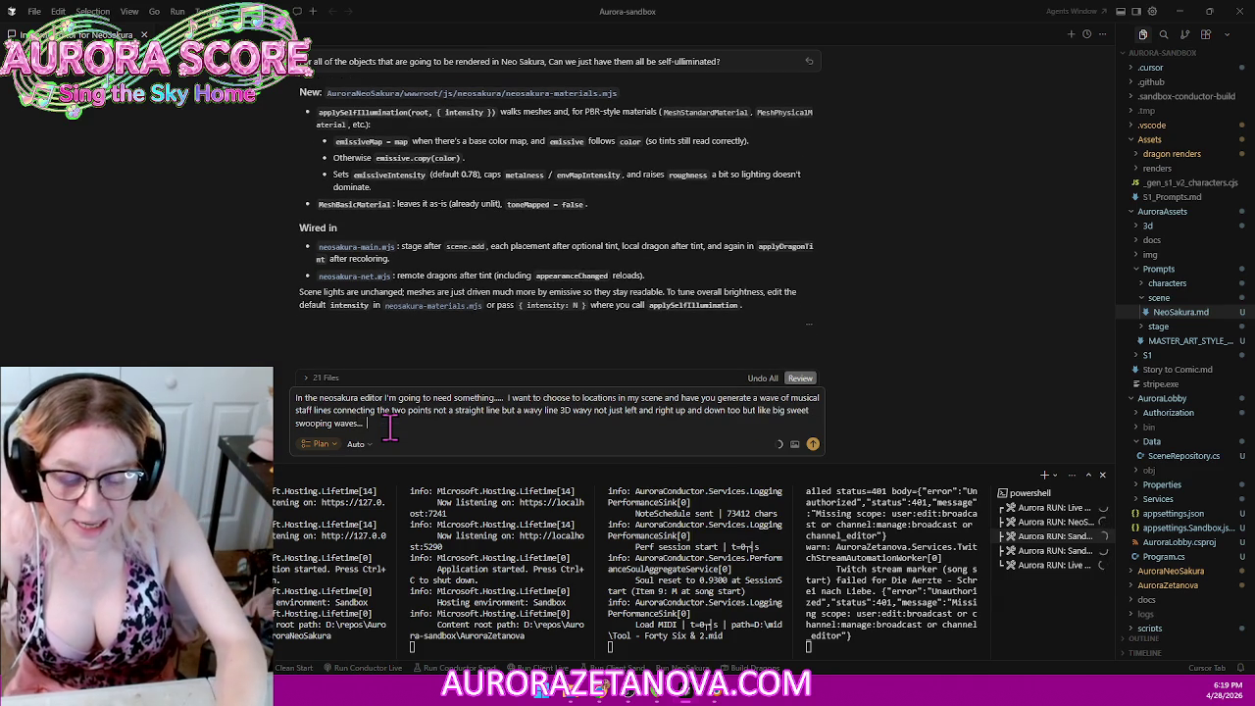
text( And I need some)
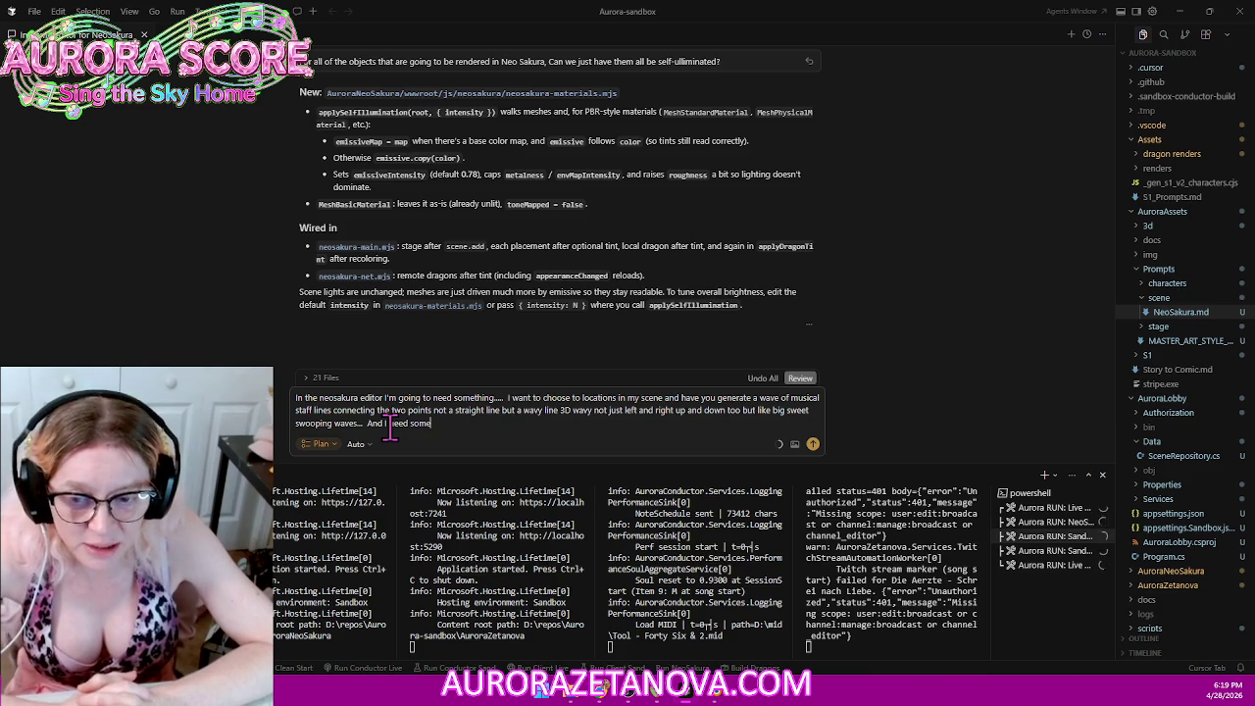
Step: Ask for sliders adjusting wave frequency, peak height, spacing, and left-to-right waviness
text( I don't know sliders or inputs or something to)
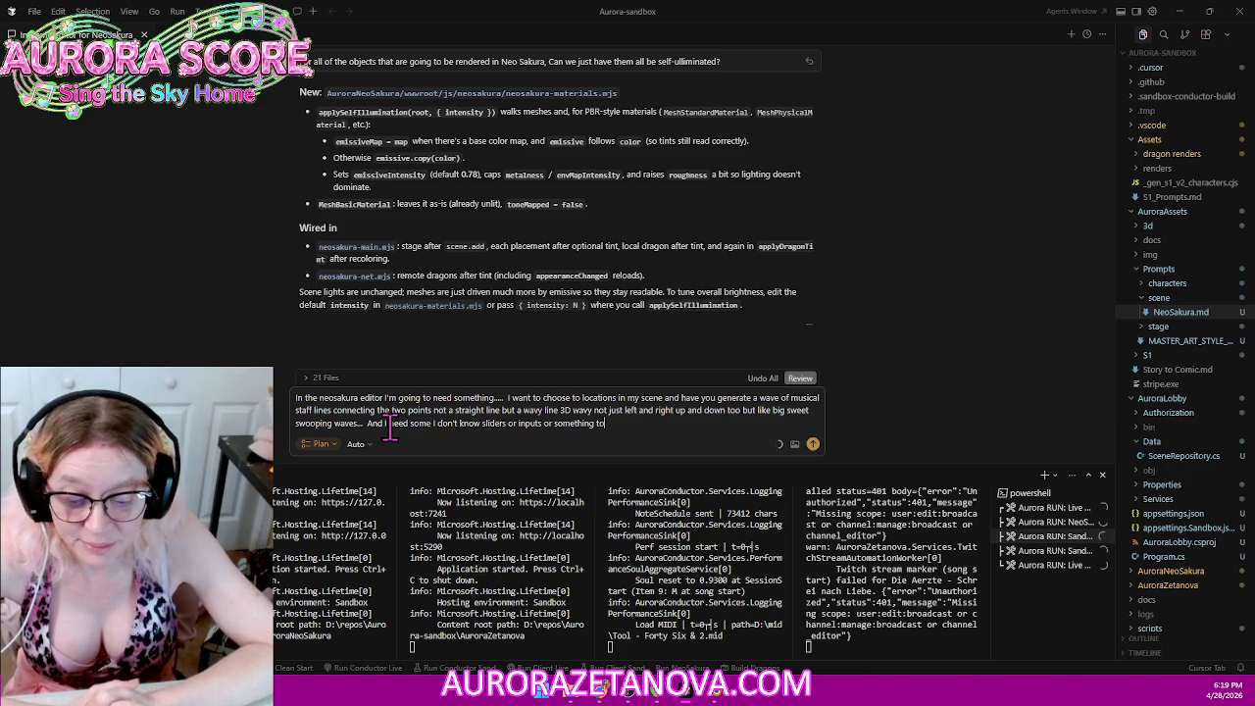
text( adjust the frequency)
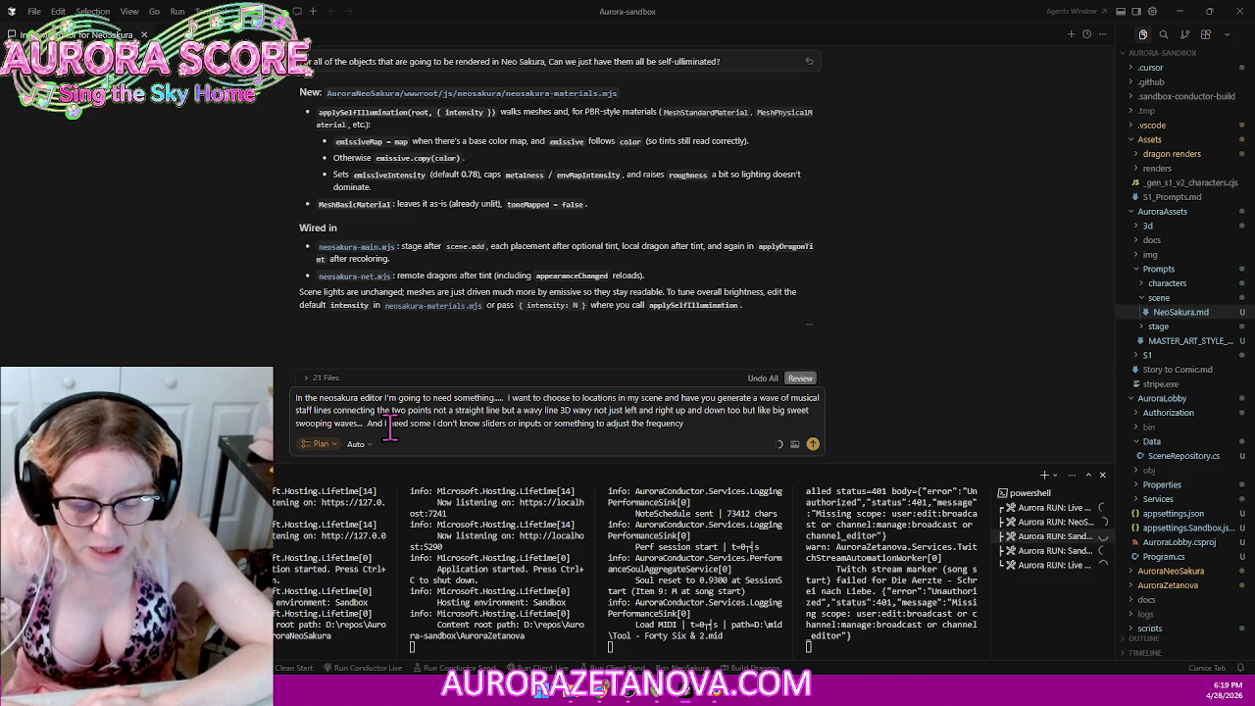
text( of the waves like the)
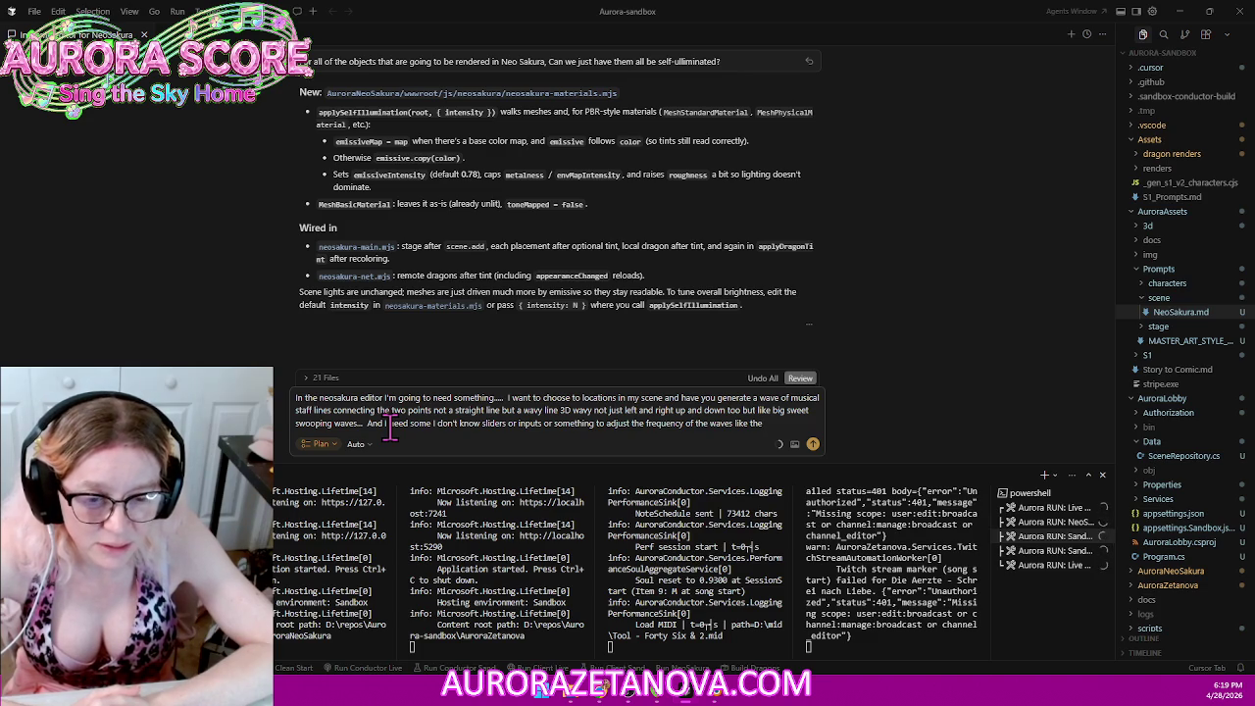
text( pitch and)
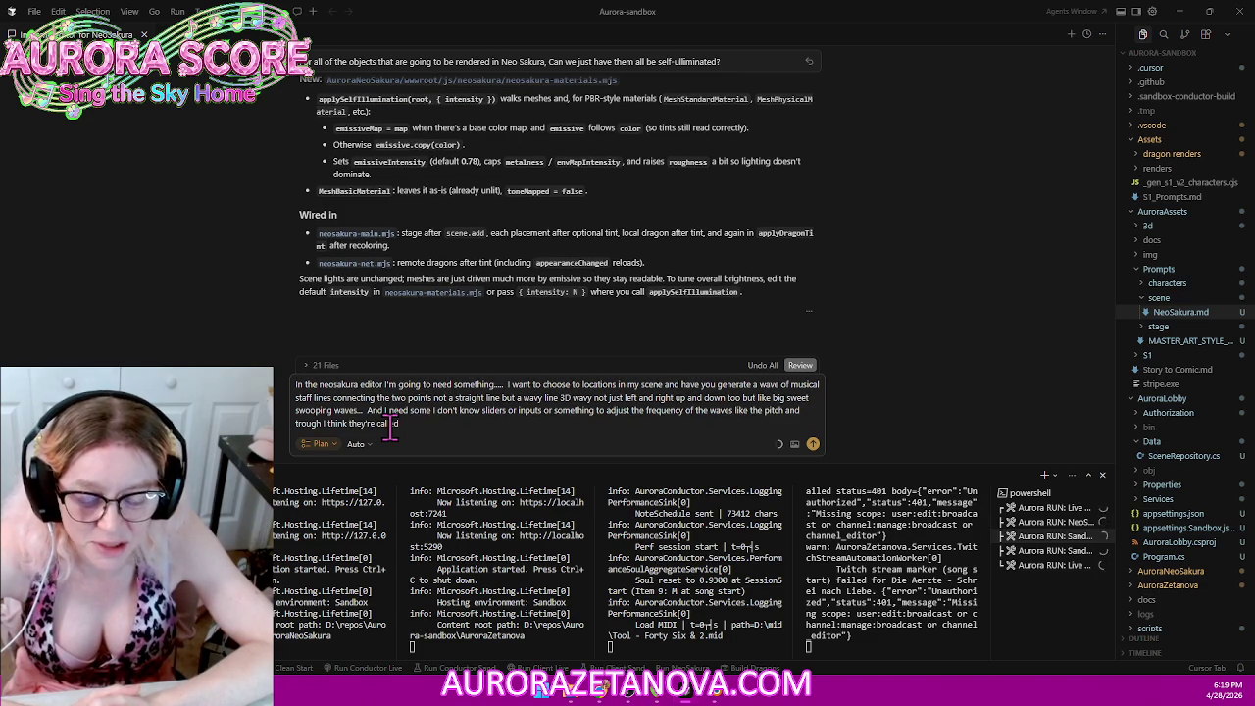
text( trough I think they're called the peaks and the highs and the lows)
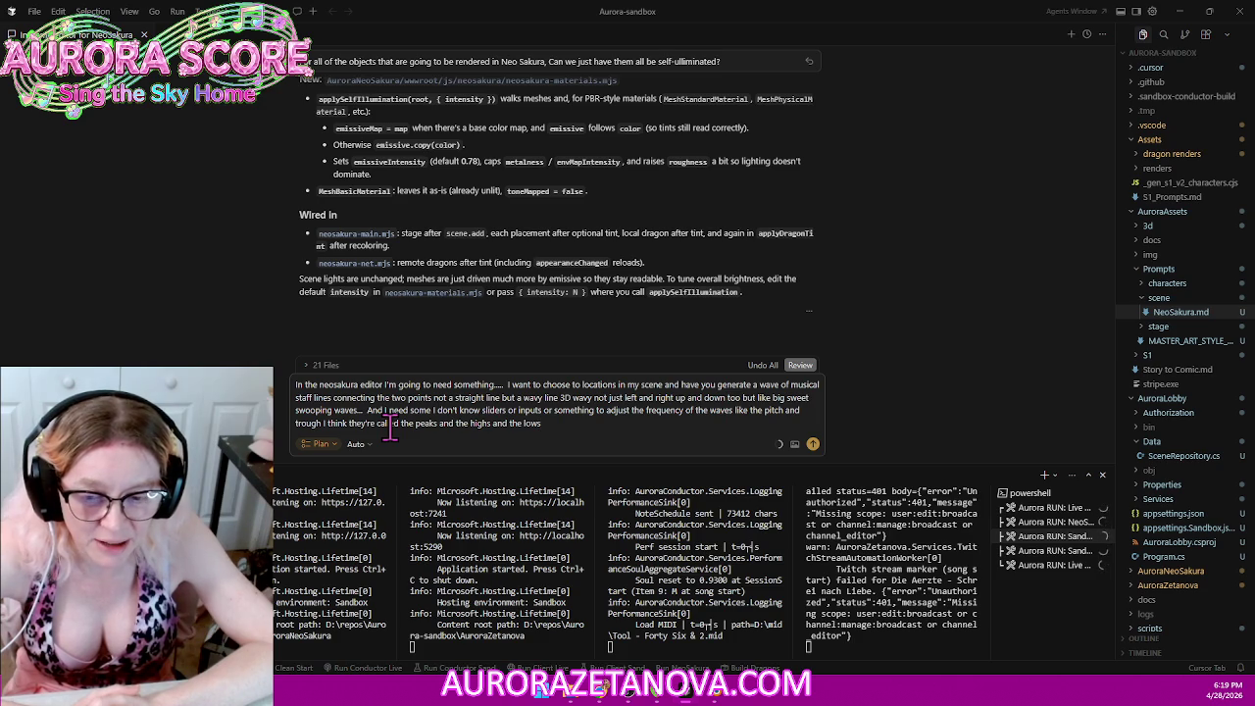
text(e they are together and how big they are)
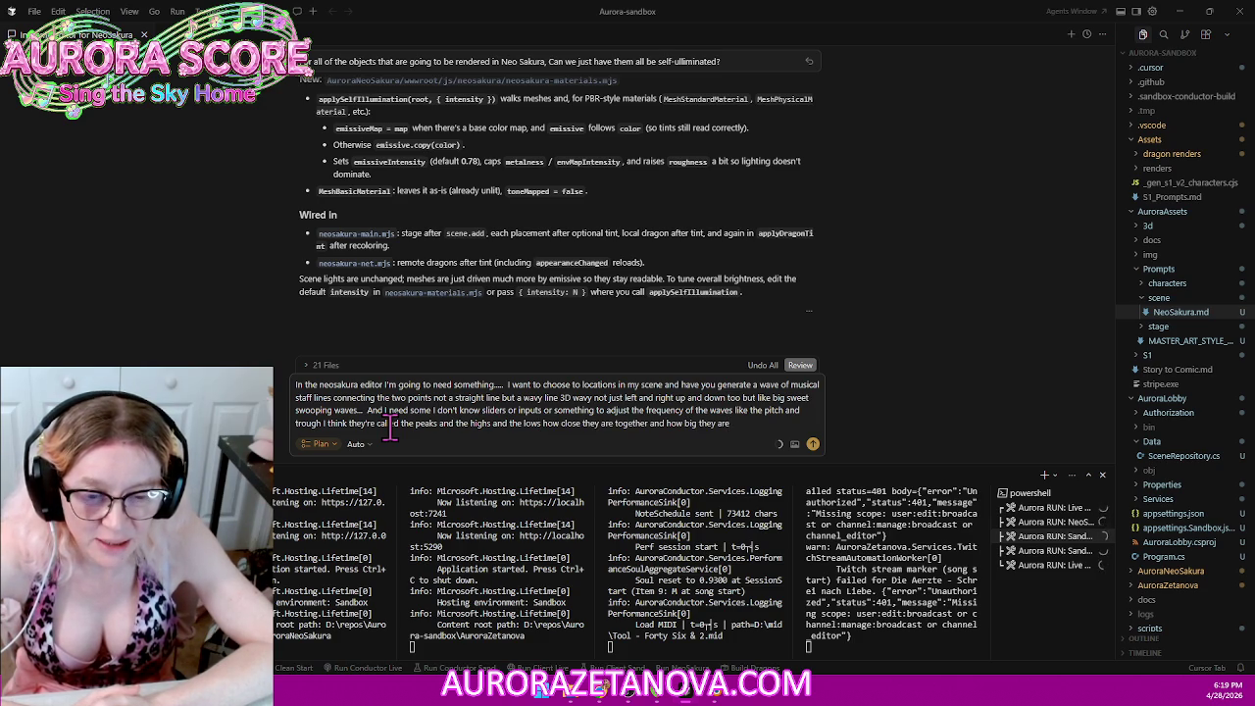
text( like their their peak)
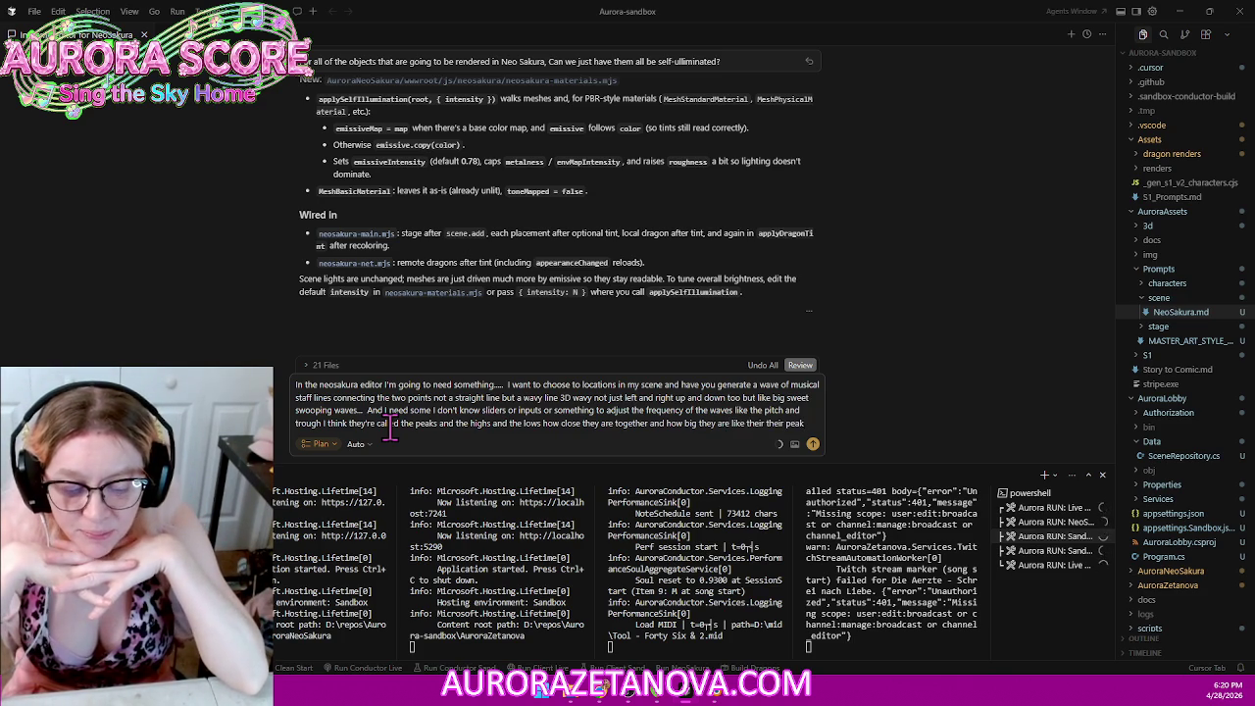
text(anyway so yeah and then I also need to be able to just like how wavy they go left to right and so they're)
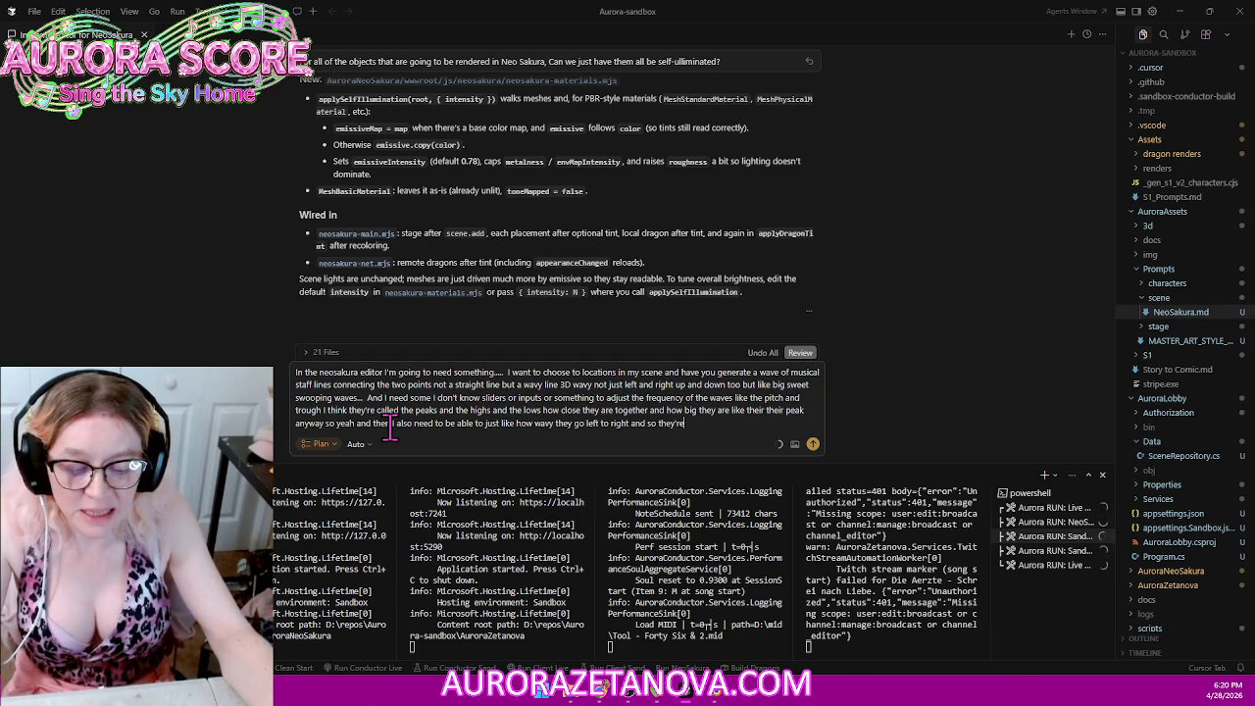
Step: Describe 3D waves with separate vertical and horizontal controls, live path preview, colours and particles
text( when I look at a waveform for music that's two dimensional)
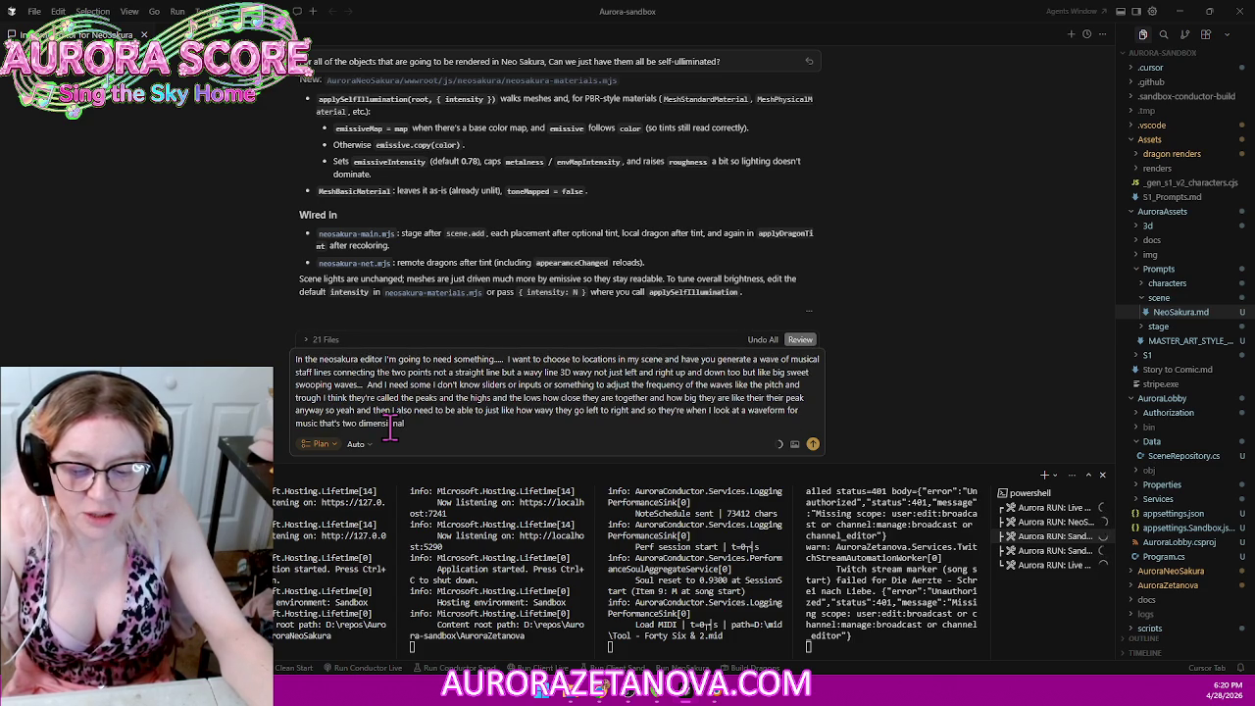
text( and right now we're dealing with)
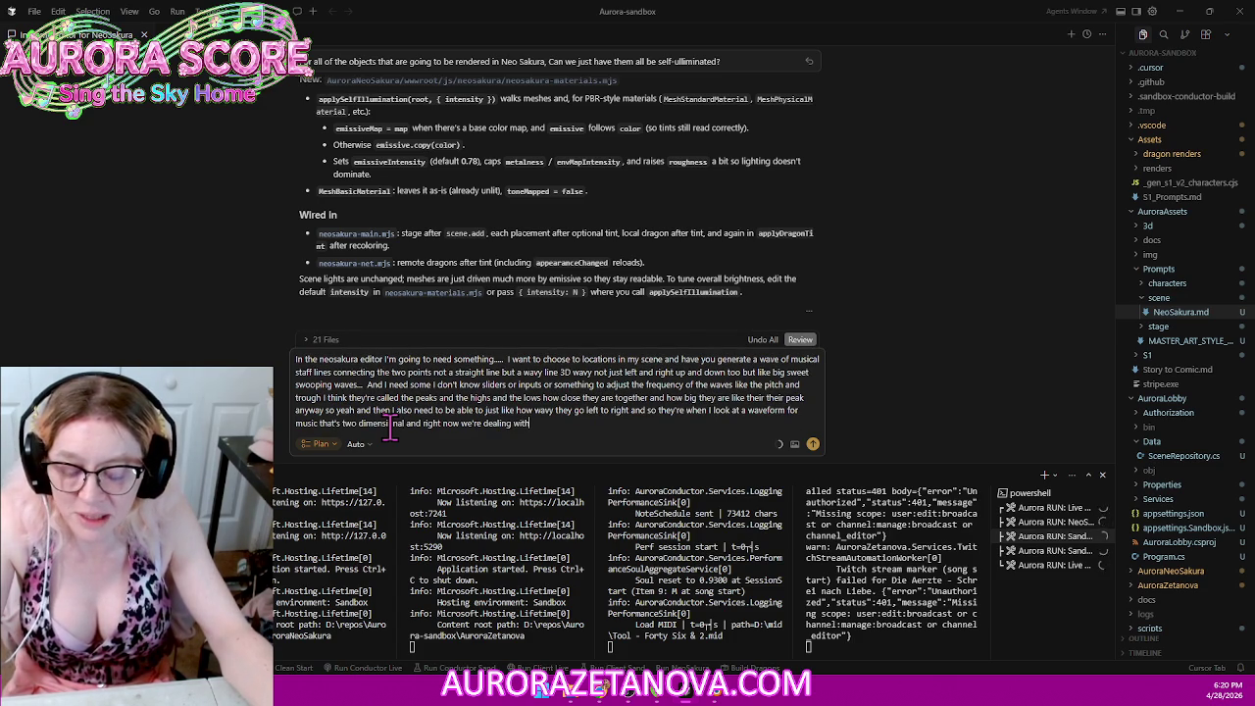
text( basically two sets of waveforms)
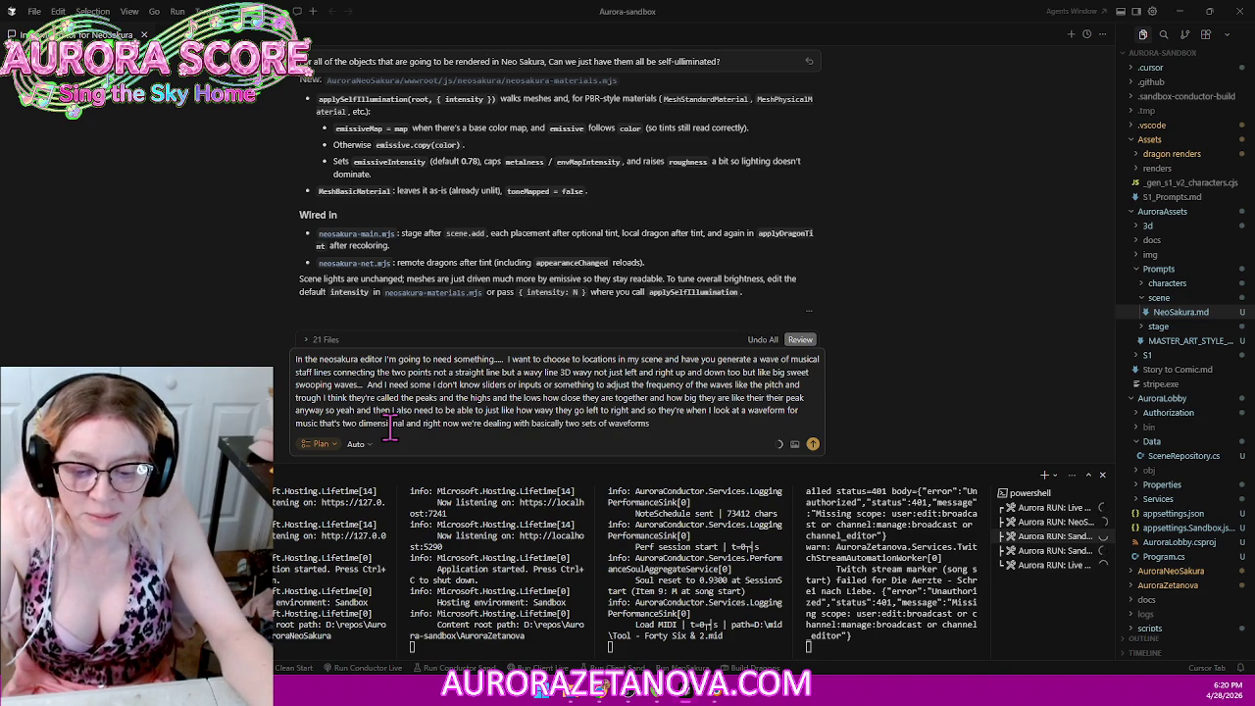
text( cuz you'll have one affect vertical and one defect horizontal)
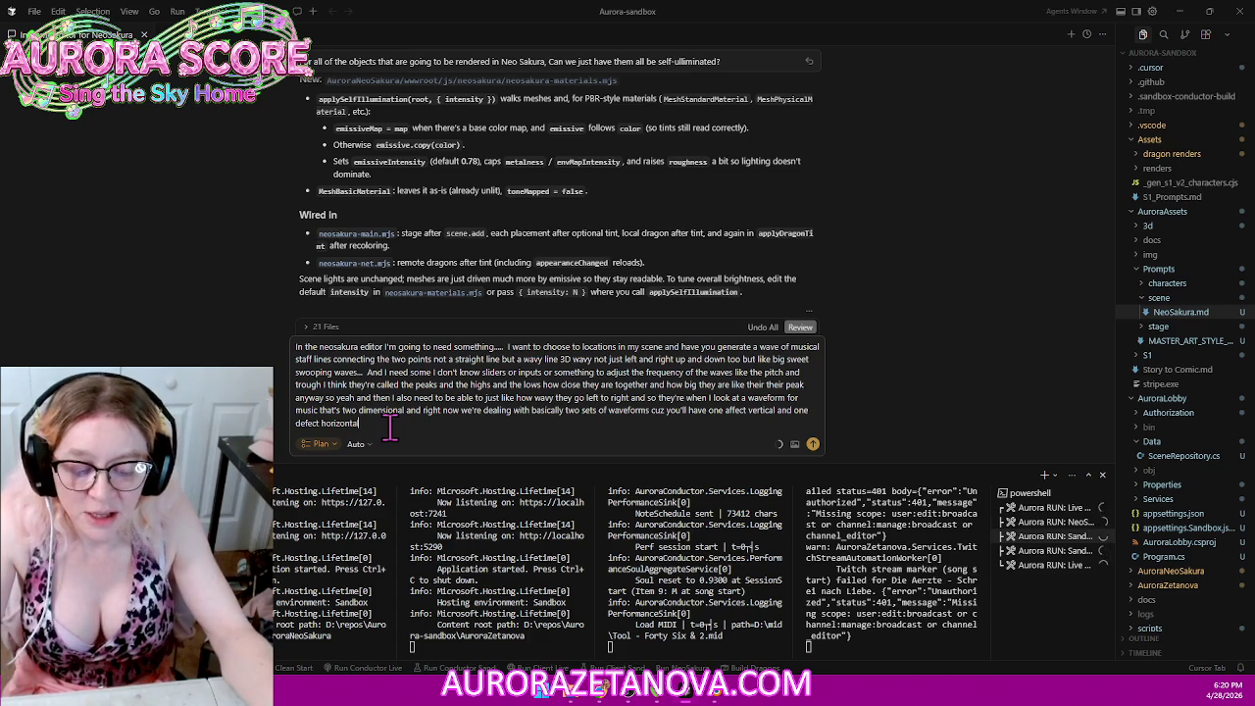
text( and I'll need controls for that so that I can sliders would be the best)
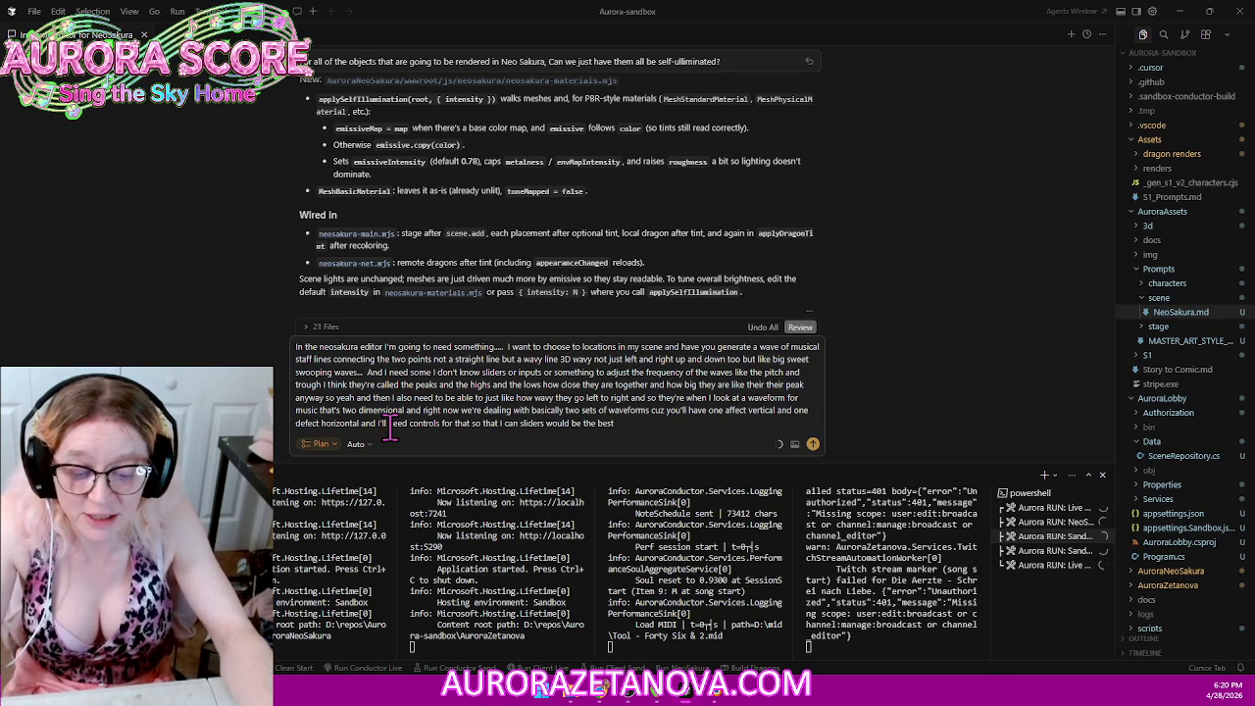
text( so I can when I adjust the slider I can see that path)
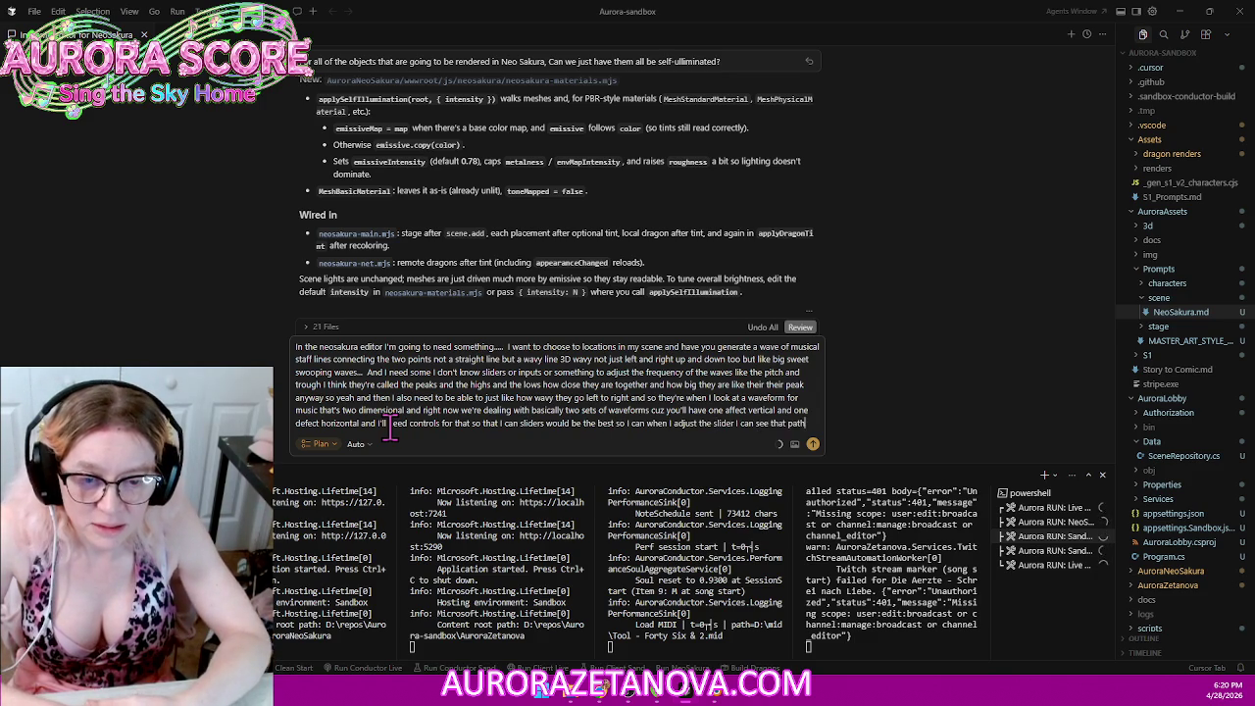
text( connecting those two points actually bend IN and move with the slider)
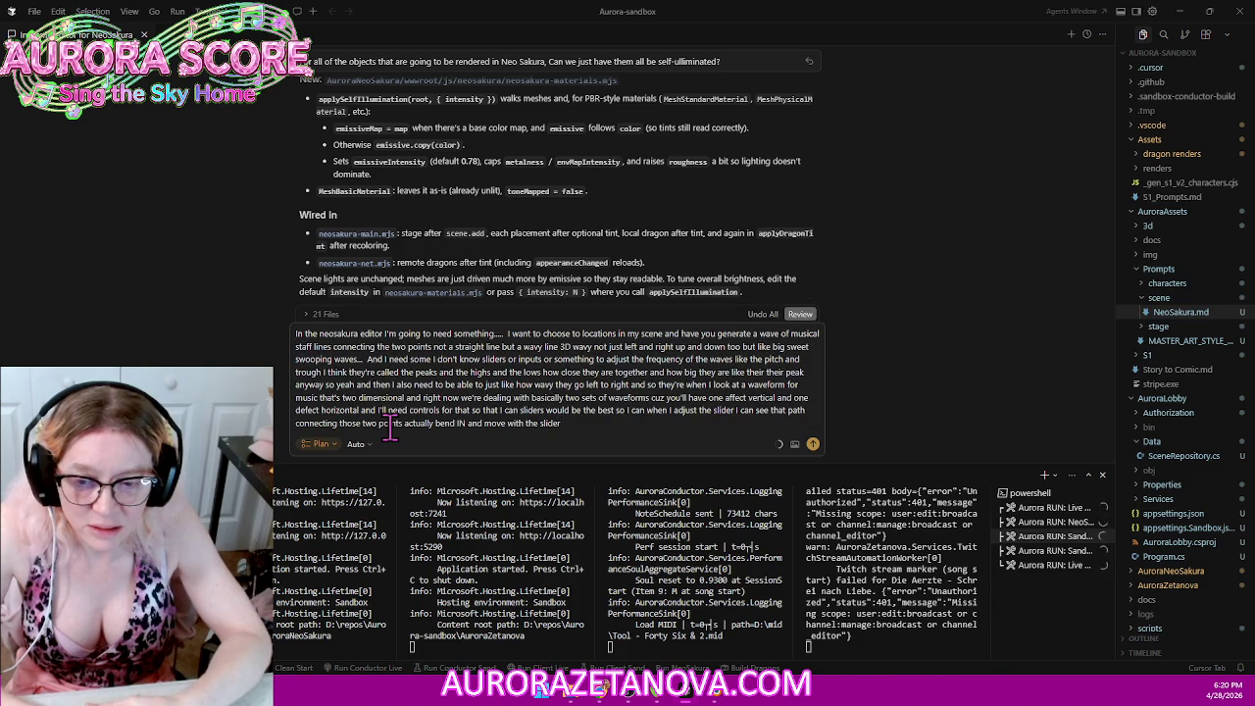
text(.... And I don)
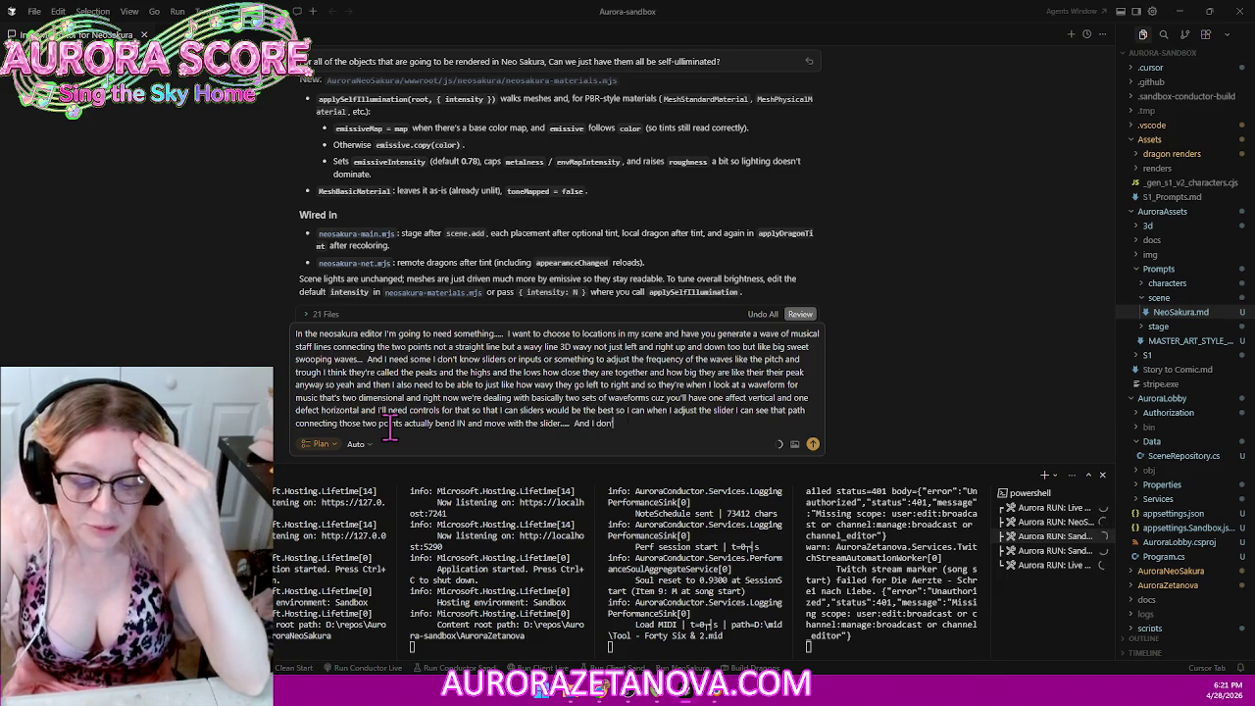
text('t need the staff lines to be colored for the game for like the game controller I'm just a single)
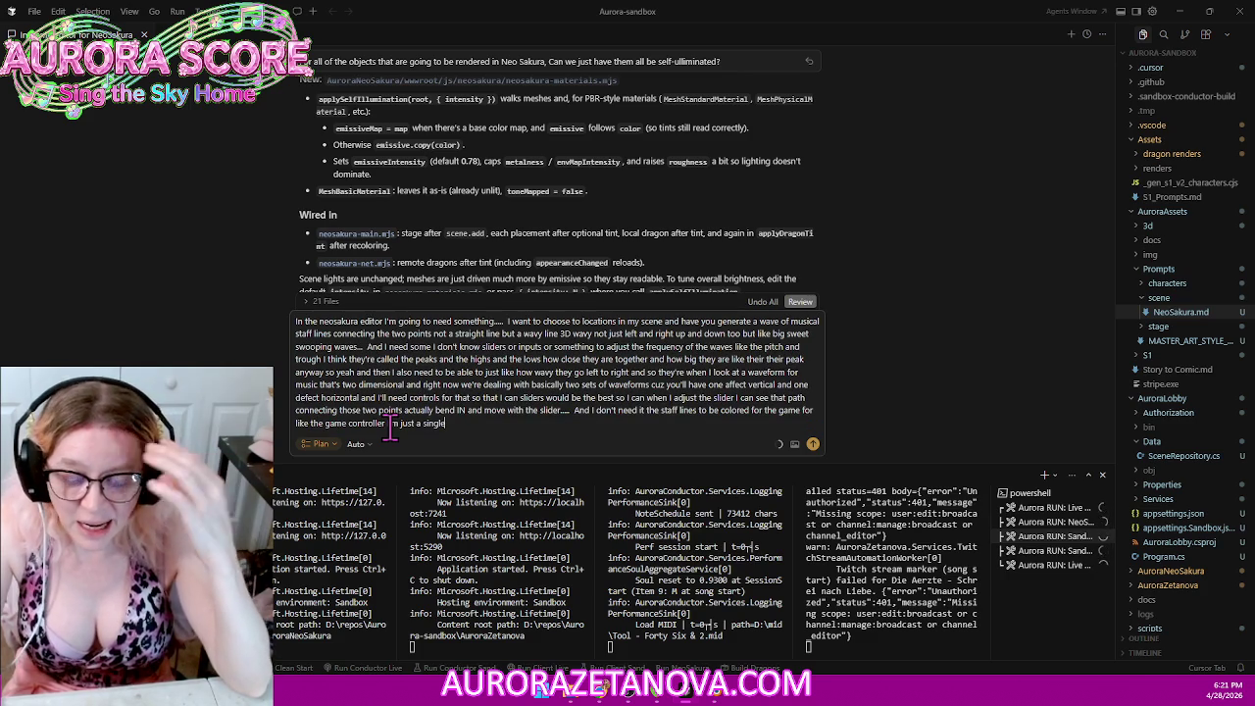
text(for that and like)
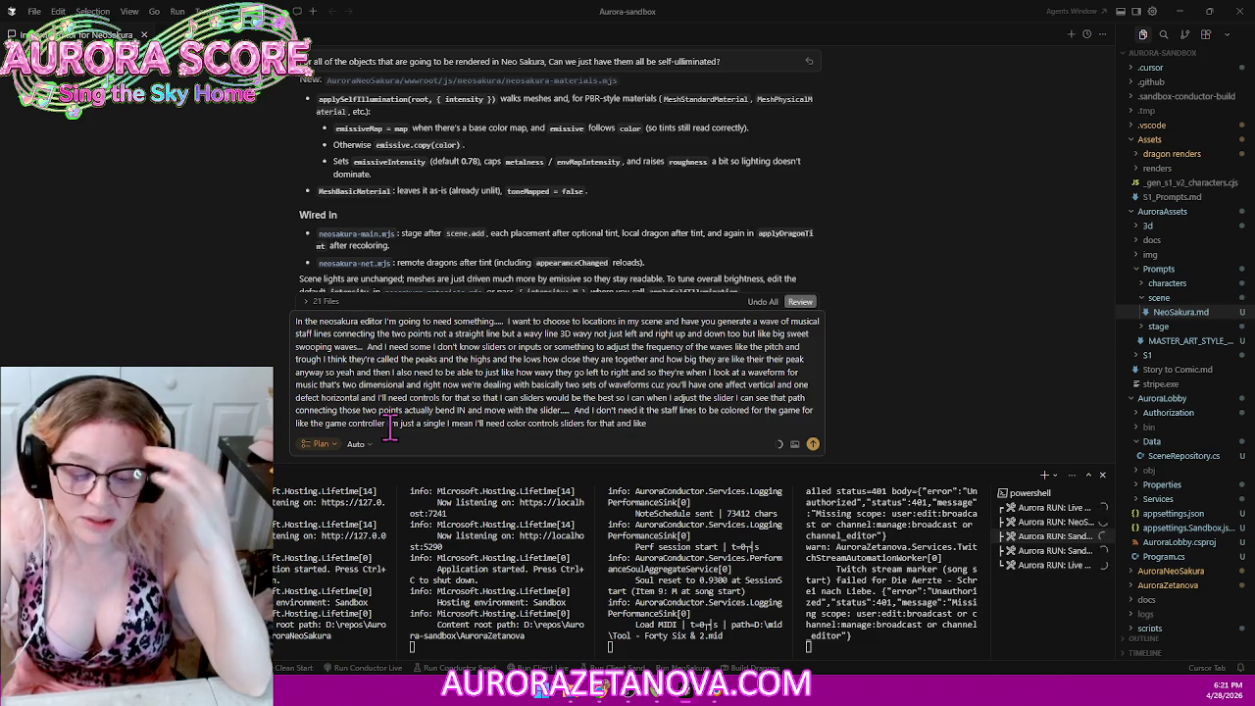
text( I want particles)
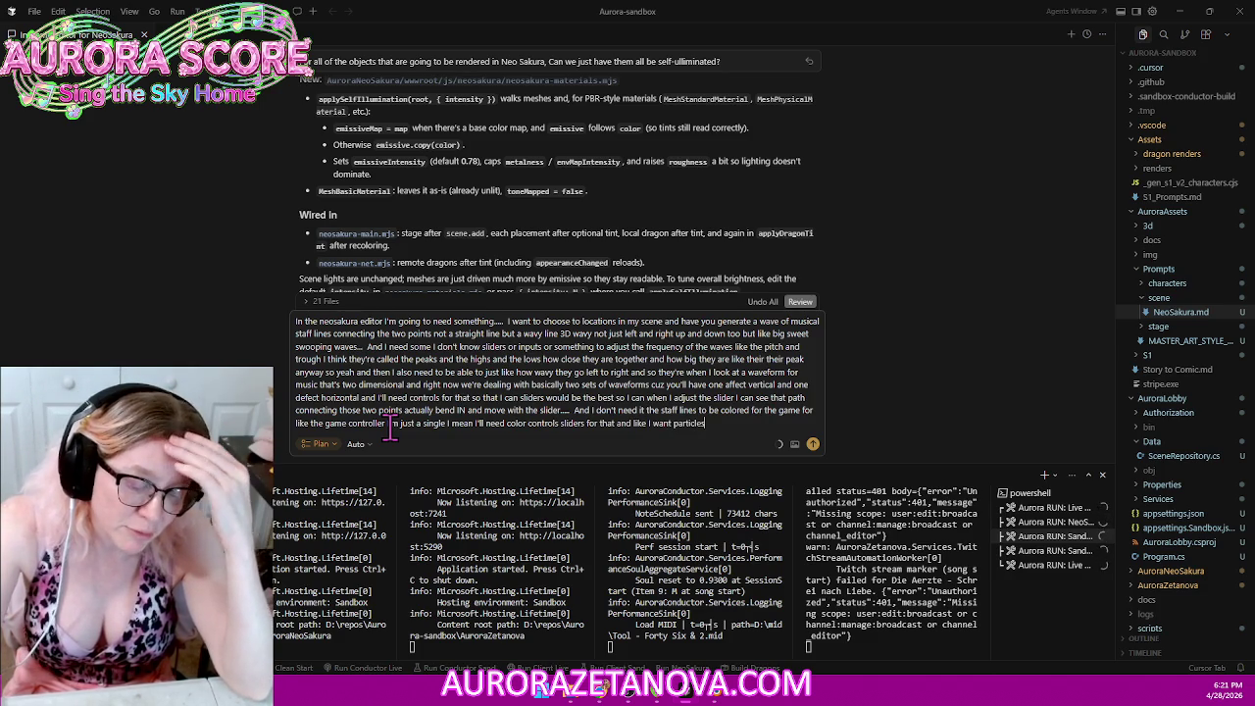
text( I don't know how you got how you made the staff lines in like the other overlays that I have)
text( but)
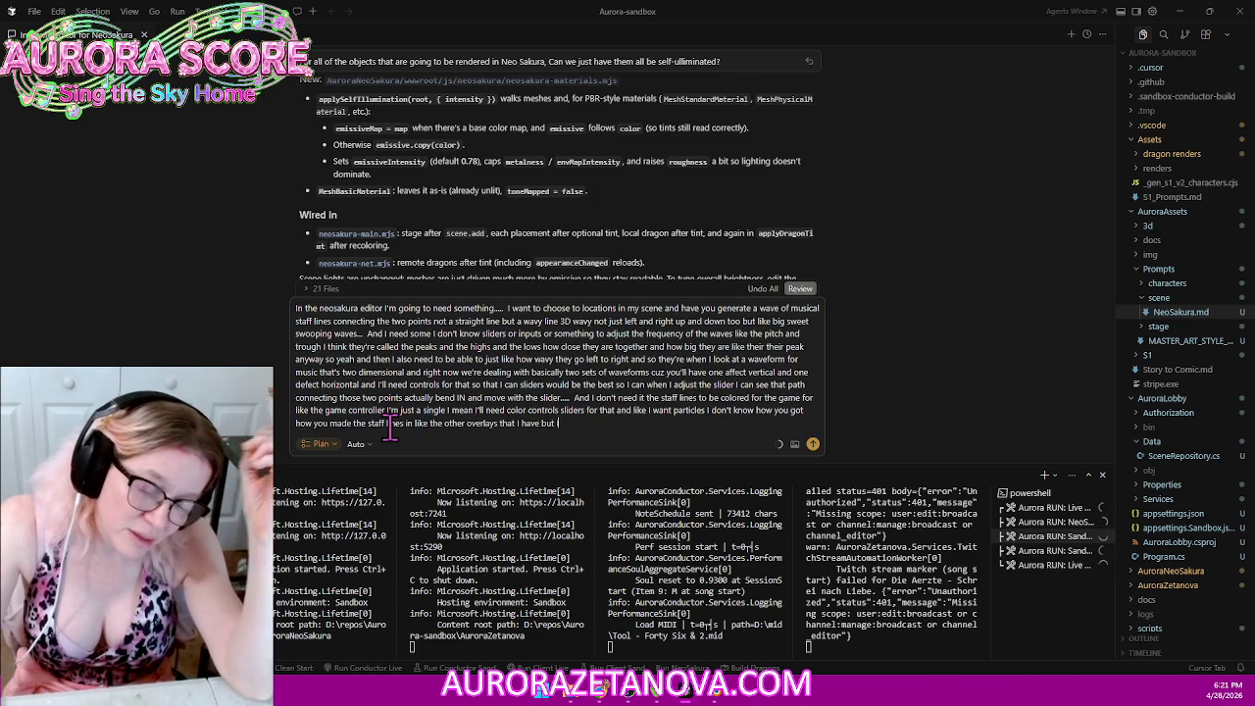
text( I know that they're like rendered)
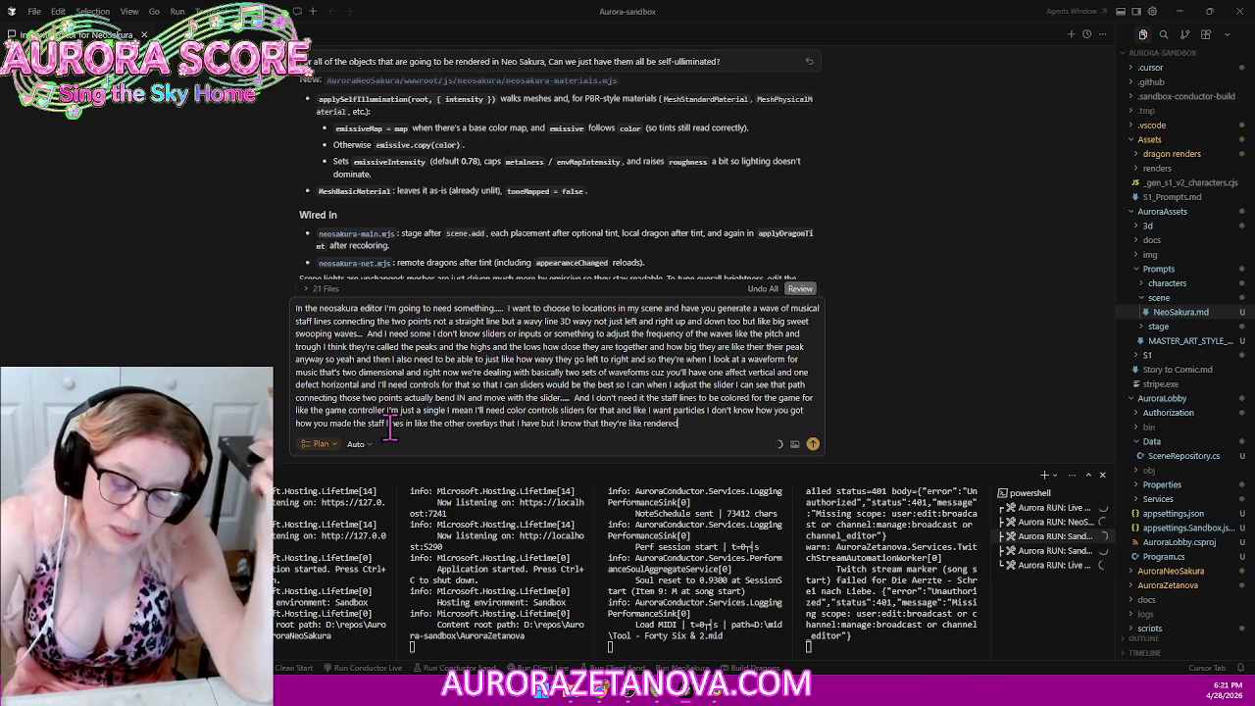
text( they're not images like a PNG file)
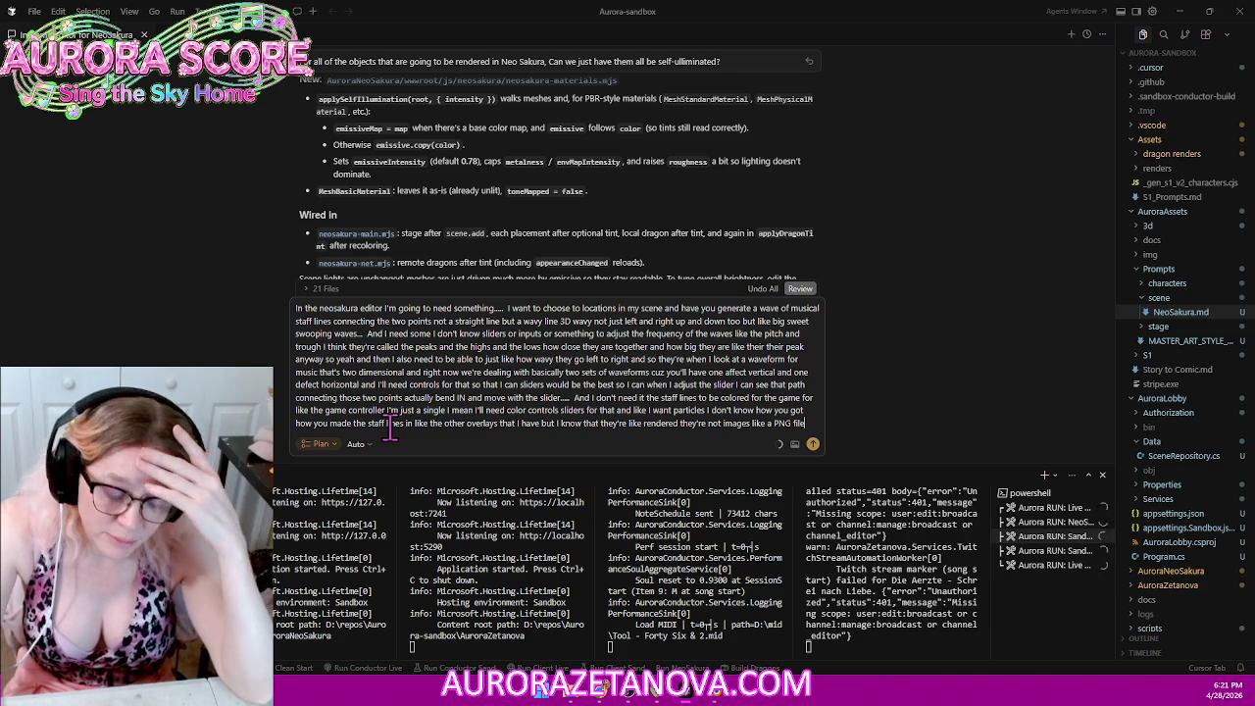
text( and that's what I'm looking for here)
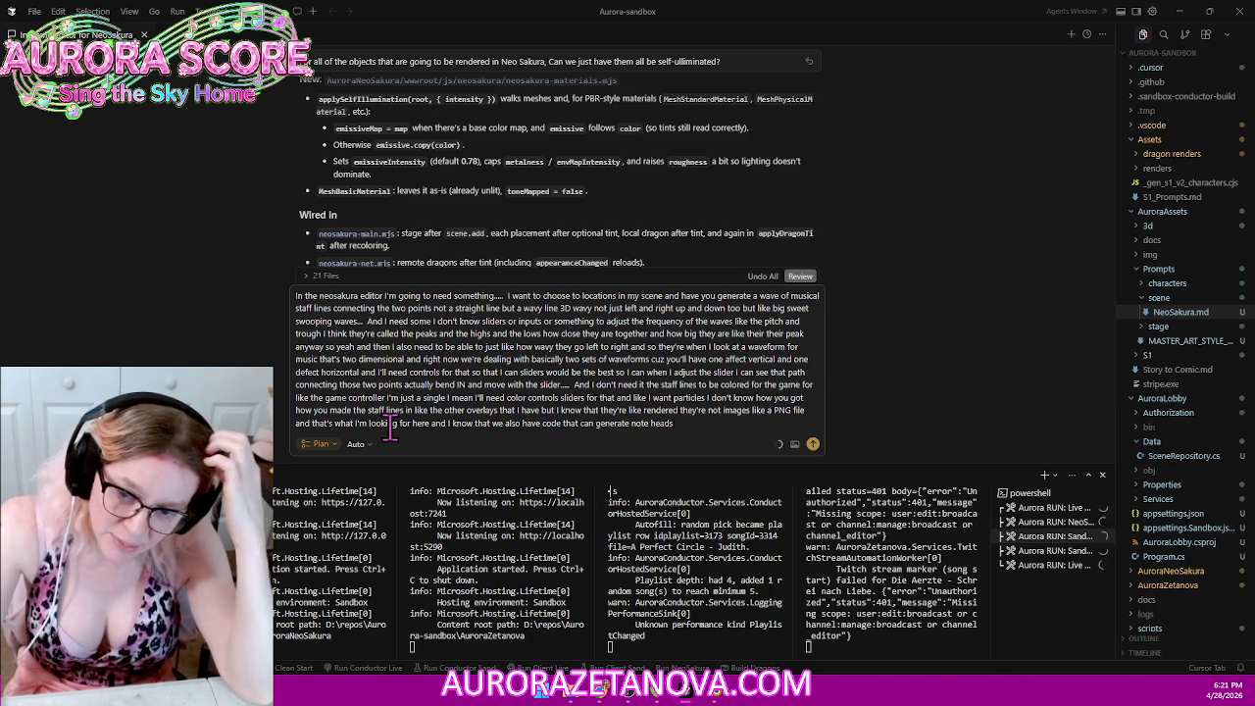
Step: Add the dynamic-roads-from-staff-lines vision, submit the Plan-mode request, and return to Blender
text(using that we're using that fo)
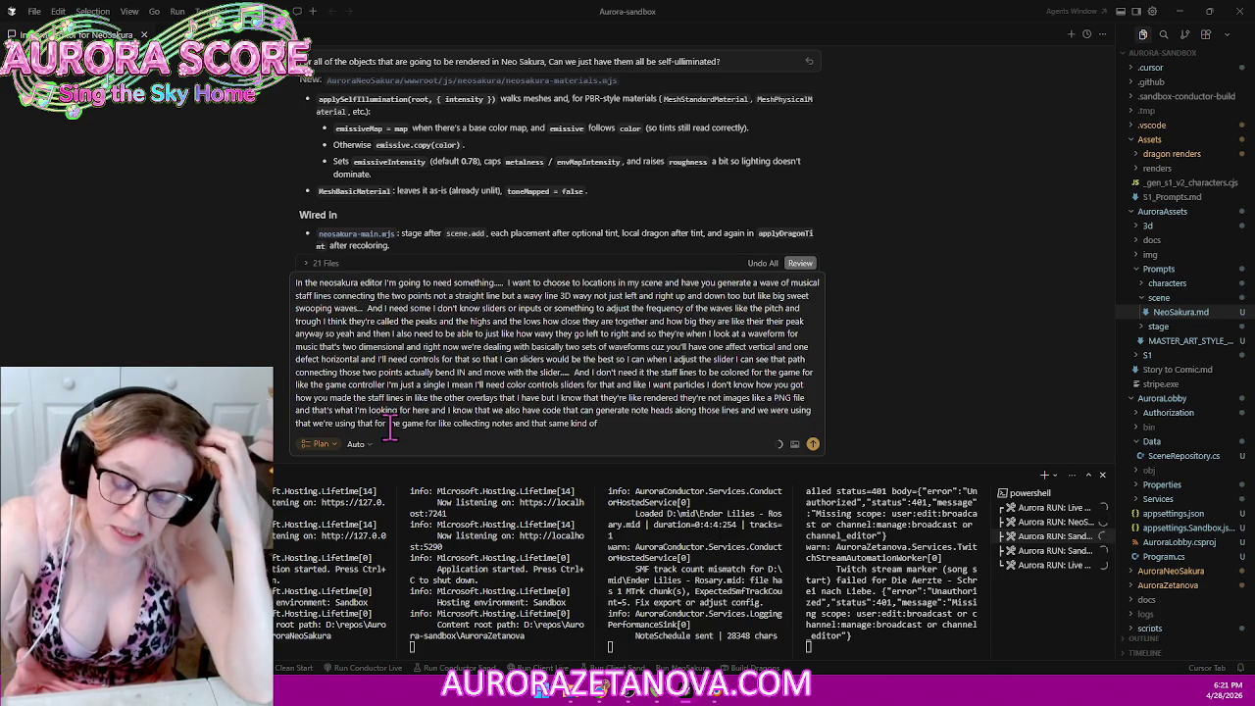
text( code could make particles travel along these lines as well)
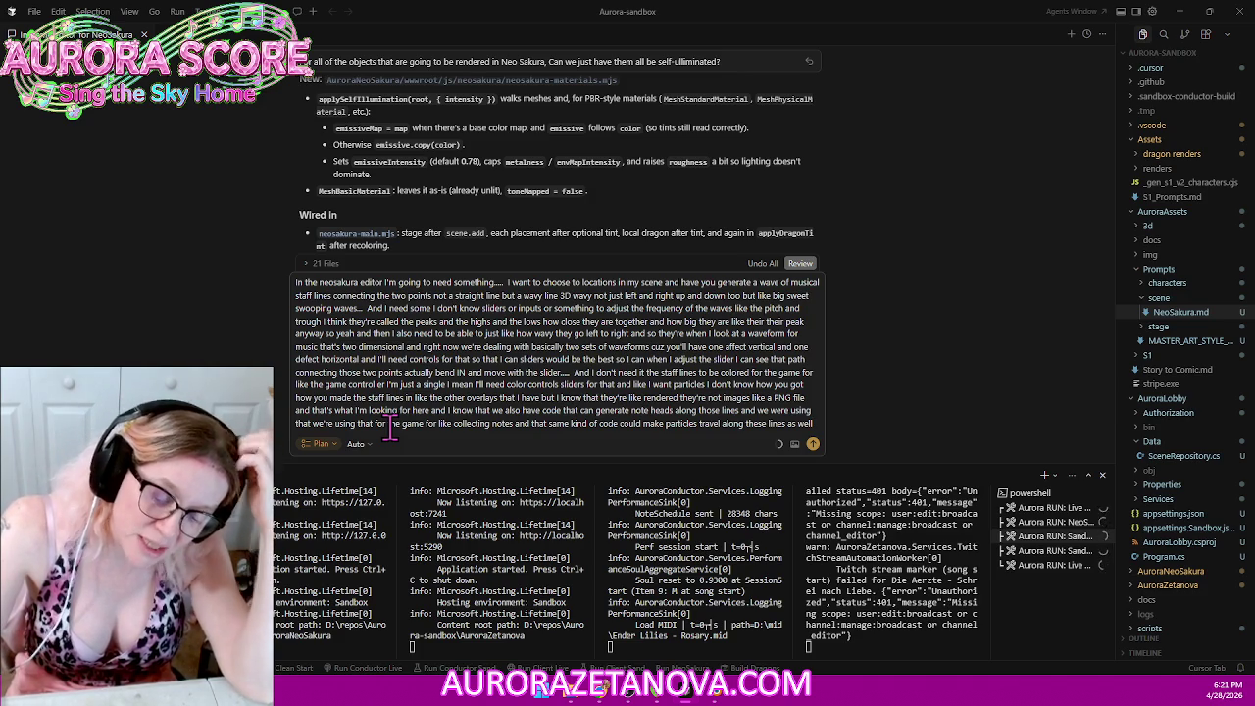
text(and what I'm envisioning in my head is)
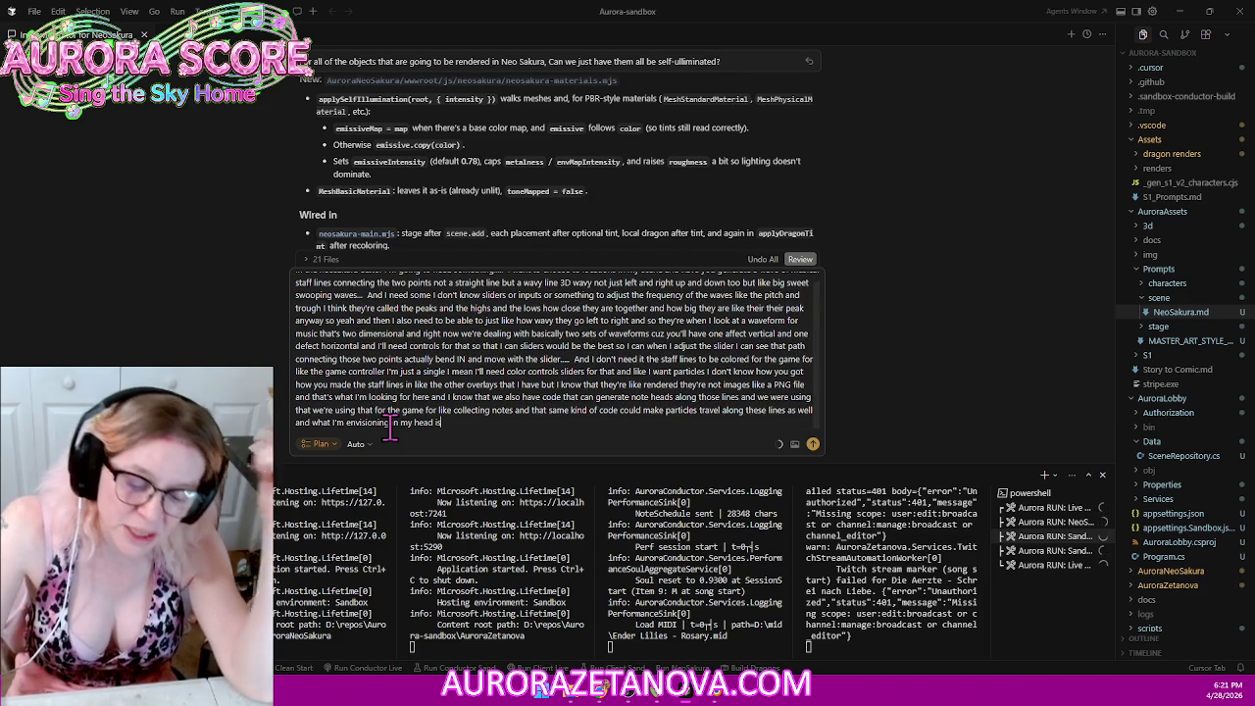
text( building like d)
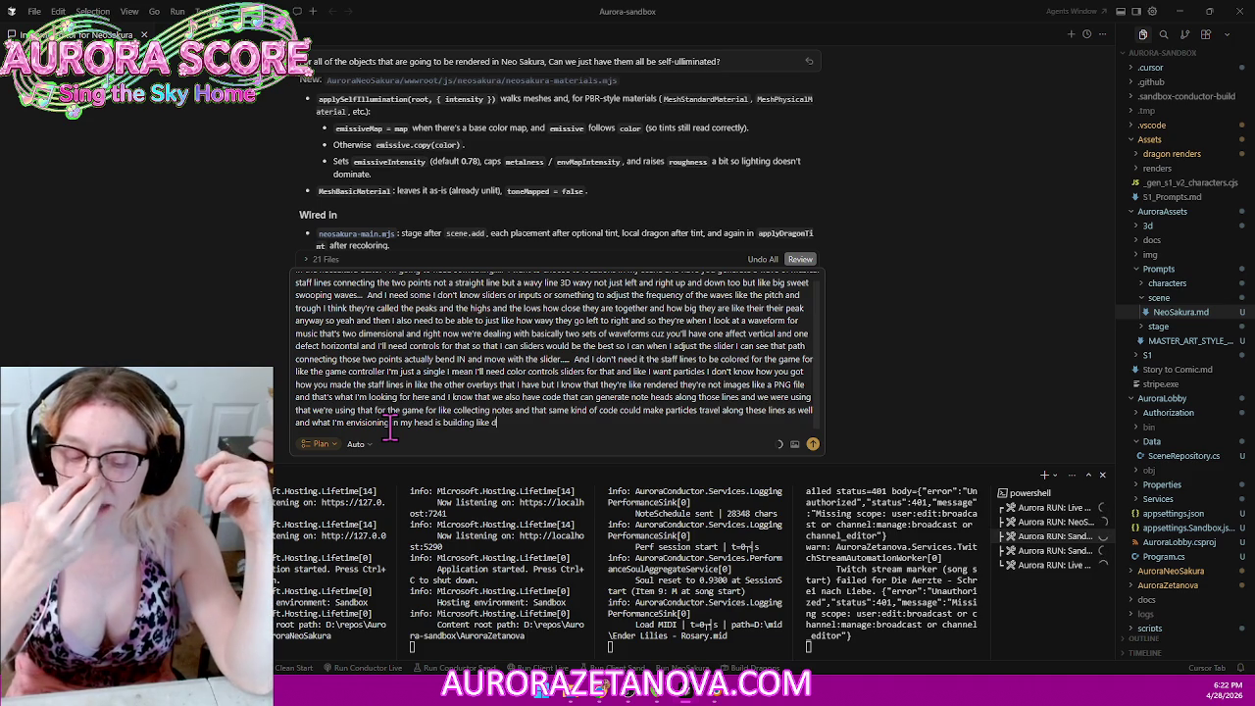
text(ynamic roads using staff lines up out in the middle of space)
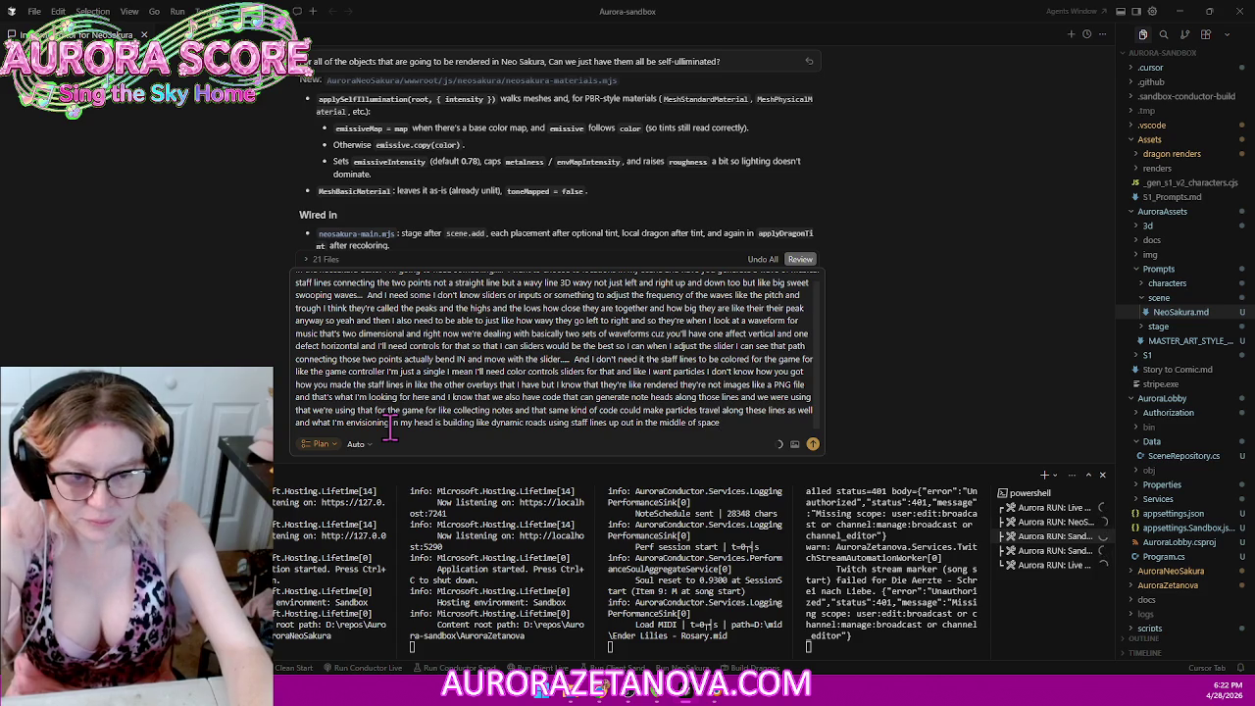
key(Return)
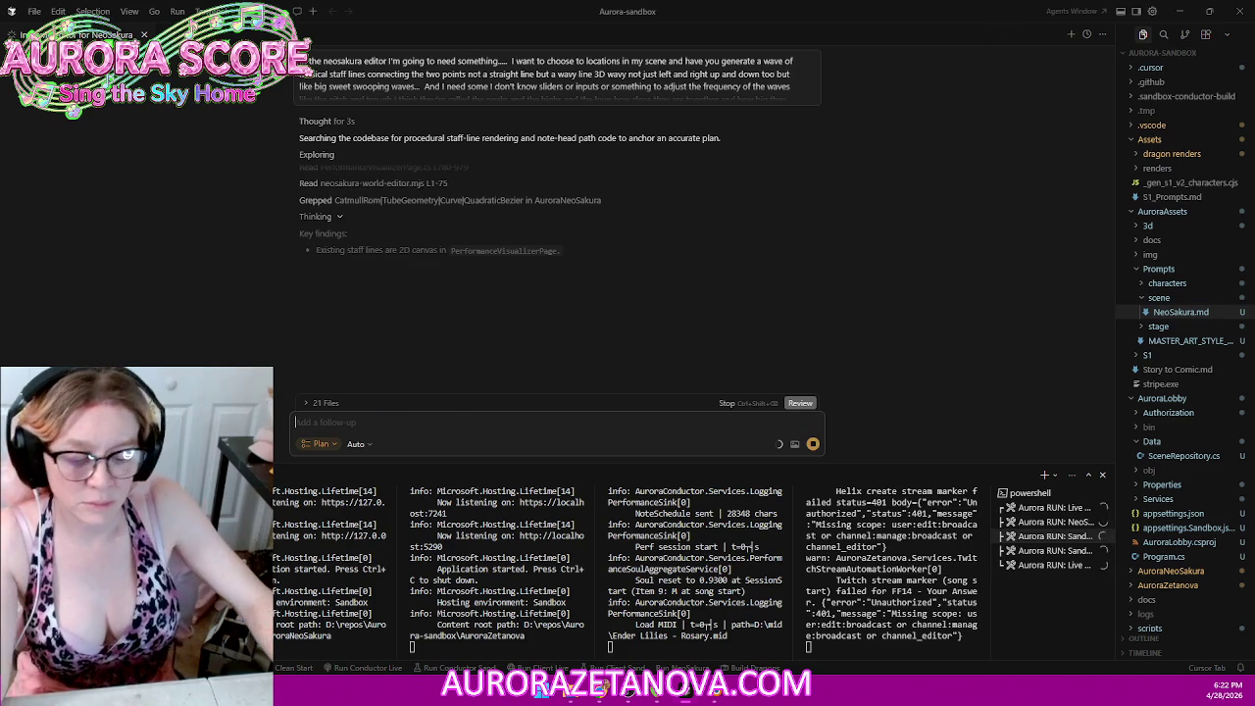
key(alt+Tab)
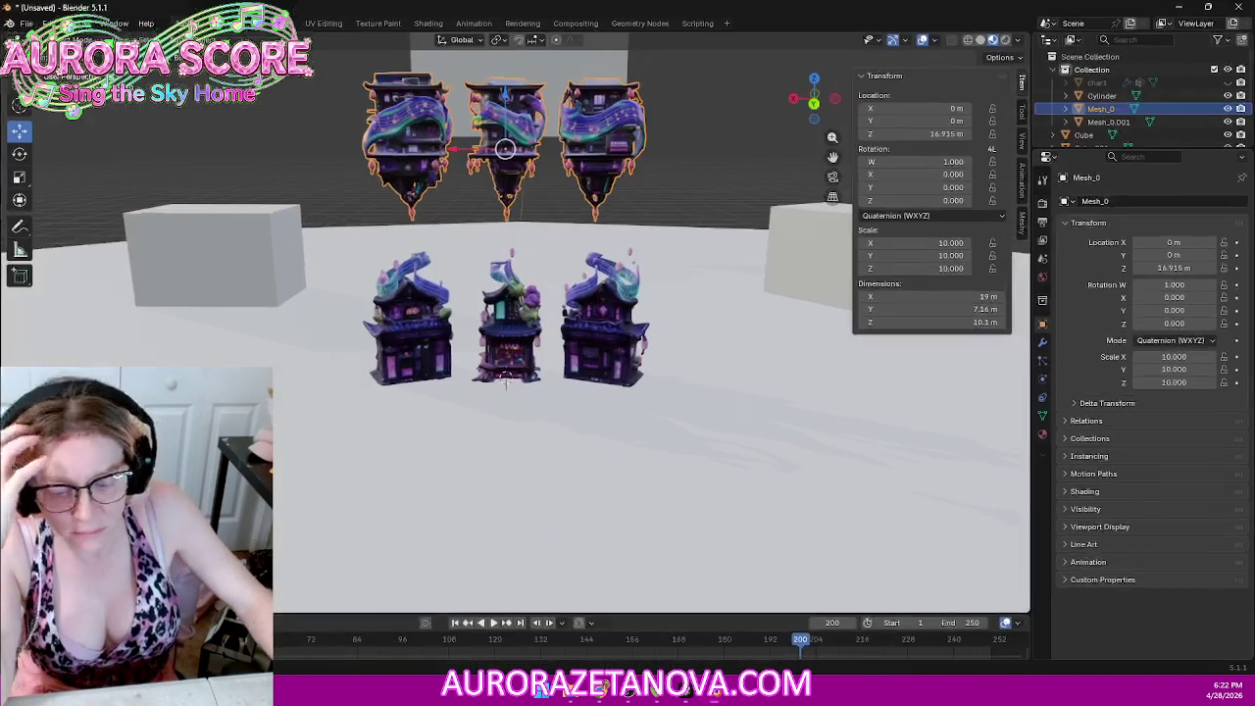
Step: Bring up the file browser and navigate to the Downloads folder
click(26, 23)
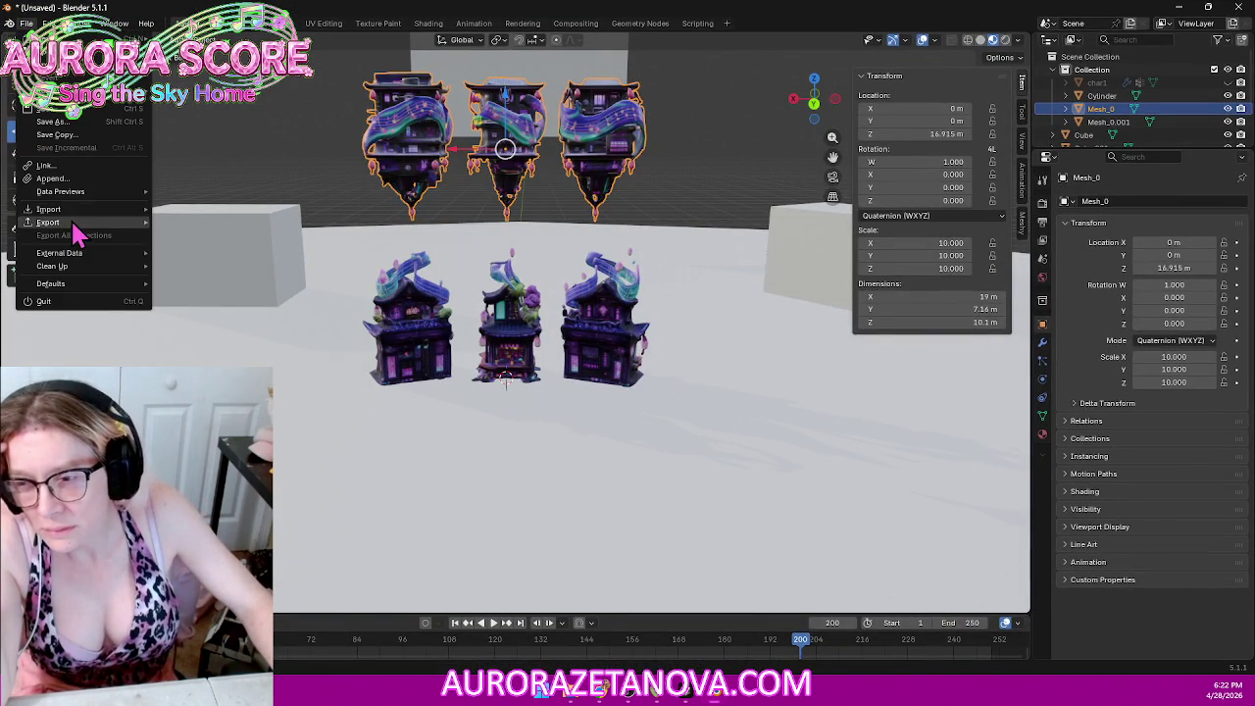
mouse_move(59, 253)
click(572, 699)
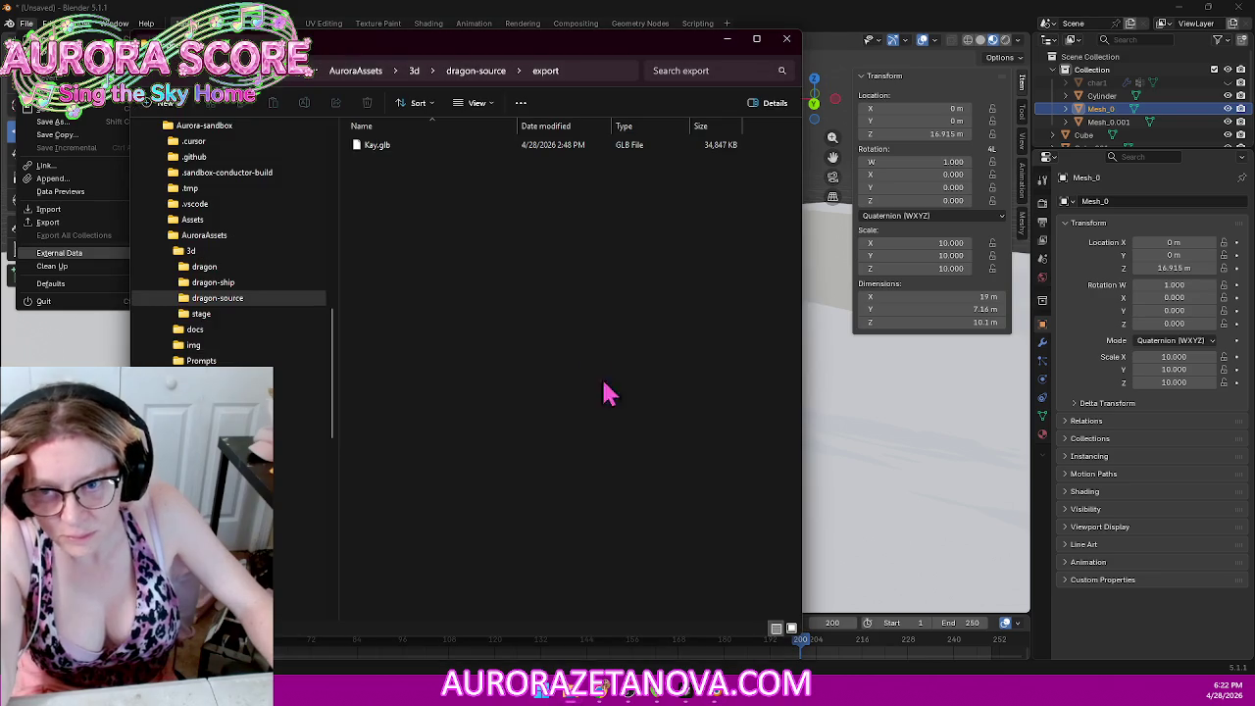
mouse_move(204, 266)
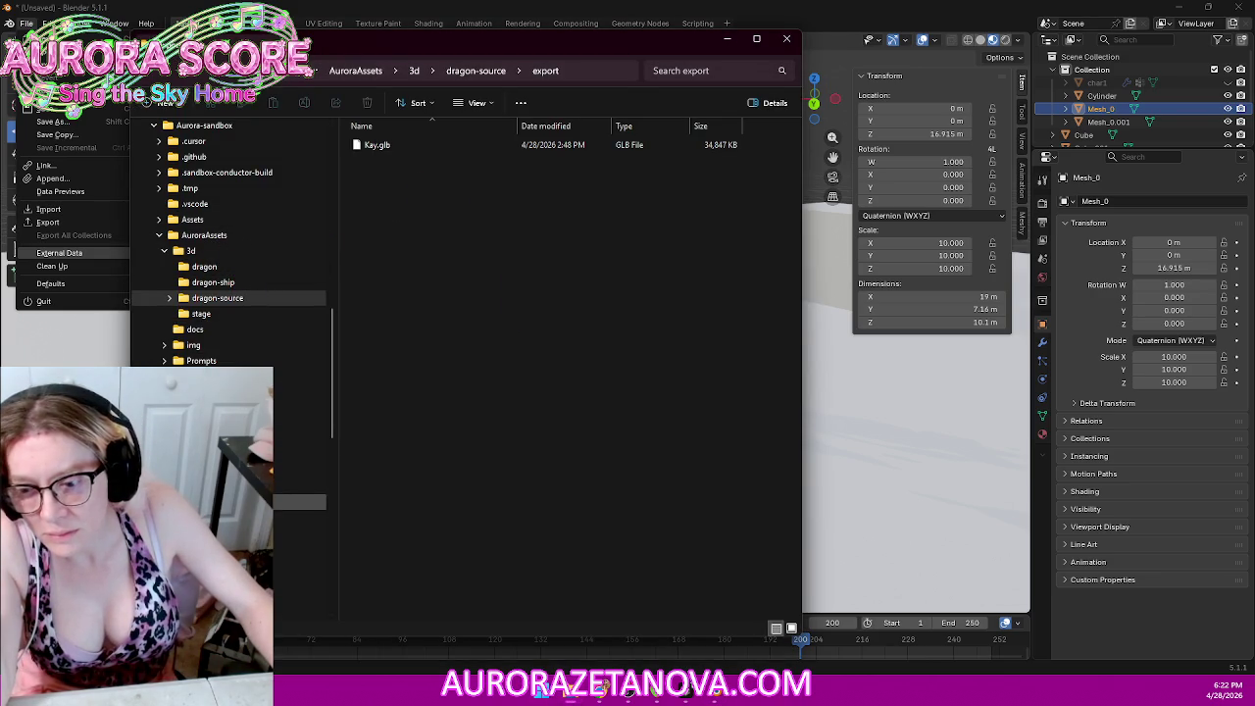
scroll(260, 501, down, 5)
scroll(260, 500, down, 5)
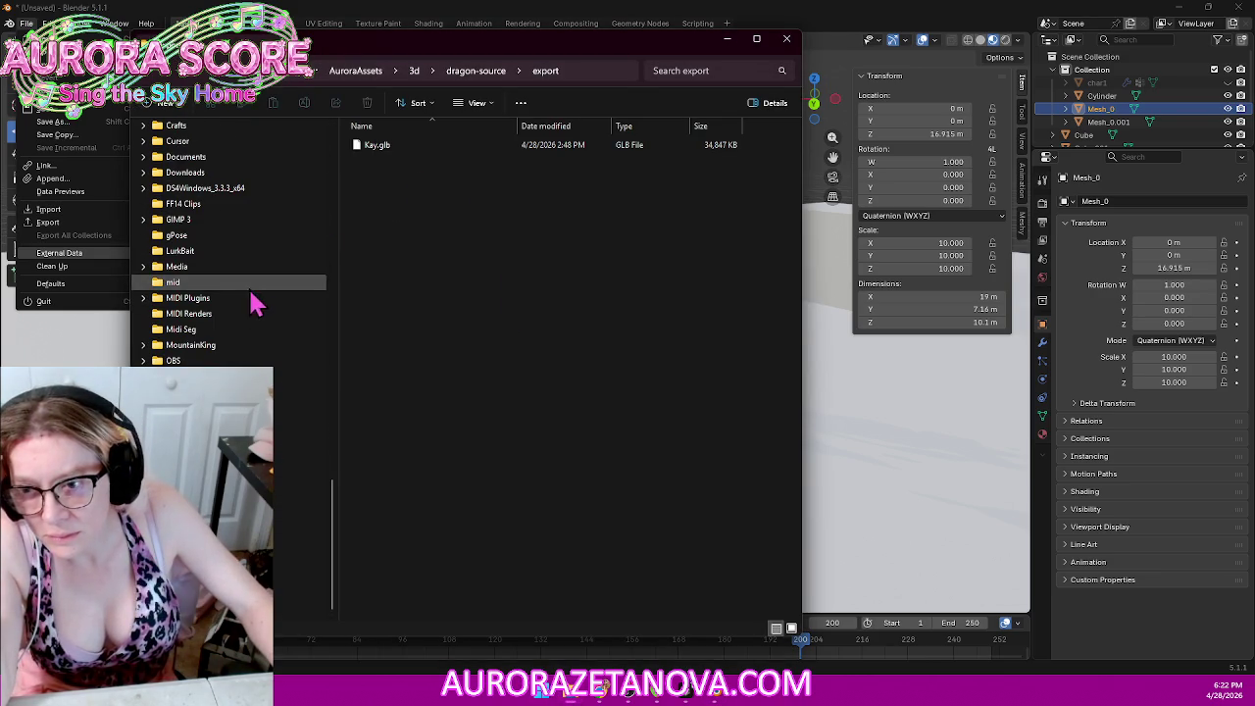
click(233, 177)
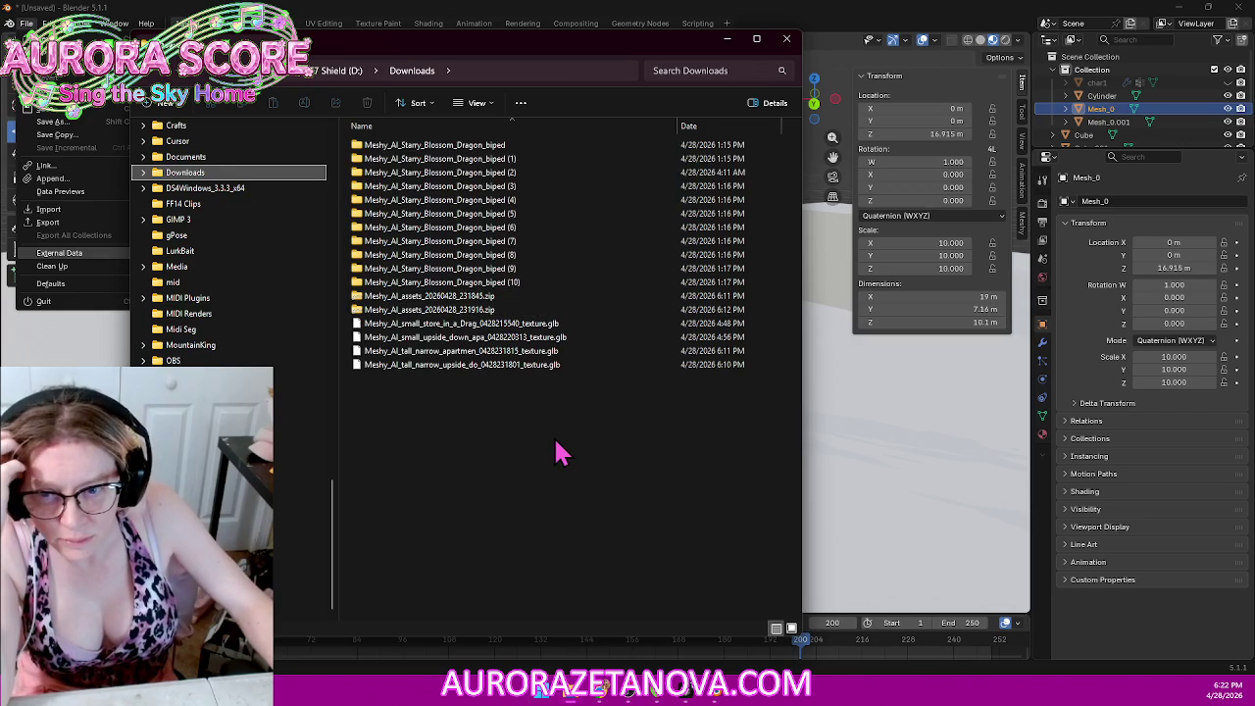
Step: Delete the eleven Starry_Blossom_Dragon_biped folders and open the Meshy_AI_assets_20260428_231916.zip archive
click(547, 282)
shift+click(535, 148)
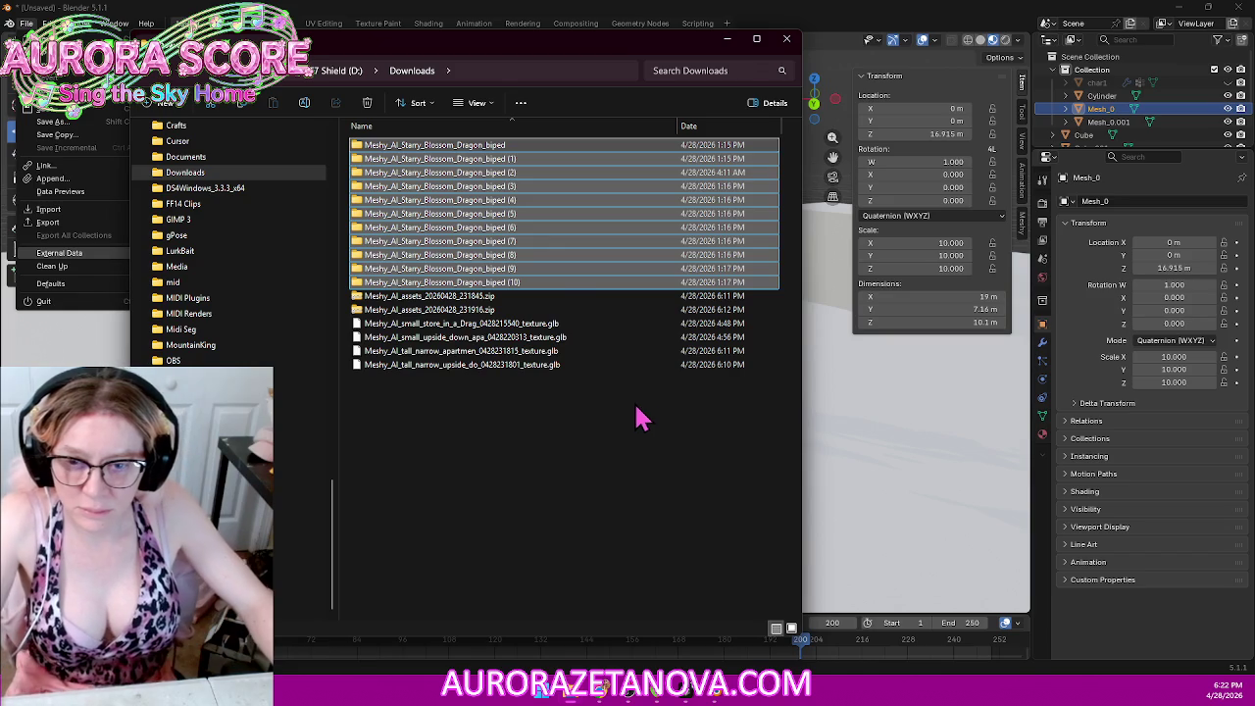
key(Delete)
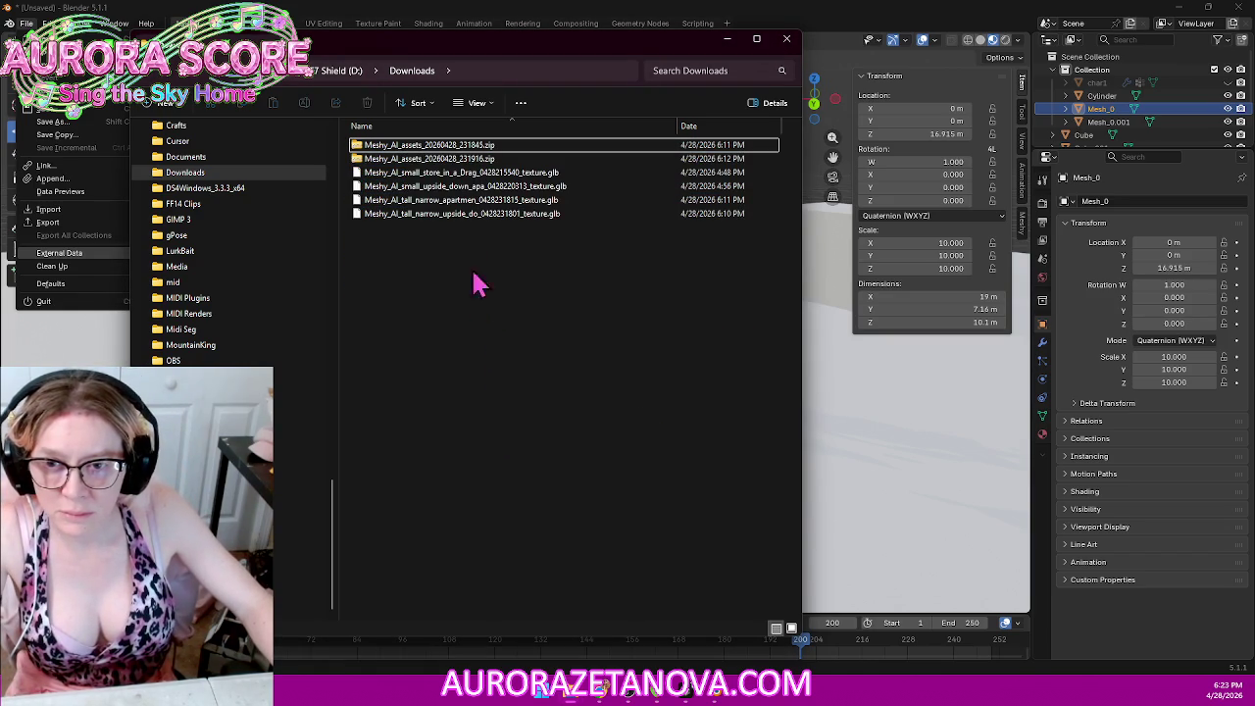
double_click(428, 158)
Step: Extract the 231916 and 231845 Meshy_AI_assets zips into Downloads, then delete both zip files
key(shift+F10)
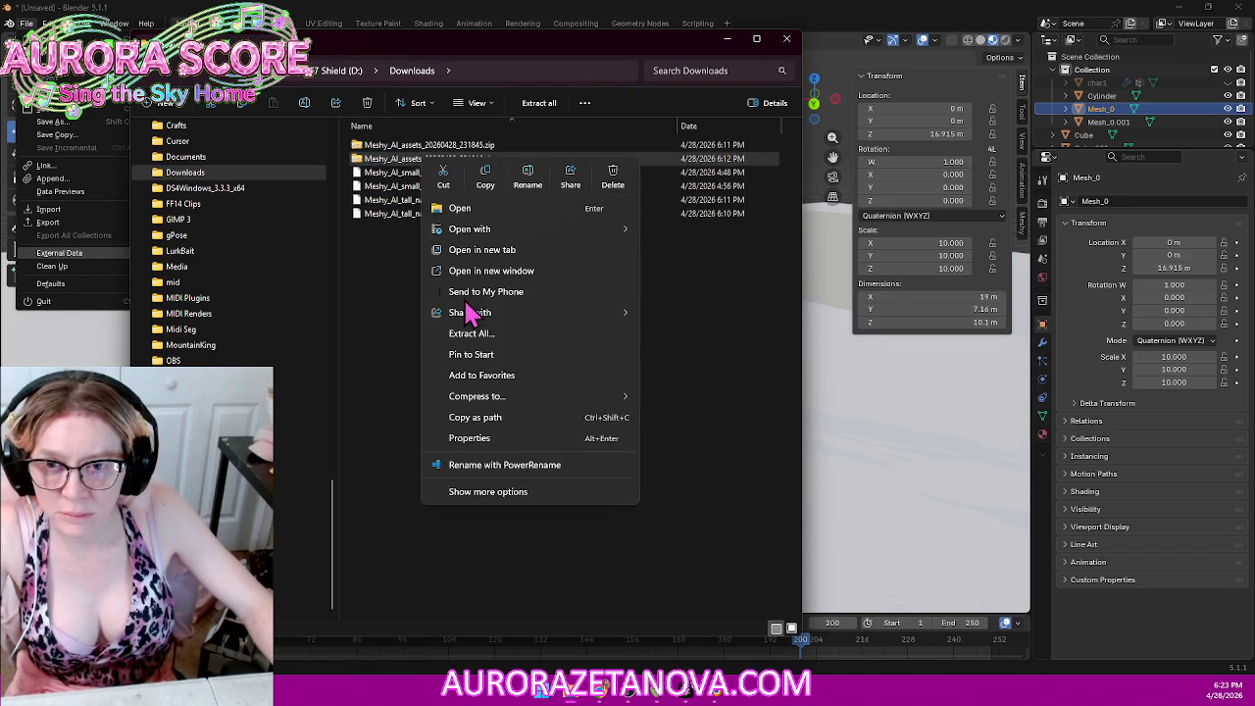
click(393, 312)
click(461, 159)
click(546, 104)
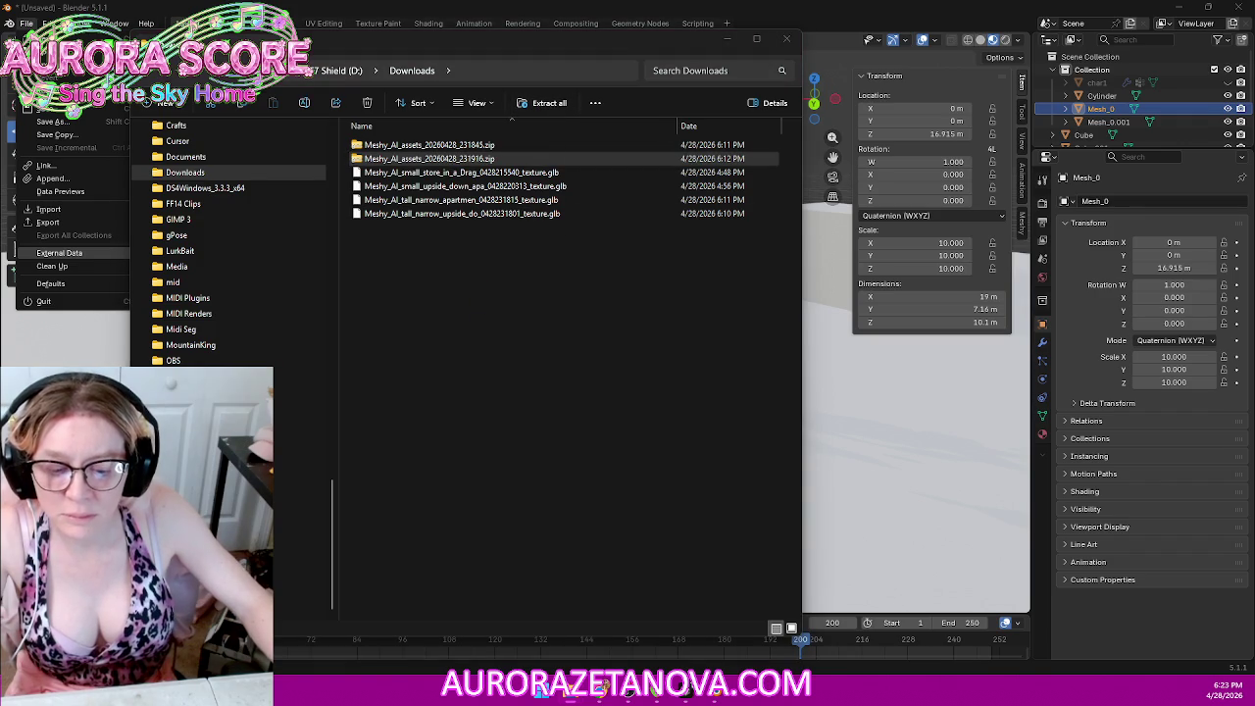
click(515, 145)
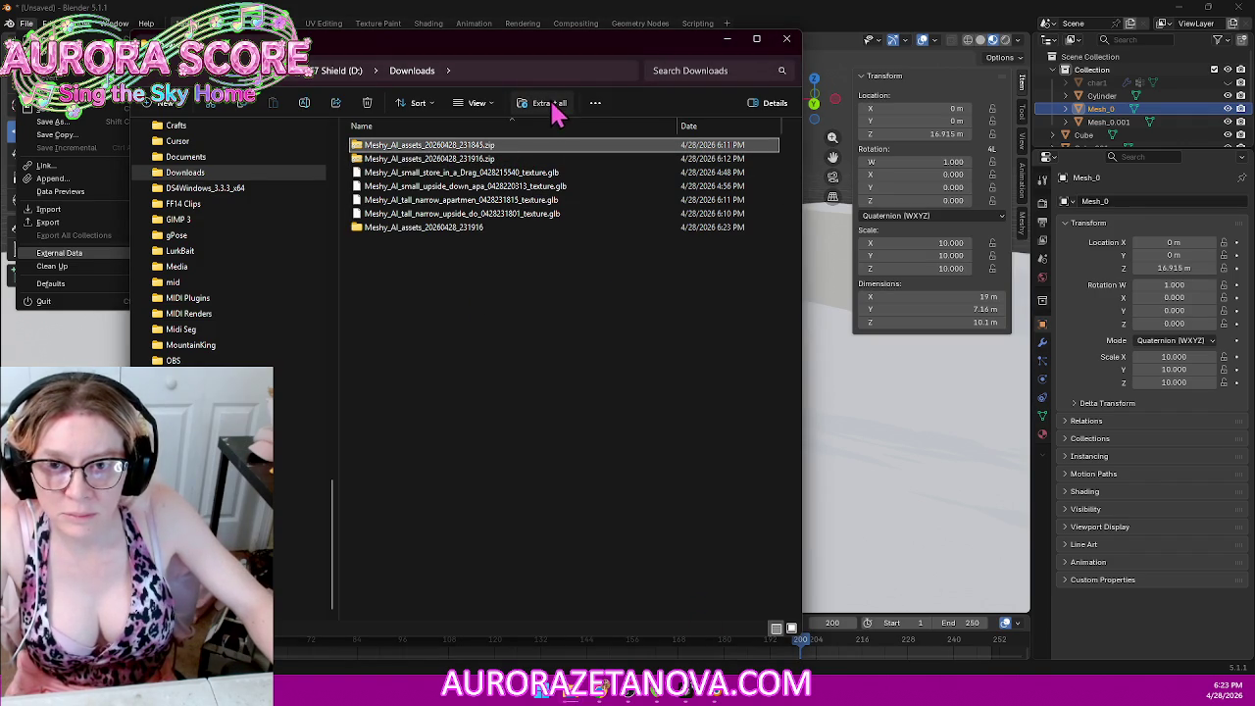
click(547, 103)
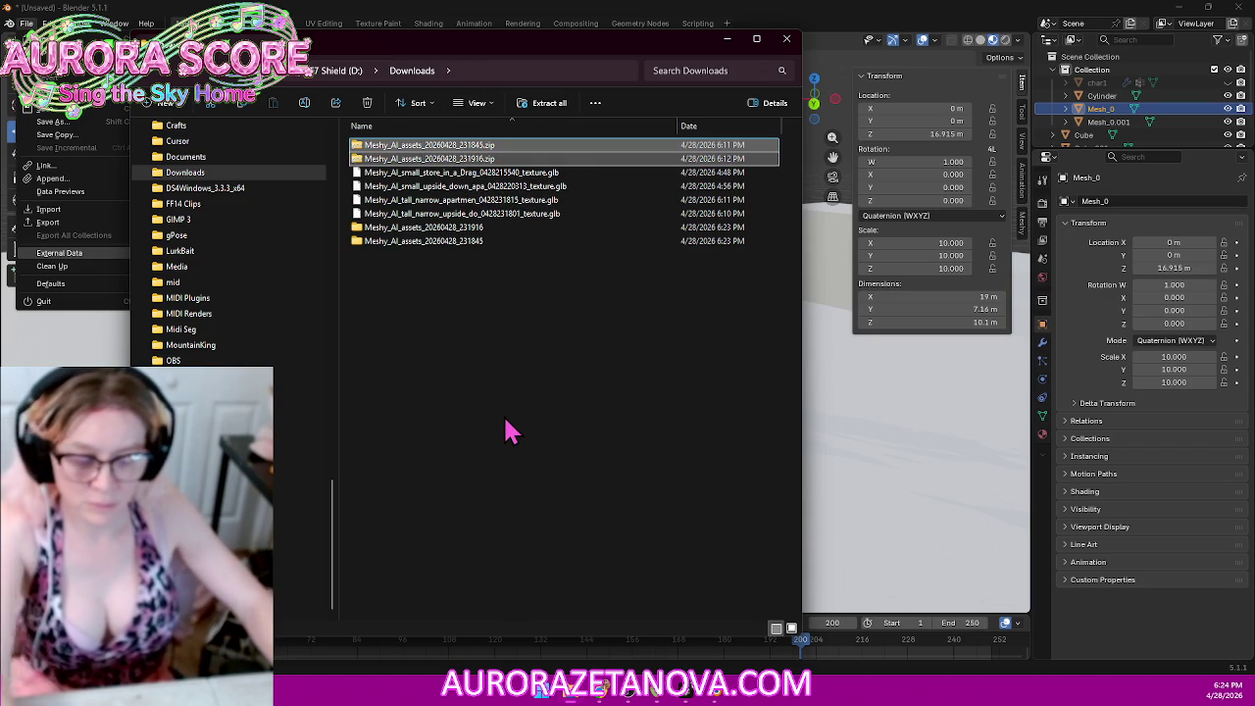
key(Delete)
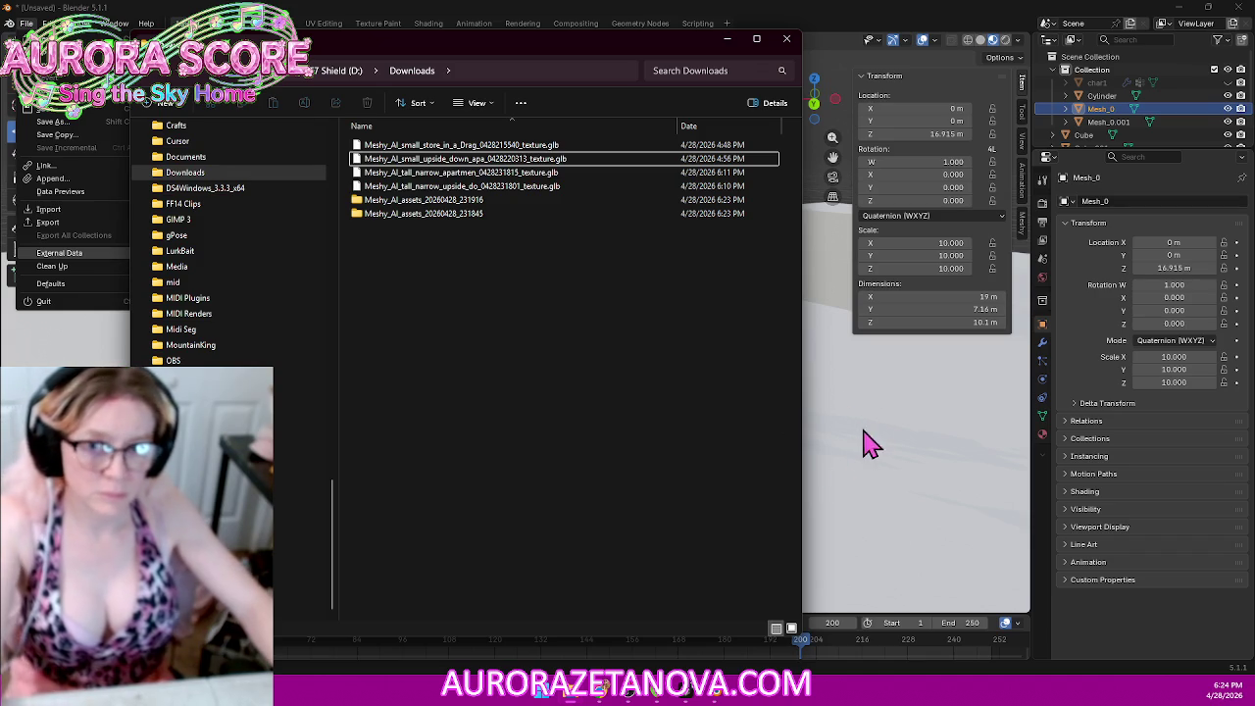
Step: Import the tall_narrow_upside_do GLB from D:\Downloads as a glTF 2.0 model
click(880, 383)
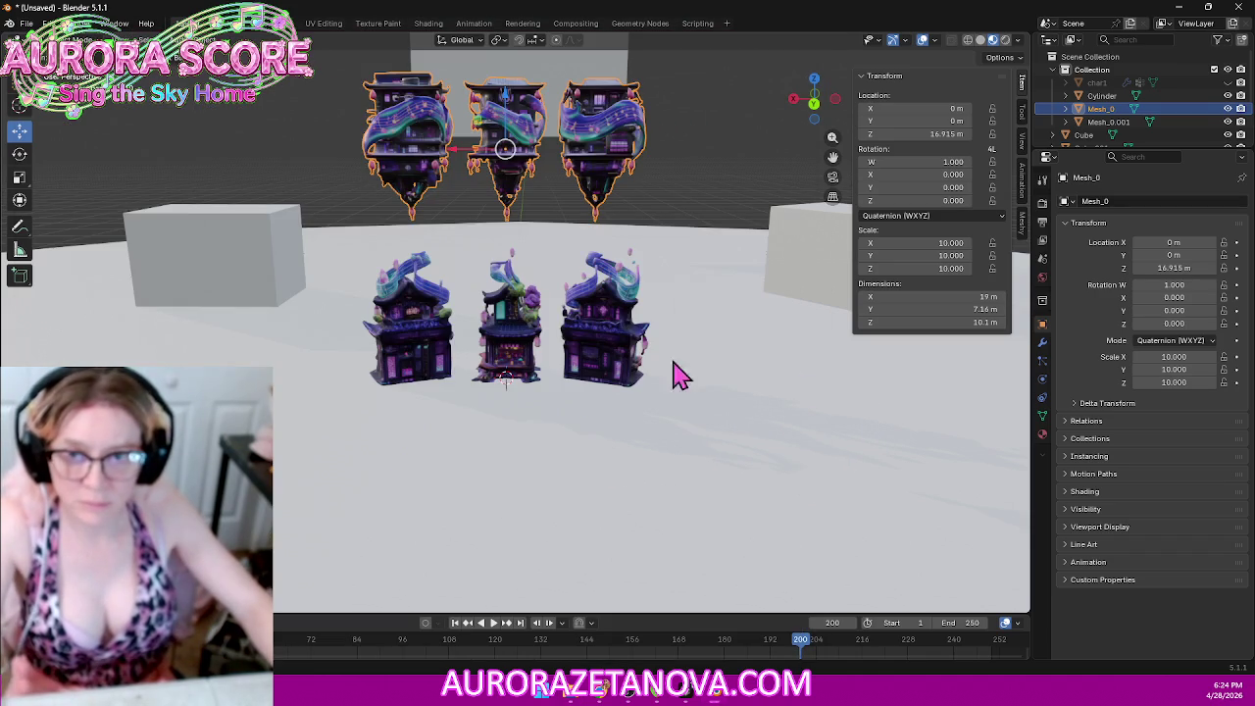
click(515, 444)
click(26, 22)
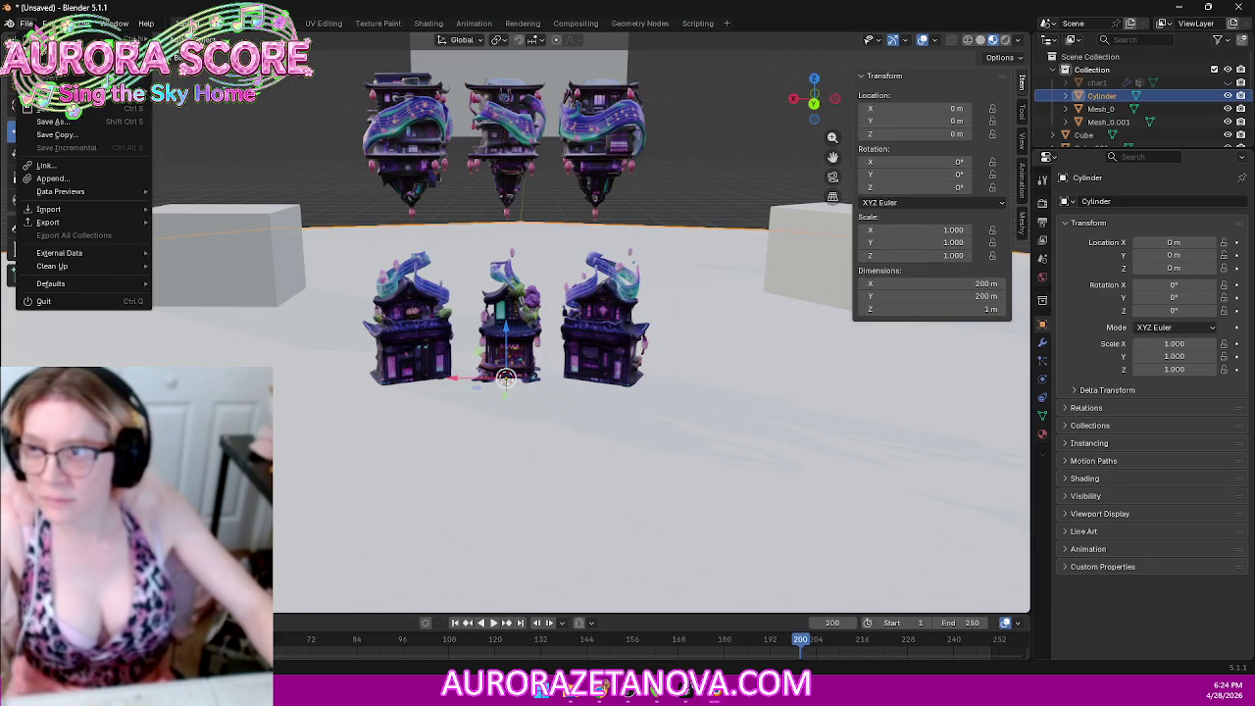
mouse_move(48, 209)
click(208, 340)
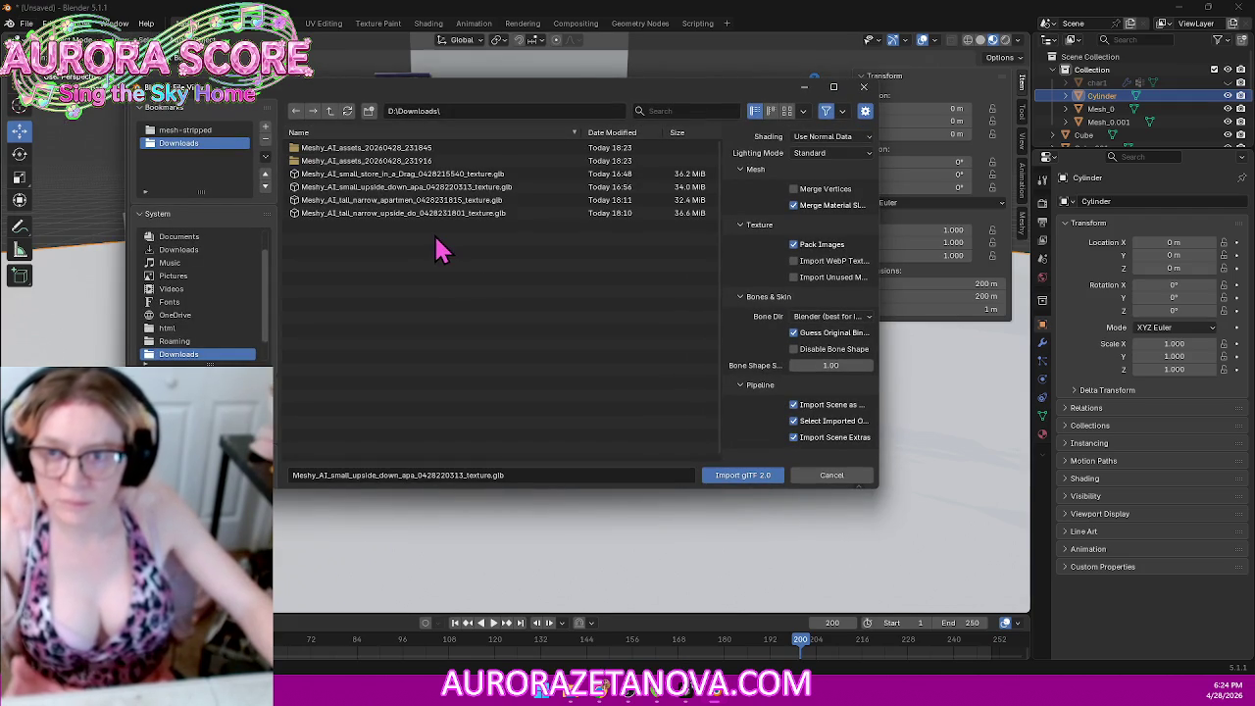
double_click(387, 214)
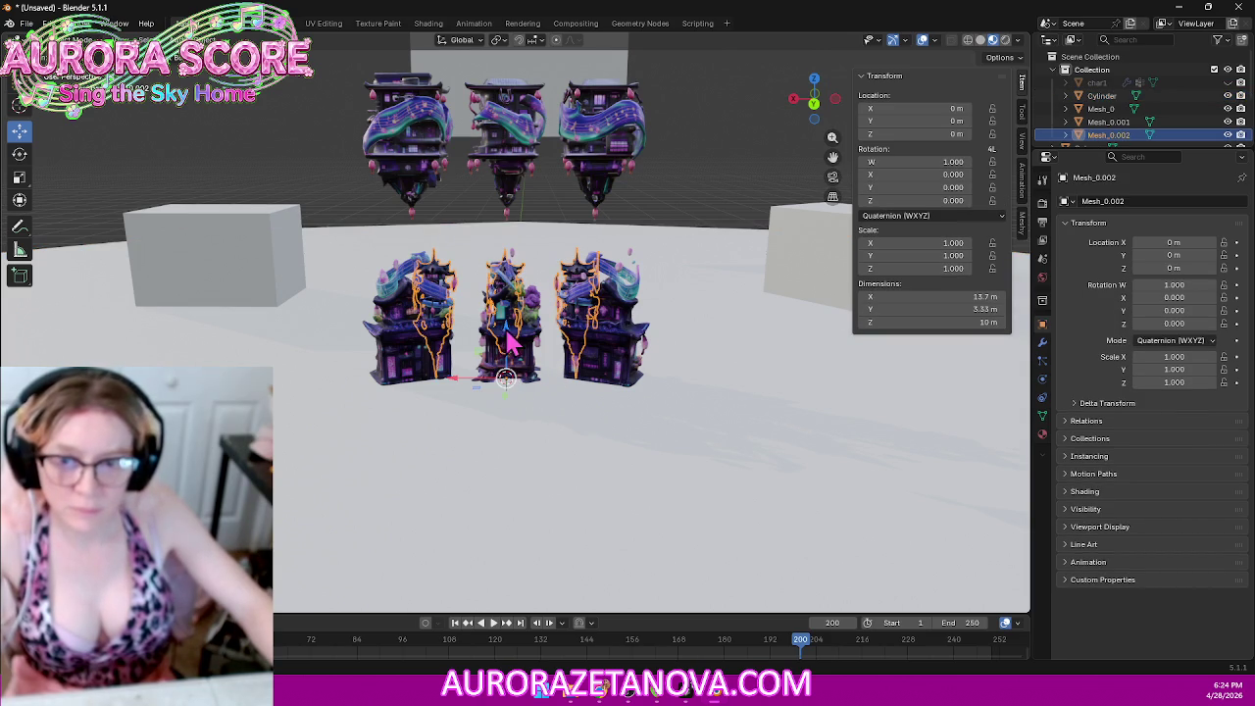
Step: Raise the imported towers about 9 m and slide them along X beside the floating buildings
drag(511, 343, 477, 282)
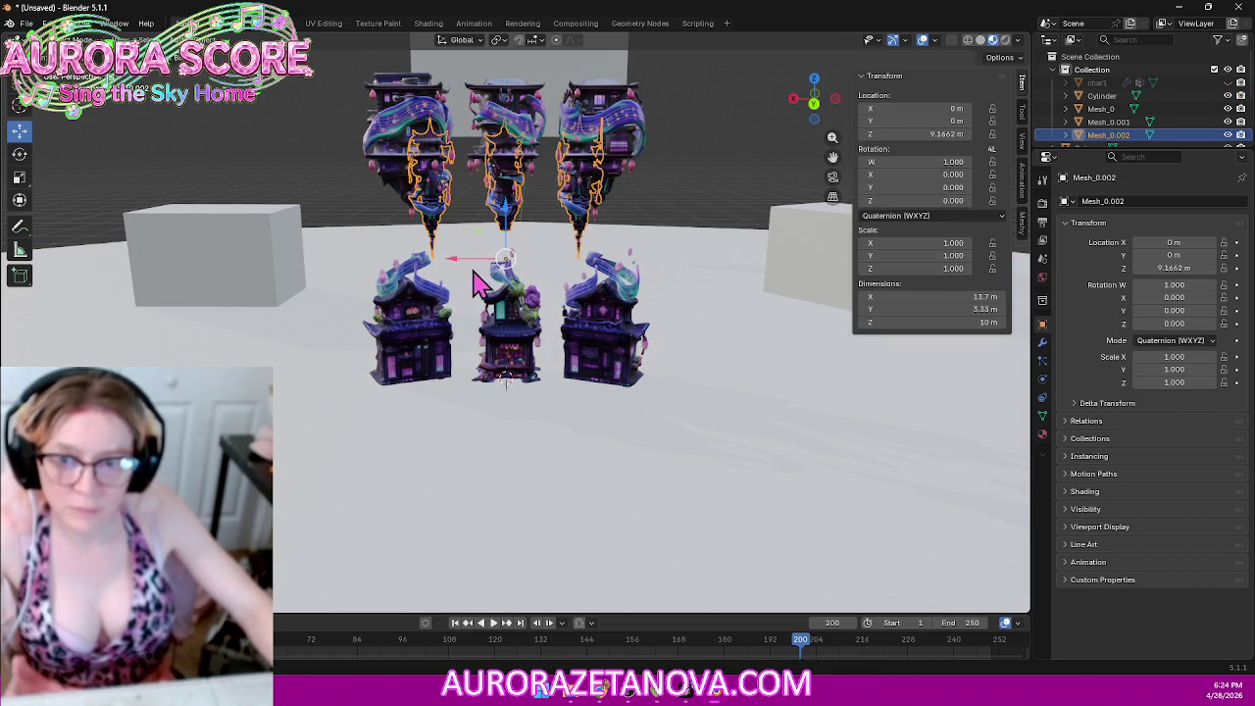
key(shift+d)
key(x)
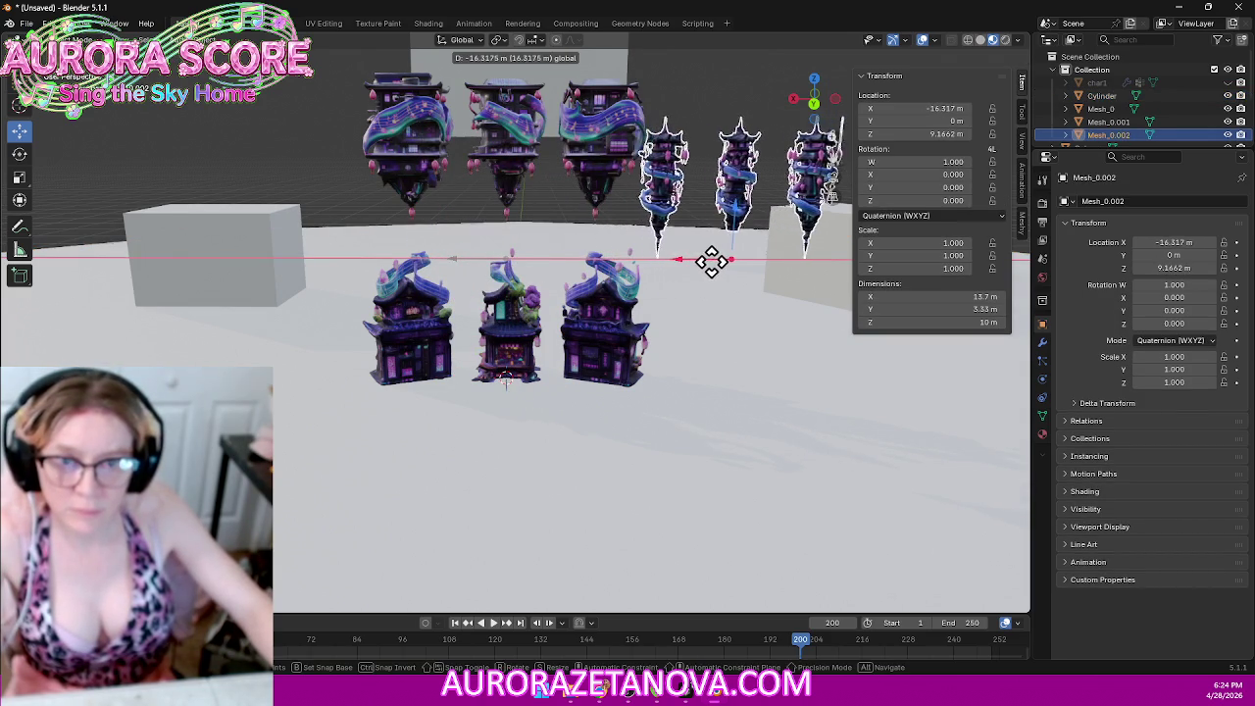
click(731, 294)
mouse_move(680, 343)
middle_down()
mouse_move(765, 330)
mouse_move(748, 347)
mouse_move(657, 363)
mouse_move(813, 356)
mouse_move(779, 347)
mouse_move(799, 326)
mouse_move(765, 350)
mouse_move(797, 351)
middle_up()
Step: Scale the towers to 10 on X, Y and Z, making them 100 m tall
text(10)
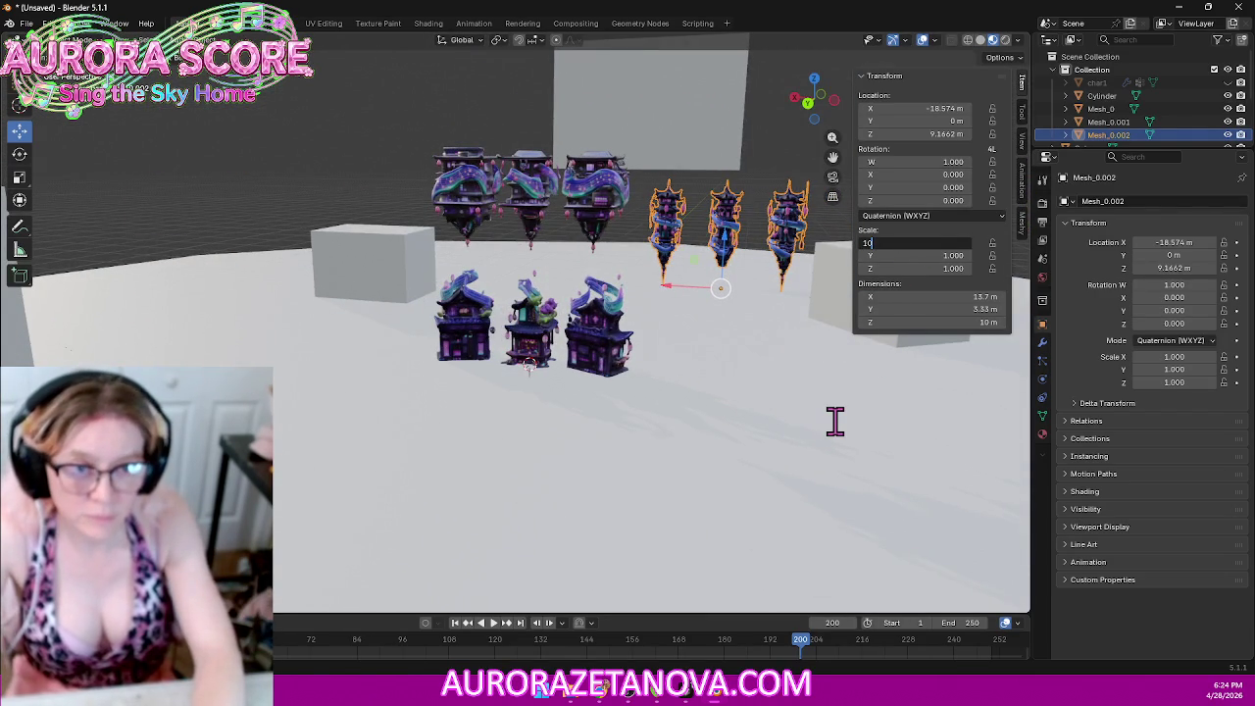
key(Tab)
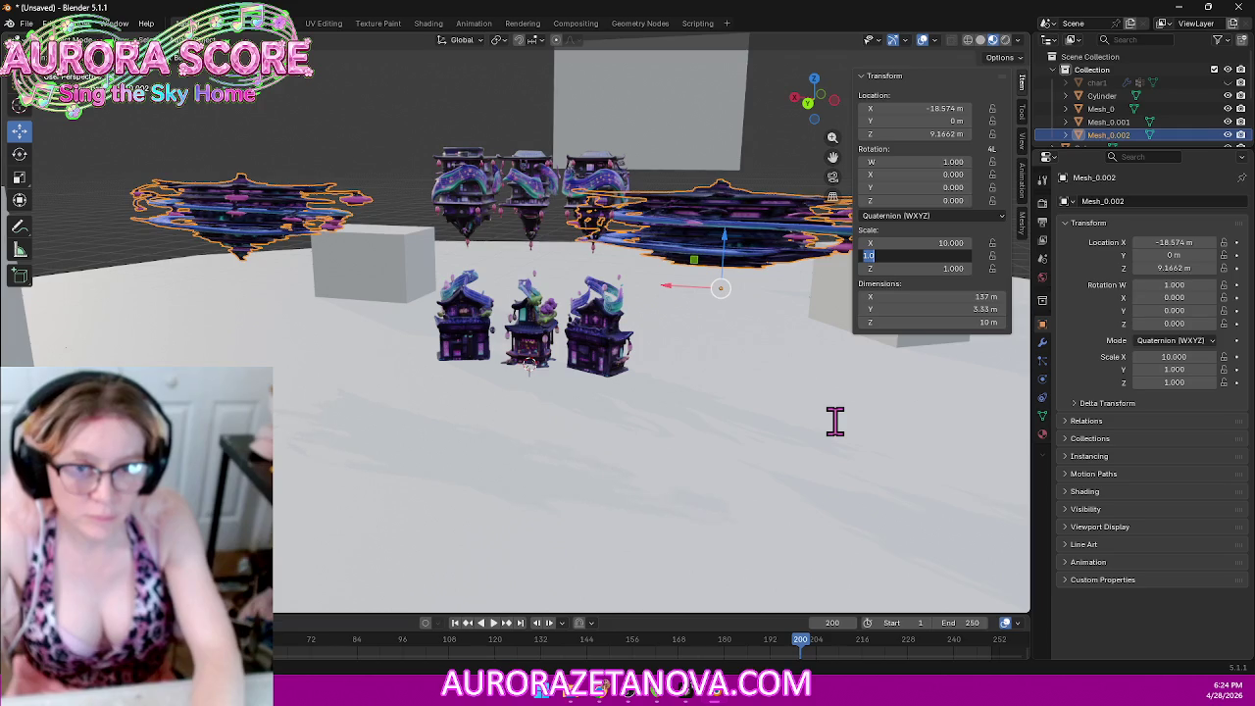
key(Tab)
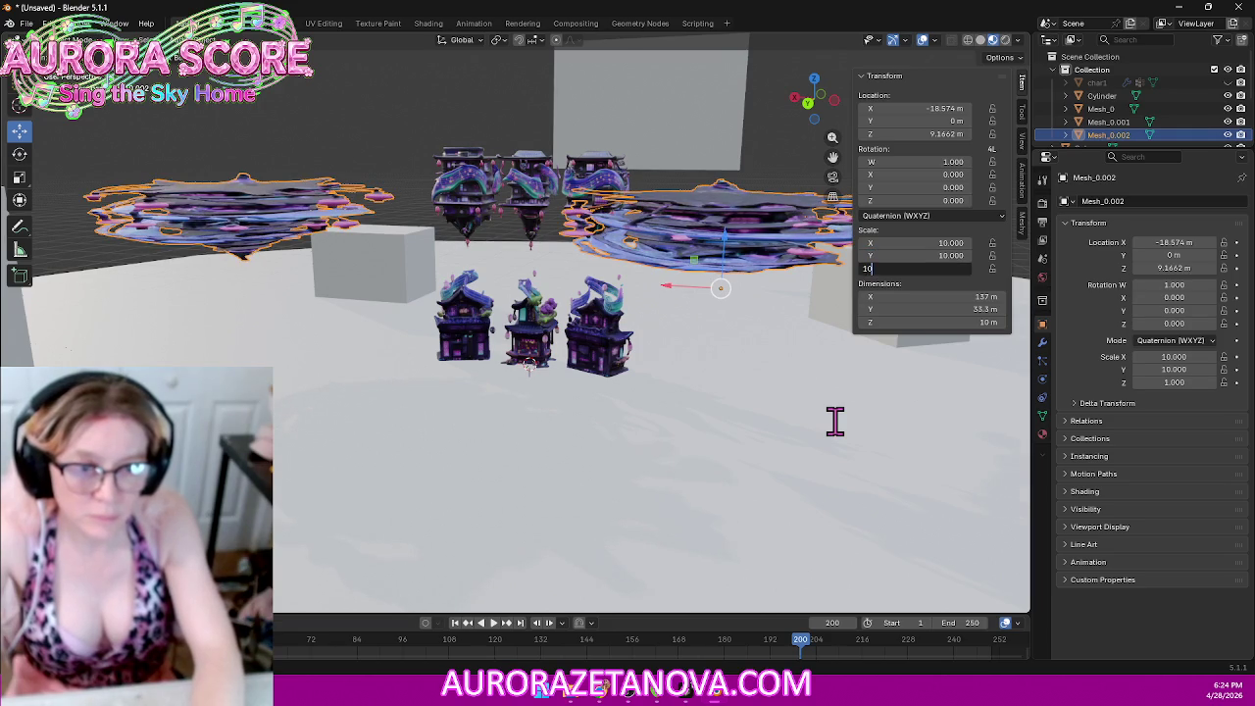
key(Return)
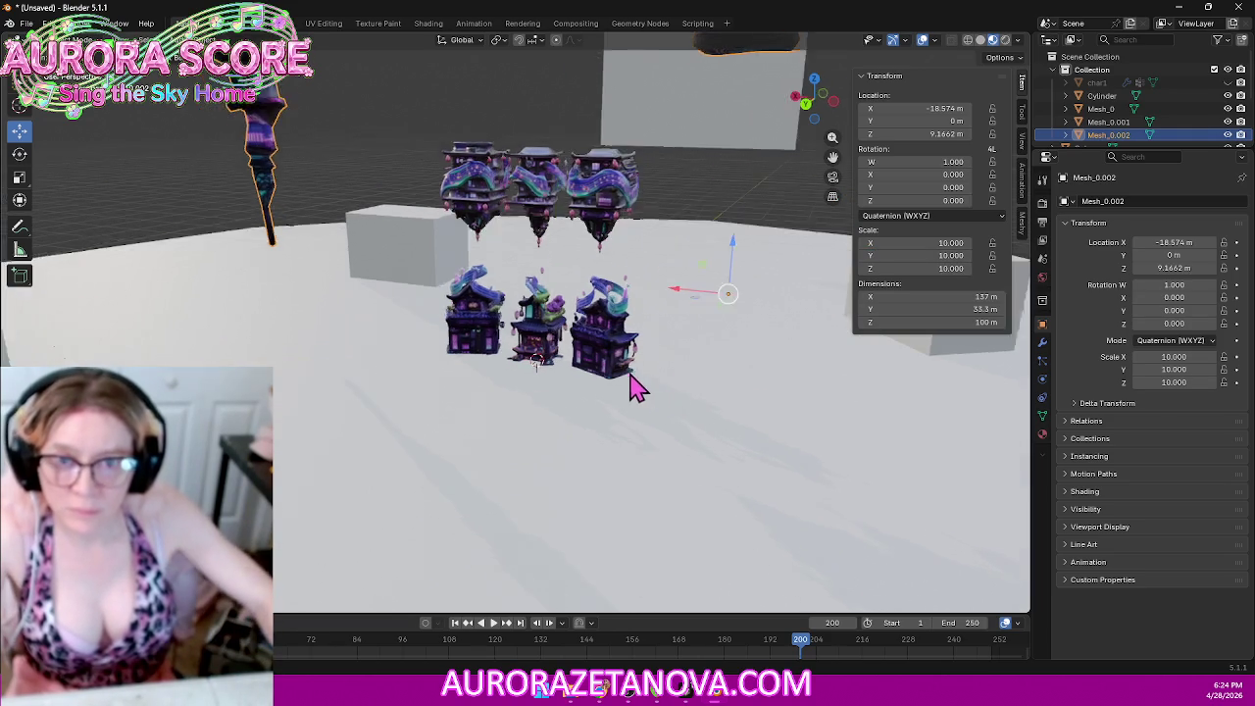
scroll(635, 385, down, 3)
scroll(630, 383, down, 3)
scroll(627, 381, up, 2)
scroll(628, 377, up, 2)
Step: Reduce the towers' scale to 5 on all axes, bringing them to about 50 m tall
mouse_move(628, 378)
middle_down()
mouse_move(622, 356)
mouse_move(654, 344)
middle_up()
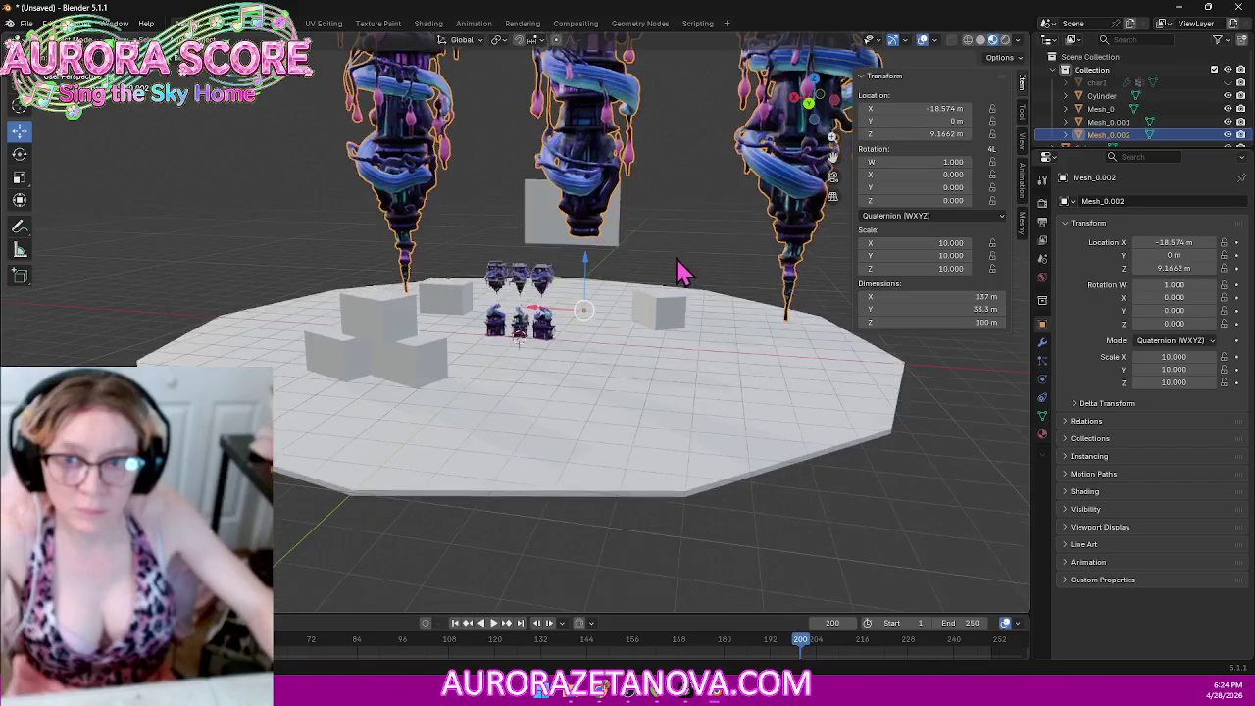
scroll(681, 267, down, 2)
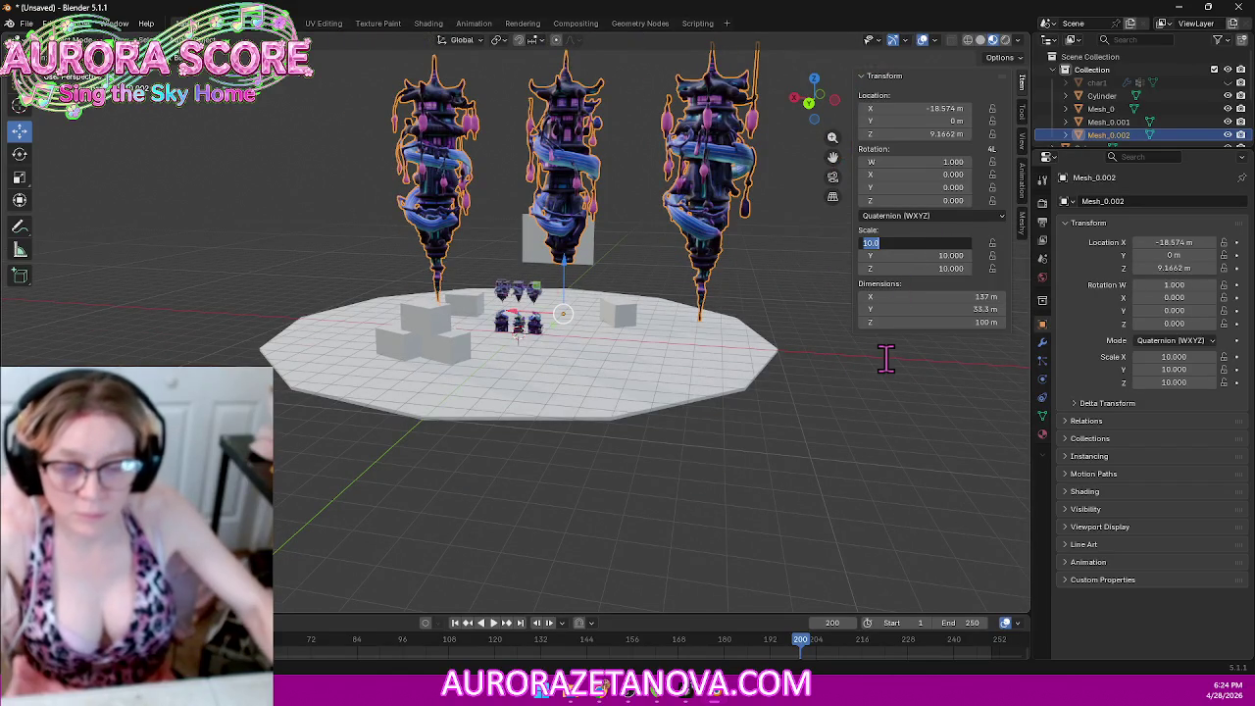
text(5)
key(Tab)
text(5)
key(Tab)
text(5)
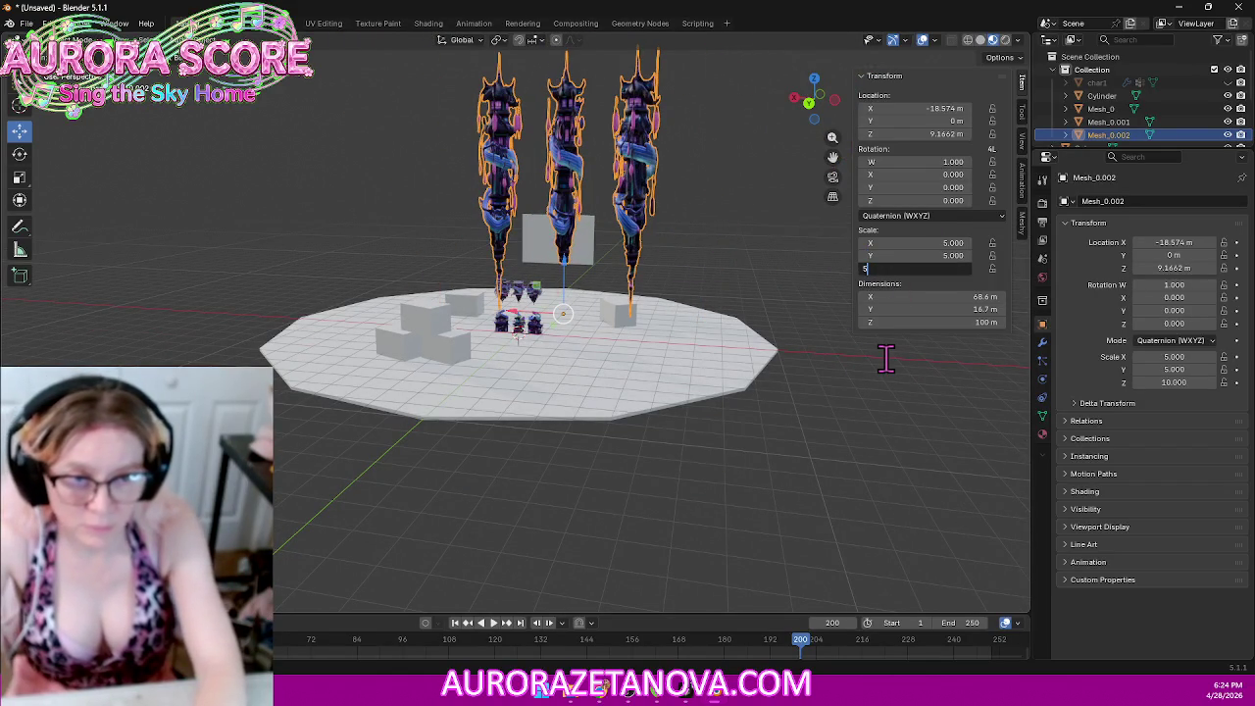
key(Return)
Step: Select the floor cylinder and orbit around the stage to inspect the towers
mouse_move(883, 373)
middle_down()
mouse_move(696, 261)
mouse_move(715, 281)
mouse_move(697, 311)
middle_up()
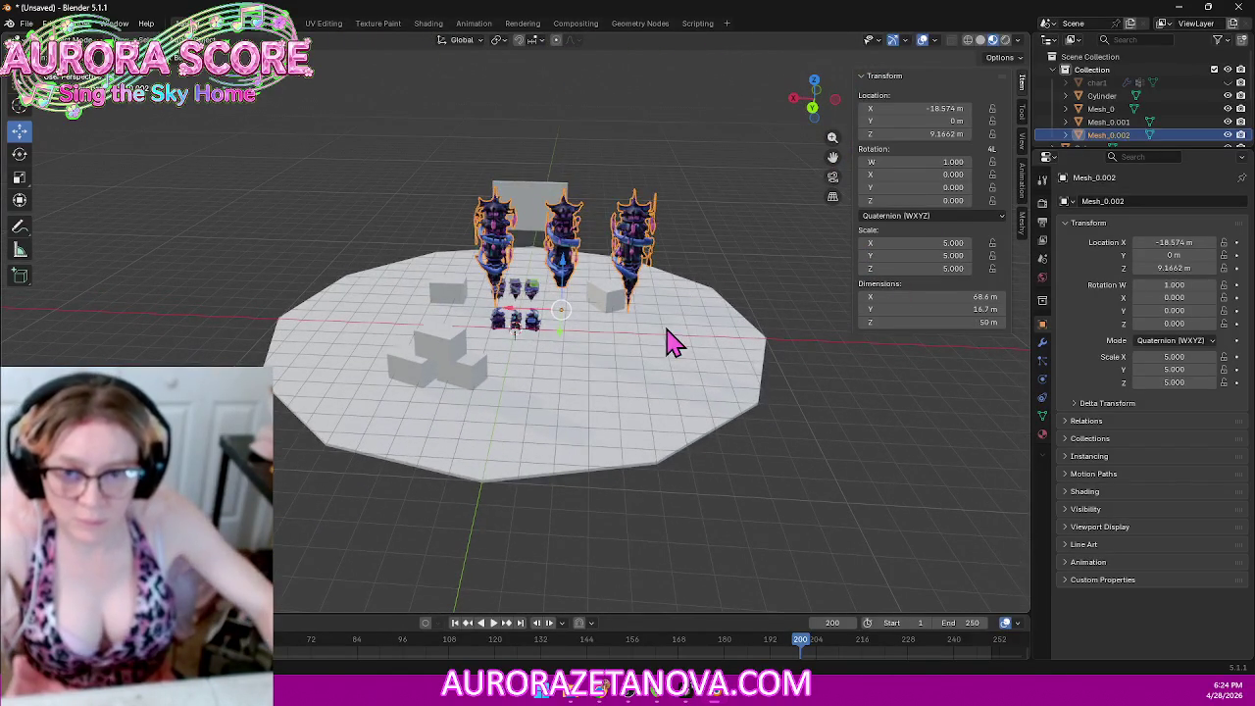
click(677, 343)
right_click(667, 345)
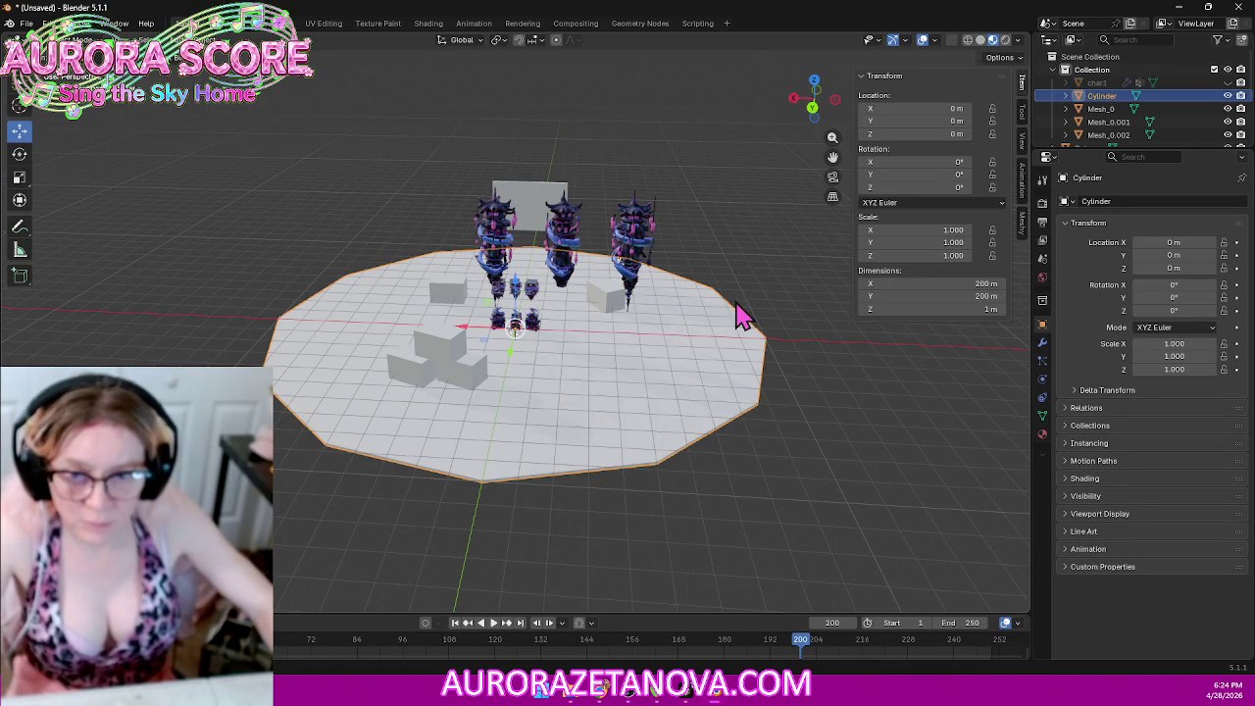
mouse_move(705, 310)
middle_down()
mouse_move(796, 323)
mouse_move(687, 320)
mouse_move(716, 294)
mouse_move(686, 322)
mouse_move(653, 331)
mouse_move(667, 354)
mouse_move(794, 331)
mouse_move(770, 282)
mouse_move(670, 356)
mouse_move(673, 336)
mouse_move(715, 316)
mouse_move(603, 318)
mouse_move(667, 317)
mouse_move(722, 342)
middle_up()
scroll(659, 343, up, 5)
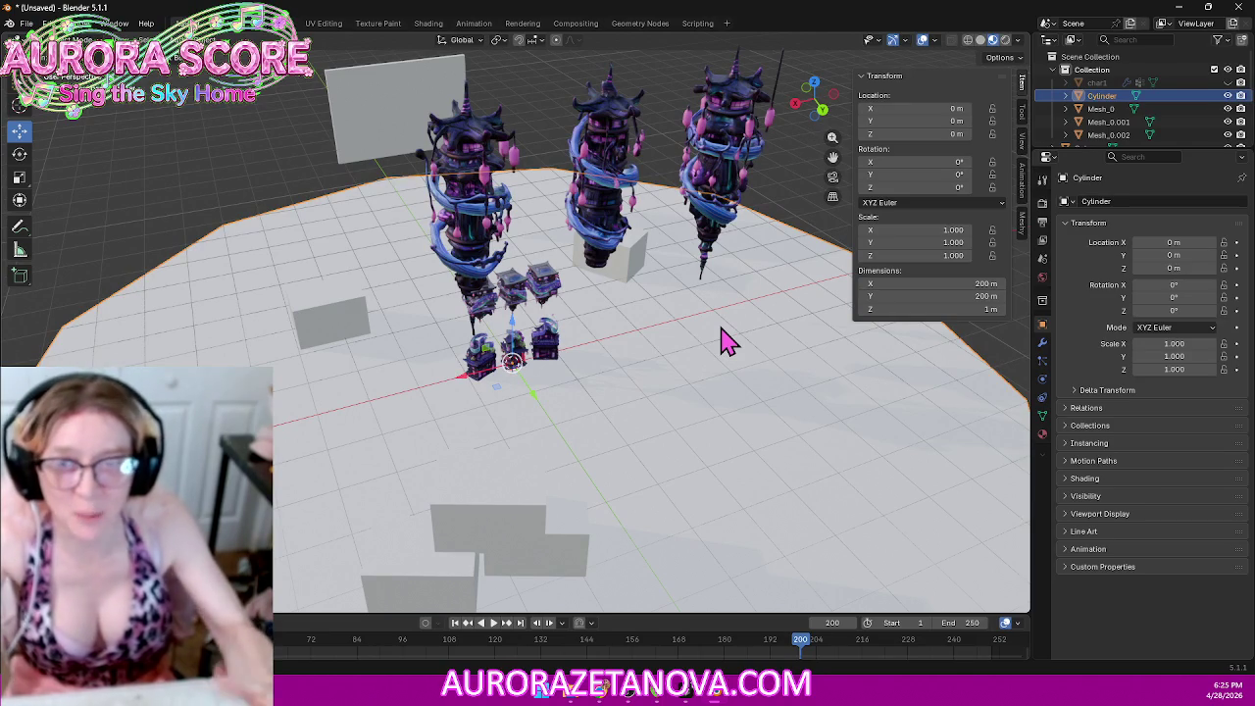
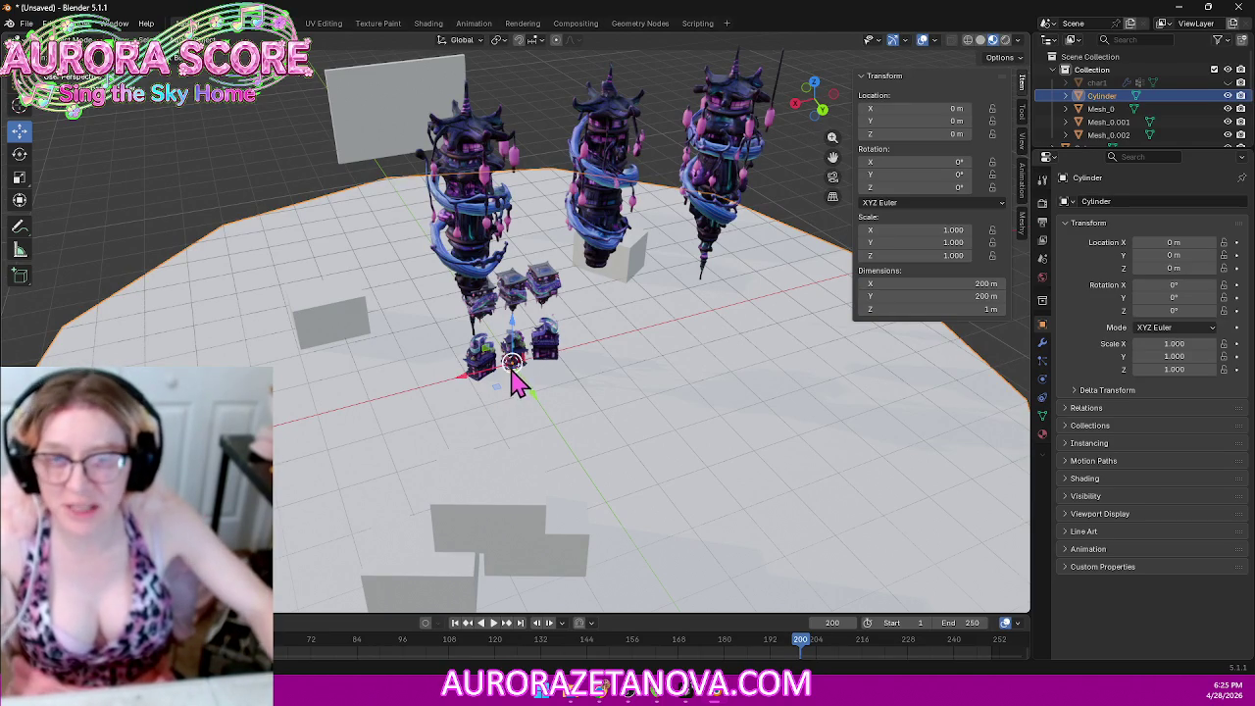
Step: Delete the white ground plane under the towers
mouse_move(684, 373)
middle_down()
mouse_move(637, 331)
mouse_move(505, 348)
mouse_move(373, 342)
mouse_move(681, 362)
mouse_move(628, 333)
middle_up()
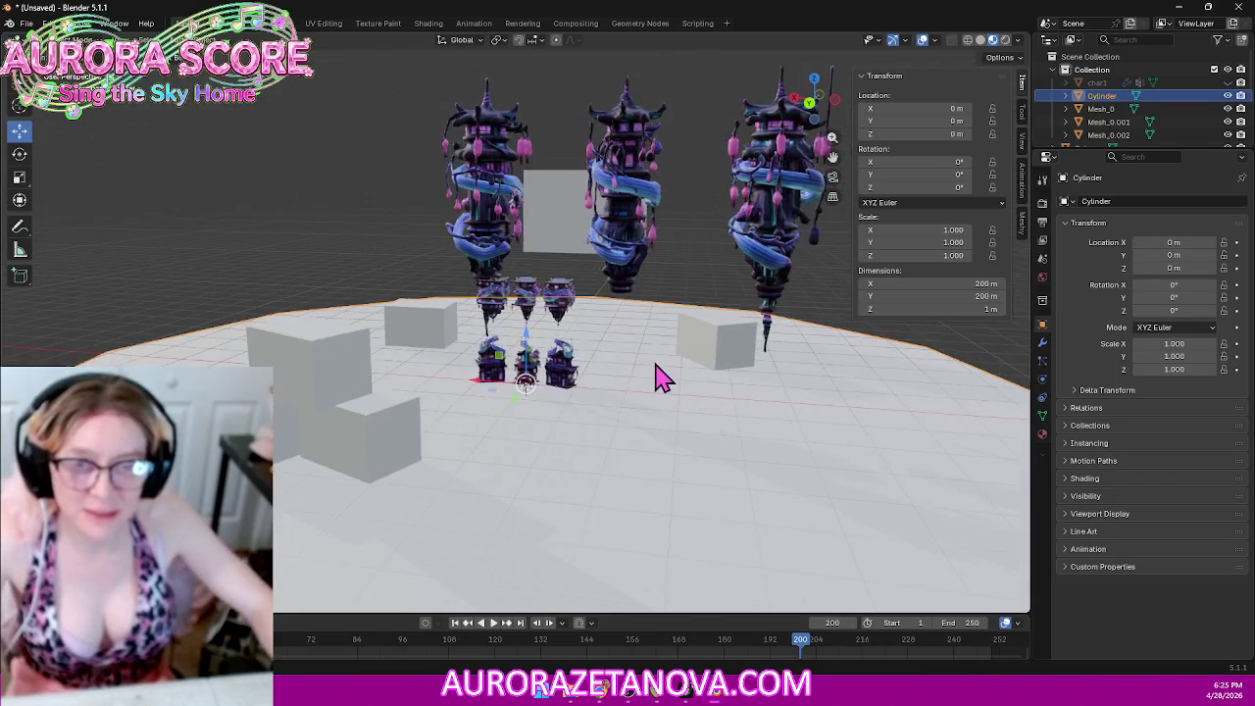
scroll(661, 373, up, 3)
scroll(686, 392, up, 2)
scroll(696, 392, down, 2)
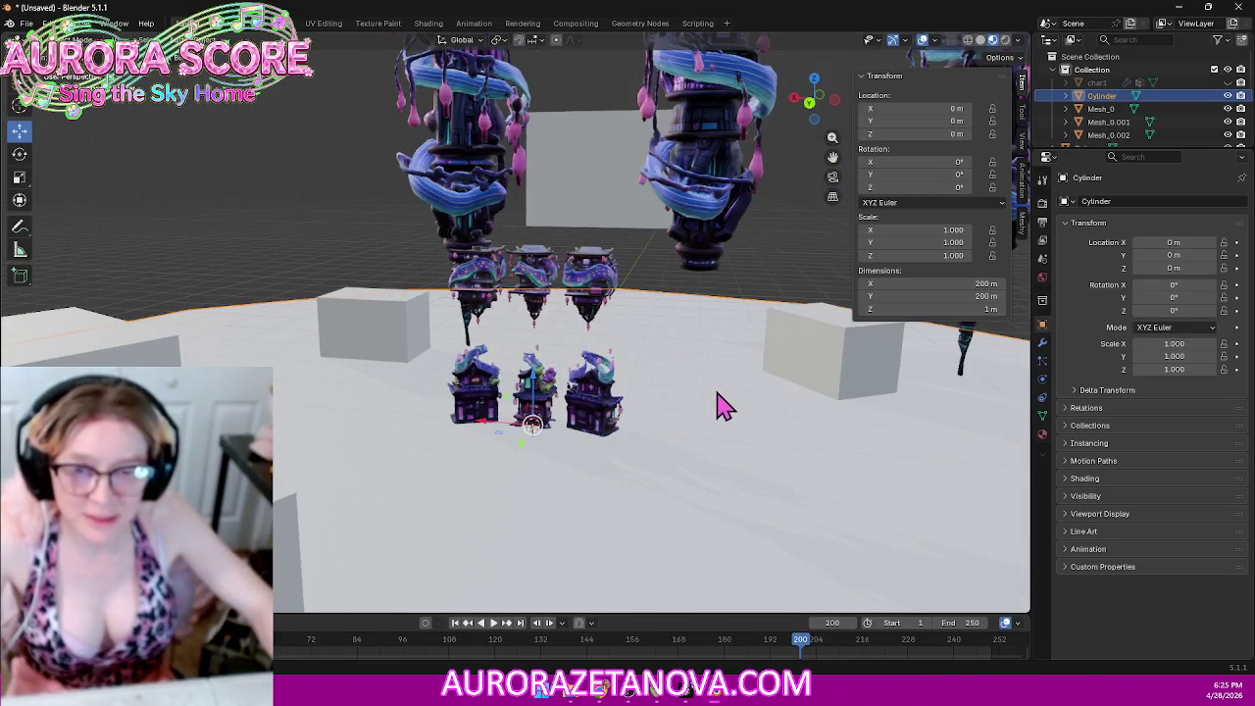
middle_drag(714, 385, 692, 398)
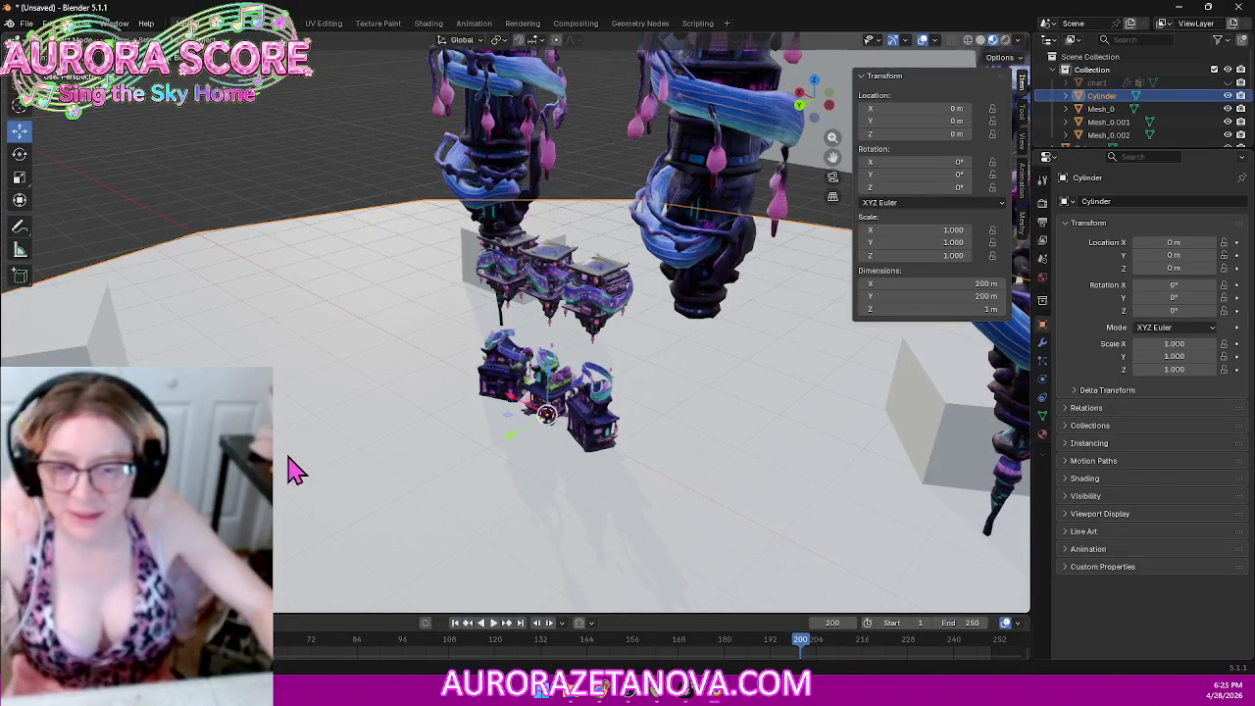
click(312, 181)
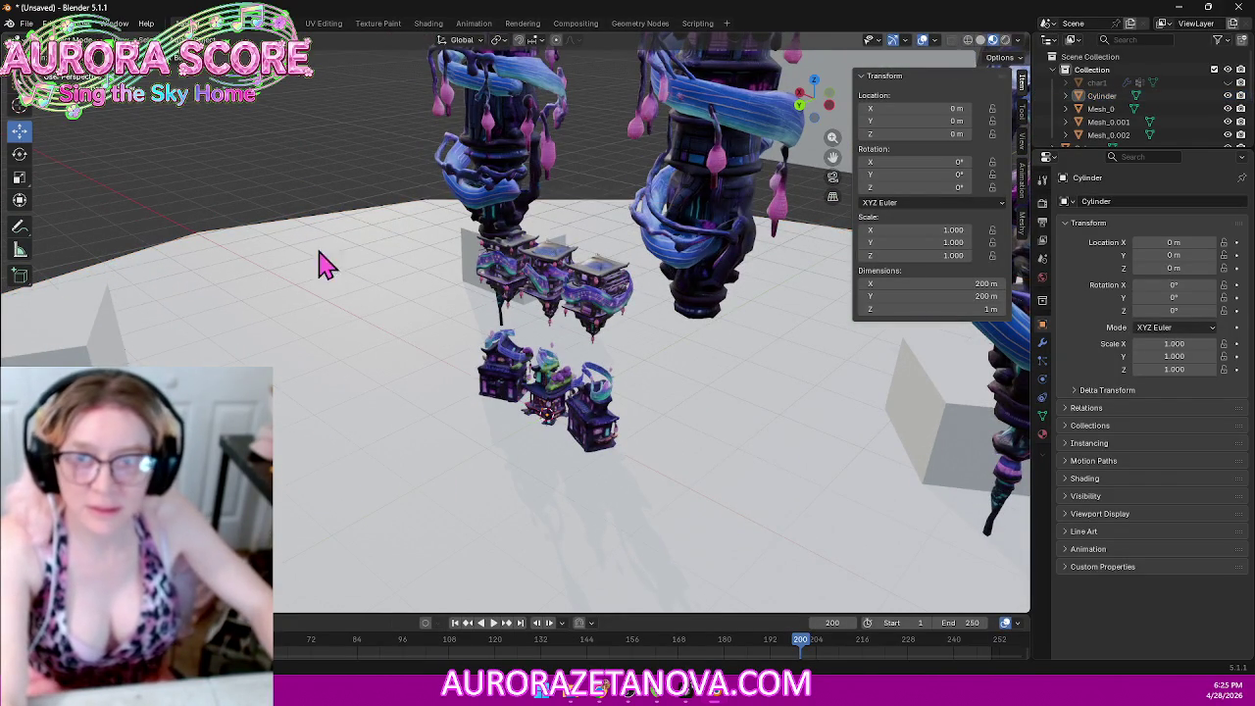
key(Delete)
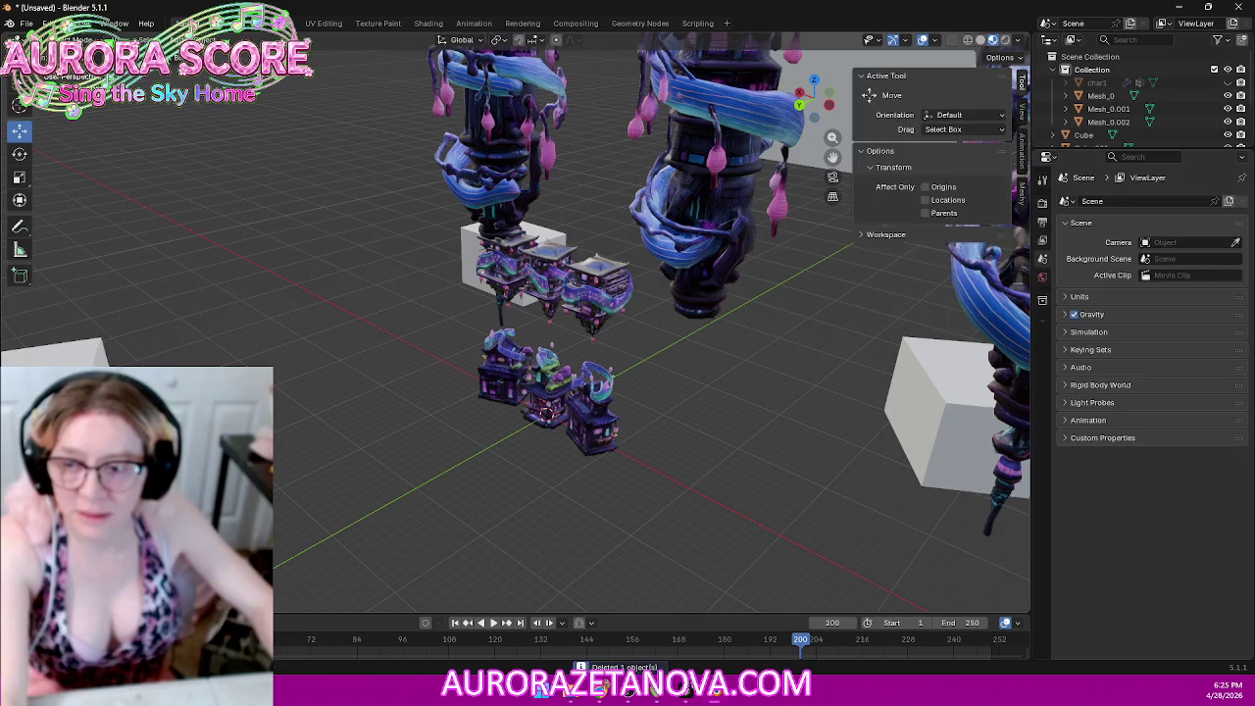
Step: Delete the small white box, the large white cube and the remaining Cube
click(459, 250)
key(Delete)
click(944, 410)
key(Delete)
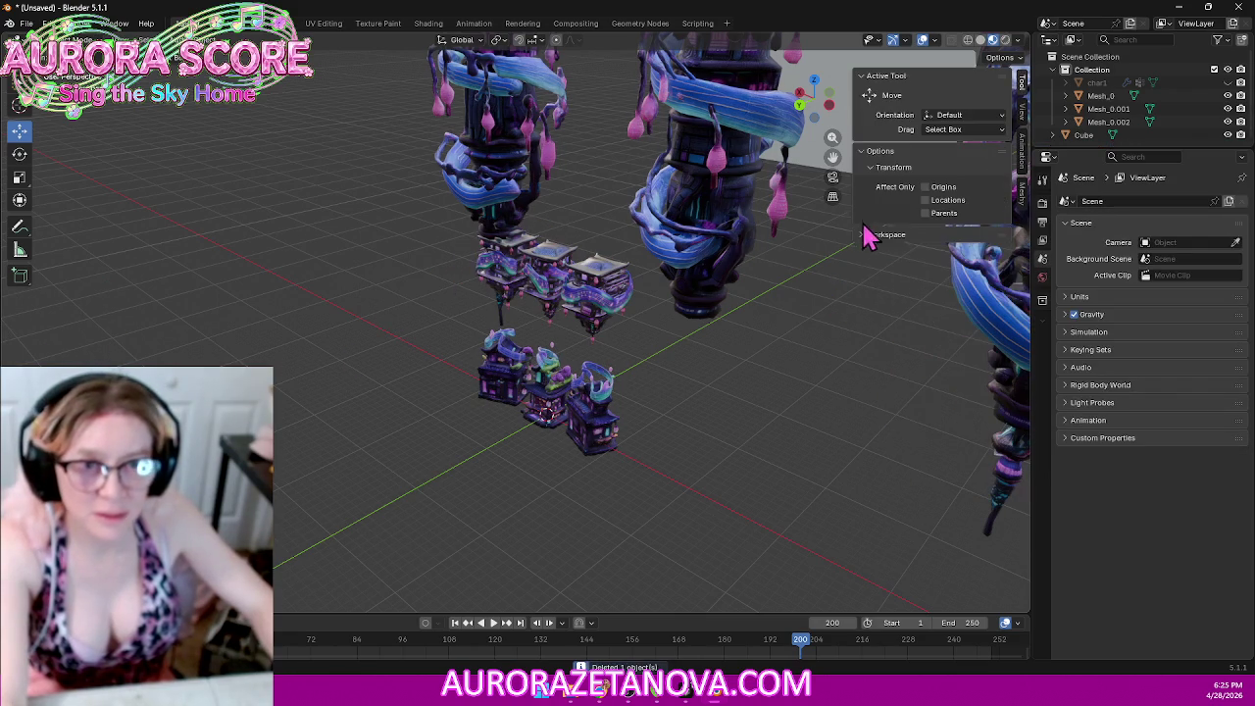
click(853, 77)
key(Delete)
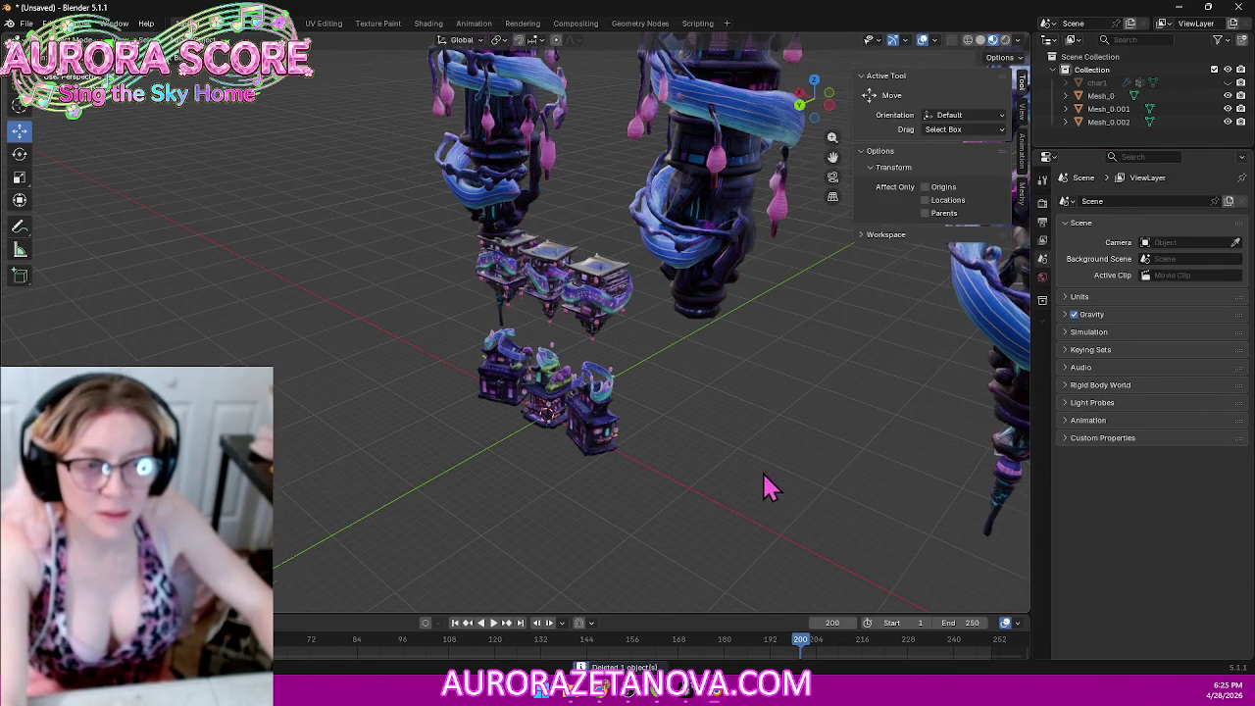
Step: Orbit and zoom around the remaining towers and houses, then open the File menu
middle_drag(762, 484, 886, 462)
scroll(795, 451, down, 3)
scroll(789, 437, up, 2)
scroll(726, 350, up, 2)
scroll(734, 356, up, 2)
scroll(770, 376, up, 2)
scroll(770, 376, down, 2)
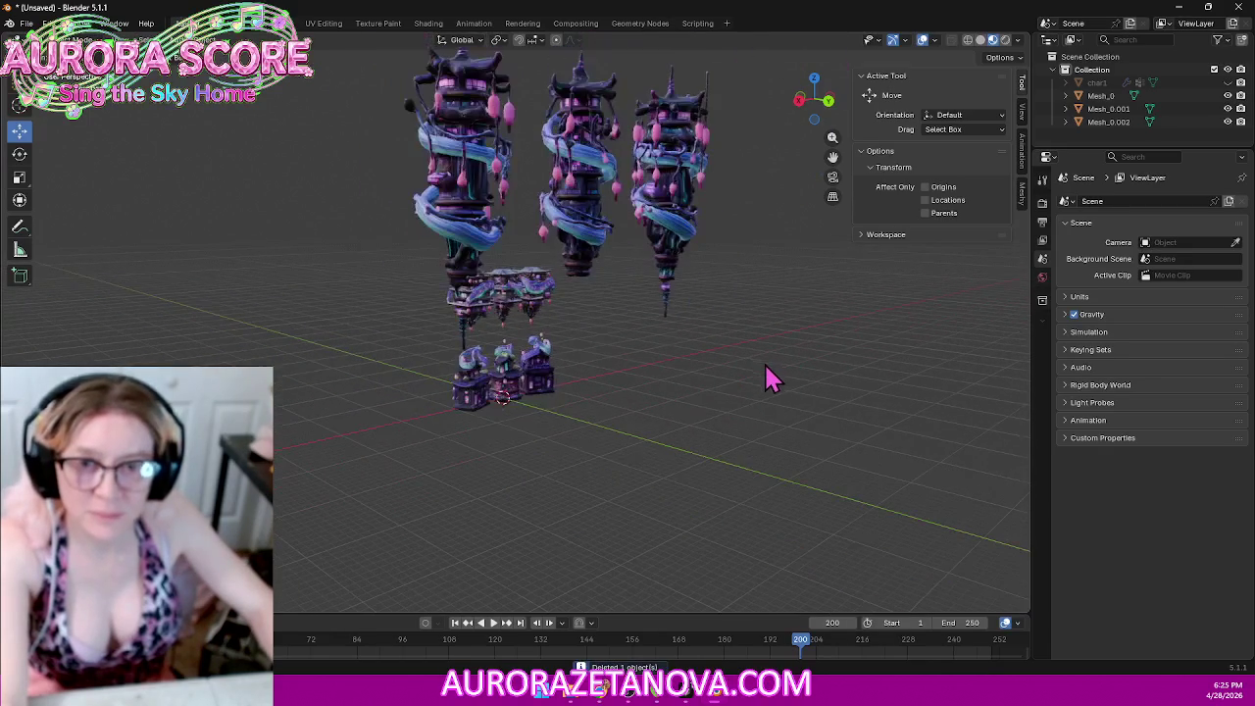
click(25, 23)
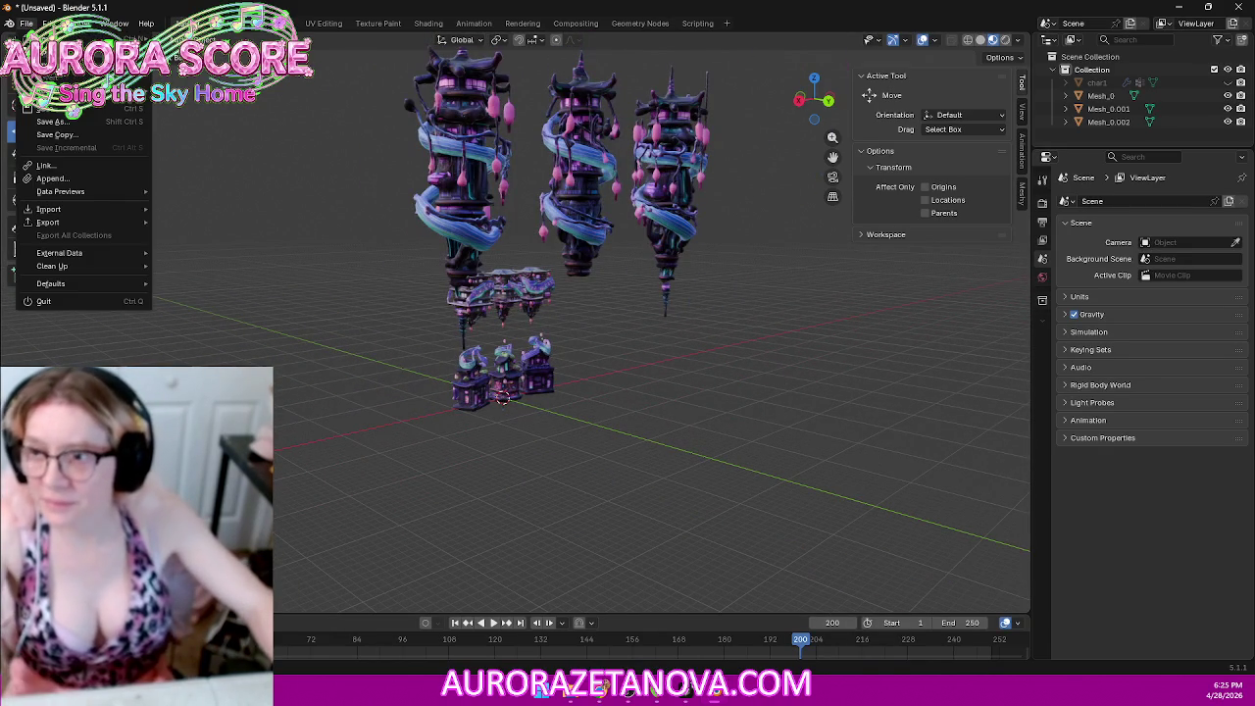
mouse_move(49, 208)
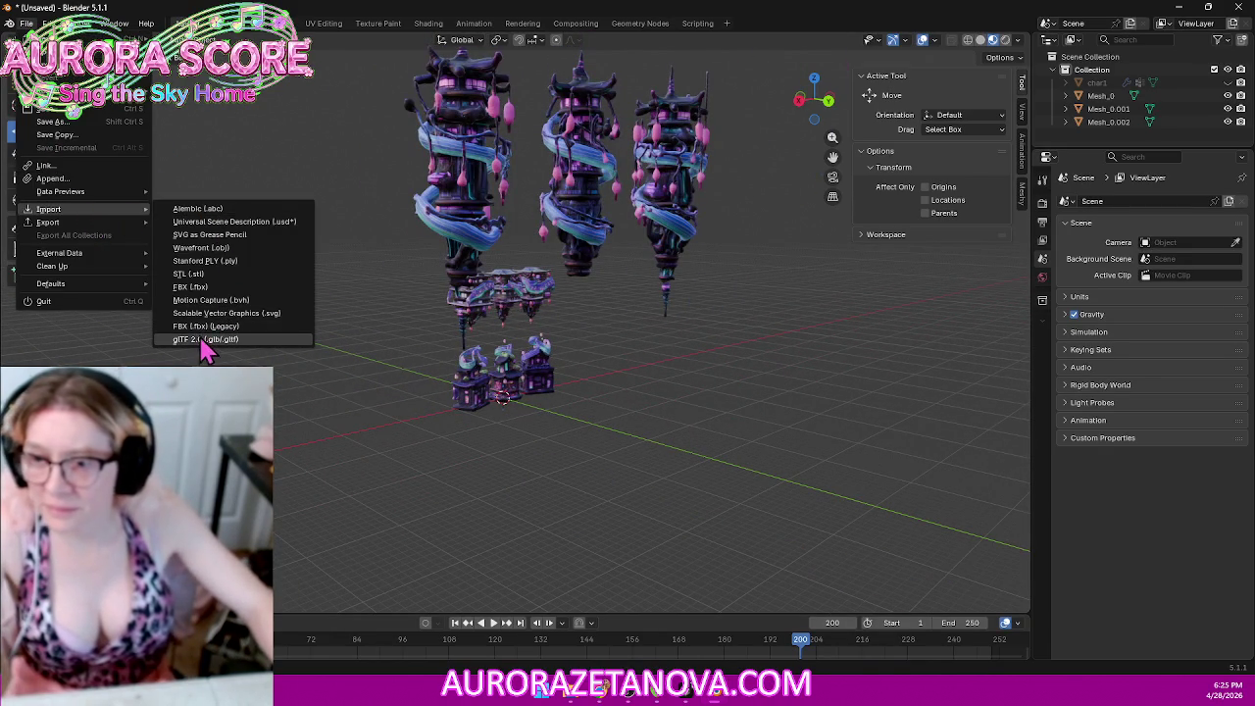
Step: Delete the last .glb from Downloads and import the tall tower model as glTF
click(204, 341)
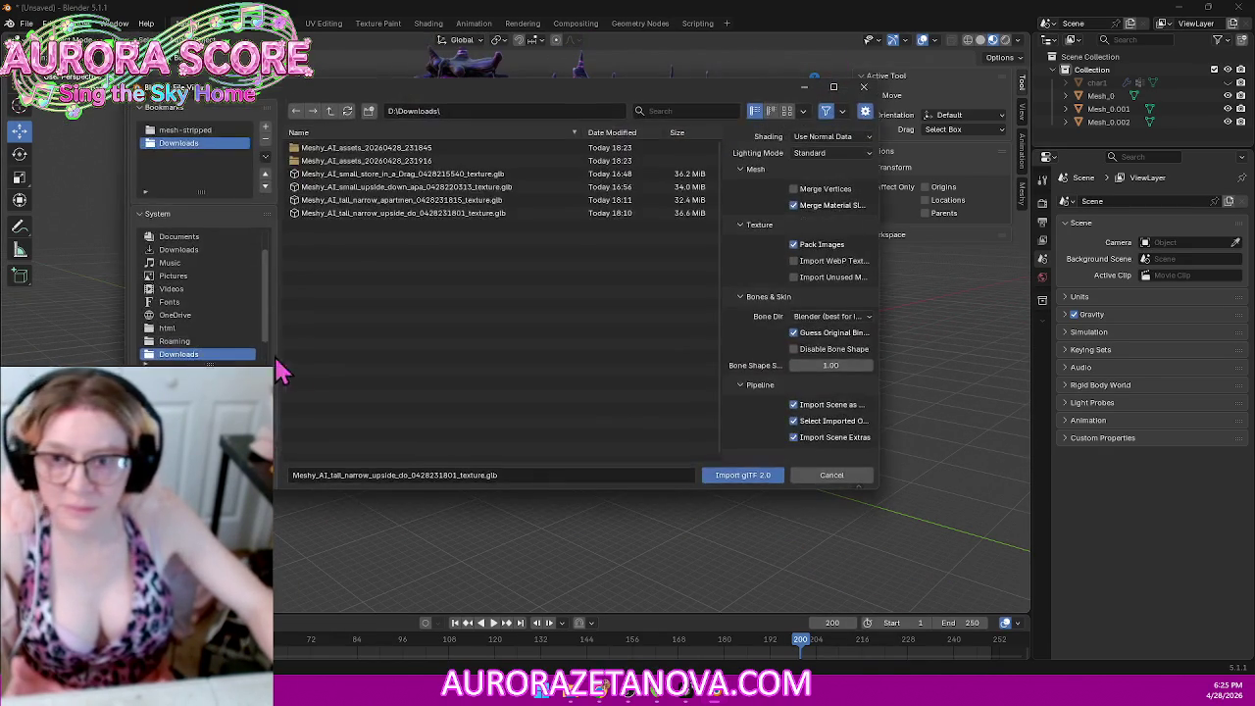
click(432, 215)
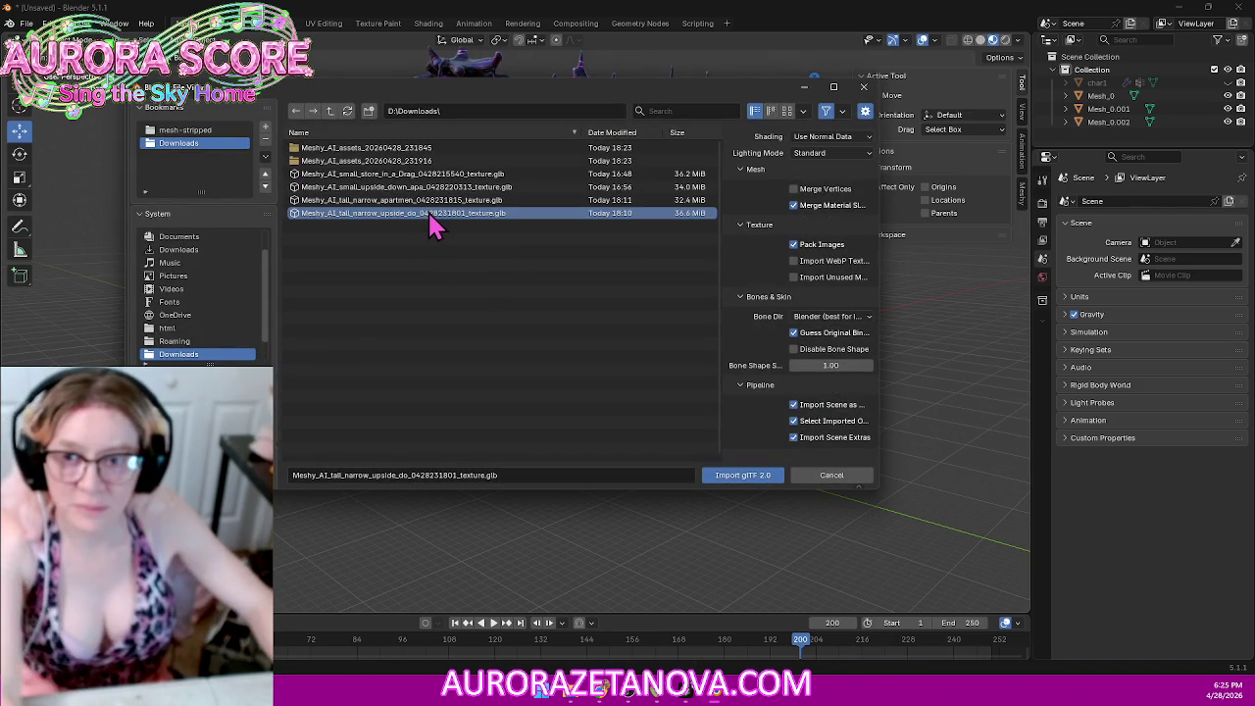
key(Delete)
click(422, 218)
double_click(428, 202)
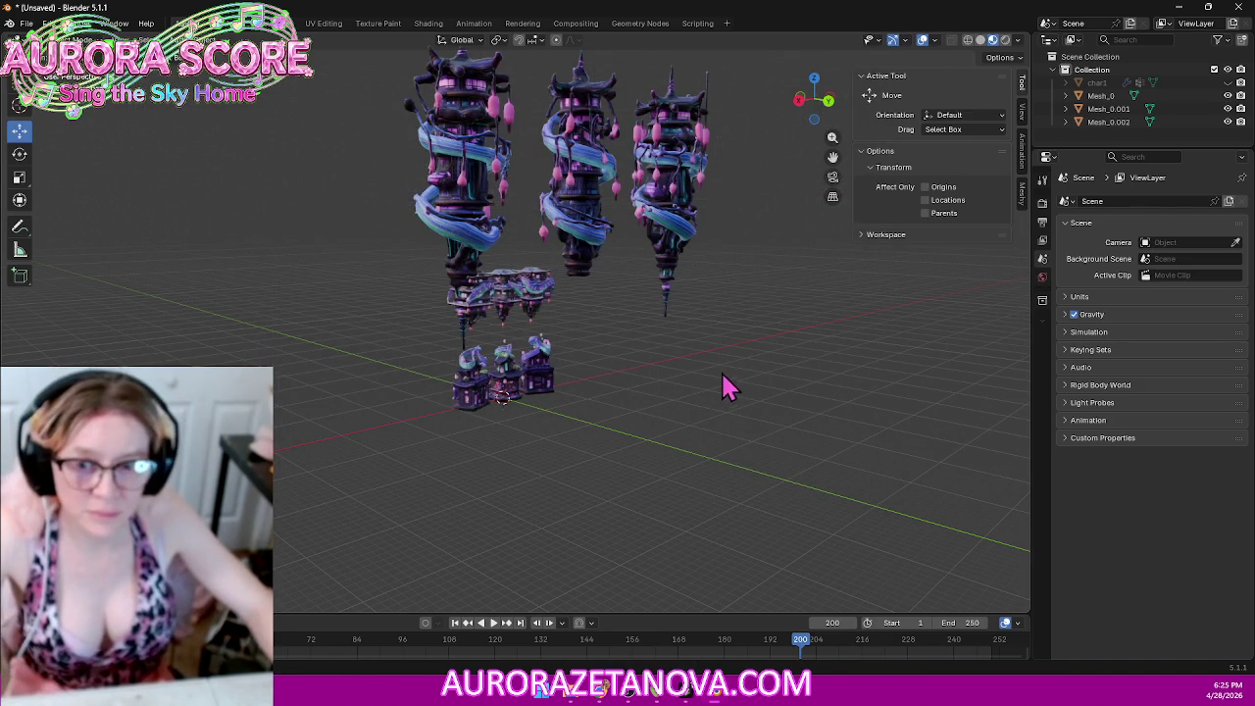
Step: Scale the new towers Mesh_0.003 by 5 and move them to X 52.959 m
middle_drag(720, 368, 544, 422)
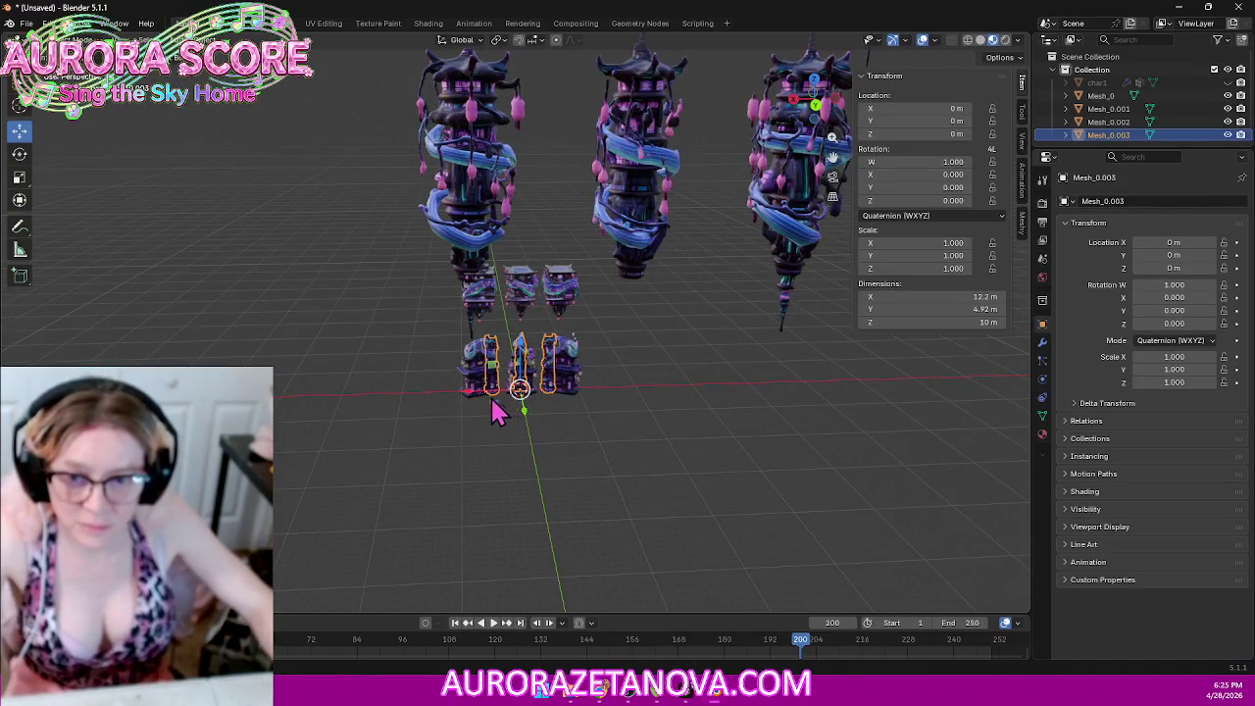
drag(480, 407, 280, 398)
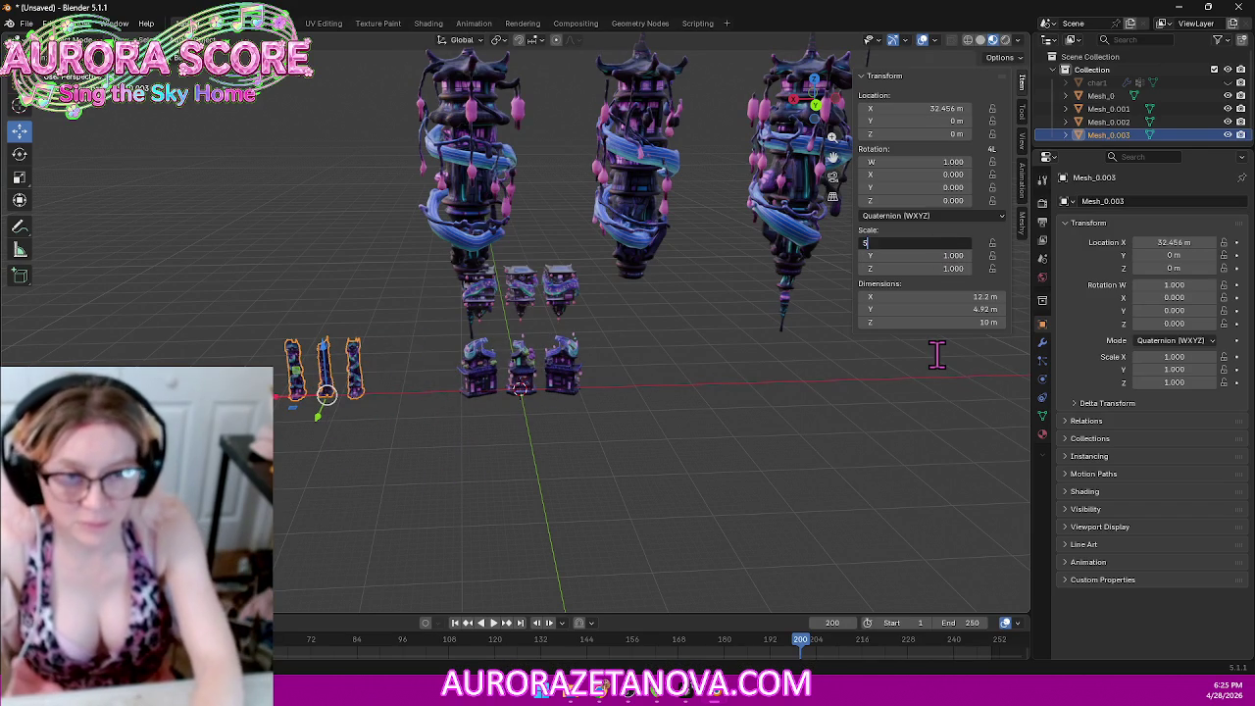
text(5)
key(Tab)
text(5)
key(Tab)
text(5)
key(Return)
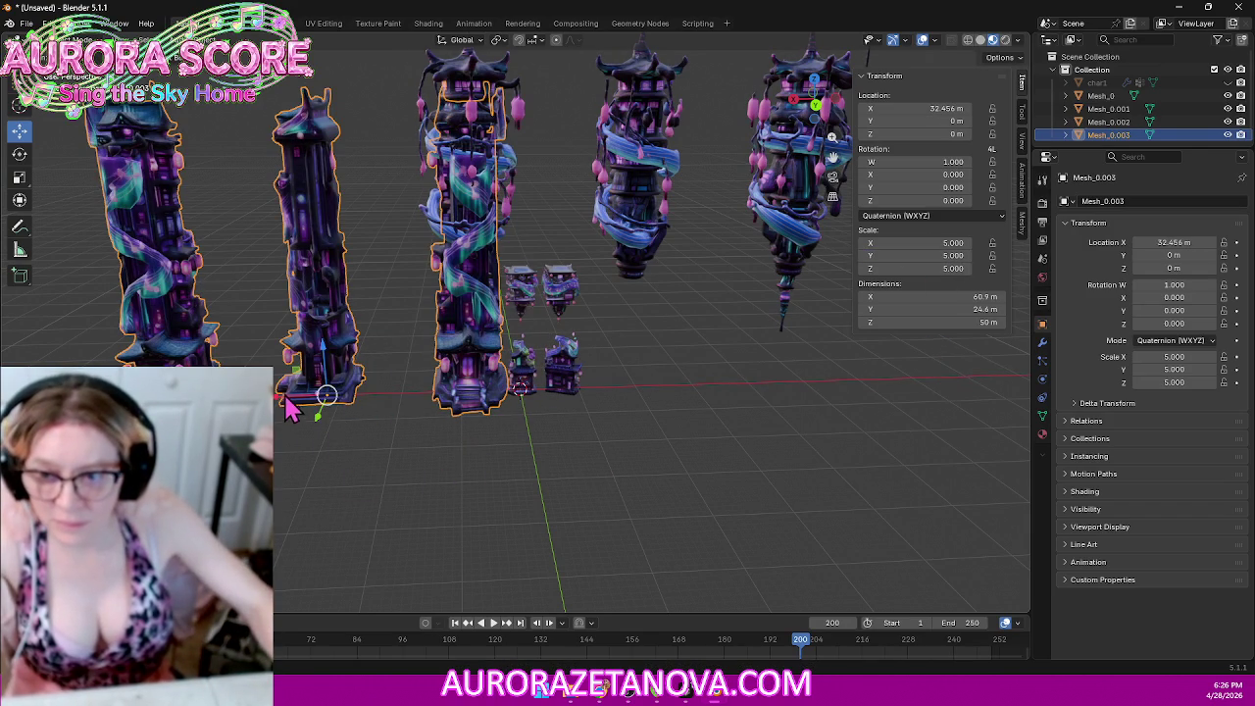
drag(291, 410, 333, 478)
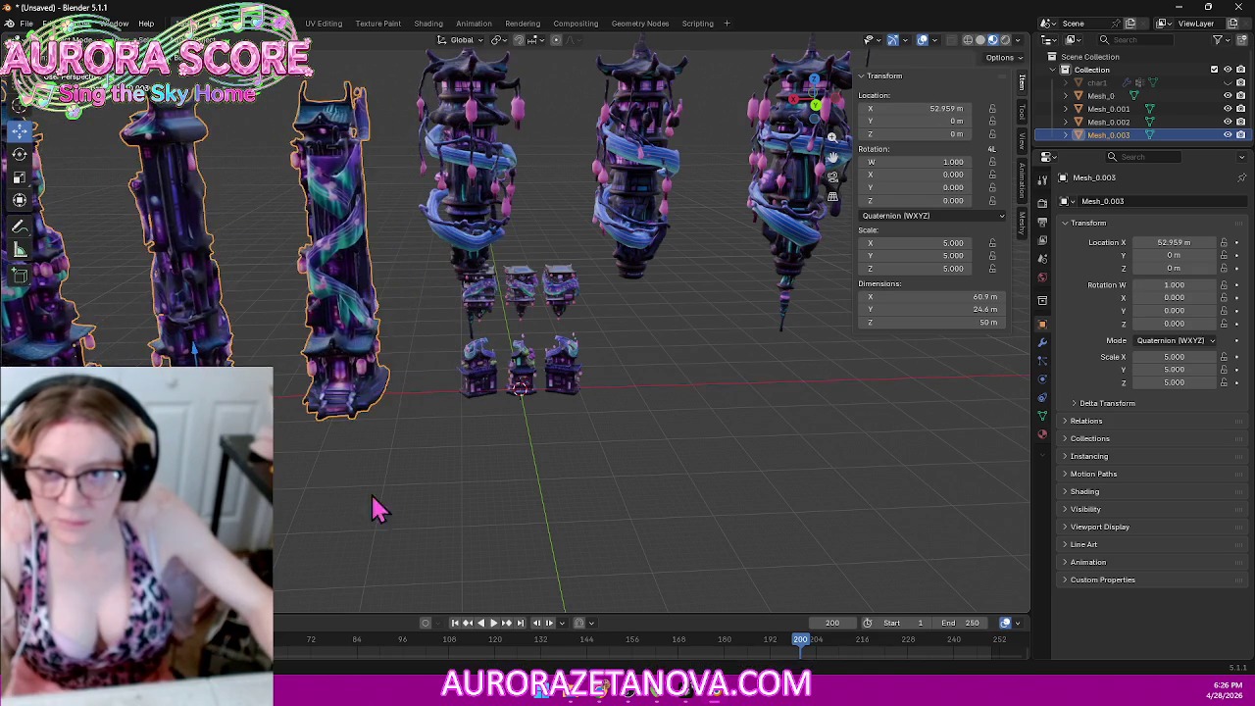
click(437, 537)
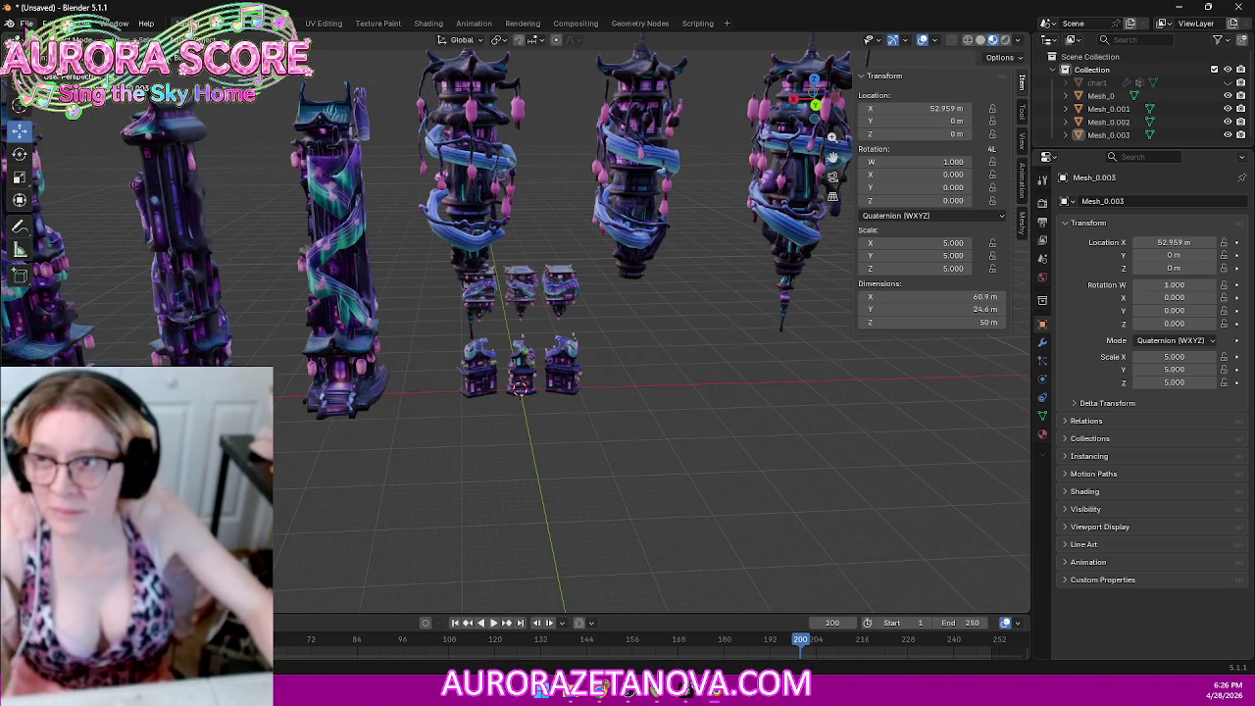
click(26, 23)
mouse_move(48, 209)
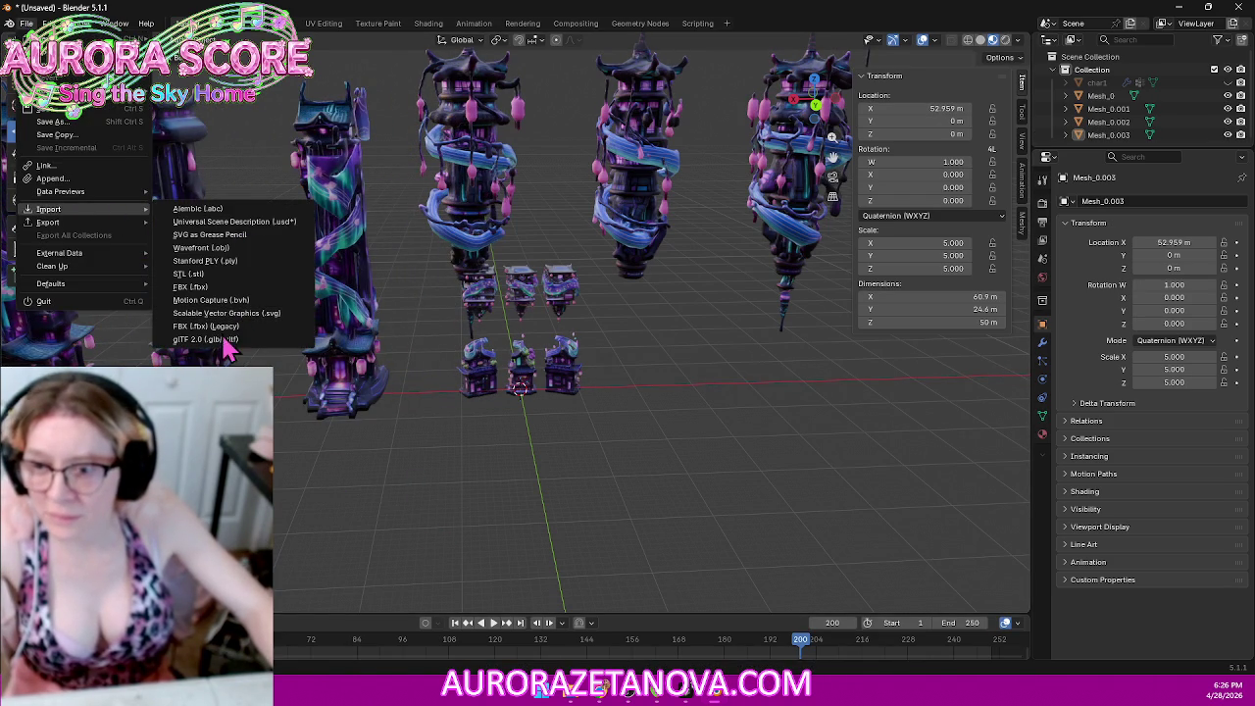
Step: Delete the tall narrow apartment .glb from Downloads and import the small upside-down model
click(233, 340)
click(420, 202)
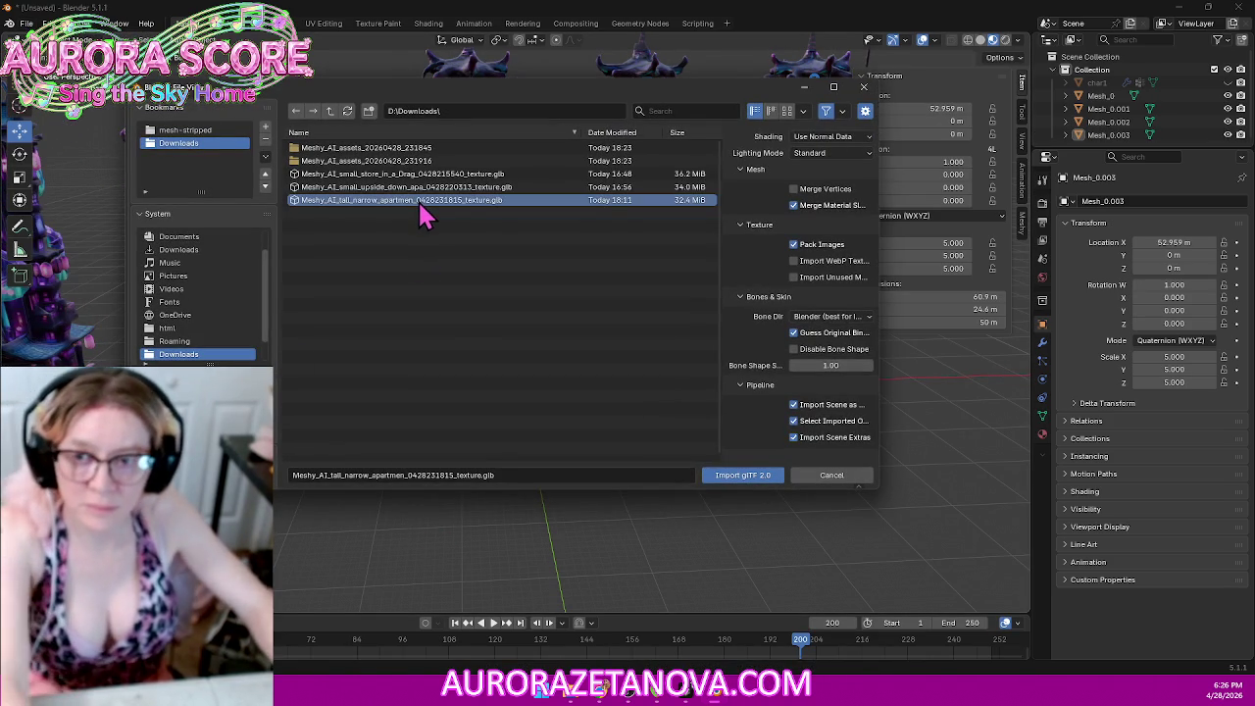
key(Delete)
click(394, 203)
click(397, 188)
click(746, 476)
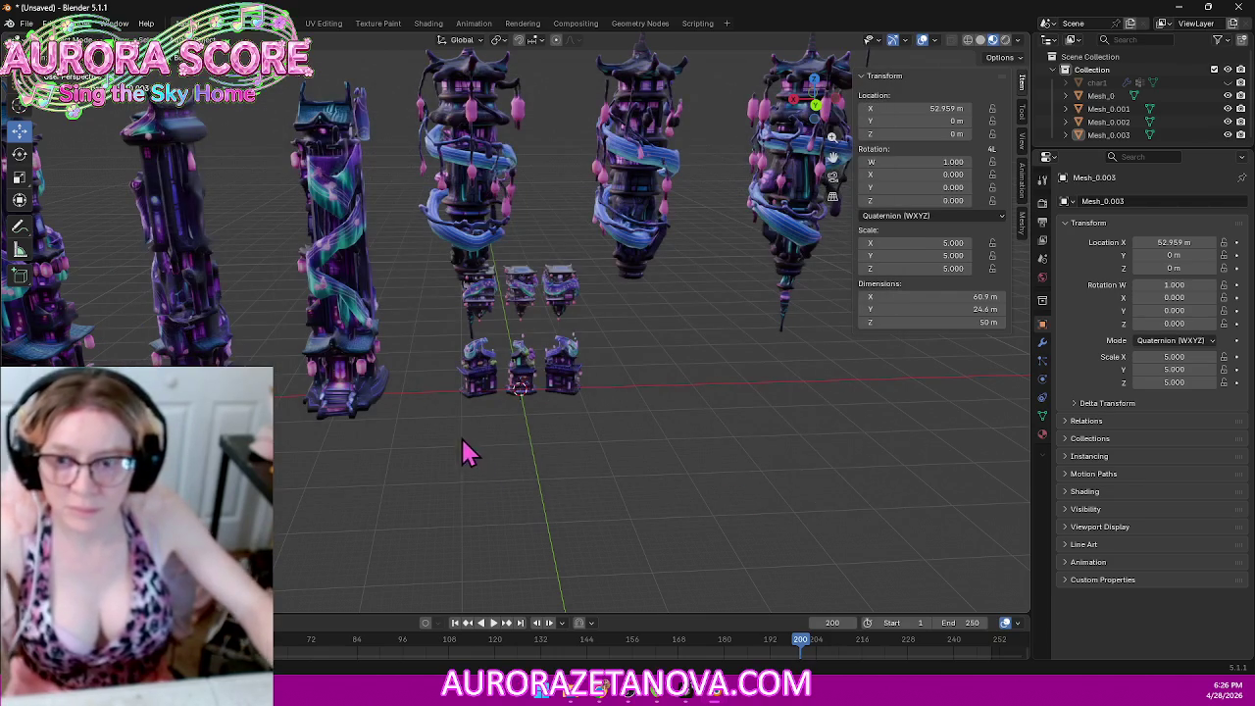
Step: Move Mesh_0.004 along Y, scale it by 10, then delete it
middle_drag(650, 435, 685, 433)
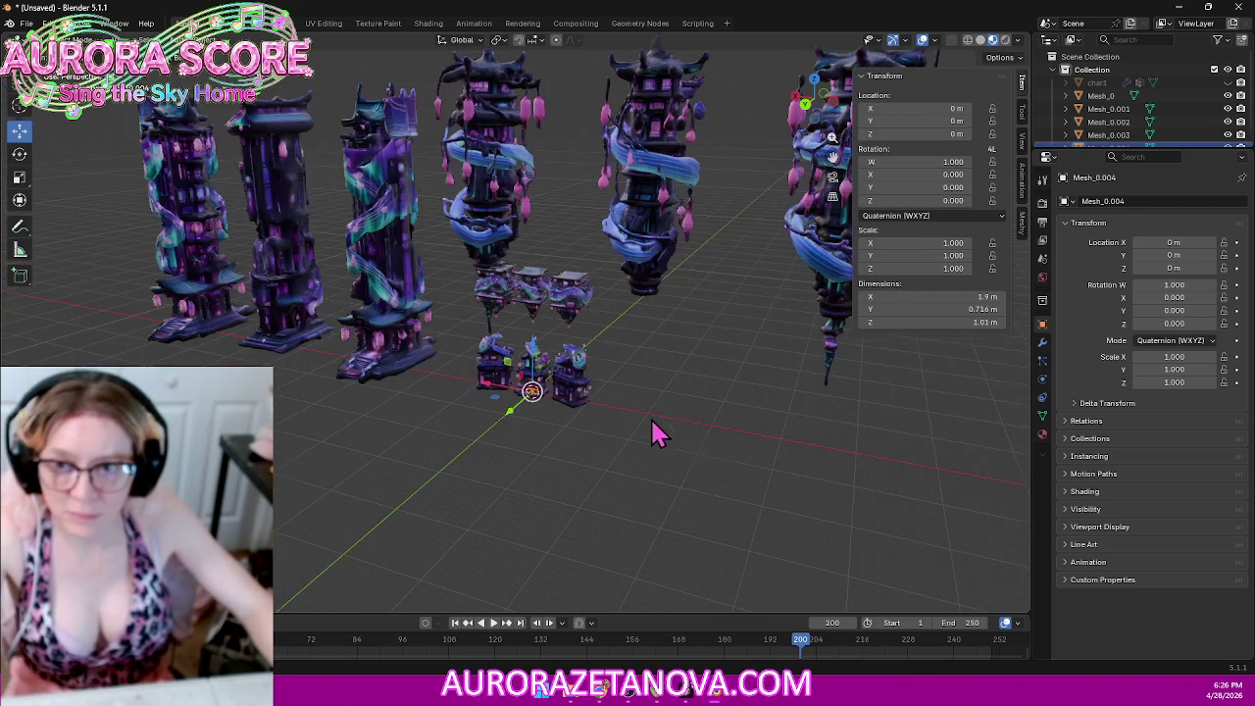
click(461, 488)
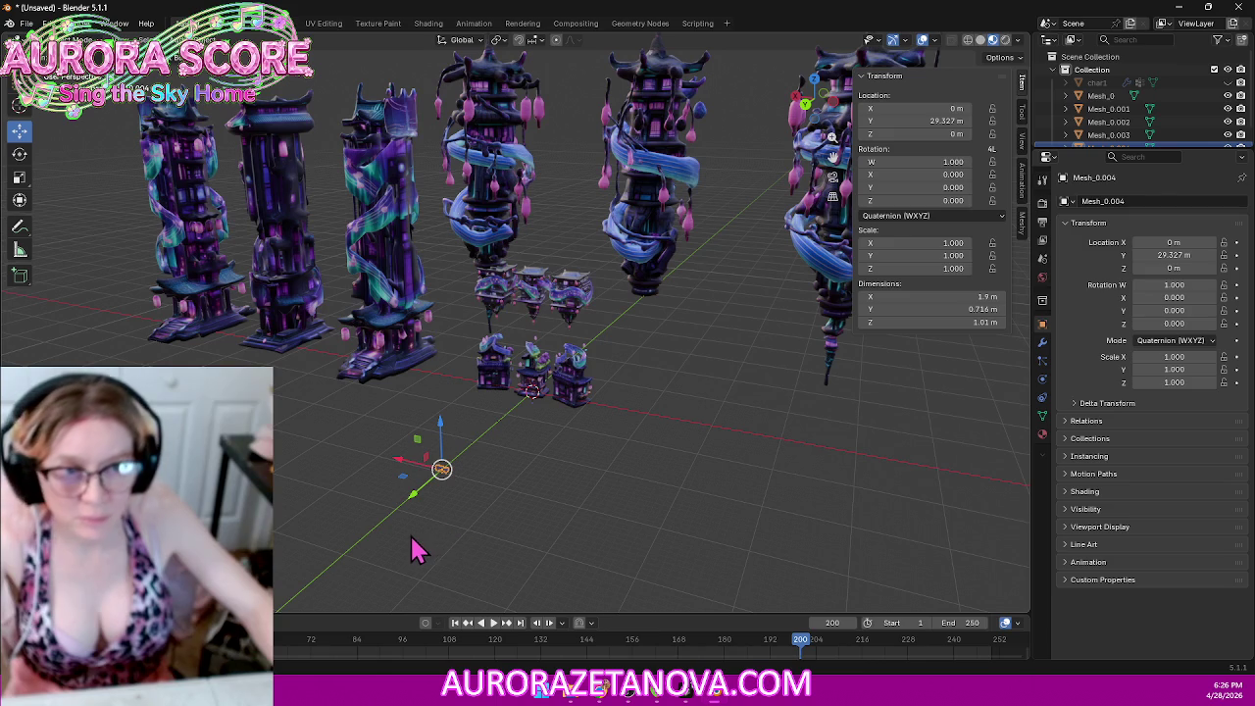
scroll(415, 546, up, 3)
scroll(441, 543, up, 3)
mouse_move(440, 544)
middle_down()
mouse_move(314, 499)
mouse_move(582, 451)
mouse_move(530, 505)
middle_up()
scroll(319, 499, up, 3)
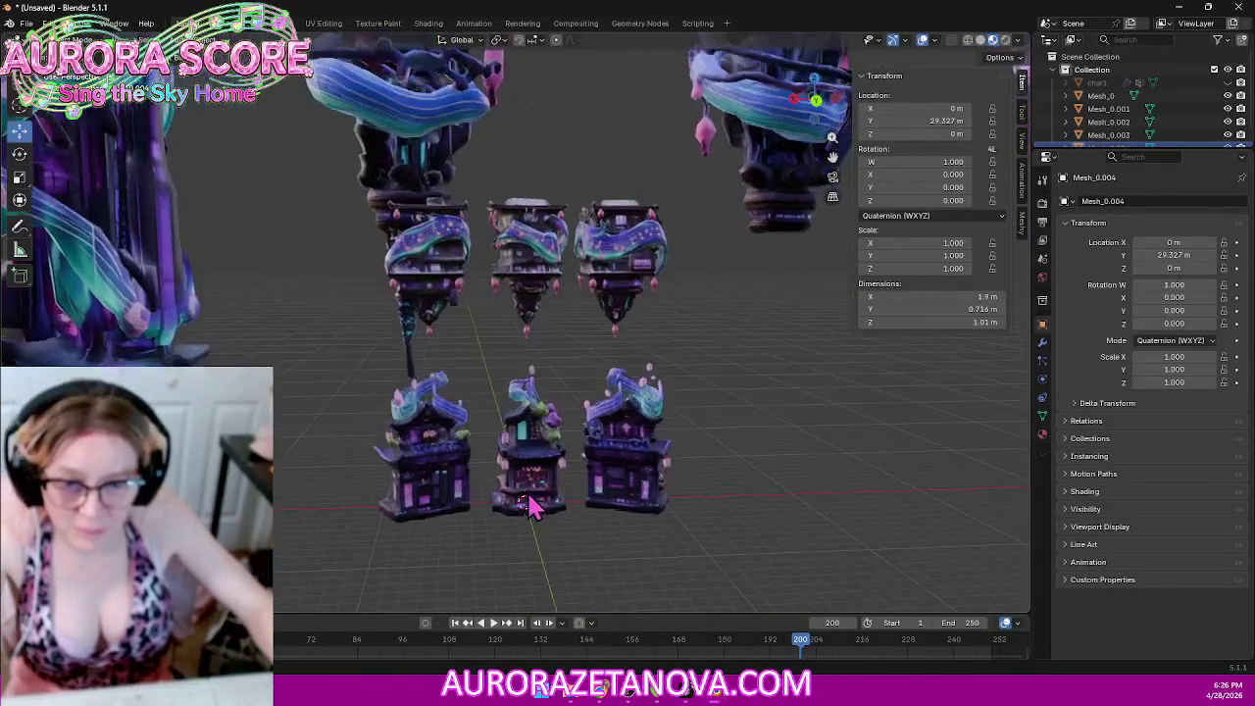
scroll(530, 505, down, 3)
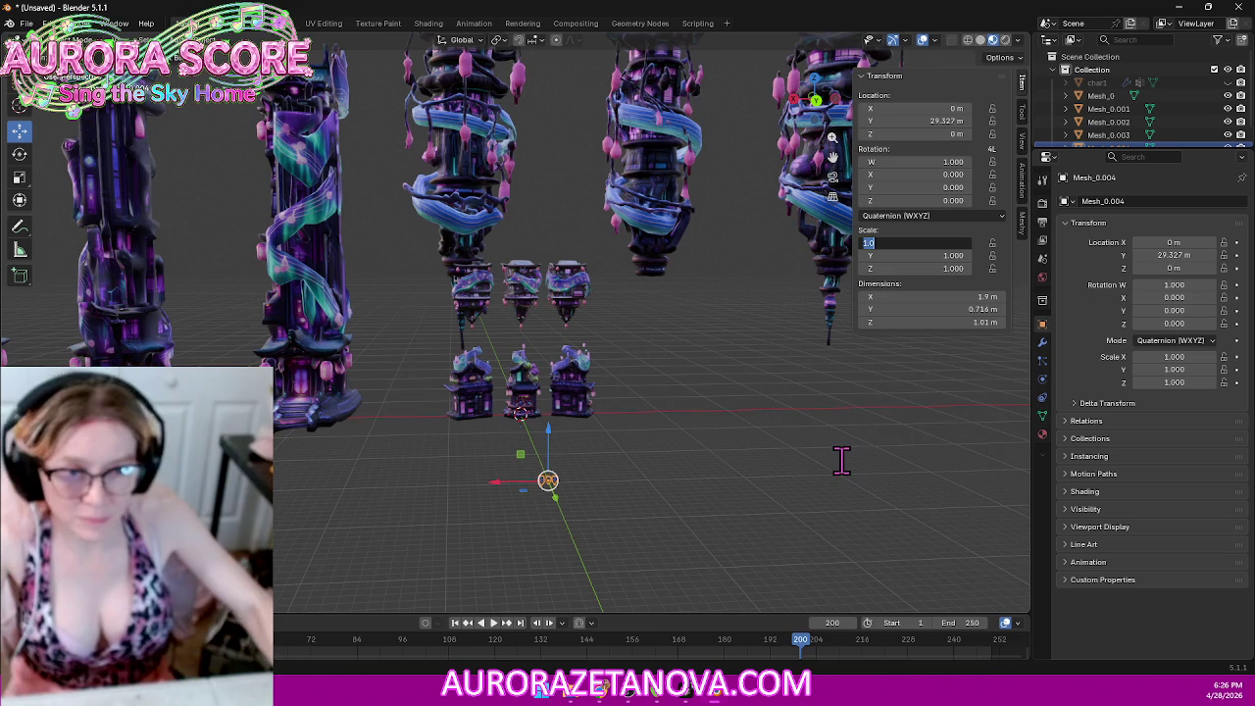
text(1)
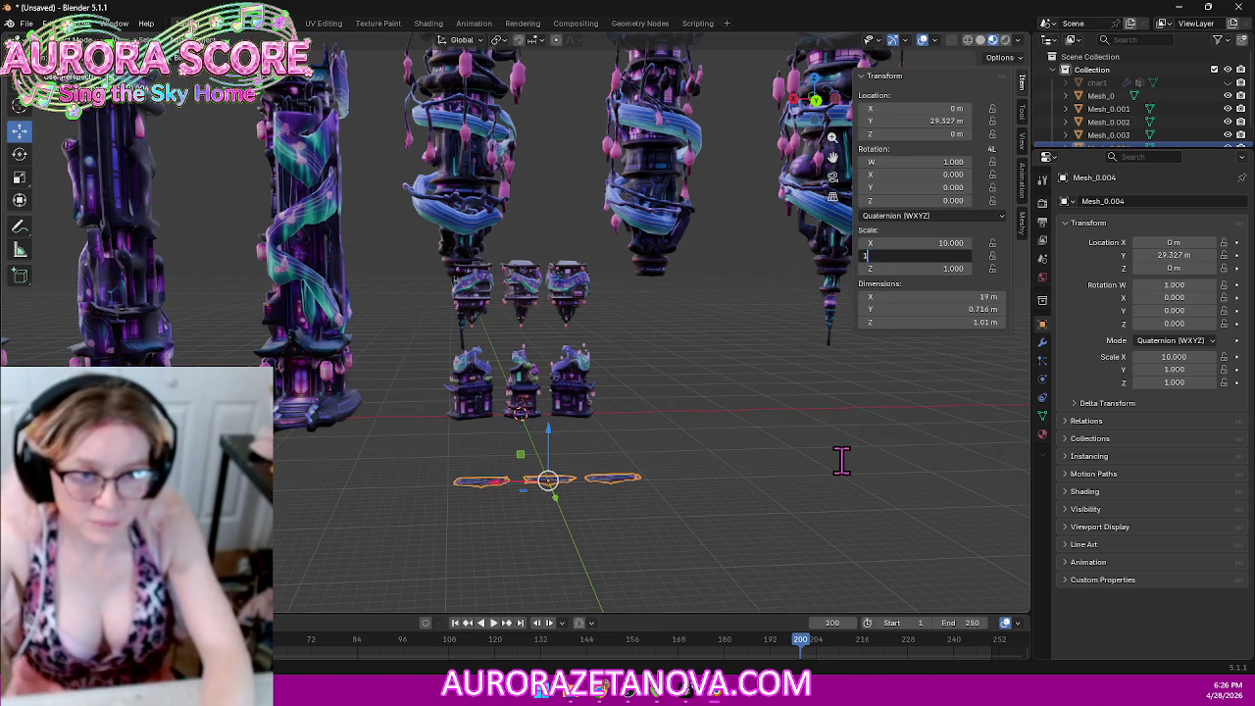
text(0)
key(Tab)
key(Return)
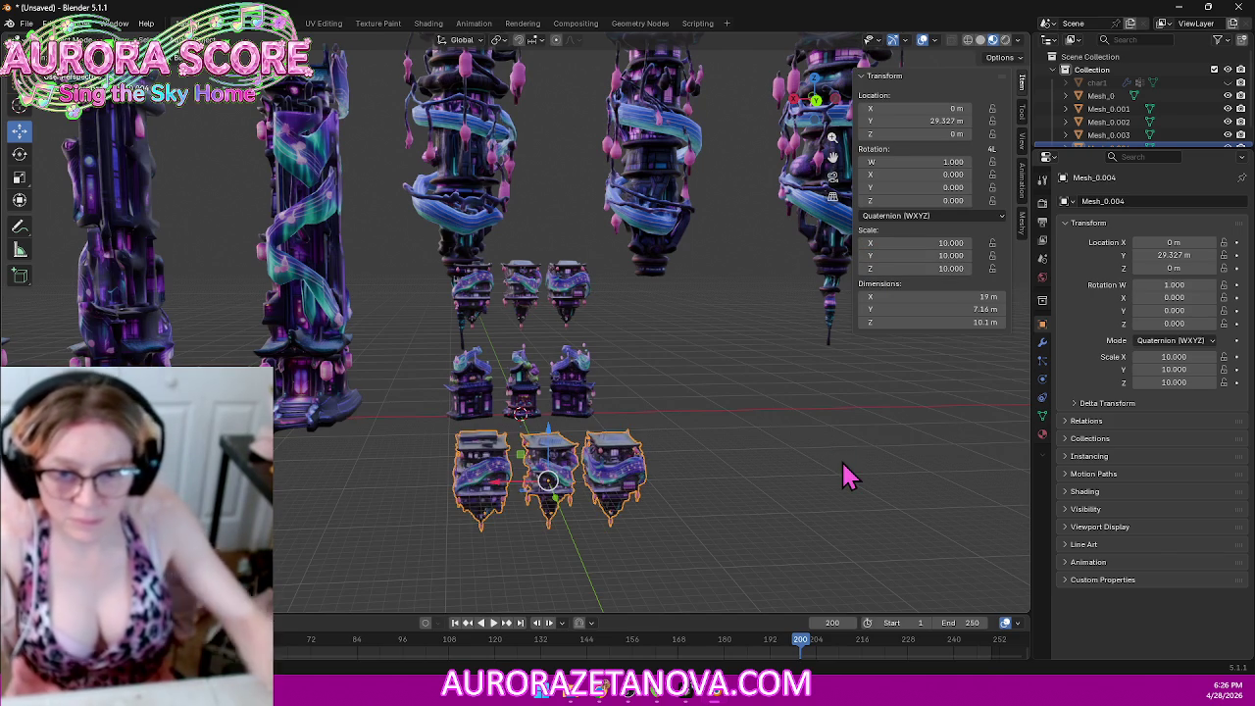
mouse_move(671, 417)
middle_down()
mouse_move(602, 414)
mouse_move(667, 395)
mouse_move(618, 473)
middle_up()
key(Delete)
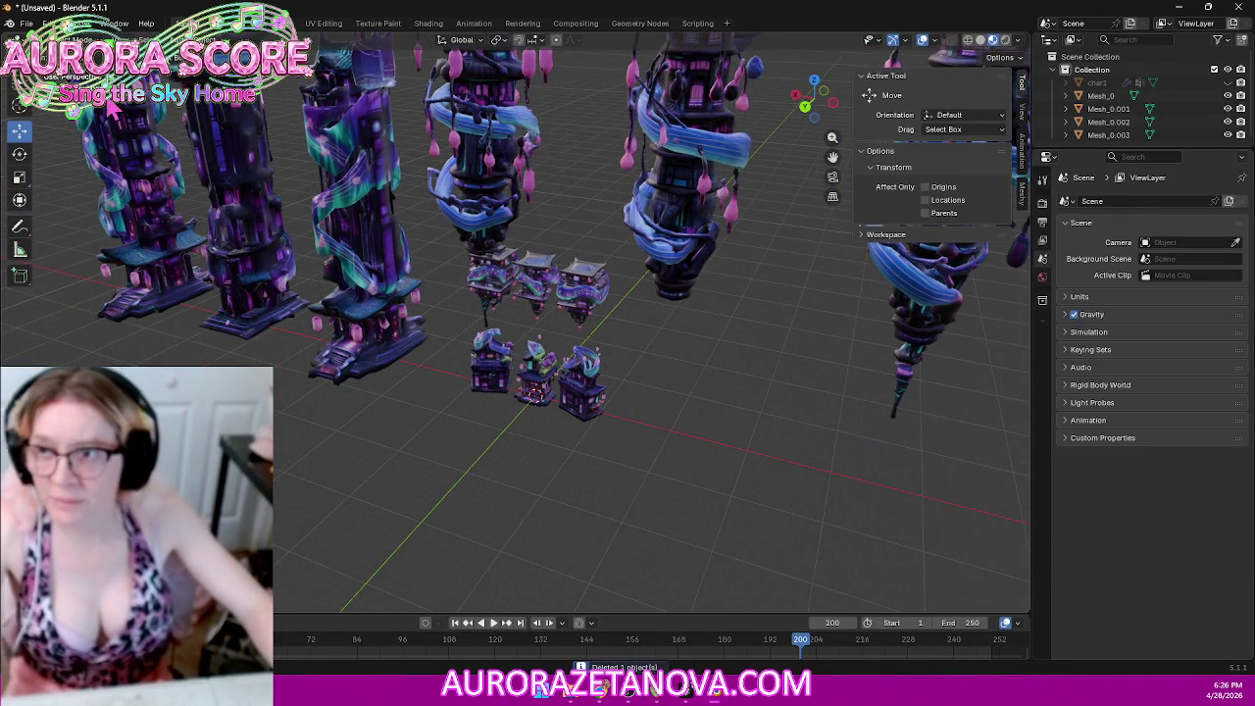
Step: Delete the used upside-down .glb from Downloads and import the small_store .glb model
click(25, 23)
mouse_move(48, 209)
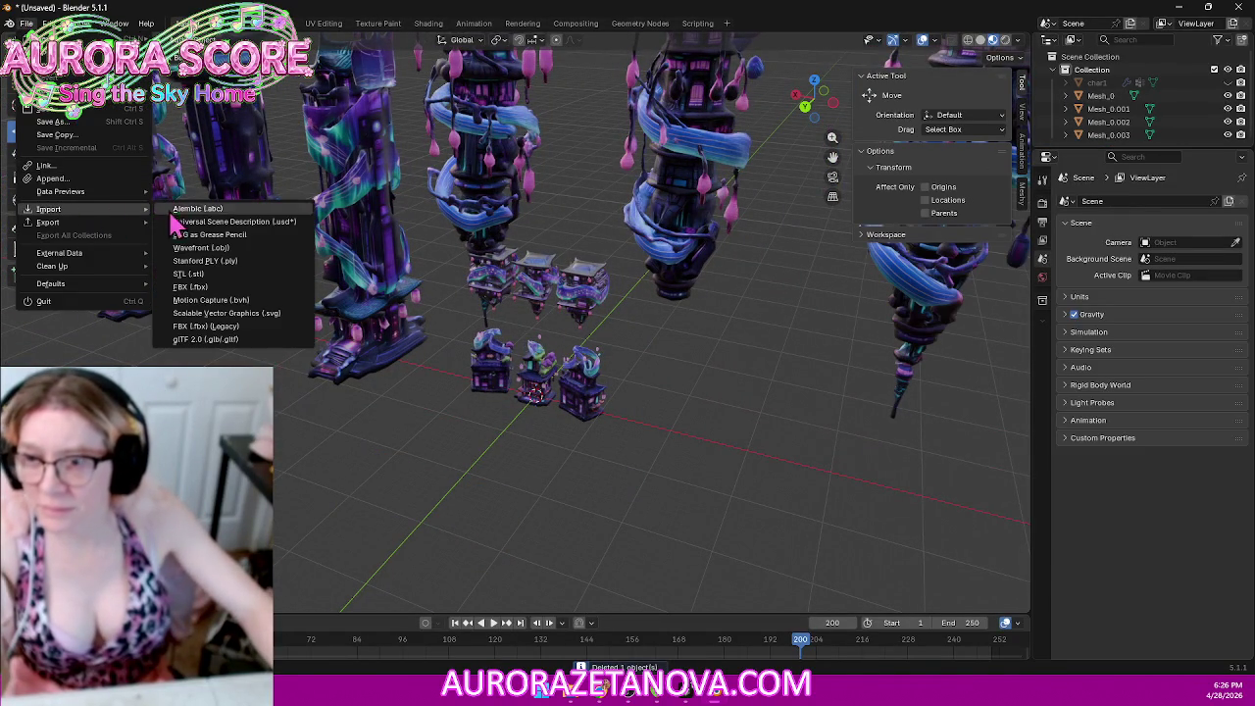
click(218, 339)
click(428, 189)
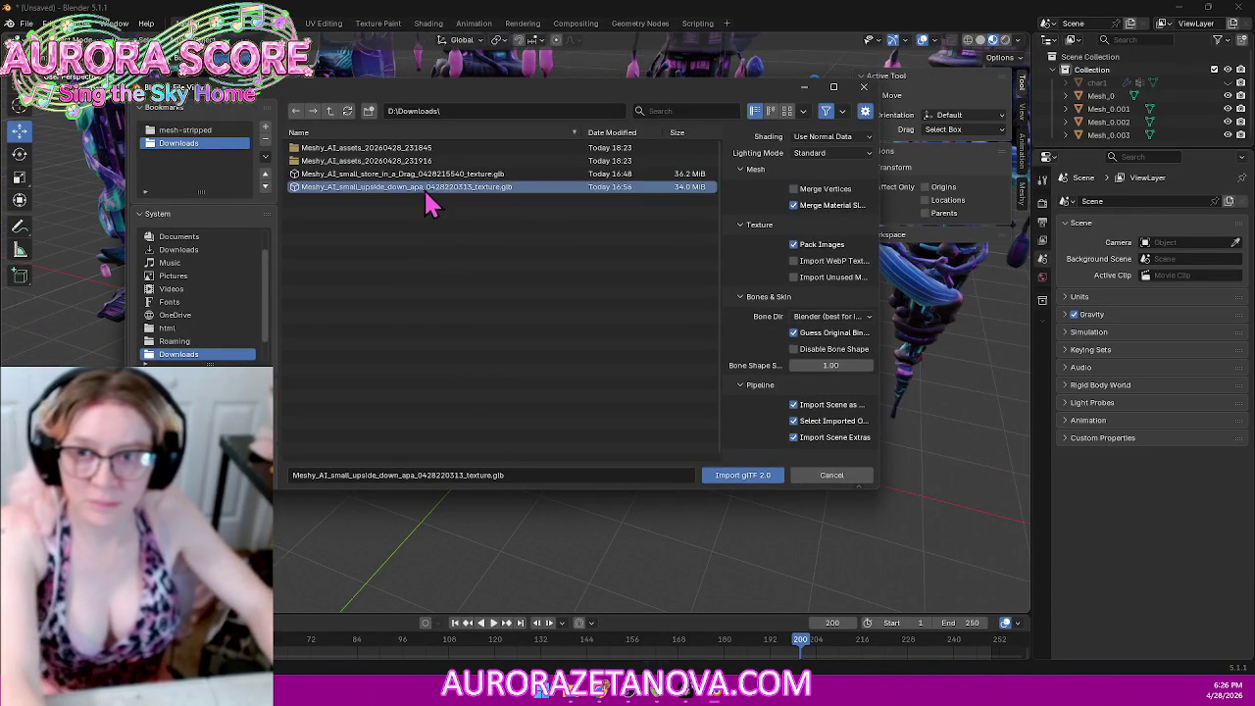
key(Delete)
click(449, 205)
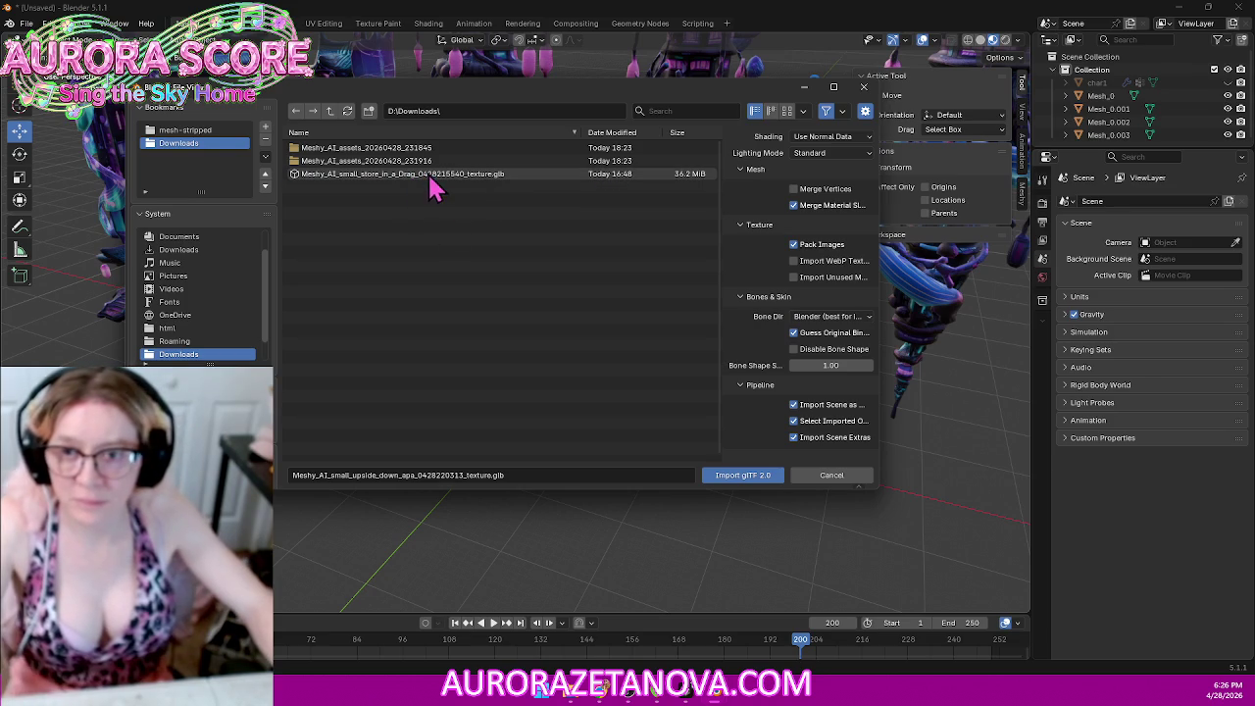
double_click(431, 178)
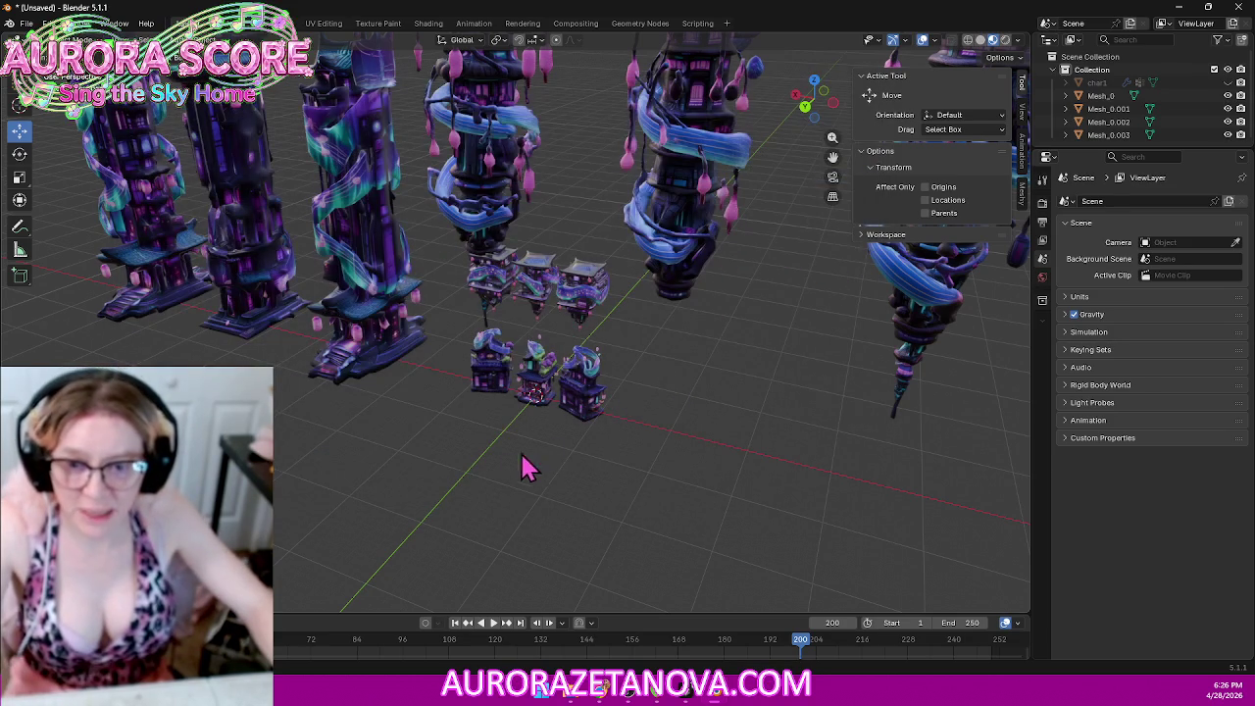
mouse_move(481, 487)
middle_down()
mouse_move(559, 426)
mouse_move(513, 429)
mouse_move(499, 513)
middle_up()
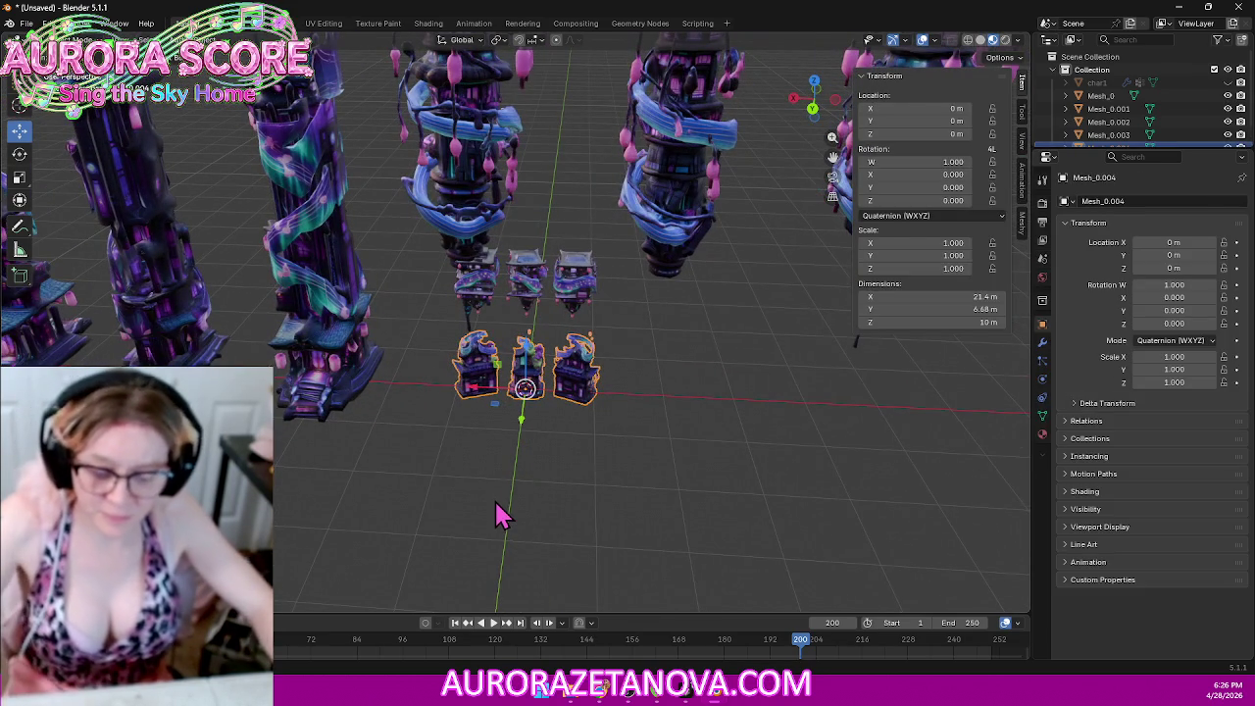
click(490, 520)
click(26, 23)
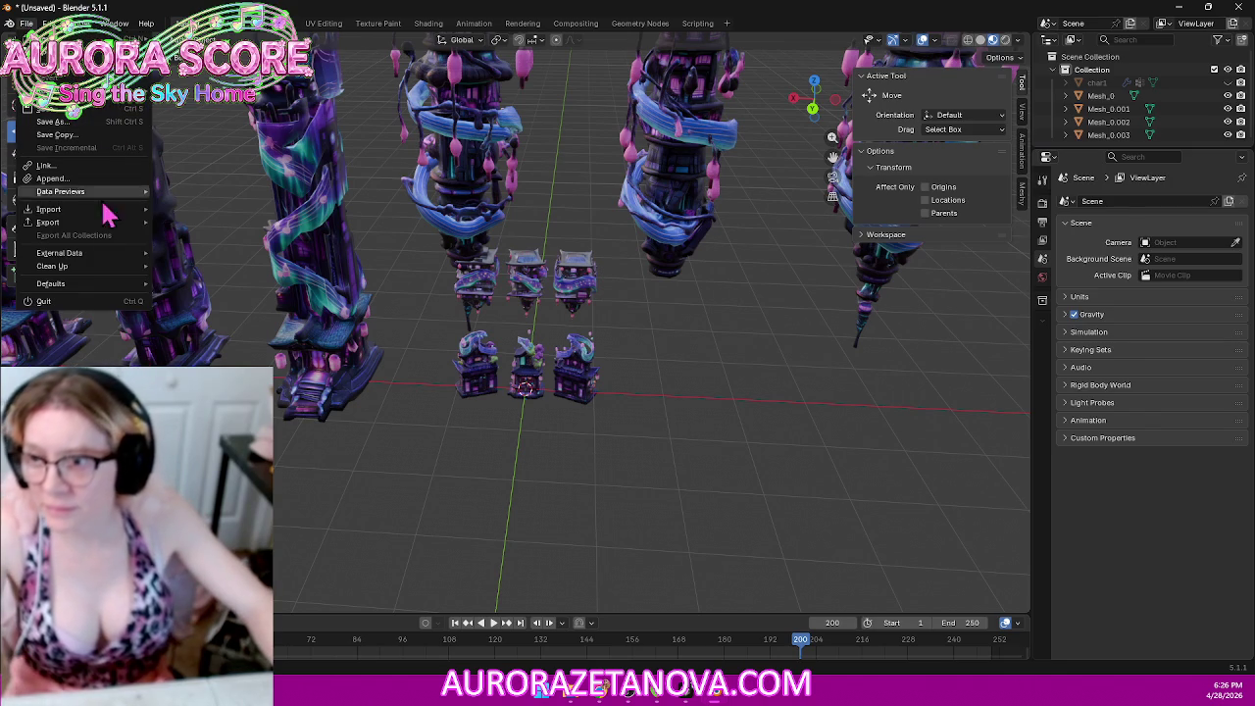
mouse_move(48, 208)
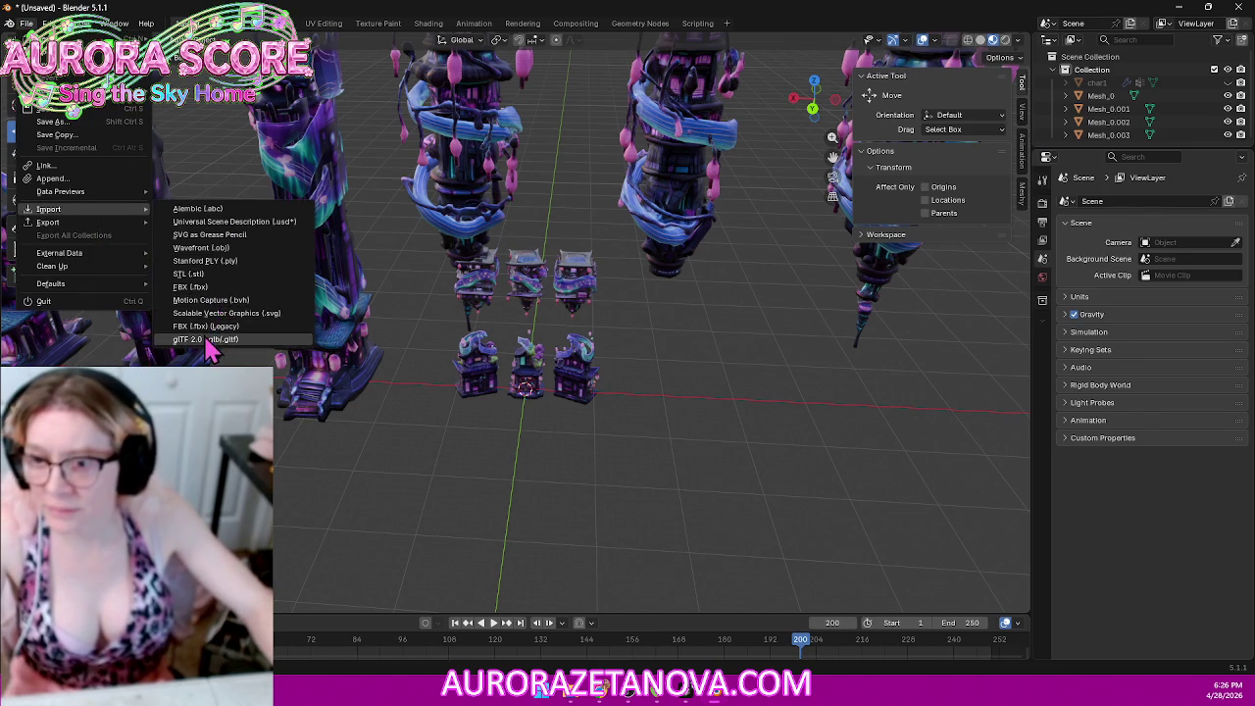
Step: Delete the already-imported small_store .glb from the Downloads folder
click(209, 341)
click(469, 173)
key(Delete)
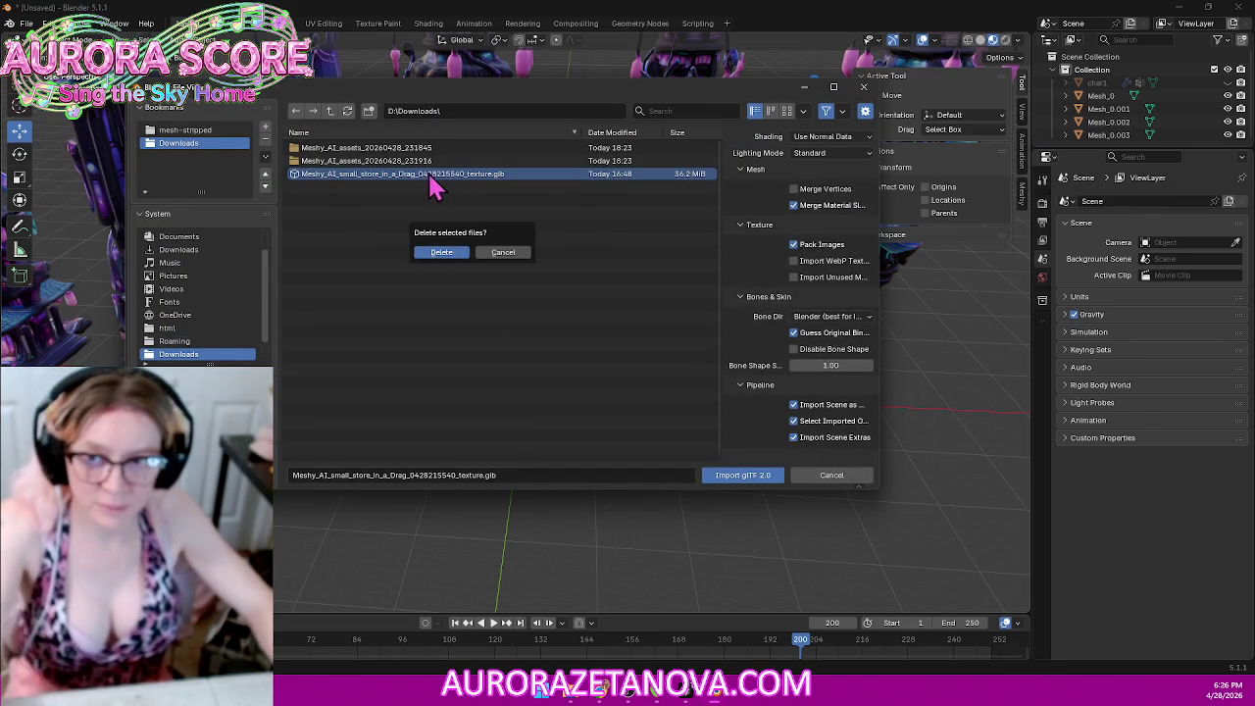
click(441, 252)
Step: Import Meshy_AI_model.glb from the assets subfolder and move it to Y -24.704 m
click(413, 169)
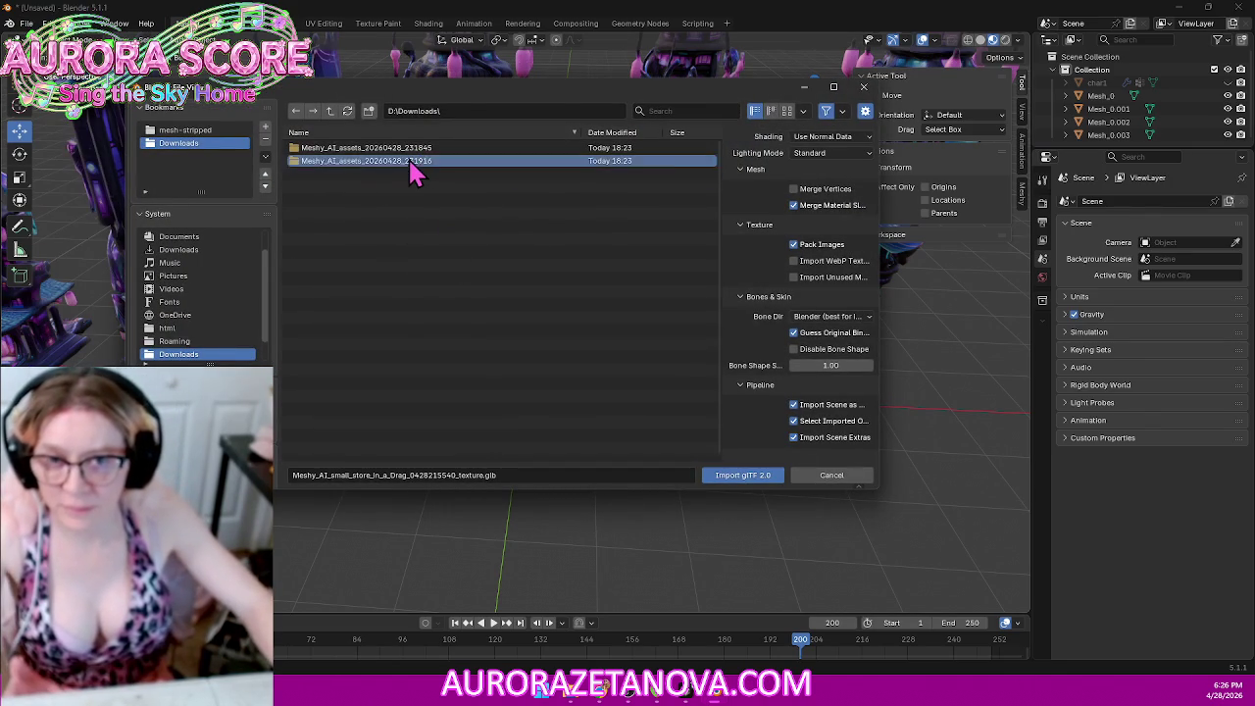
double_click(413, 169)
double_click(454, 160)
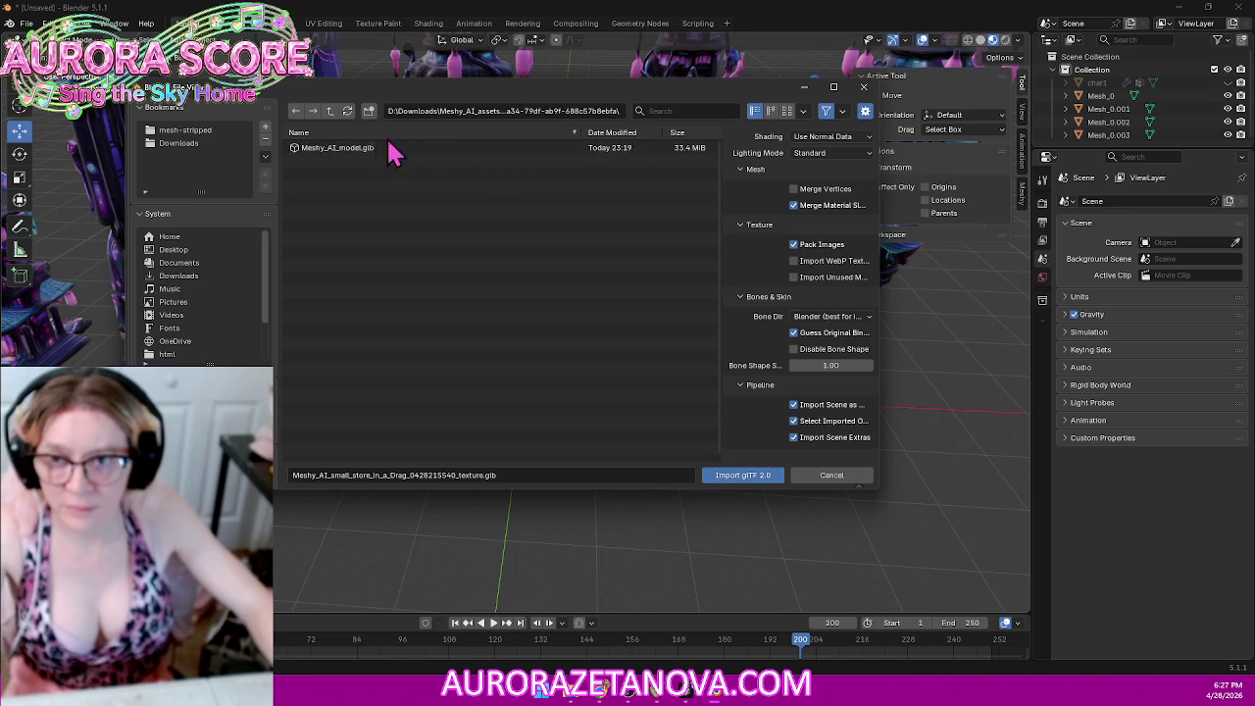
double_click(339, 149)
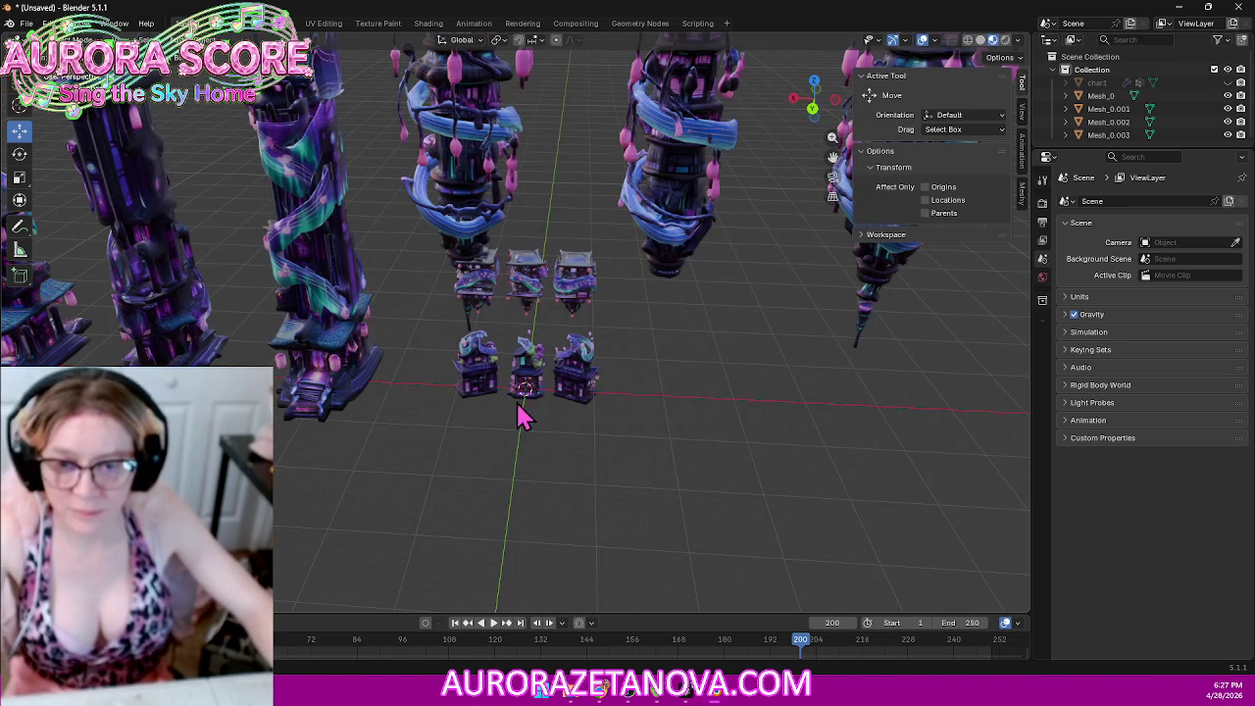
mouse_move(694, 412)
middle_down()
mouse_move(608, 373)
mouse_move(677, 372)
mouse_move(544, 439)
middle_up()
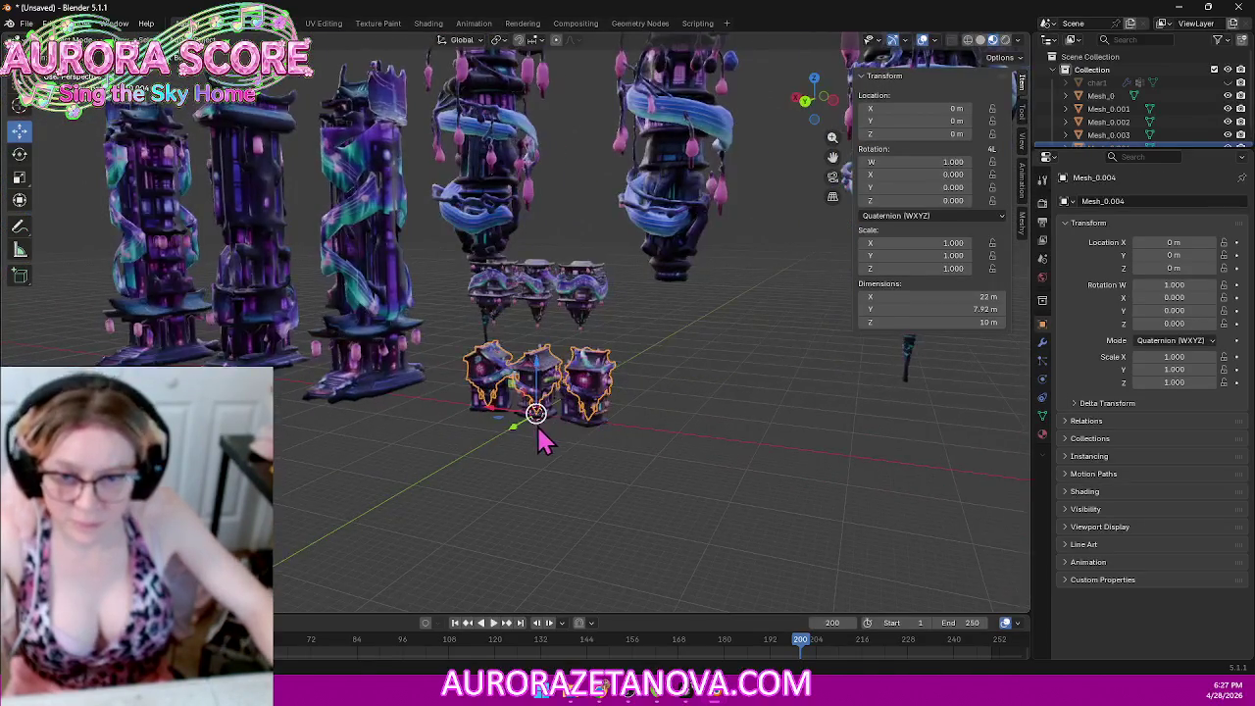
mouse_move(517, 434)
mouse_down()
mouse_move(560, 406)
mouse_move(588, 421)
mouse_up()
mouse_move(588, 421)
middle_down()
mouse_move(673, 448)
mouse_move(655, 454)
mouse_move(673, 449)
middle_up()
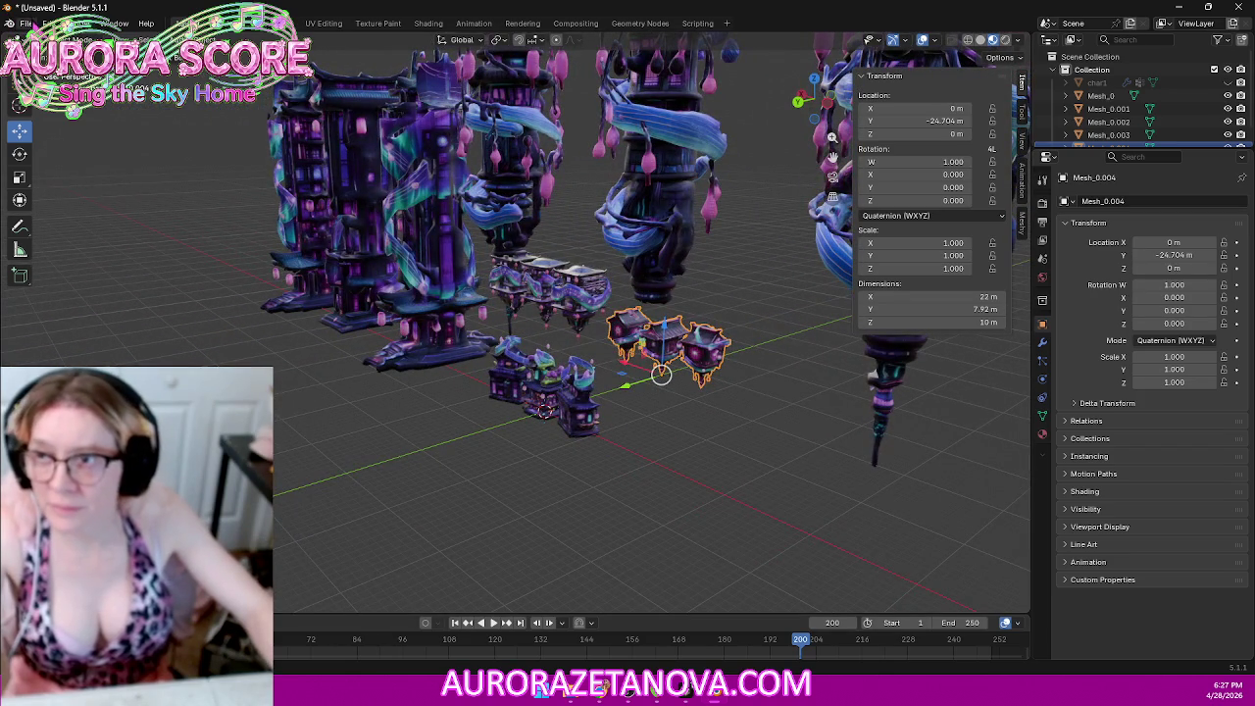
click(26, 23)
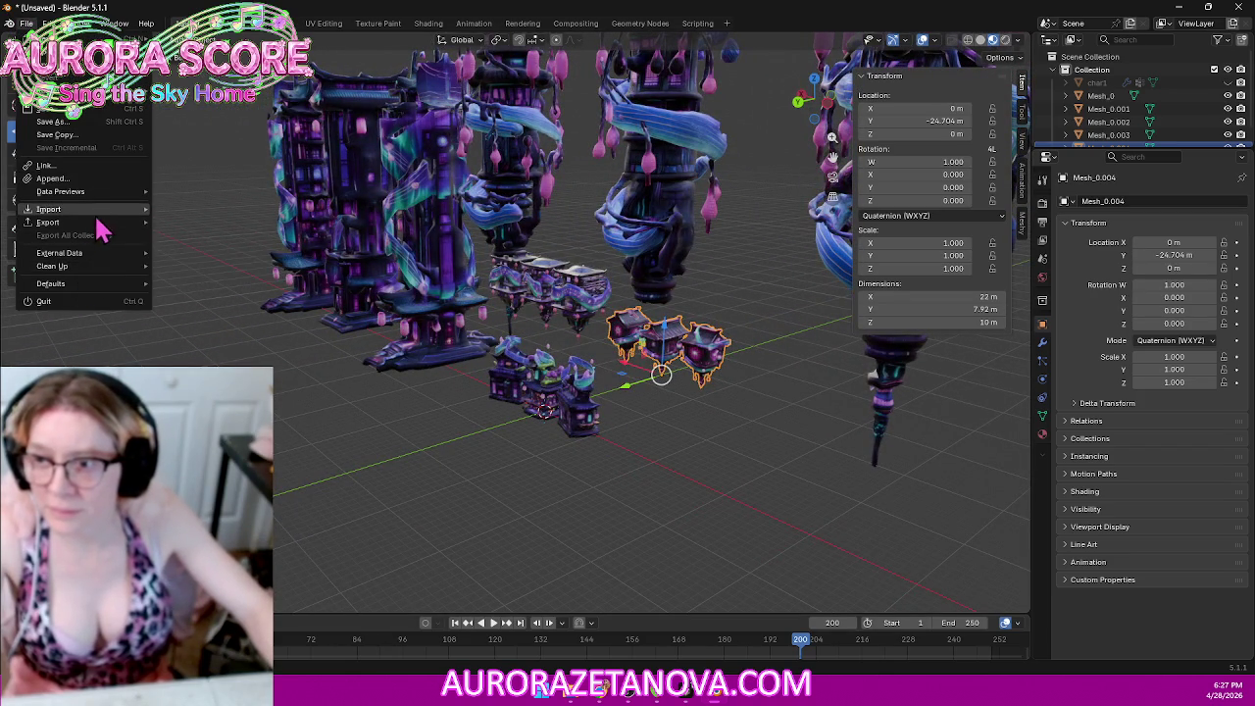
Step: Import the next folder's Meshy_AI_model.glb and move Mesh_0.005 along Y
click(199, 340)
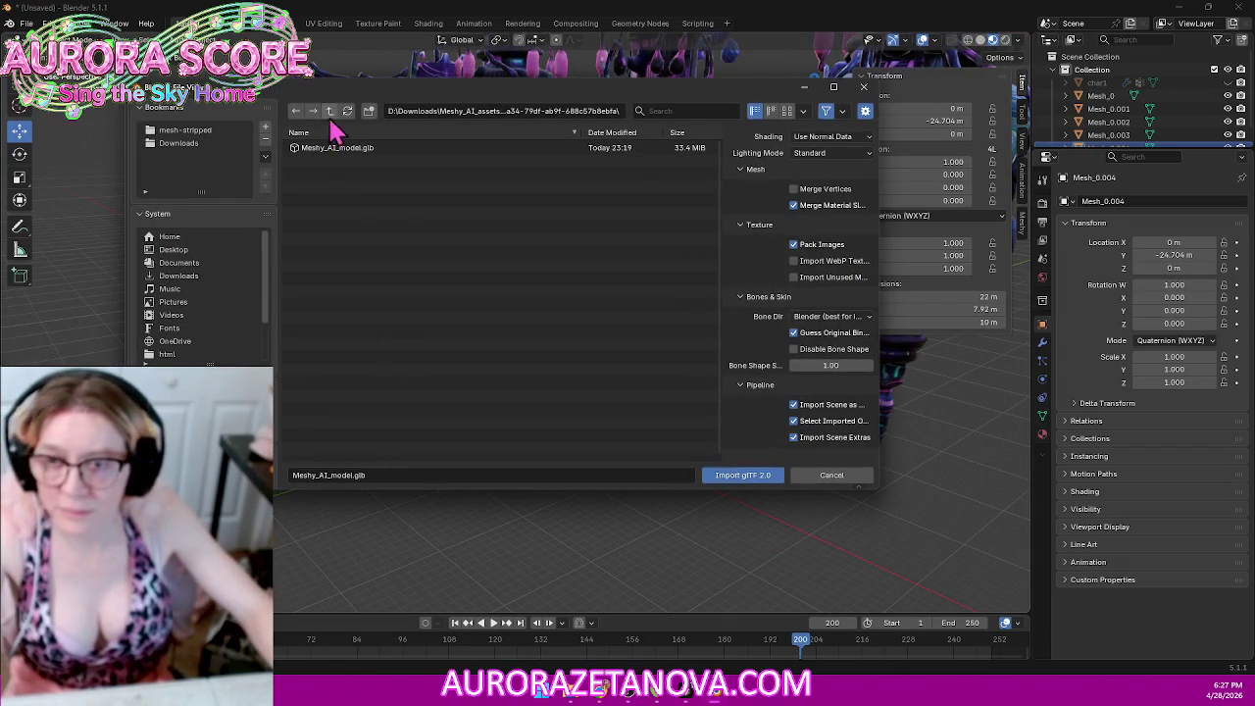
click(331, 112)
double_click(368, 160)
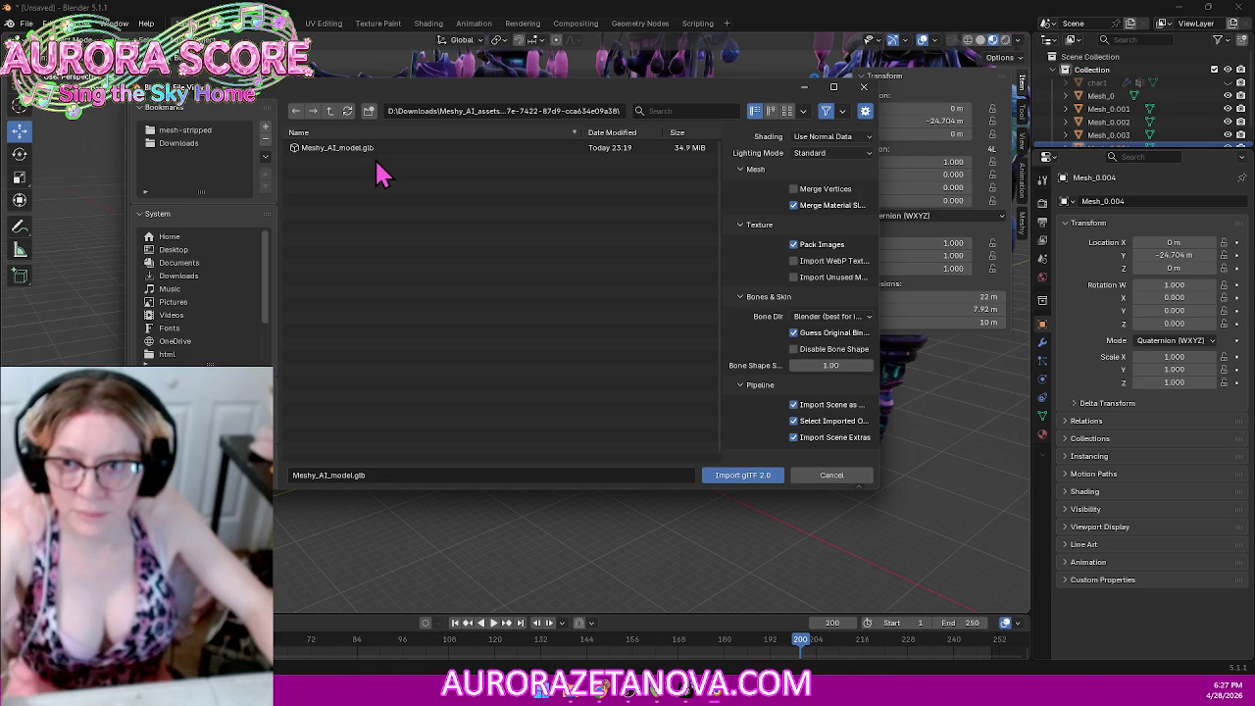
double_click(370, 154)
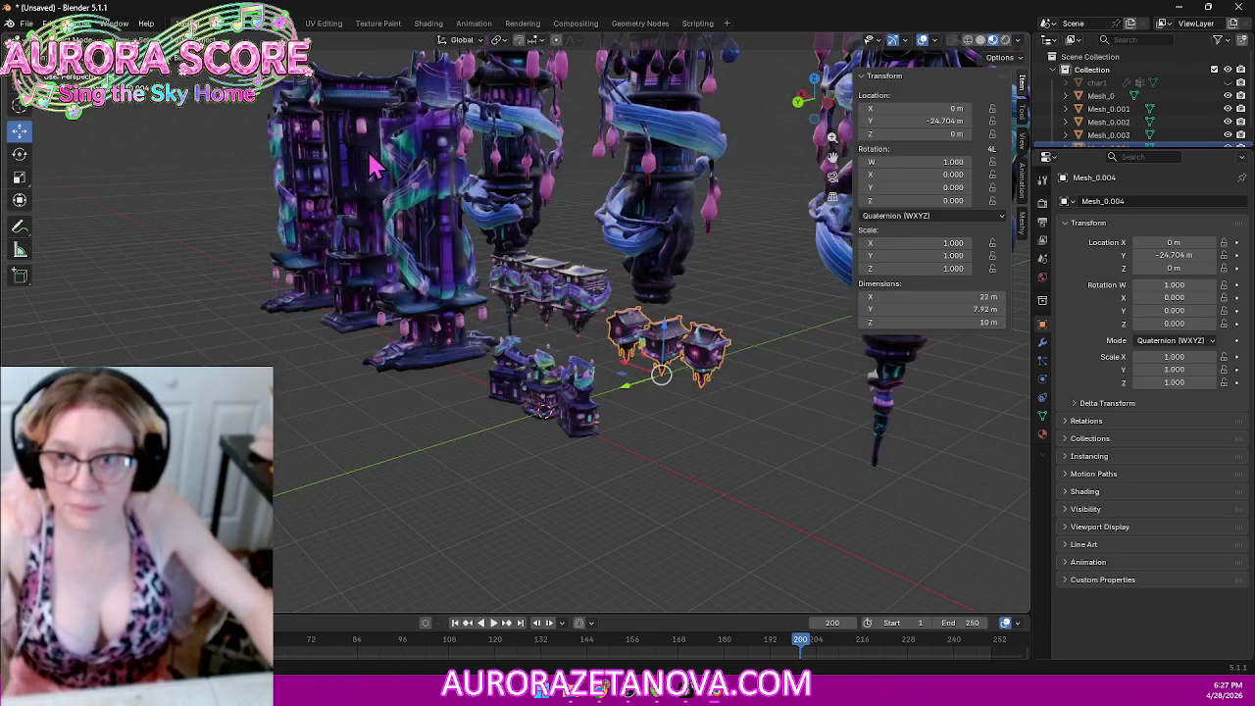
click(559, 438)
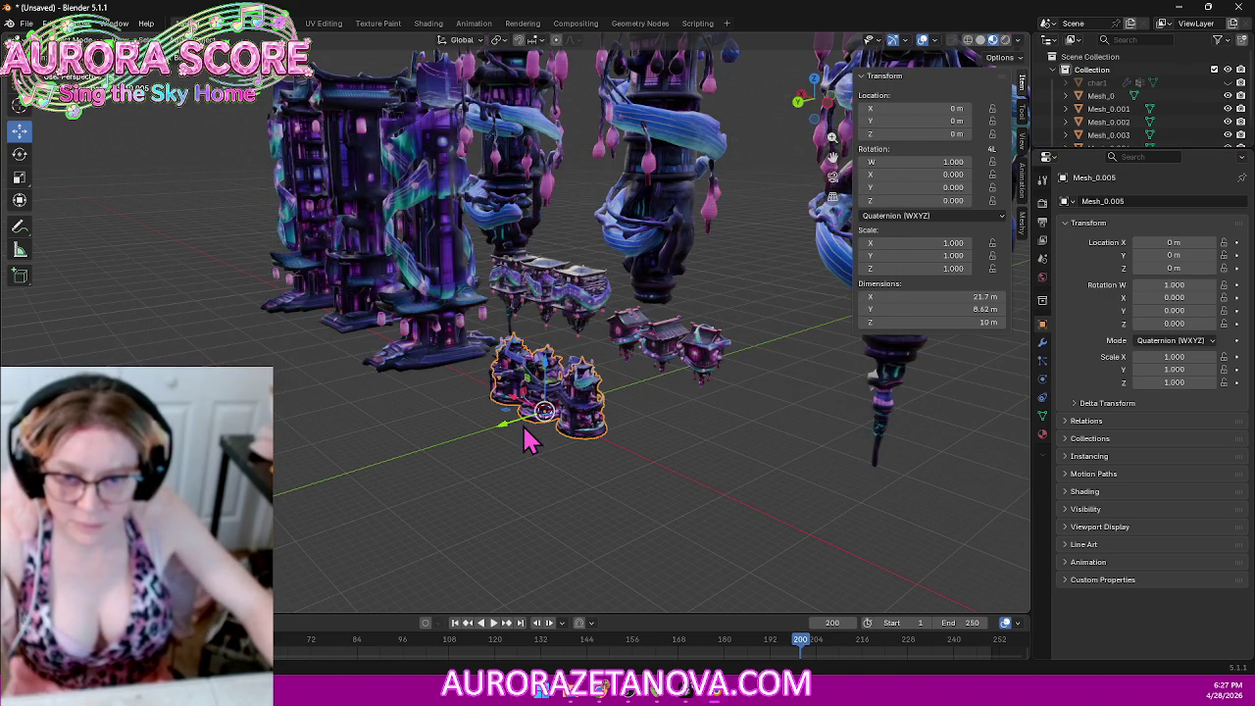
drag(504, 426, 442, 476)
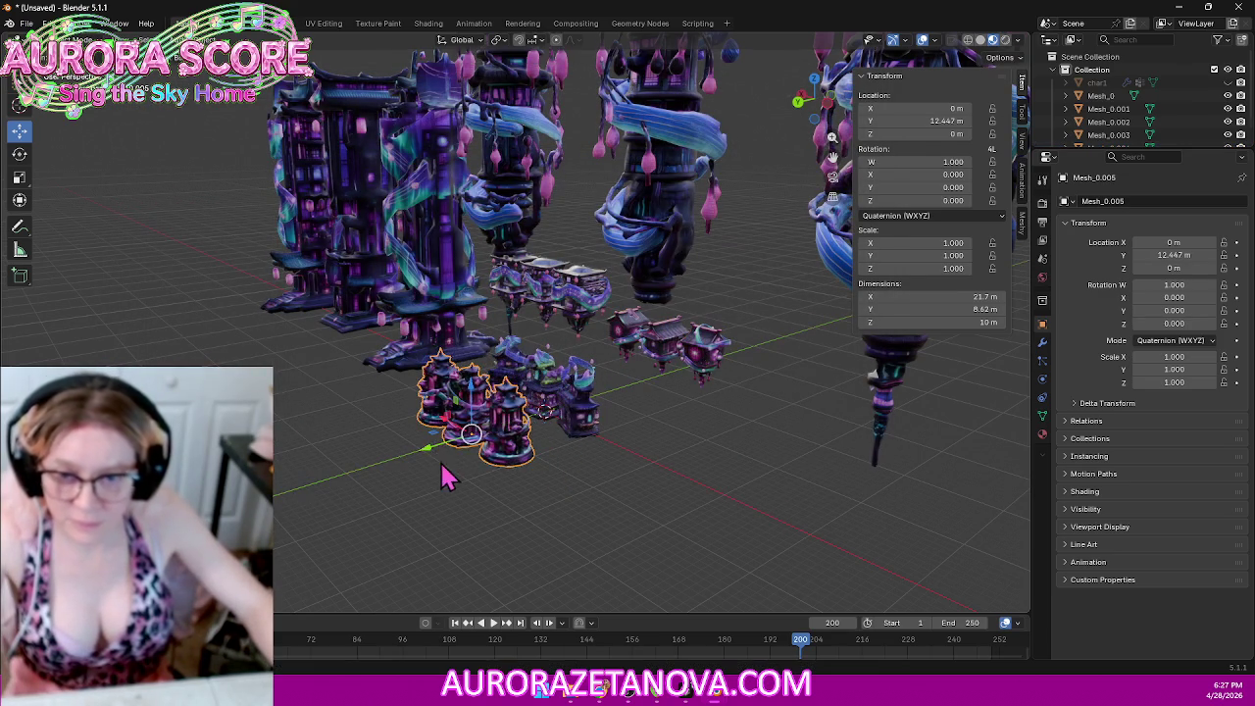
click(25, 23)
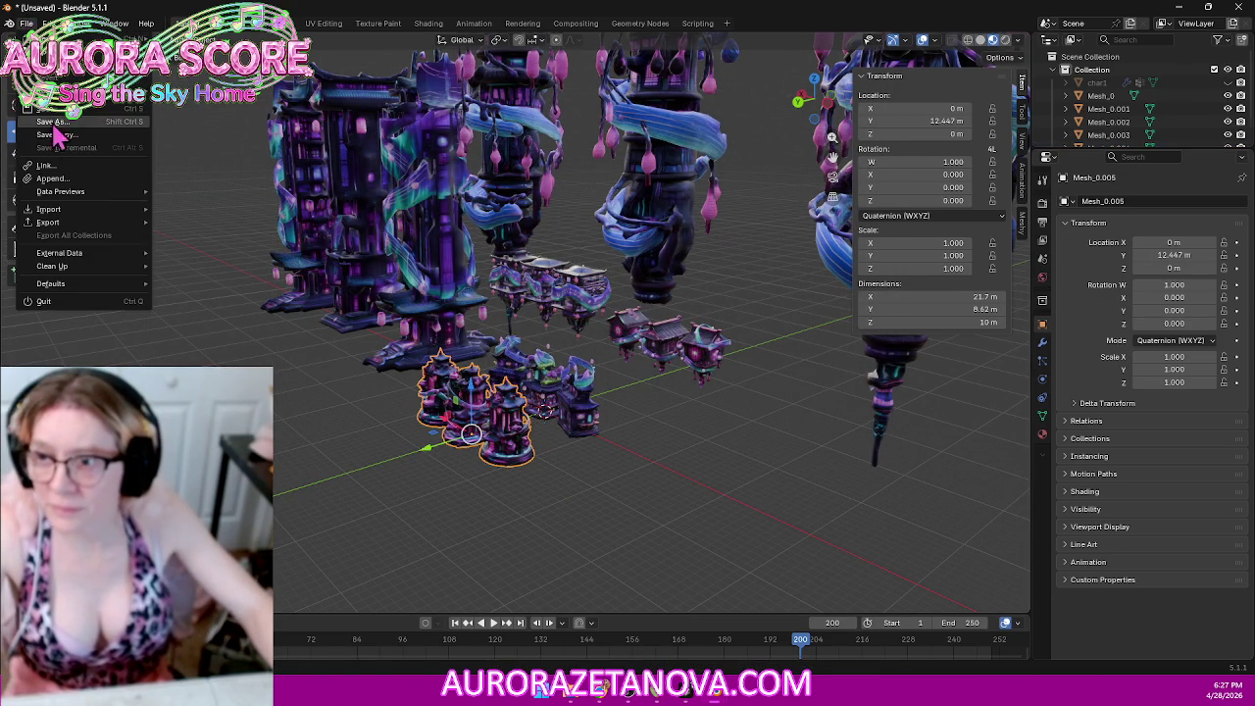
mouse_move(49, 209)
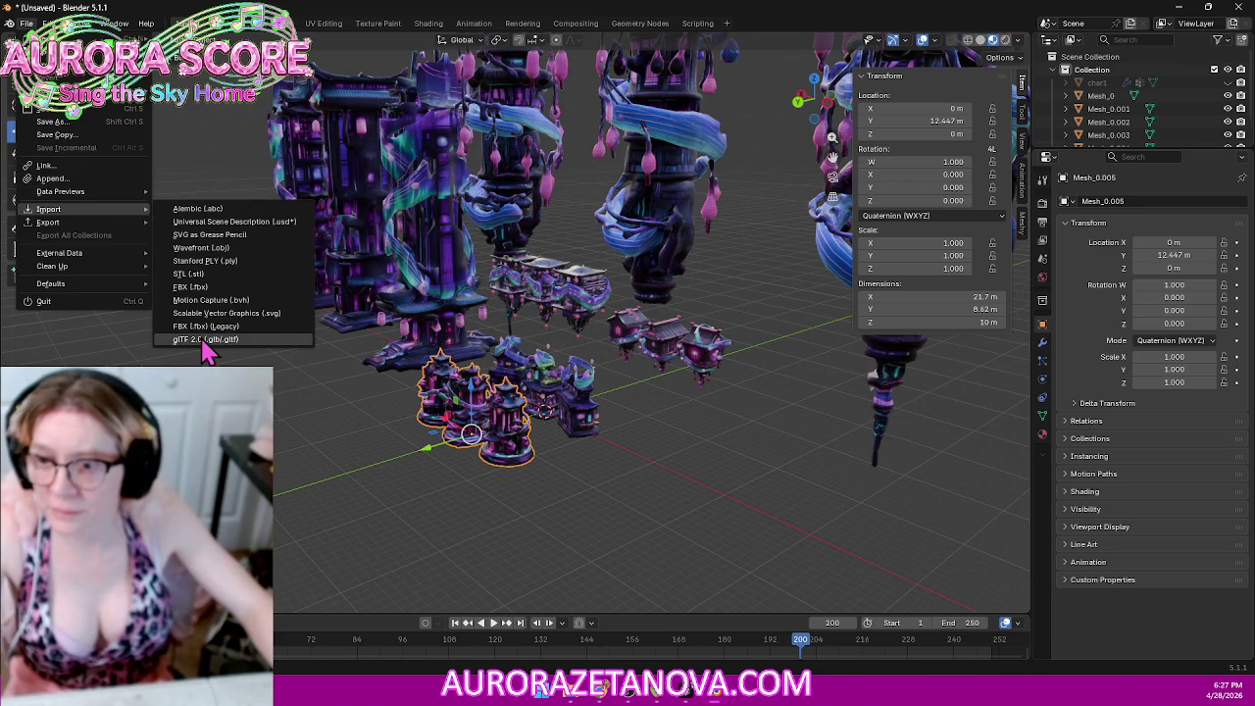
Step: Import the fourth folder's Meshy_AI_model.glb, move it to Y -28.325 m and lower it along Z
click(205, 341)
click(330, 111)
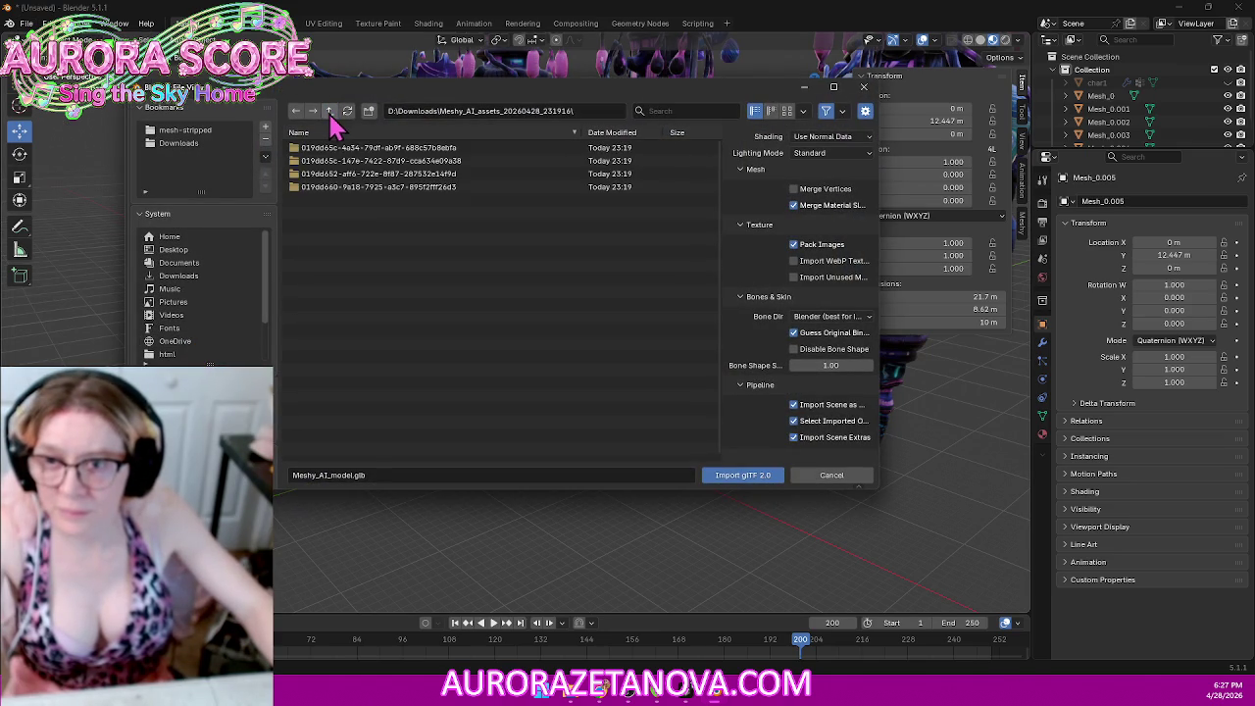
double_click(343, 186)
double_click(345, 152)
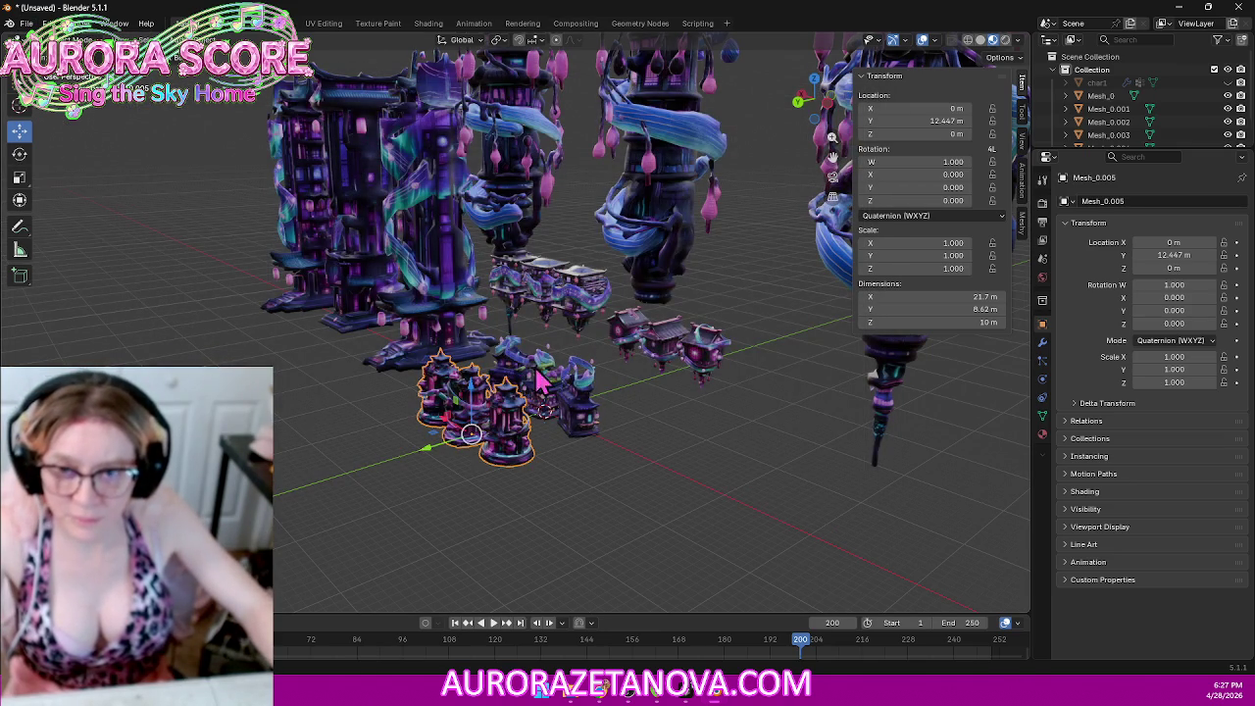
click(591, 385)
drag(530, 412, 676, 469)
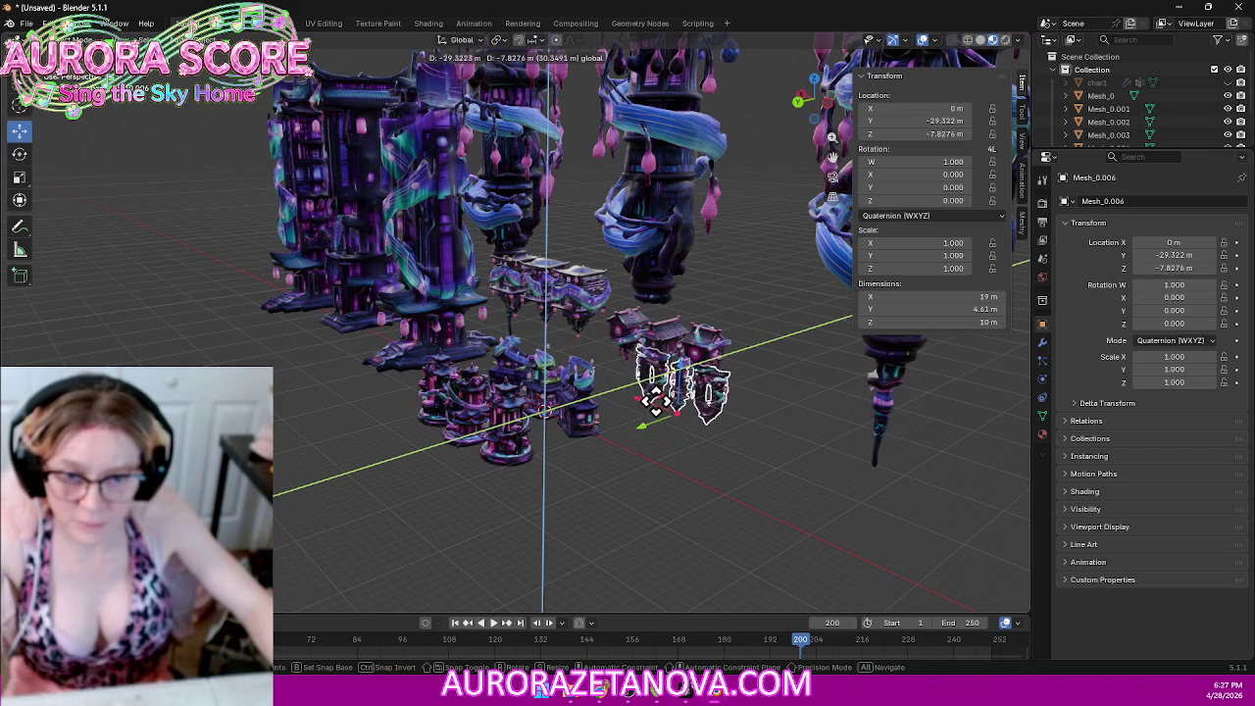
click(647, 385)
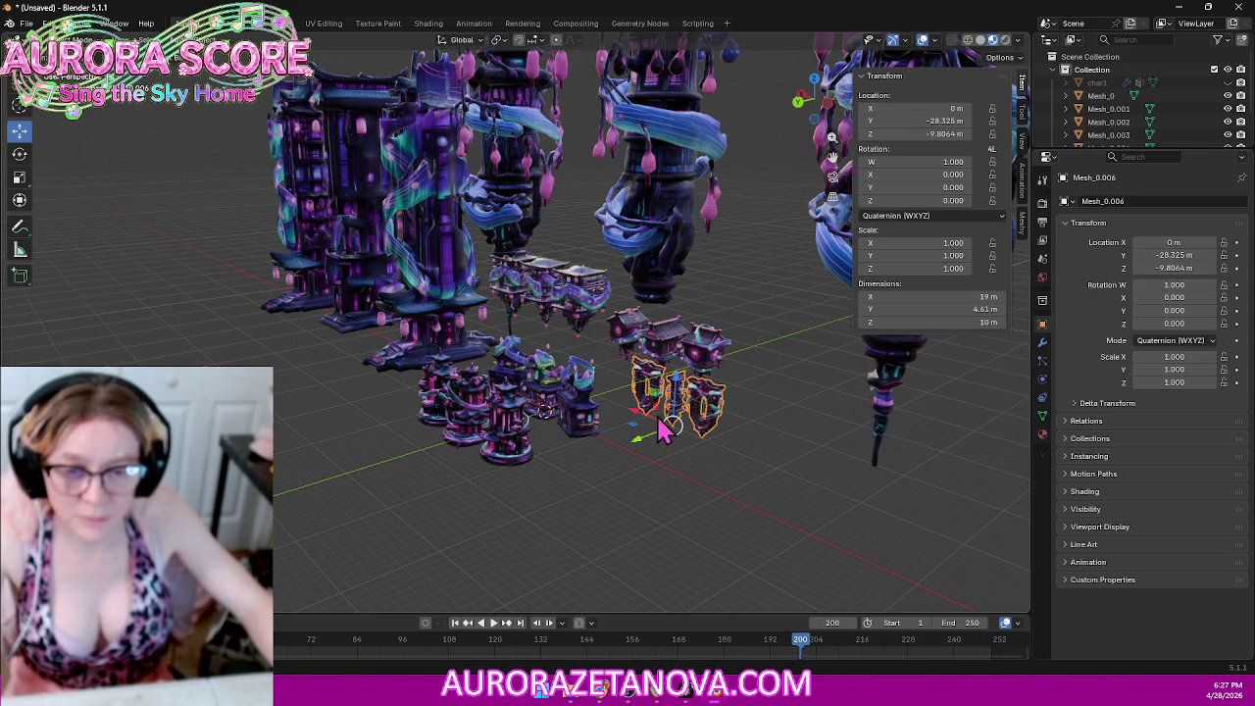
key(g)
key(z)
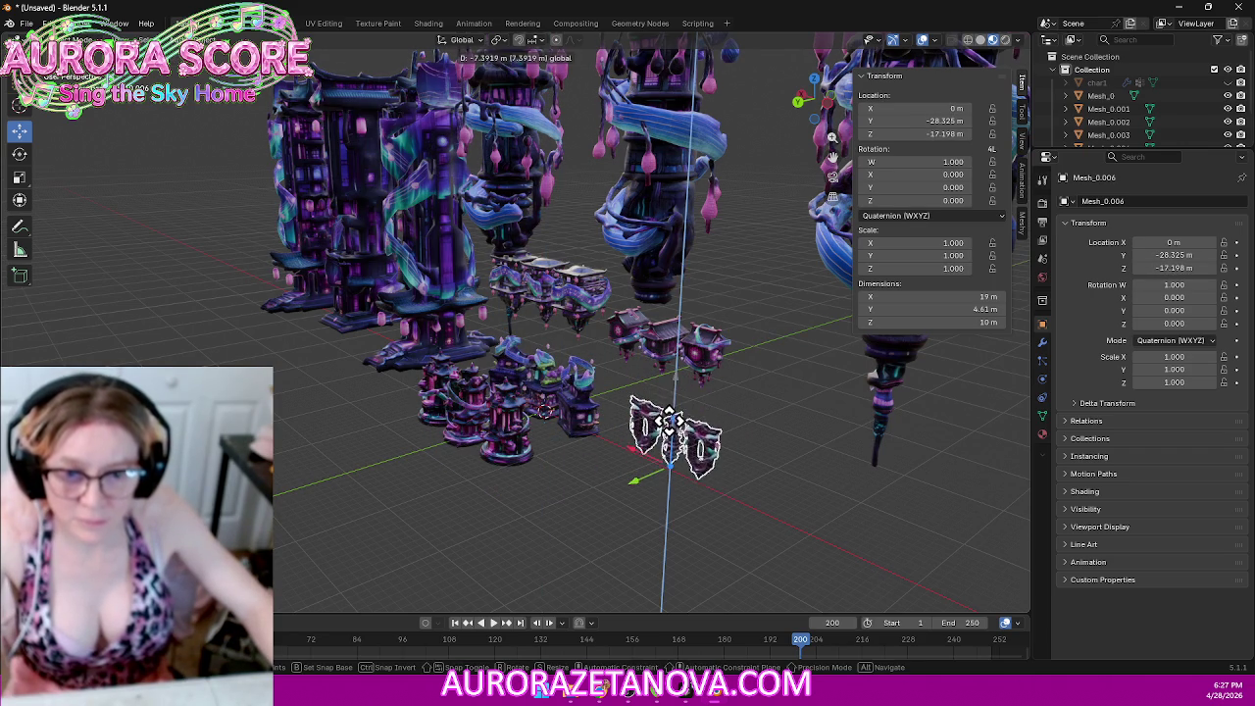
key(Return)
Step: Import the next folder's Meshy_AI_model.glb and move Mesh_0.007 to Y 19.222 m
click(26, 22)
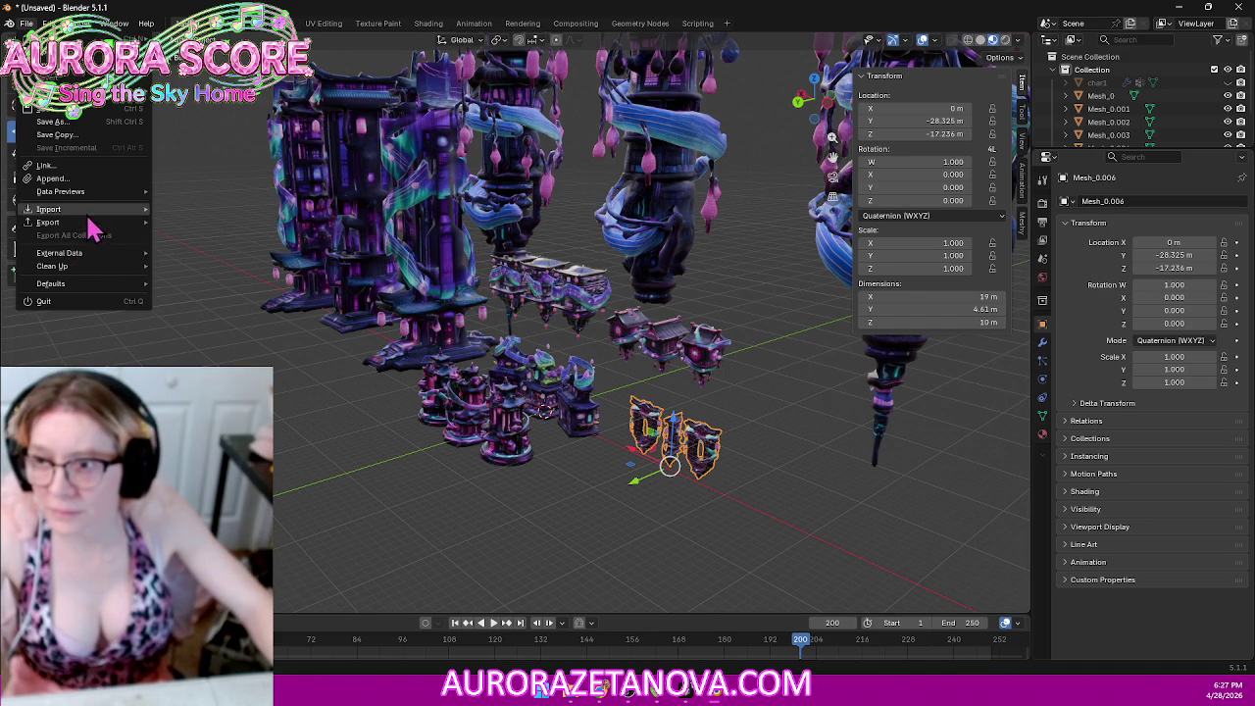
mouse_move(49, 209)
click(210, 340)
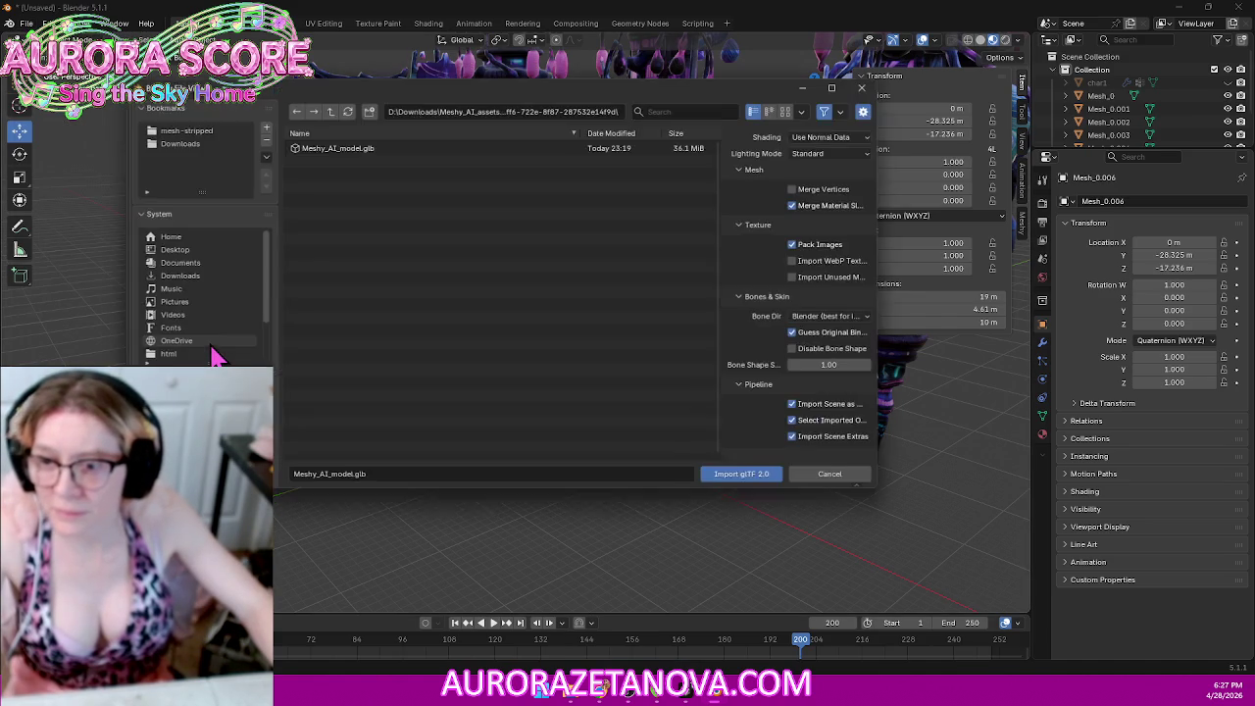
click(331, 111)
double_click(331, 192)
double_click(344, 149)
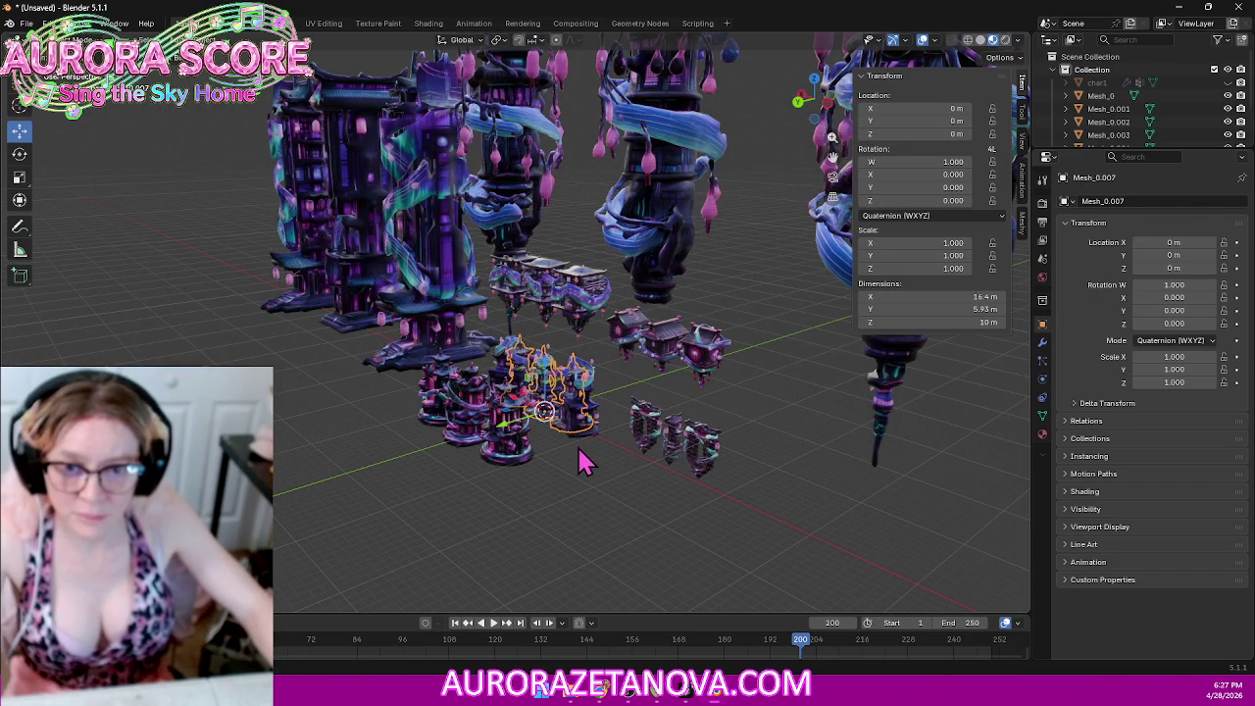
drag(520, 431, 406, 500)
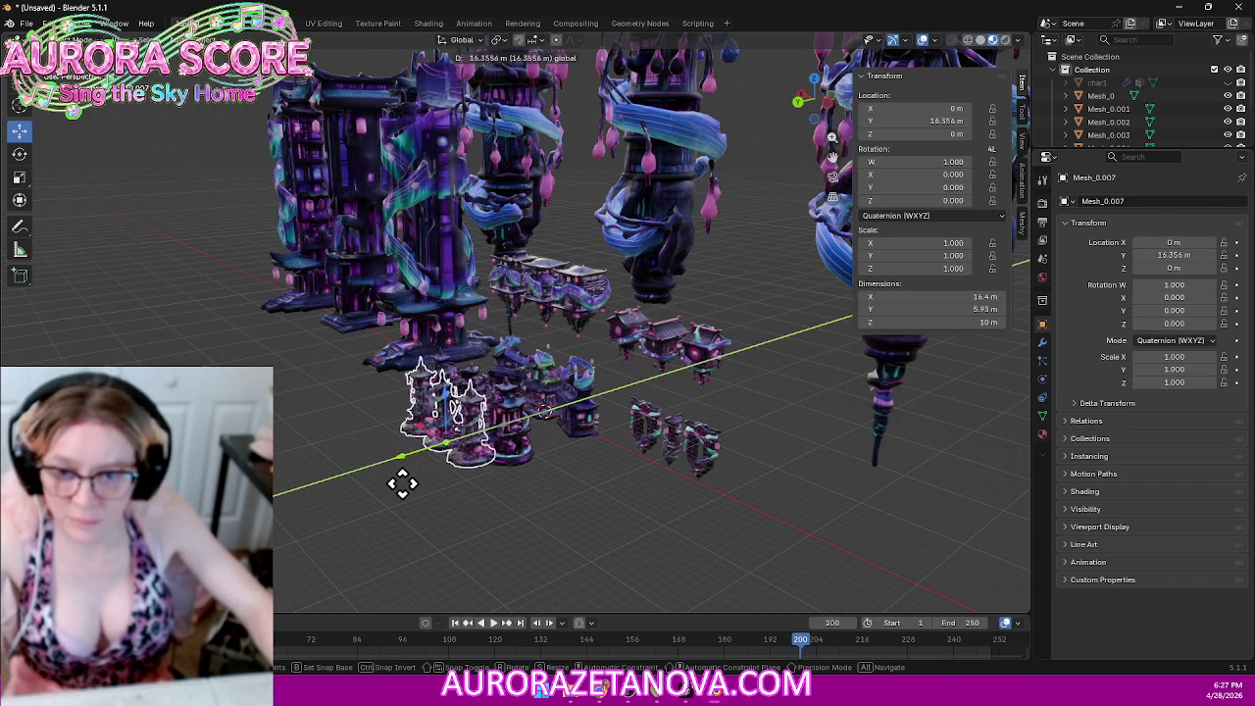
middle_drag(280, 417, 373, 419)
Step: Delete the duplicate Meshy AI assets folder and import the first model's Meshy_AI_model.glb
scroll(367, 412, up, 2)
scroll(371, 417, up, 2)
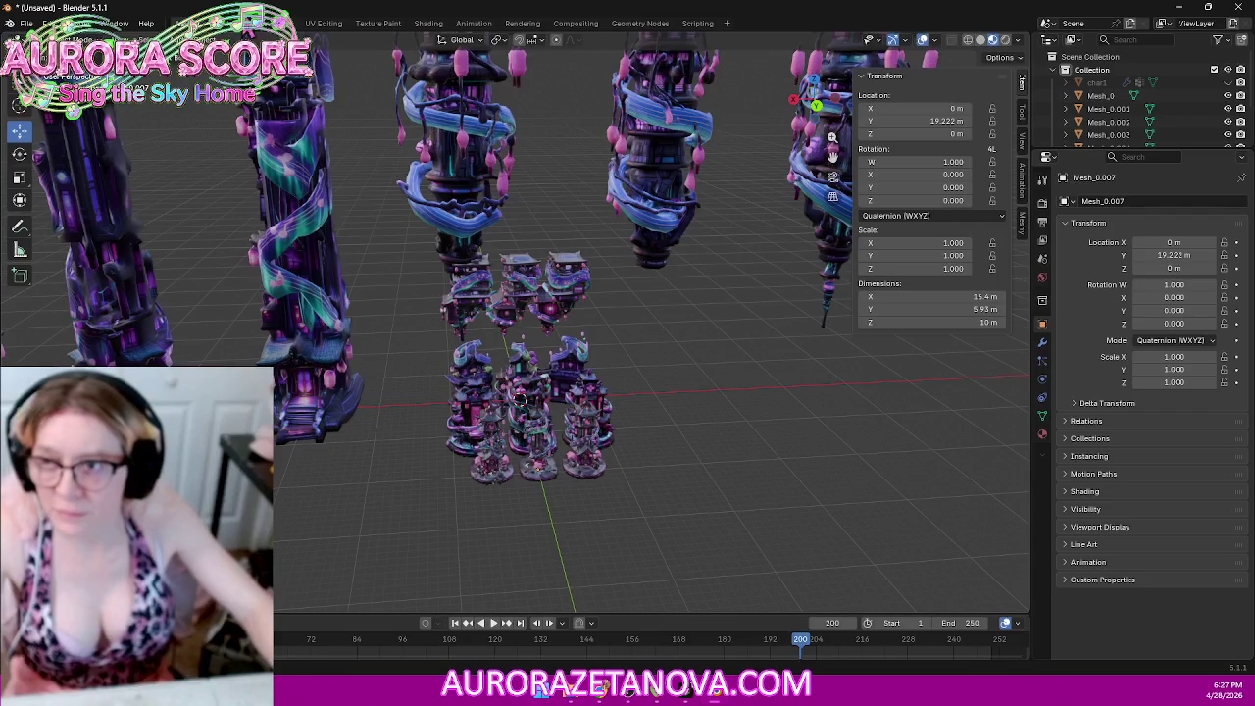
click(26, 23)
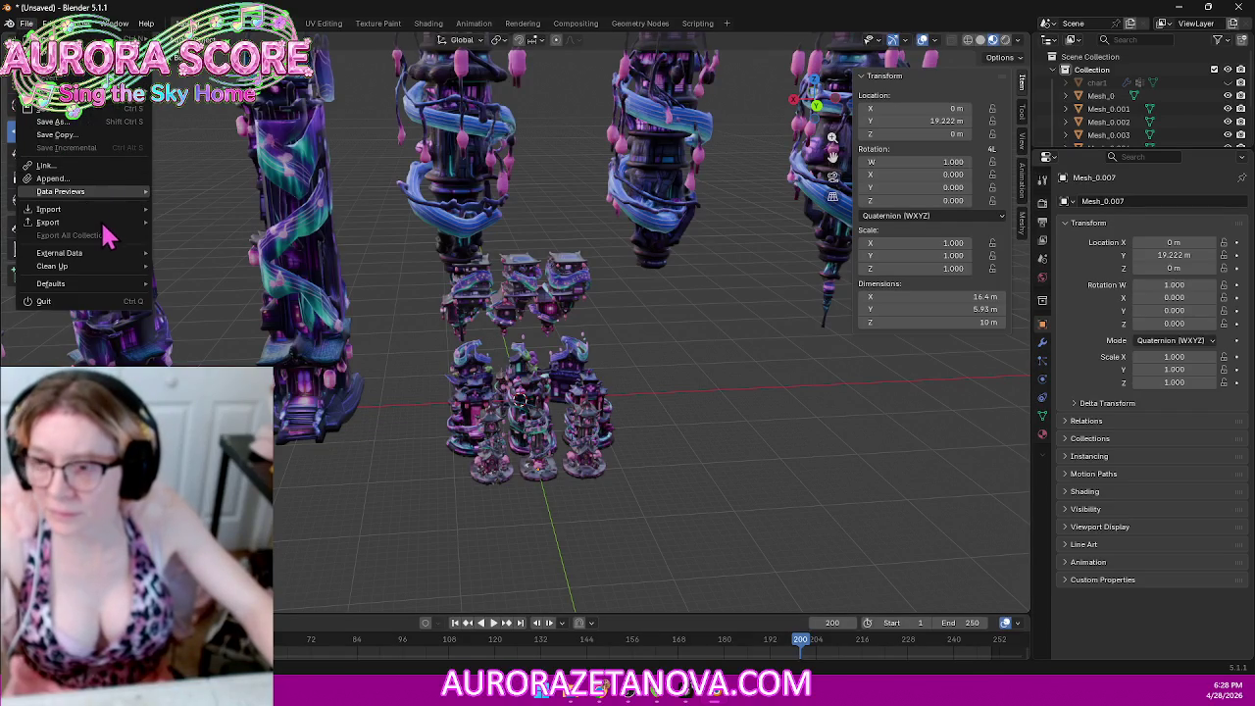
mouse_move(49, 209)
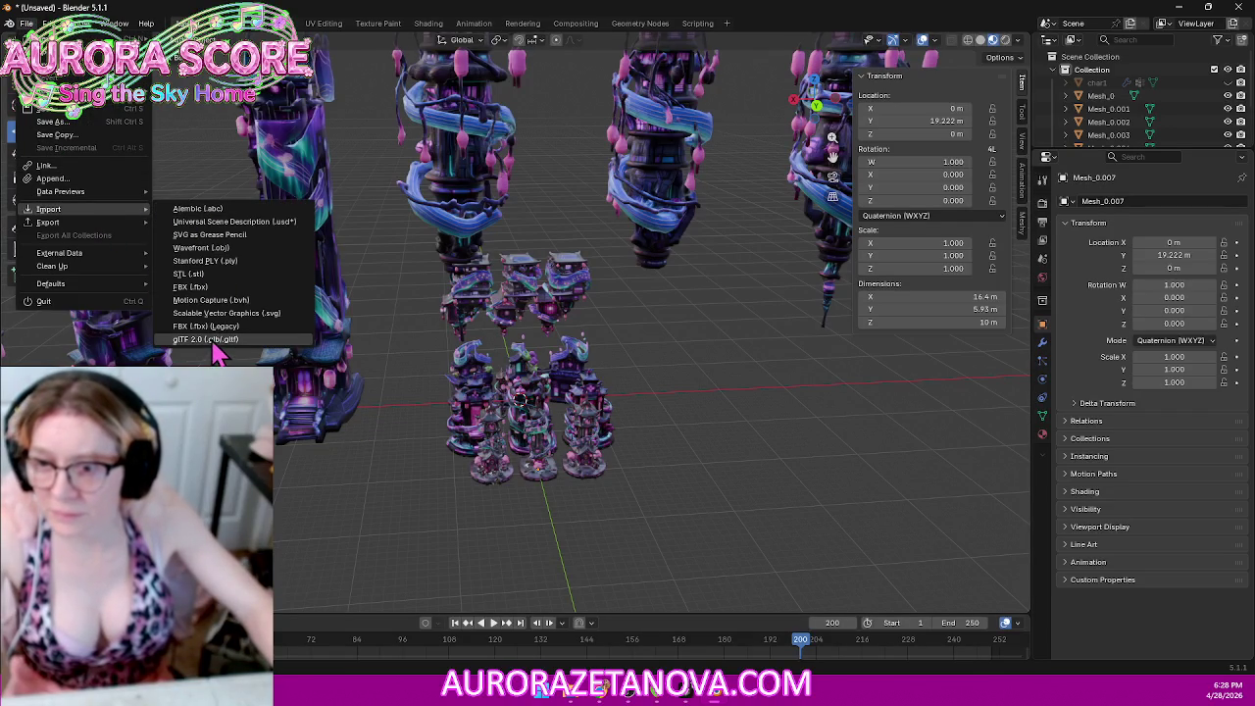
click(214, 343)
click(329, 112)
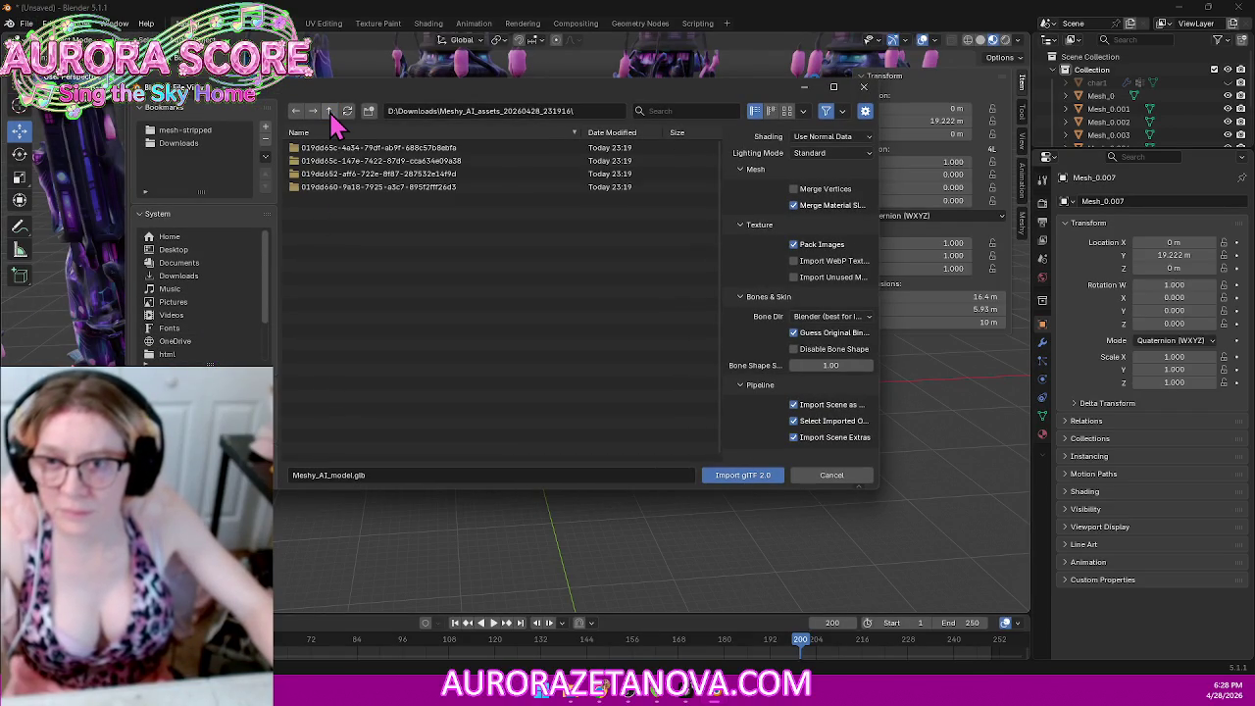
click(331, 111)
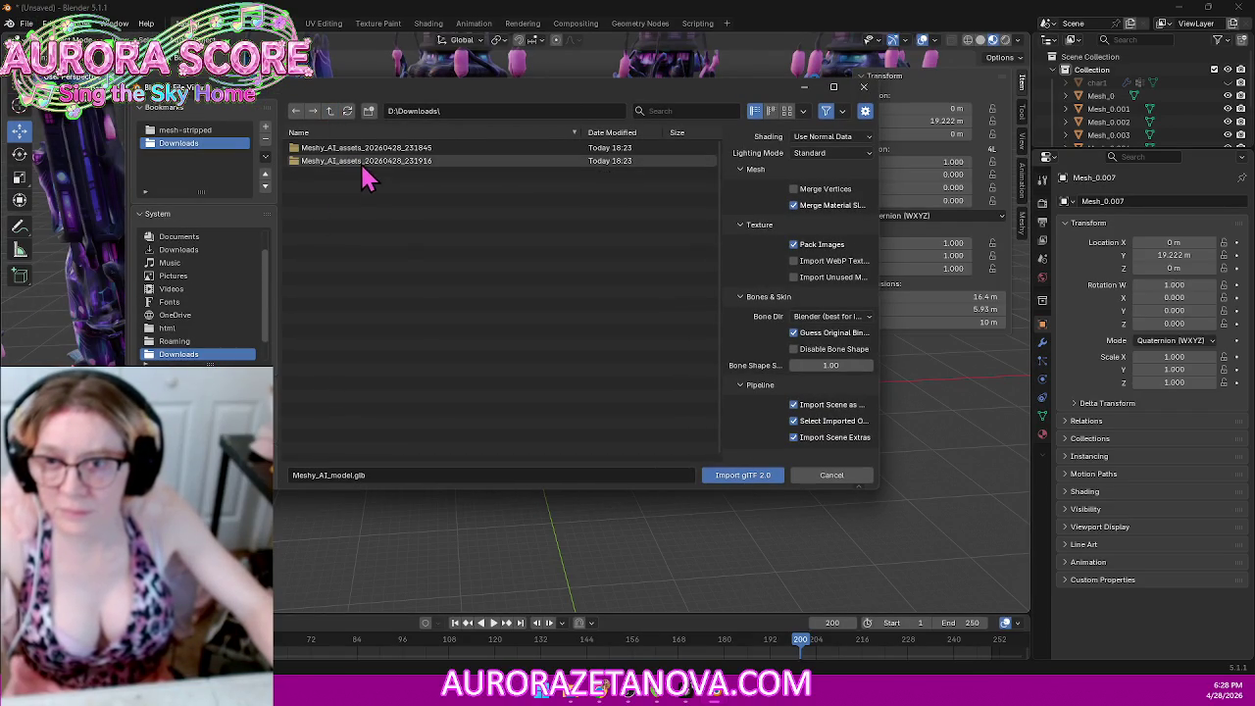
key(Delete)
click(378, 251)
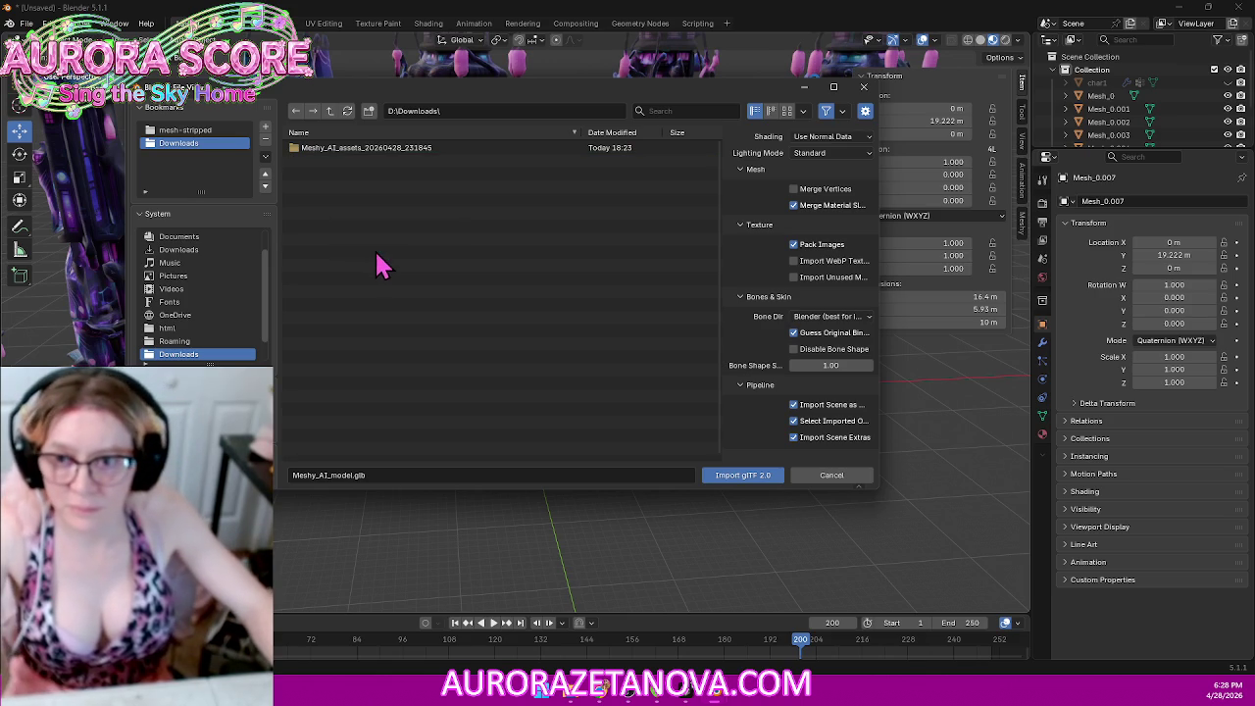
double_click(402, 157)
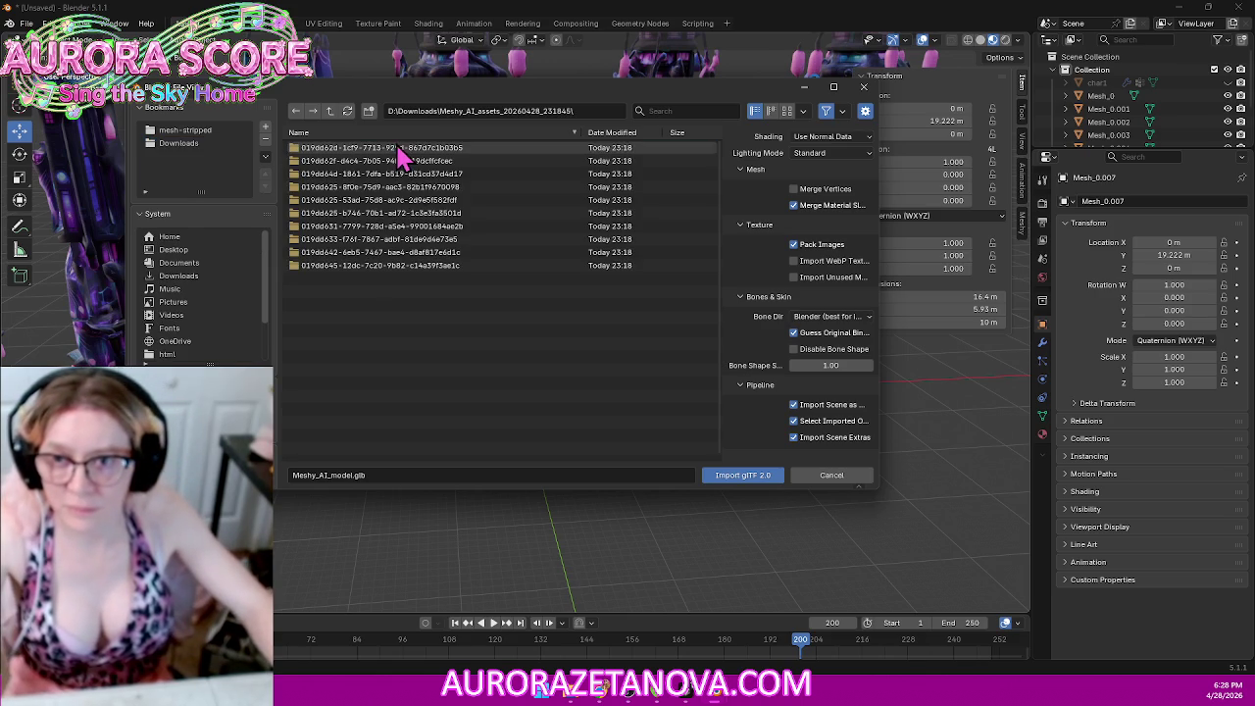
double_click(457, 160)
double_click(422, 162)
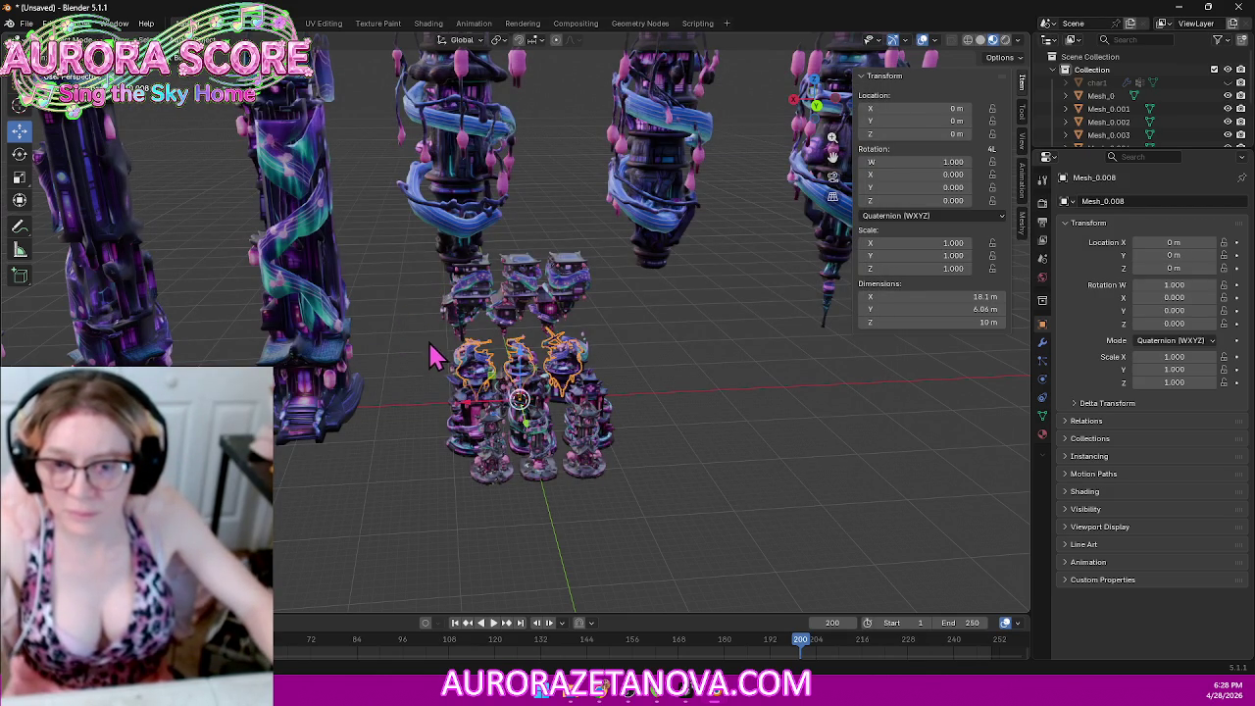
Step: Delete the used model folder and import the next folder's Meshy_AI_model.glb
click(24, 23)
mouse_move(48, 209)
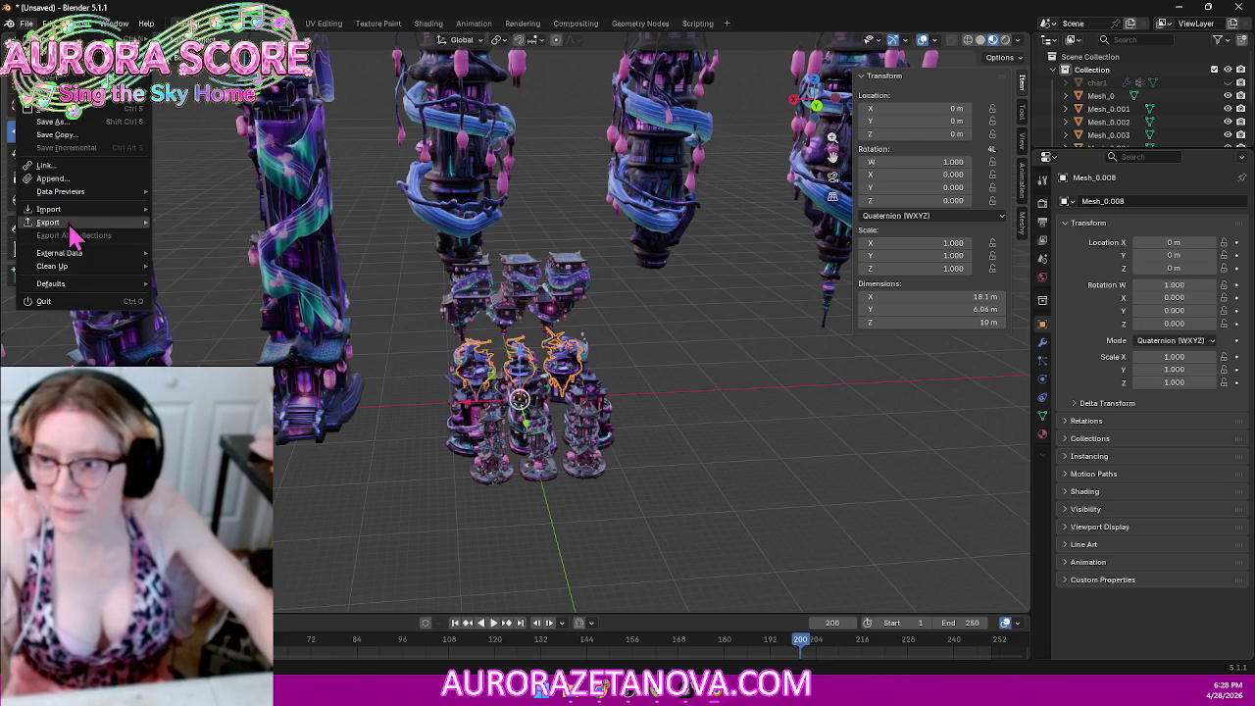
click(207, 339)
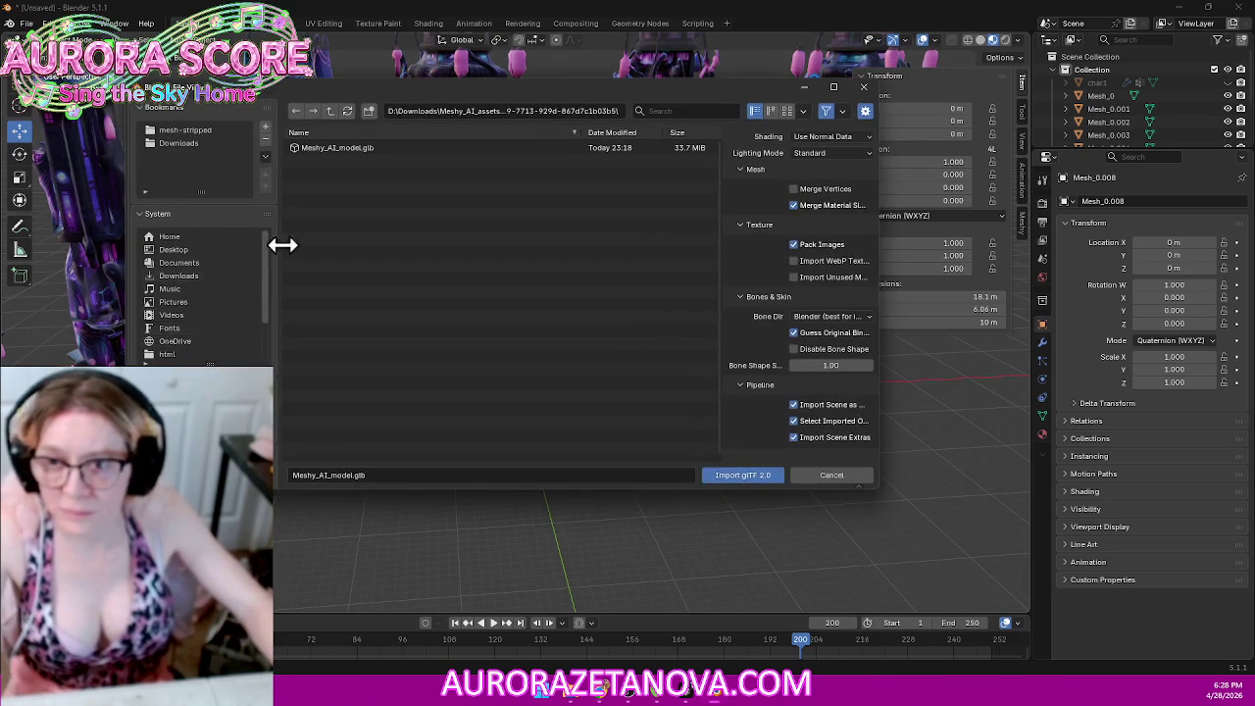
click(330, 111)
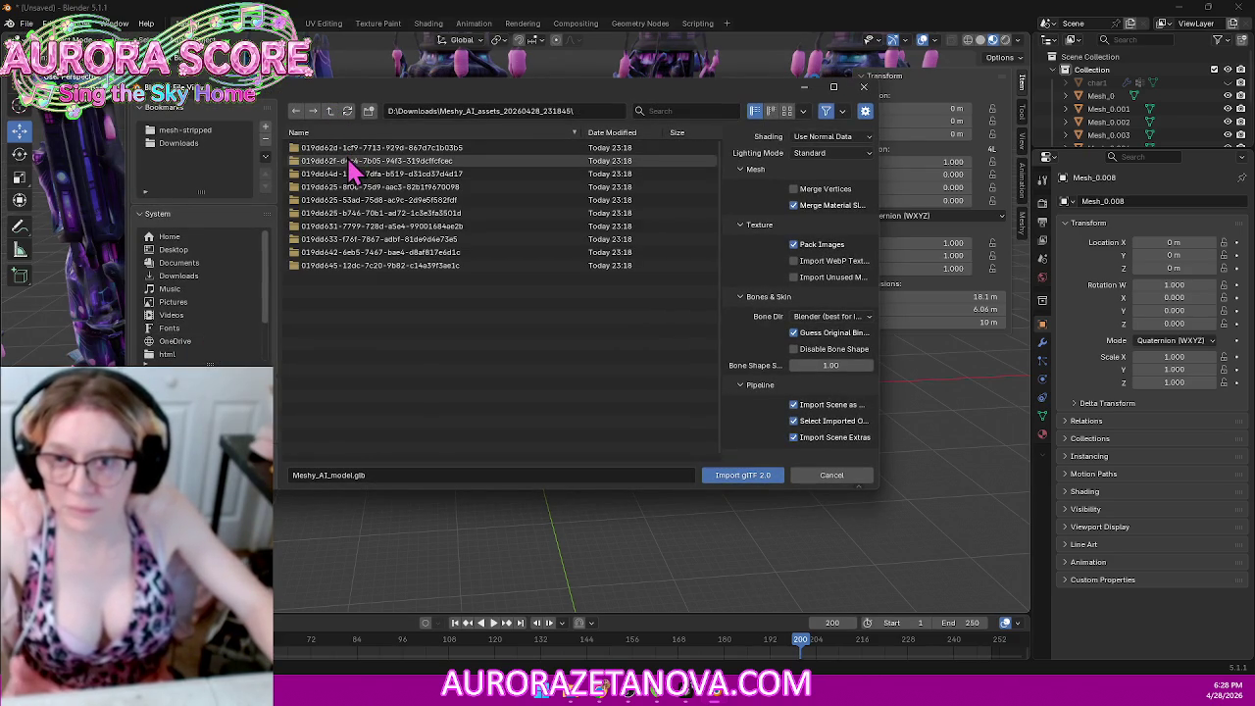
key(Delete)
click(361, 161)
double_click(361, 162)
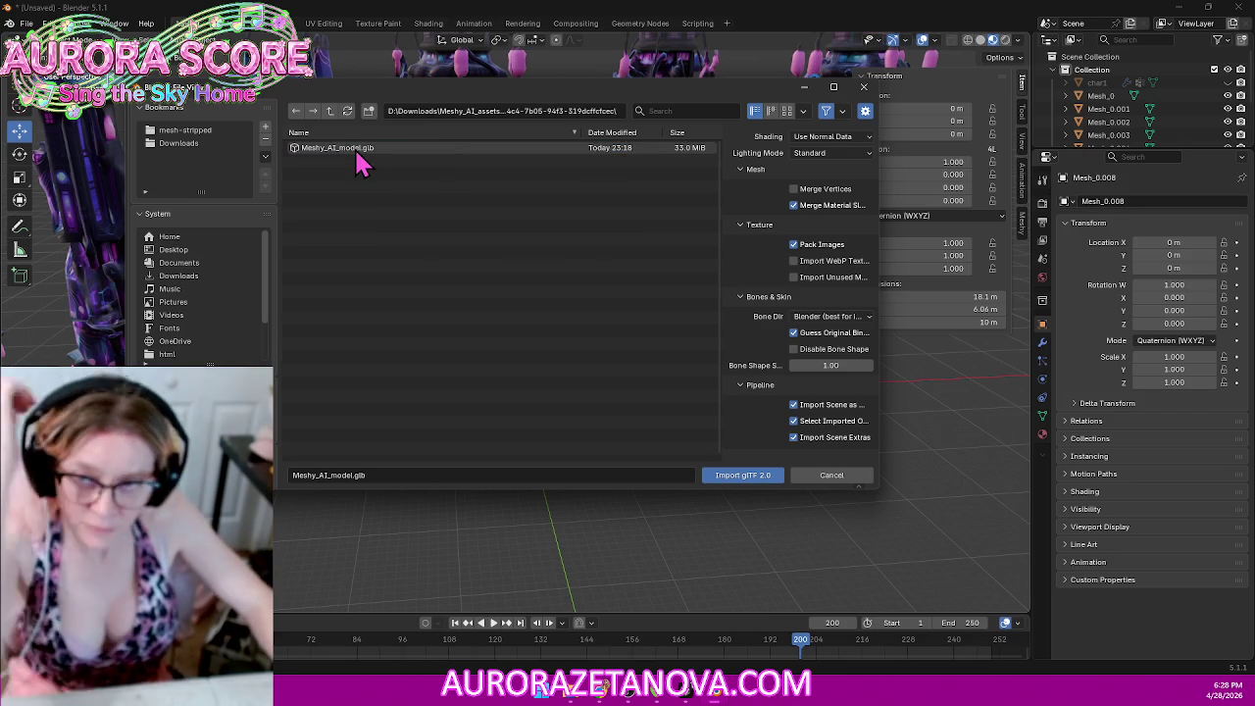
key(Return)
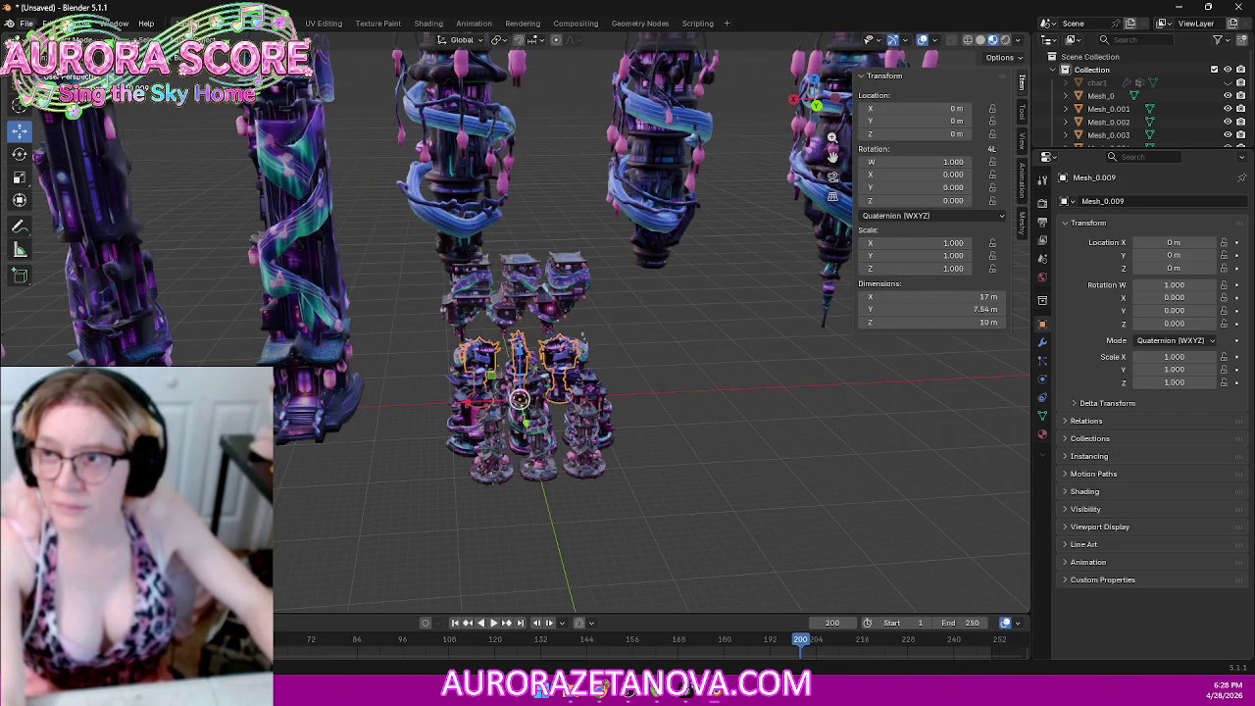
Step: Delete the just-imported model's folder and import the following folder's Meshy_AI_model.glb
click(26, 23)
mouse_move(49, 209)
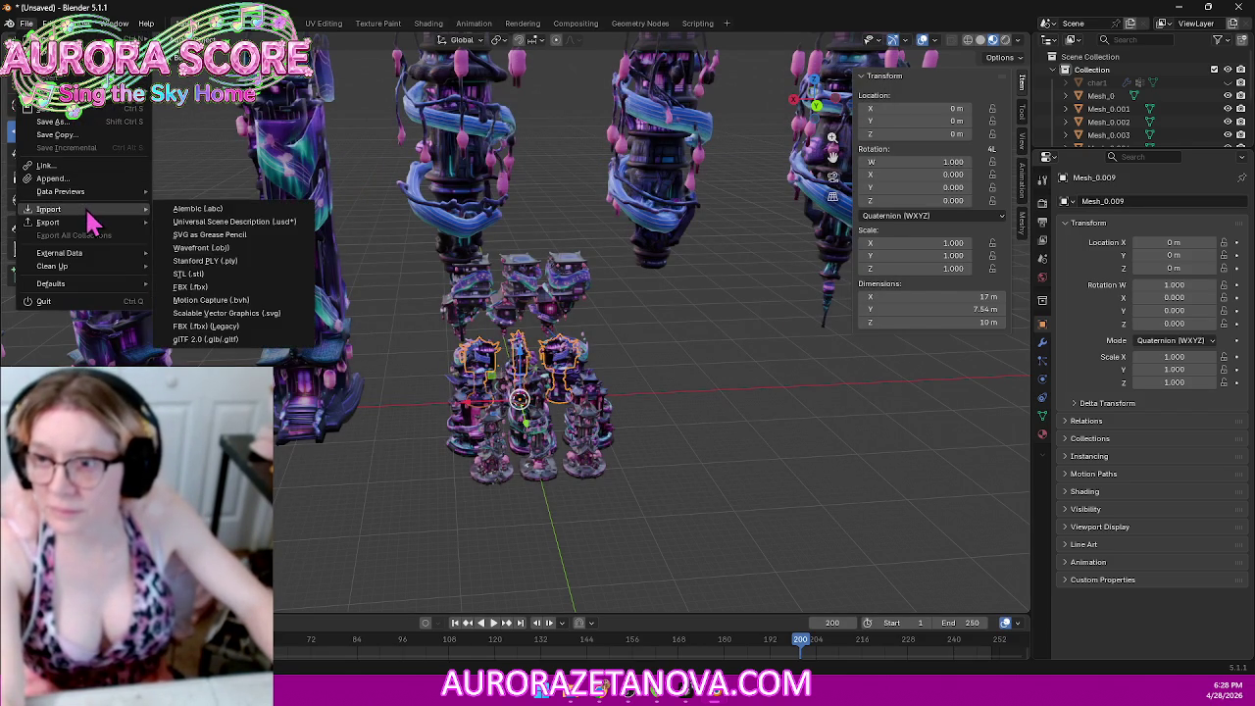
click(207, 340)
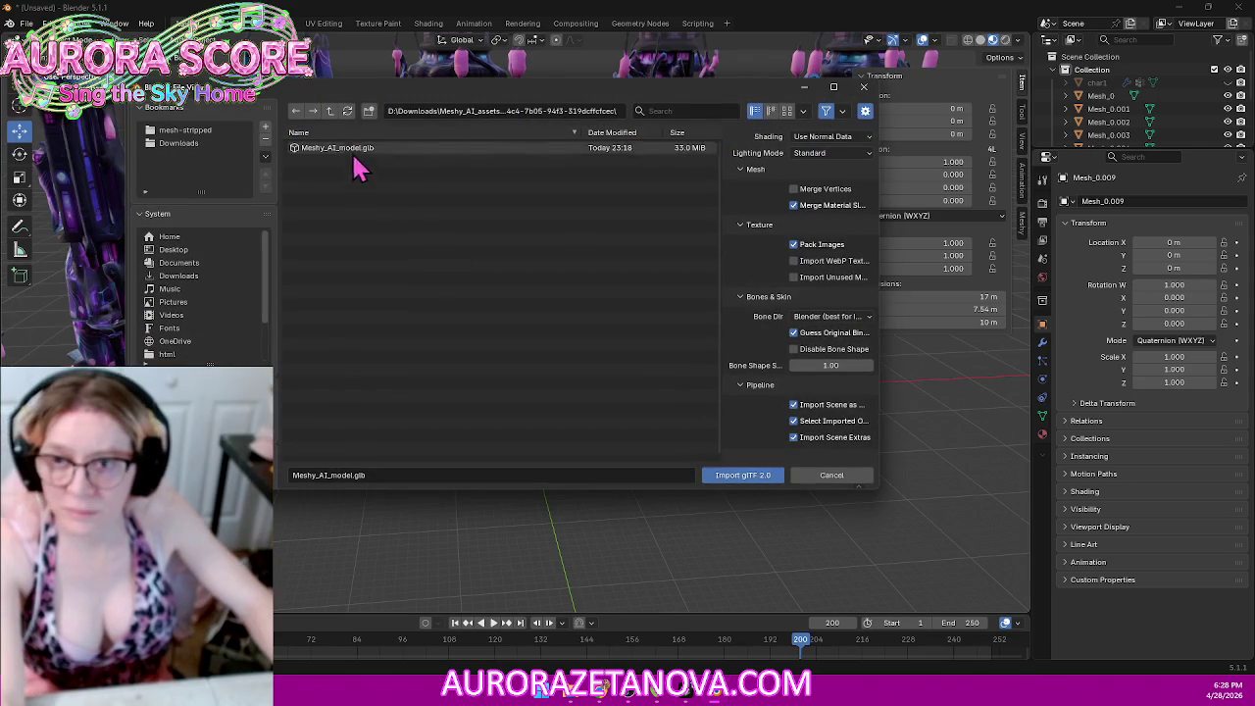
click(332, 112)
click(359, 148)
key(Delete)
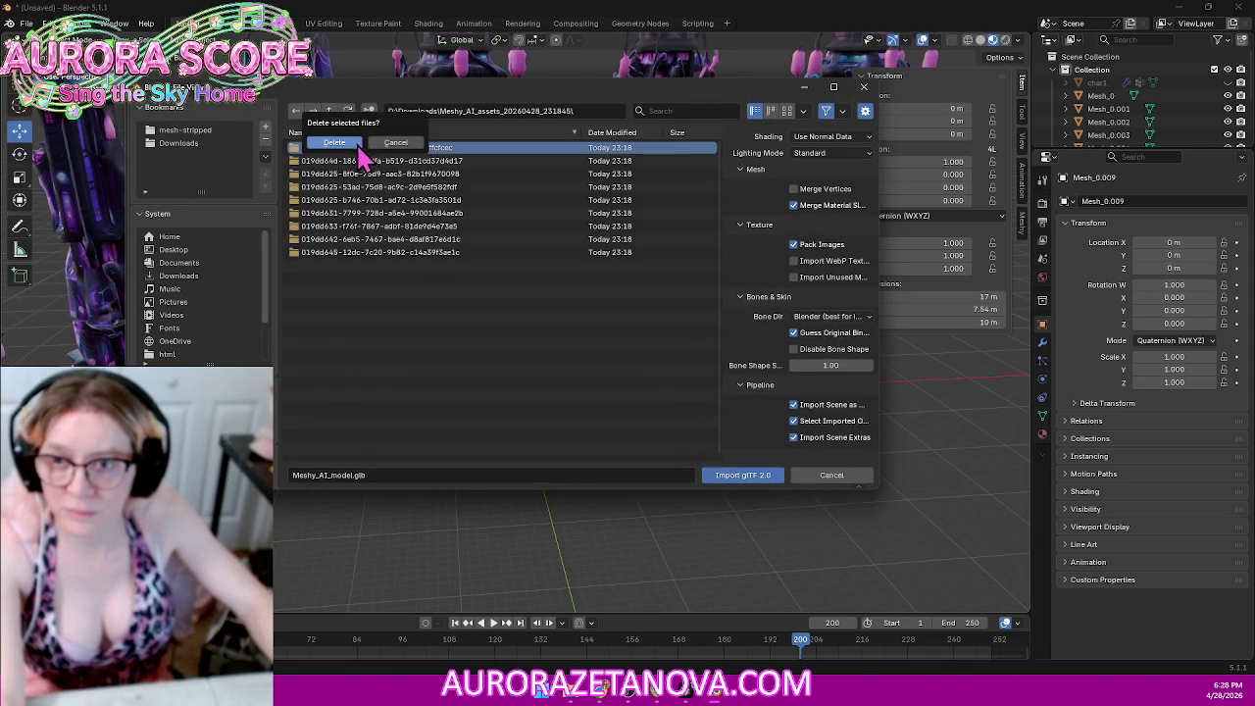
click(346, 144)
double_click(364, 160)
double_click(364, 150)
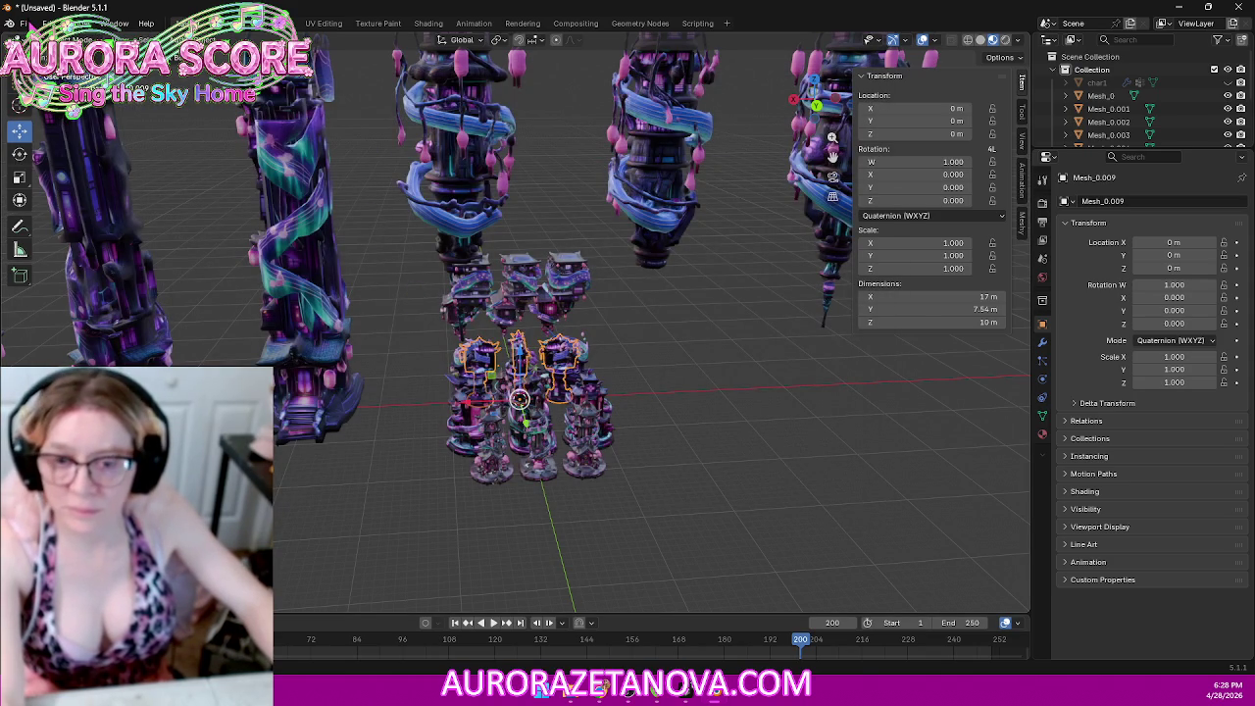
Step: Delete the used download folder and import the next two Meshy_AI_model.glb files via glTF 2.0
click(24, 23)
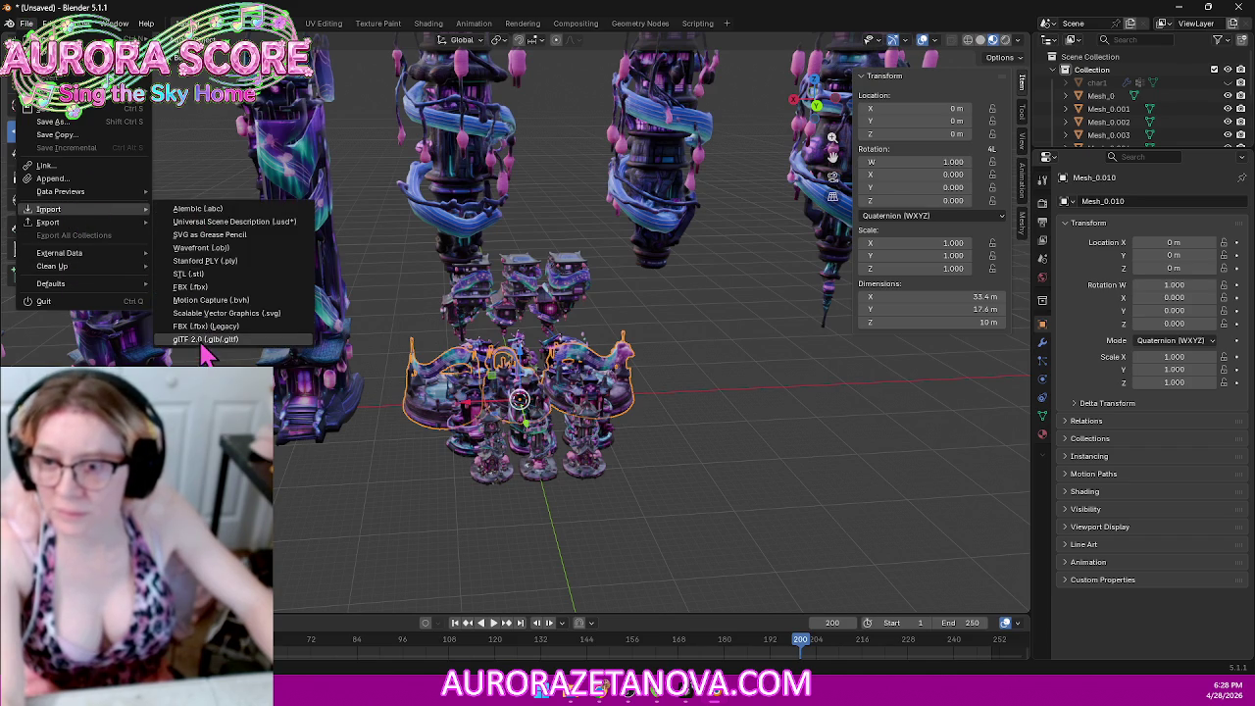
mouse_move(48, 209)
click(202, 343)
click(331, 111)
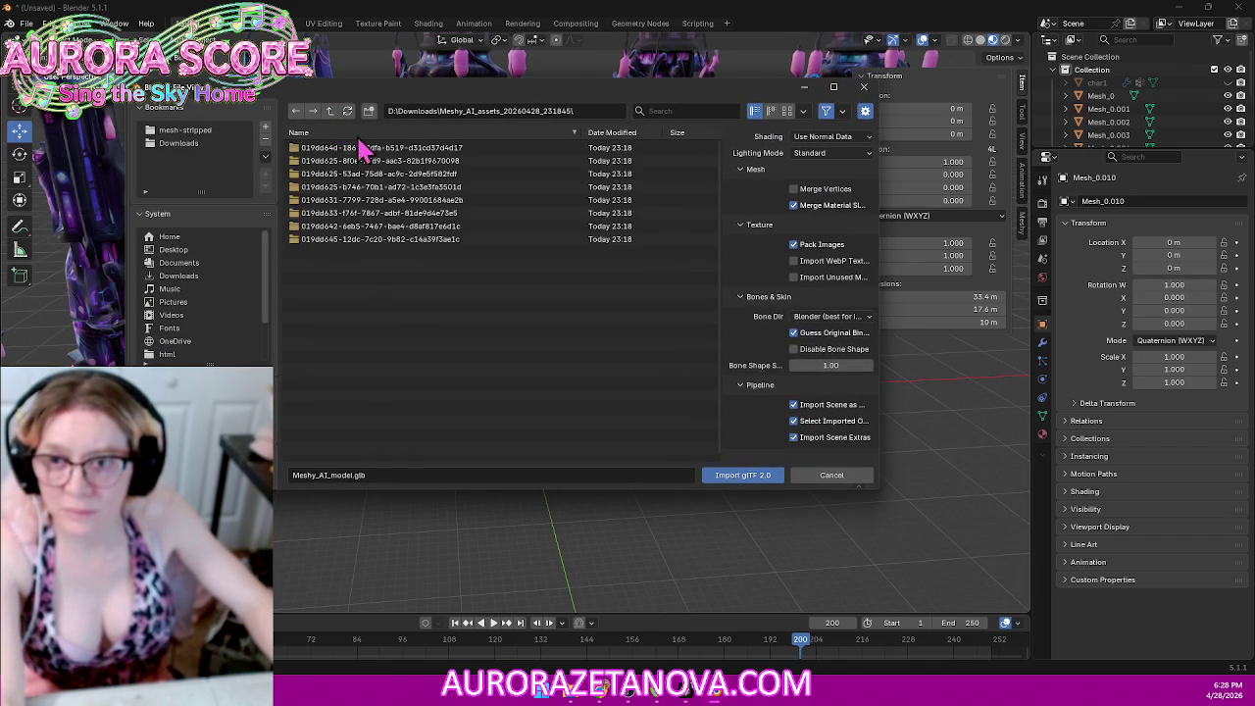
key(Delete)
click(371, 162)
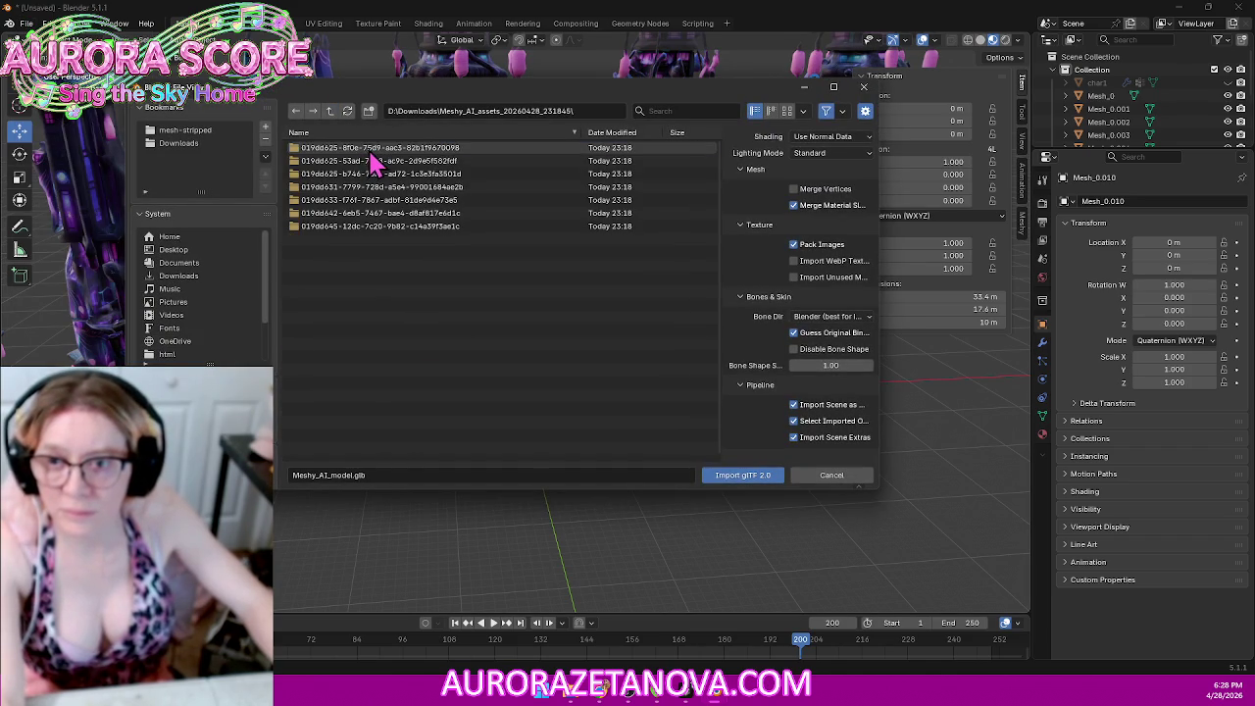
double_click(370, 162)
double_click(355, 151)
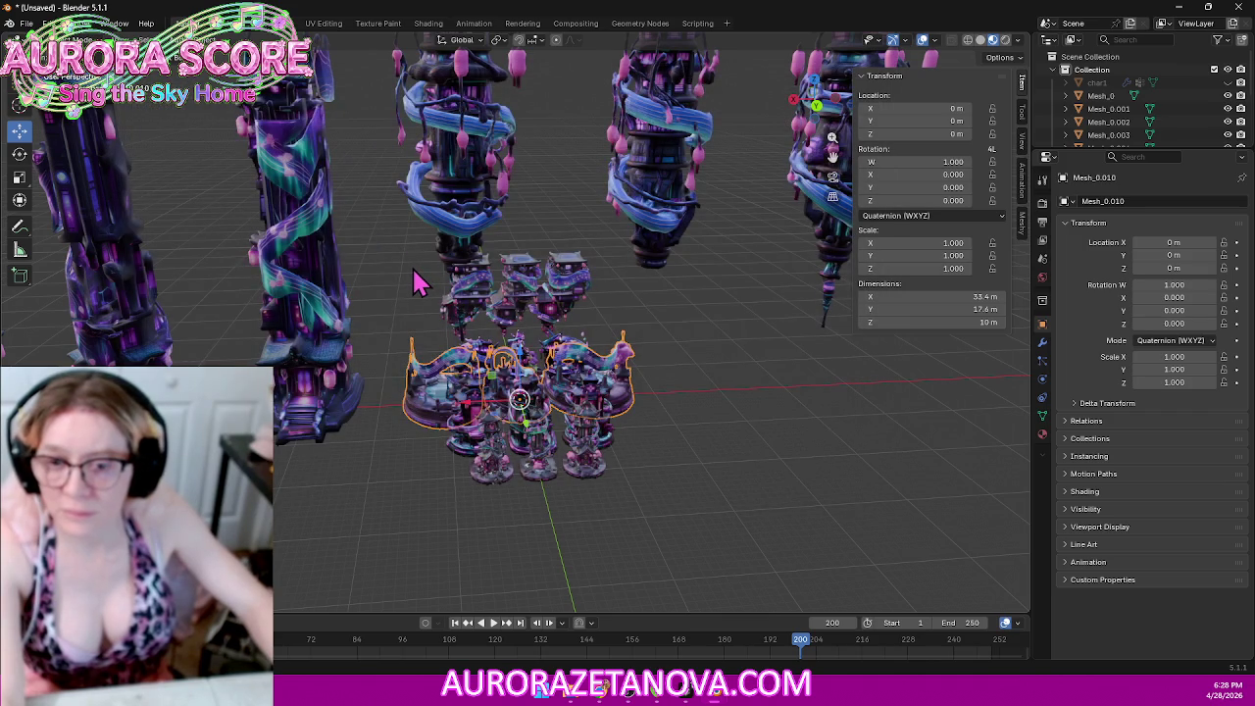
click(26, 22)
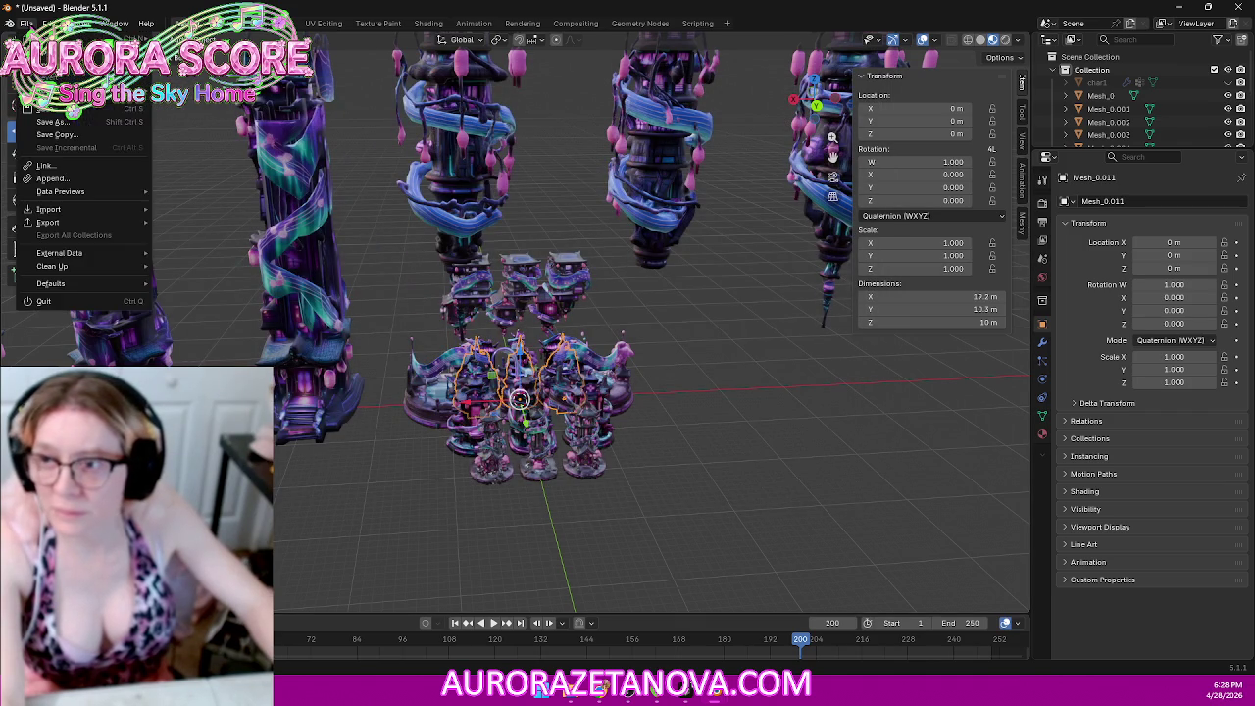
click(118, 216)
double_click(363, 165)
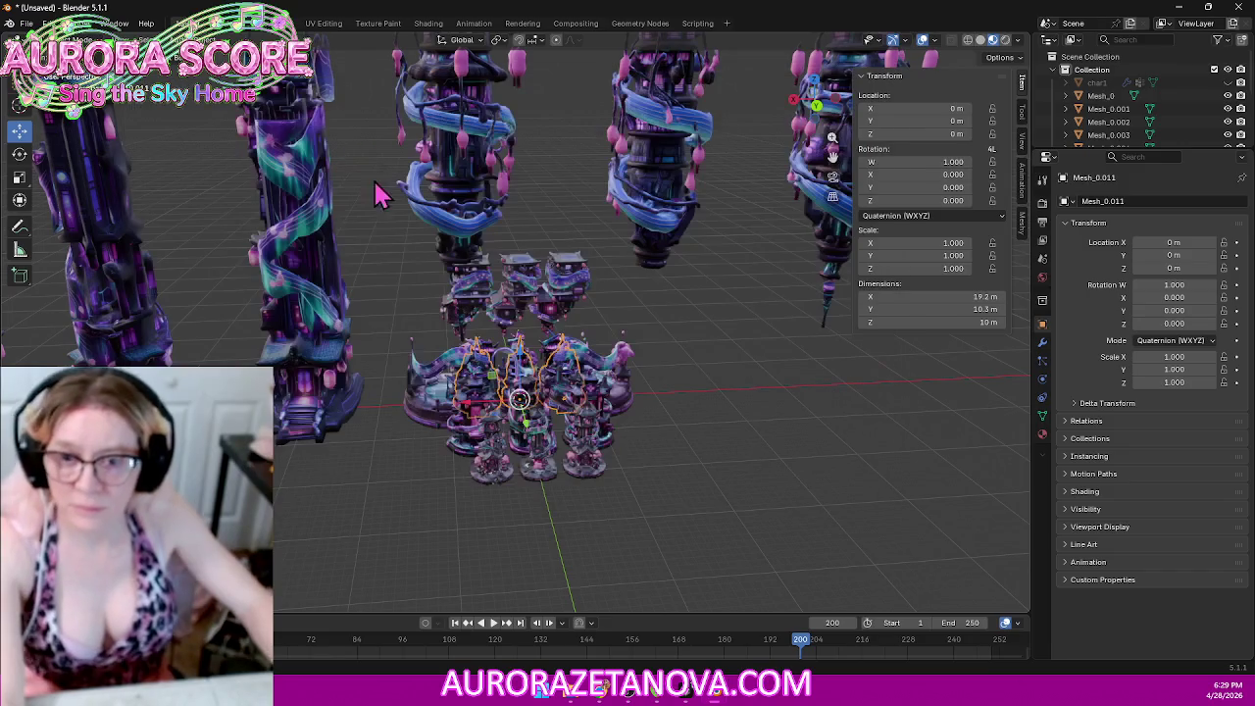
click(441, 270)
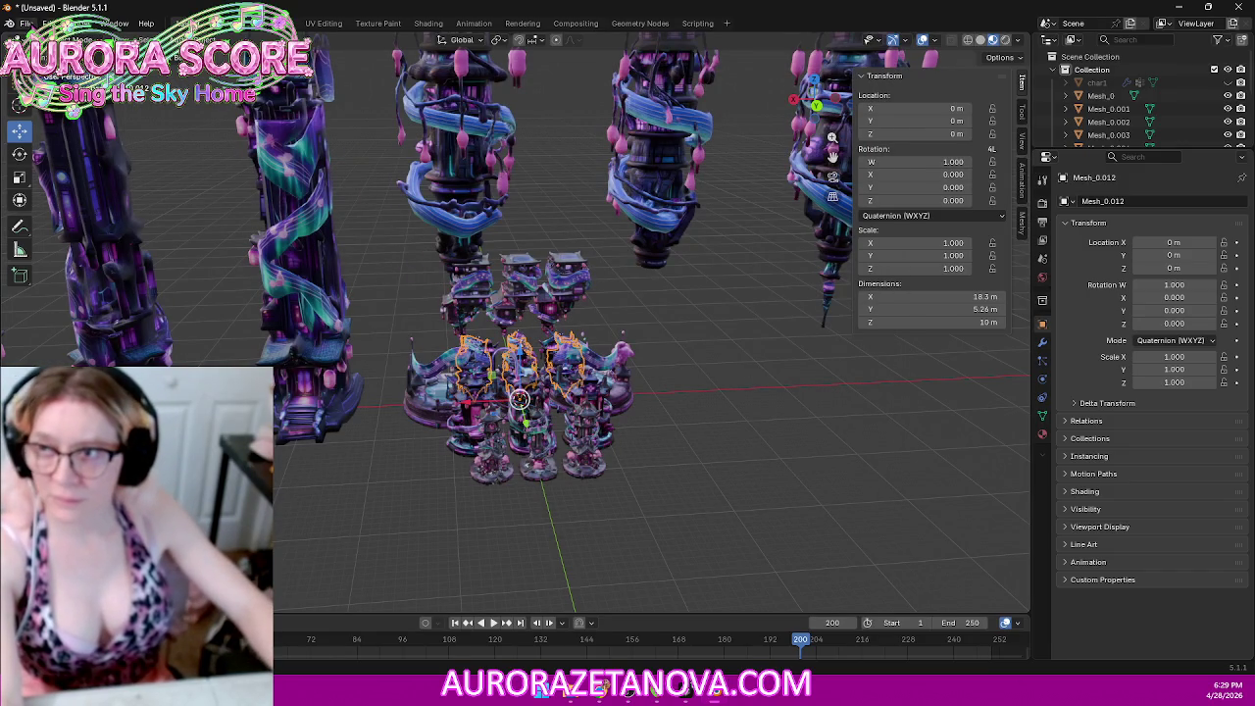
Step: Delete the just-used model folder and import the third Meshy model
click(27, 23)
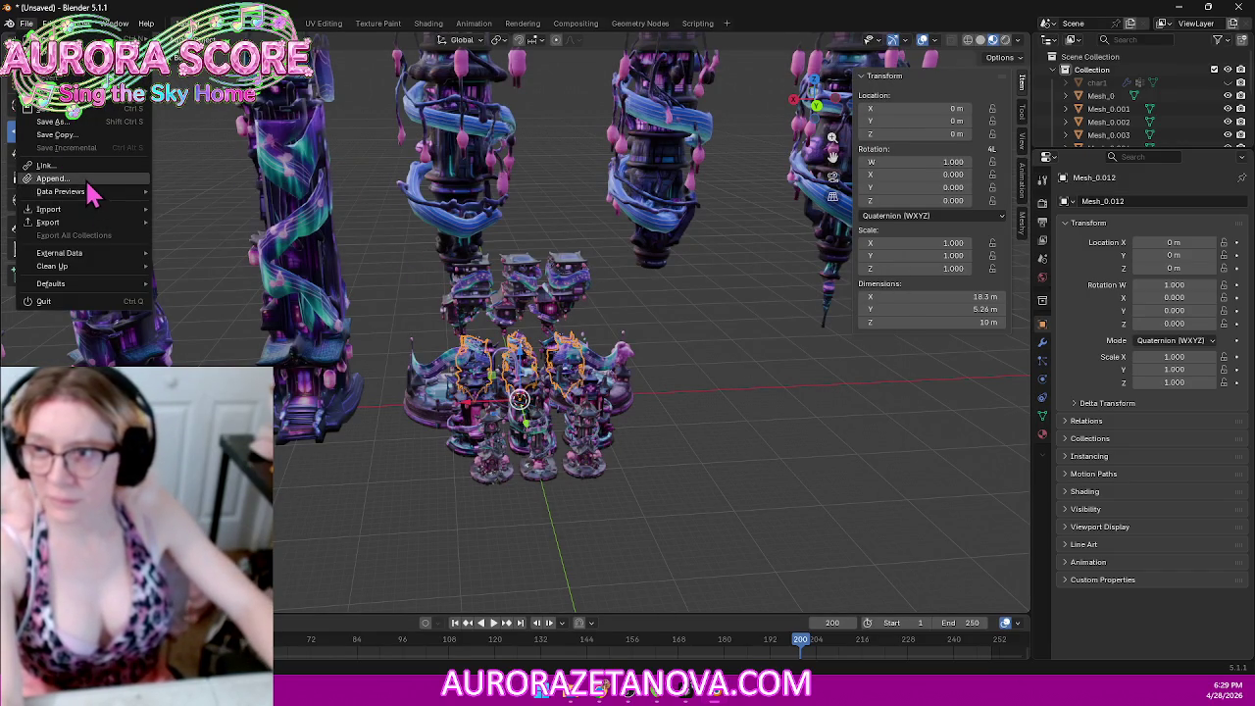
mouse_move(49, 209)
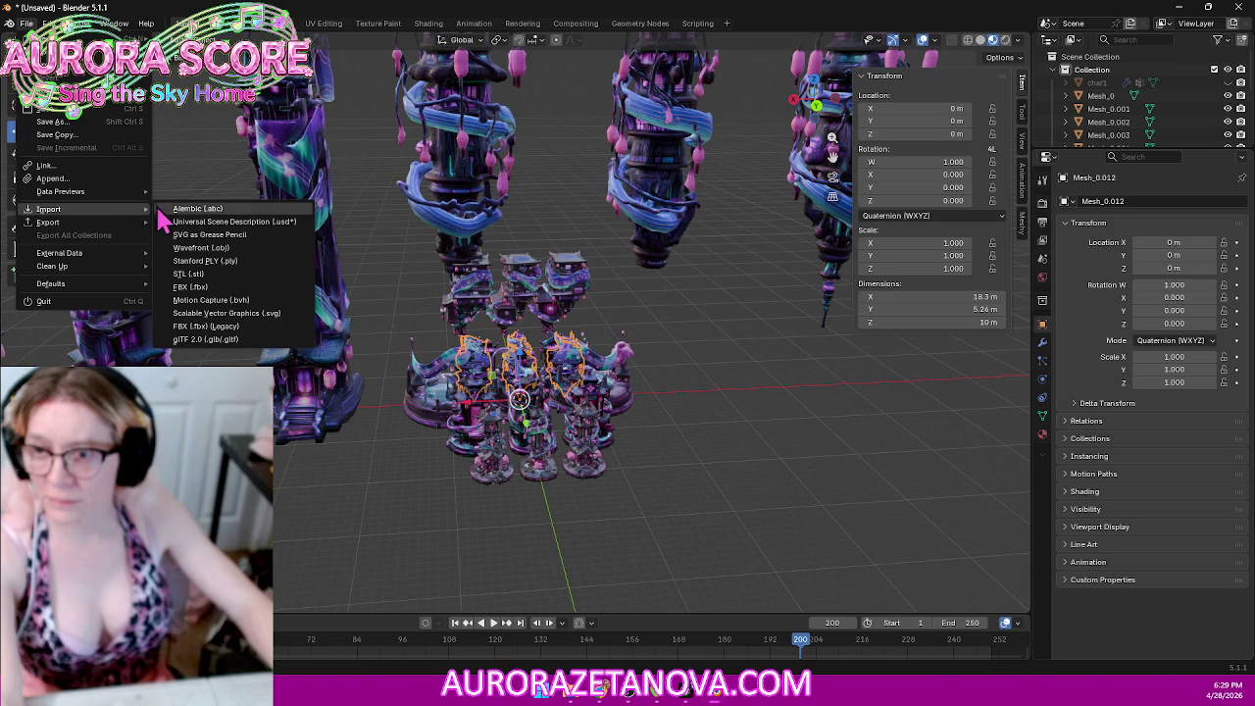
click(218, 342)
click(330, 110)
click(363, 148)
key(Delete)
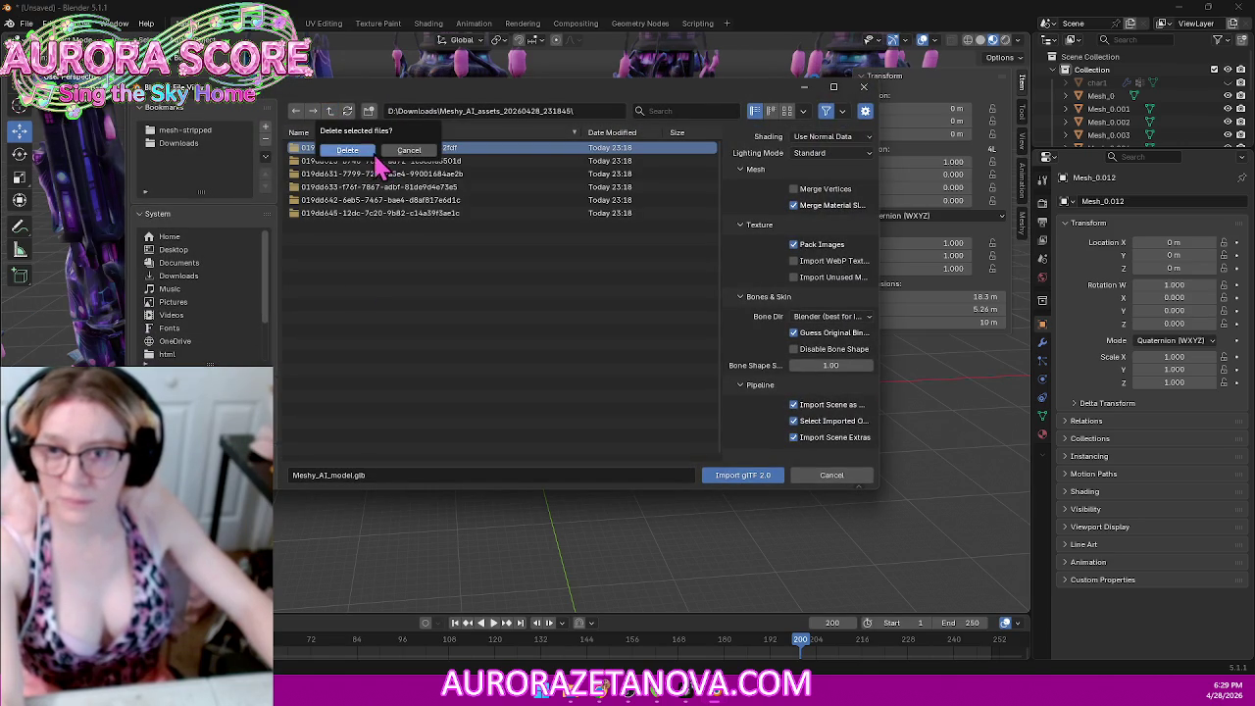
click(348, 150)
double_click(364, 159)
key(Return)
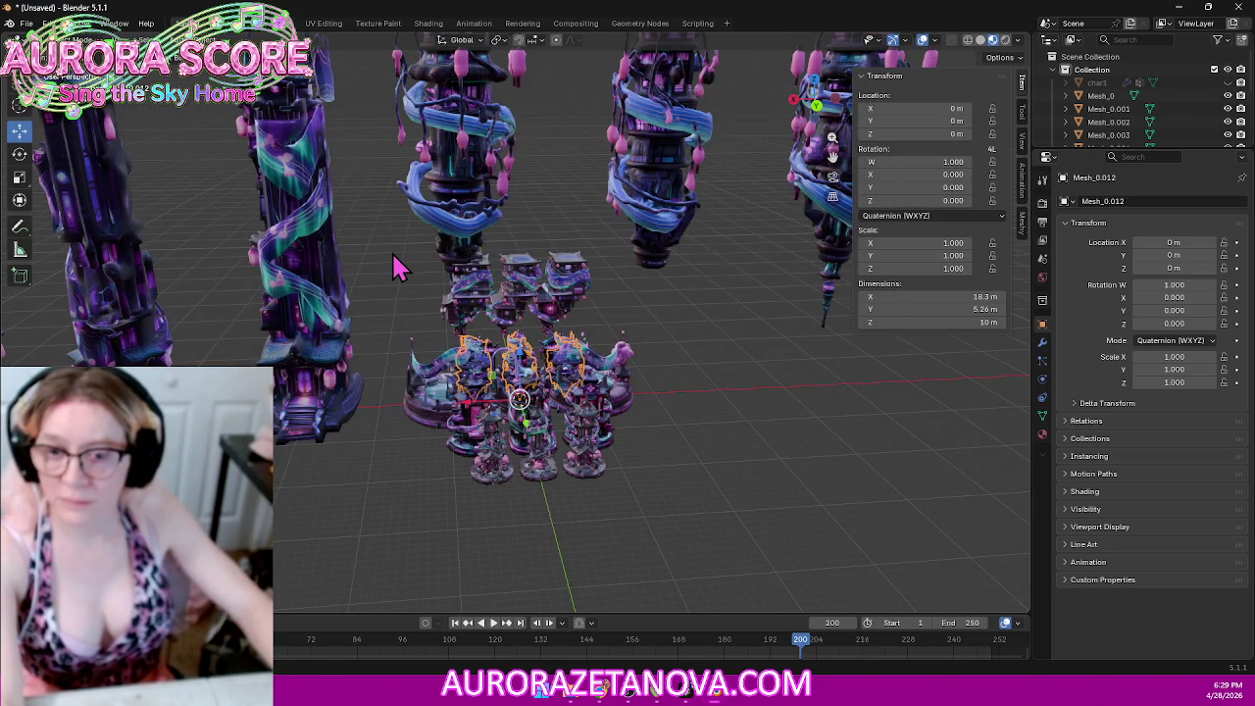
Step: Remove another used download folder and import the fourth Meshy_AI_model.glb
click(26, 22)
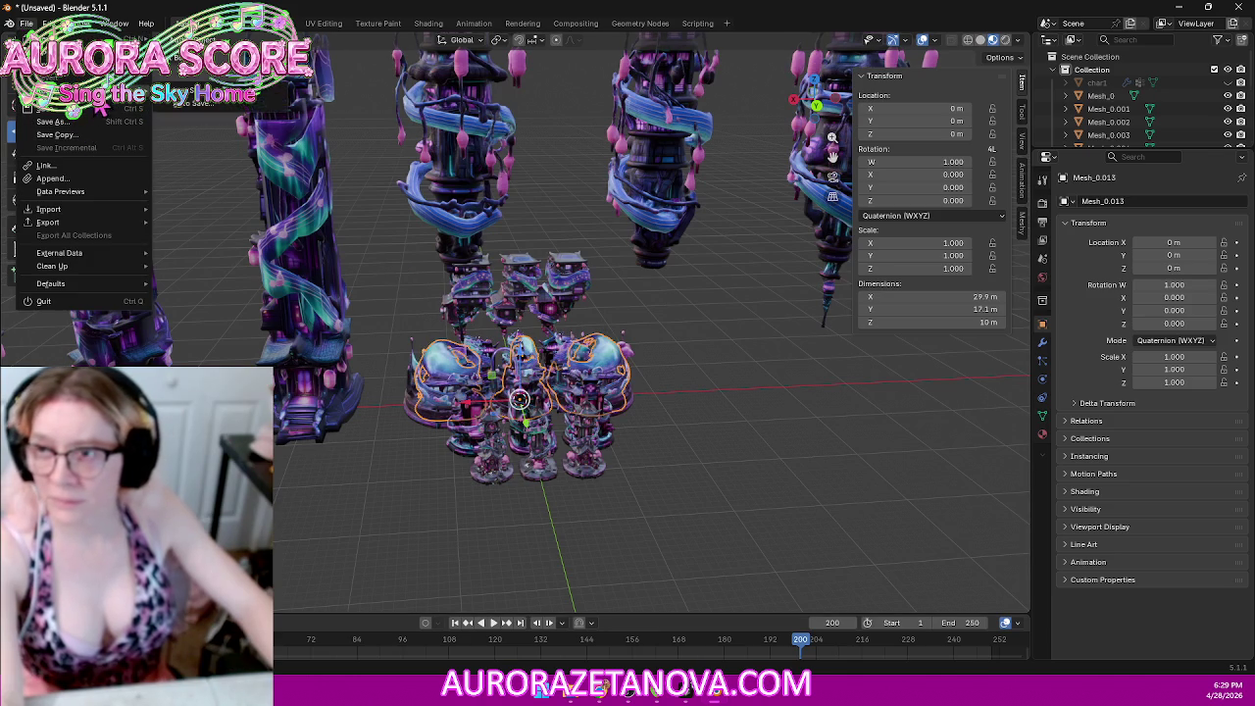
mouse_move(50, 209)
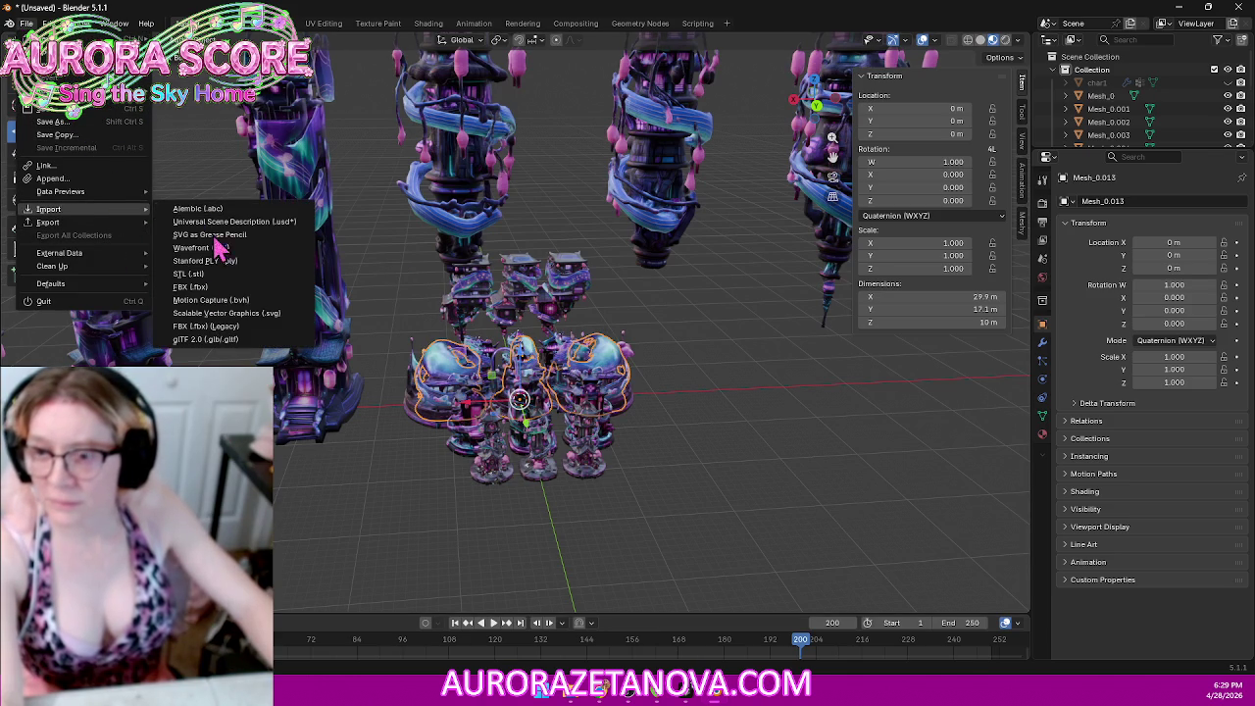
click(196, 344)
click(329, 111)
key(Delete)
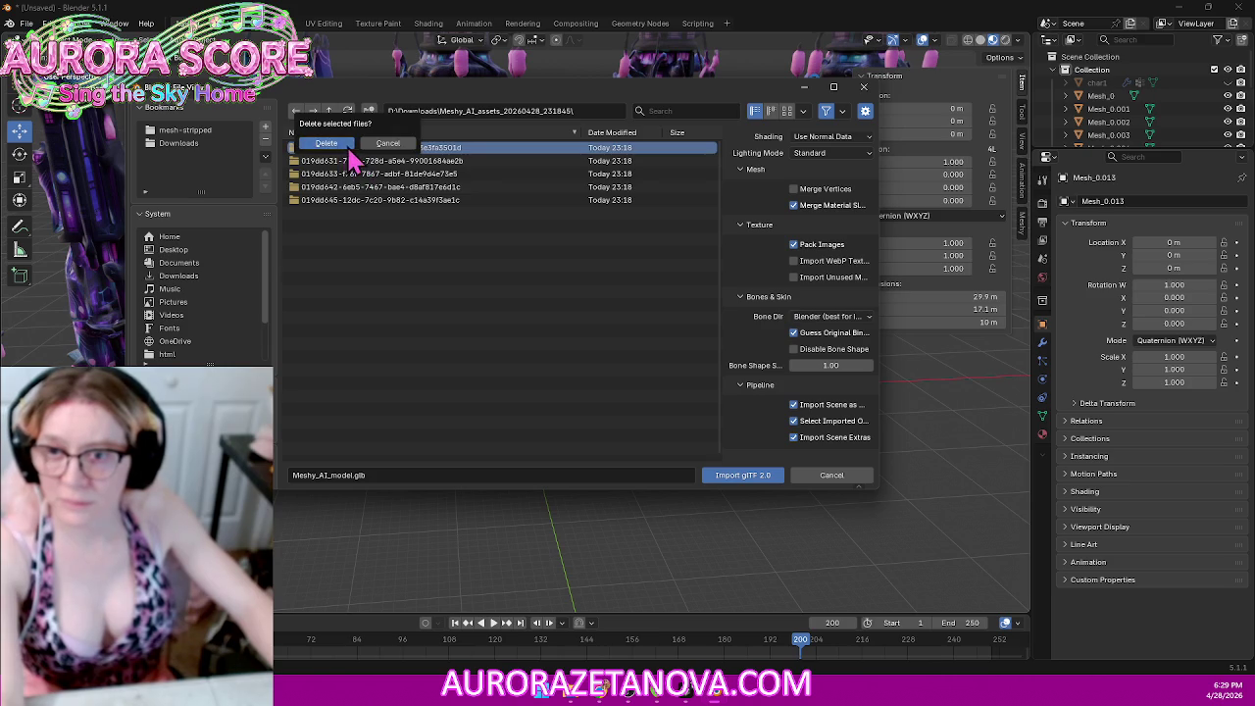
click(333, 145)
double_click(353, 149)
double_click(358, 151)
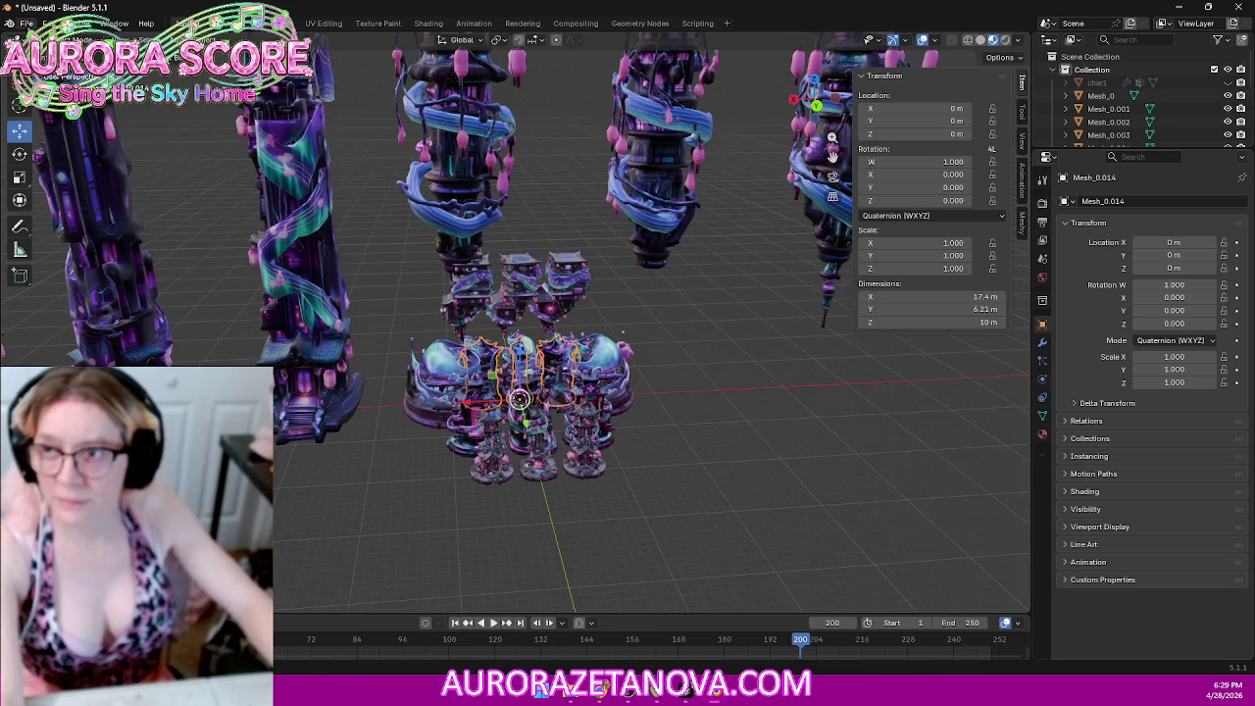
Step: Delete the already-imported folder and bring in the fifth Meshy model
click(26, 23)
mouse_move(49, 209)
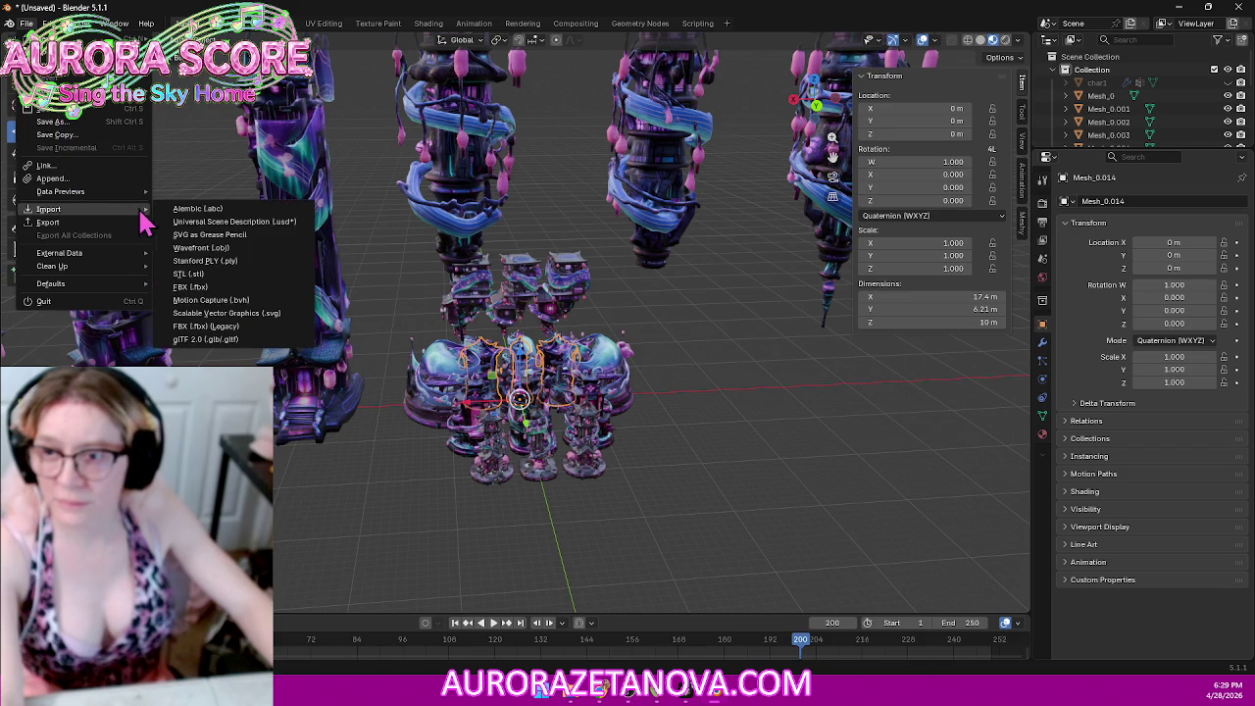
click(216, 342)
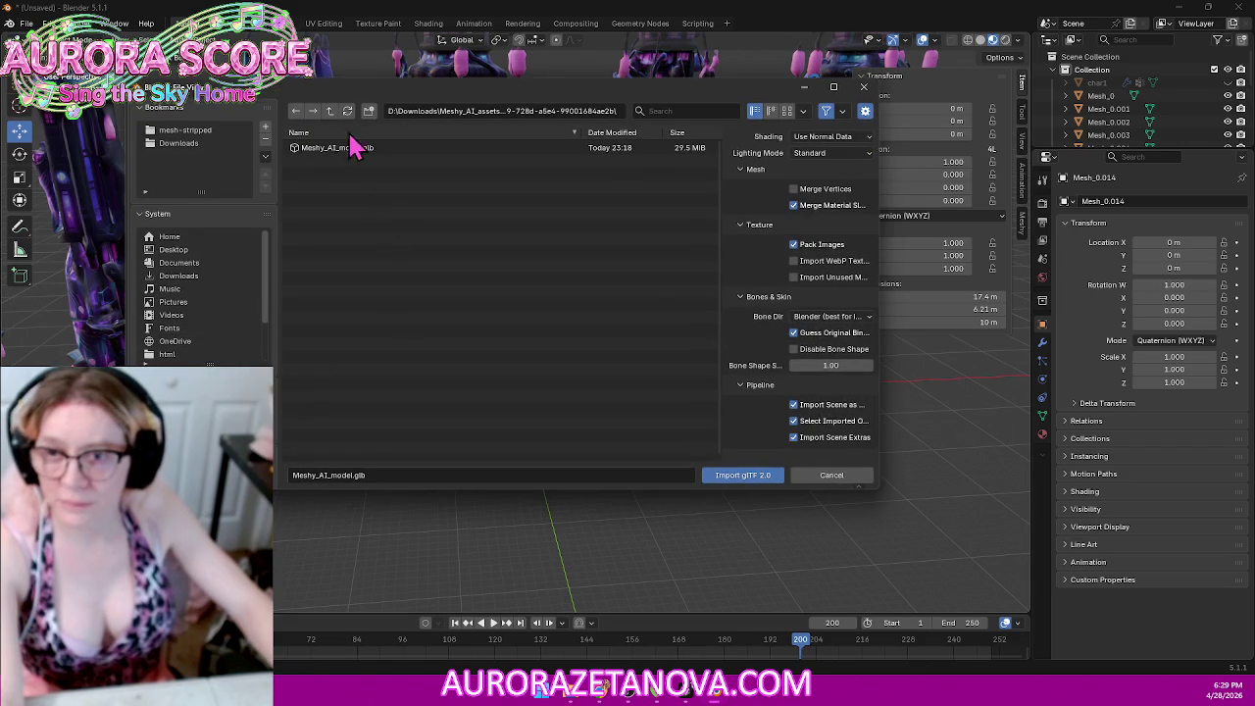
click(331, 113)
key(Delete)
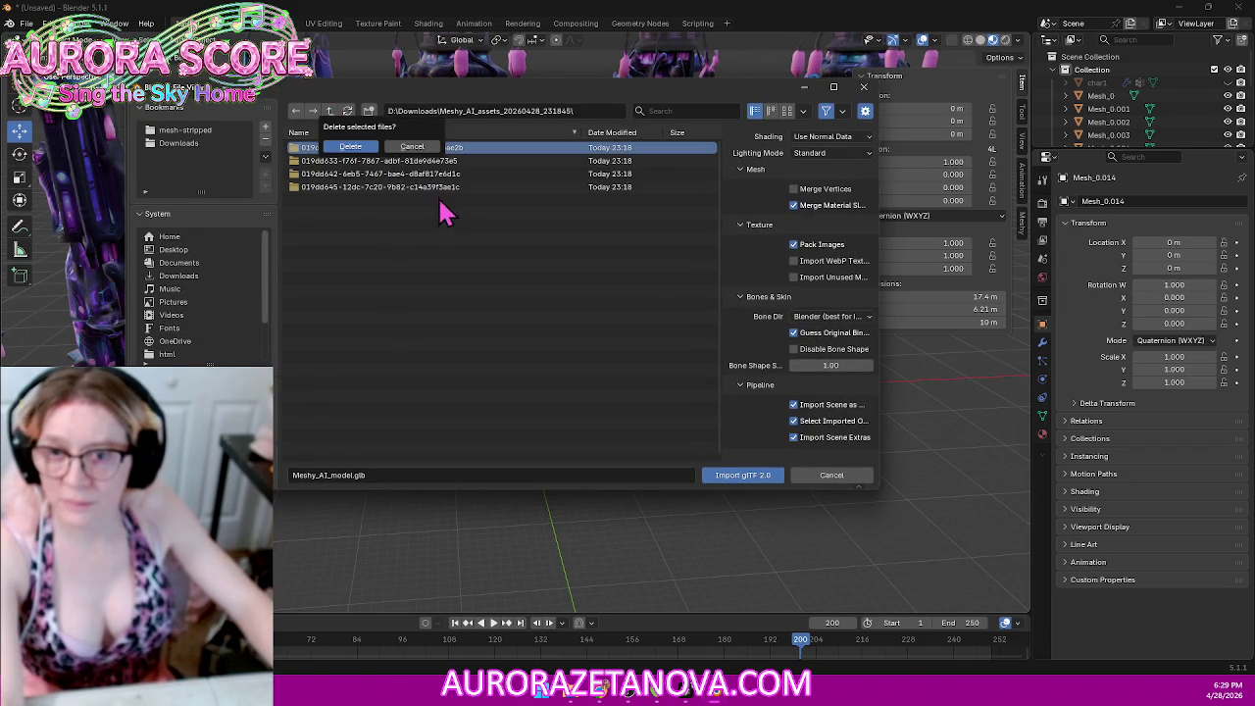
click(355, 147)
double_click(431, 149)
double_click(365, 149)
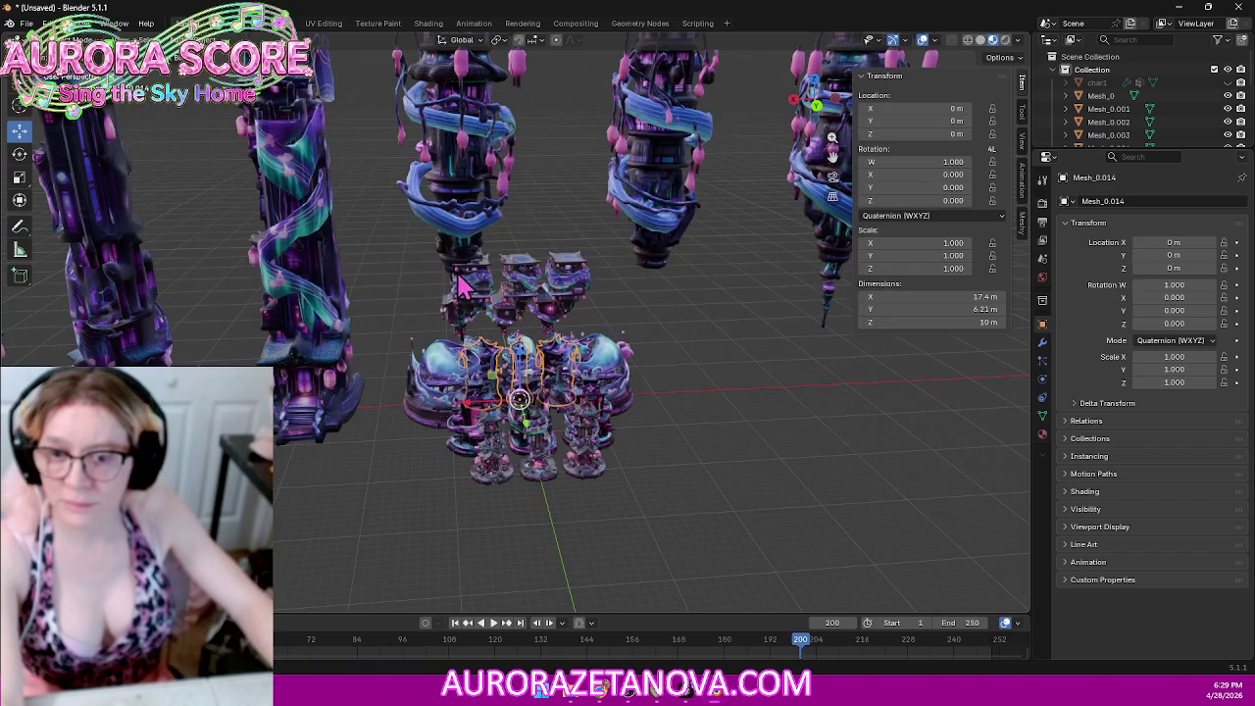
Step: Select the new model, delete its folder, and import the sixth Meshy_AI_model.glb
click(551, 307)
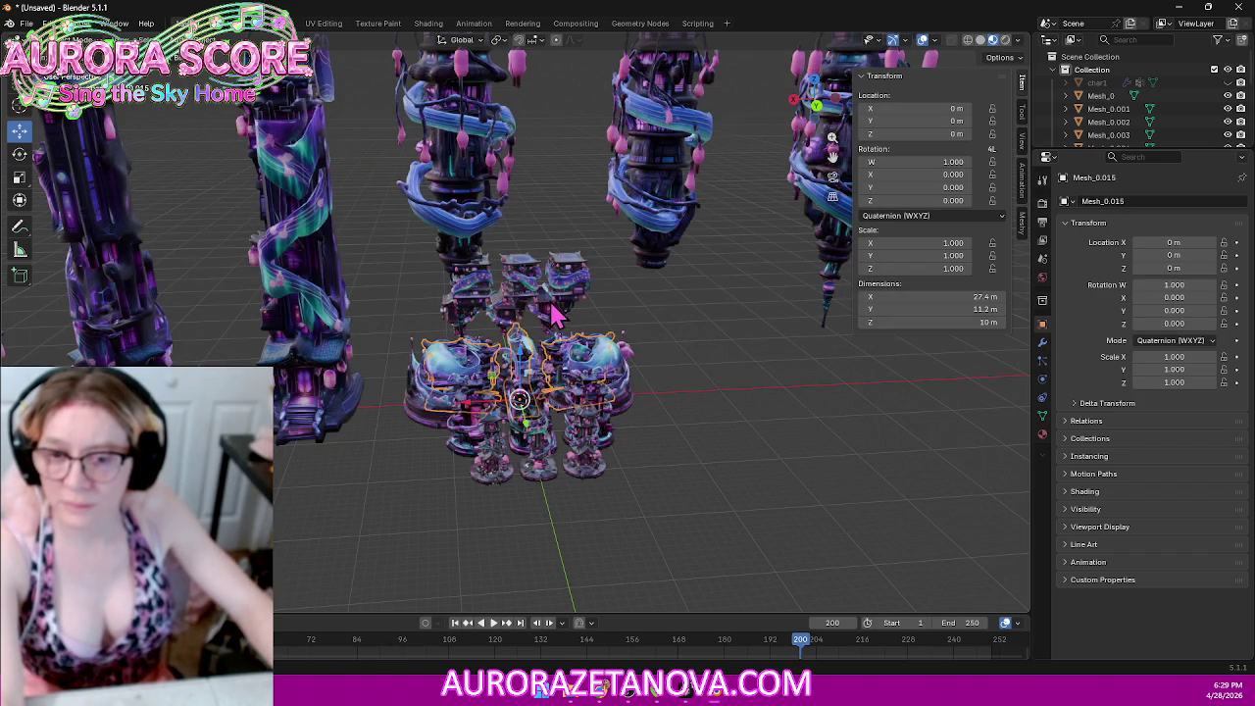
click(24, 22)
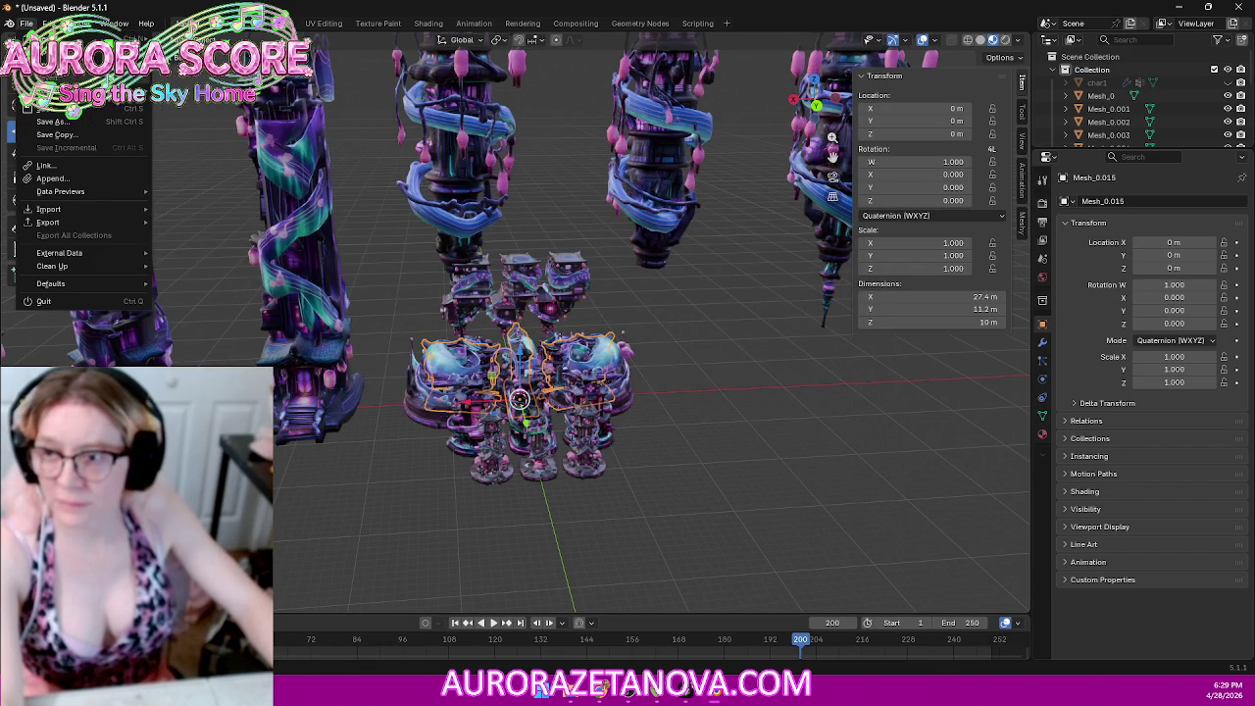
mouse_move(49, 209)
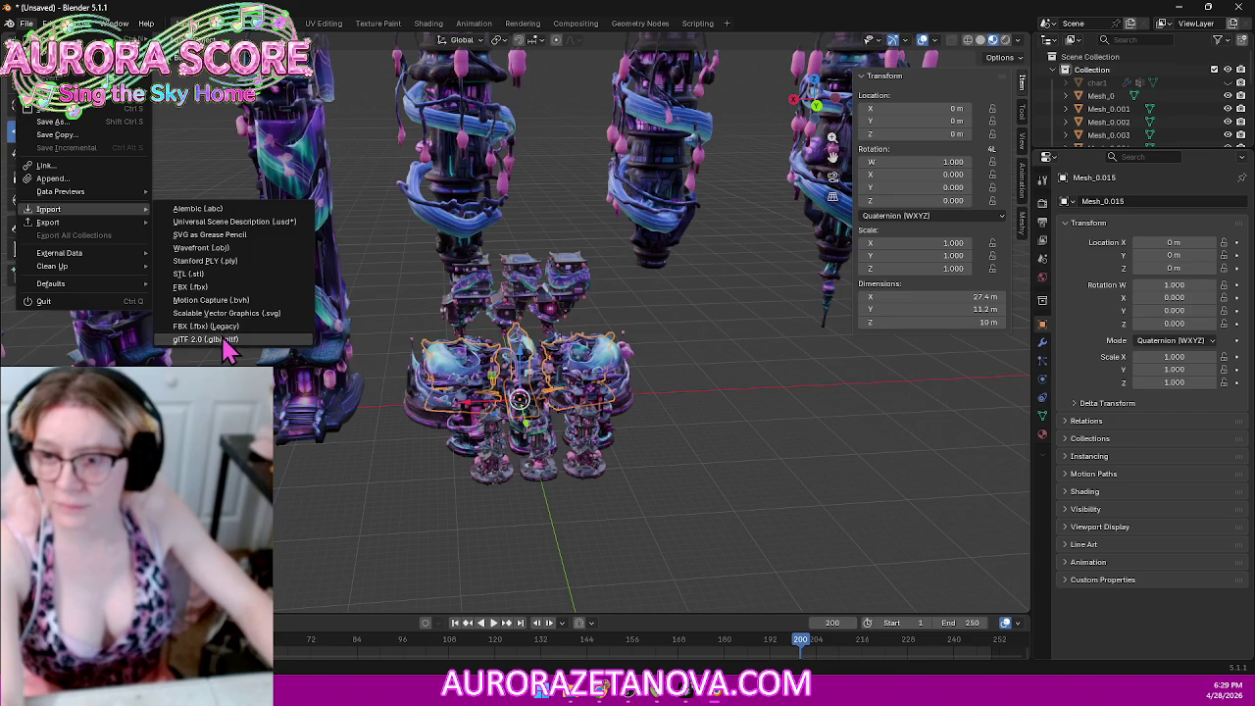
click(211, 339)
click(330, 111)
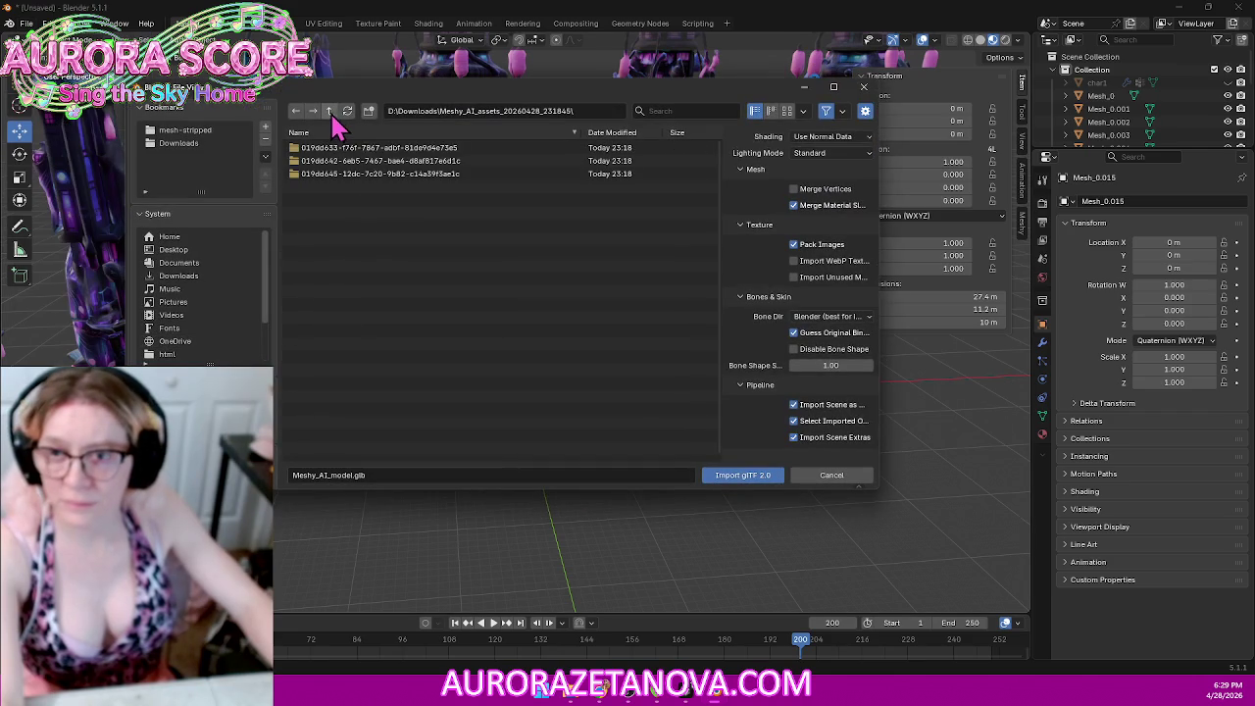
click(365, 149)
key(Delete)
click(359, 147)
double_click(356, 149)
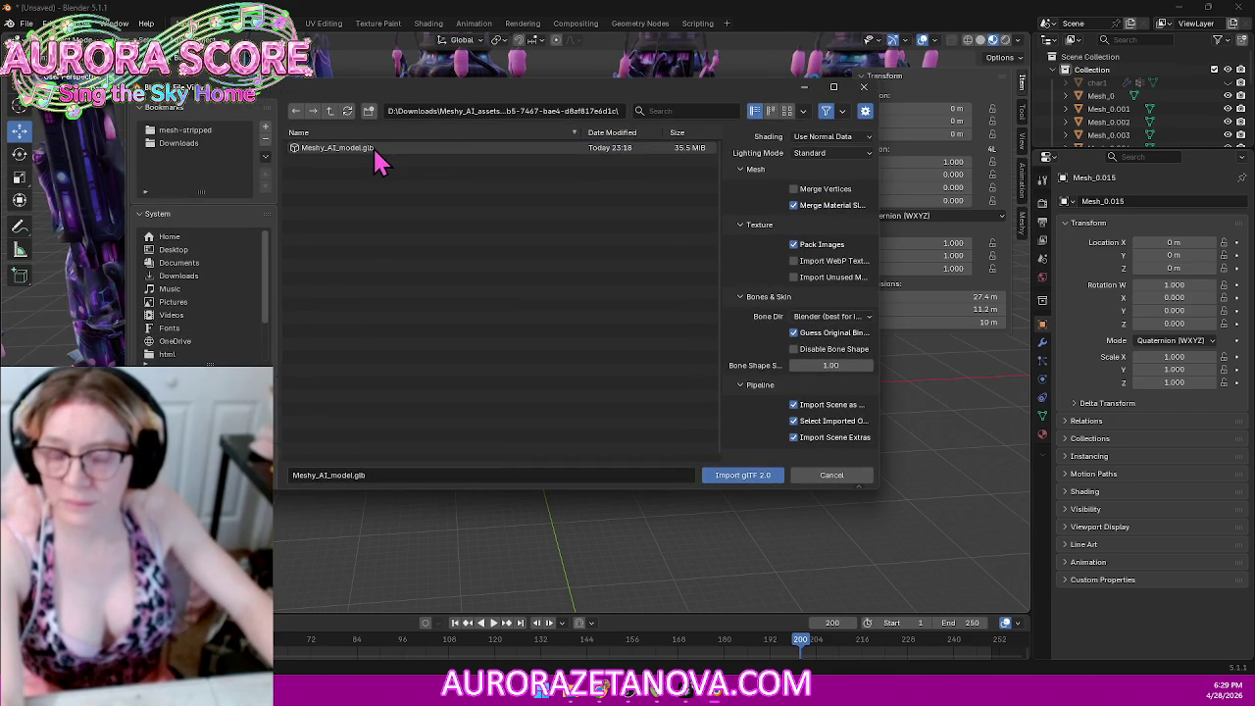
double_click(373, 150)
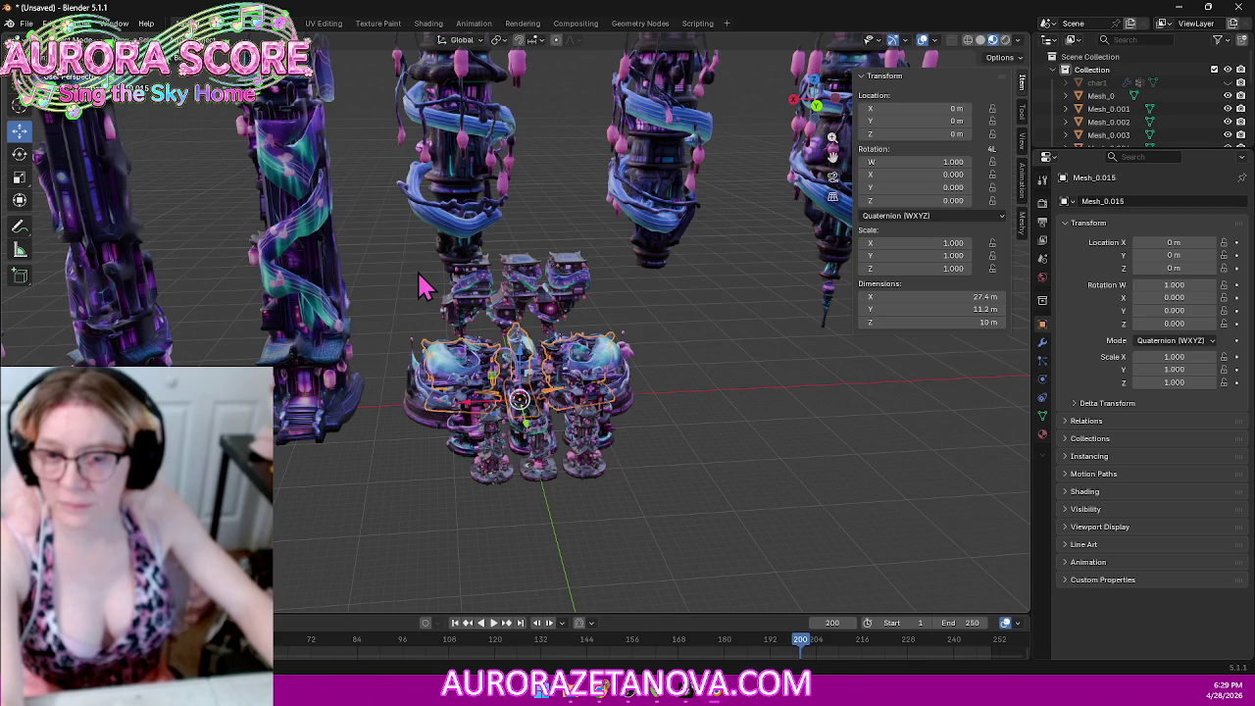
Step: Delete the used folder and import the last remaining Meshy model
click(27, 22)
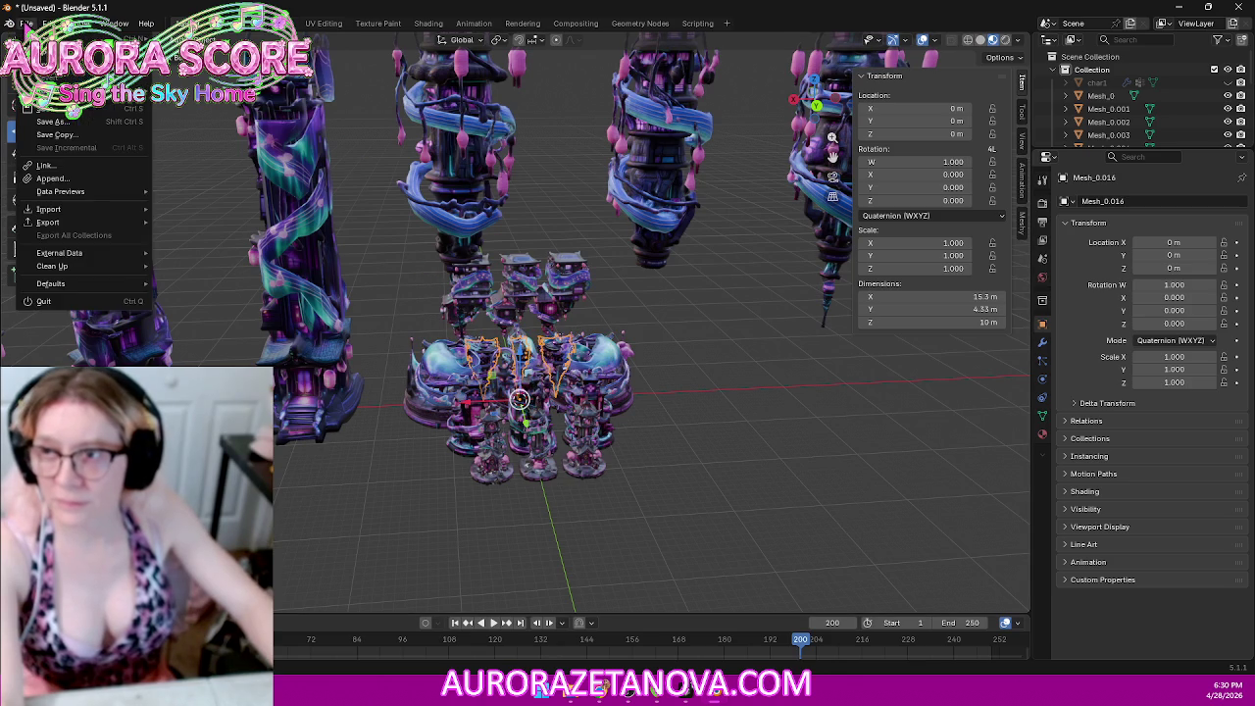
mouse_move(49, 209)
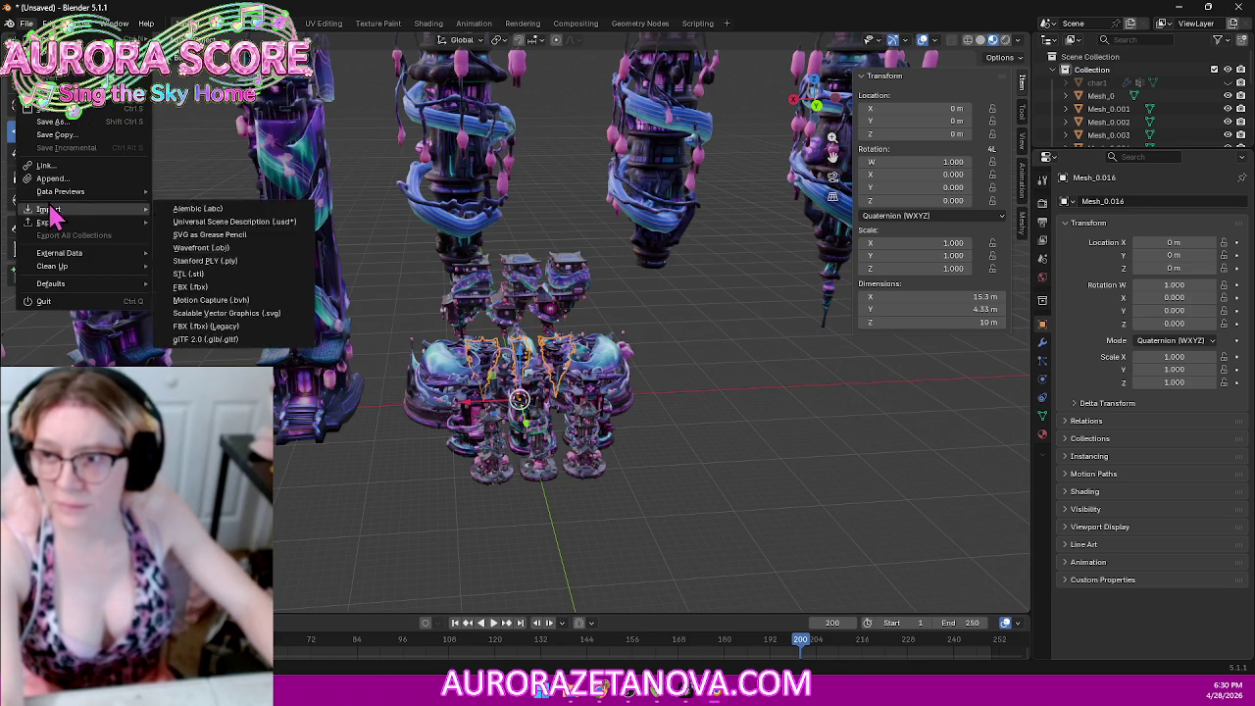
key(Escape)
click(27, 22)
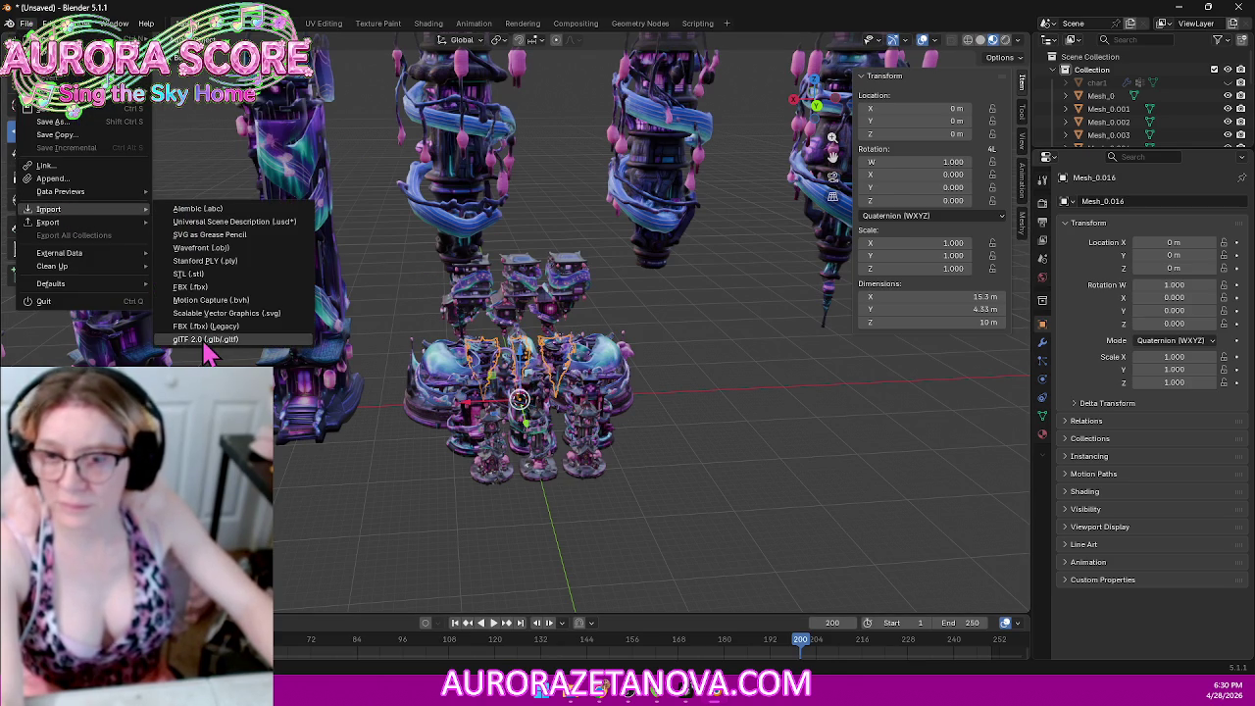
click(206, 339)
click(329, 111)
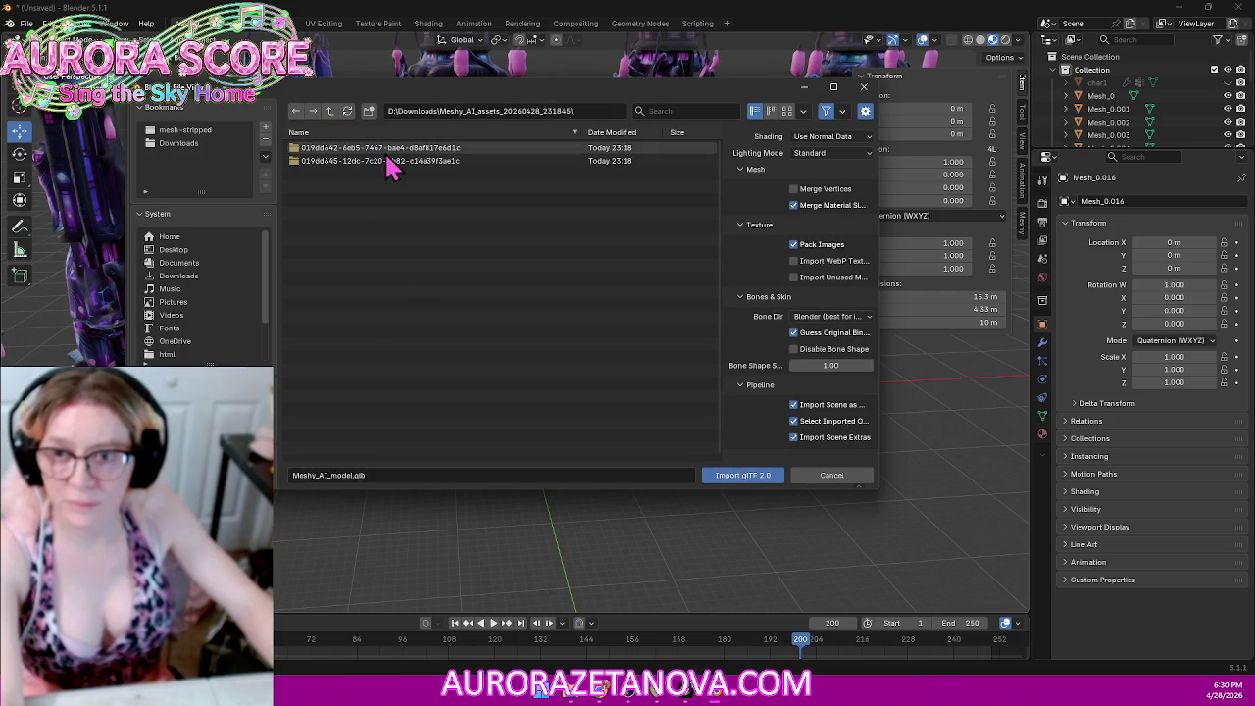
click(387, 148)
key(Delete)
click(371, 149)
double_click(410, 149)
double_click(400, 149)
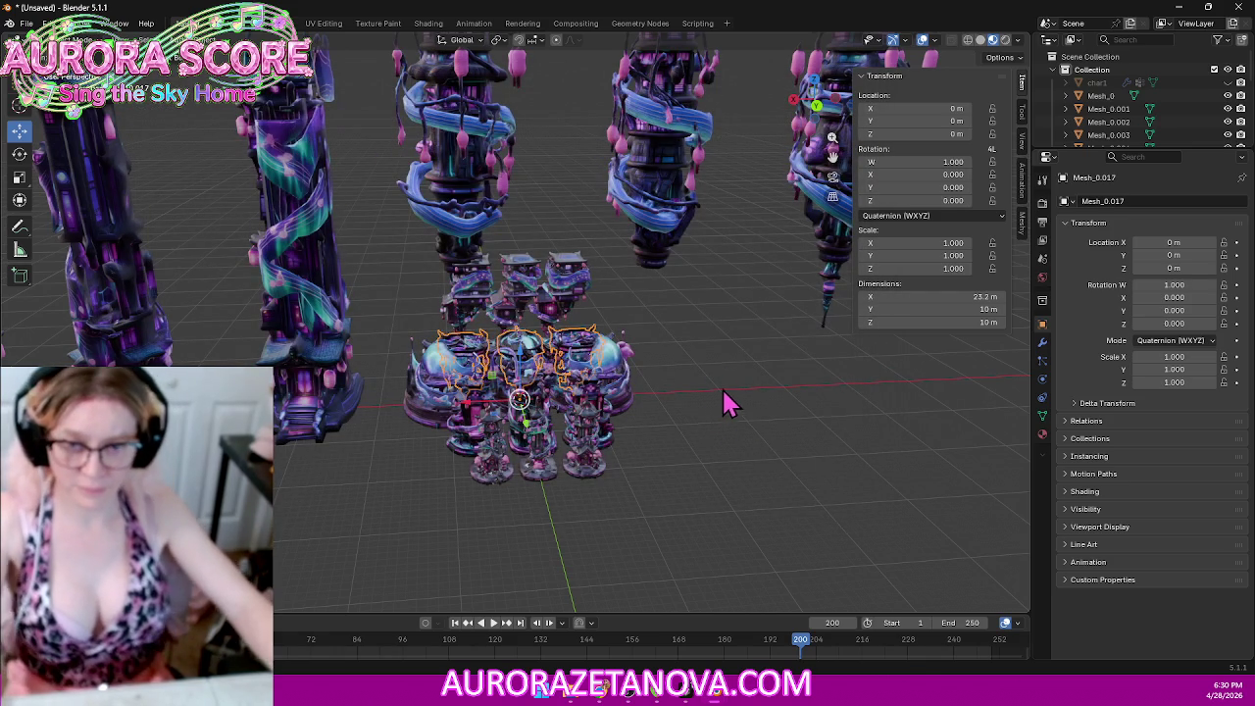
Step: Select the upper tower sets and reset the right set's scale to 1 on X, Y and Z
mouse_move(770, 412)
middle_down()
mouse_move(681, 396)
mouse_move(693, 406)
middle_up()
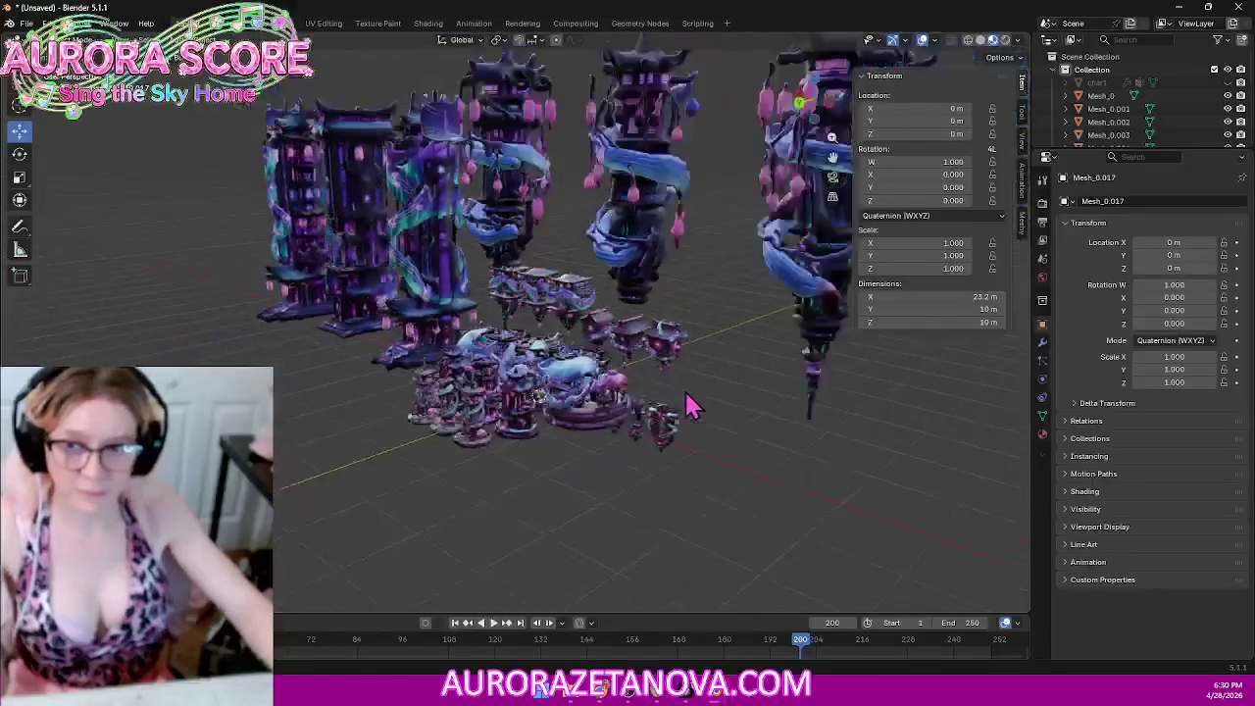
scroll(697, 406, down, 3)
scroll(721, 416, up, 1)
mouse_move(677, 452)
middle_down()
mouse_move(734, 443)
mouse_move(529, 191)
middle_up()
drag(98, 115, 754, 220)
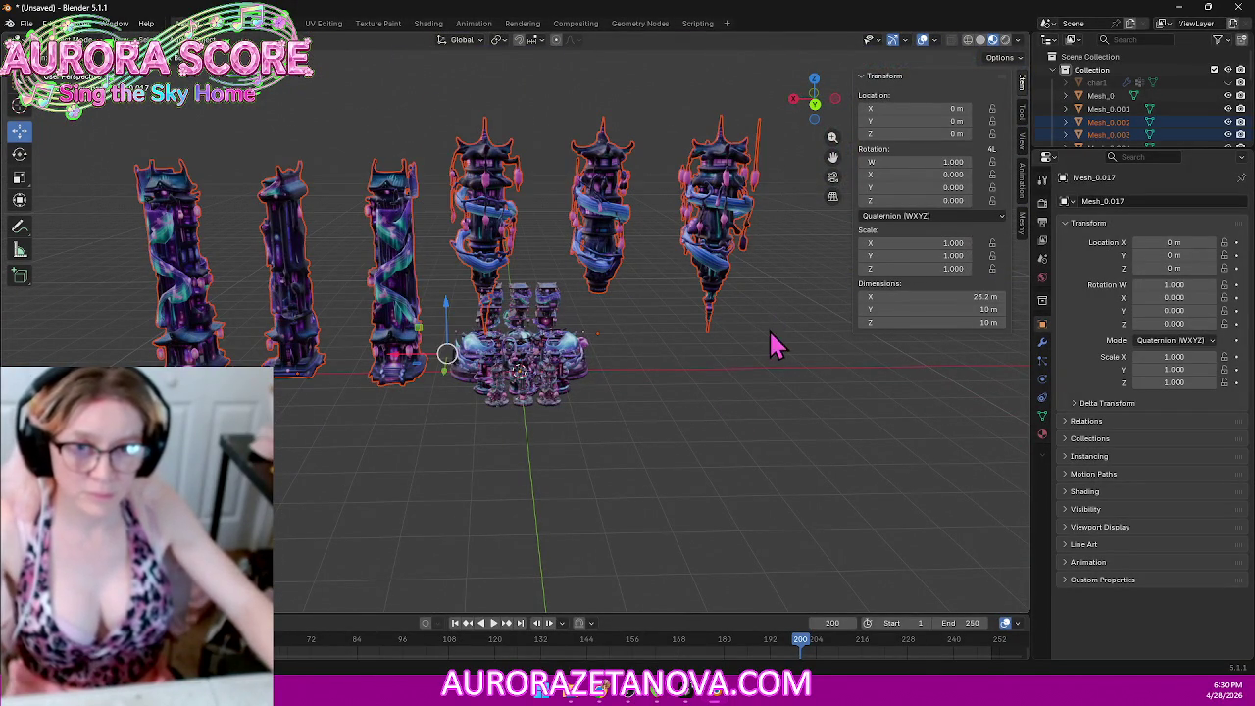
drag(457, 96, 731, 187)
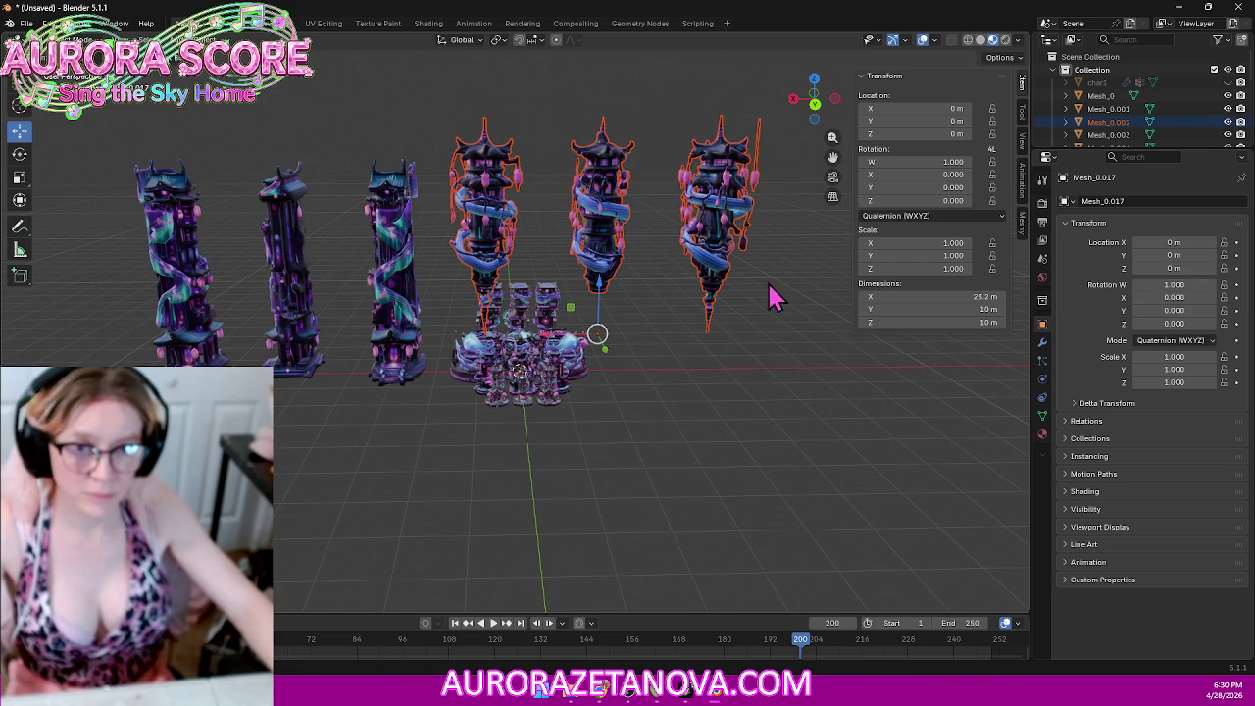
shift+click(716, 250)
click(926, 244)
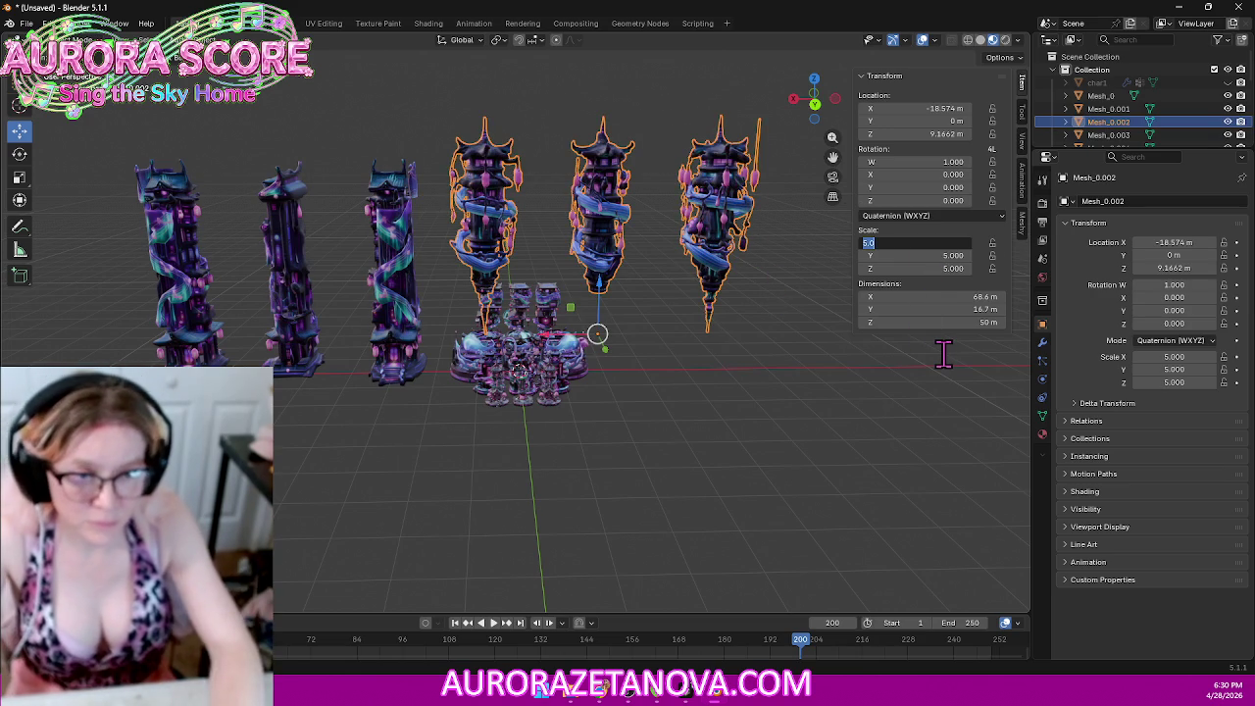
key(Tab)
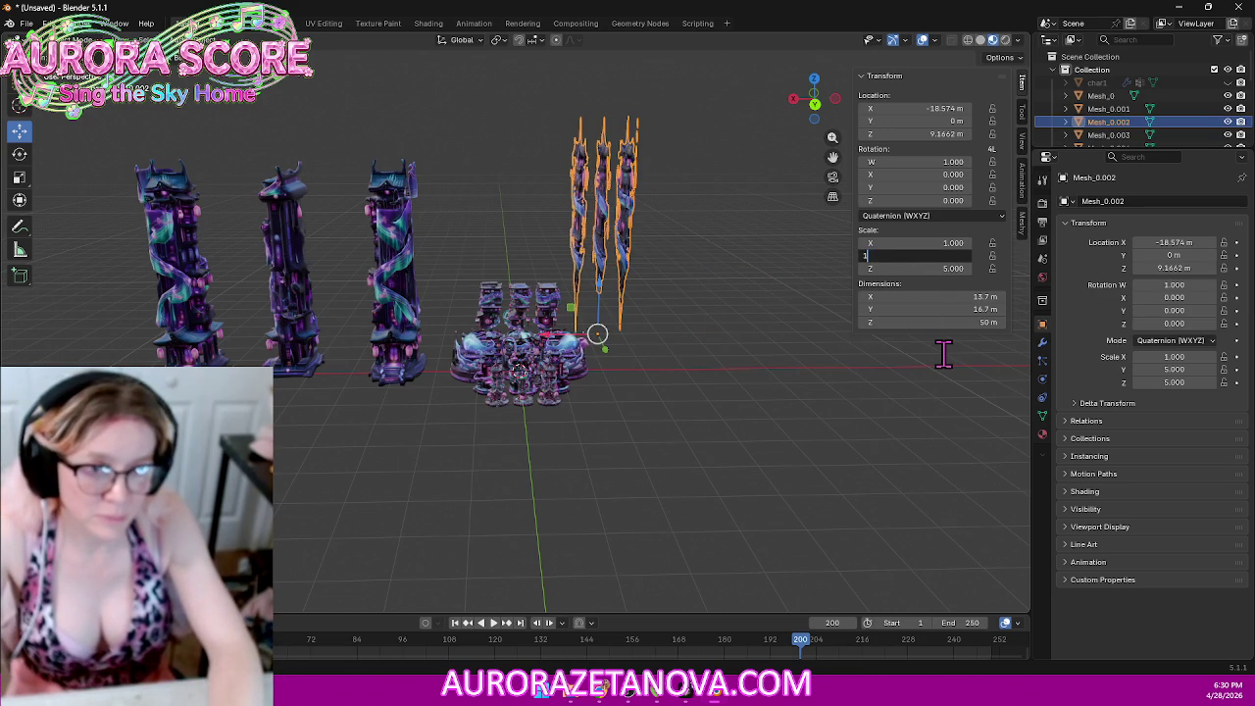
key(Tab)
text(1)
key(Return)
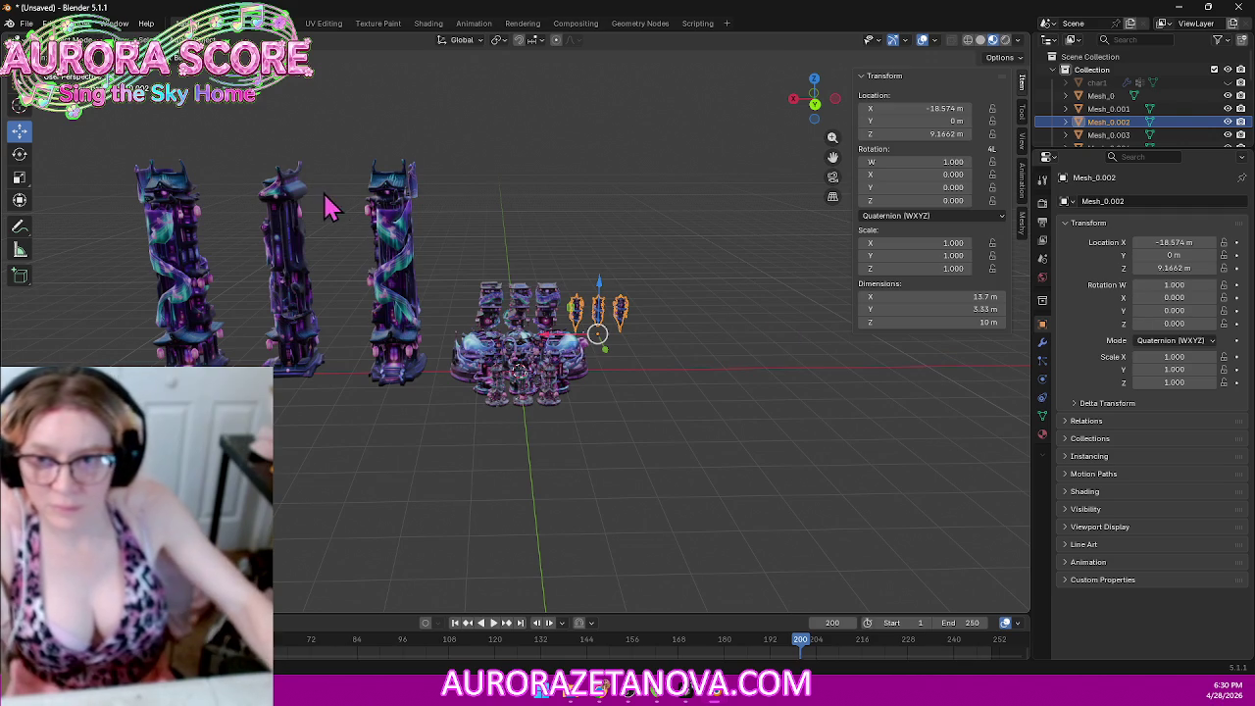
Step: Set the left tower set's scale to 1, 1, 1 and slide it along X into the central group
click(392, 201)
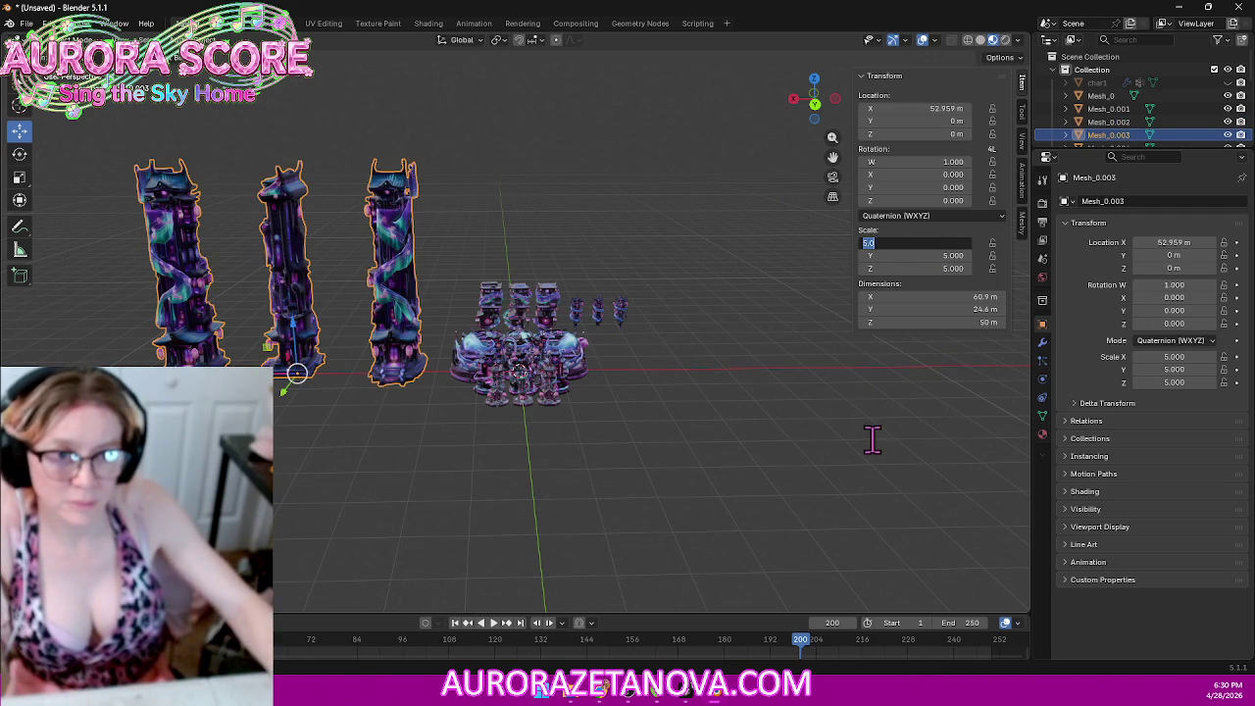
text(1)
key(Tab)
text(1)
key(Tab)
text(1)
key(Return)
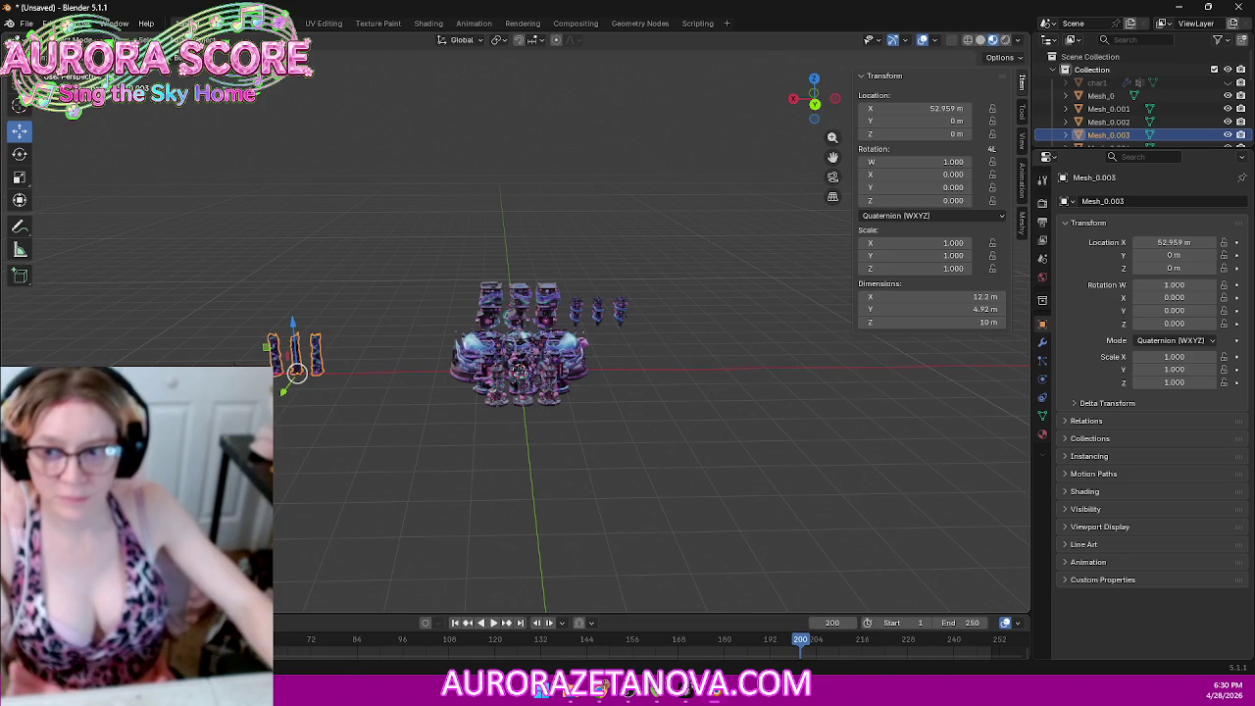
key(g)
key(x)
click(723, 280)
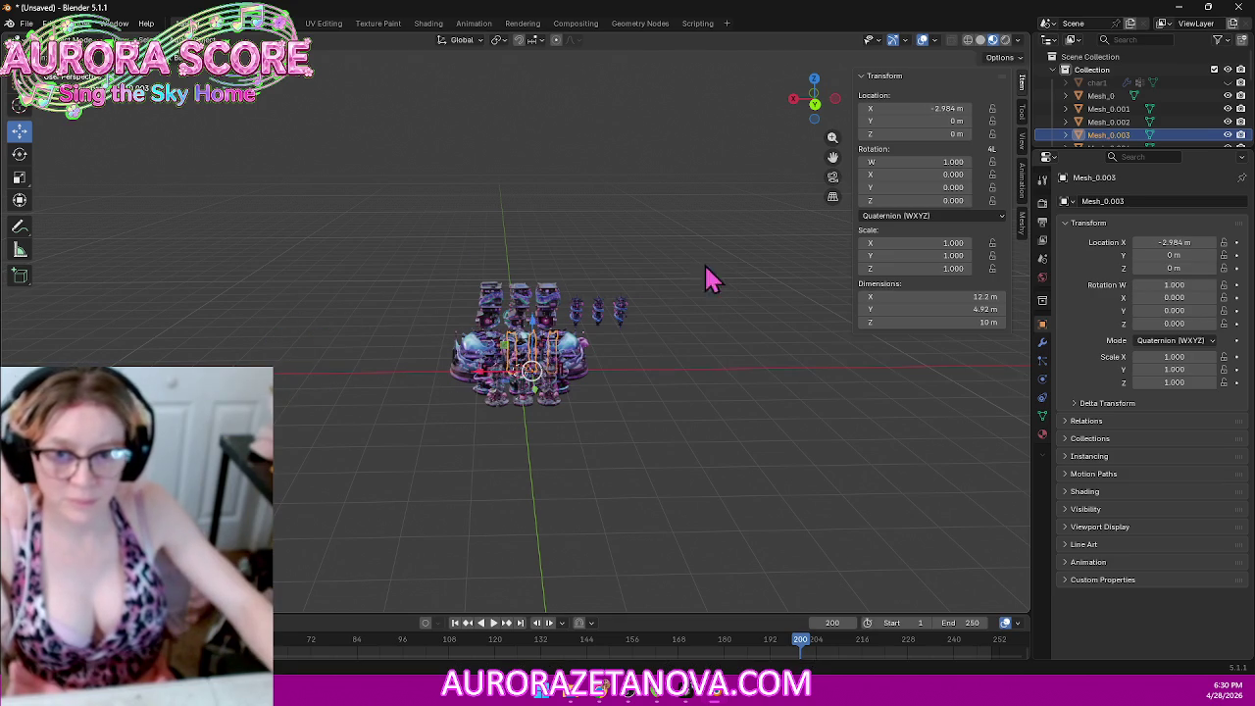
Step: Move the three small towers into the group, then select the shield piece below it
click(625, 322)
middle_drag(706, 317, 628, 323)
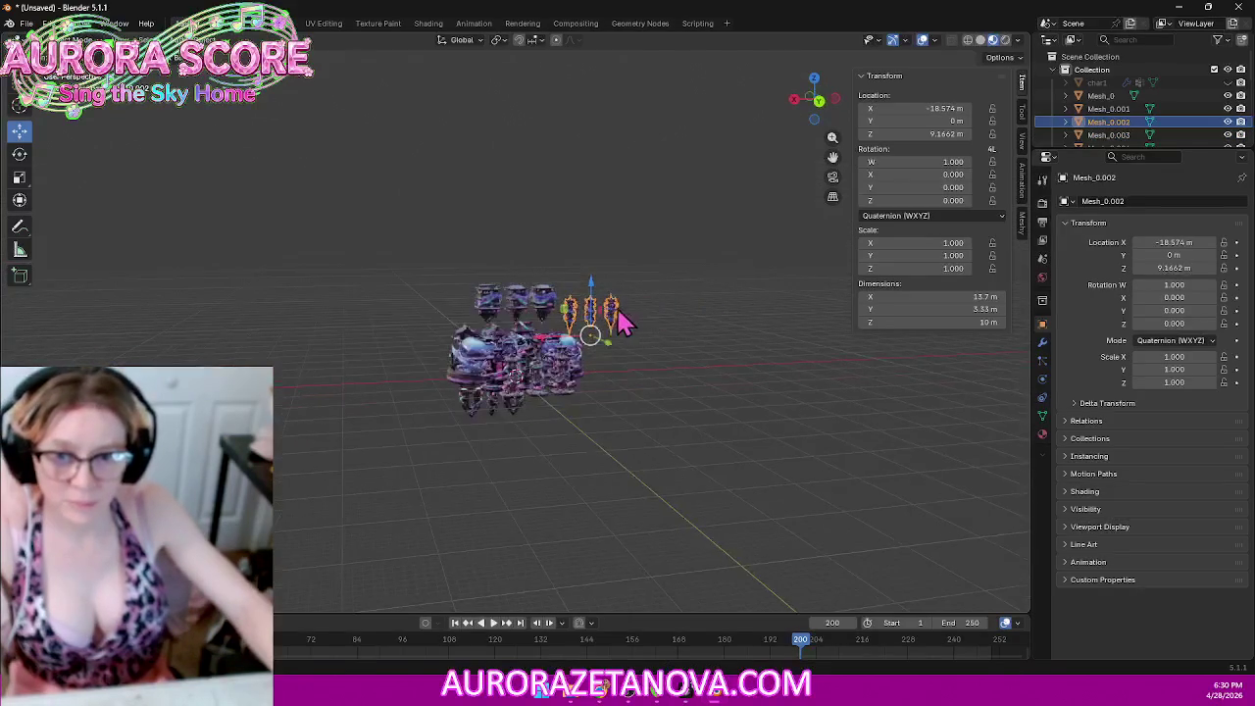
key(KP_1)
key(g)
click(709, 359)
mouse_move(708, 359)
middle_down()
mouse_move(435, 406)
mouse_move(409, 350)
middle_up()
click(545, 479)
mouse_move(585, 498)
middle_down()
mouse_move(675, 482)
mouse_move(771, 491)
middle_up()
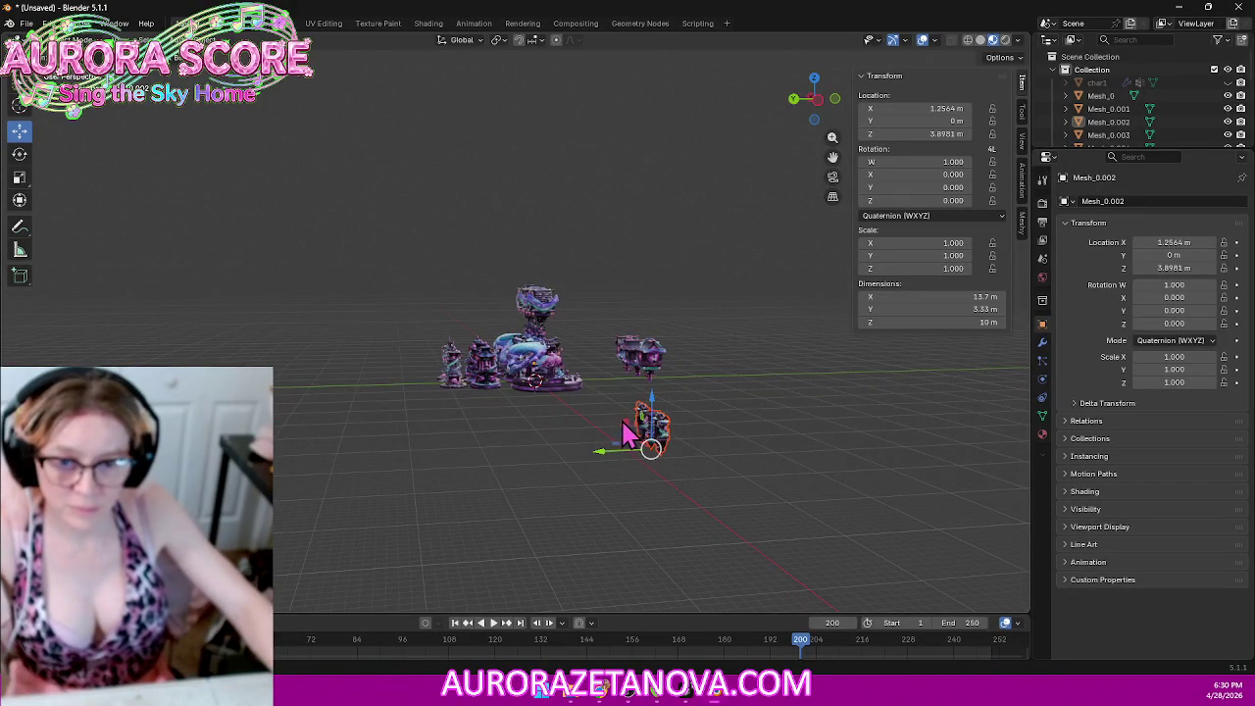
Step: Move the shield piece into the building group
key(g)
click(665, 368)
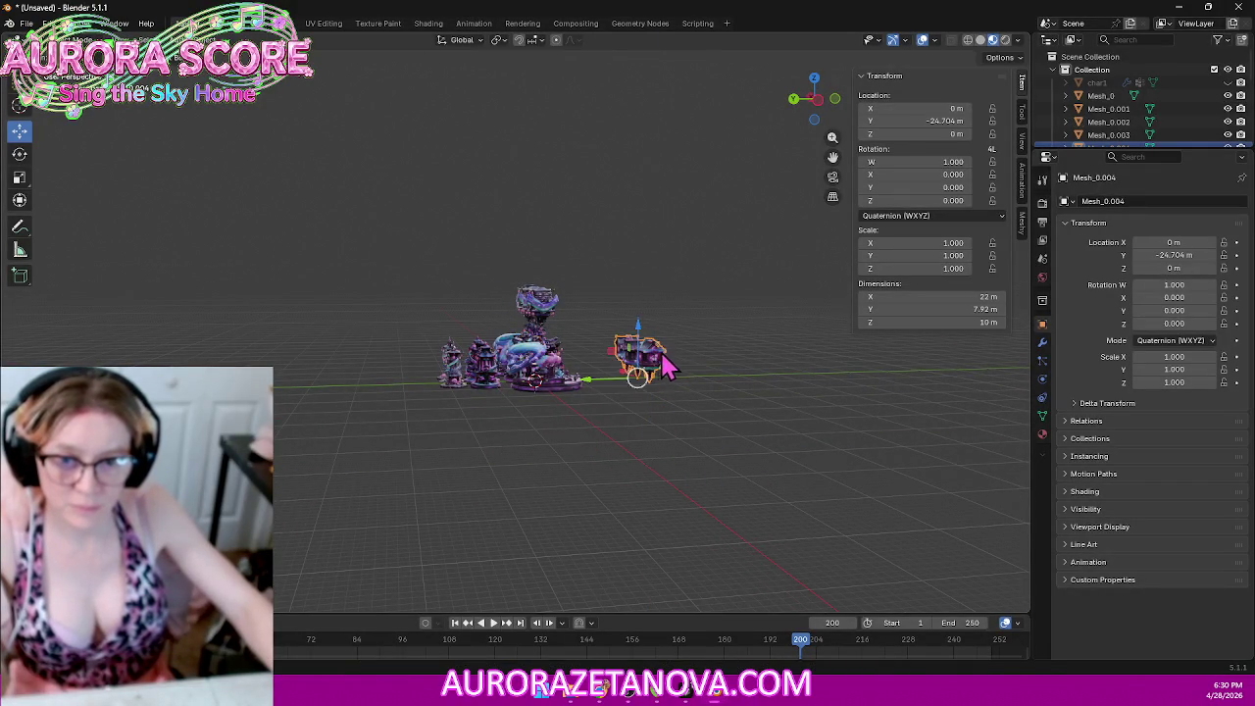
key(g)
click(510, 358)
mouse_move(351, 406)
middle_down()
mouse_move(434, 440)
mouse_move(569, 451)
middle_up()
scroll(574, 461, up, 2)
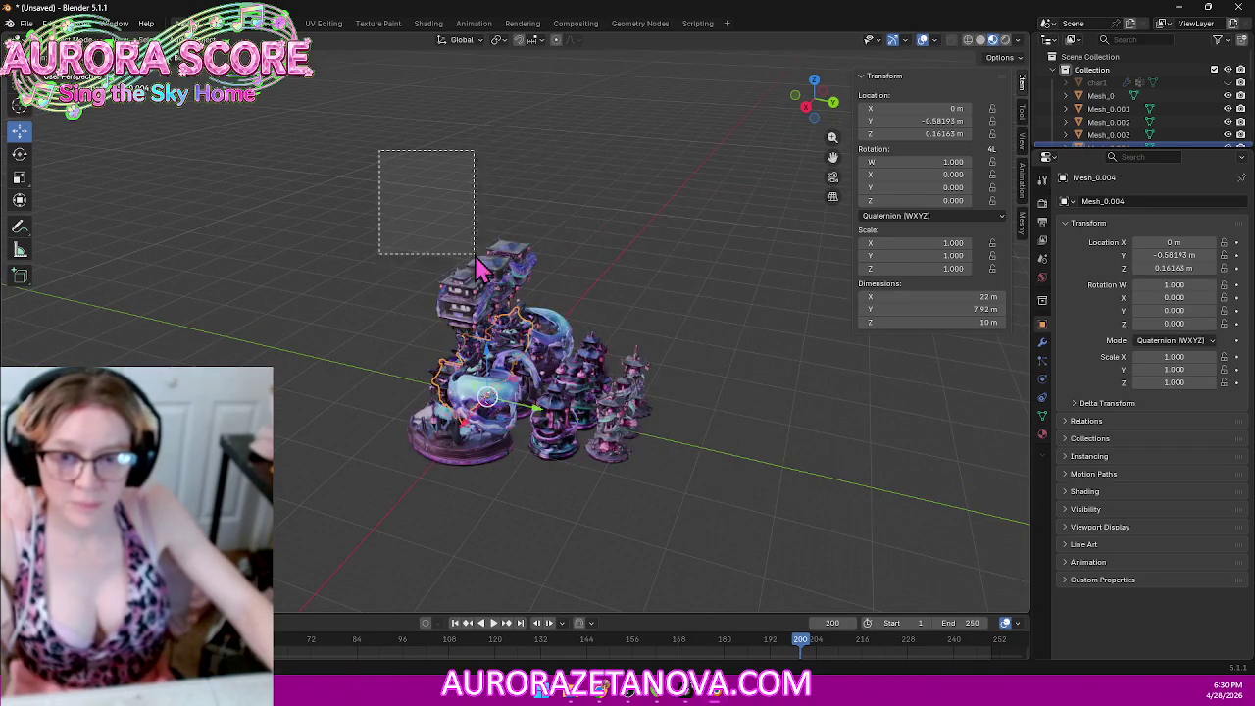
Step: Set the selected group meshes' location to X 0, Y 0, Z 0 m
drag(412, 211, 701, 498)
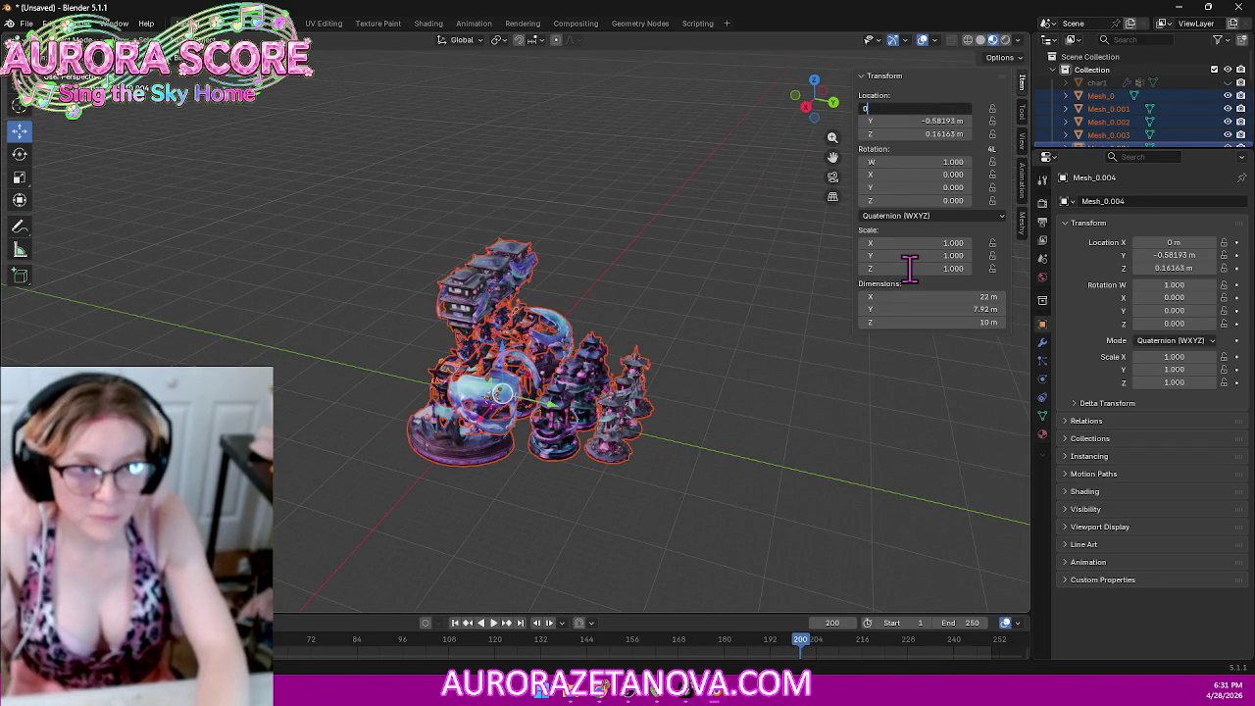
key(Tab)
text(0)
key(Tab)
text(0)
key(Return)
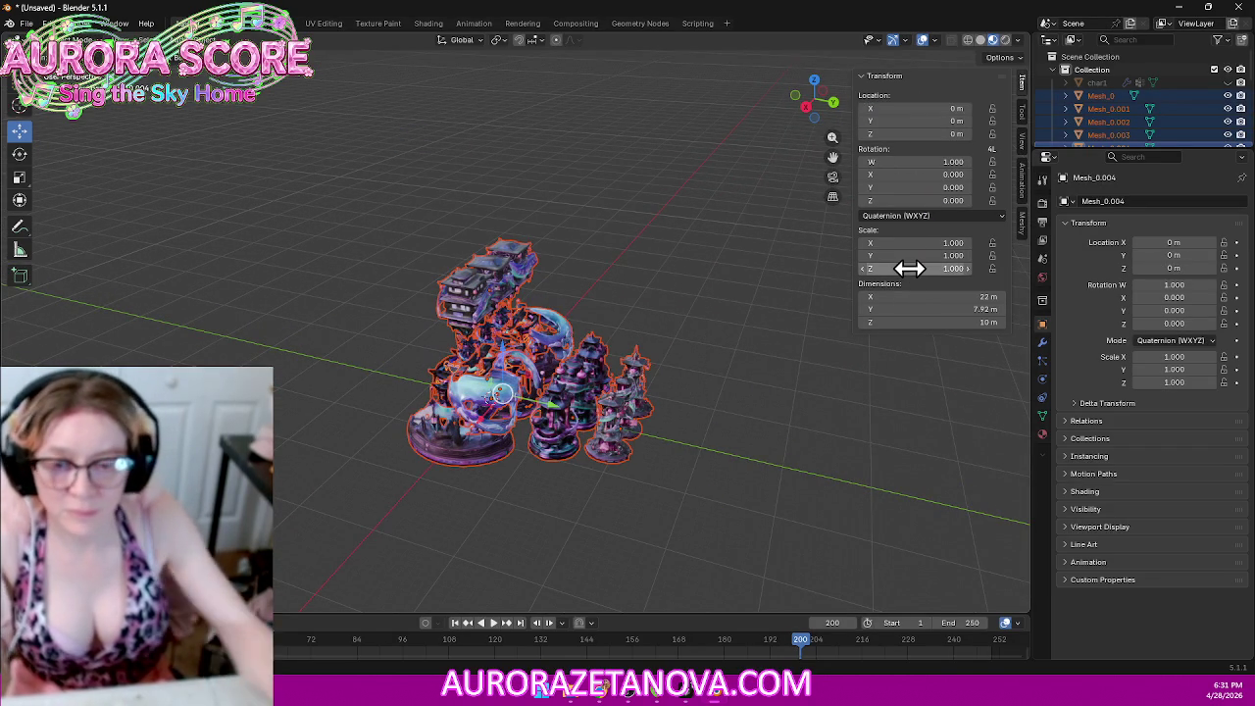
click(731, 130)
middle_drag(686, 160, 589, 149)
scroll(589, 148, up, 4)
scroll(639, 173, down, 1)
scroll(720, 188, down, 2)
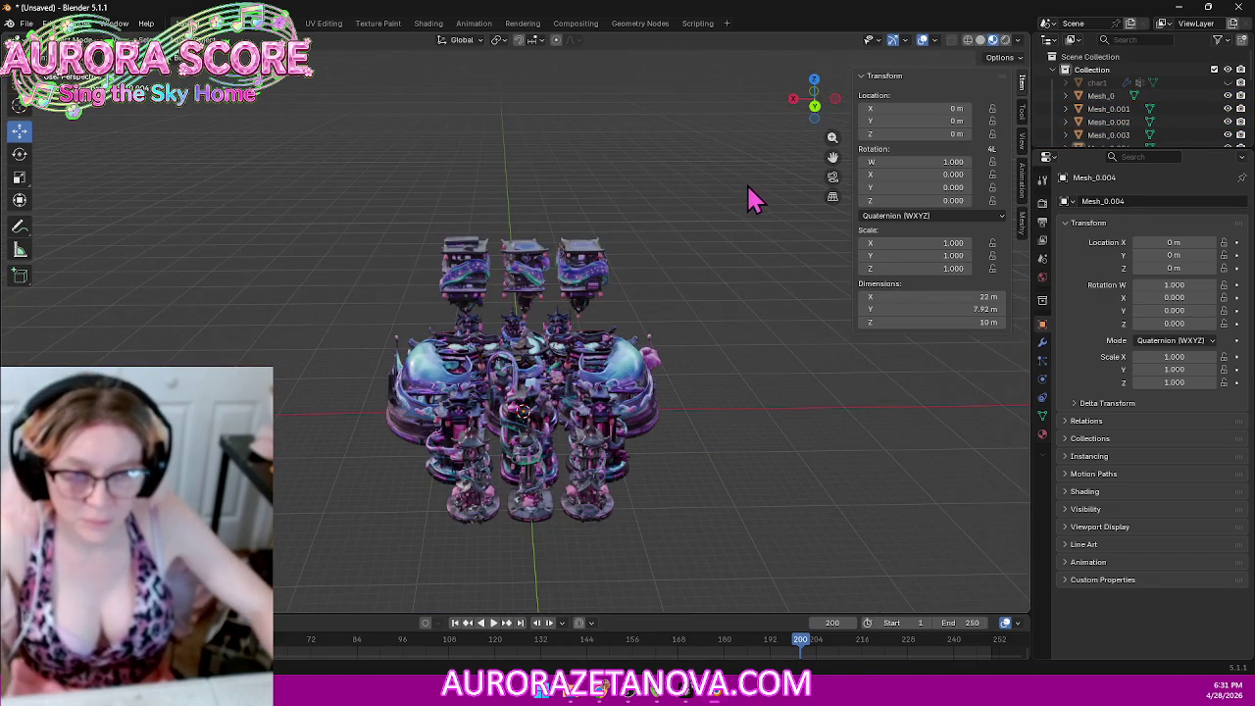
Step: Apply the location values to all meshes, then enlarge the Outliner
key(a)
click(941, 109)
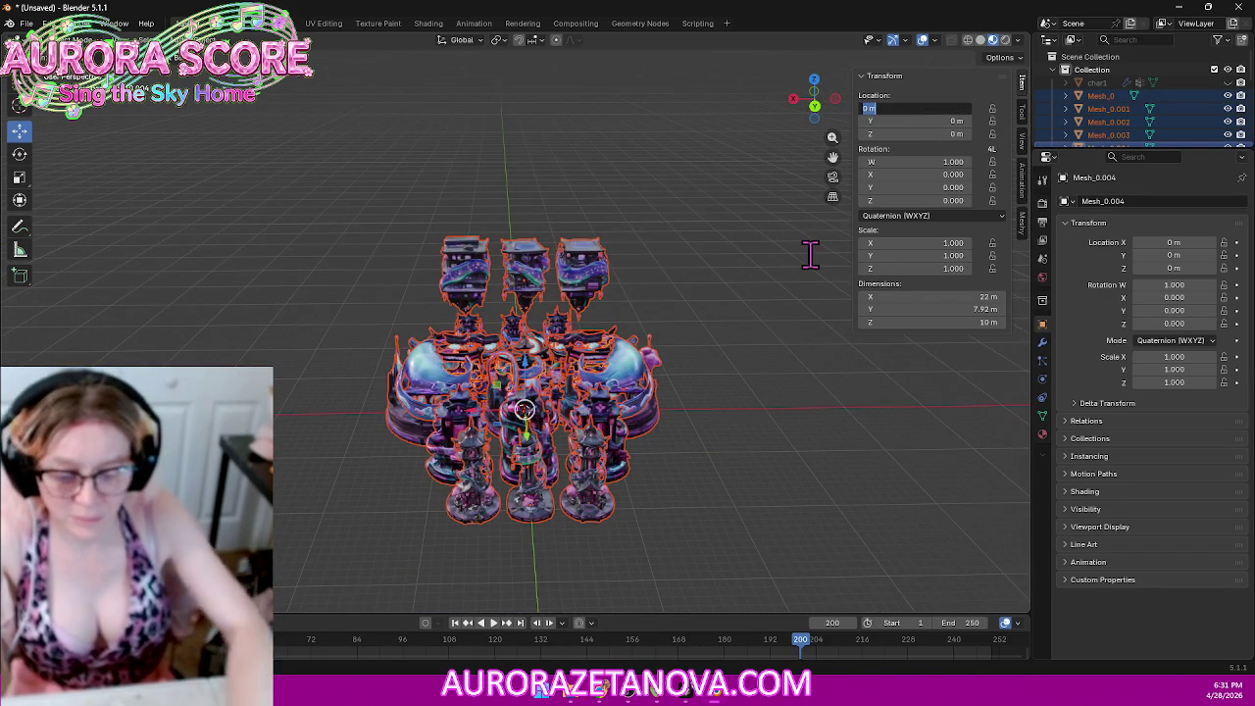
text(0)
key(Tab)
key(Tab)
key(Return)
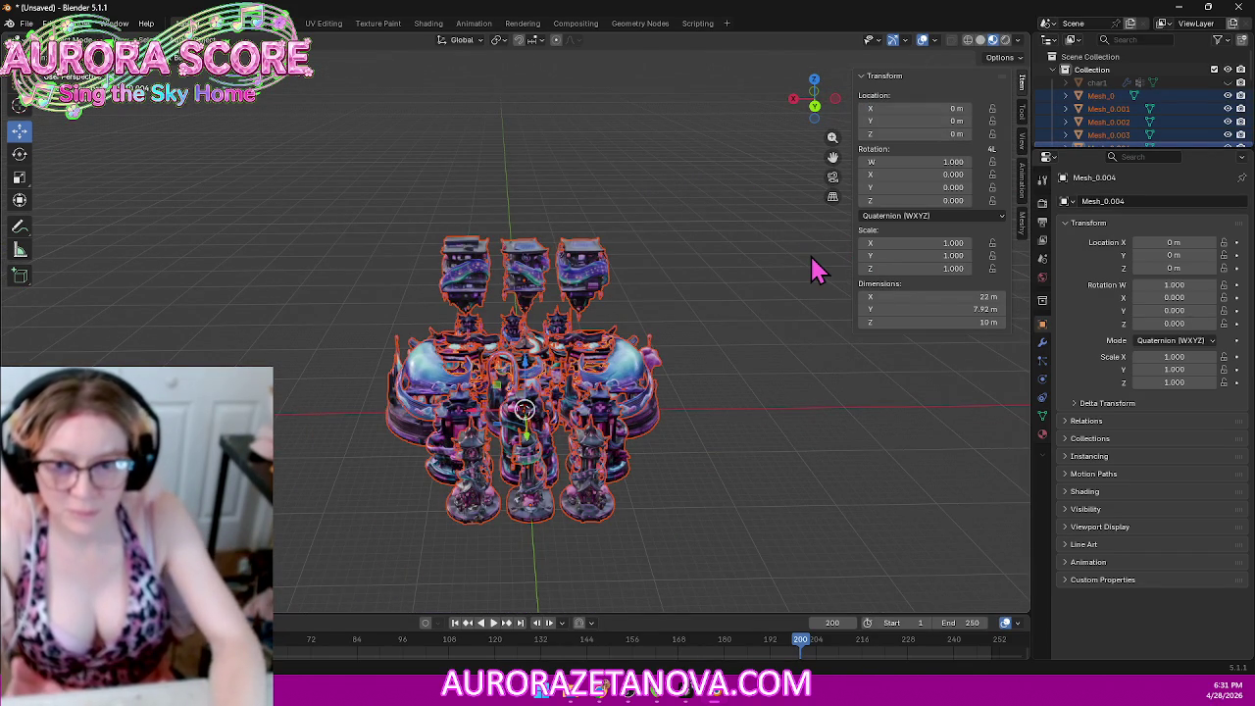
click(765, 245)
mouse_move(687, 265)
middle_down()
mouse_move(715, 239)
mouse_move(807, 224)
mouse_move(654, 225)
mouse_move(575, 205)
mouse_move(579, 330)
mouse_move(633, 345)
middle_up()
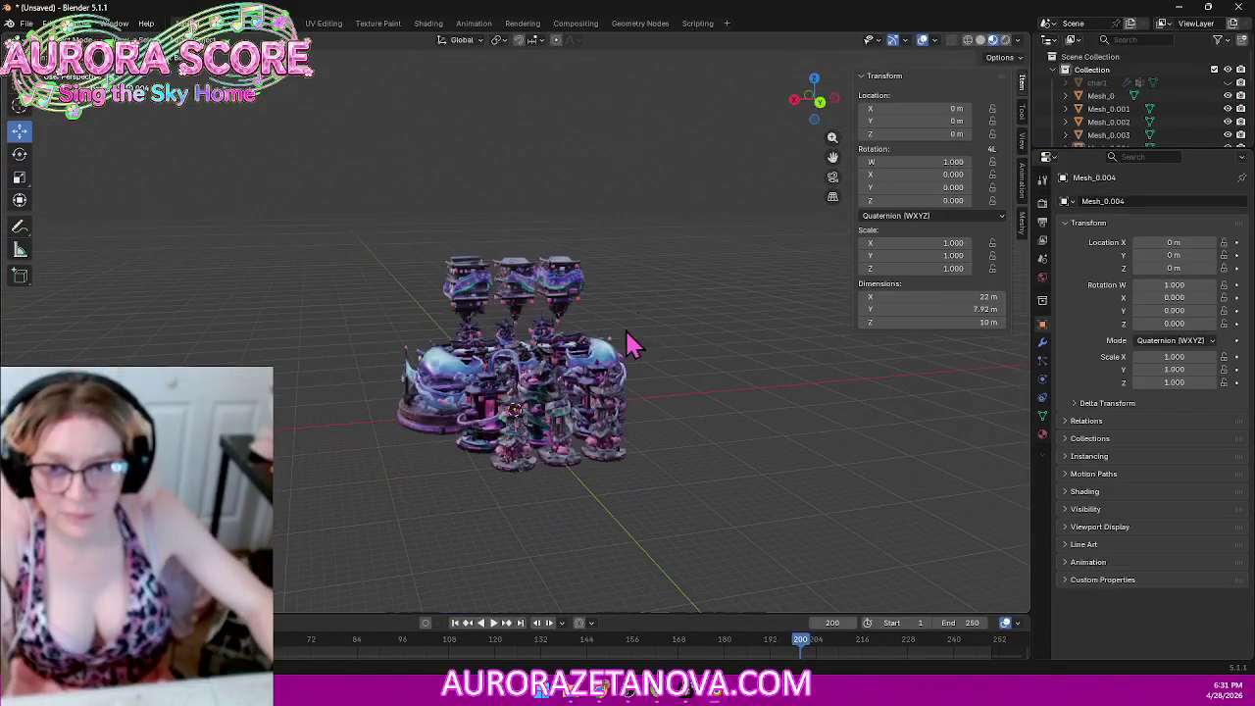
drag(988, 127, 966, 147)
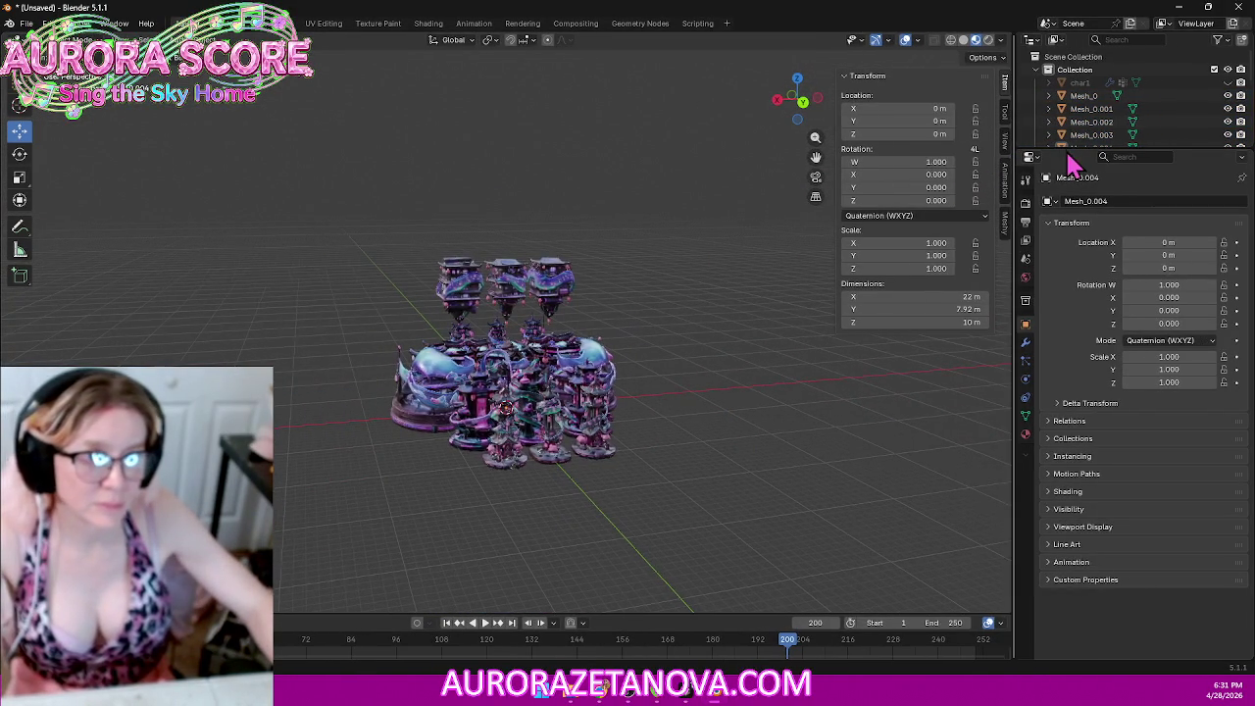
Step: Lengthen the object list and lower Mesh_0 to Location Z 0
drag(1065, 149, 1073, 364)
click(1040, 97)
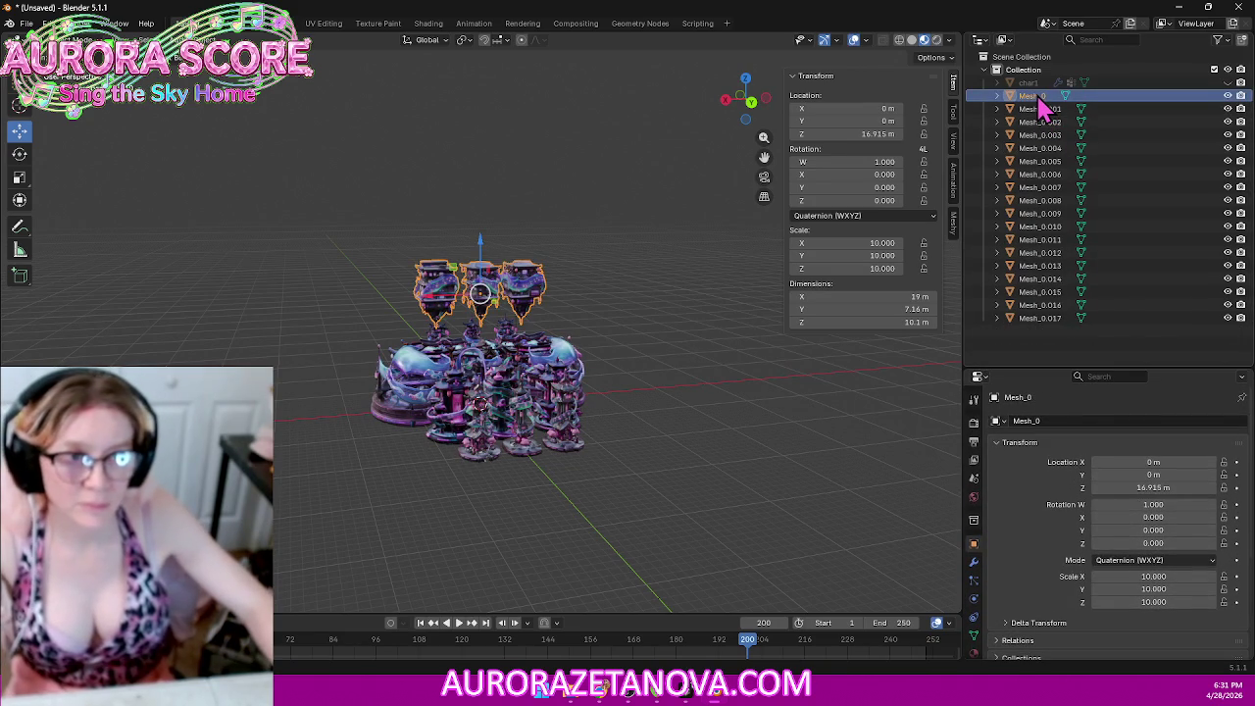
click(869, 134)
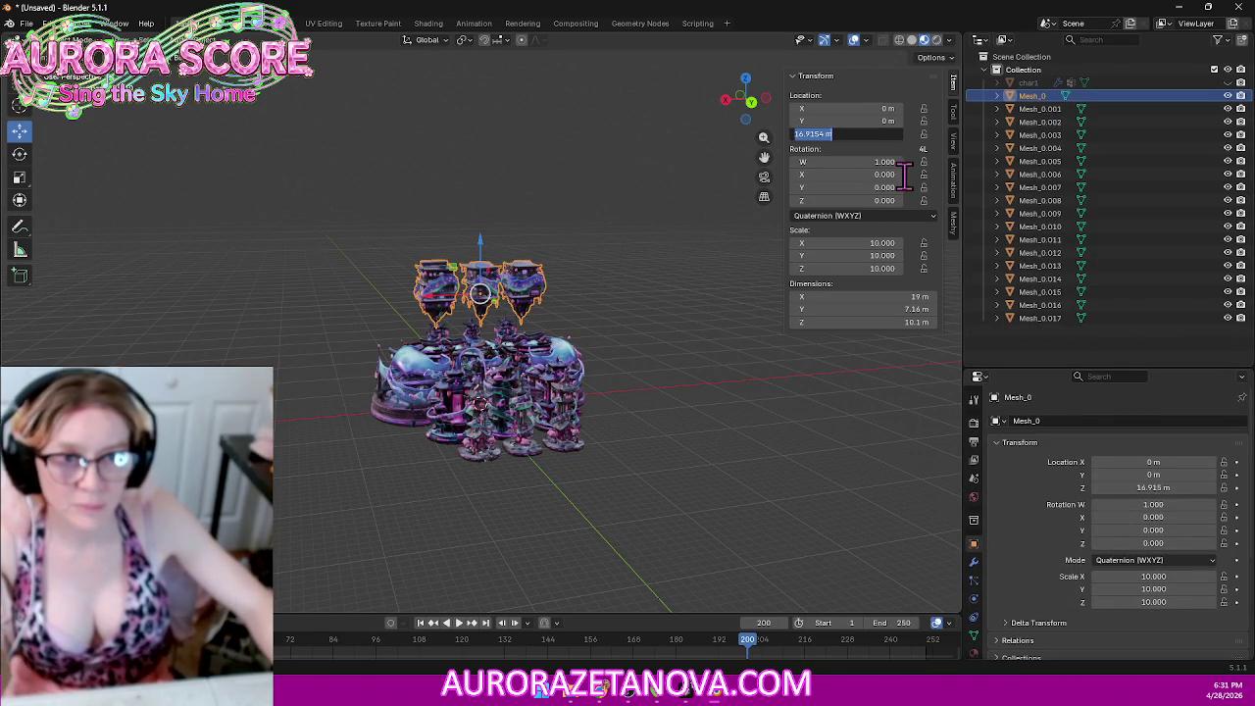
text(0)
key(Return)
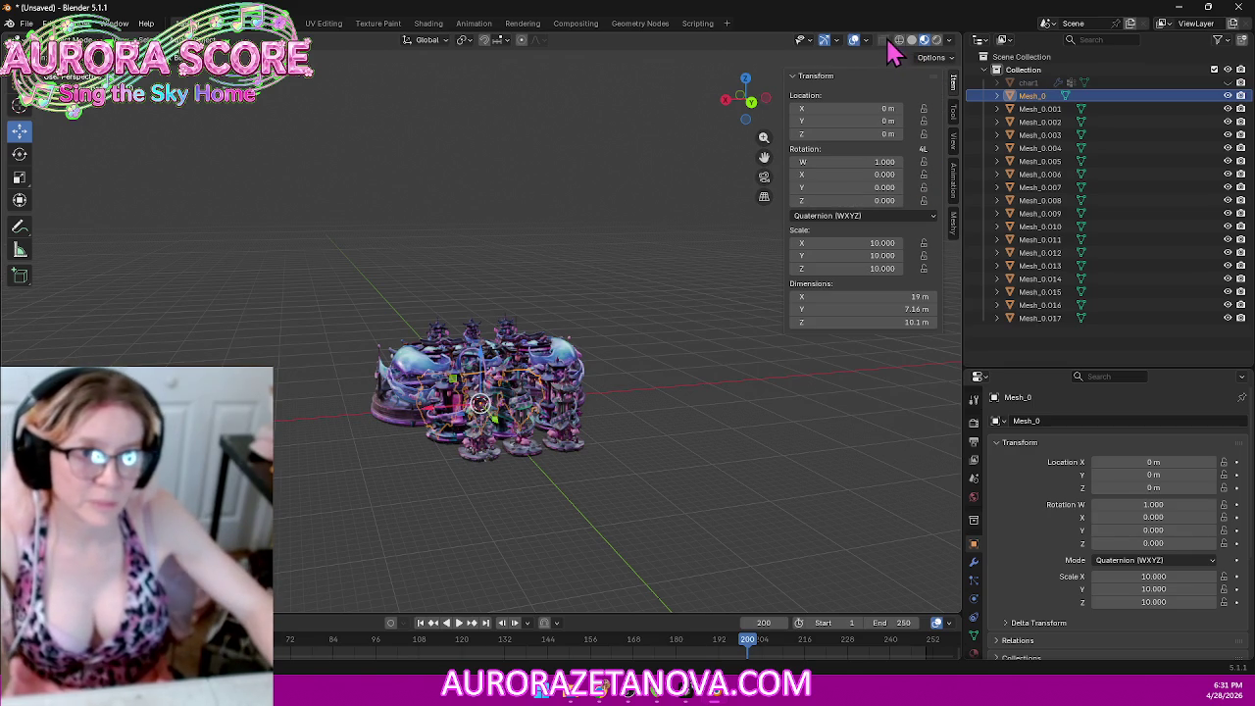
Step: Hide Mesh_0.001–Mesh_0.017 so only Mesh_0 shows, then snap to an orthographic side view
right_click(1229, 98)
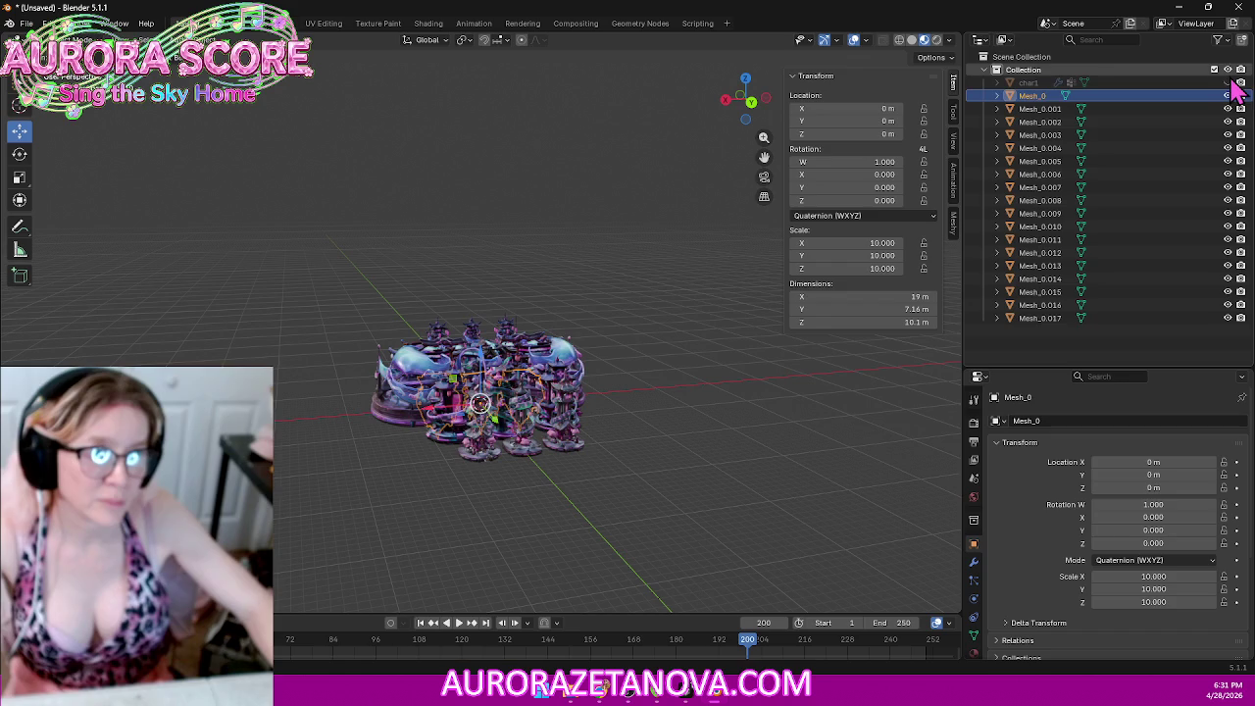
click(1228, 69)
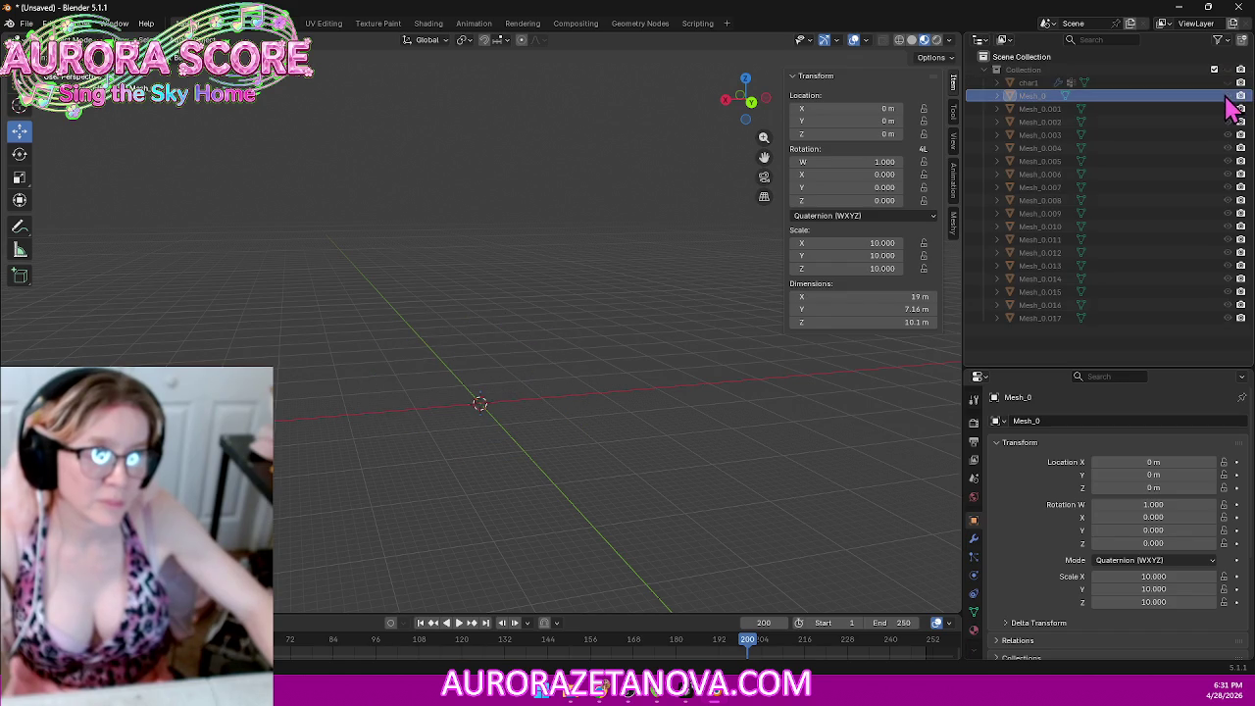
click(1229, 70)
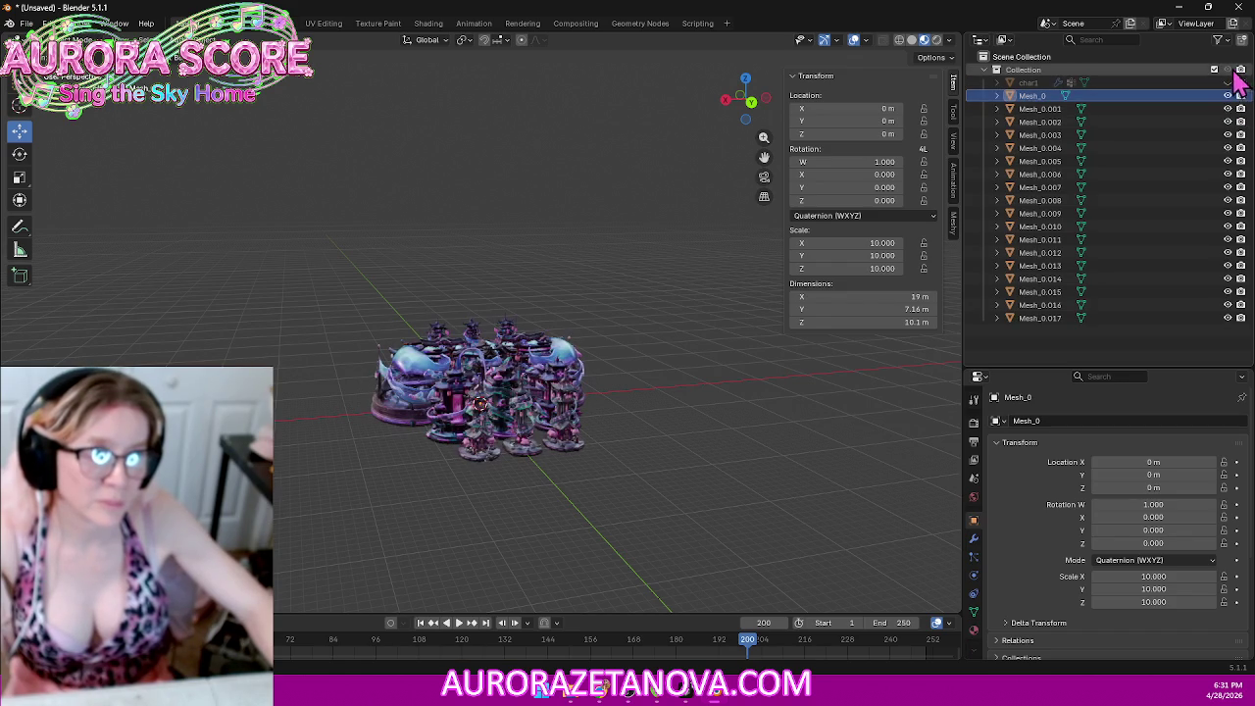
click(1228, 108)
click(1228, 122)
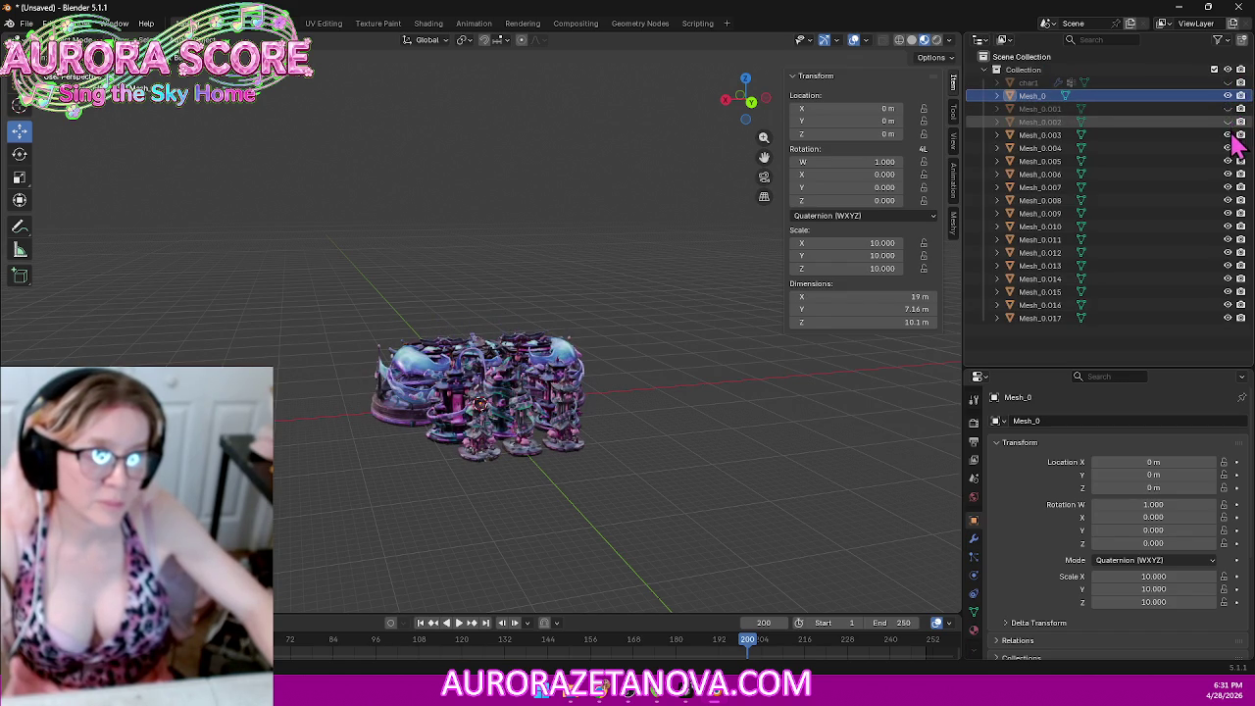
click(1228, 134)
click(1228, 148)
click(1228, 161)
click(1228, 174)
click(1228, 187)
click(1228, 200)
click(1228, 212)
click(1228, 227)
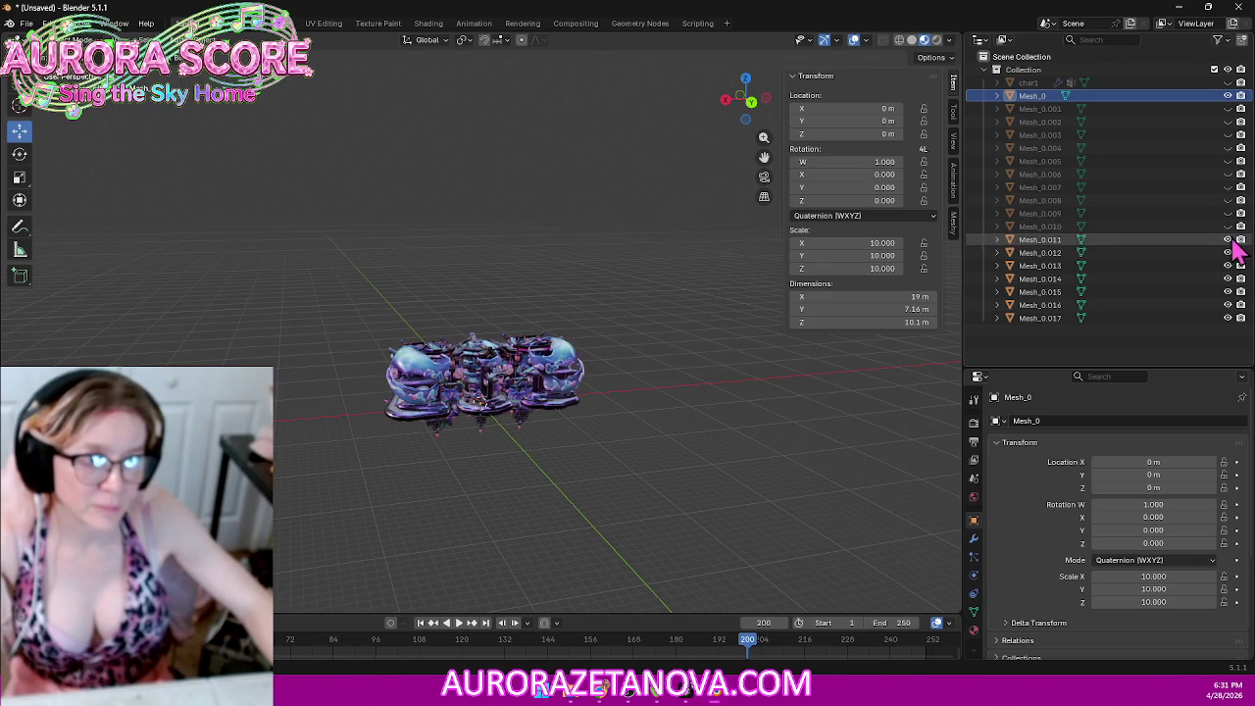
click(1228, 240)
click(1228, 266)
click(1228, 279)
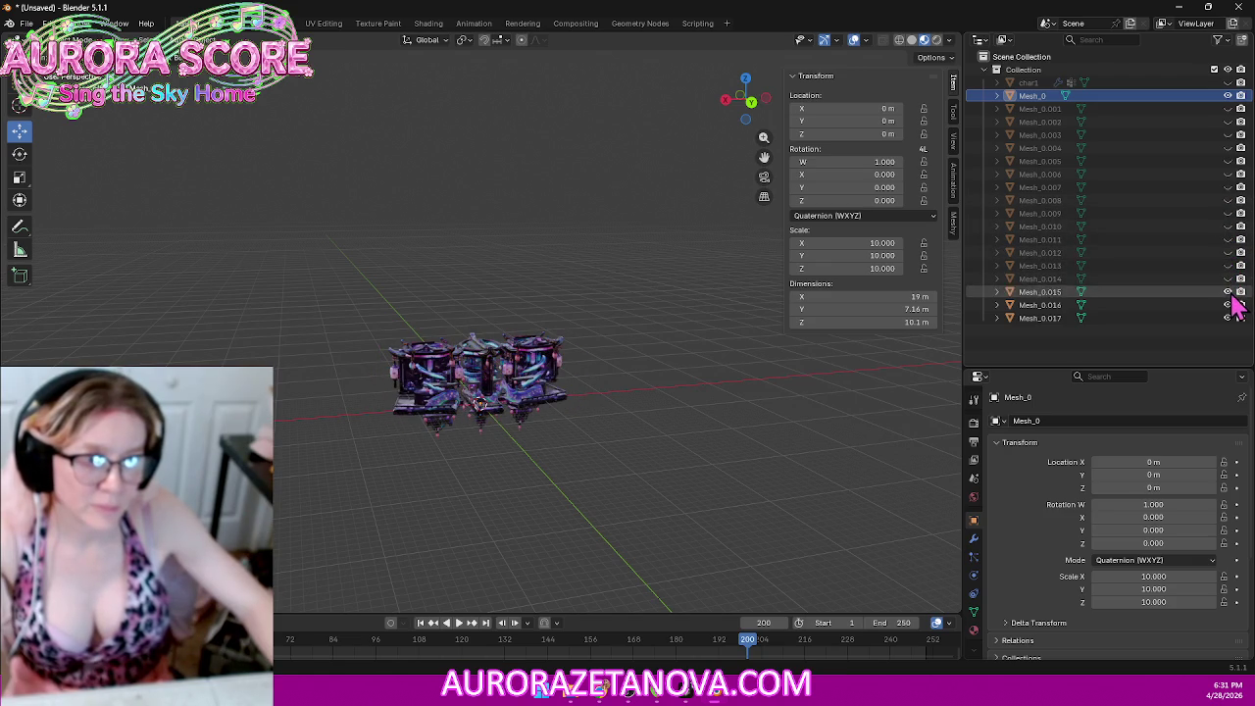
click(1228, 291)
click(1228, 305)
click(1228, 318)
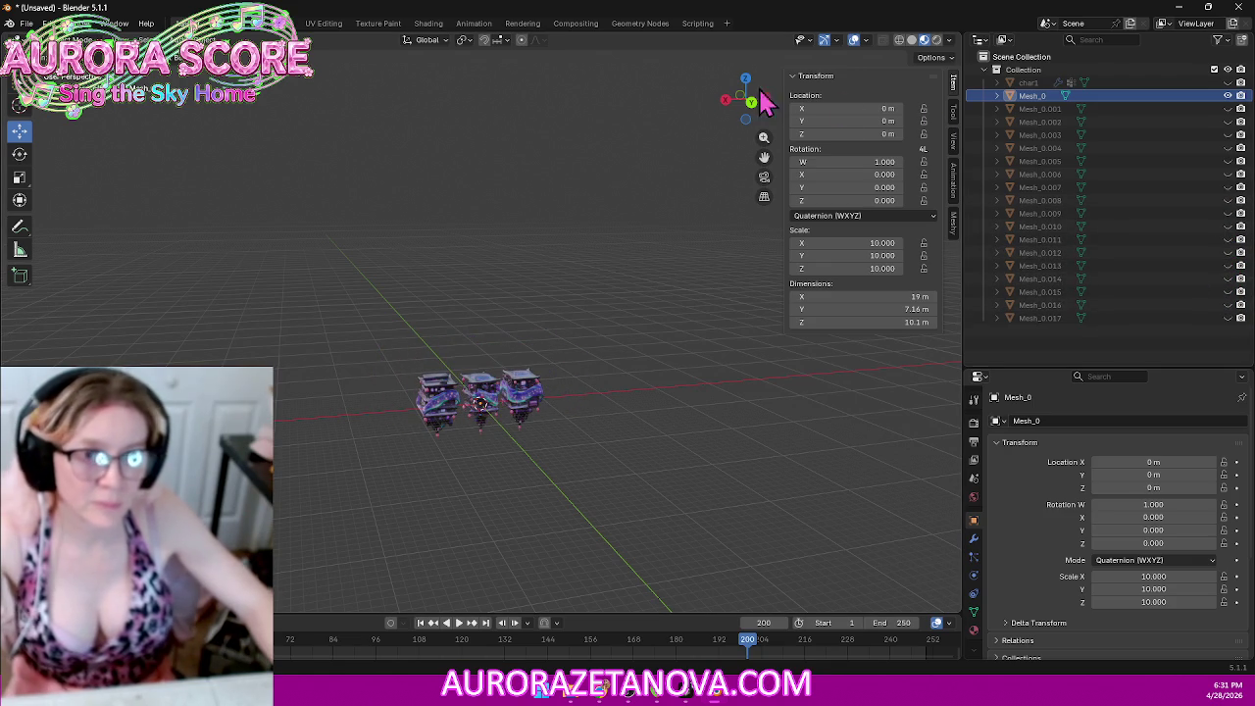
drag(735, 107, 730, 113)
click(727, 105)
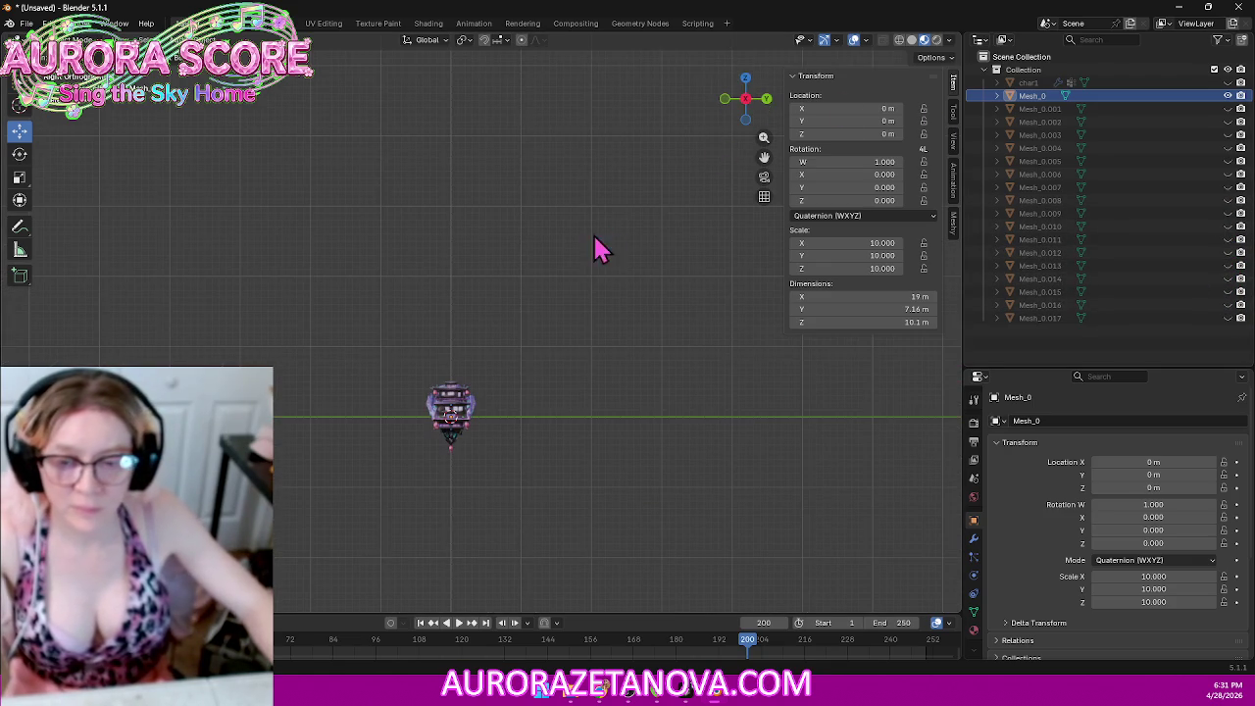
Step: In front view and Edit Mode, separate Mesh_0's left and right towers into their own objects
click(726, 109)
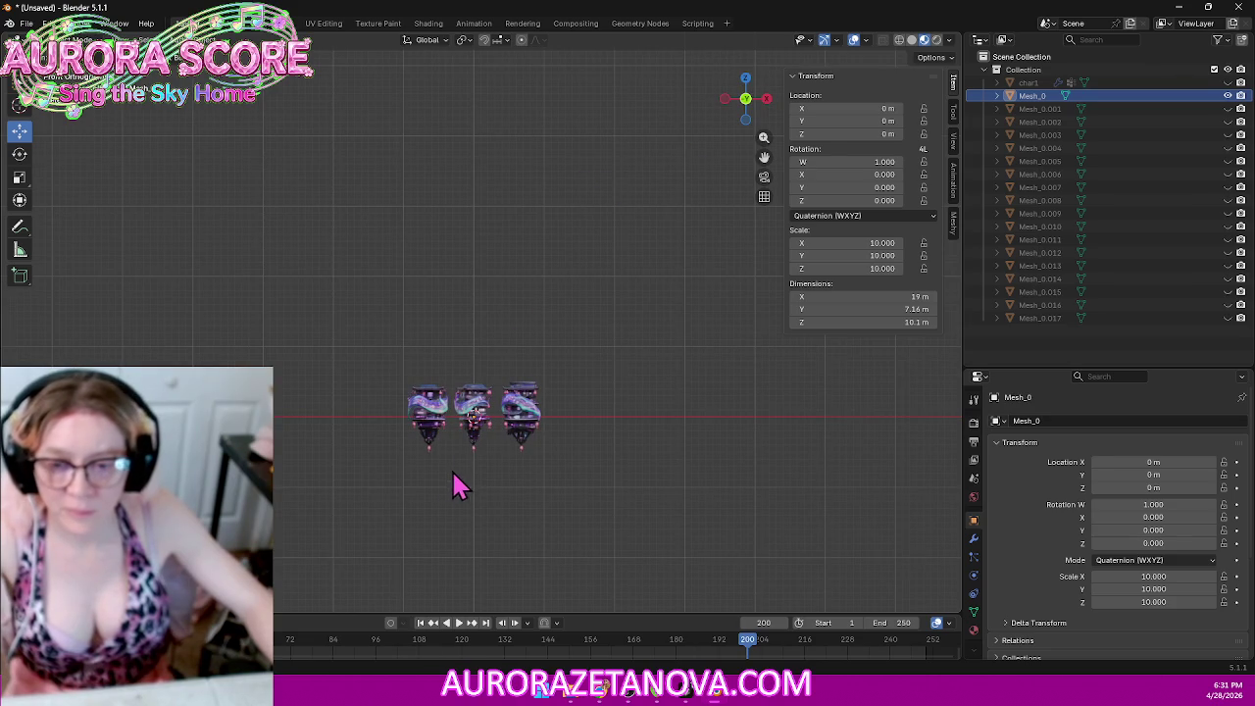
mouse_move(461, 503)
shift+middle_down()
mouse_move(516, 392)
mouse_move(457, 420)
shift+middle_up()
scroll(502, 408, up, 6)
click(69, 40)
click(64, 123)
mouse_move(163, 148)
mouse_down()
mouse_move(356, 448)
mouse_move(406, 465)
mouse_move(390, 465)
mouse_up()
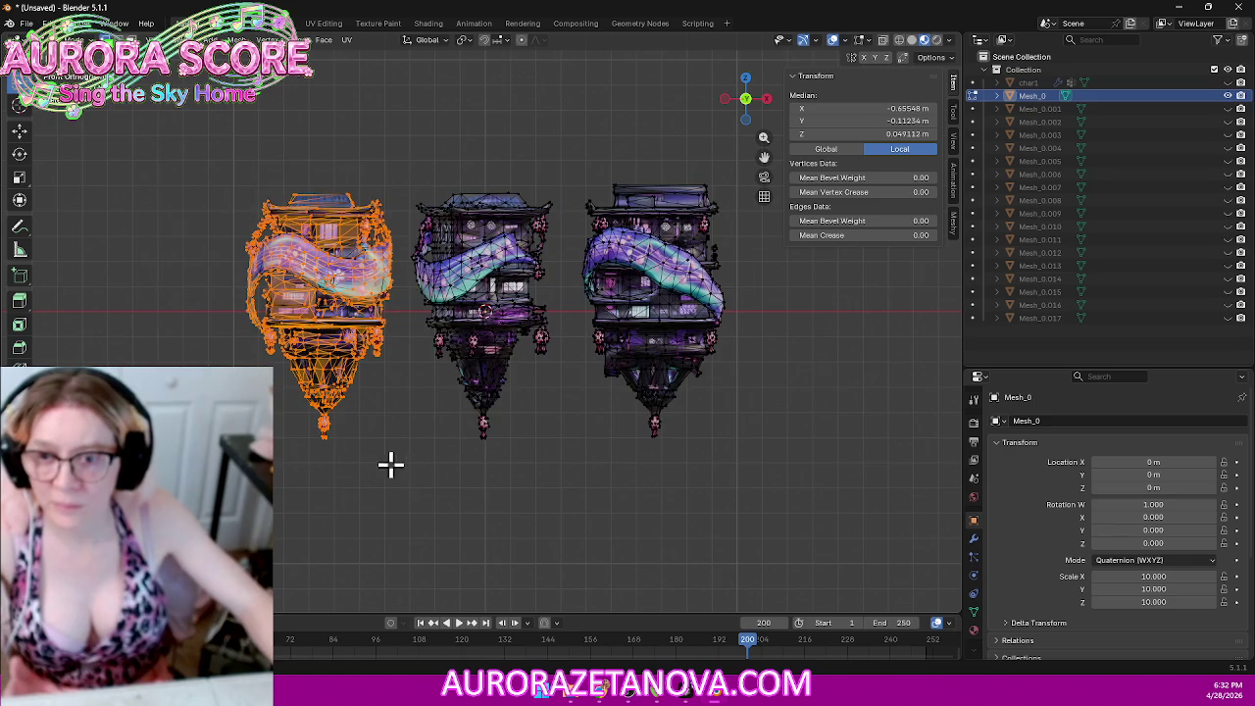
right_click(367, 246)
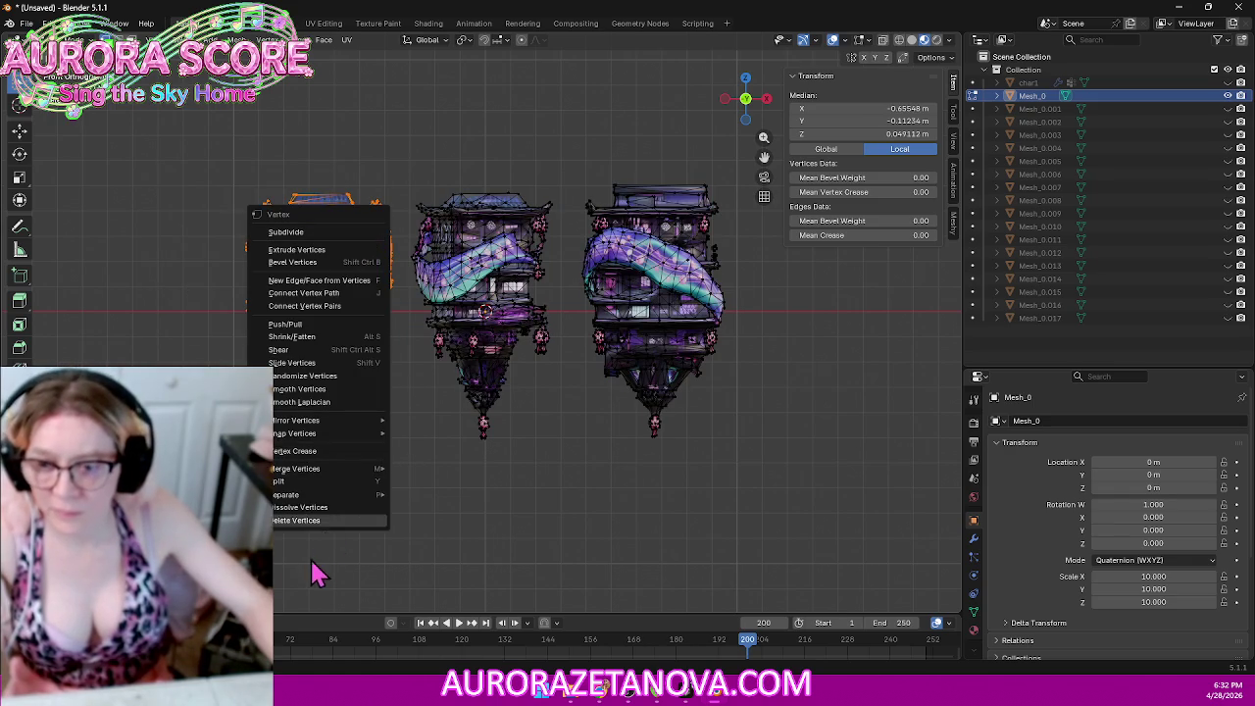
mouse_move(323, 495)
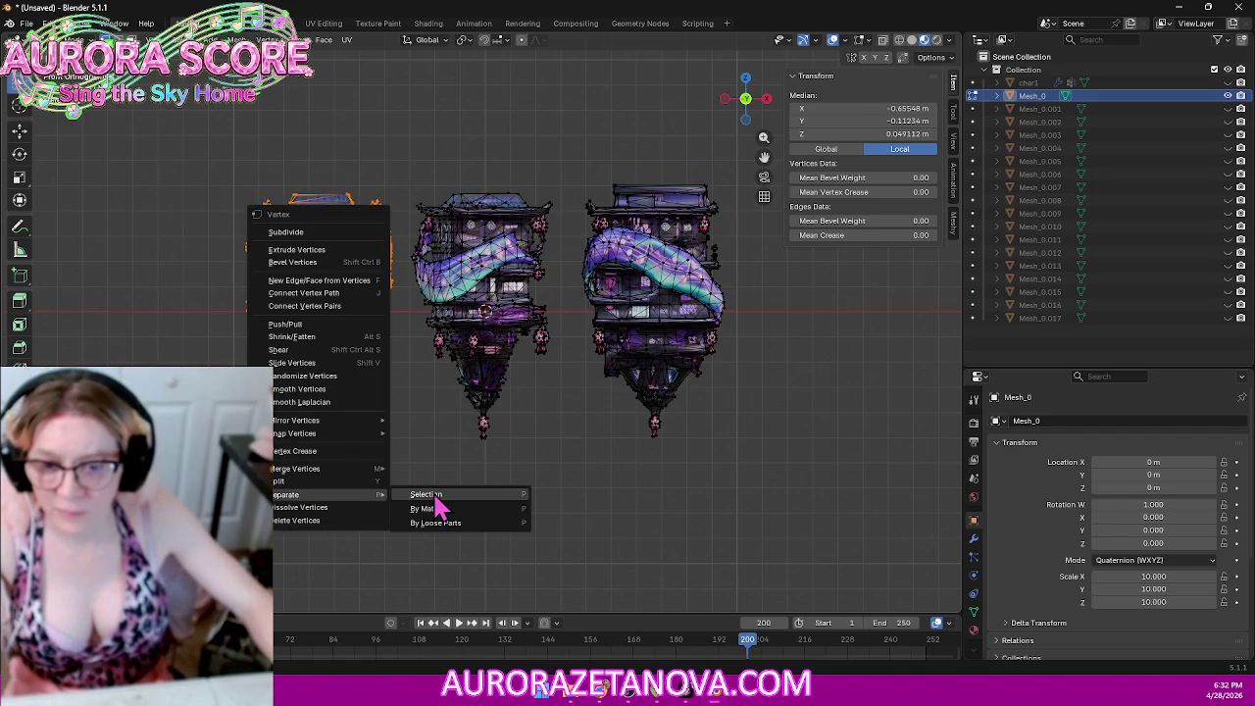
click(432, 495)
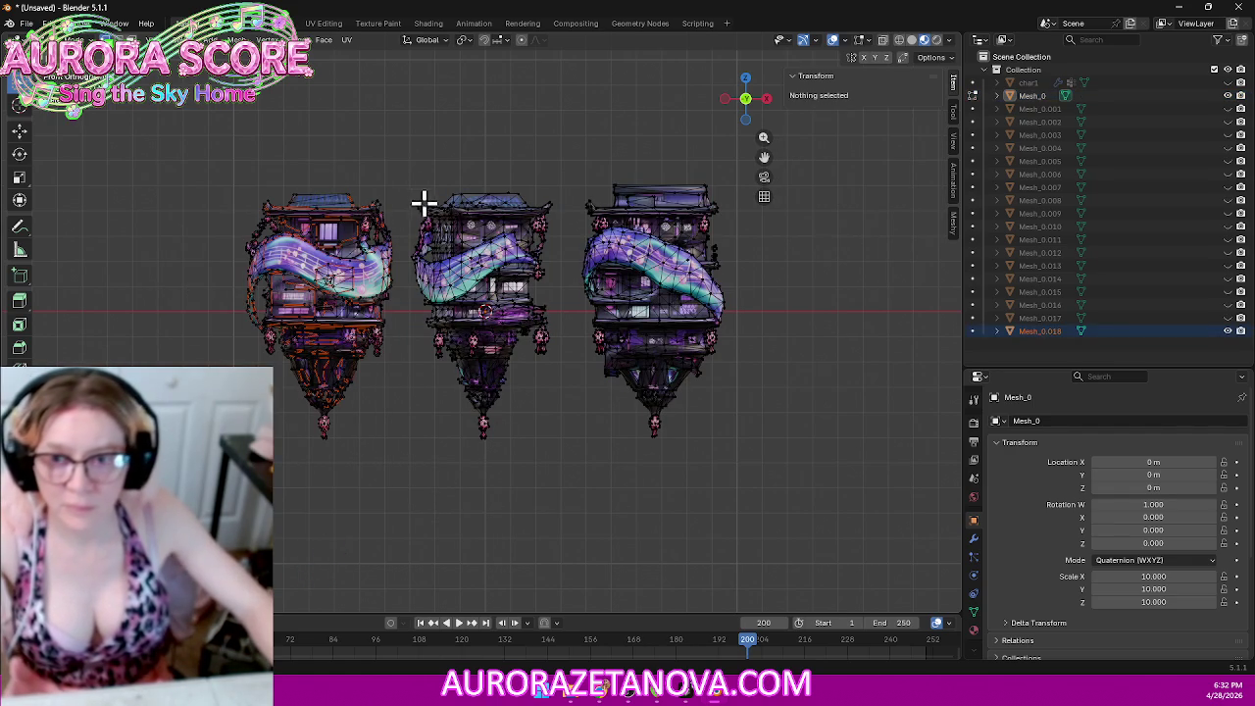
drag(569, 148, 743, 482)
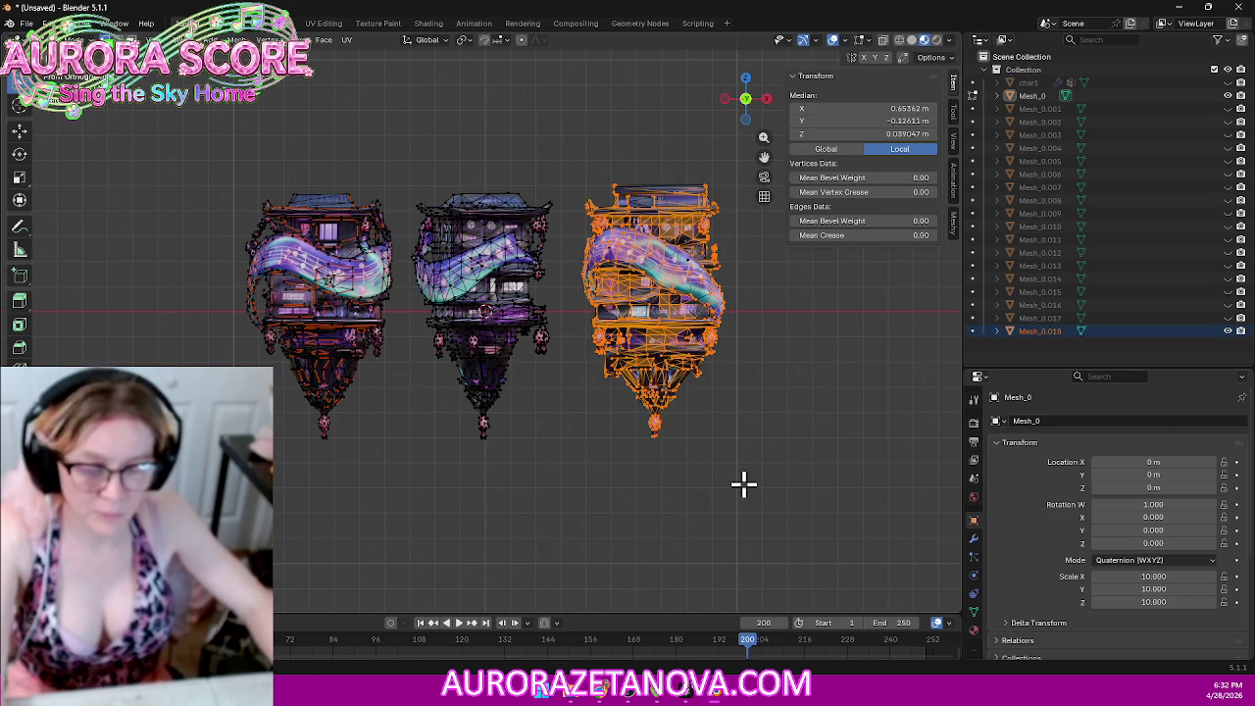
key(p)
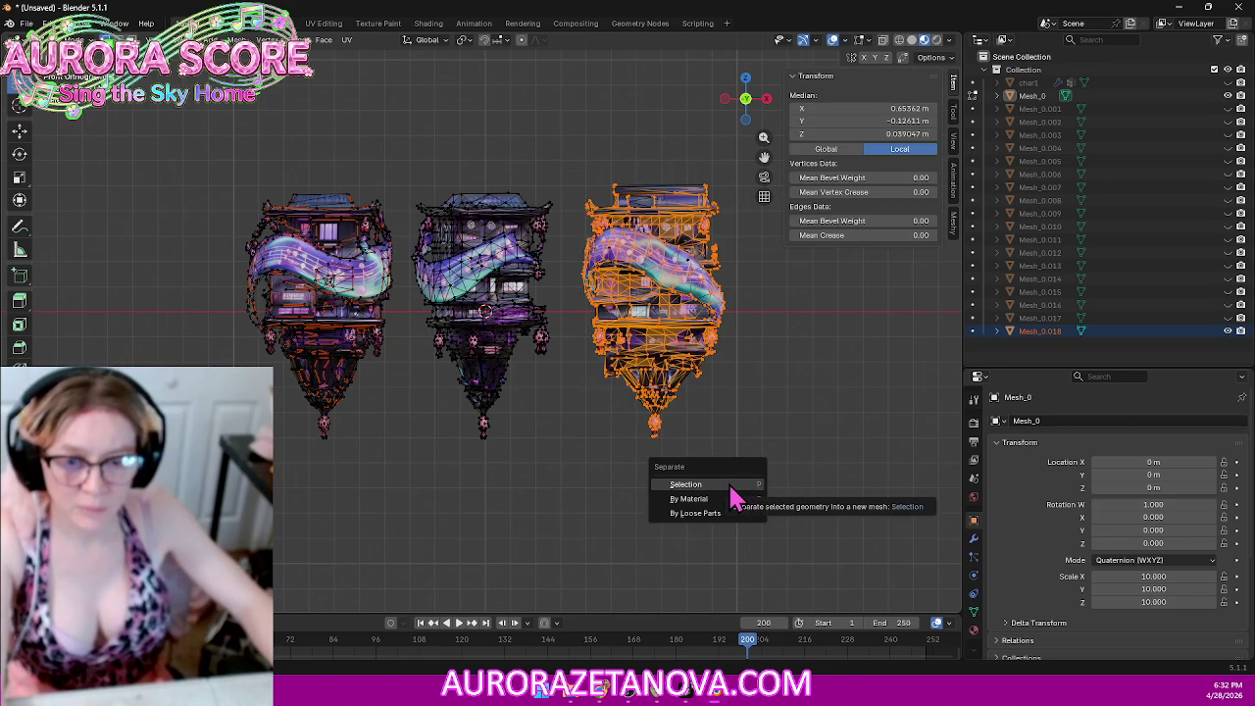
click(729, 484)
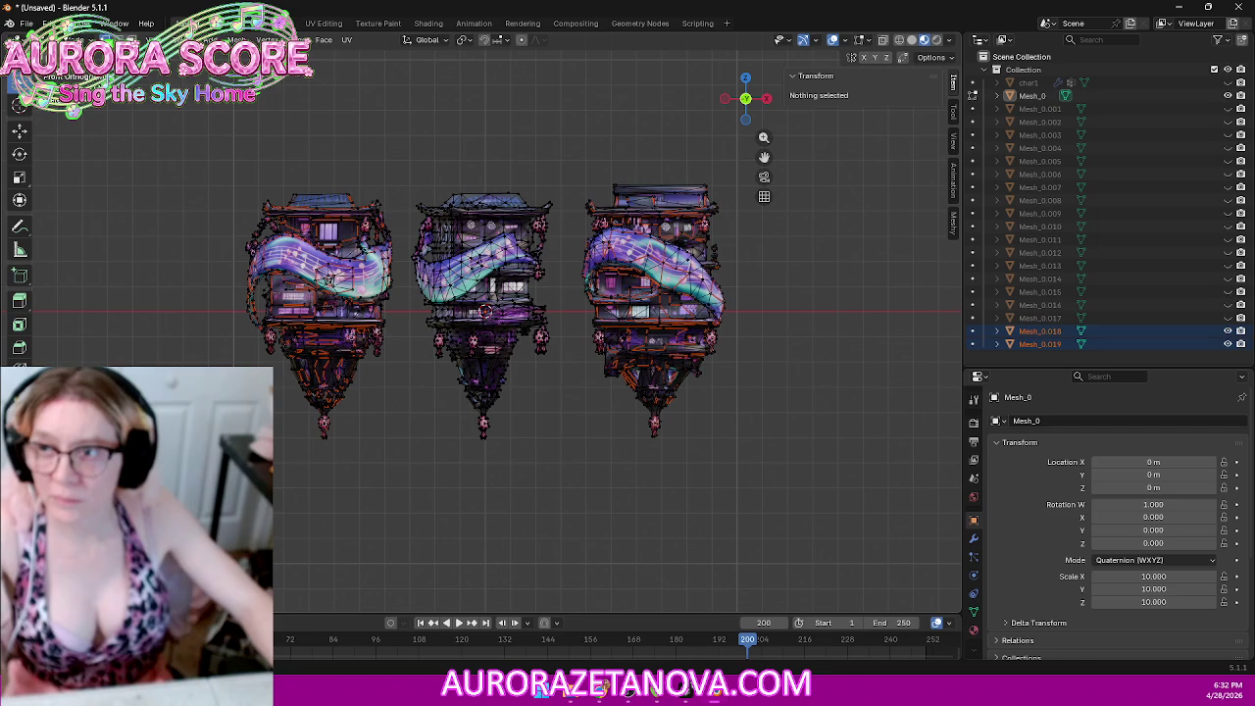
Step: Back in Object Mode, select the middle, right and left tower objects together
key(Tab)
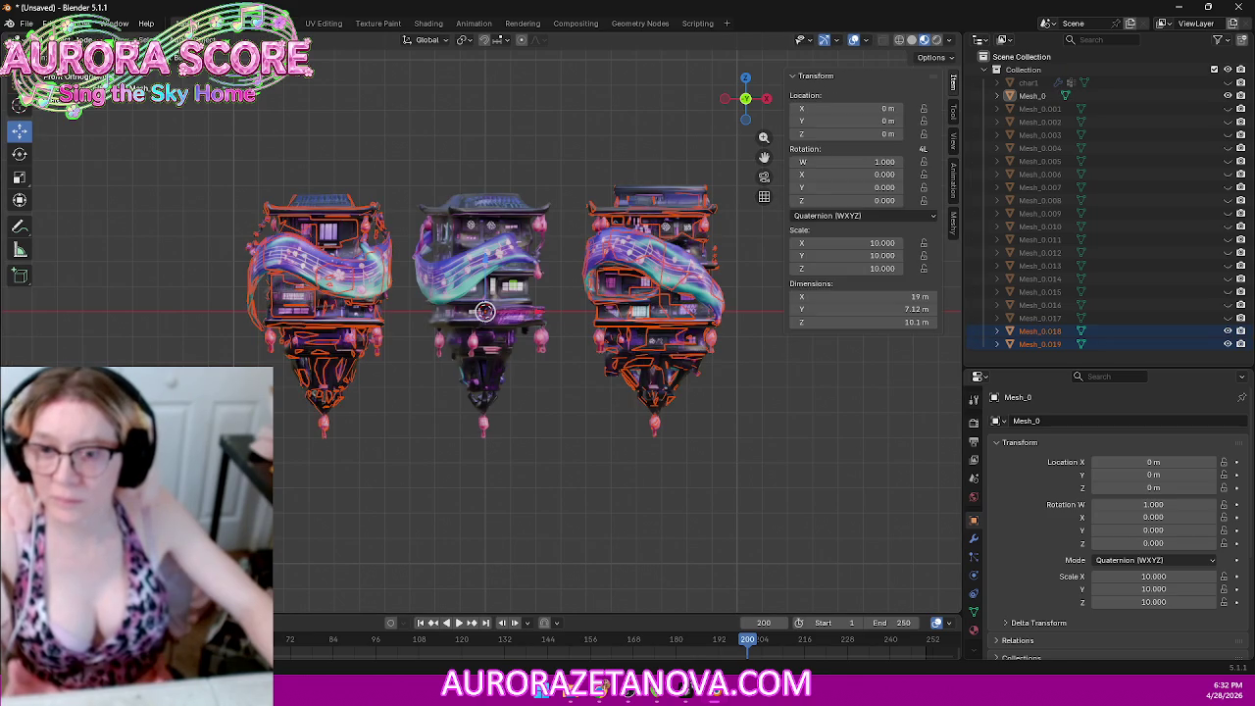
click(461, 280)
click(324, 258)
click(483, 273)
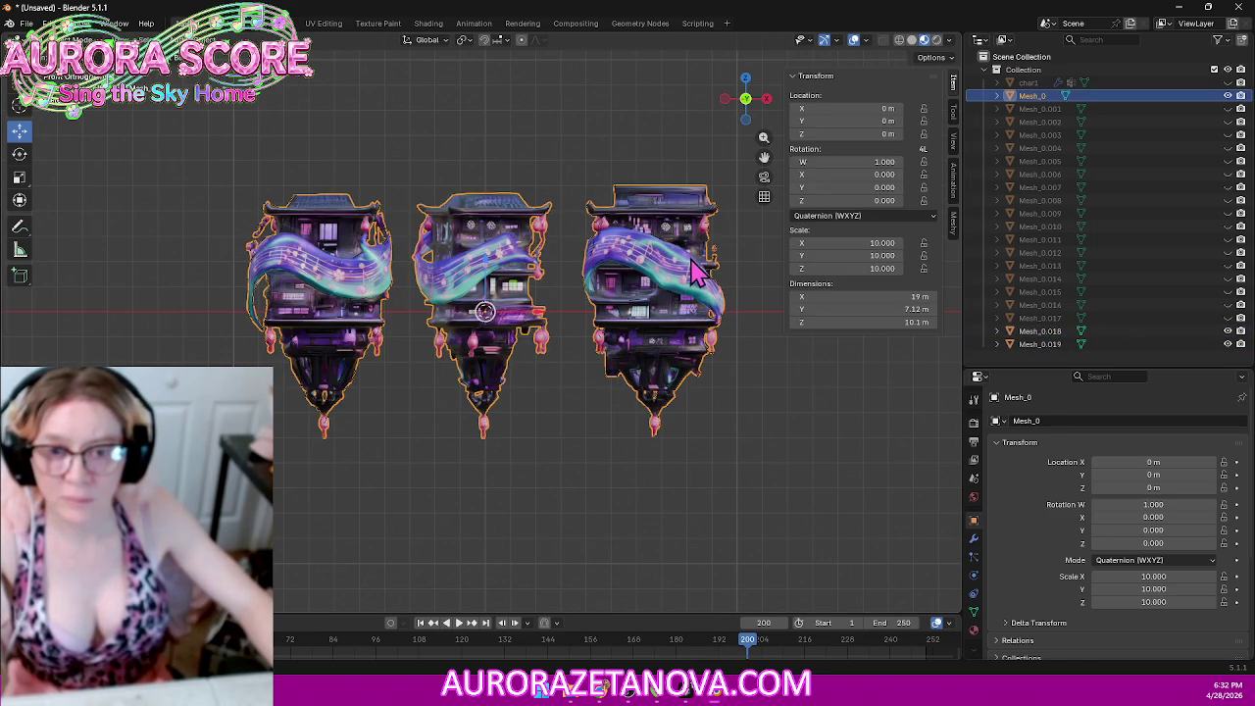
shift+click(670, 285)
shift+click(483, 274)
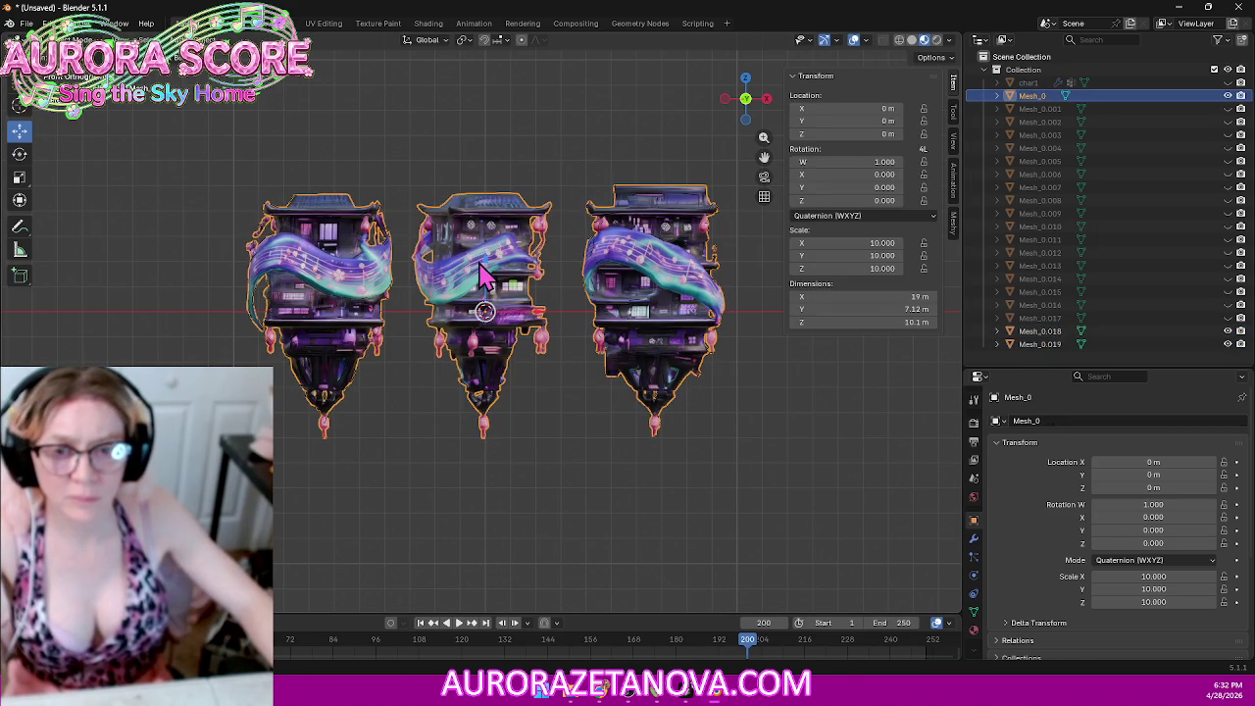
click(348, 273)
shift+click(482, 270)
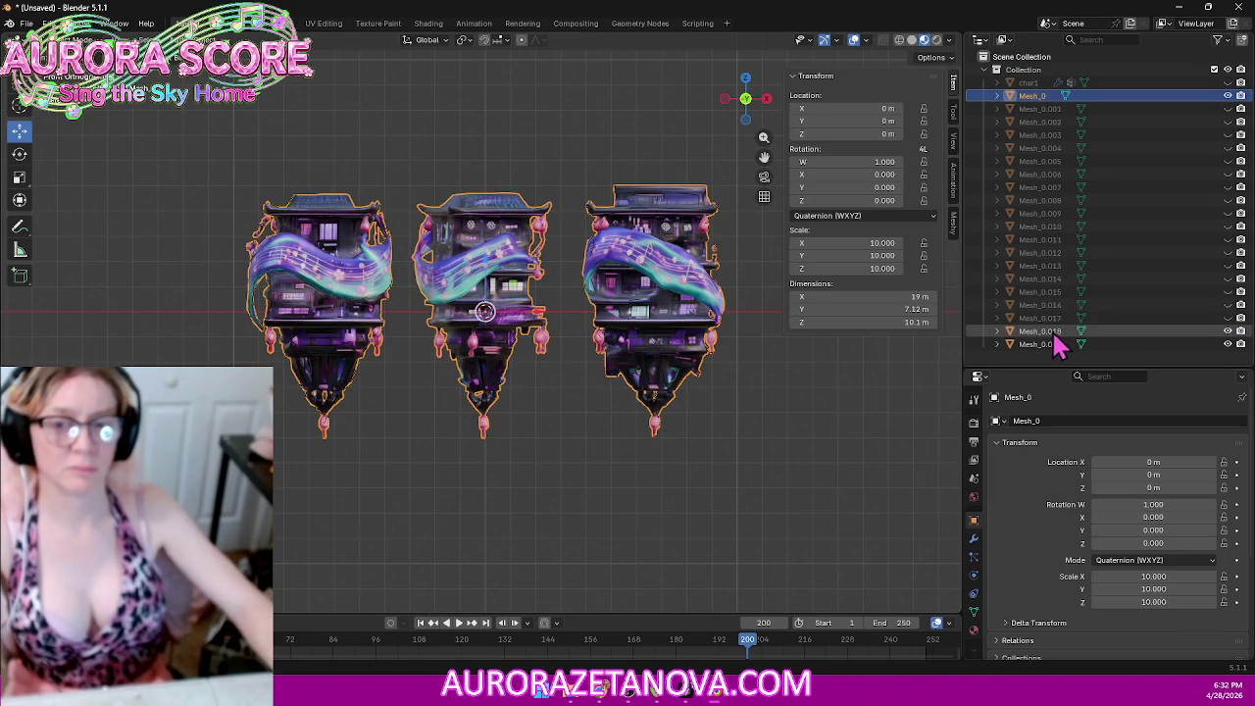
Step: Cancel the upward Z move and undo back to the left tower's edit-mode selection
key(g)
key(z)
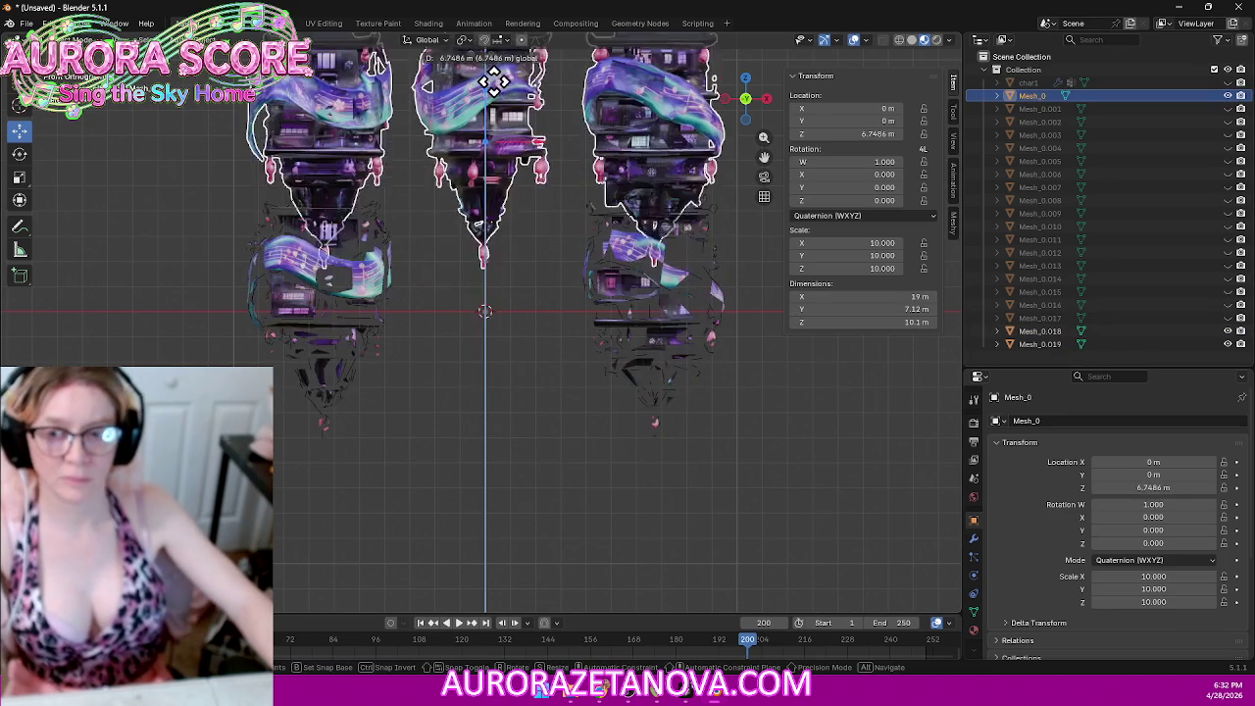
click(494, 81)
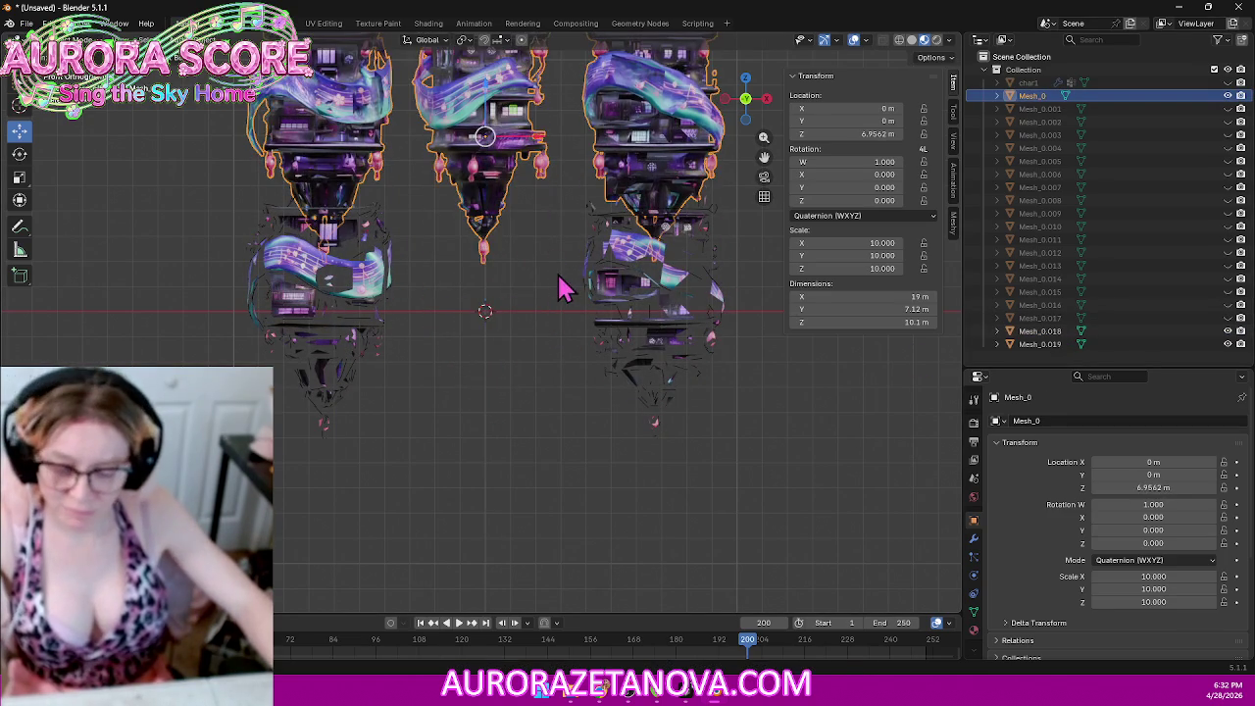
key(ctrl+z)
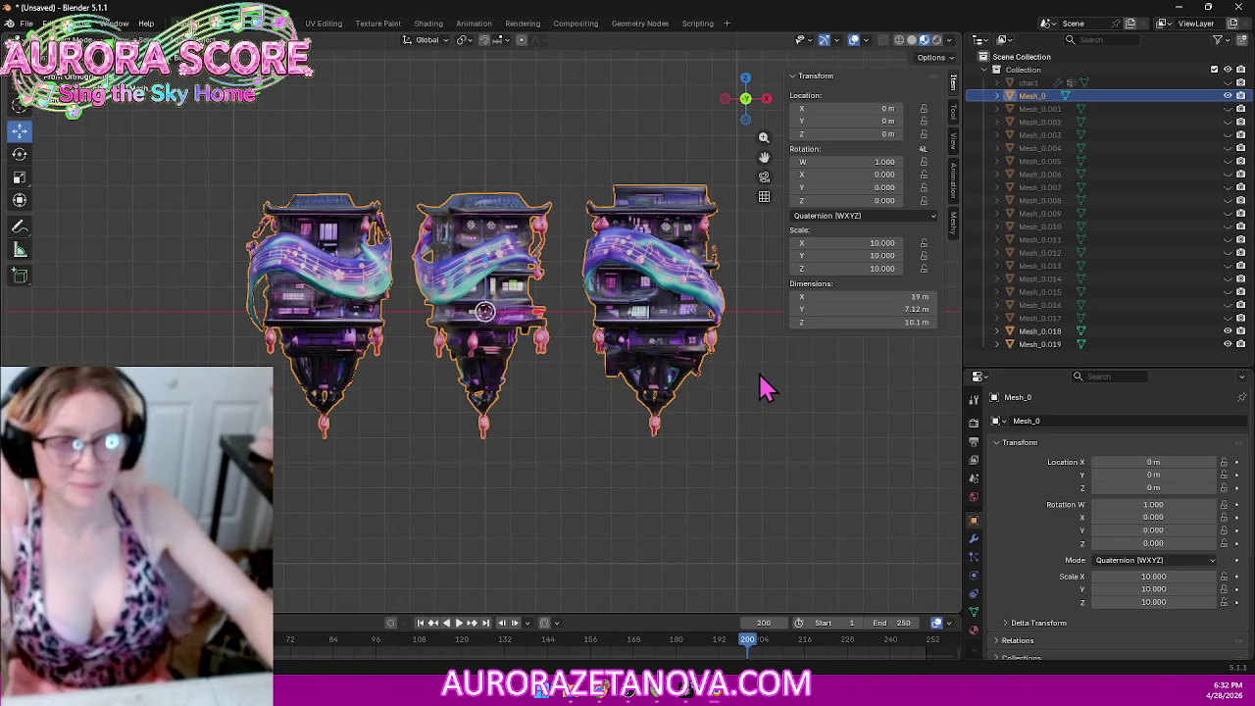
key(ctrl+z)
key(ctrl+shift+z)
key(ctrl+z)
key(ctrl+shift+z)
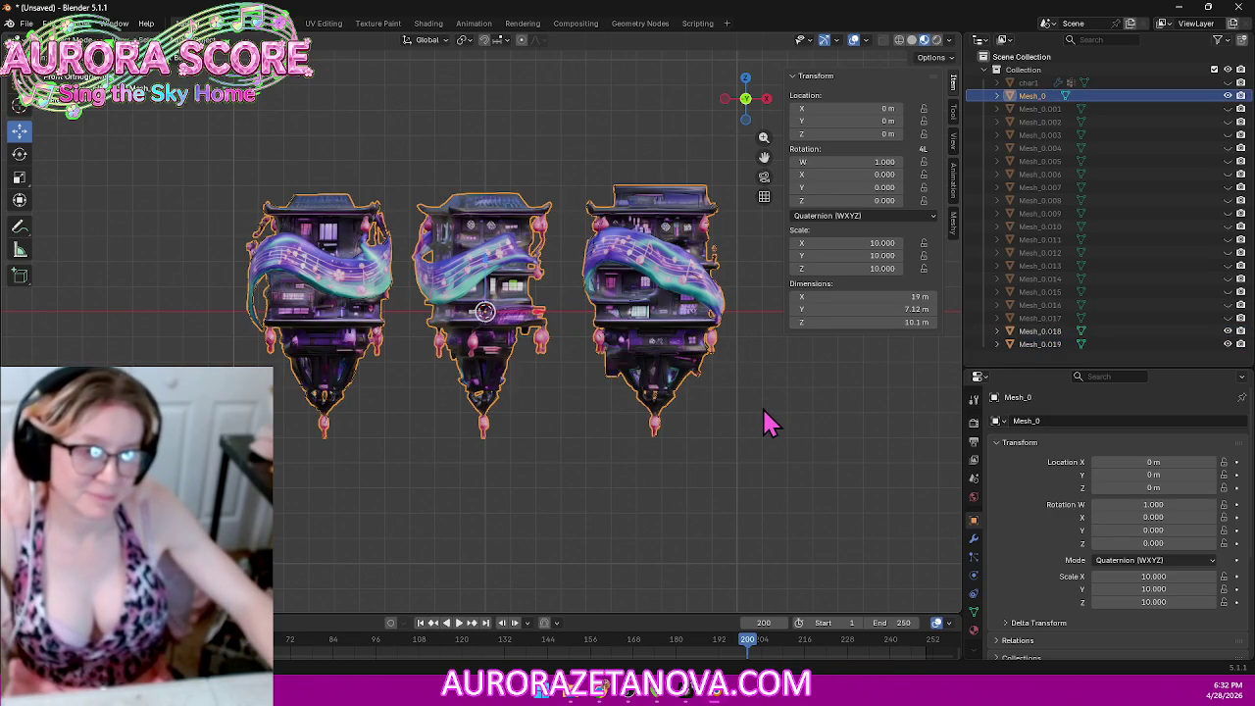
key(ctrl+z)
key(ctrl+shift+z)
key(ctrl+z)
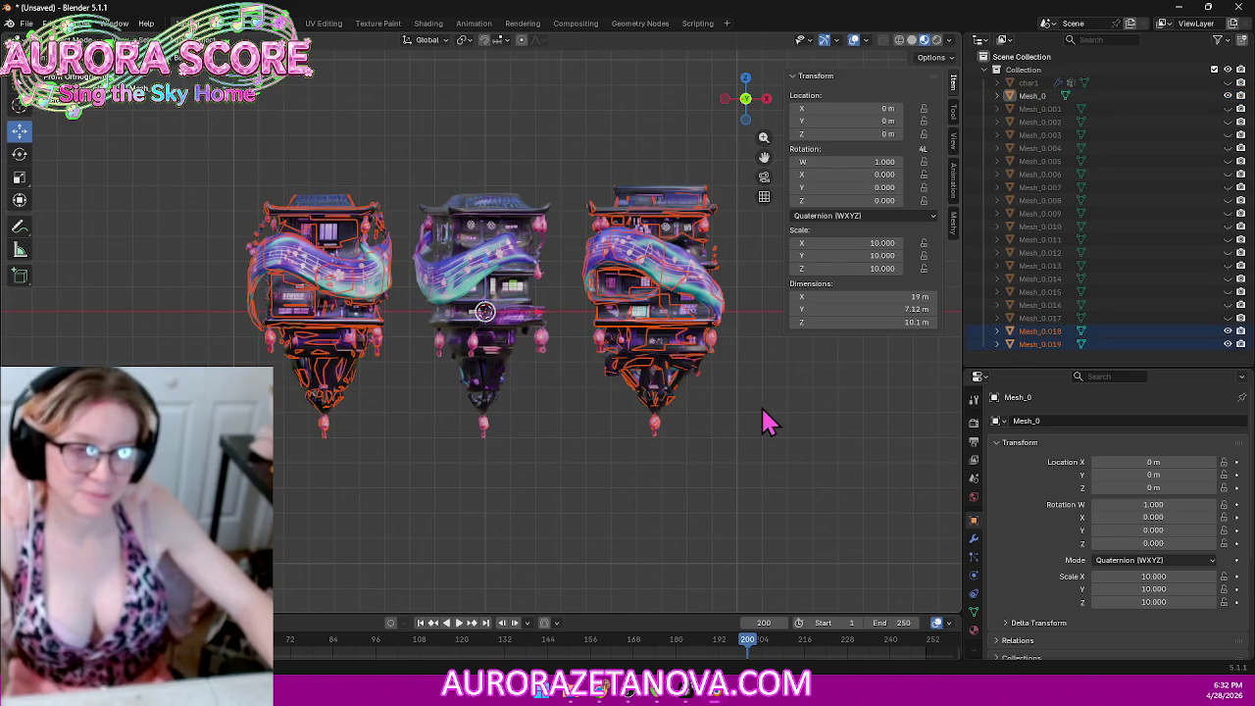
key(ctrl+z)
key(ctrl+z)
key(ctrl+z)
key(ctrl+z)
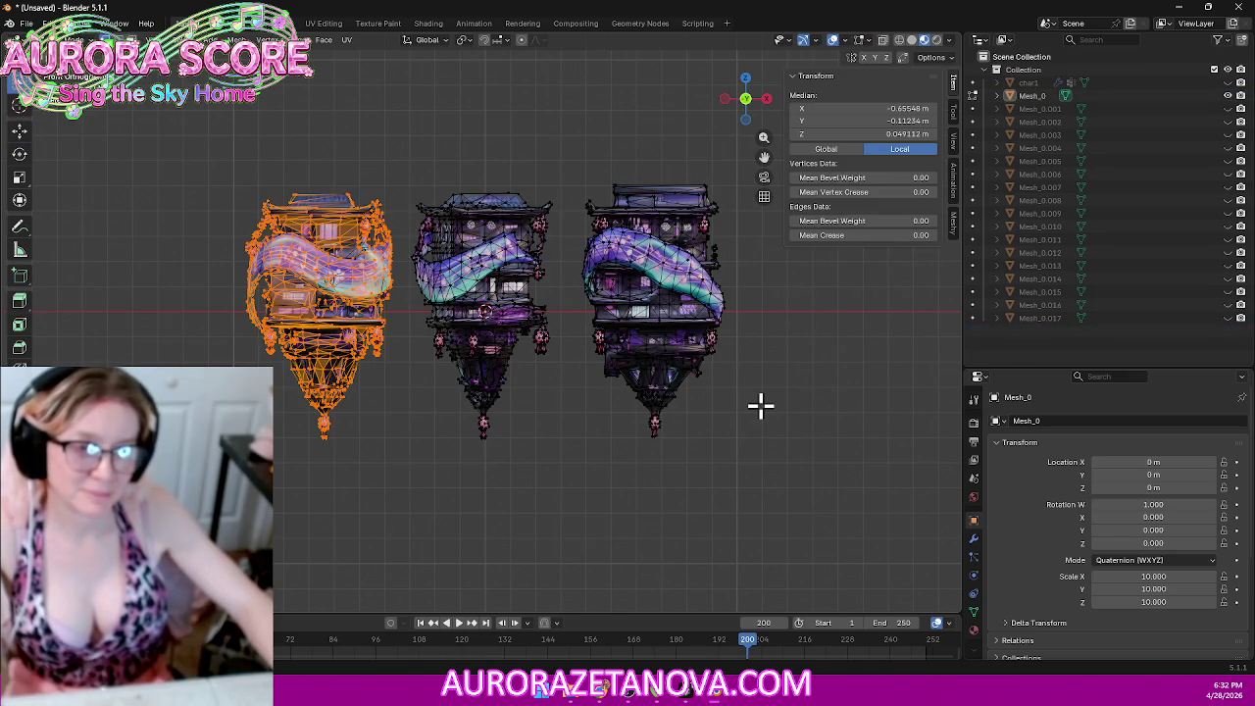
Step: With wireframe shading on, reselect and separate the left tower, then the right tower
click(454, 471)
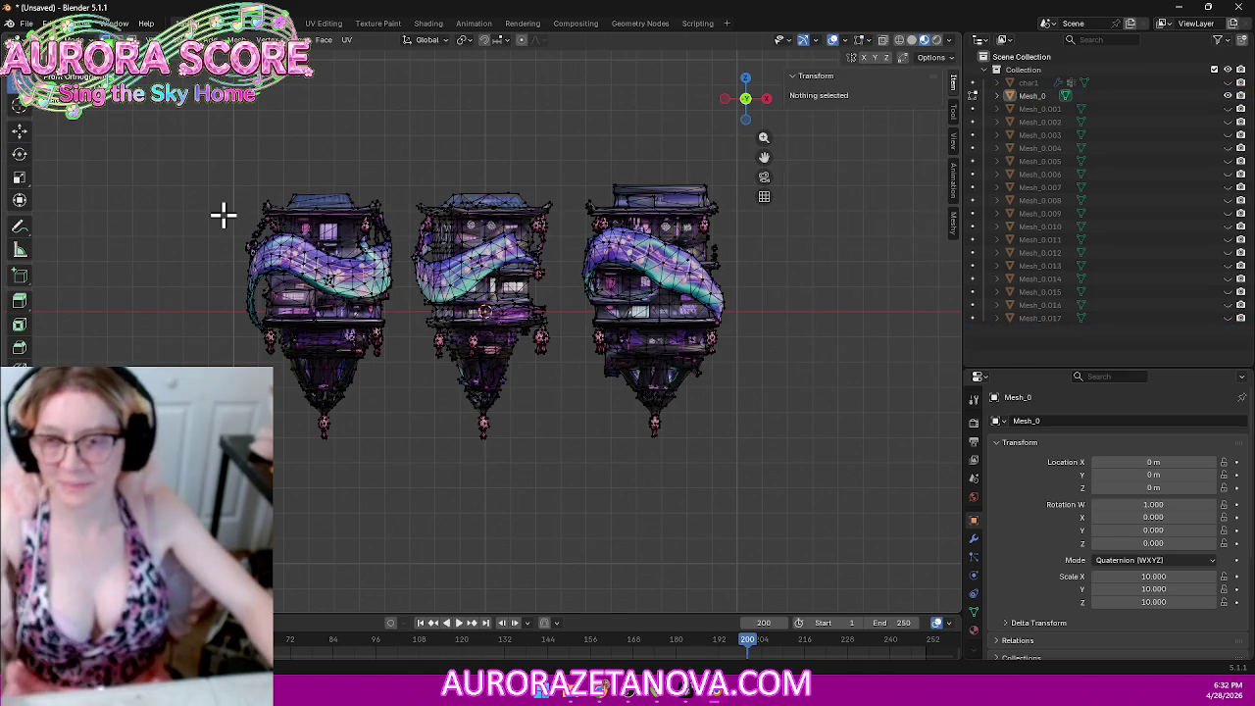
drag(153, 157, 401, 469)
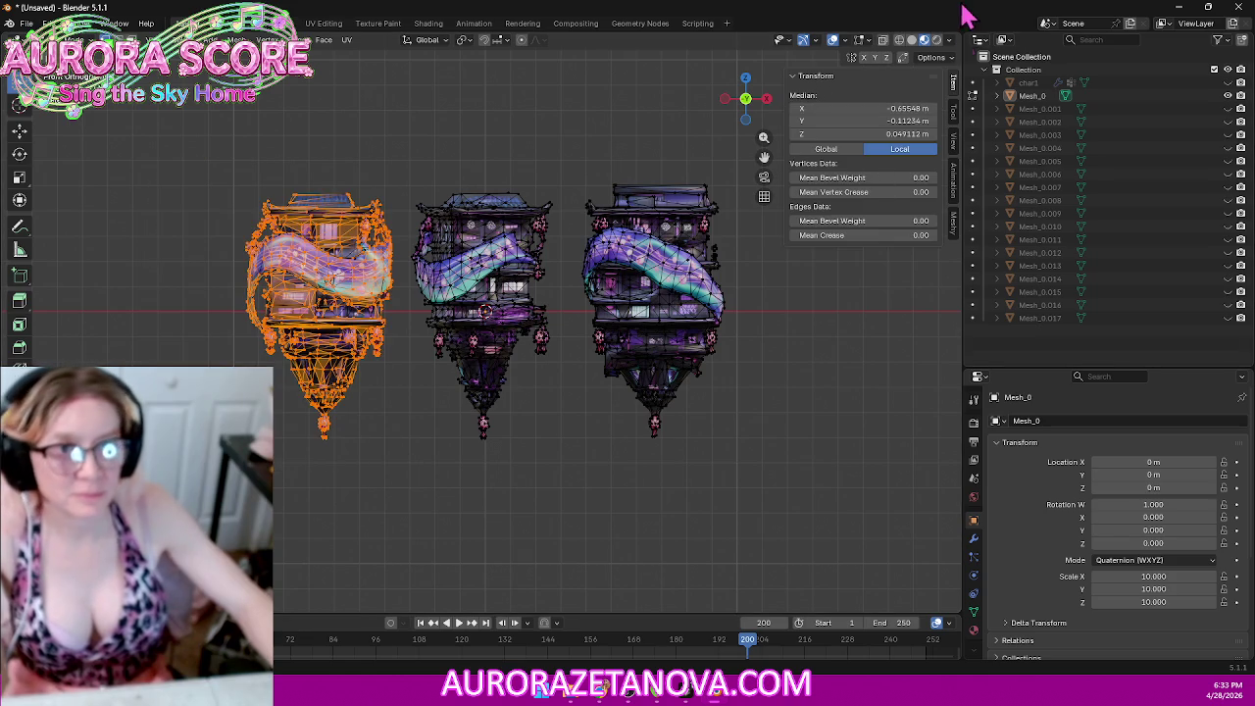
click(898, 41)
mouse_move(184, 115)
mouse_down()
mouse_move(415, 448)
mouse_move(404, 473)
mouse_up()
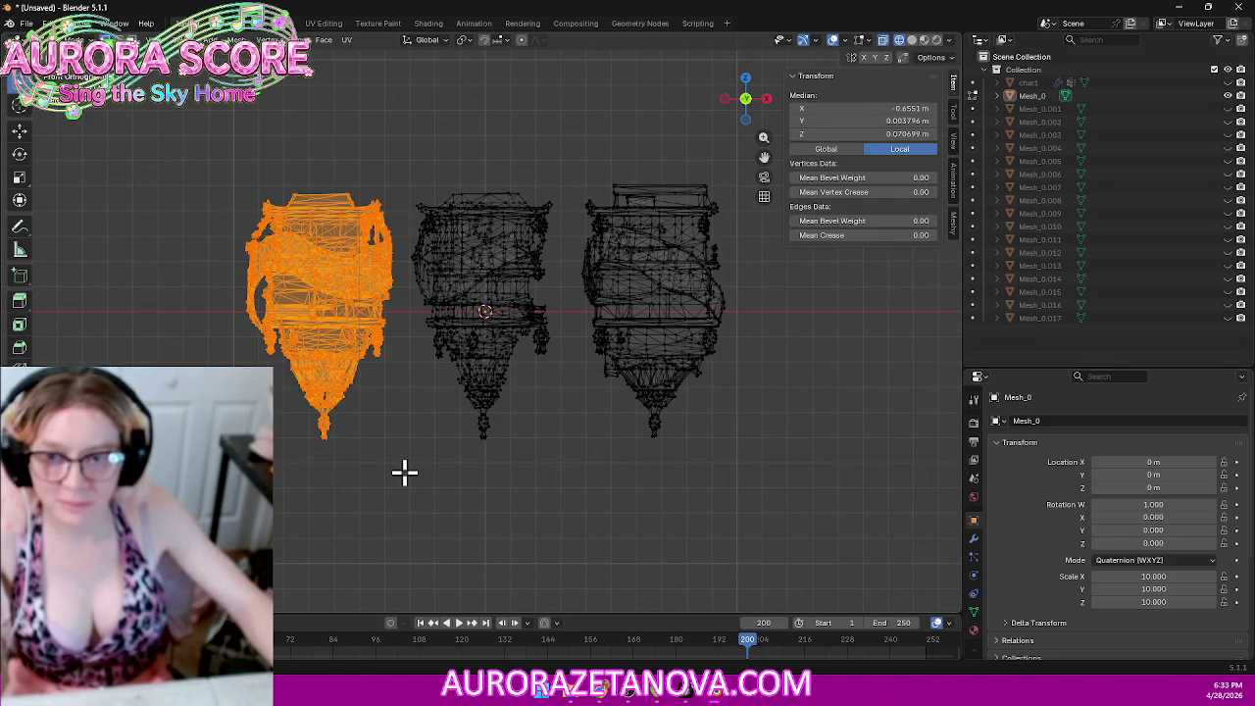
key(p)
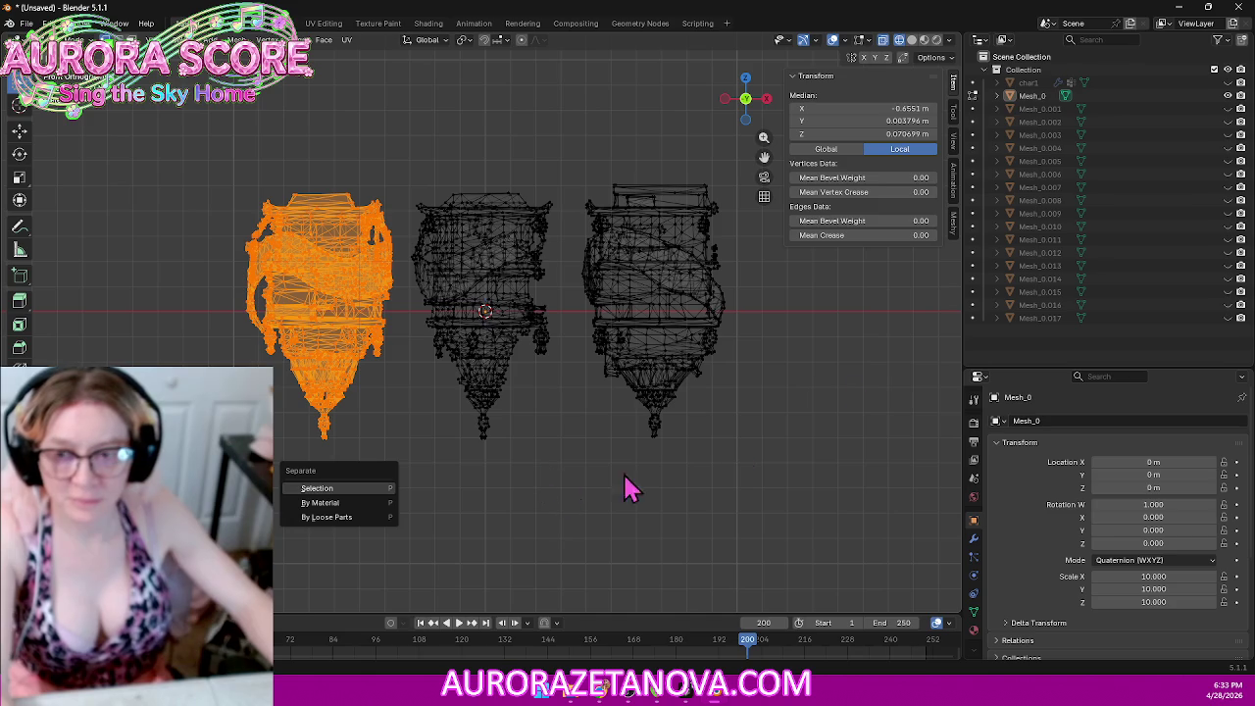
click(334, 489)
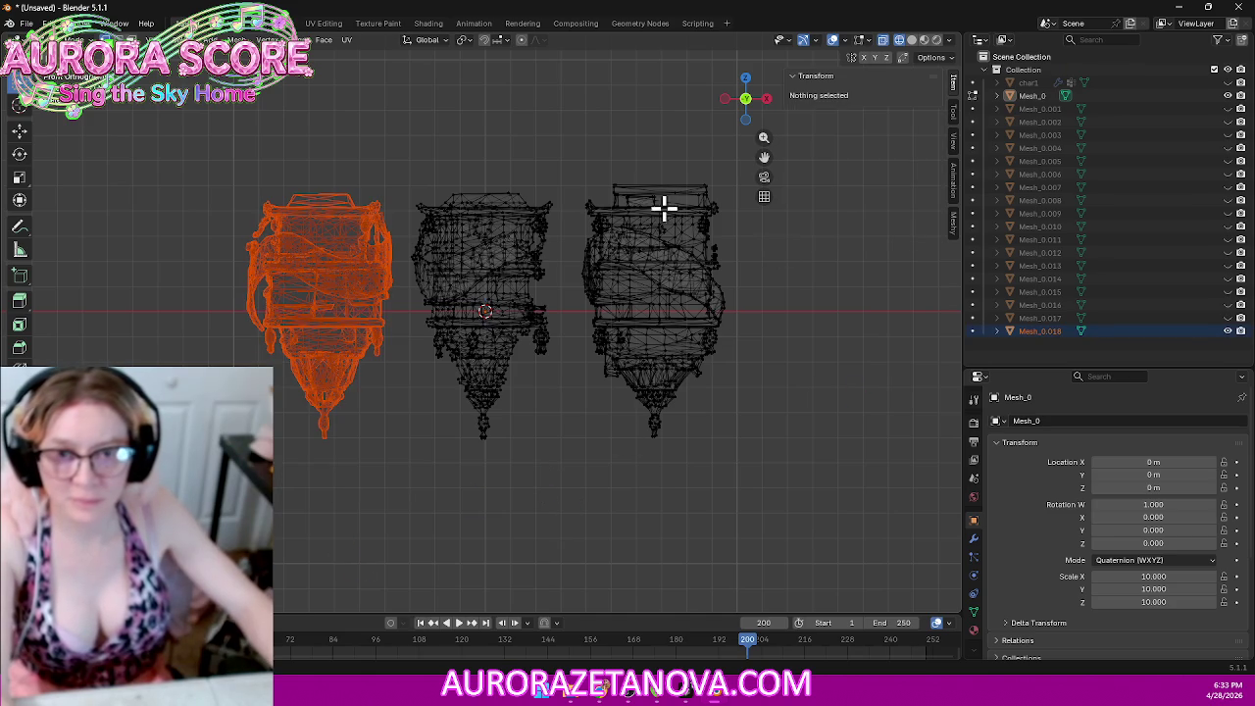
drag(849, 551, 567, 137)
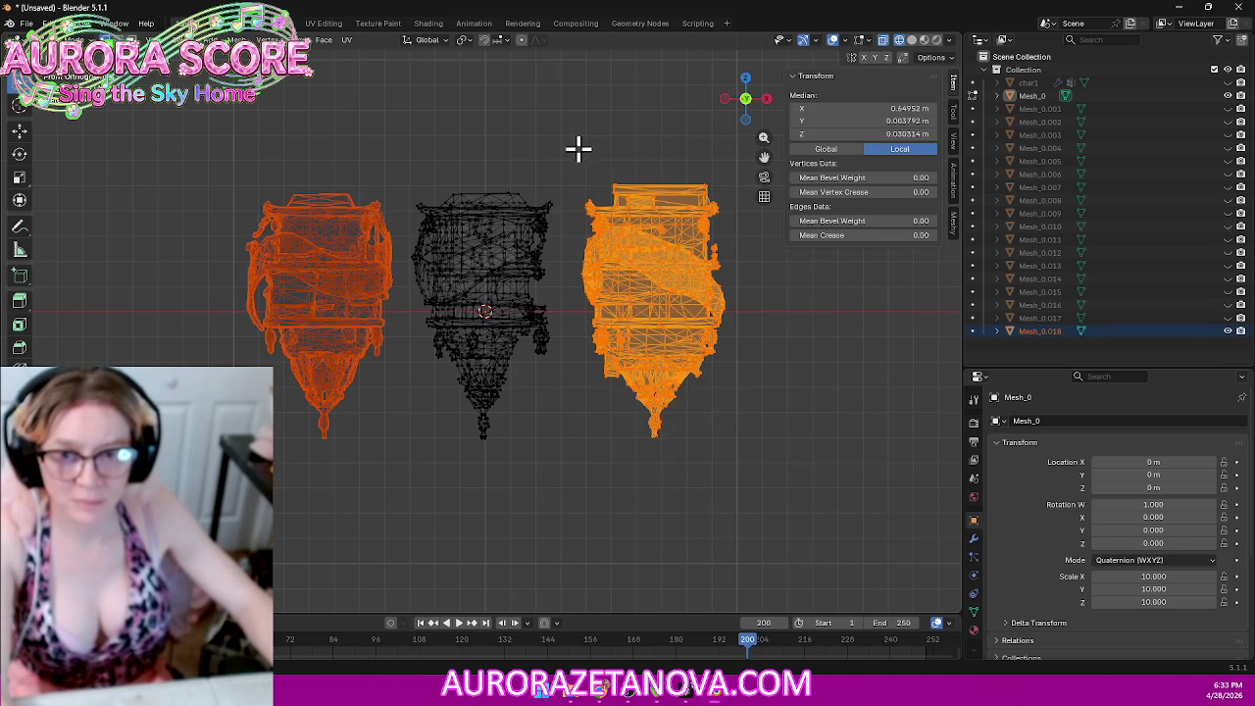
key(p)
click(617, 485)
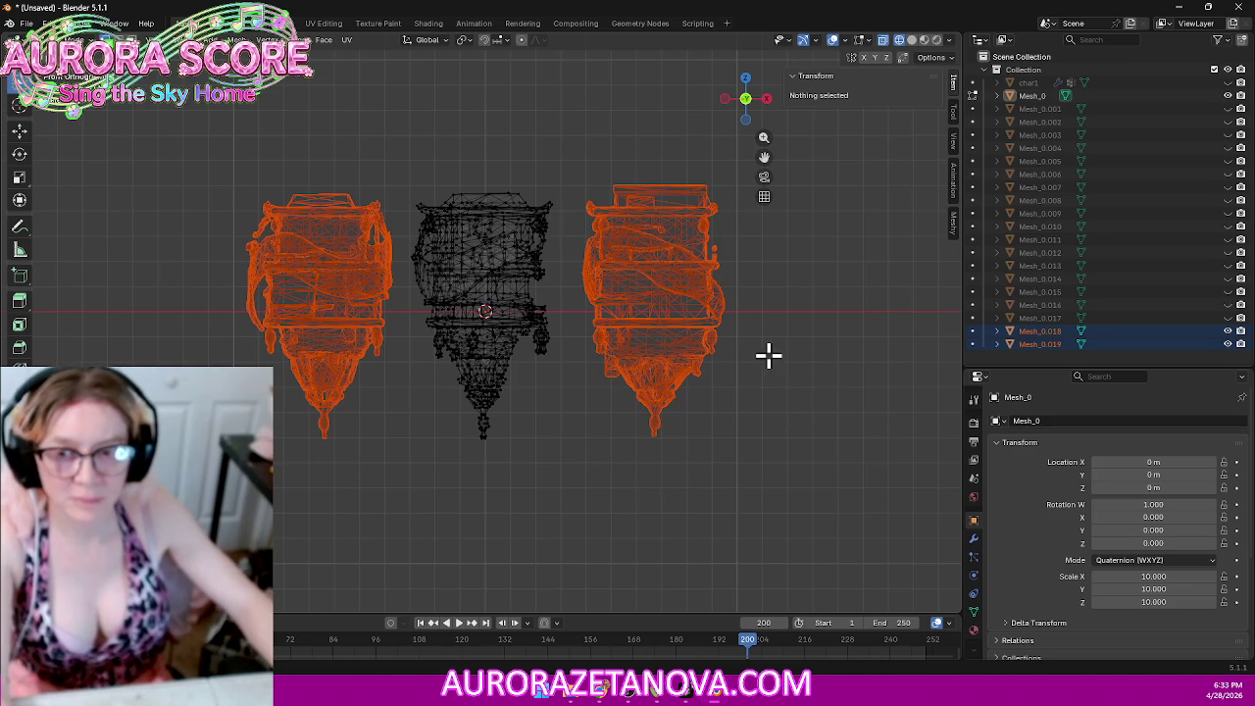
Step: Check Mesh_0, Mesh_0.018, Mesh_0.019 and char1 in the Outliner, ending on Mesh_0
click(1034, 98)
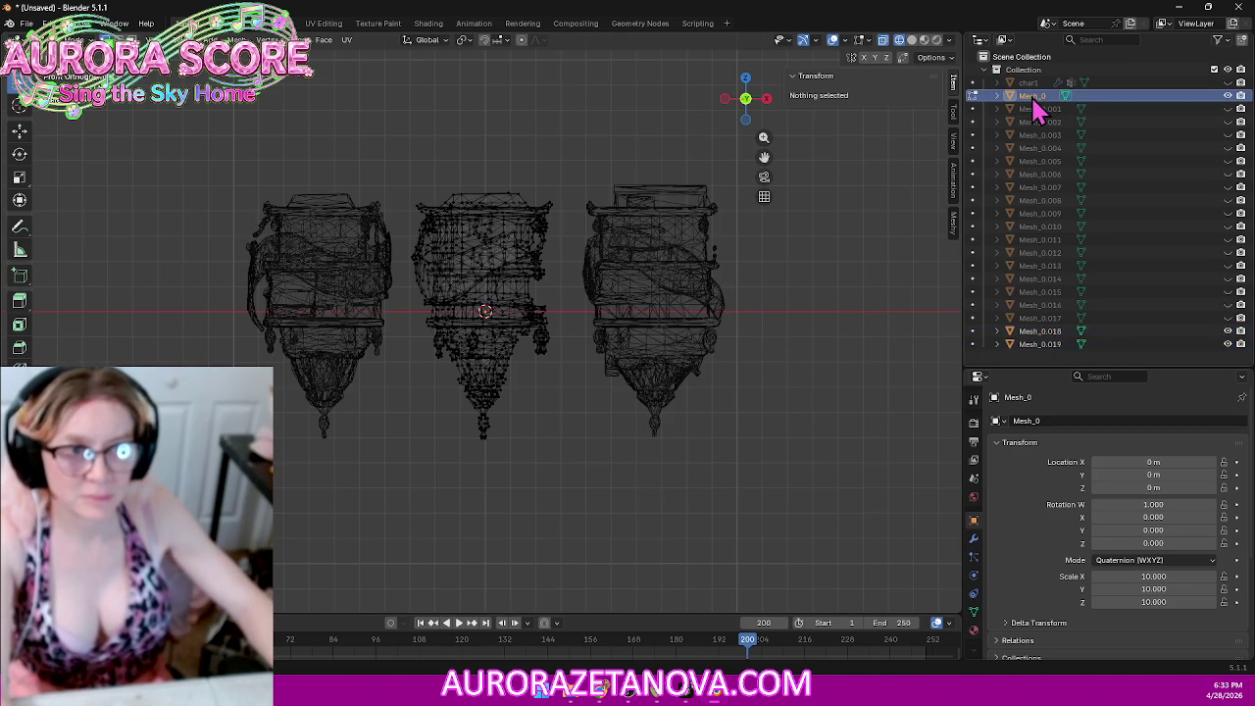
click(1040, 333)
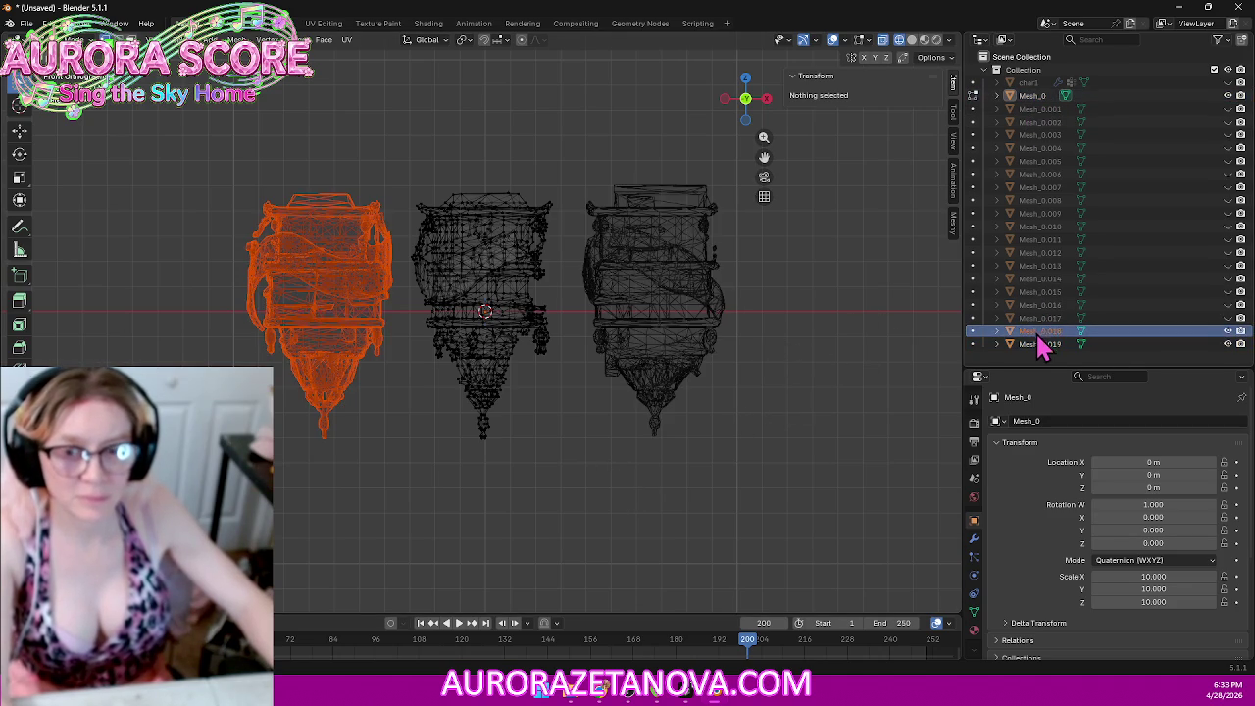
click(1042, 345)
click(1042, 140)
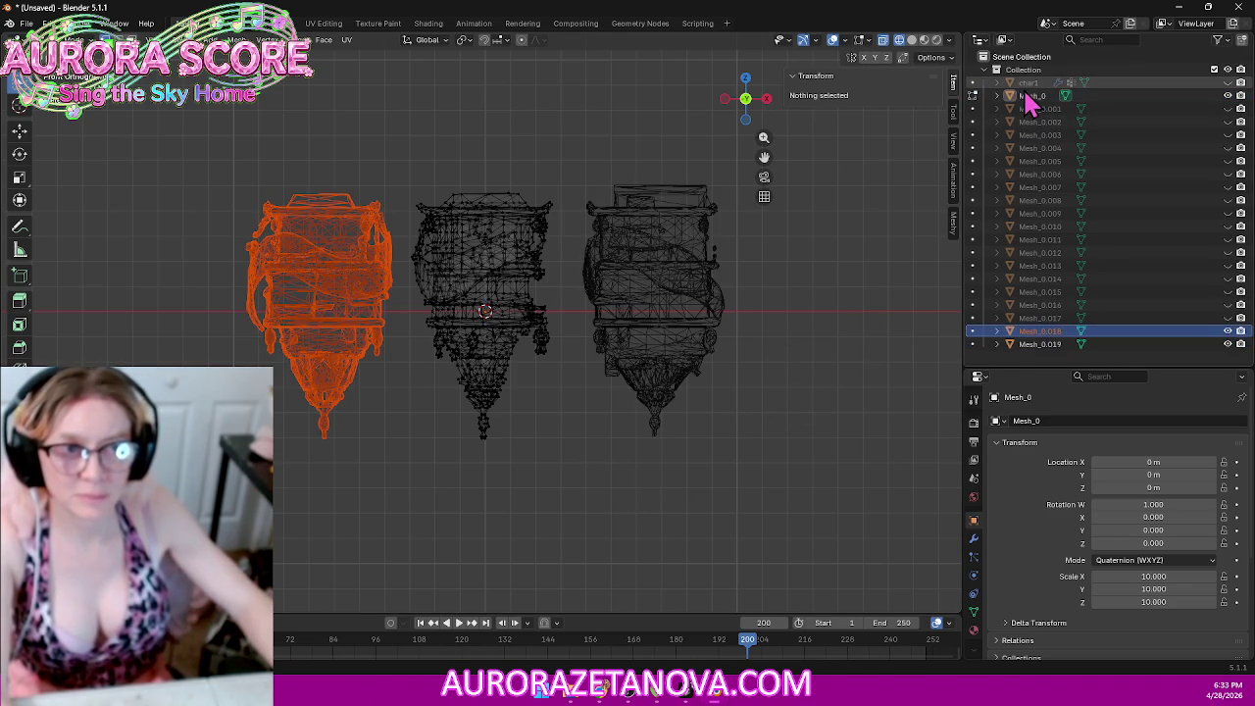
click(1030, 83)
click(1029, 98)
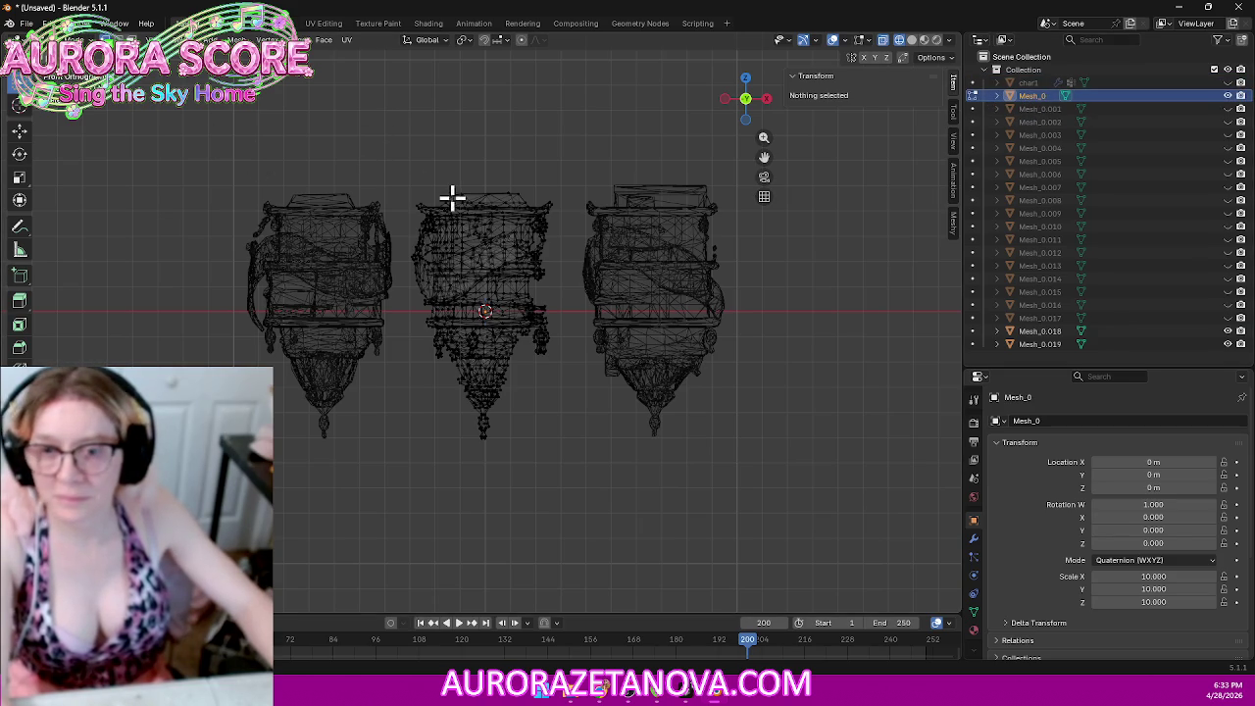
key(a)
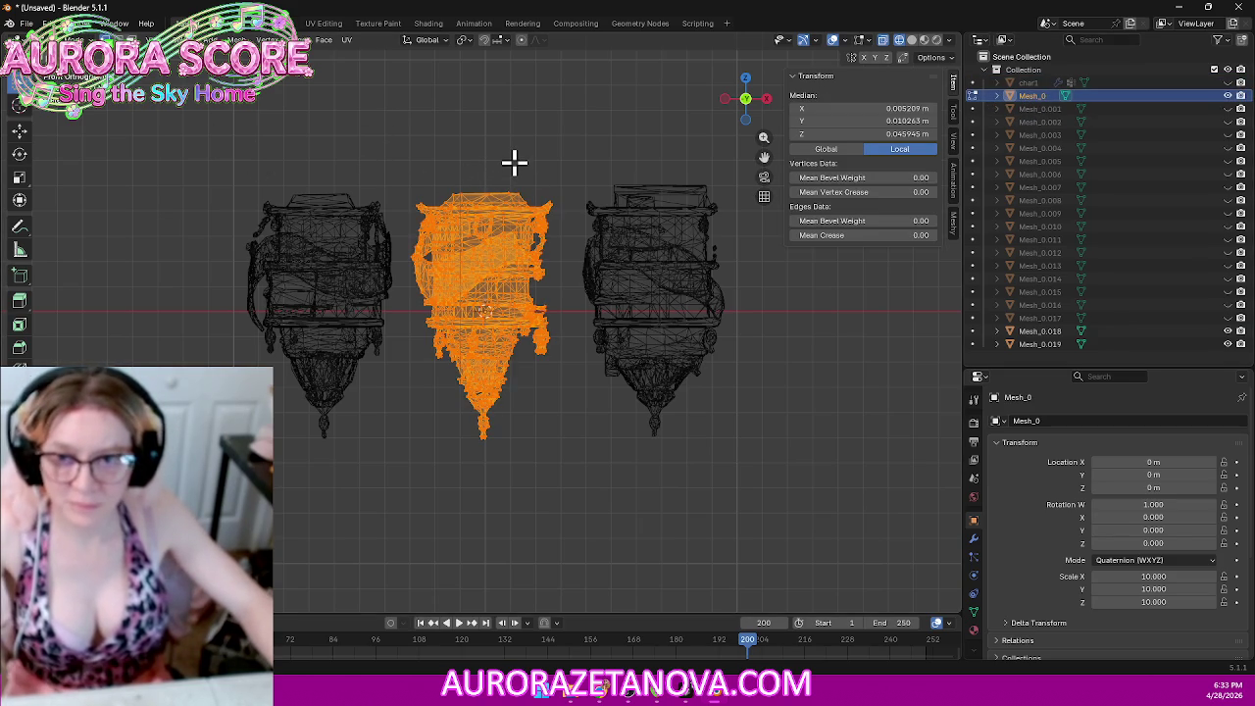
key(m)
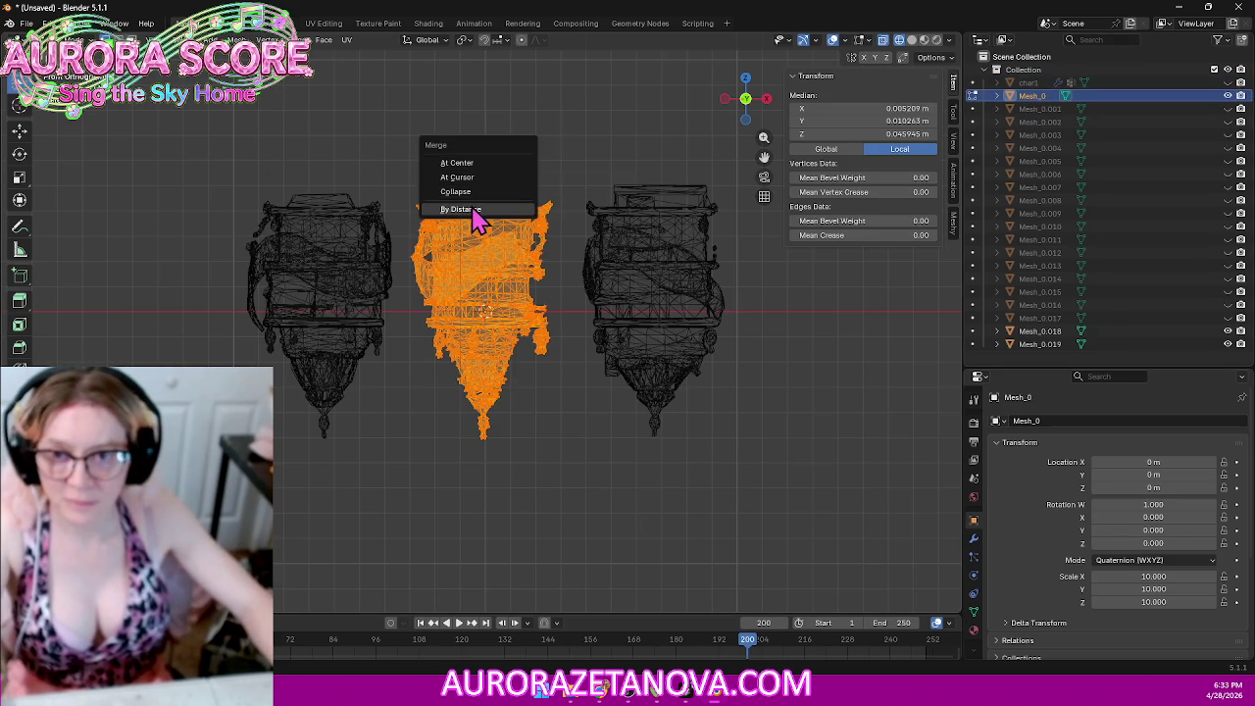
click(477, 210)
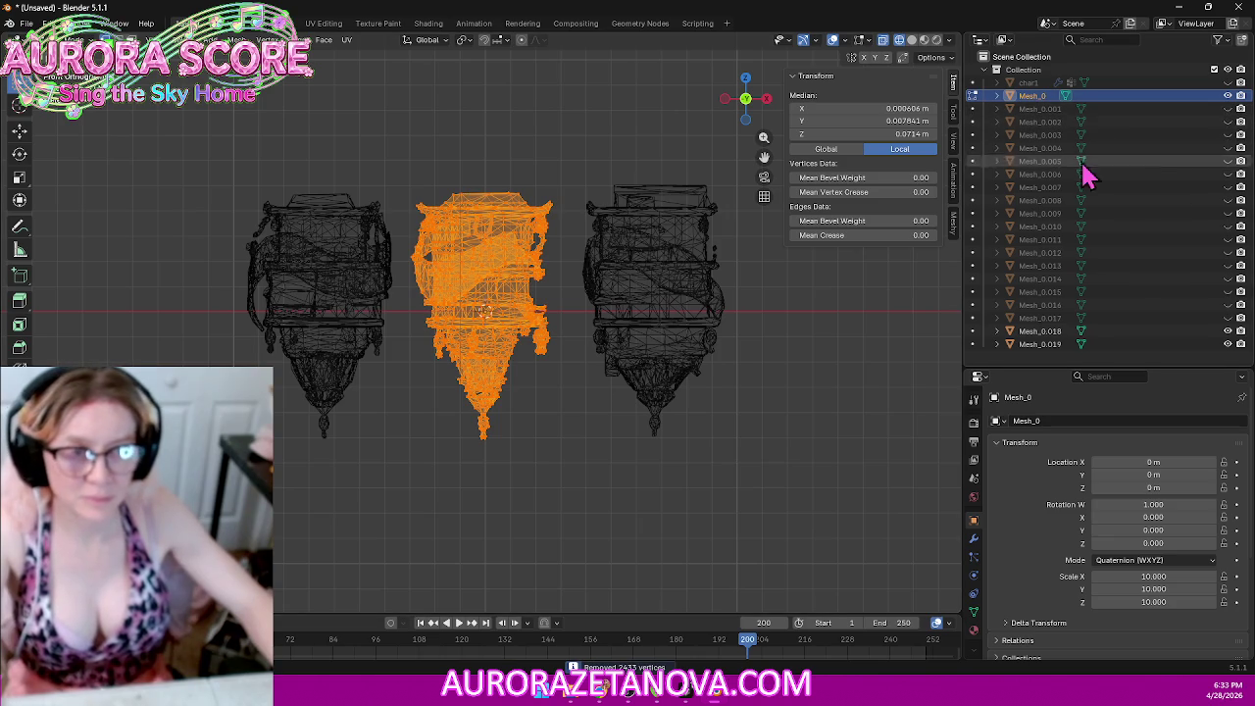
ctrl+click(1047, 333)
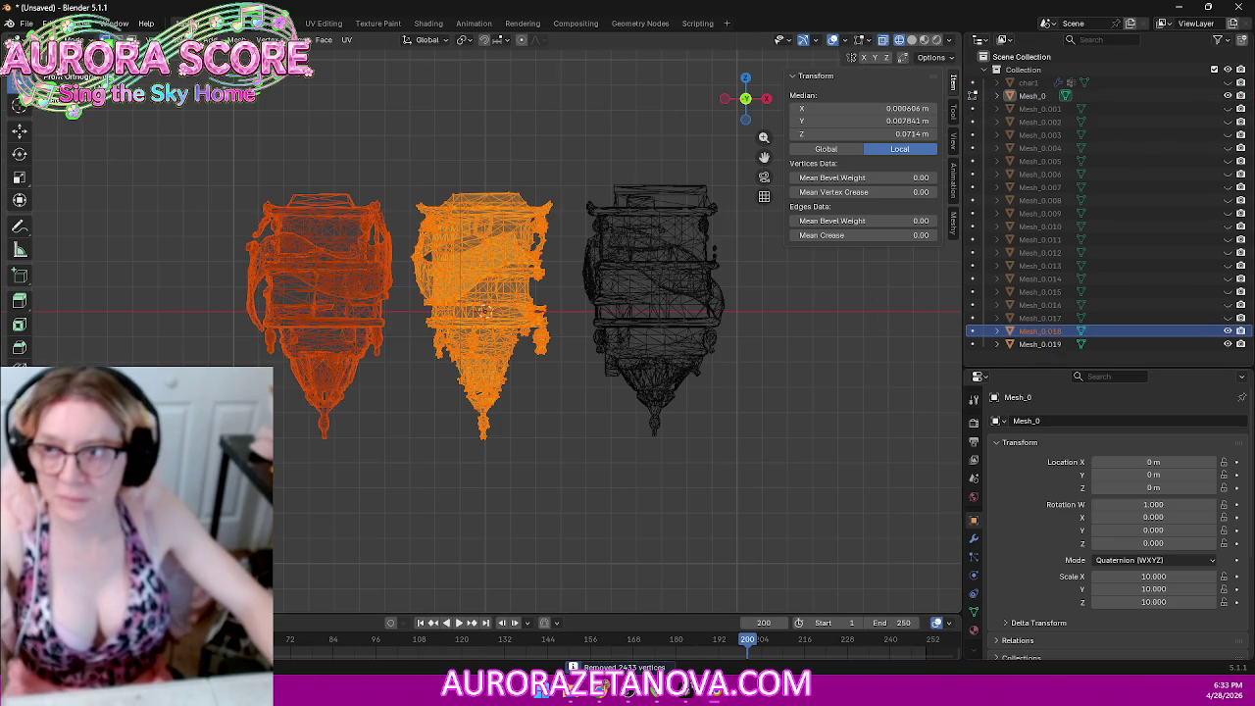
click(74, 39)
click(68, 54)
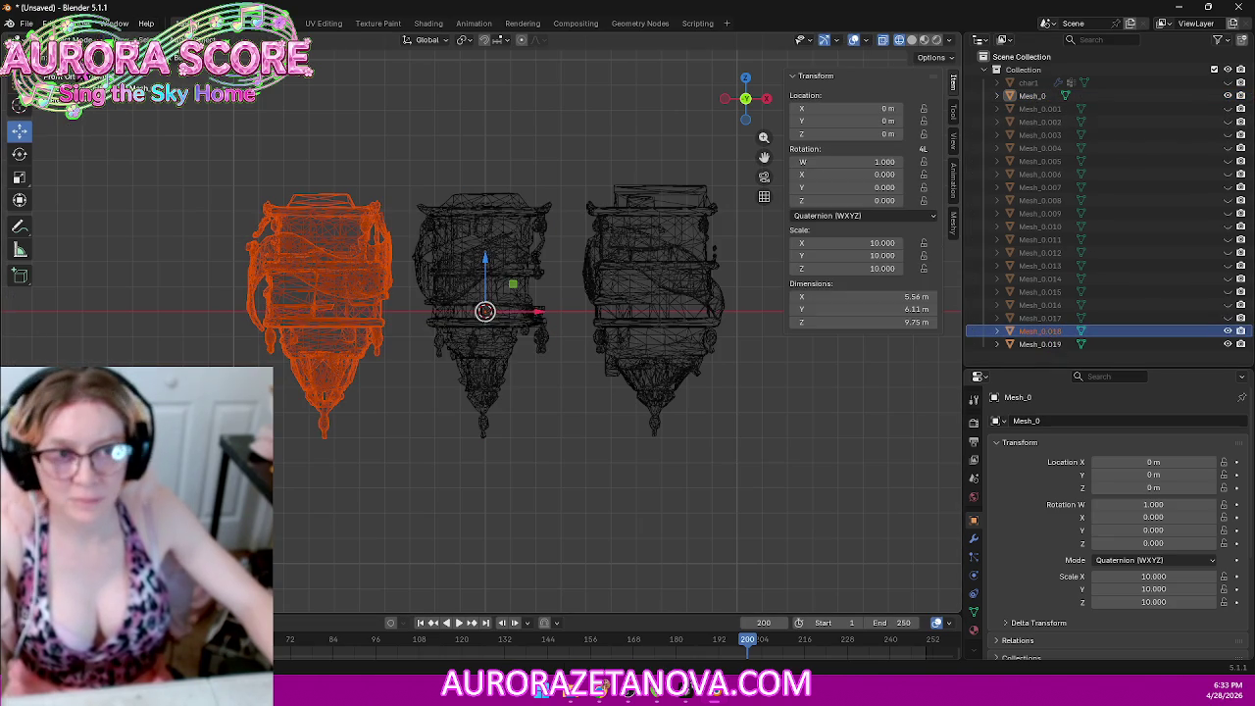
click(334, 270)
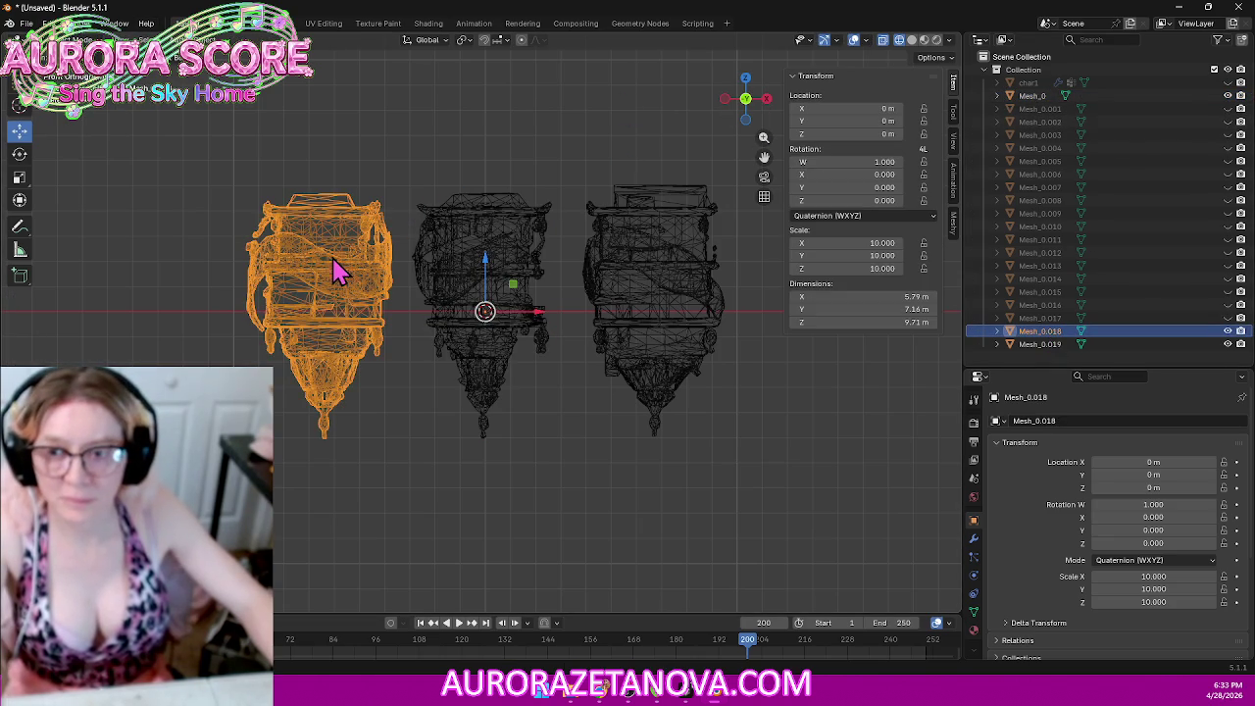
key(Tab)
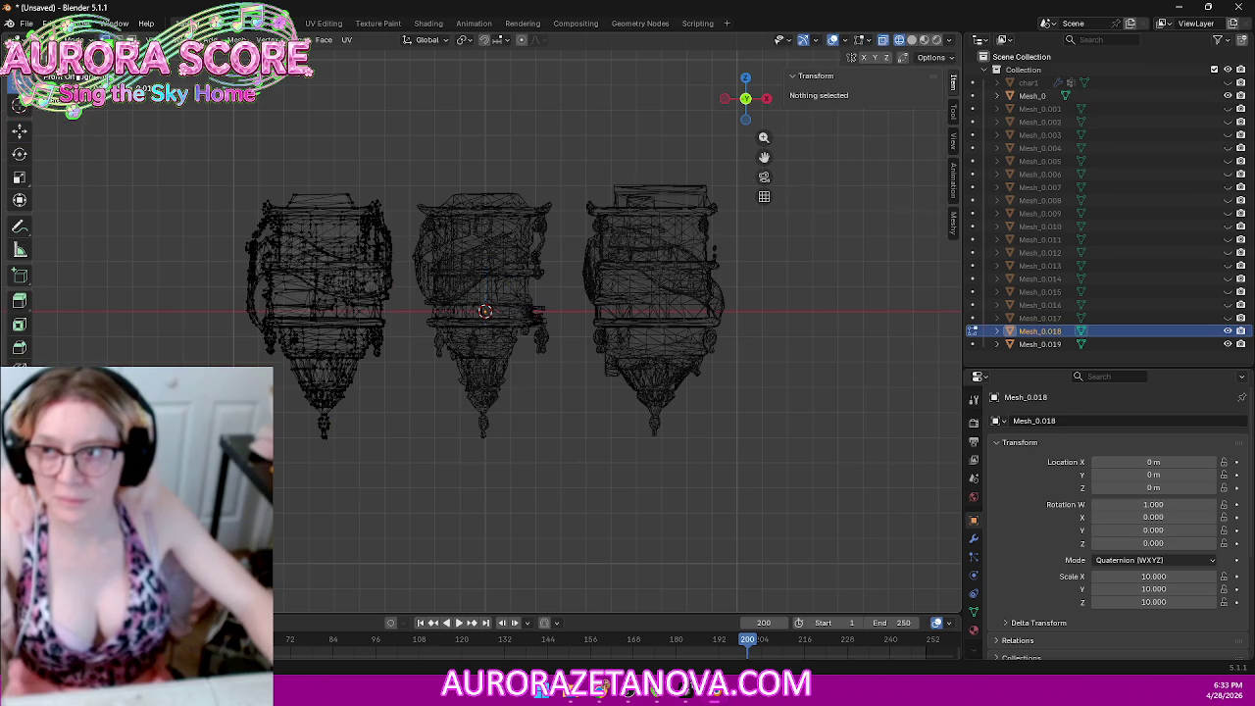
key(a)
key(m)
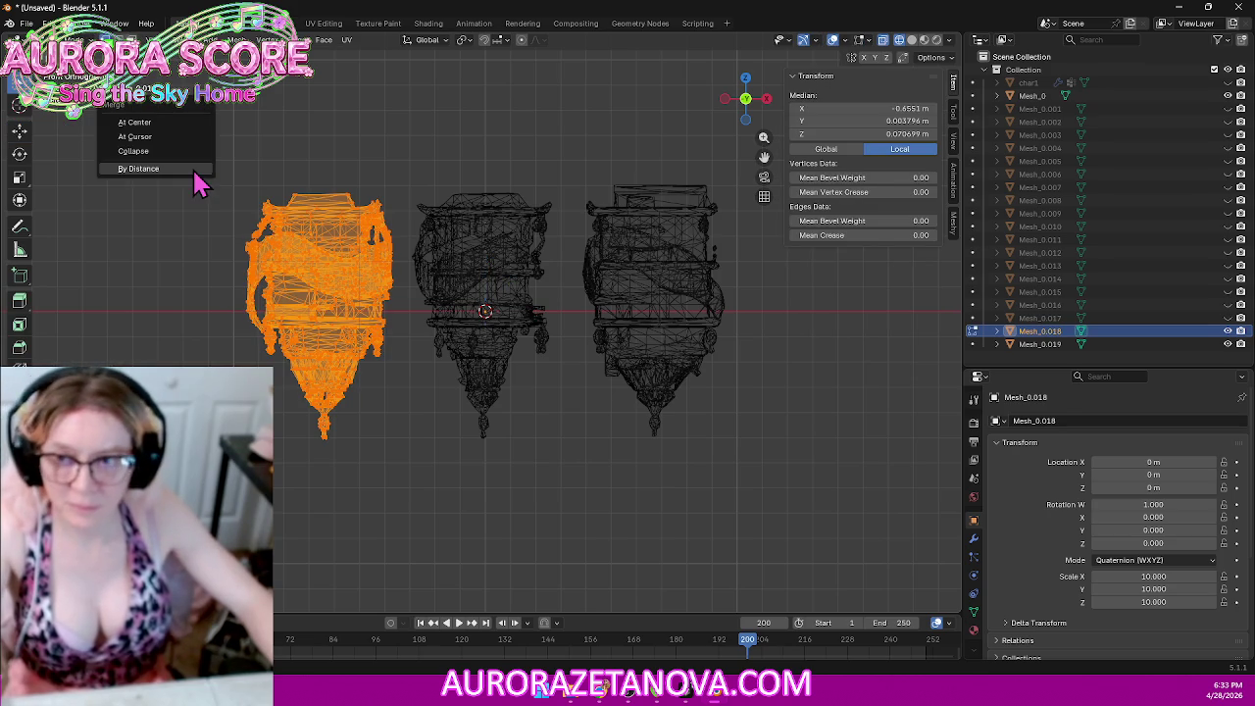
click(168, 171)
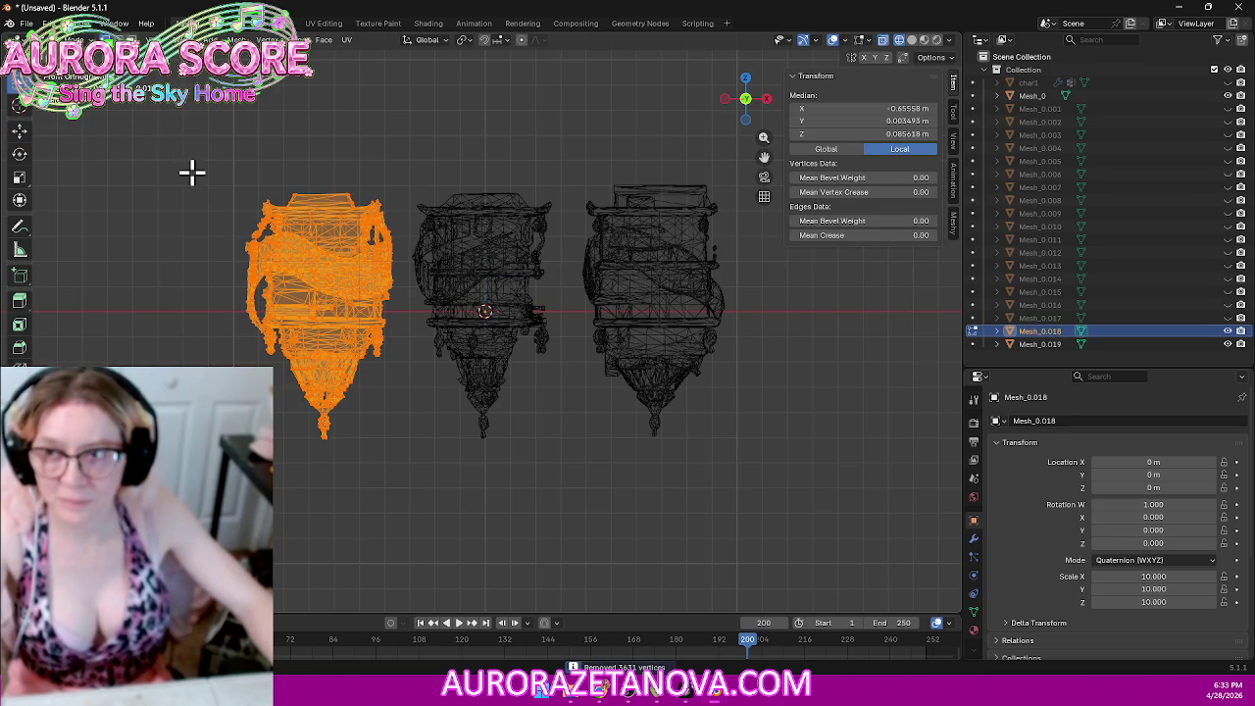
click(71, 39)
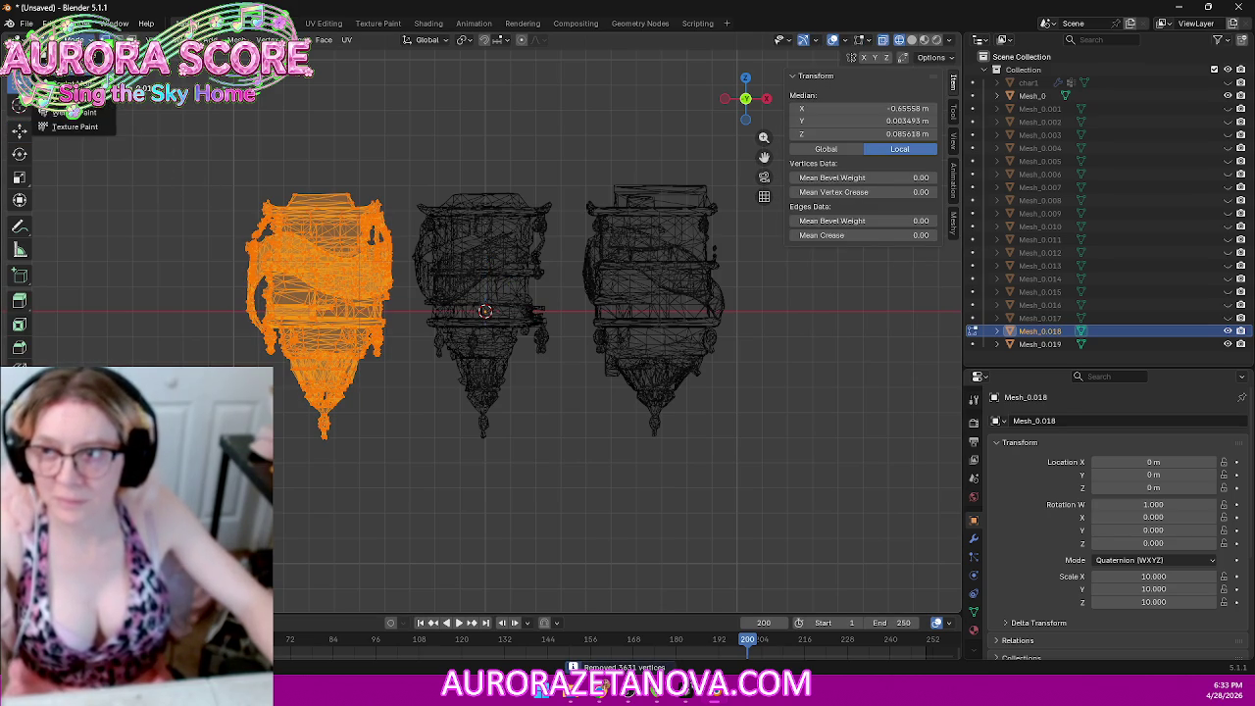
click(70, 56)
click(622, 271)
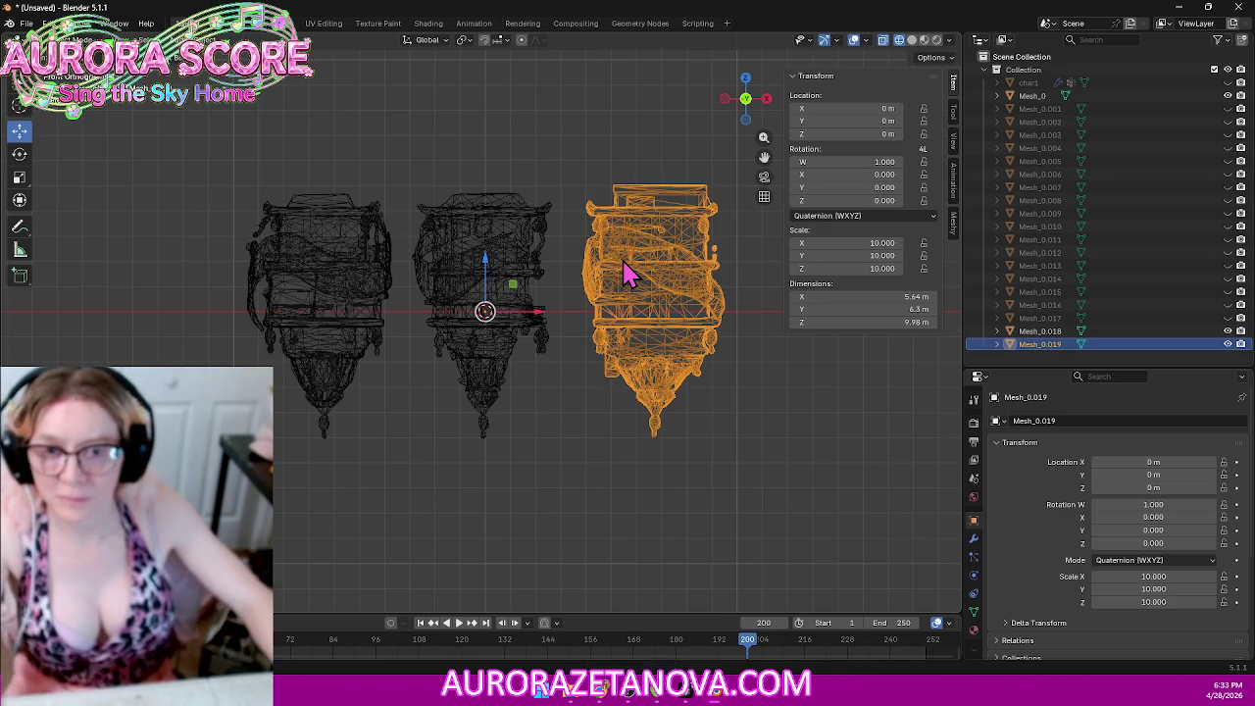
click(71, 39)
click(70, 70)
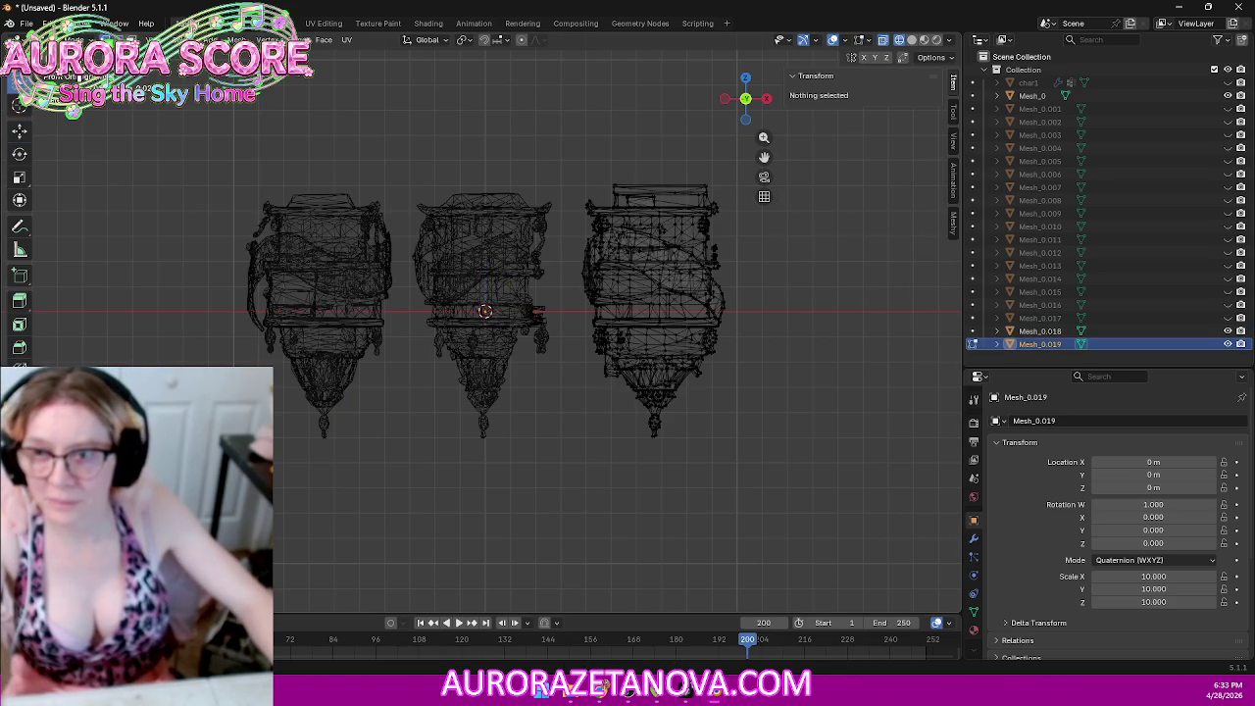
key(a)
key(m)
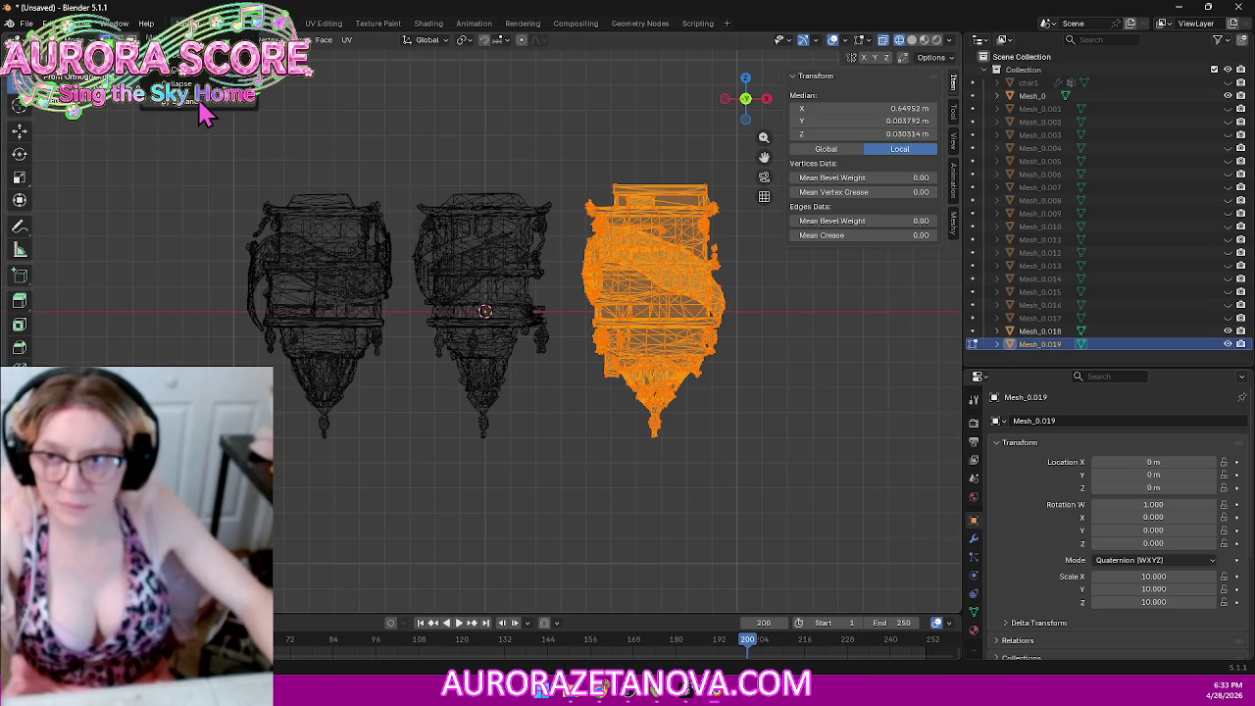
click(198, 103)
click(71, 39)
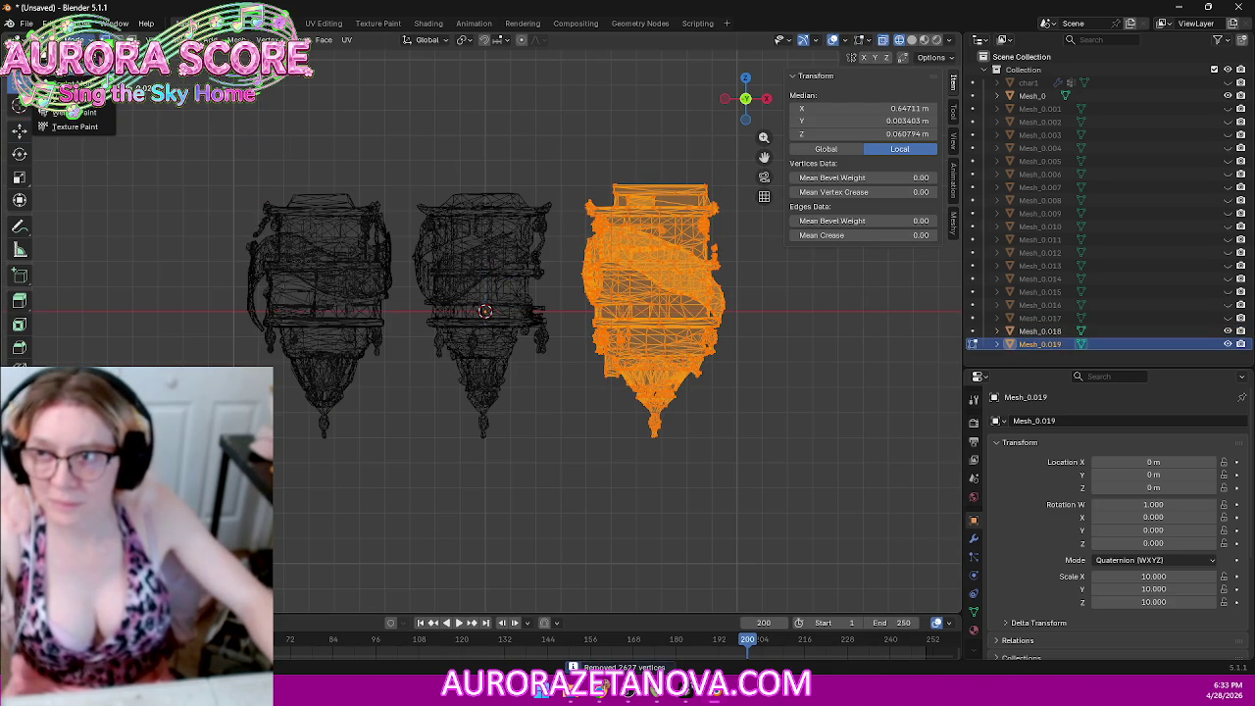
click(71, 57)
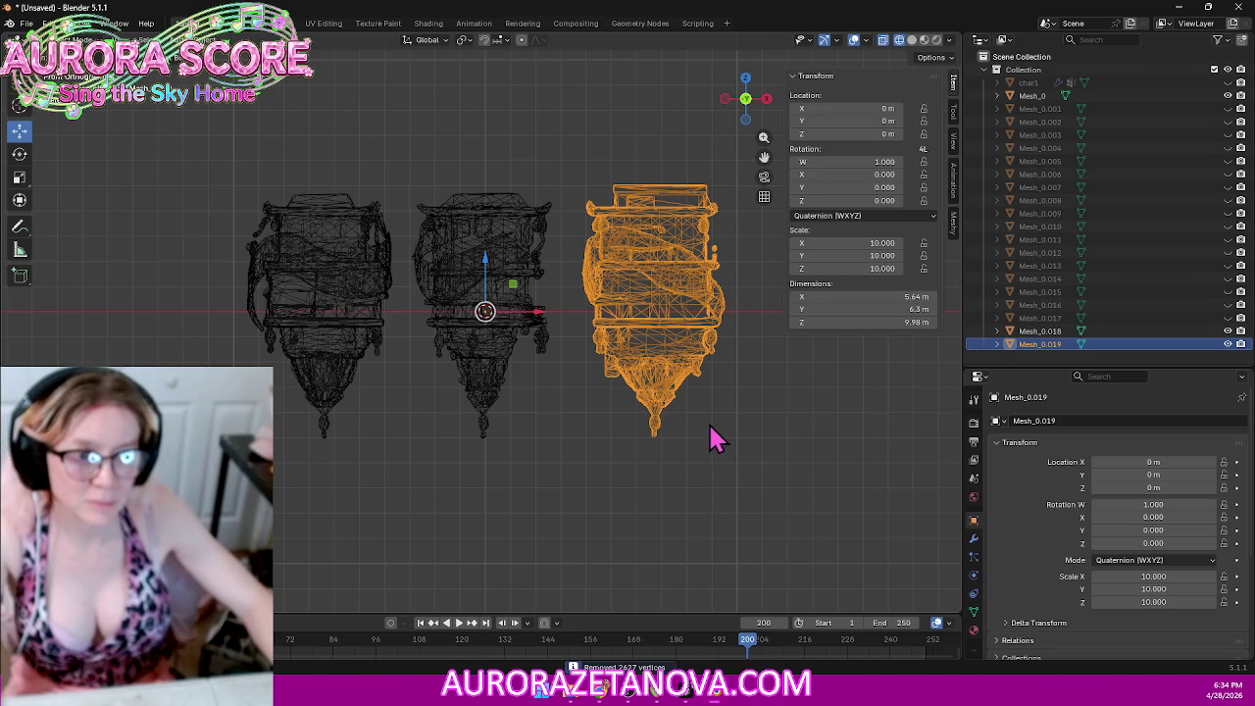
click(333, 319)
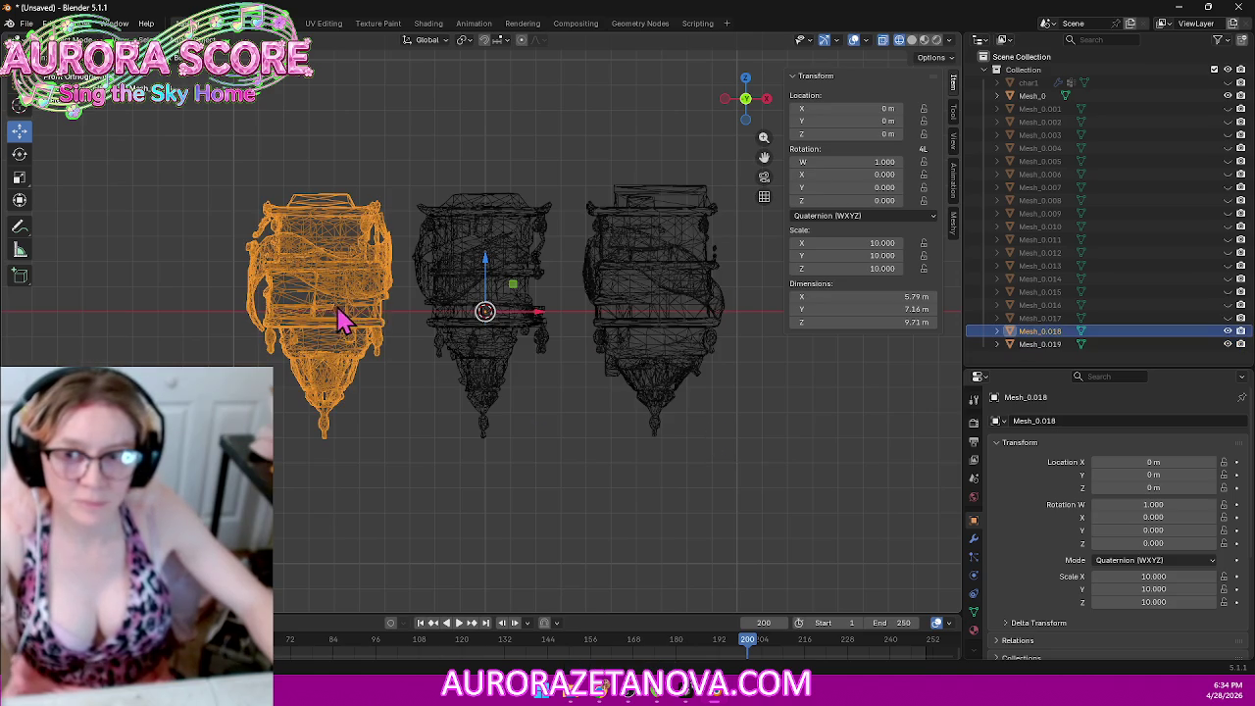
click(495, 275)
click(608, 270)
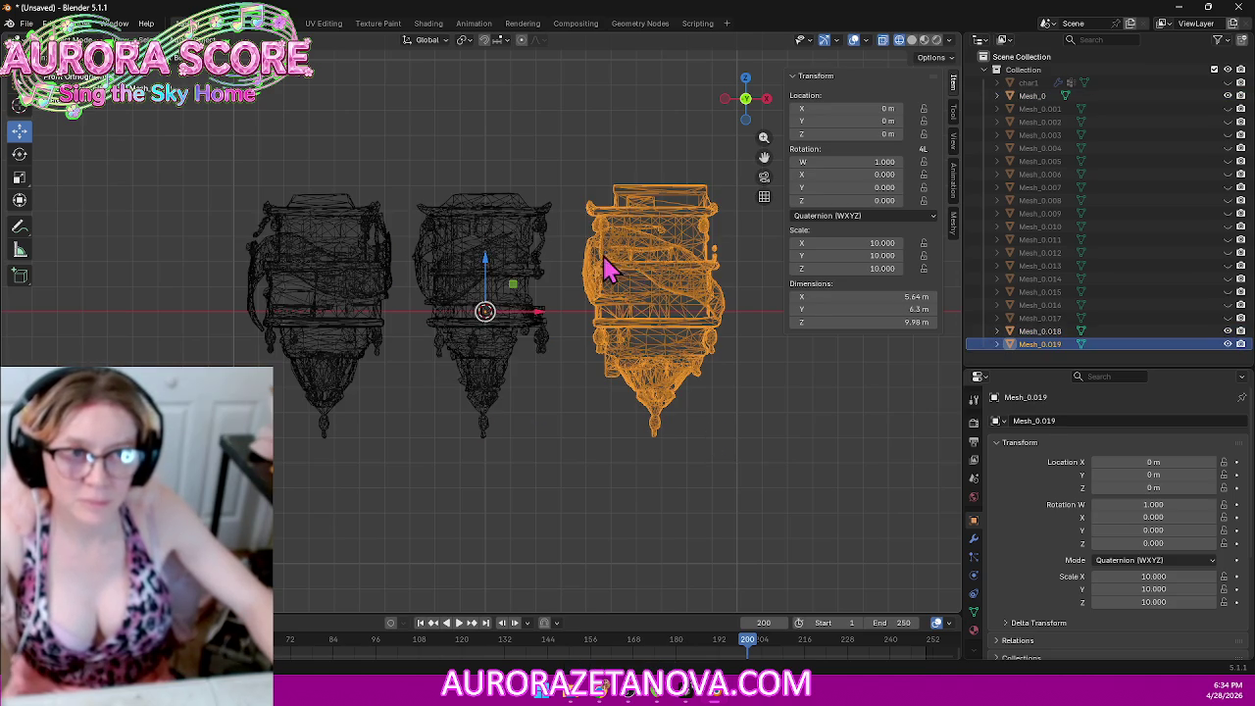
click(327, 269)
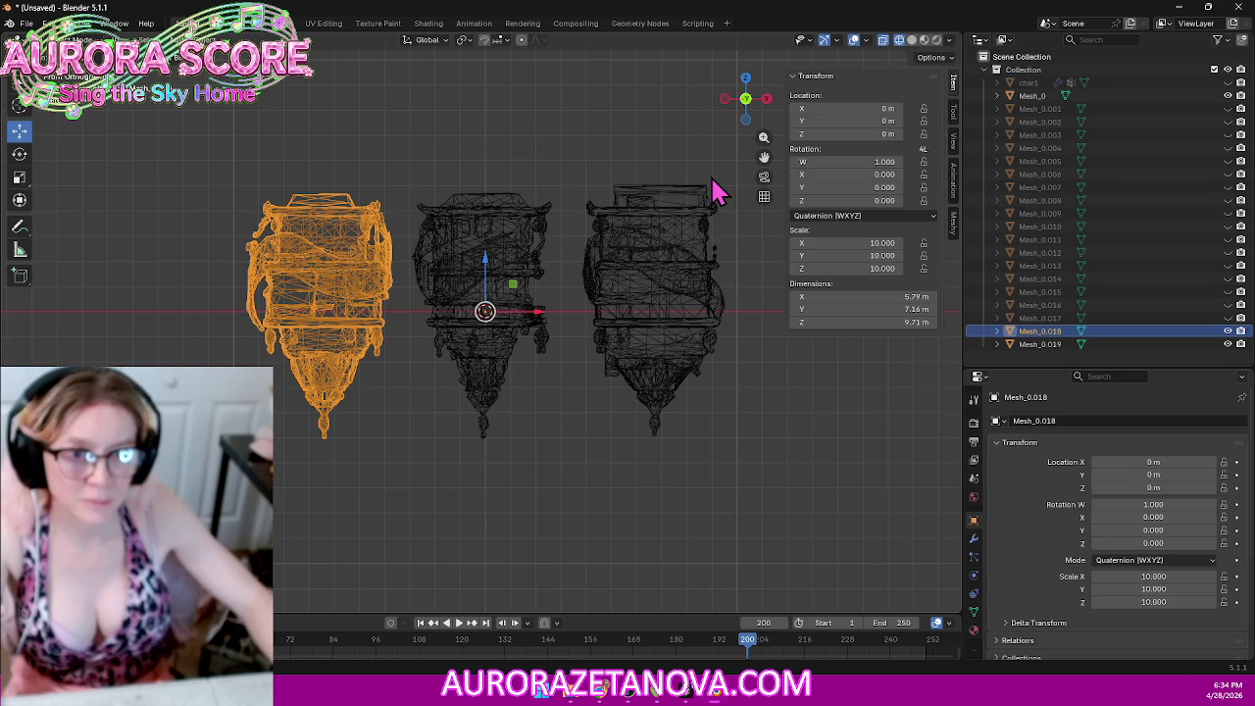
click(954, 122)
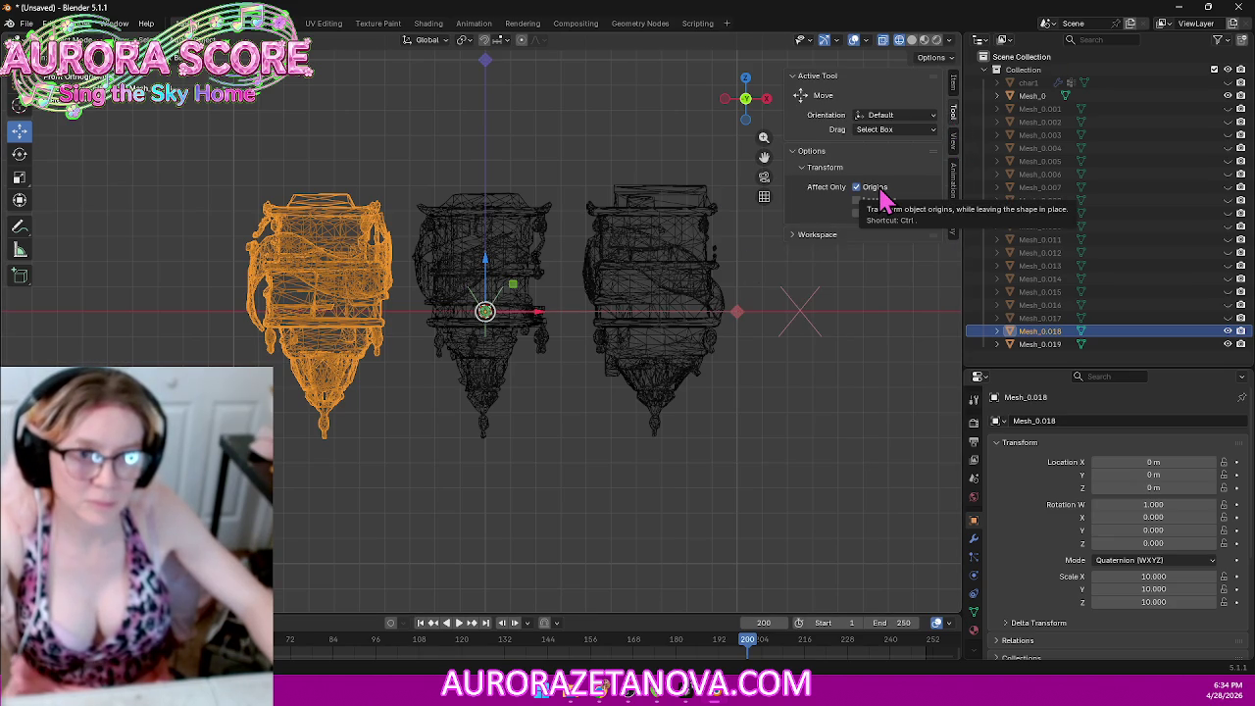
Step: Set Origin to Geometry for the left tower and the right tower, with Affect Only Origins off
right_click(346, 278)
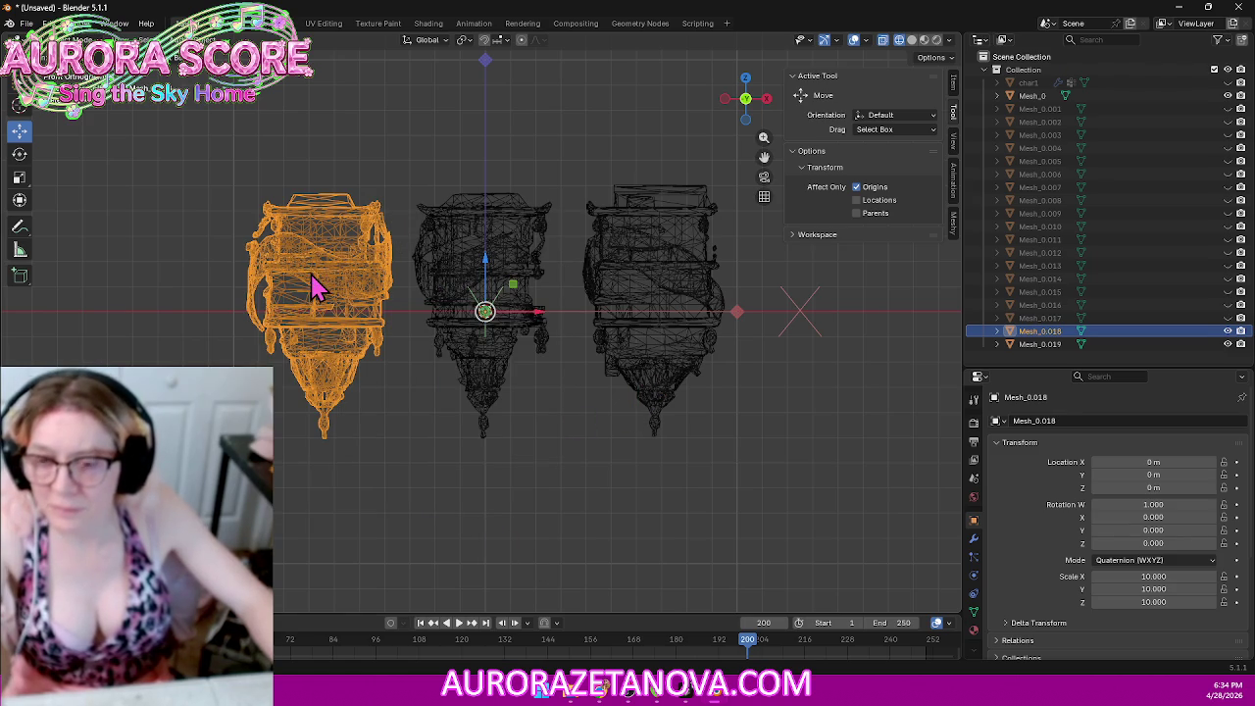
right_click(342, 288)
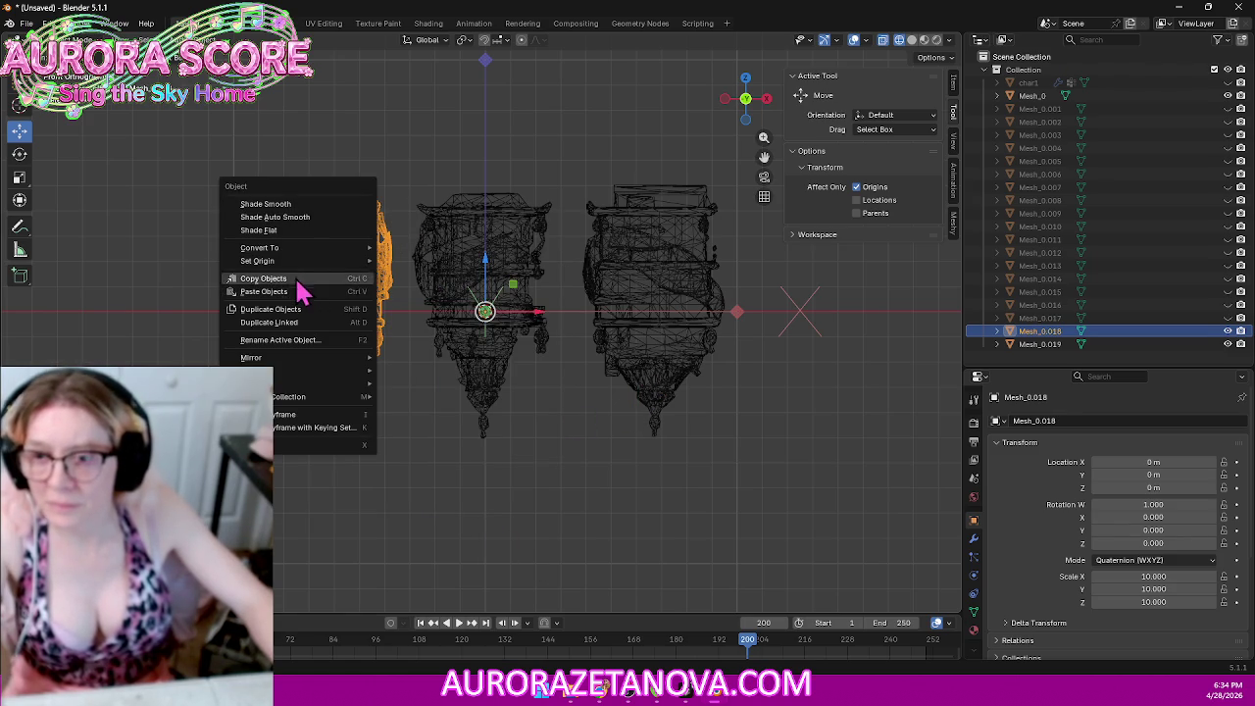
mouse_move(294, 261)
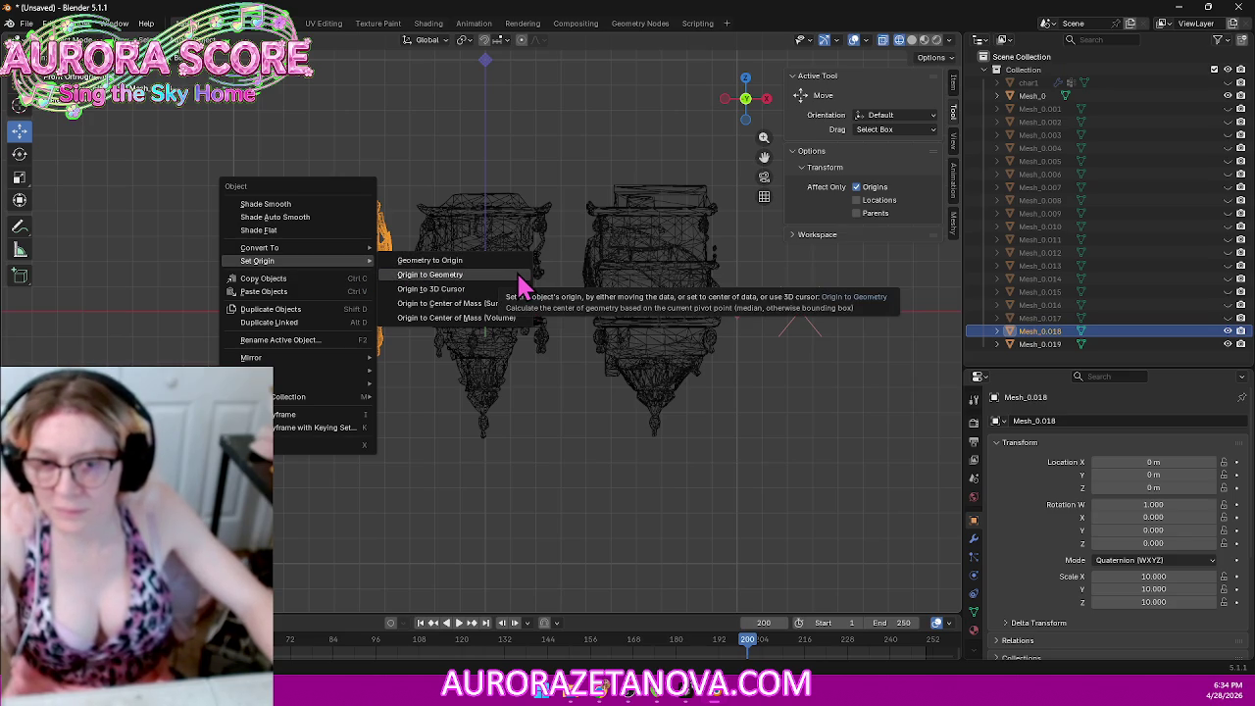
click(520, 278)
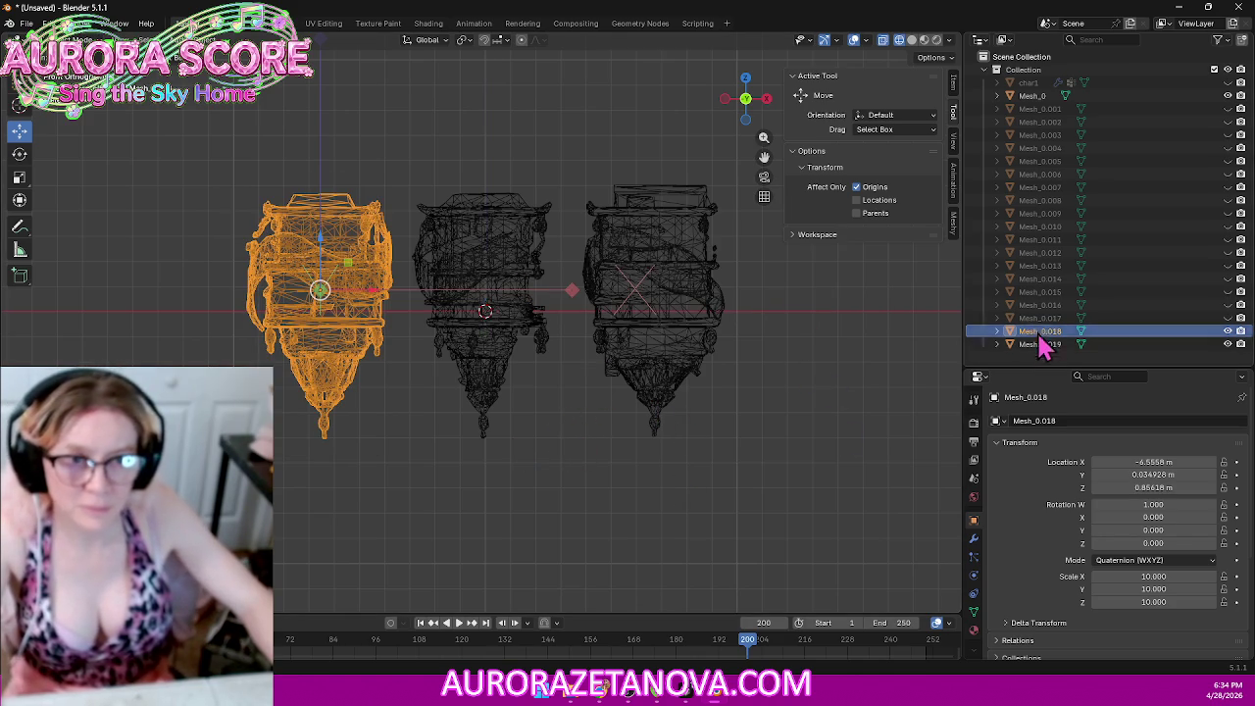
click(872, 188)
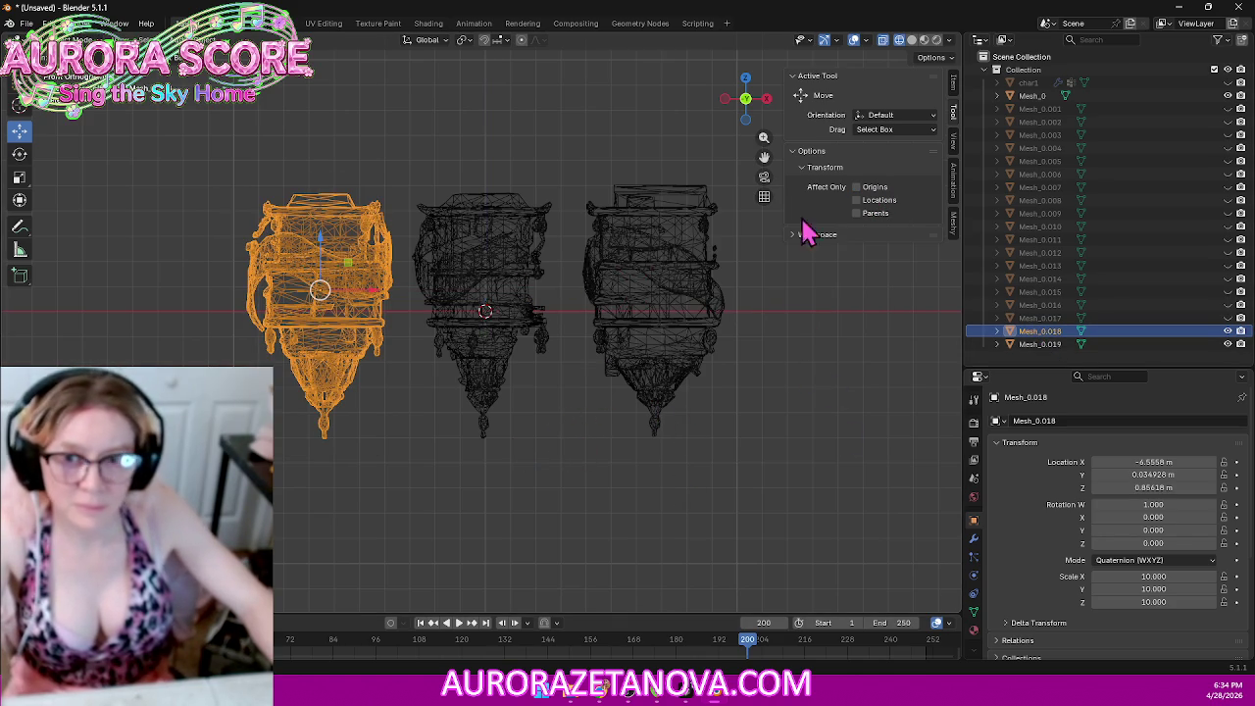
click(674, 284)
right_click(667, 284)
mouse_move(618, 273)
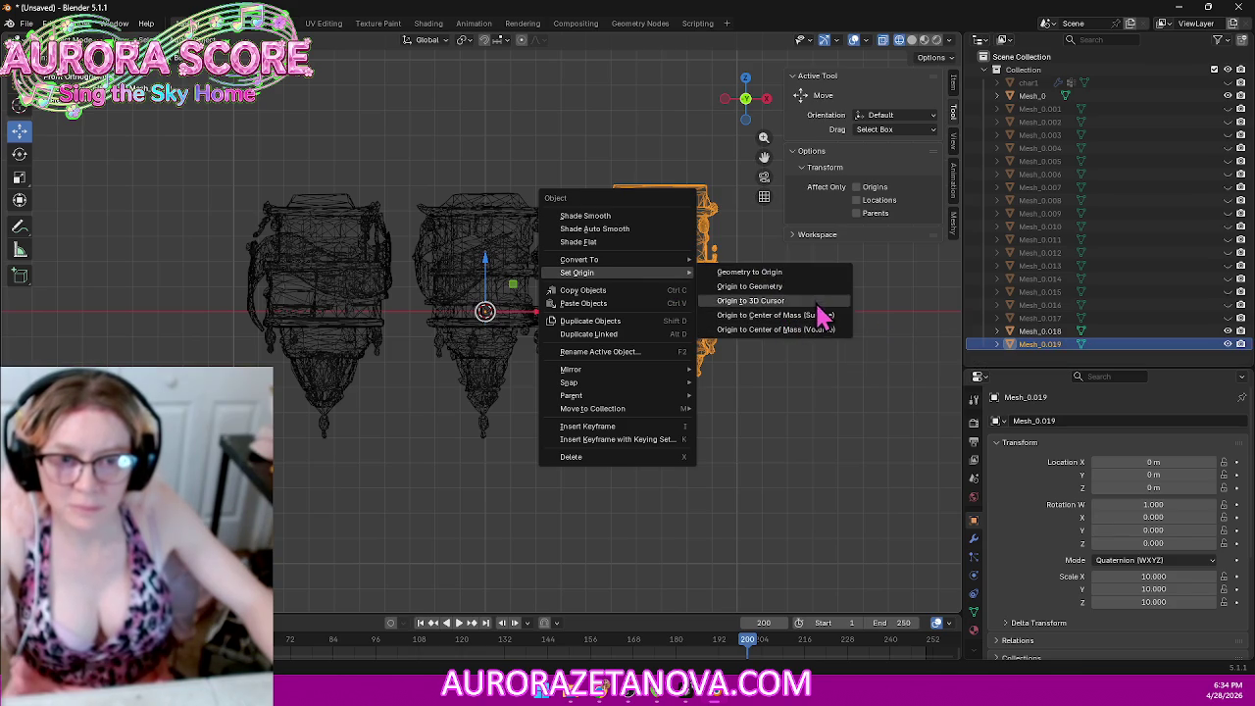
click(812, 287)
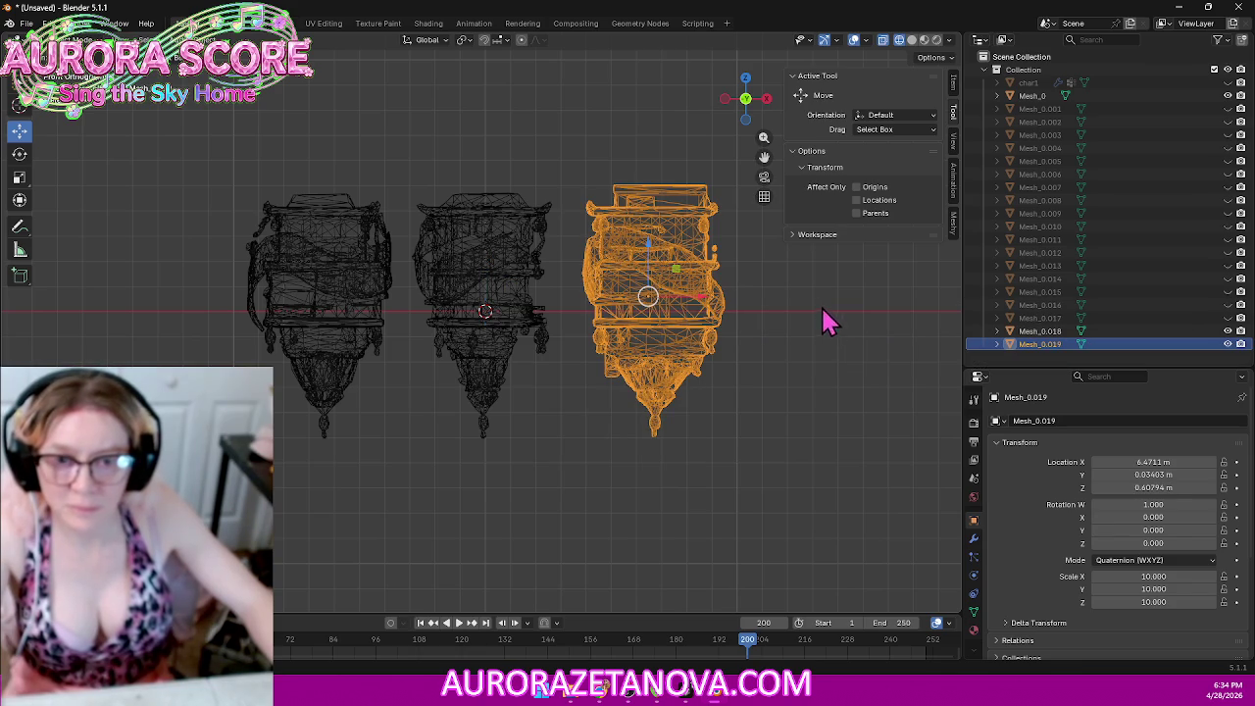
Step: Move Mesh_0's geometry to its origin, set its origin to surface center of mass, then reselect Mesh_0.018
click(463, 262)
right_click(464, 264)
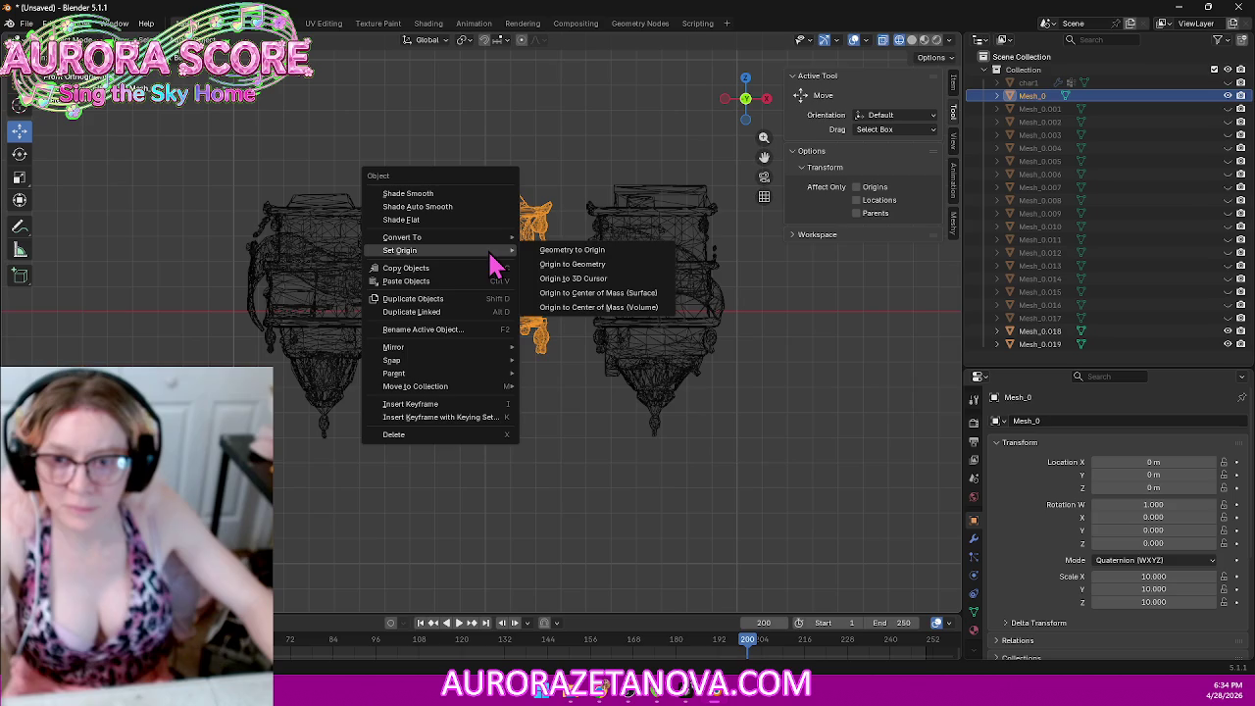
click(602, 255)
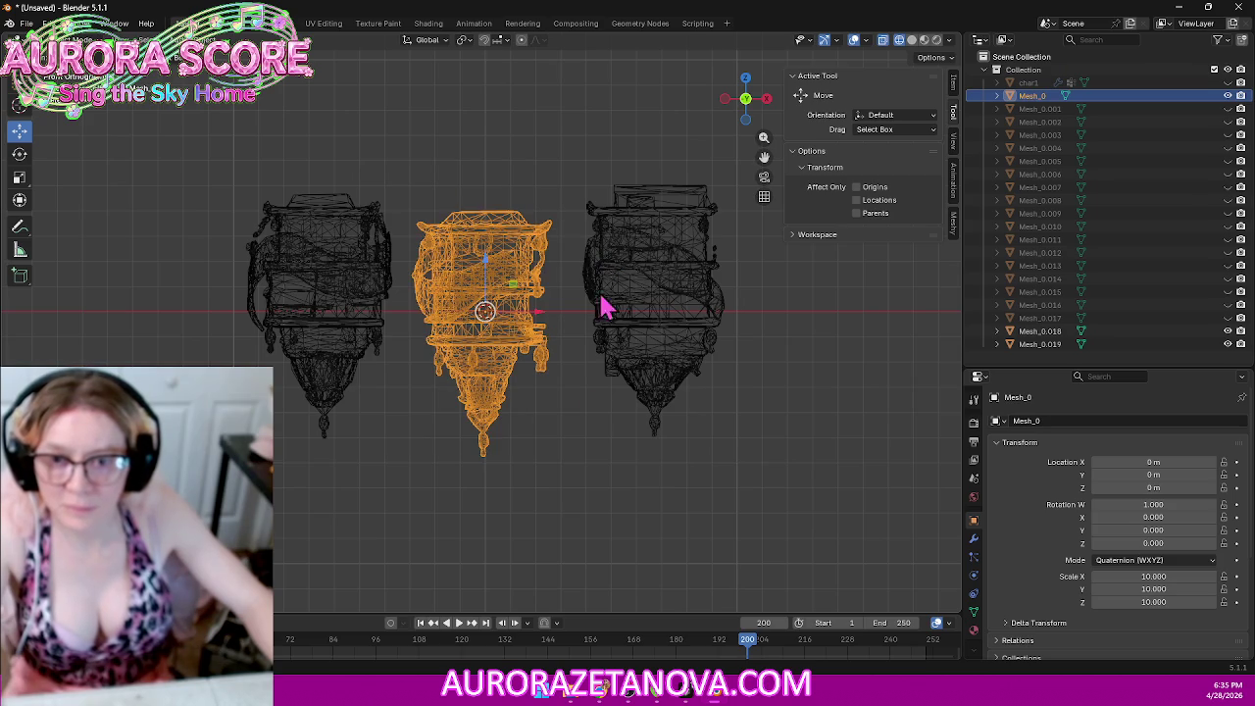
right_click(540, 282)
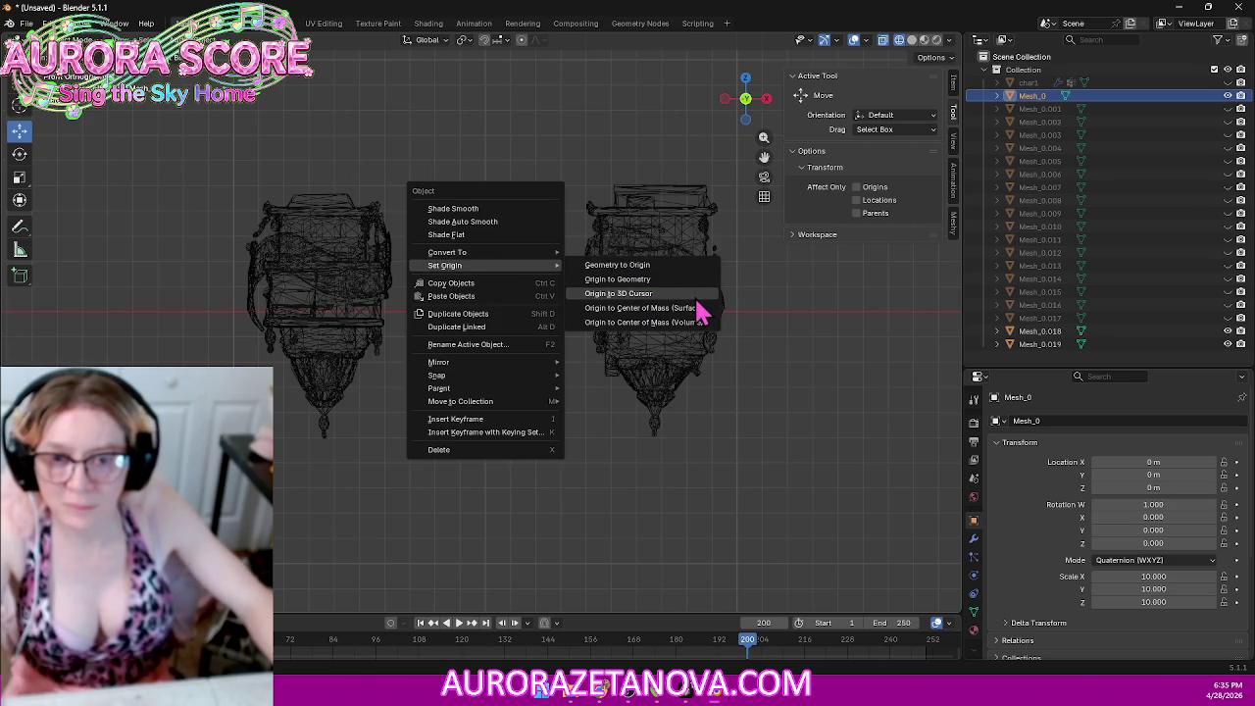
click(681, 294)
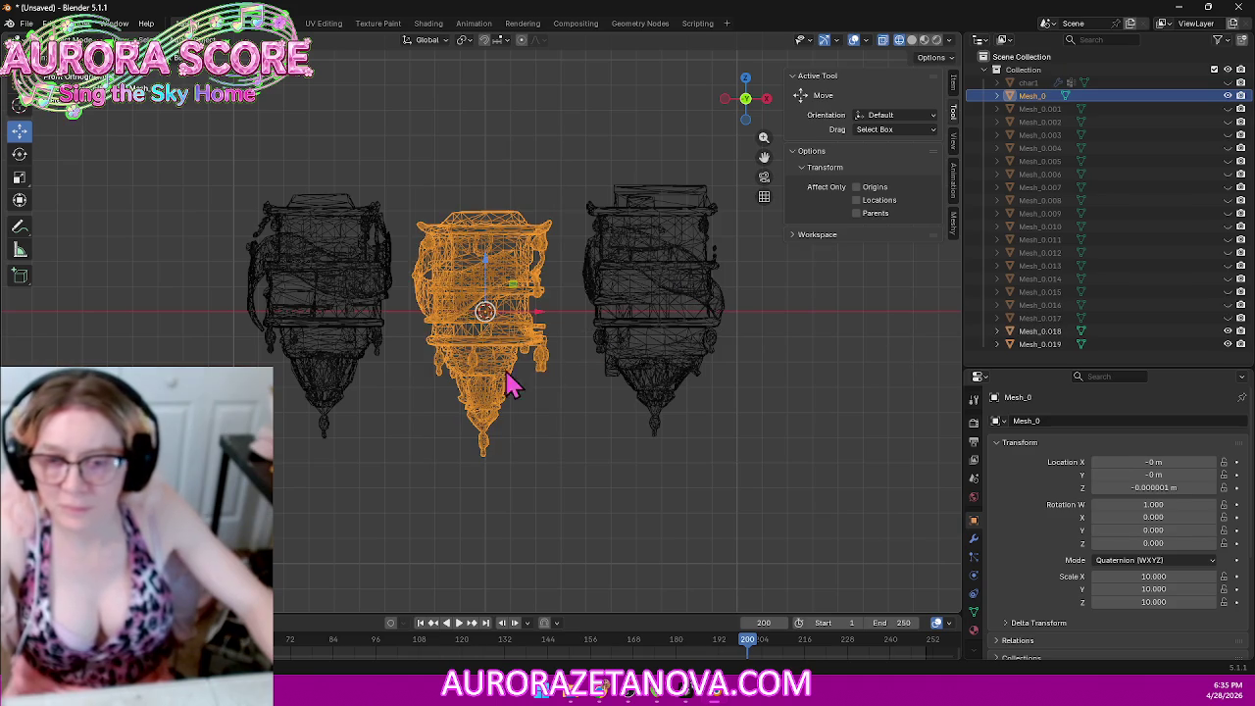
click(344, 283)
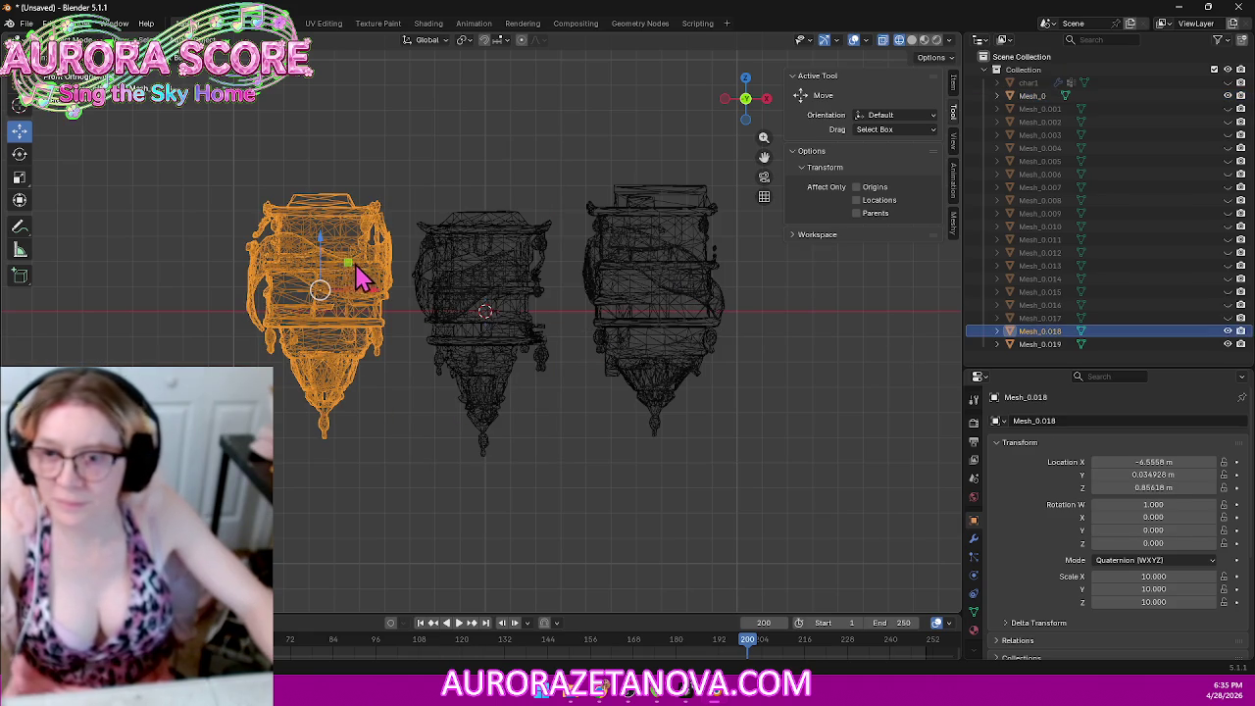
right_click(364, 239)
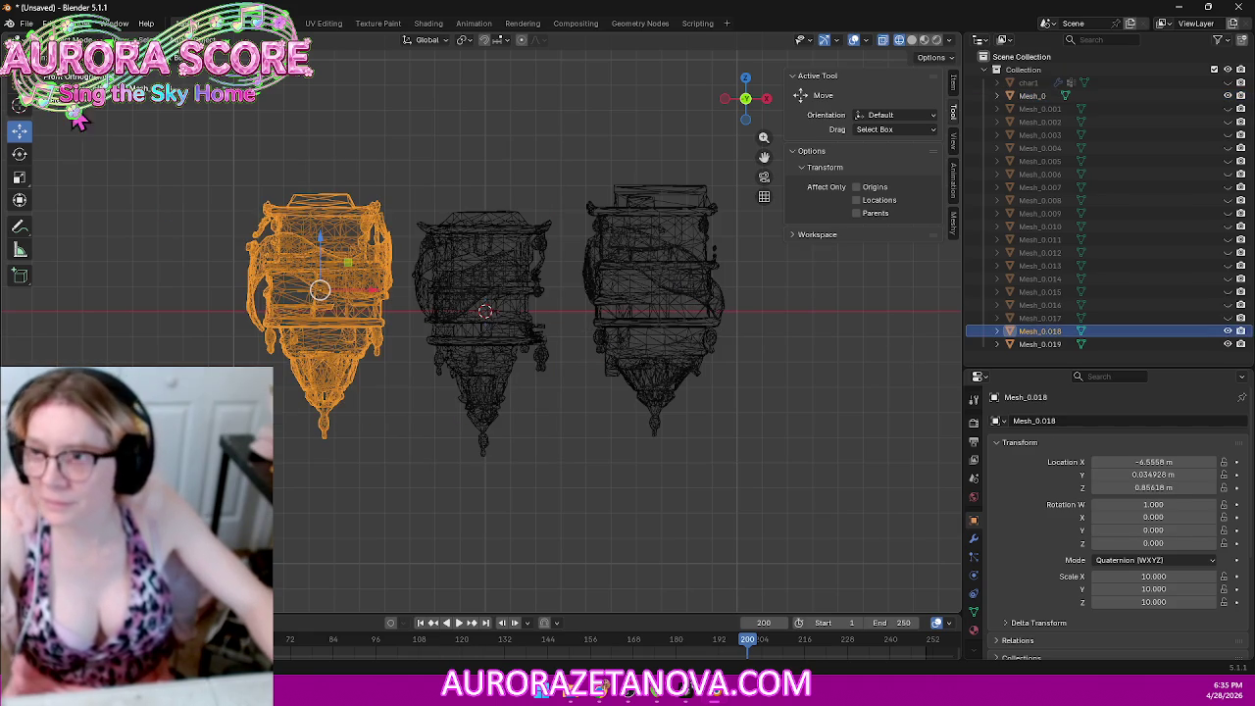
click(30, 24)
mouse_move(59, 222)
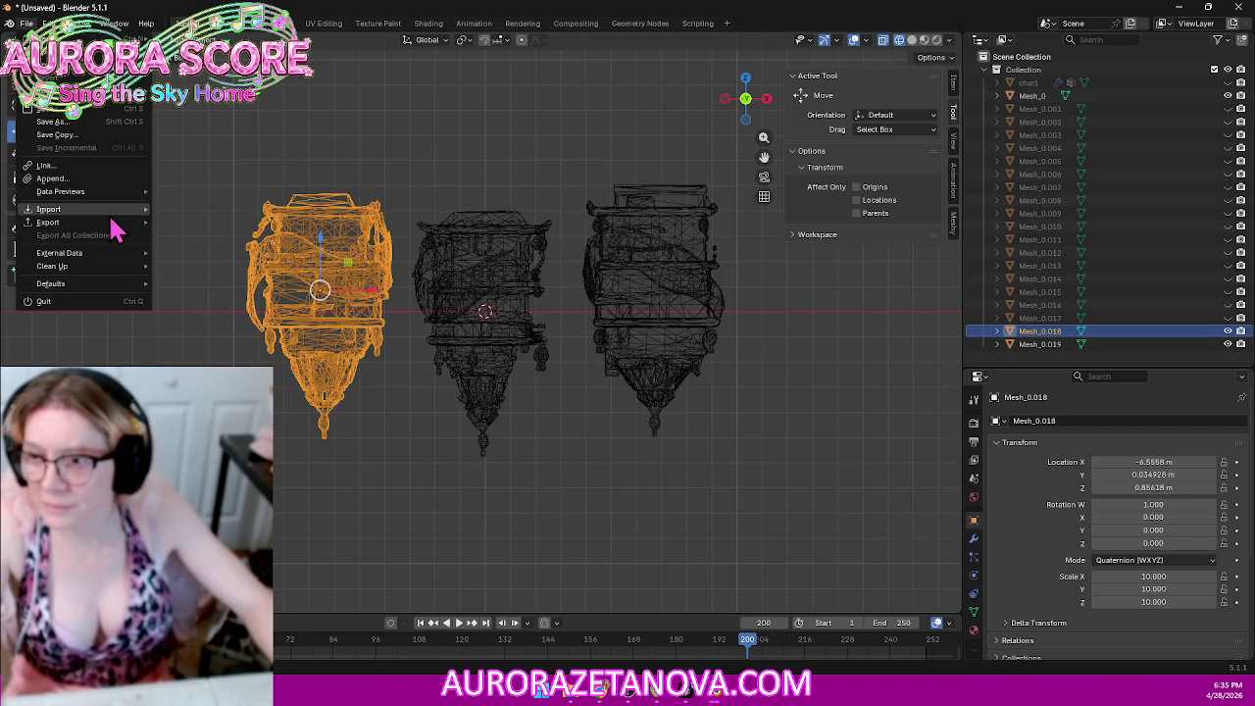
Step: Start a glTF 2.0 export, create a 'scene' folder, and untick Visible Objects
click(245, 339)
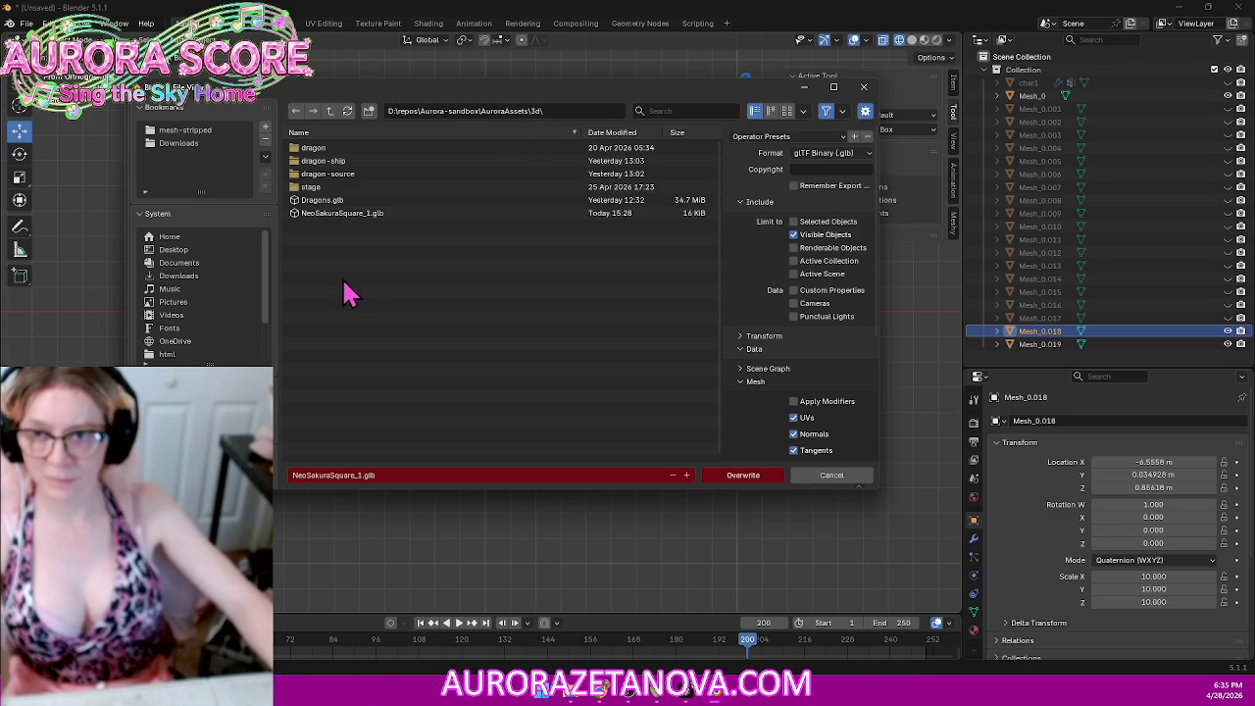
click(369, 112)
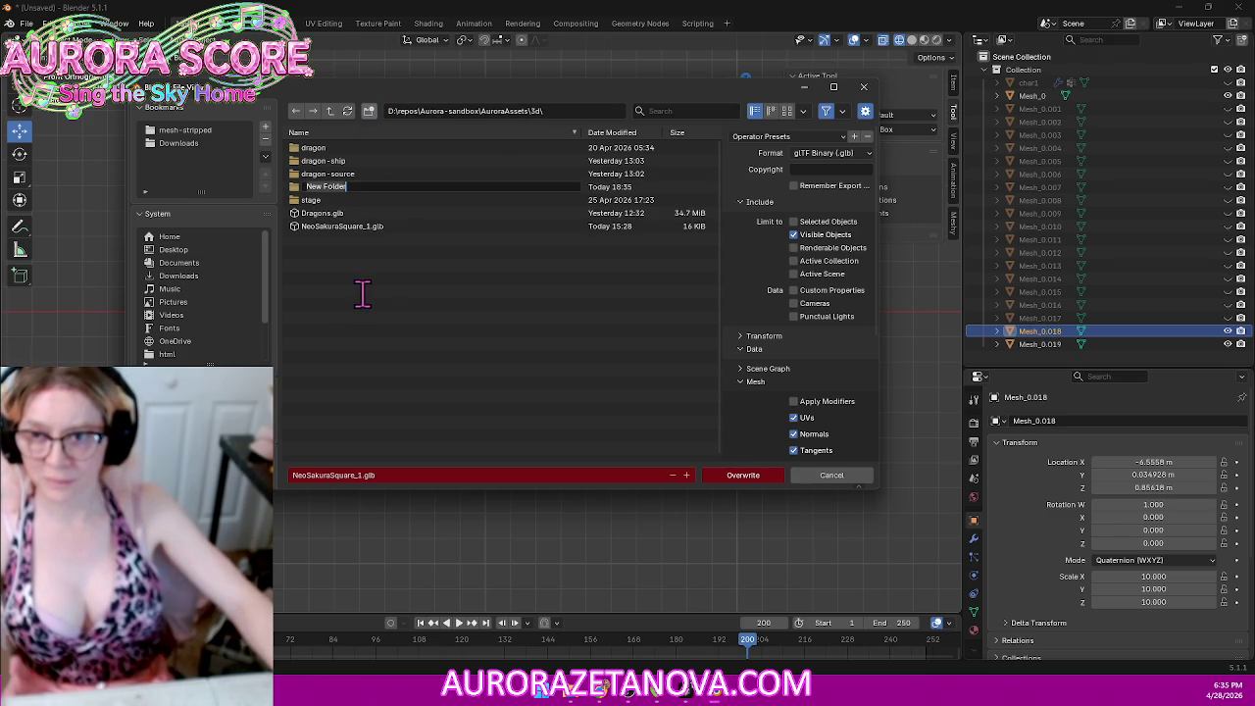
text(scene)
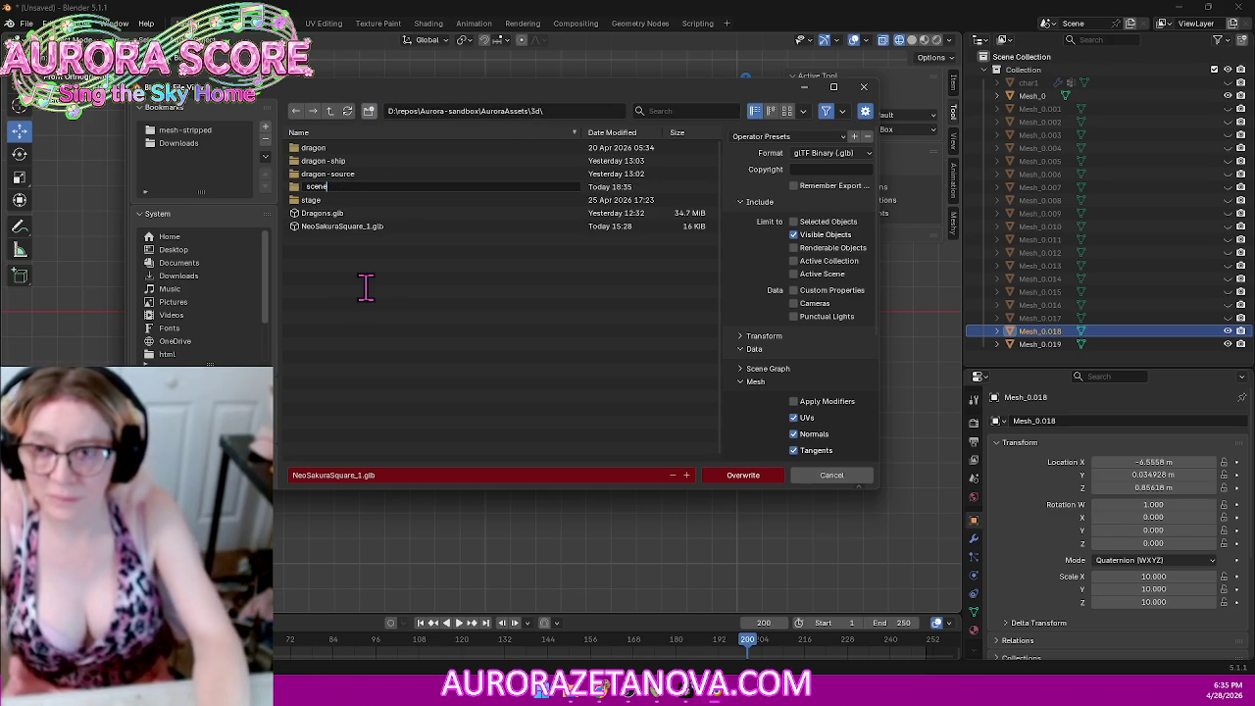
key(Return)
key(Return)
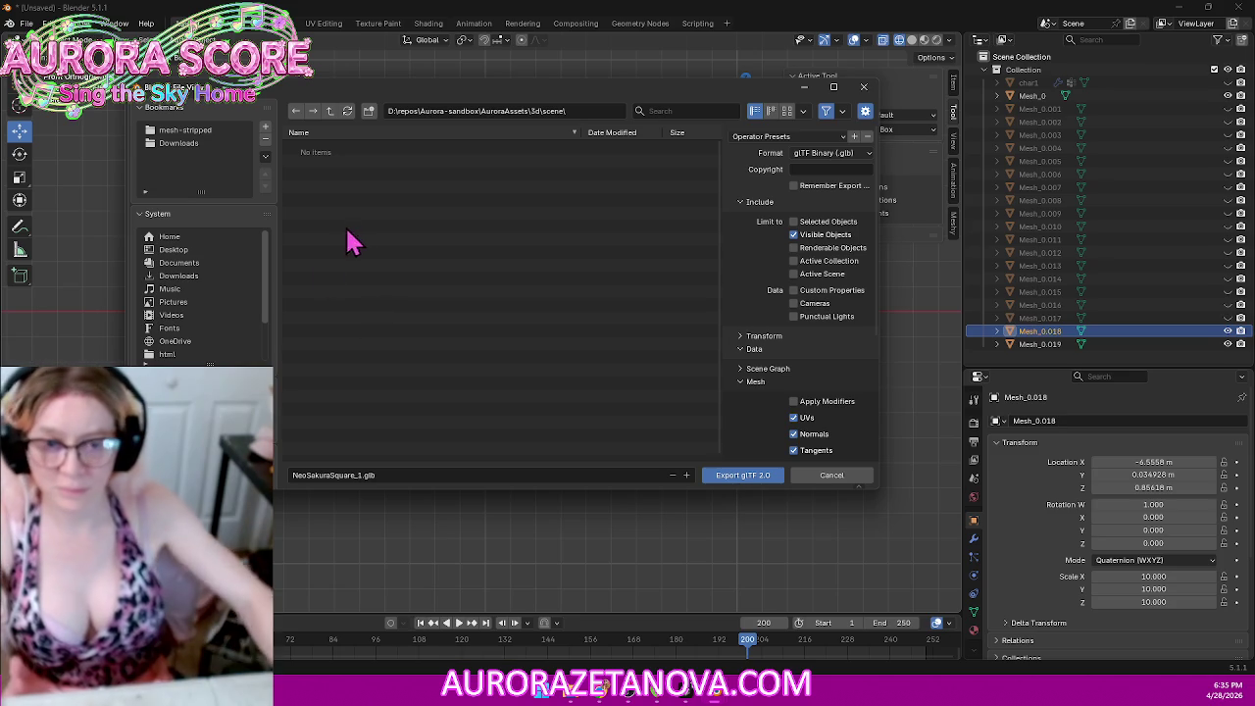
click(826, 237)
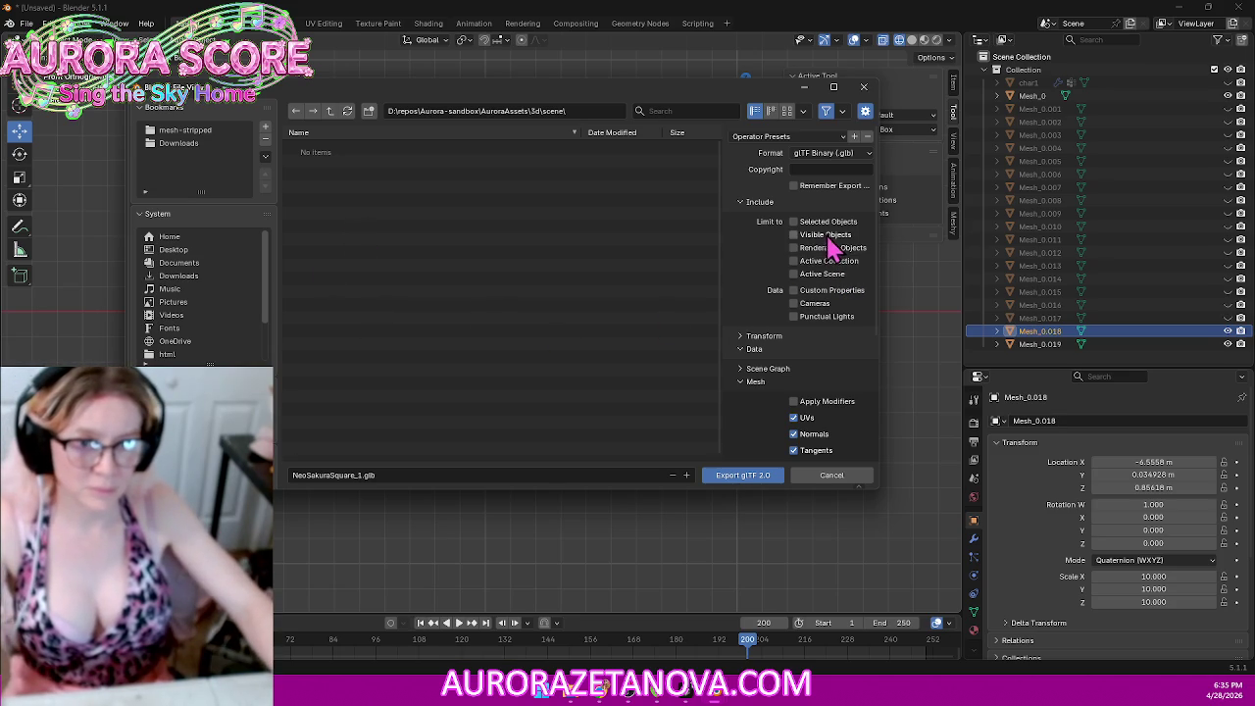
scroll(836, 385, down, 2)
scroll(851, 383, down, 3)
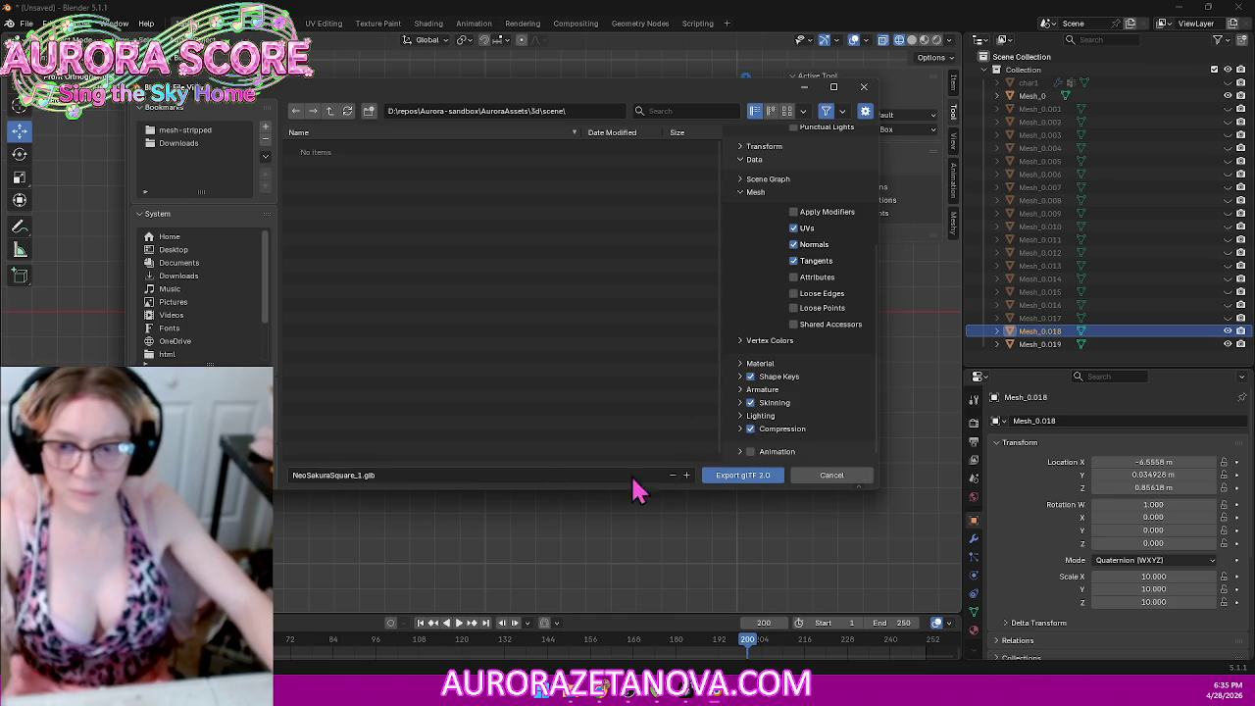
Step: Name the file Building001.glb and export it
click(437, 475)
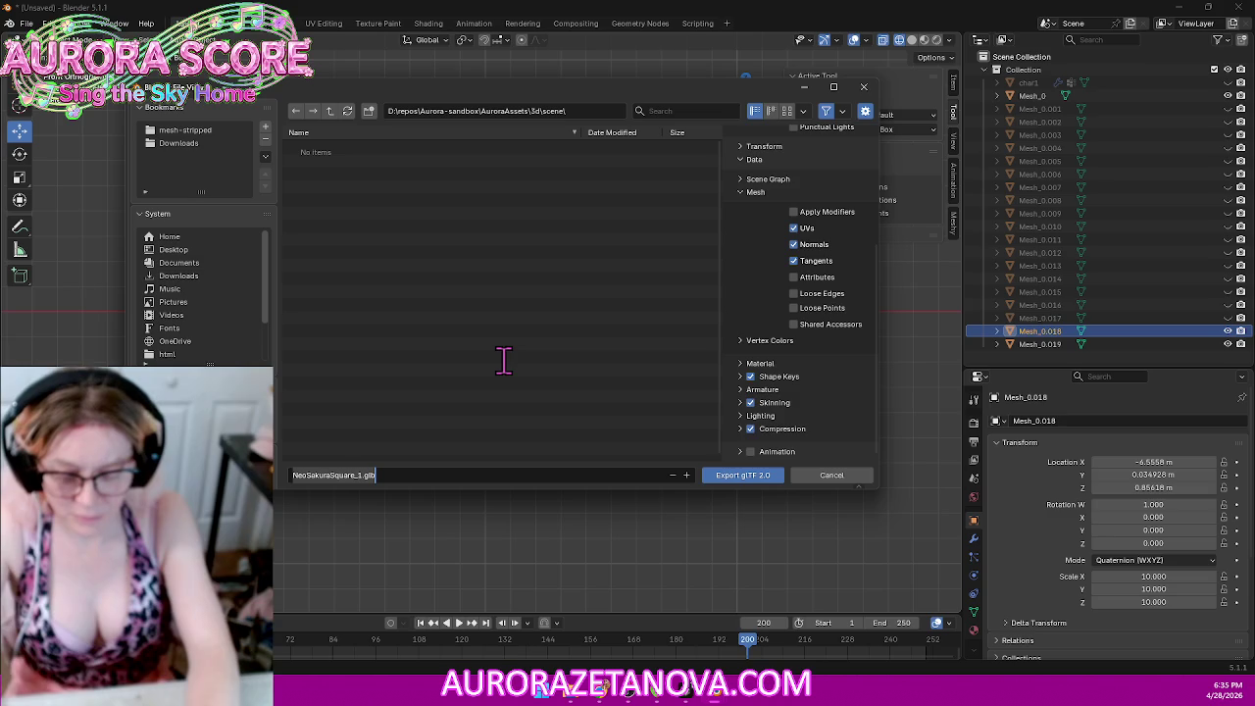
text(B)
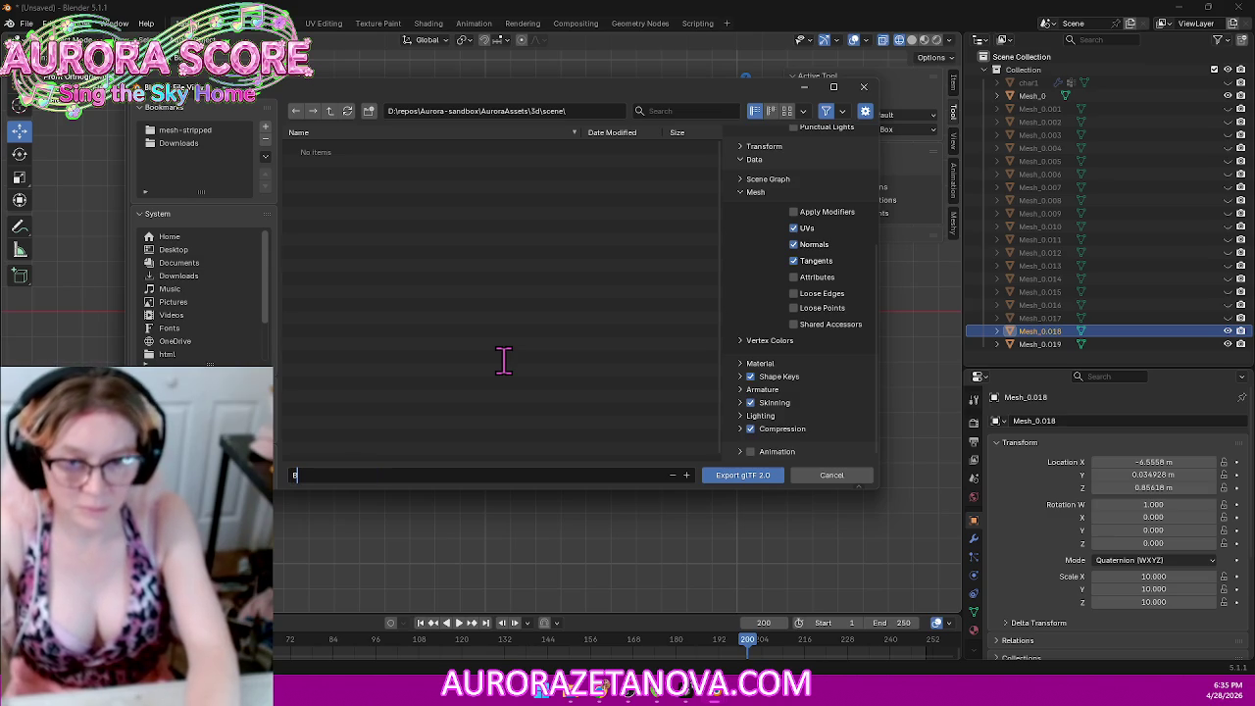
text(uilding)
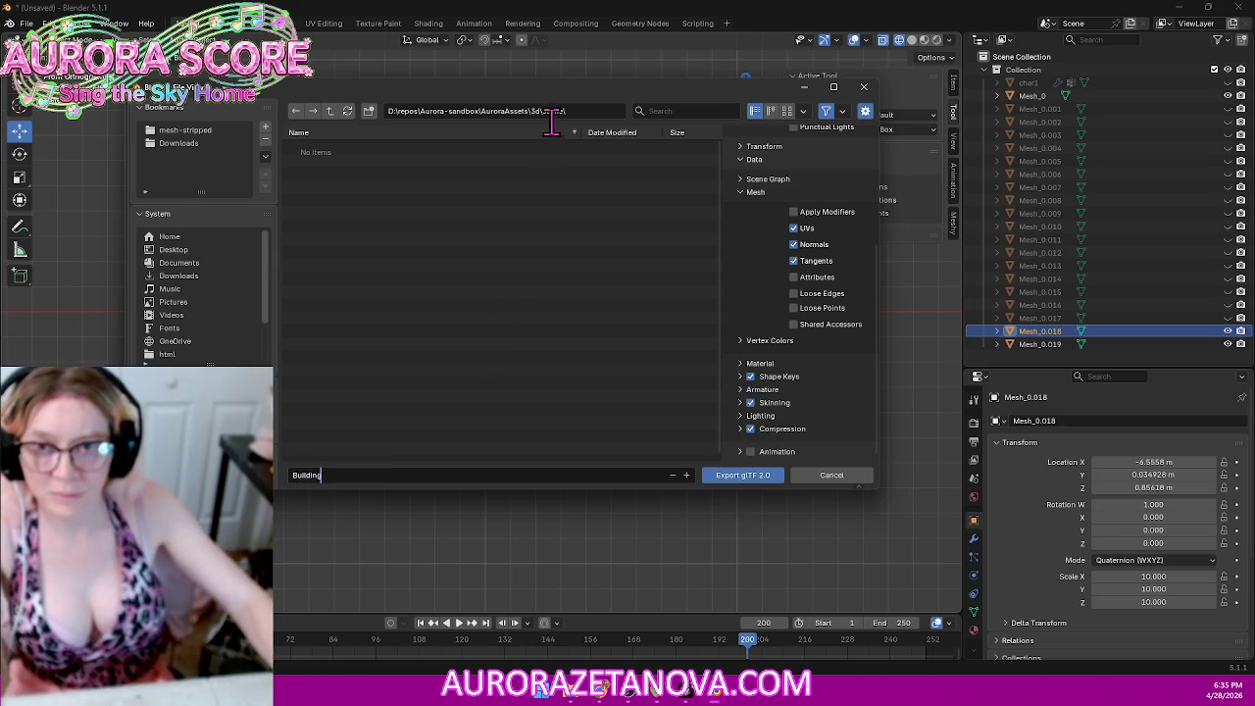
mouse_move(554, 103)
mouse_down()
mouse_move(616, 542)
mouse_move(567, 183)
mouse_up()
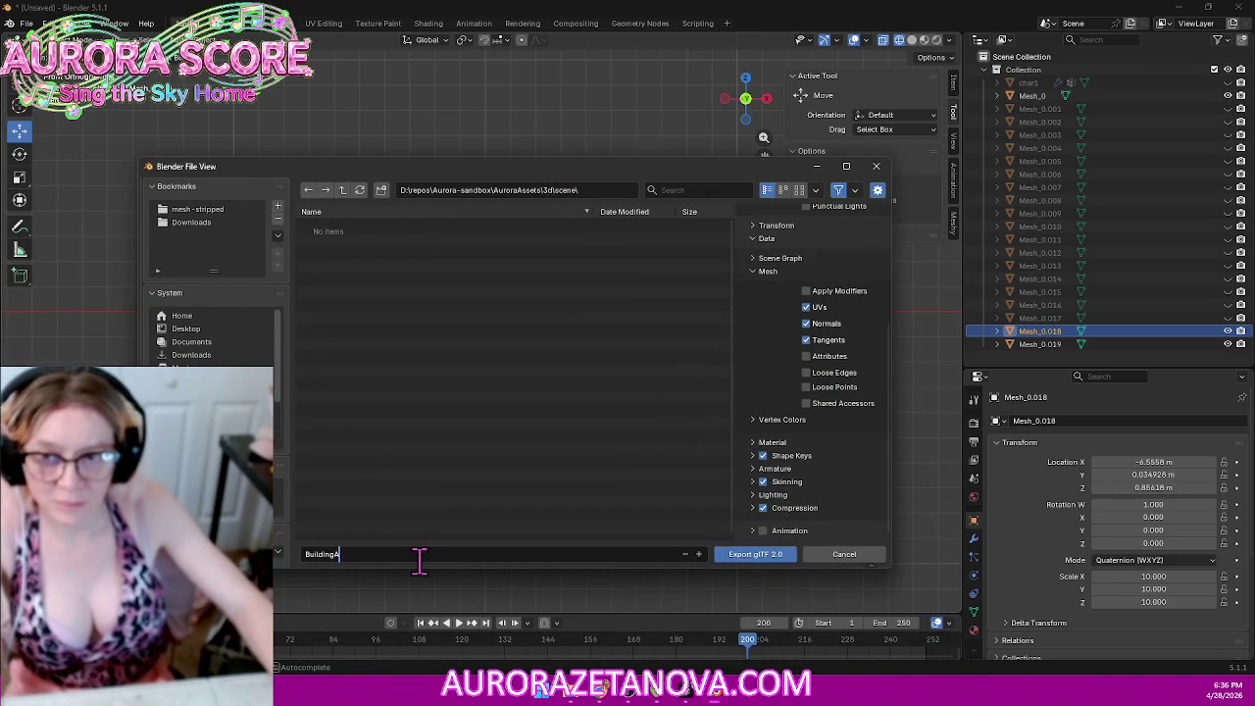
key(BackSpace)
text(001)
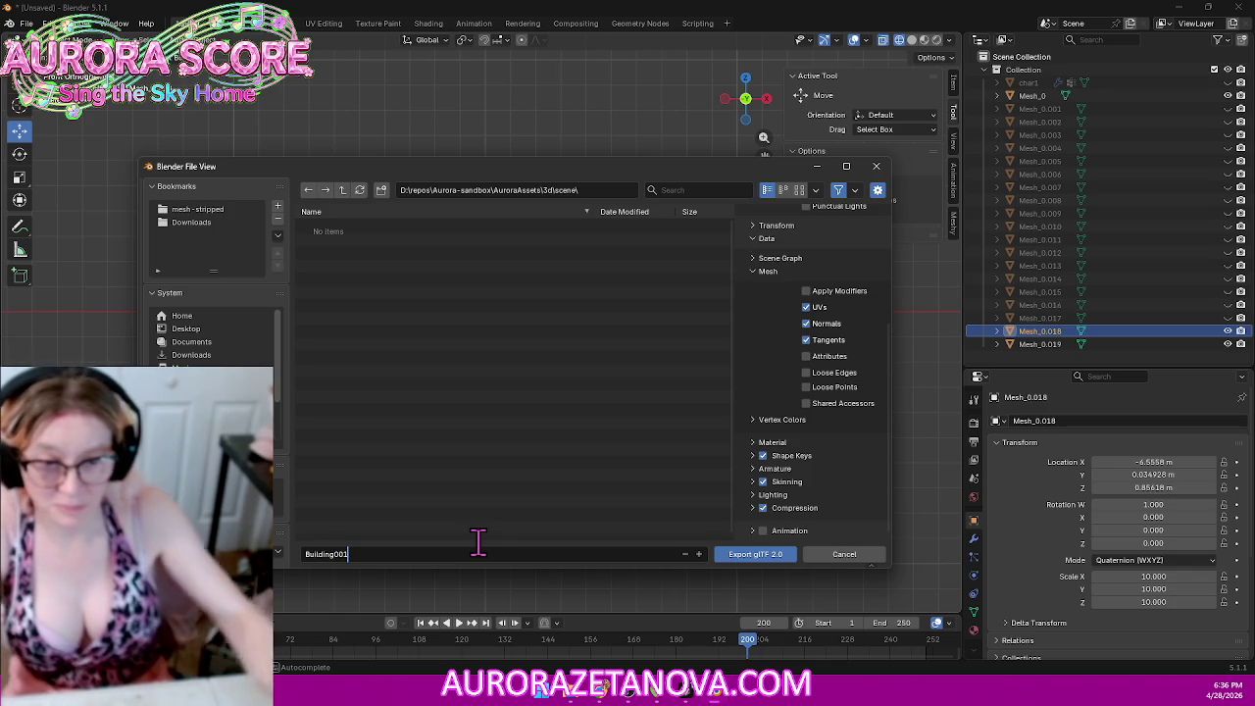
key(Return)
click(762, 557)
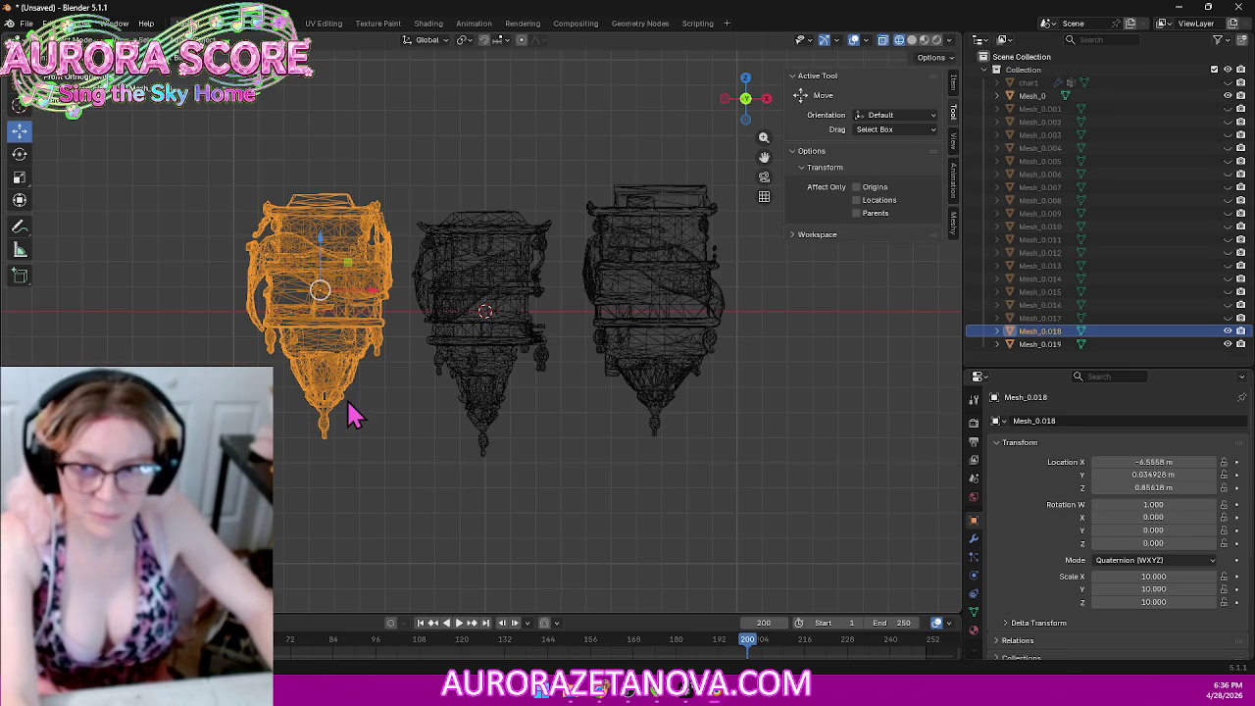
Step: Delete the exported left tower and export Mesh_0 as Building002.glb
key(Delete)
click(479, 283)
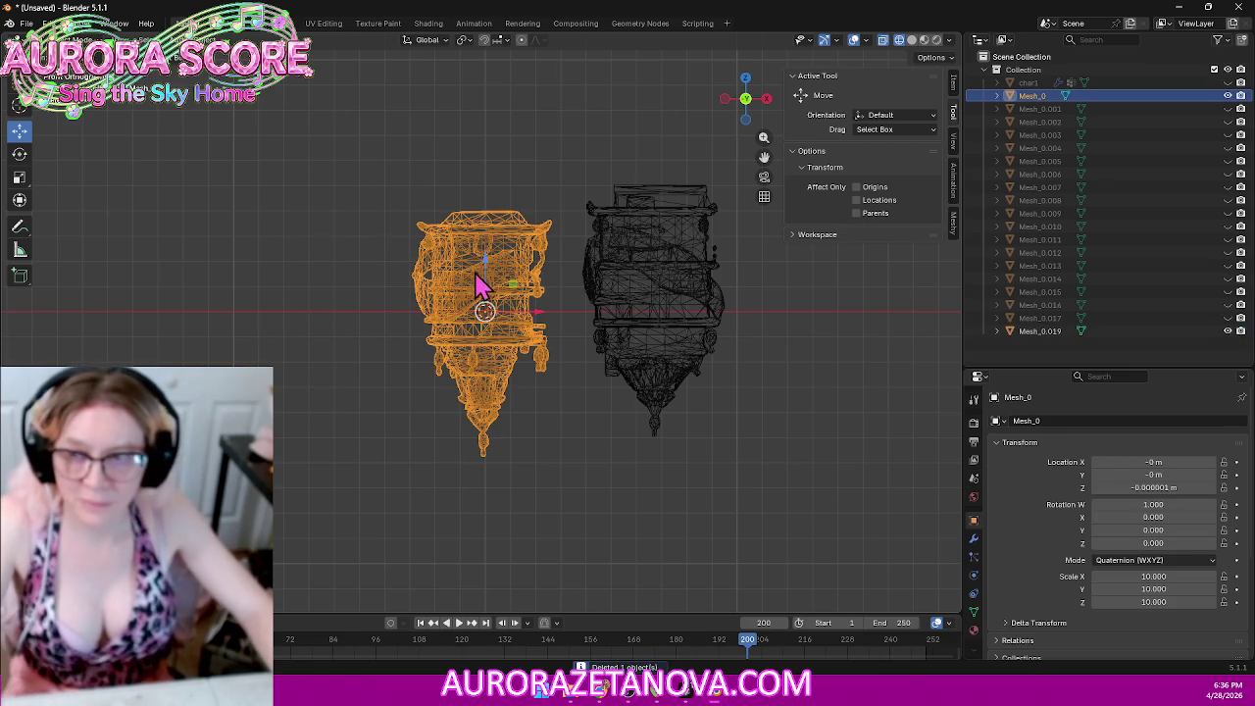
click(23, 25)
mouse_move(48, 222)
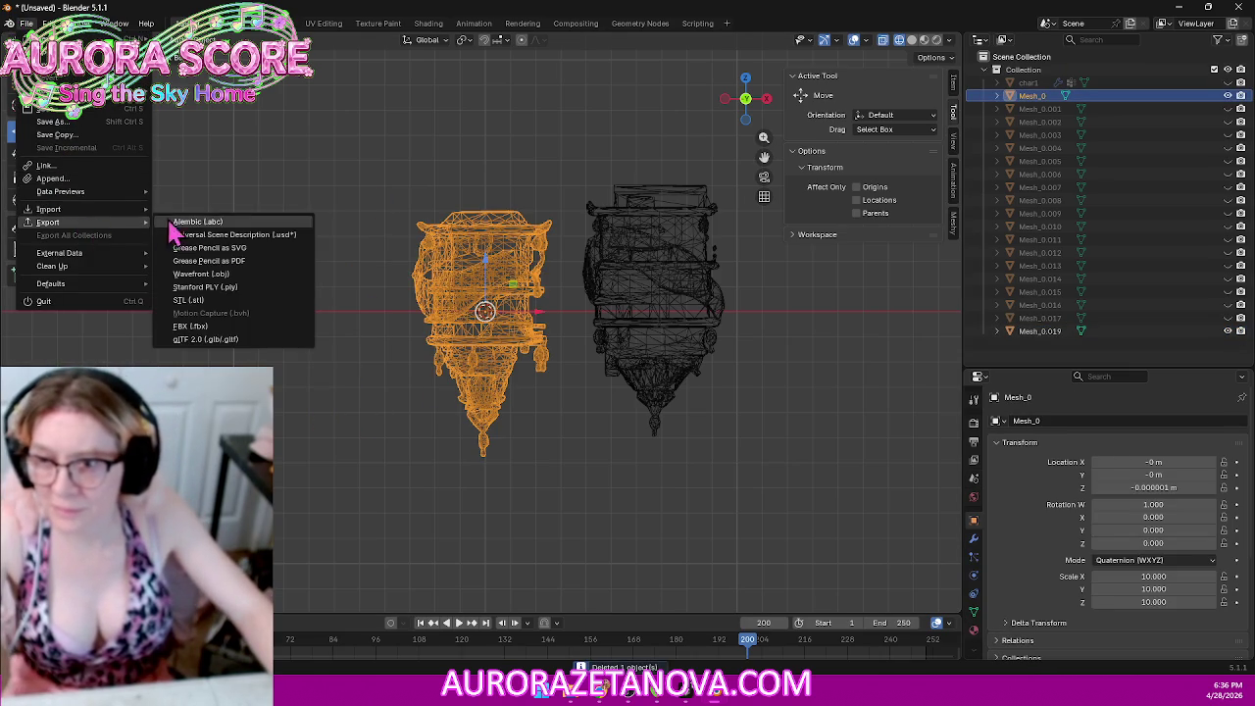
click(222, 341)
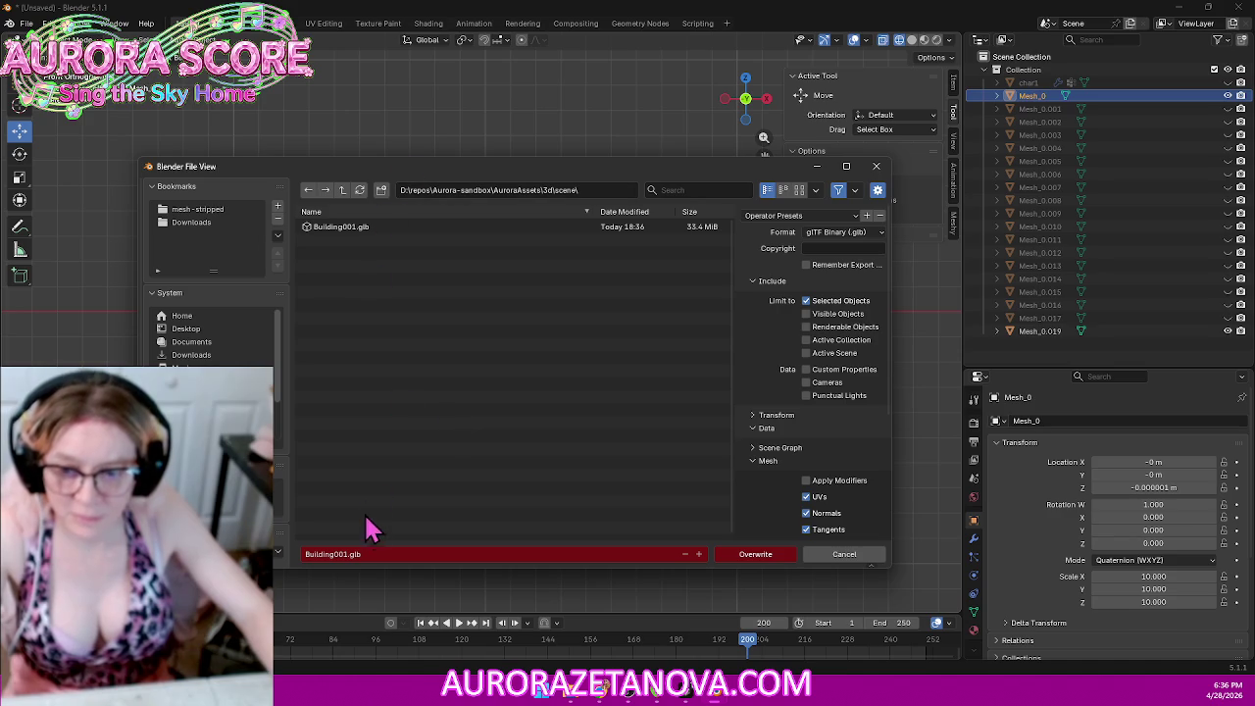
key(Home)
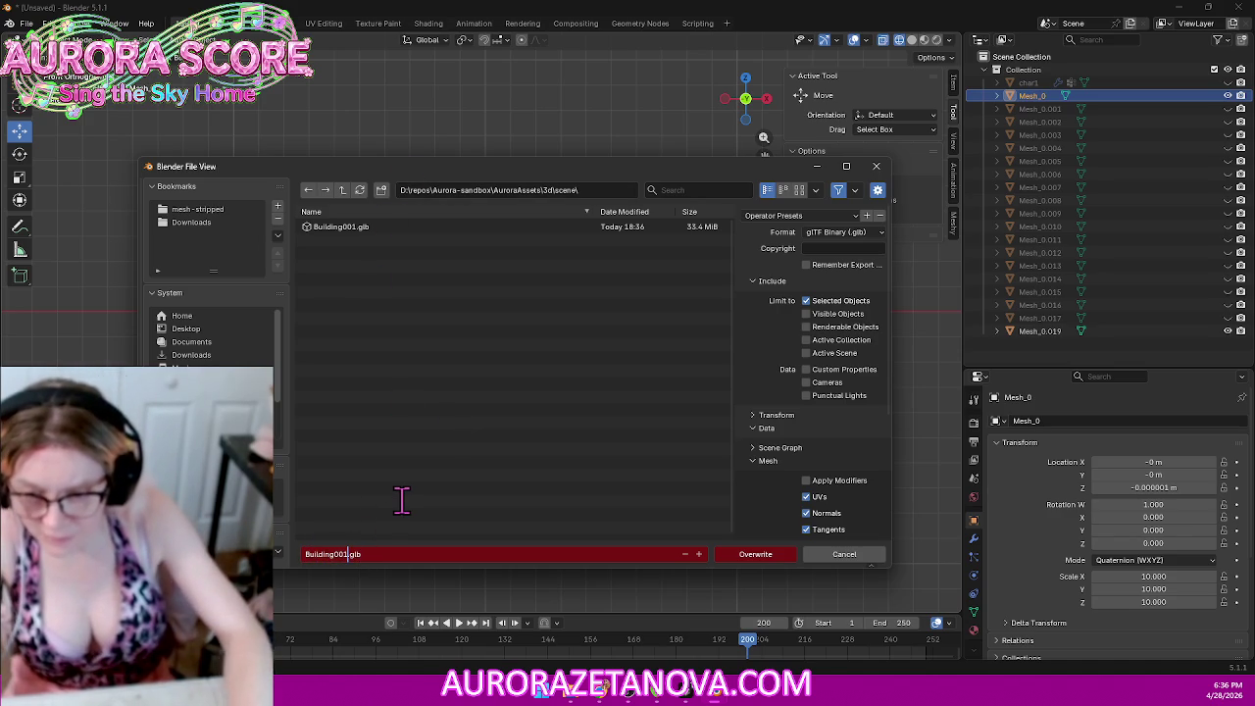
key(BackSpace)
text(2)
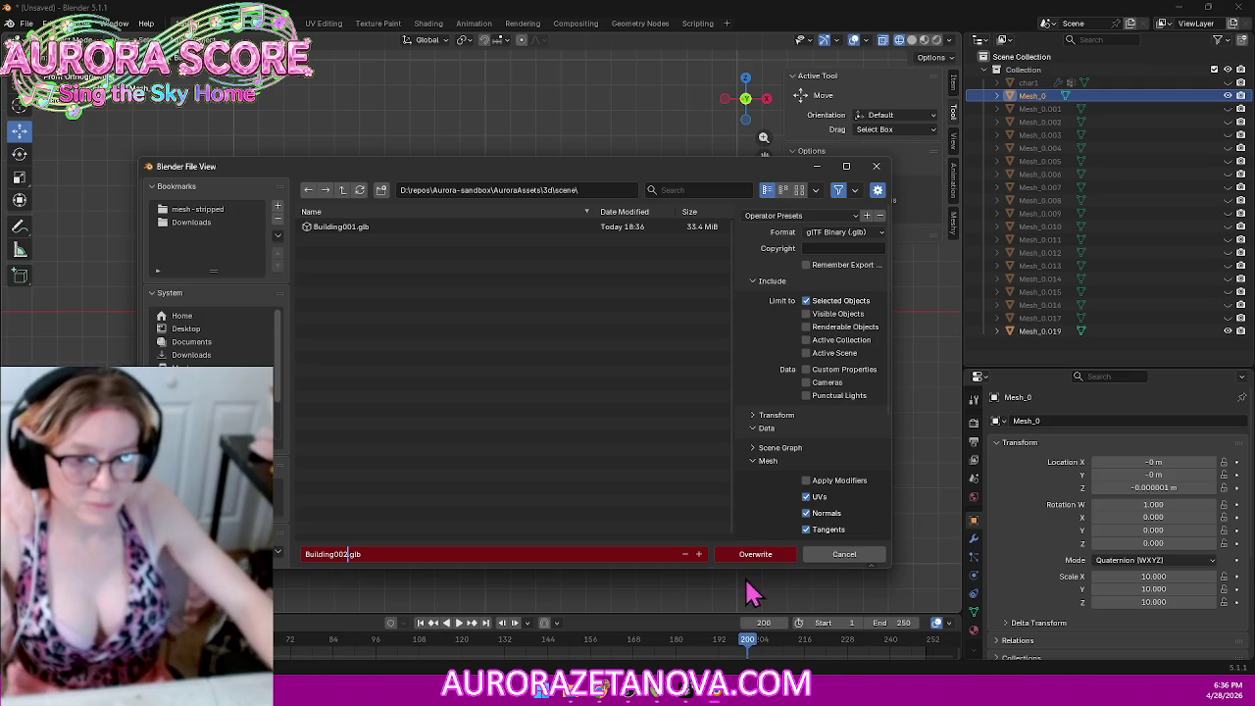
click(757, 562)
click(760, 567)
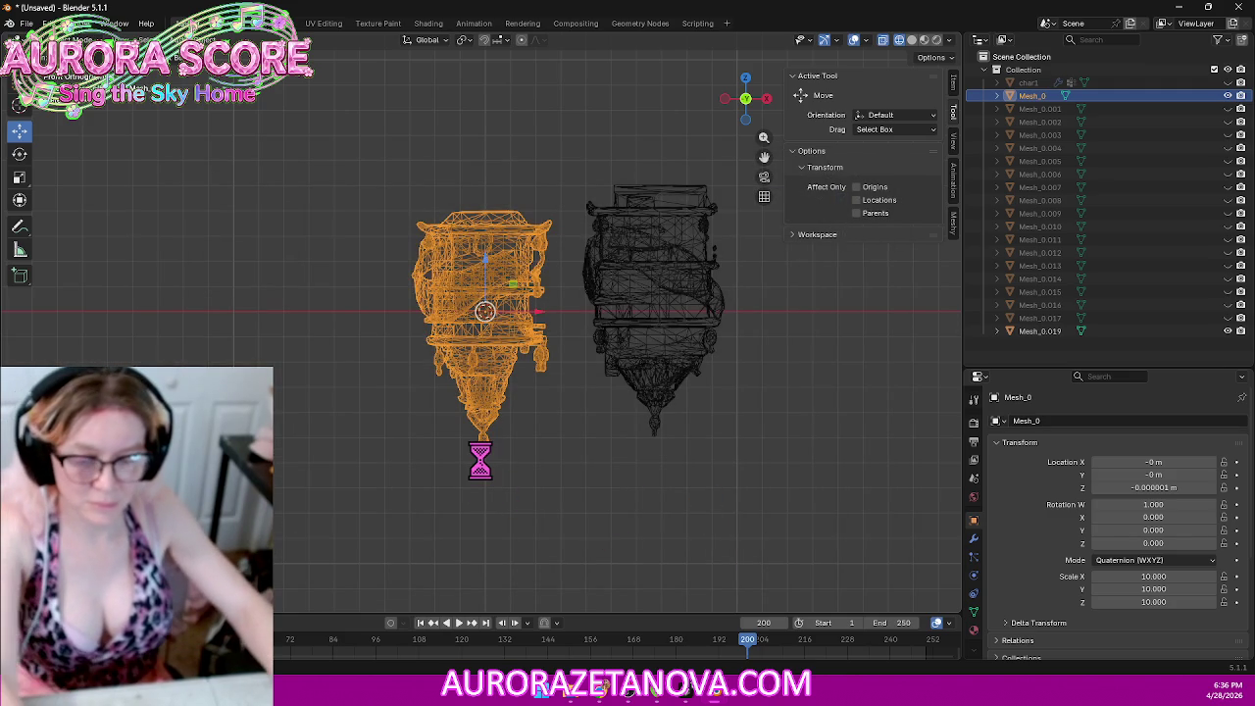
Step: Delete Mesh_0, select the right tower, and purge unused data
key(Delete)
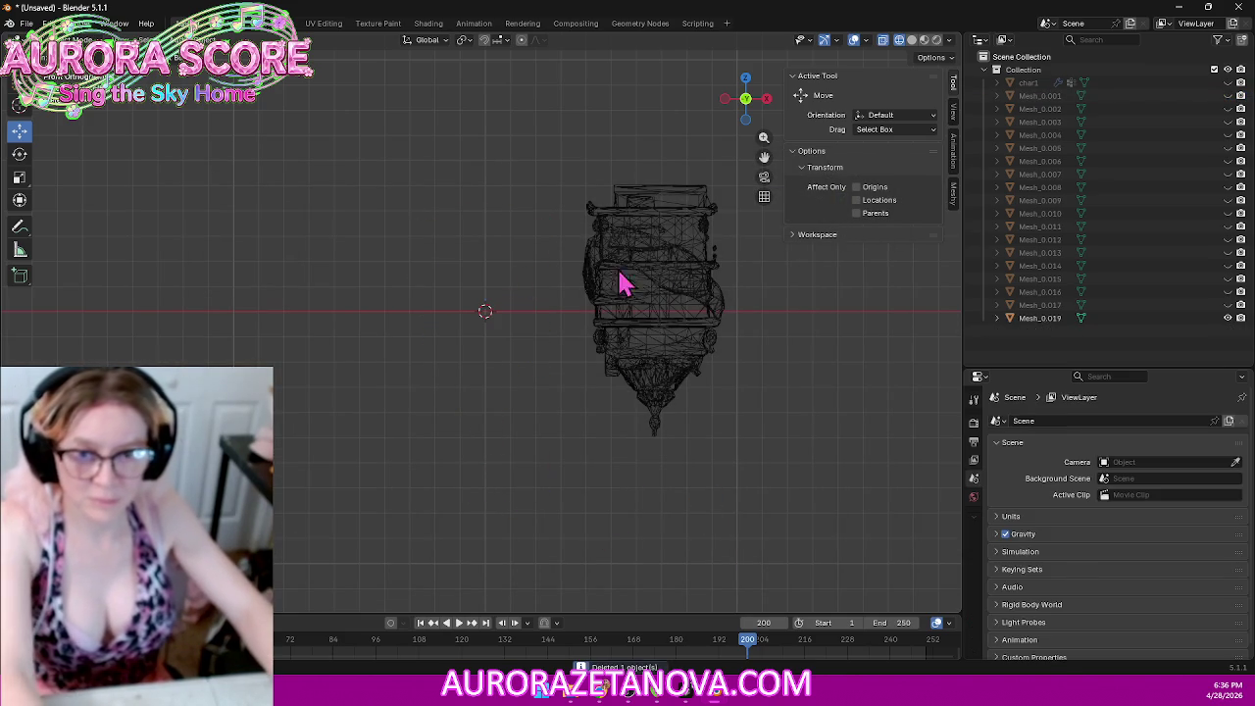
click(661, 272)
click(27, 23)
mouse_move(48, 223)
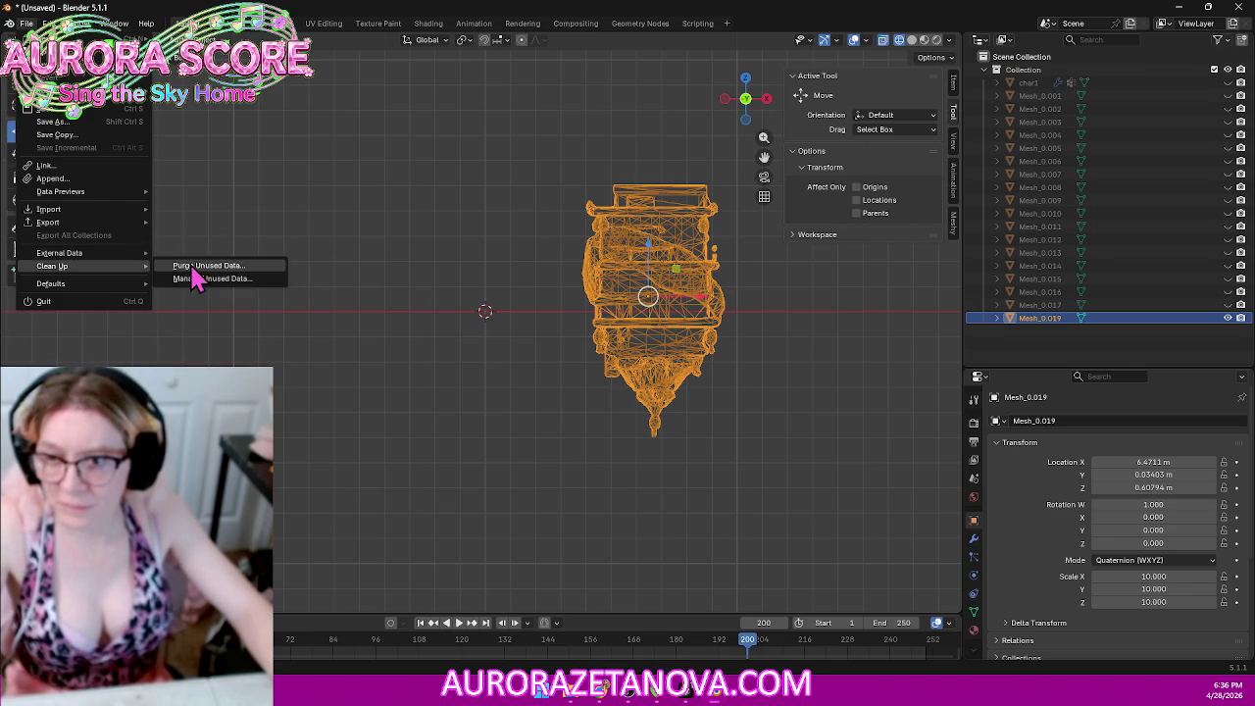
mouse_move(52, 266)
click(191, 266)
click(184, 350)
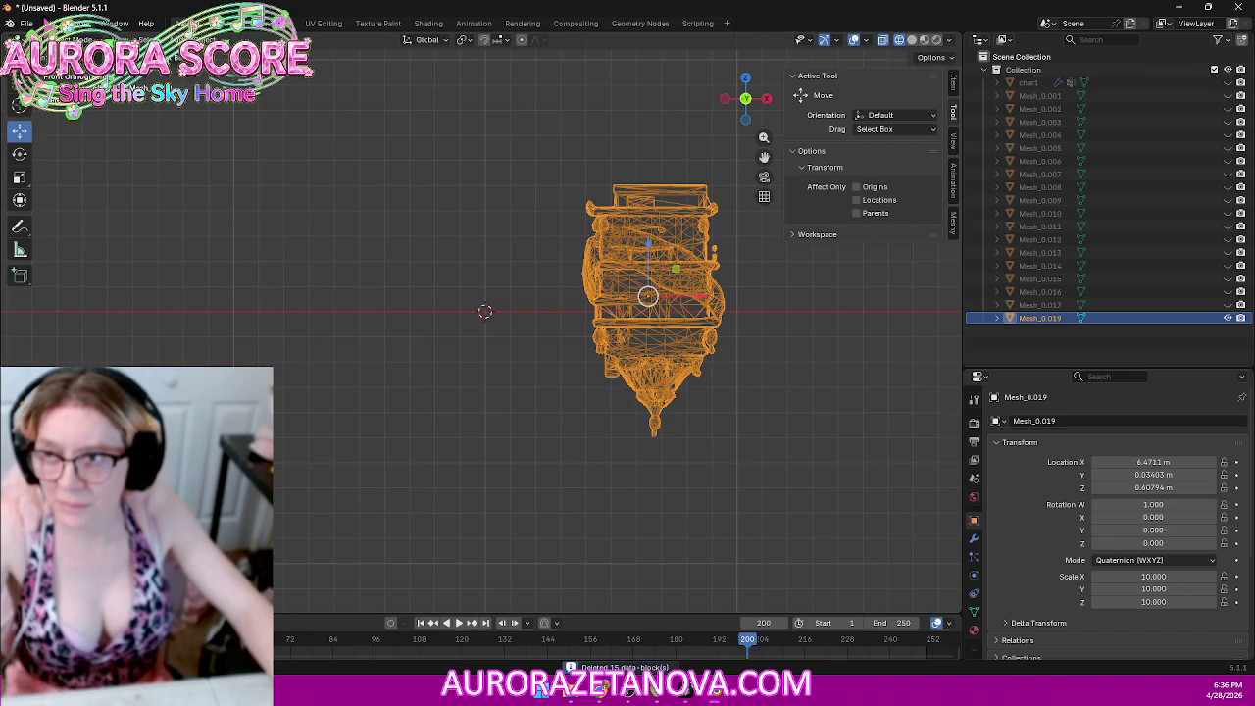
Step: Export the right tower Mesh_0.019 over Building002.glb, then delete it
click(27, 23)
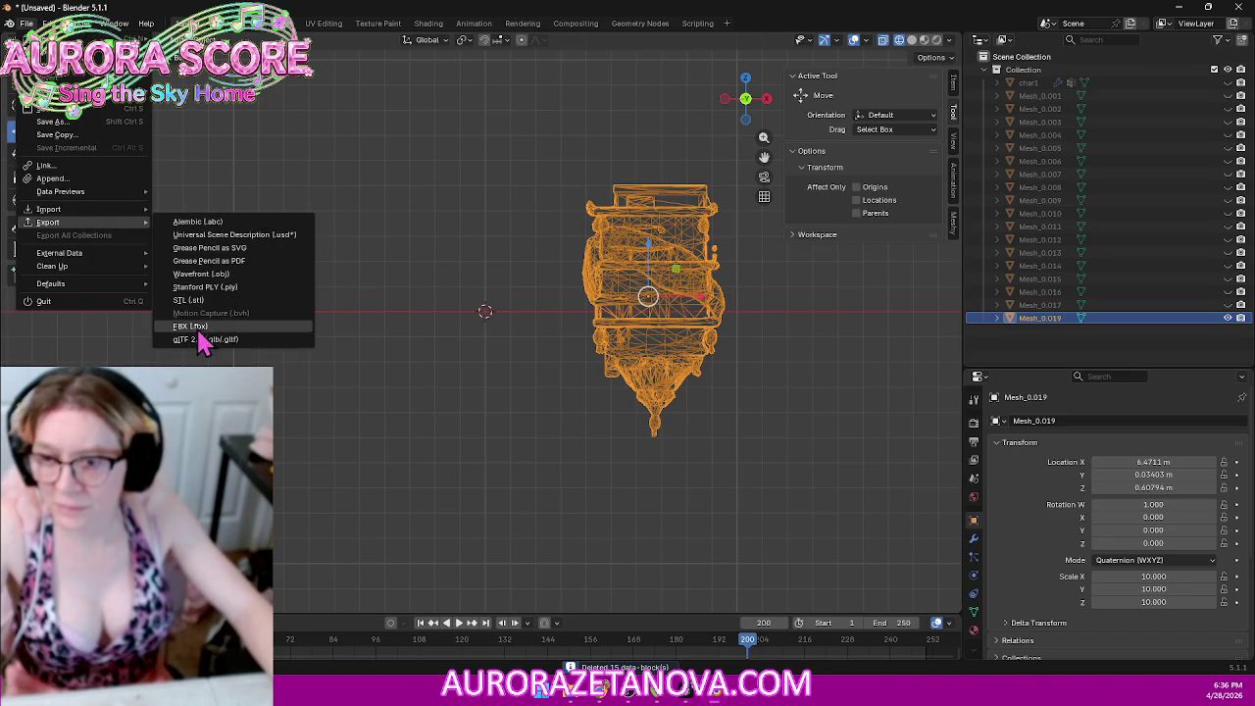
click(204, 340)
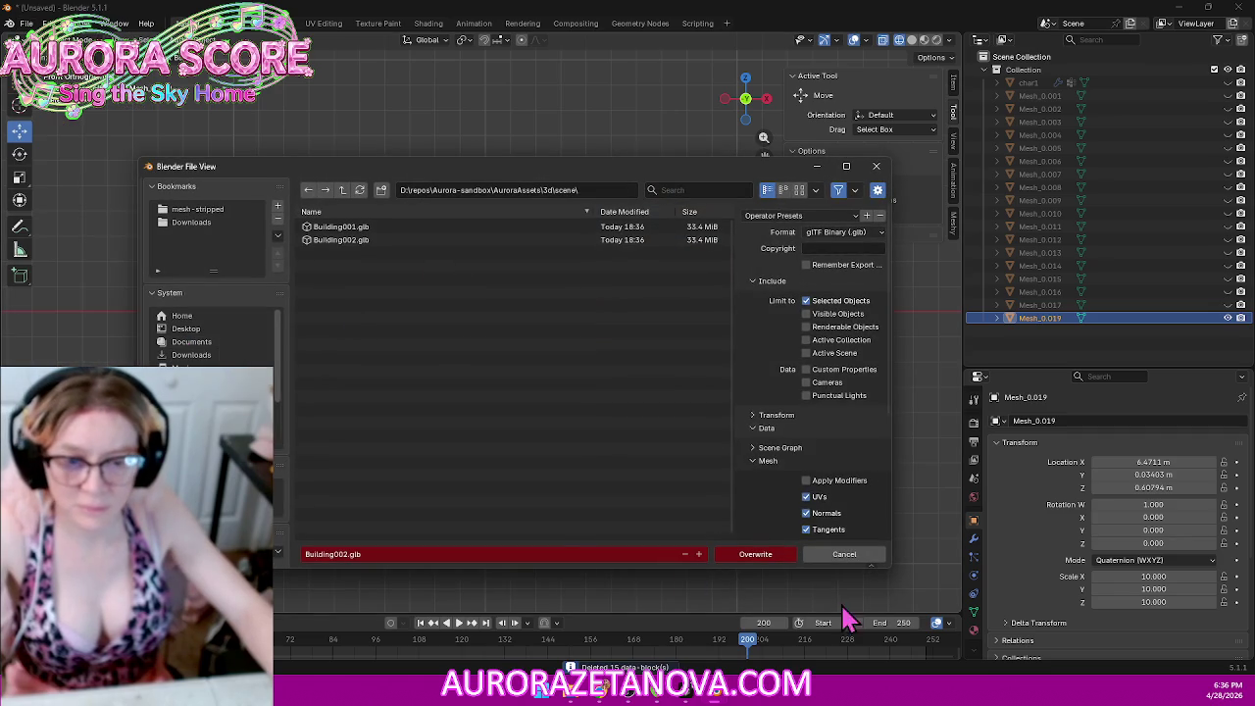
click(754, 555)
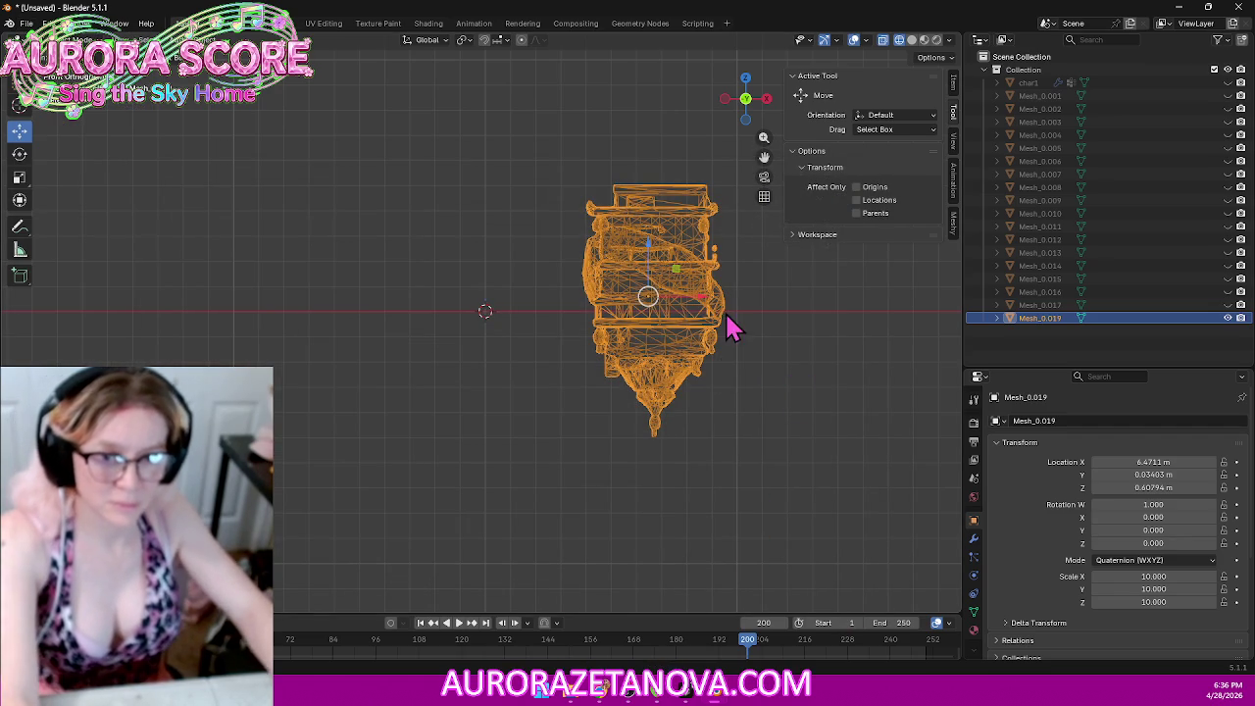
key(Delete)
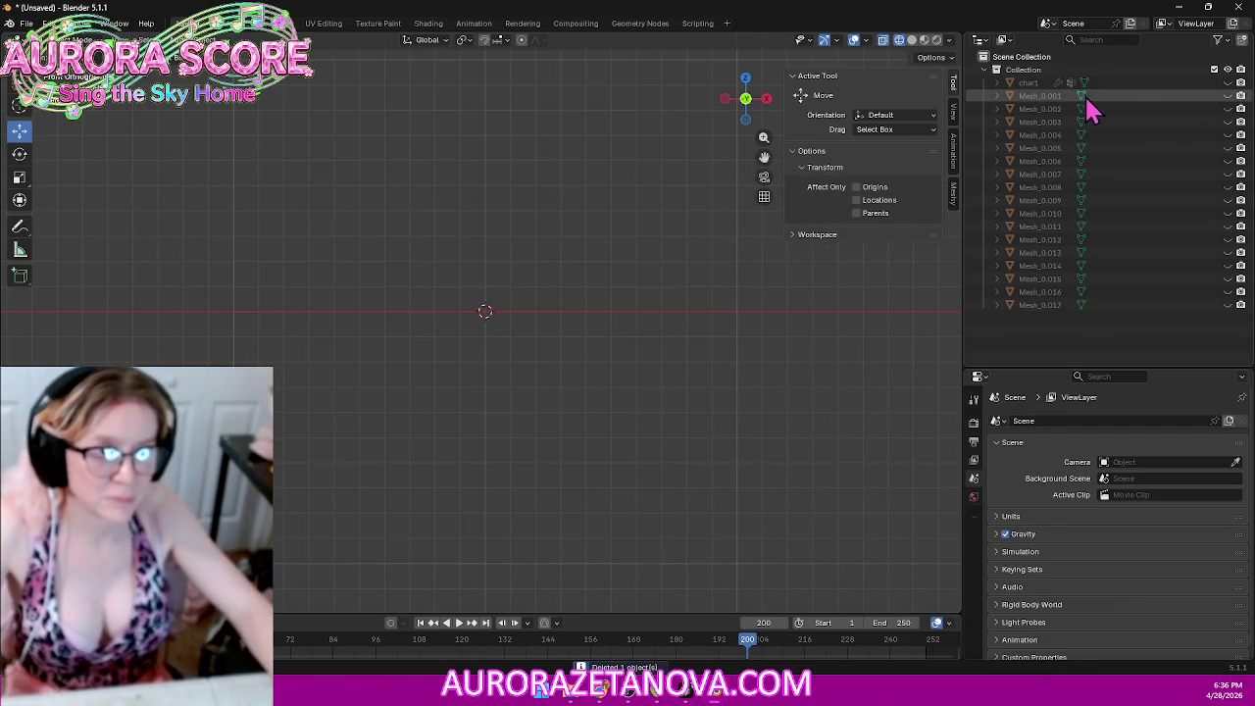
Step: Unhide Mesh_0.001 and, in Edit Mode, separate its left and right buildings into new objects
click(1229, 96)
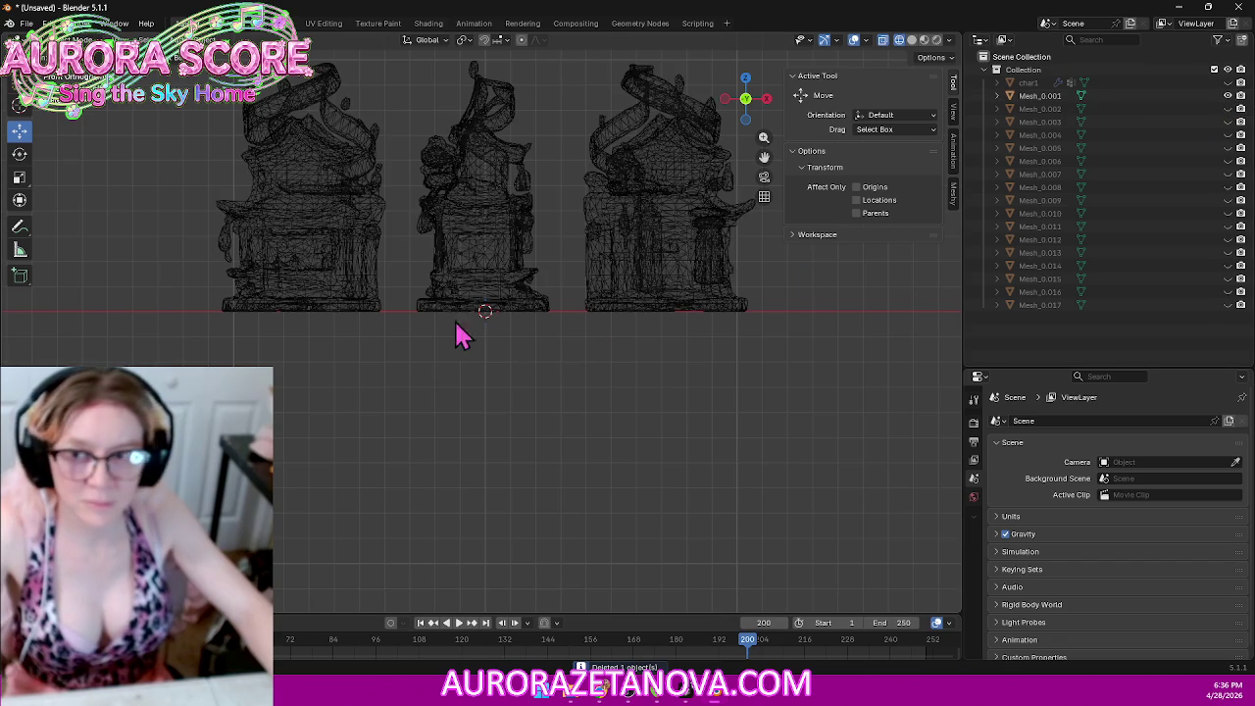
shift+middle_drag(549, 272, 555, 364)
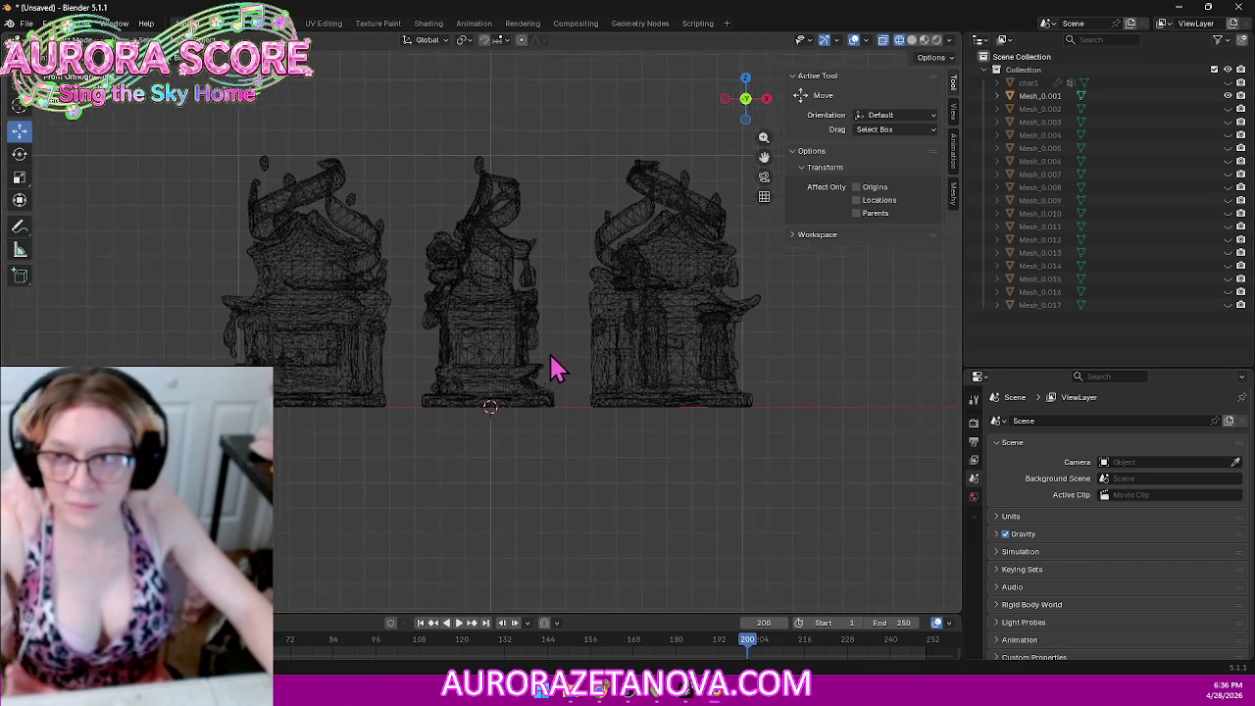
click(331, 306)
click(86, 42)
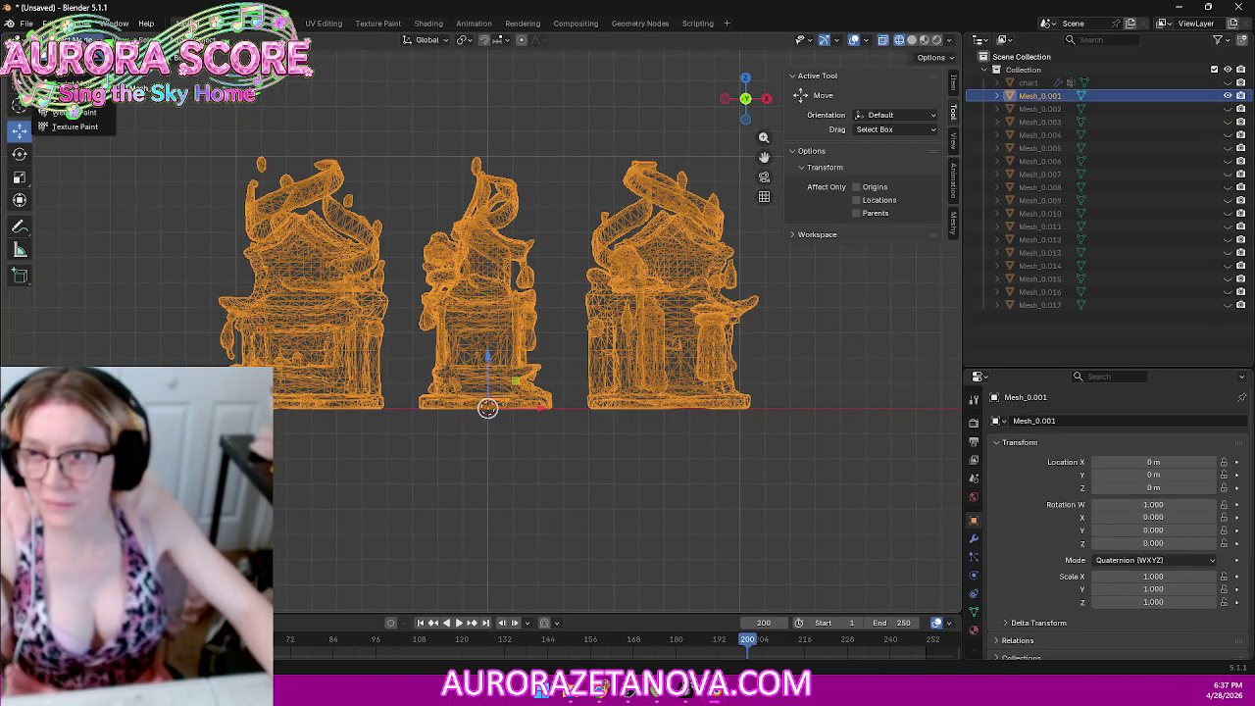
click(79, 75)
drag(128, 480, 400, 111)
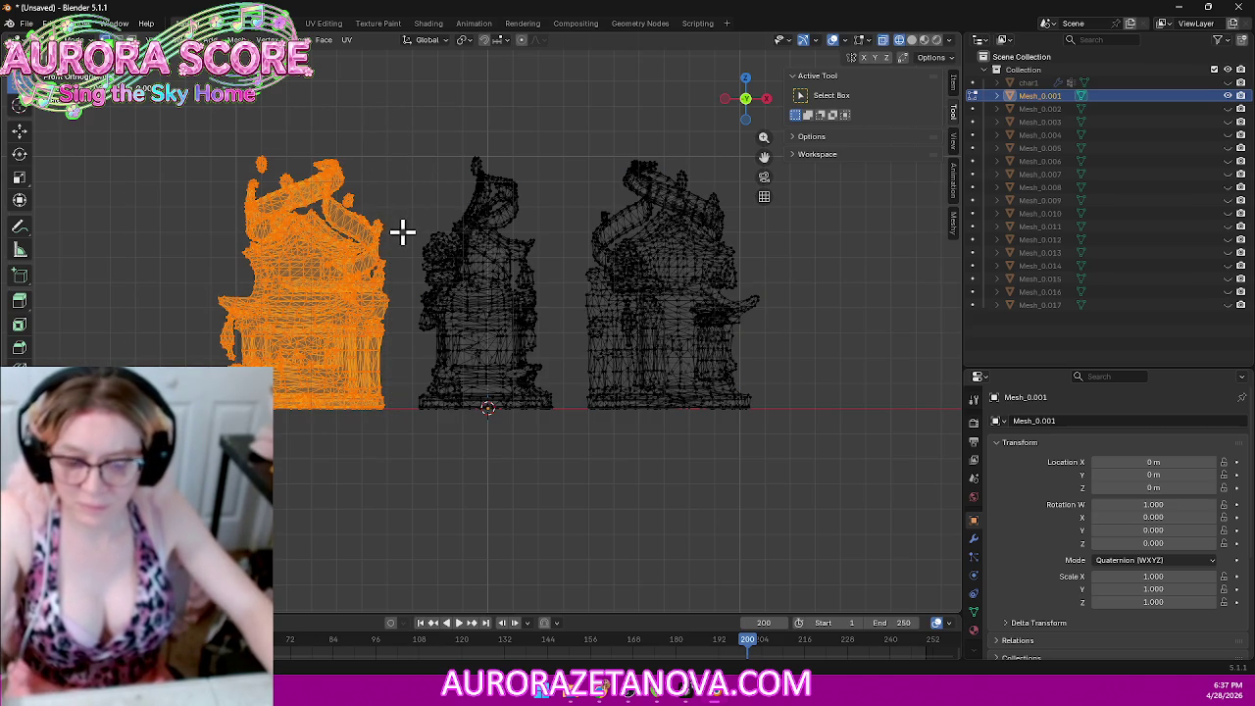
key(p)
click(341, 267)
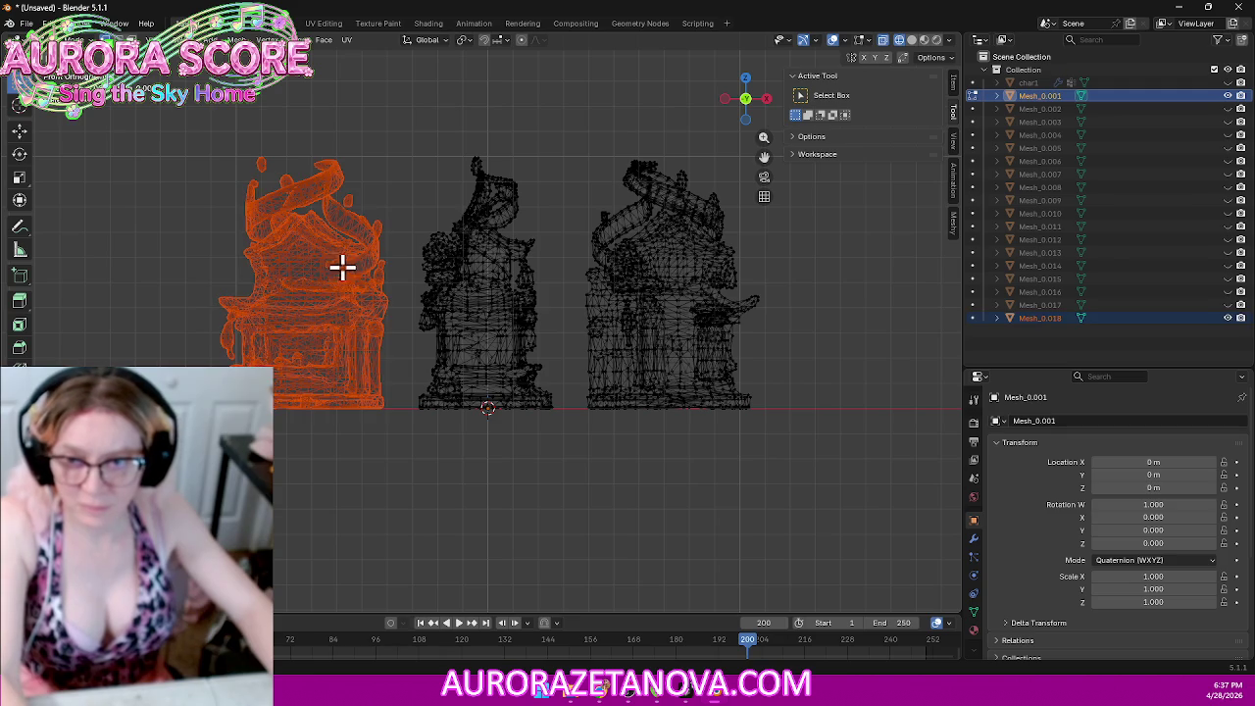
drag(829, 463, 575, 109)
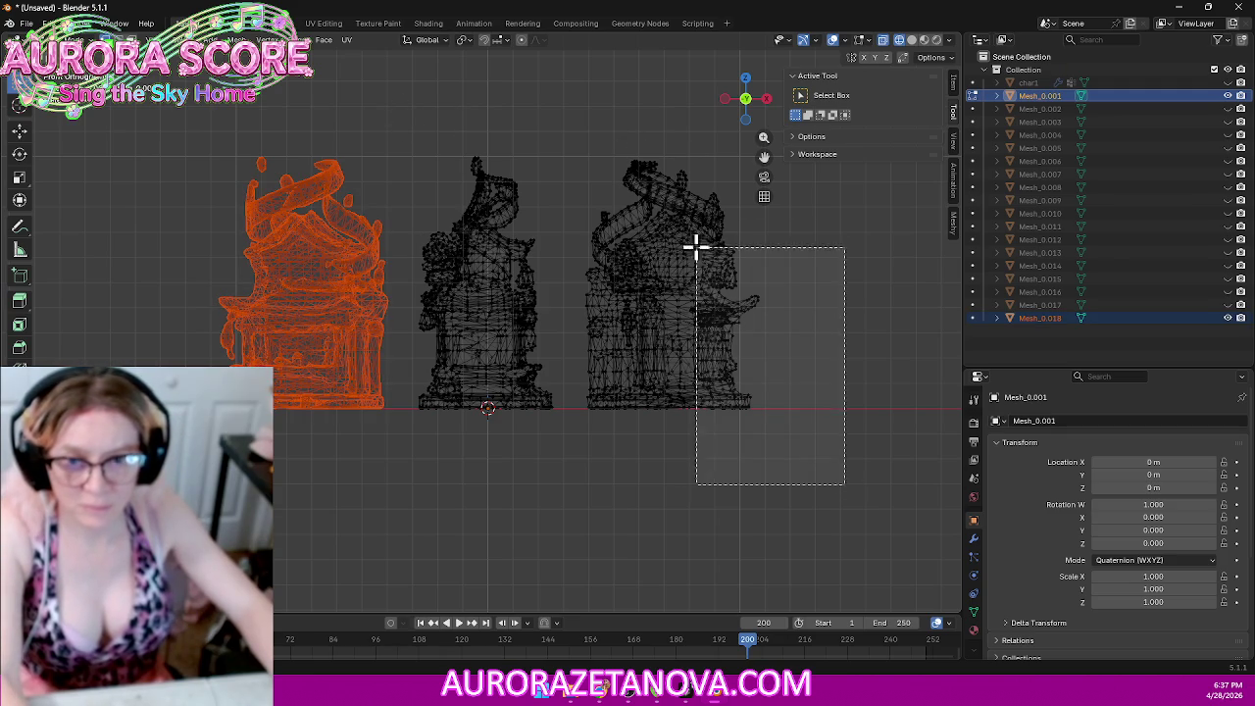
key(p)
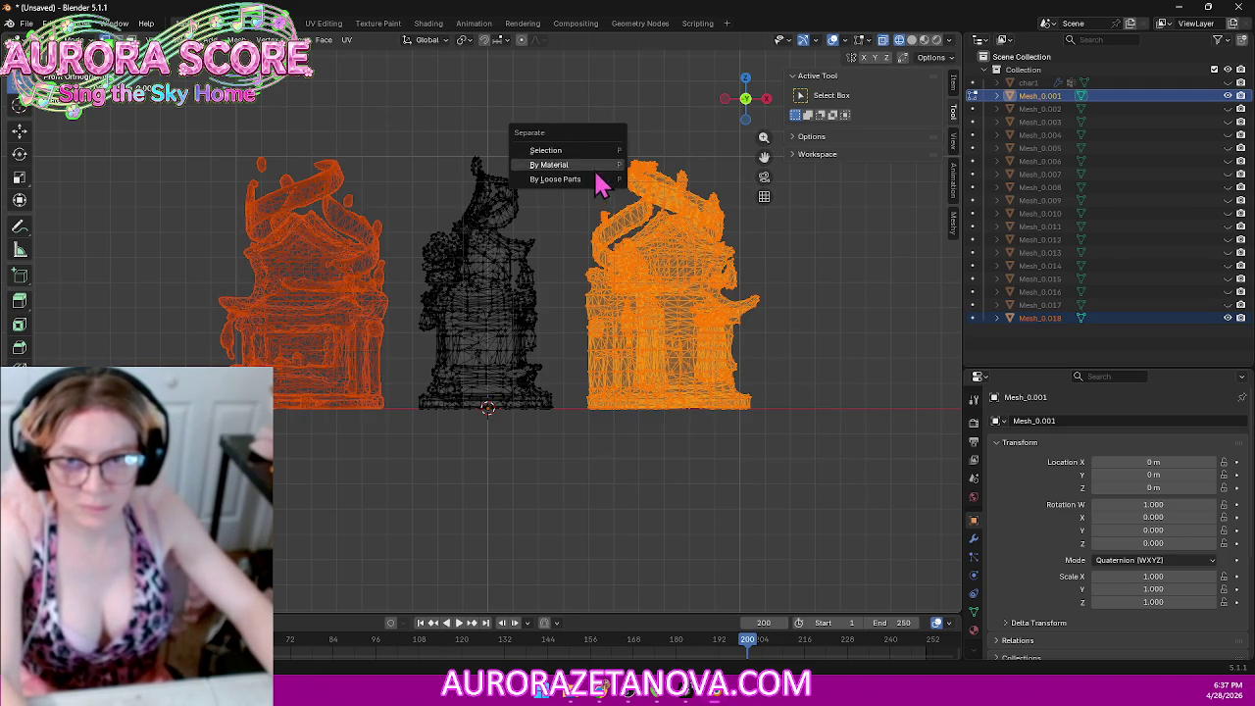
click(591, 150)
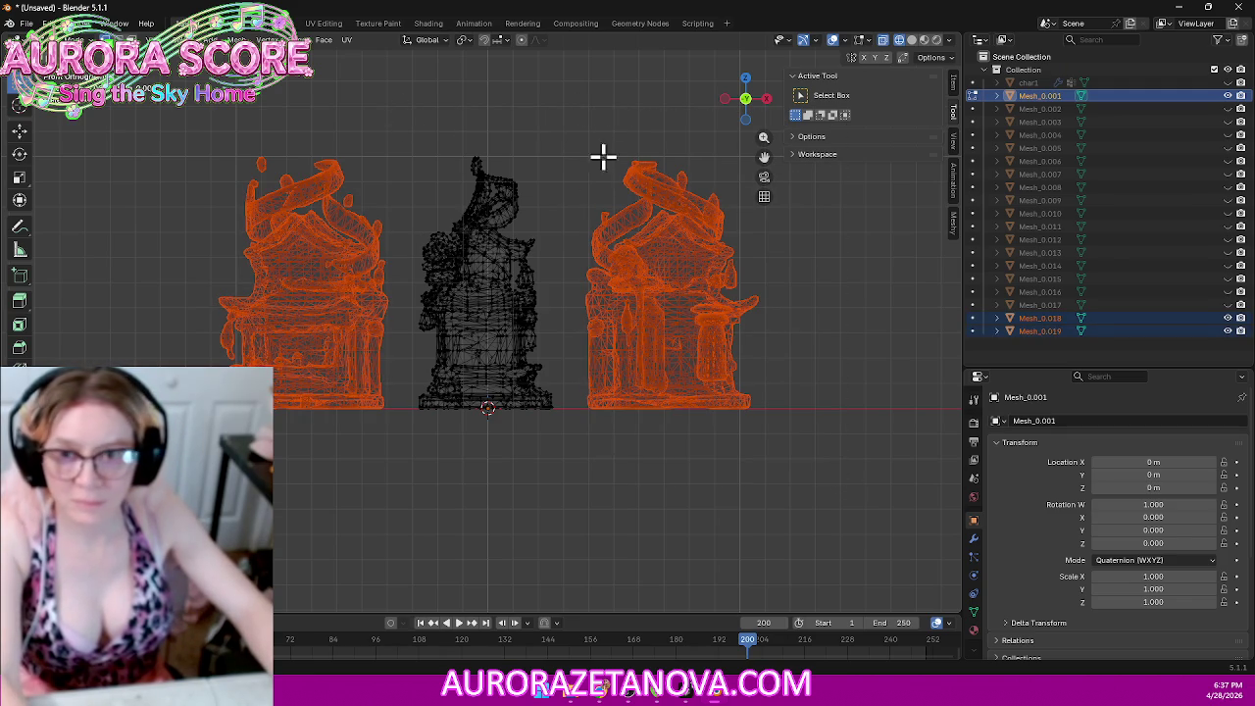
Step: Merge the middle building's vertices by distance, removing 3143 duplicates
shift+drag(360, 82, 623, 500)
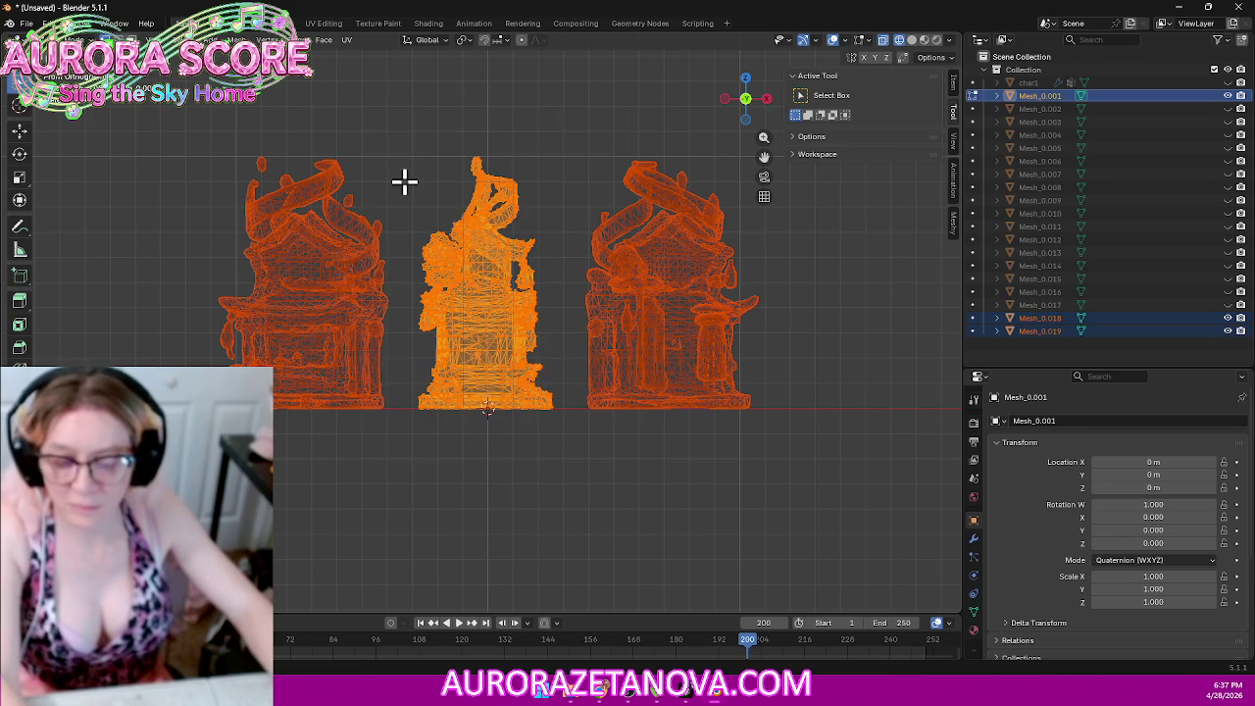
key(m)
click(397, 199)
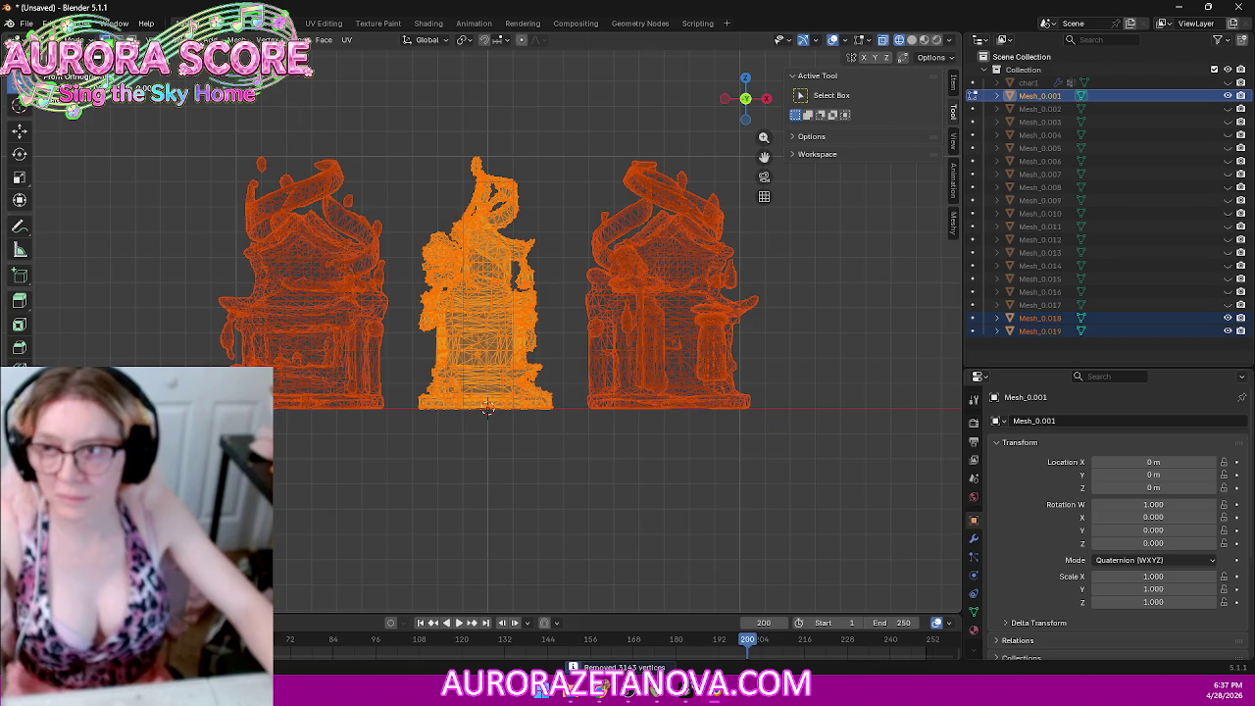
Step: In Object Mode, set each building's origin to its geometry
key(Tab)
right_click(520, 284)
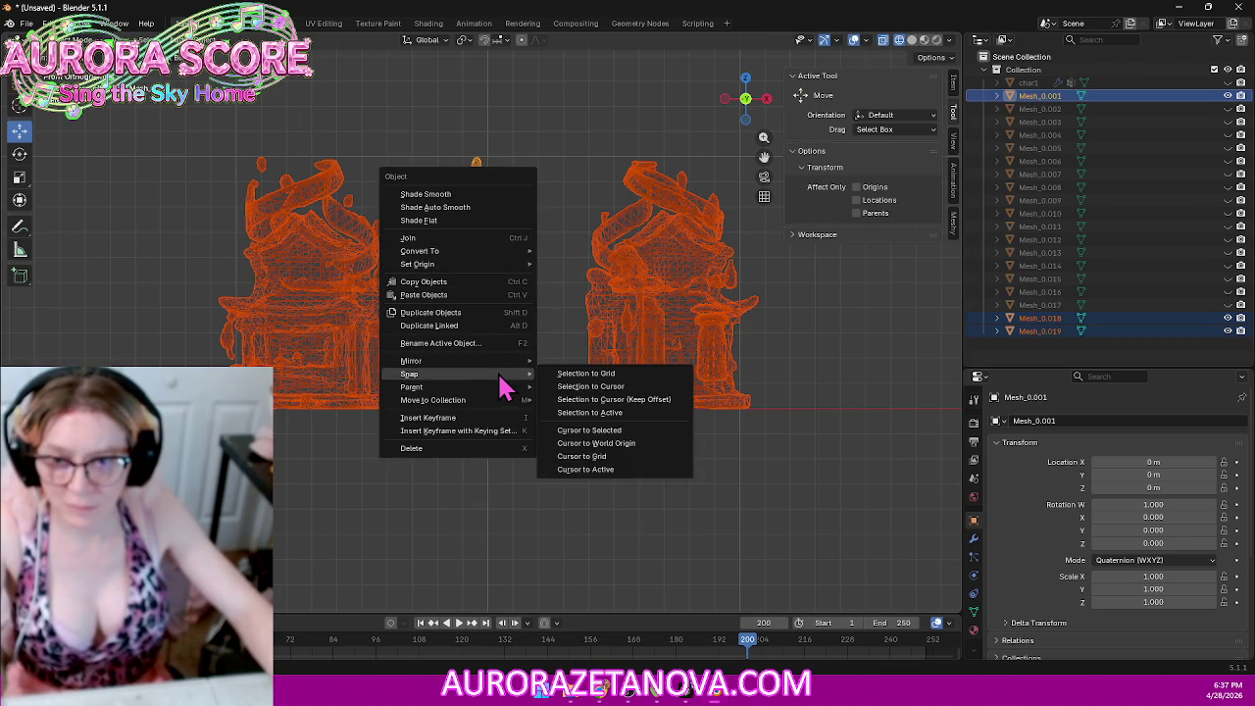
mouse_move(418, 263)
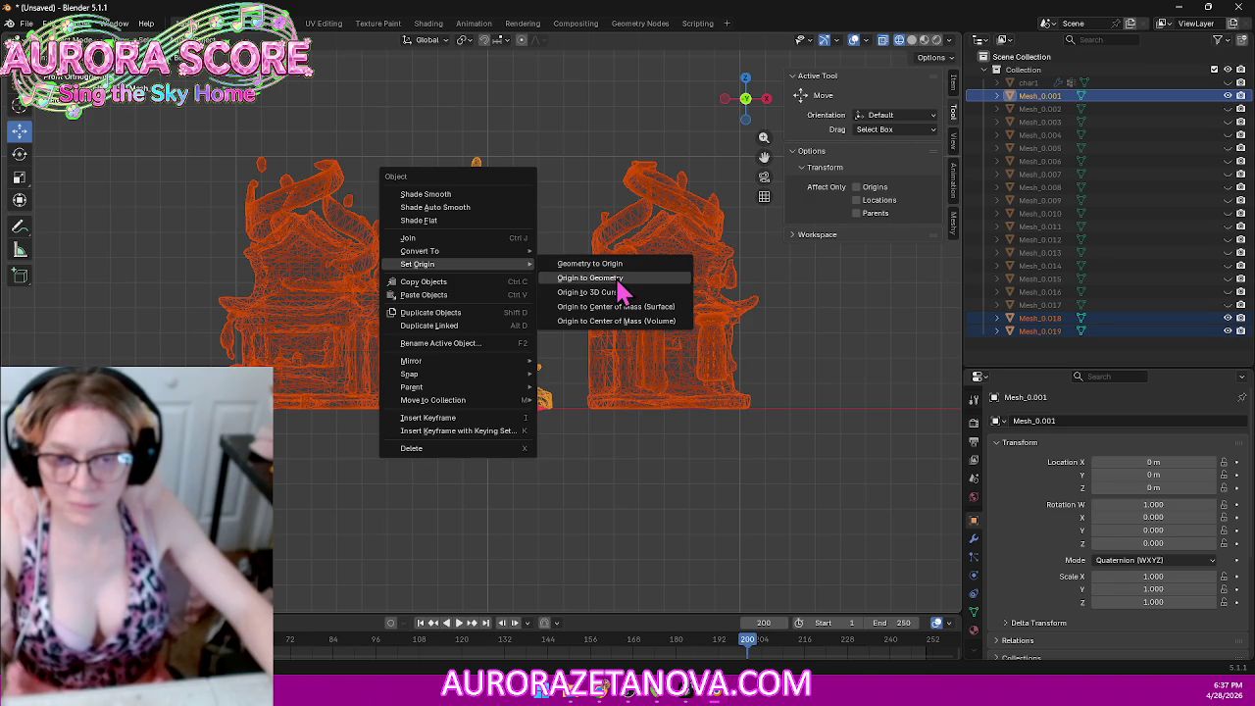
click(620, 282)
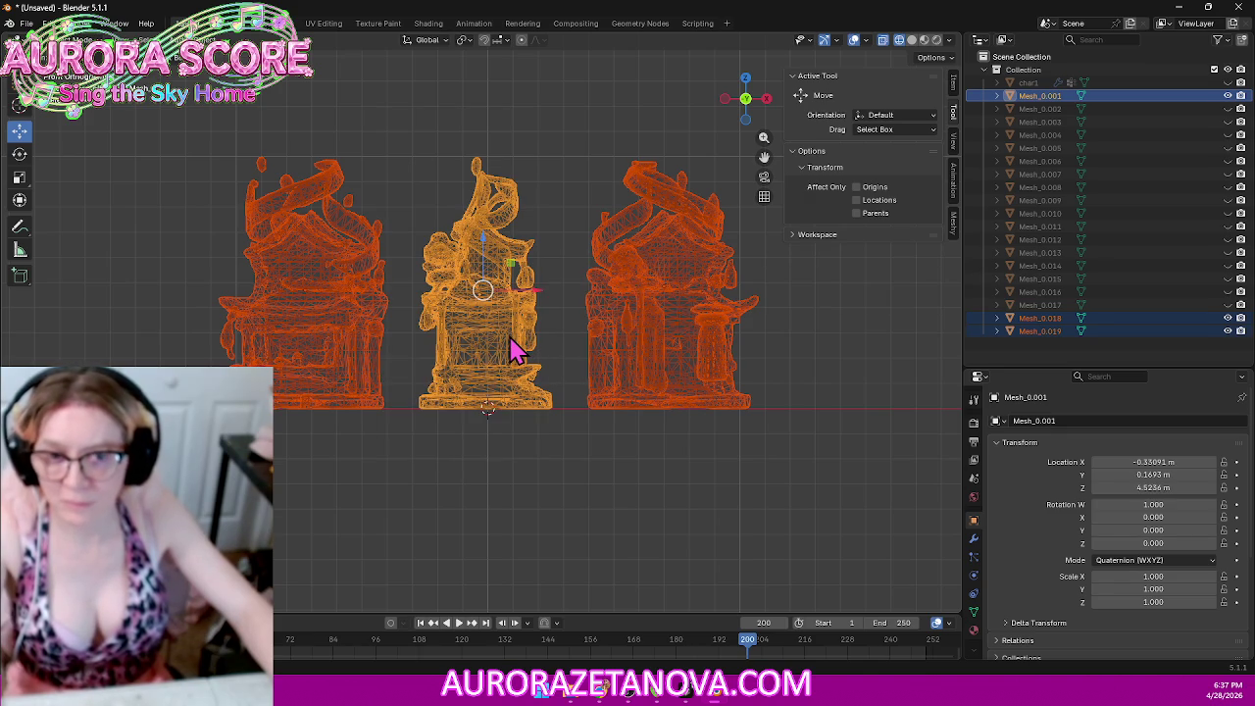
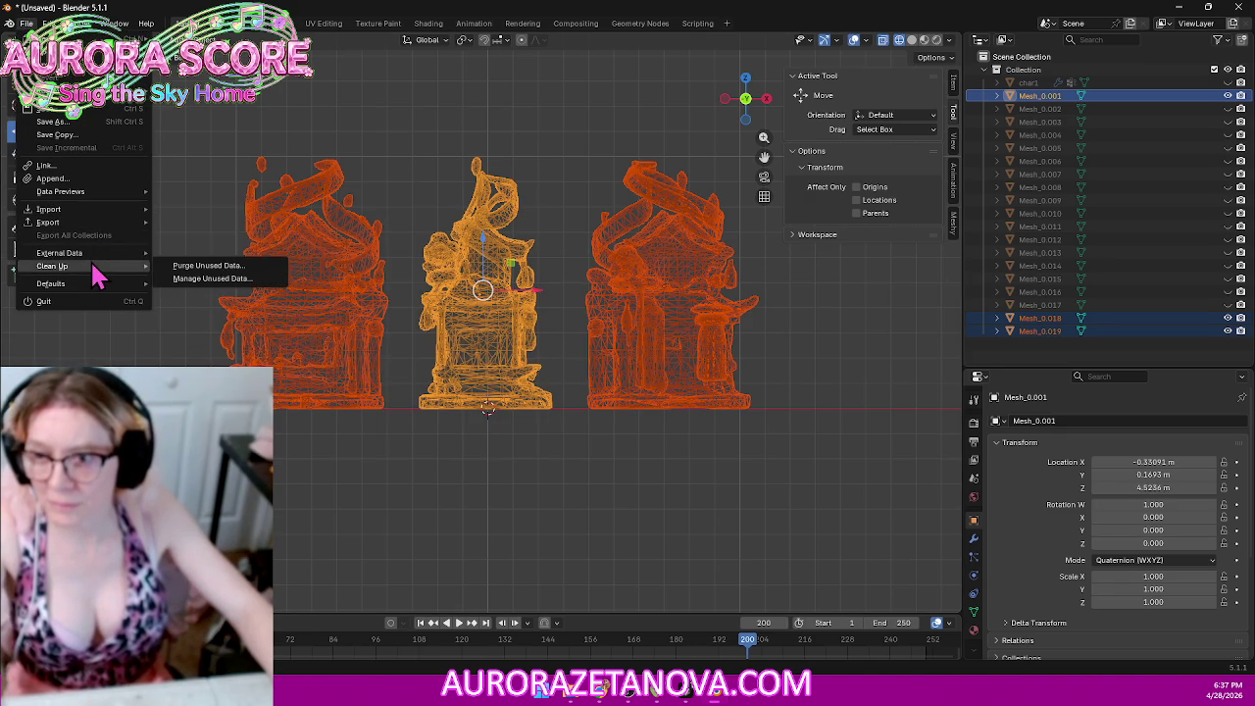
Step: Purge the unused data-blocks and export the selected building meshes over Building003.glb
click(201, 275)
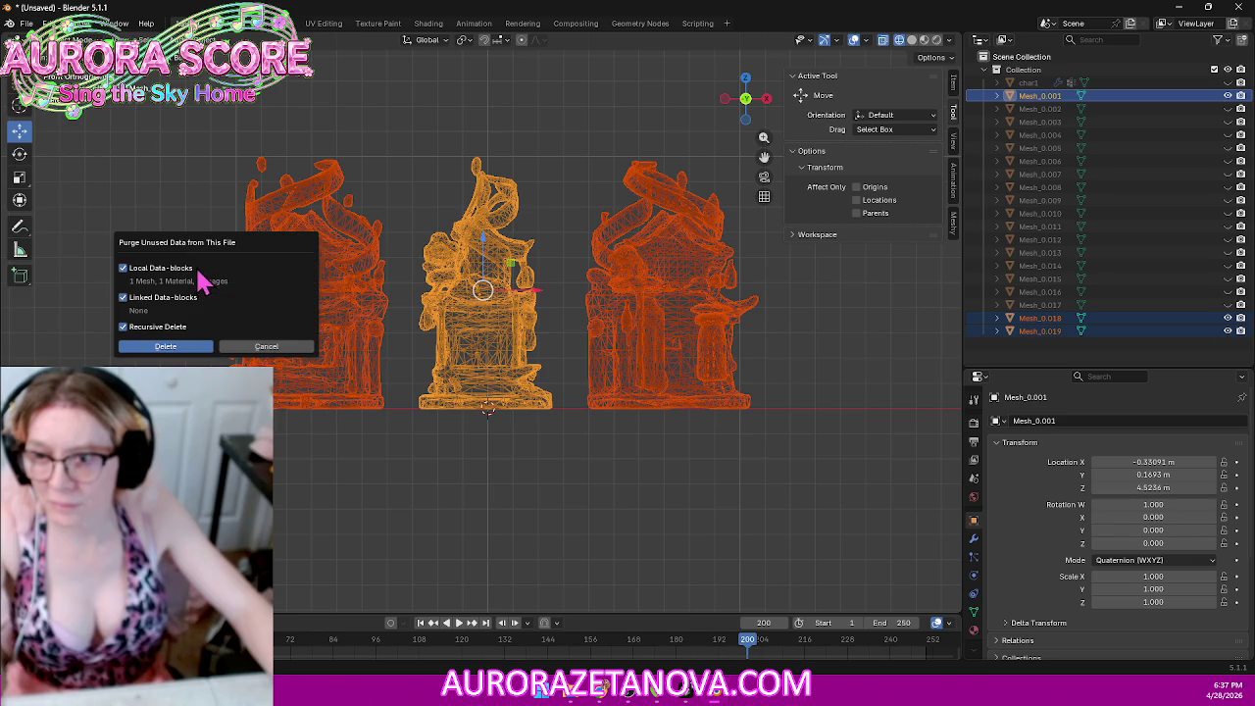
click(179, 355)
click(26, 22)
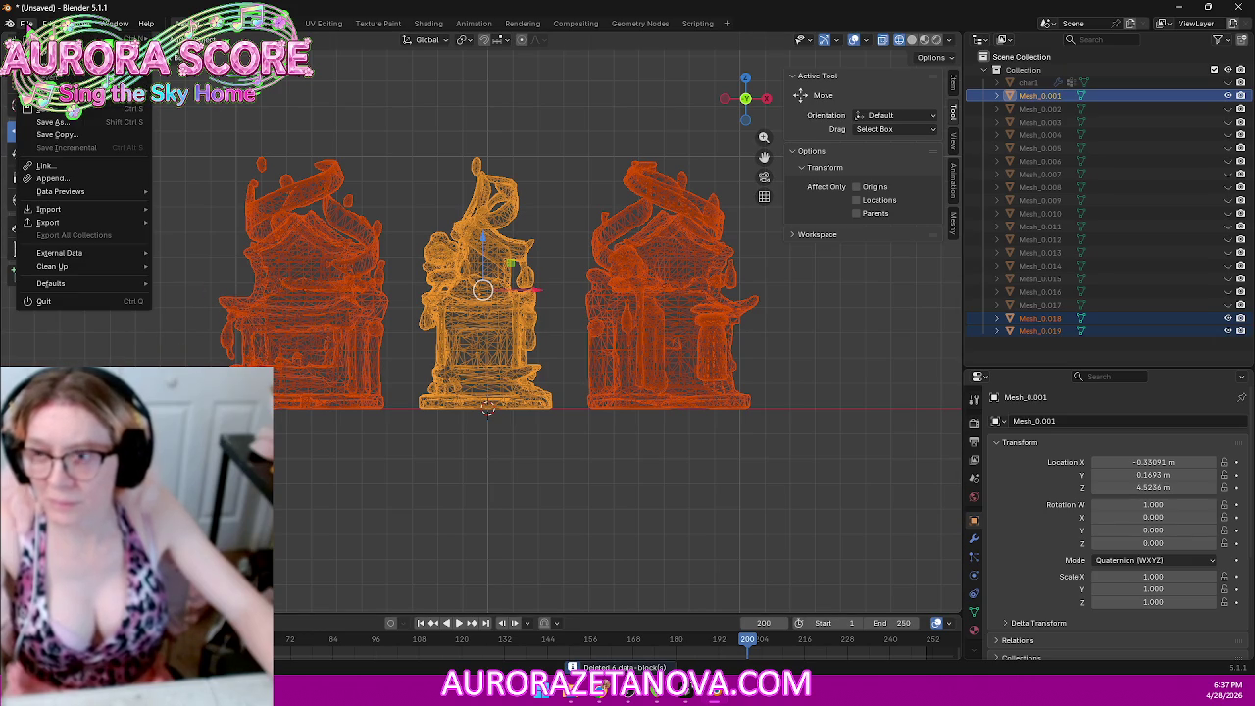
mouse_move(48, 222)
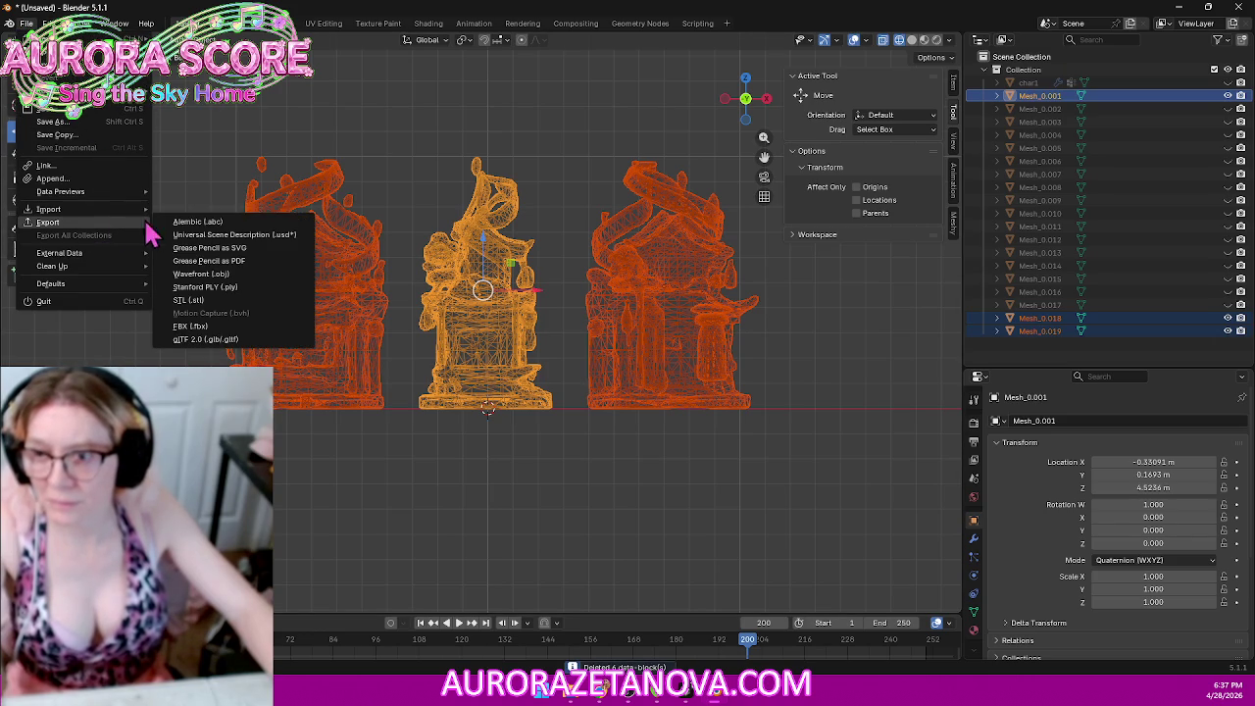
click(206, 341)
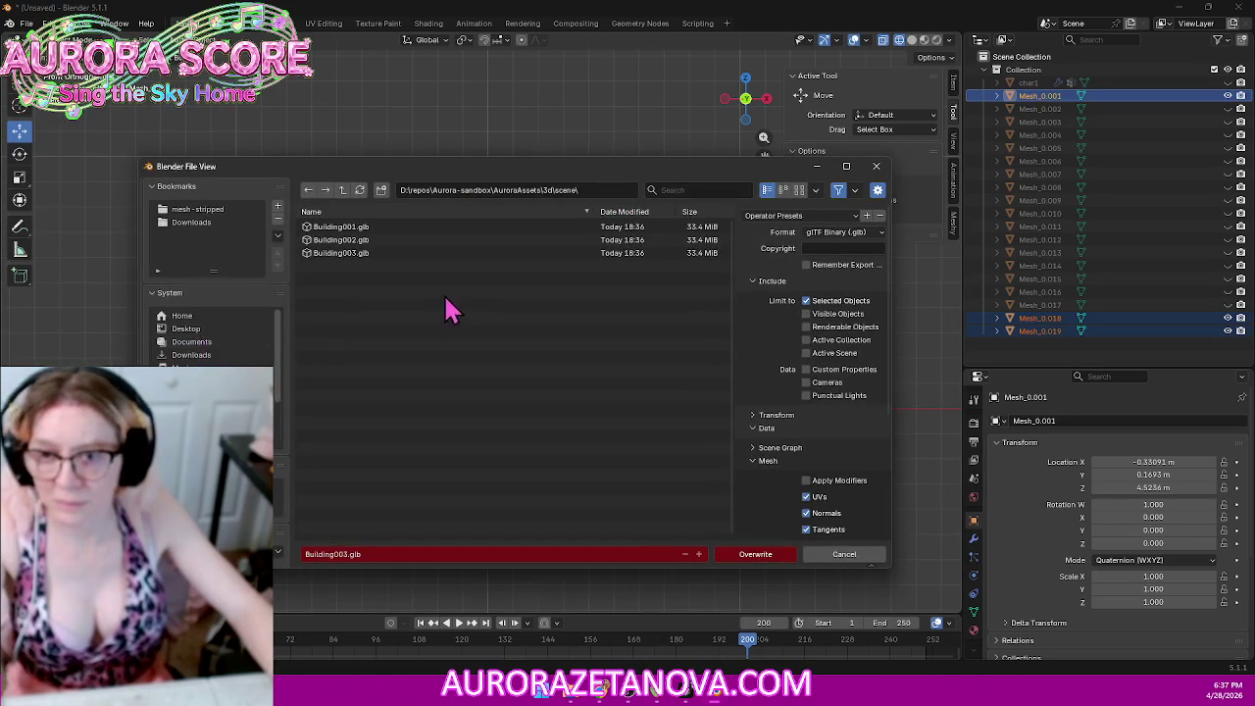
click(751, 555)
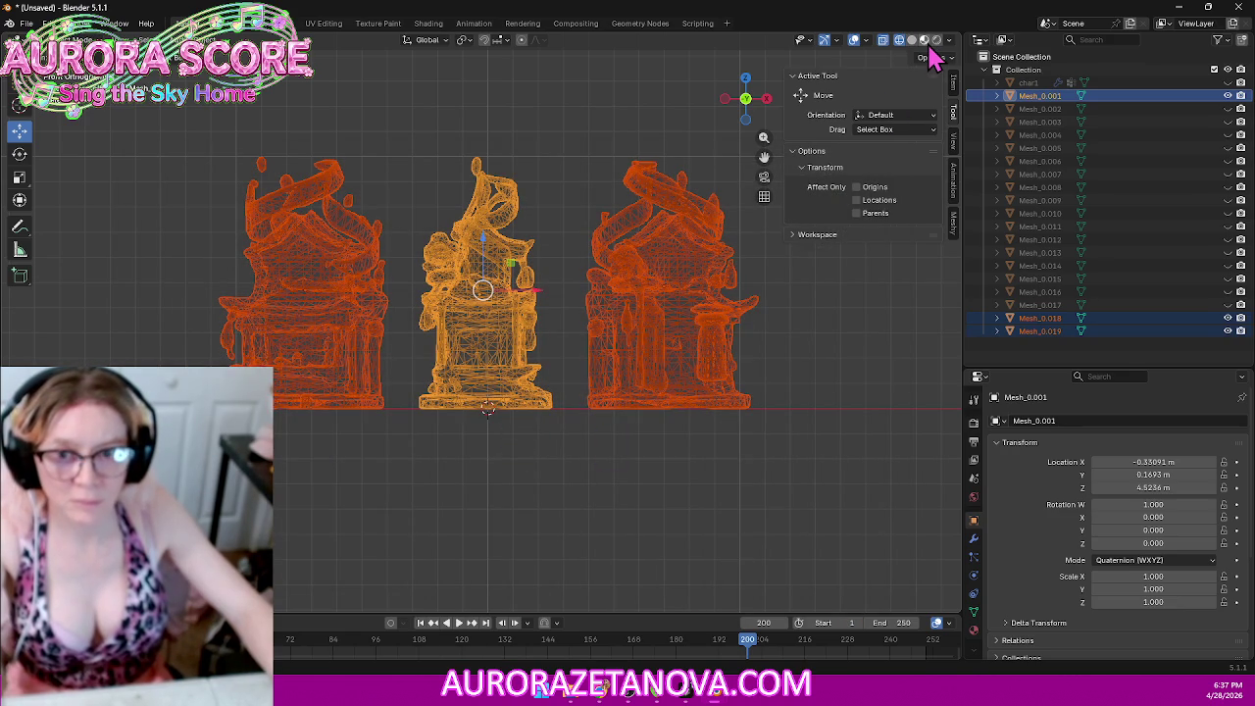
Step: Delete only the exported middle building, undoing an accidental delete of all three meshes
click(912, 40)
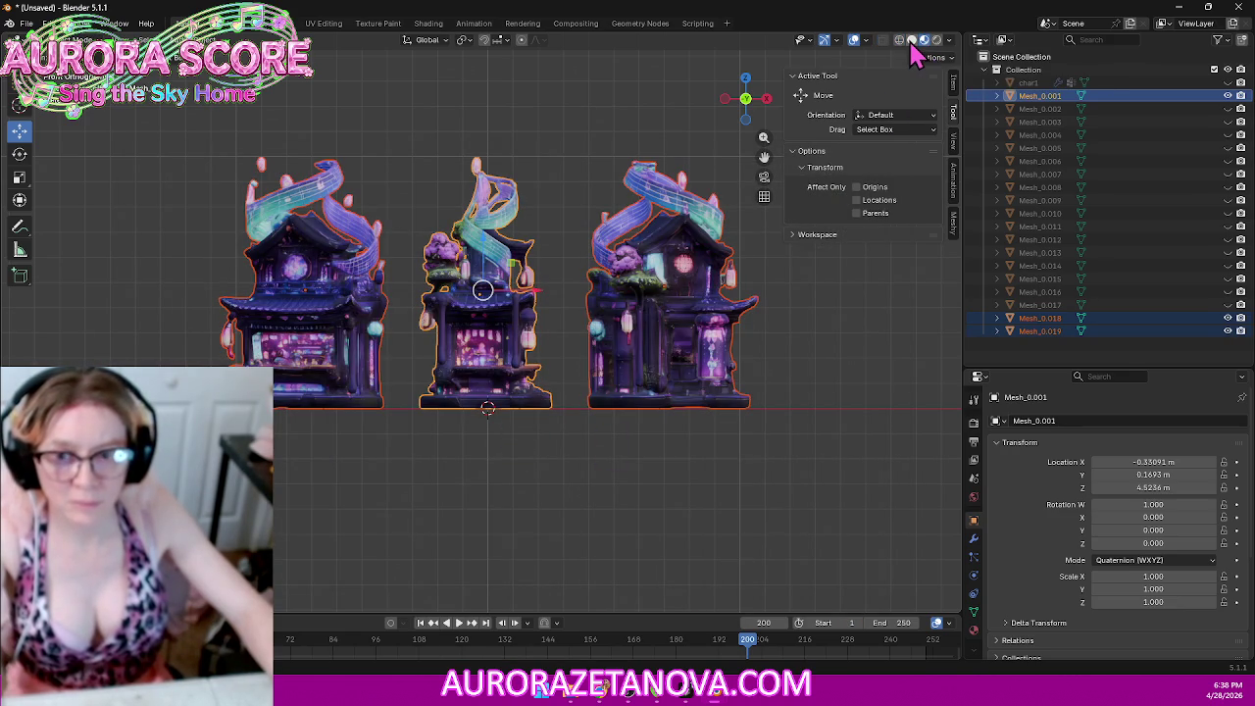
click(912, 41)
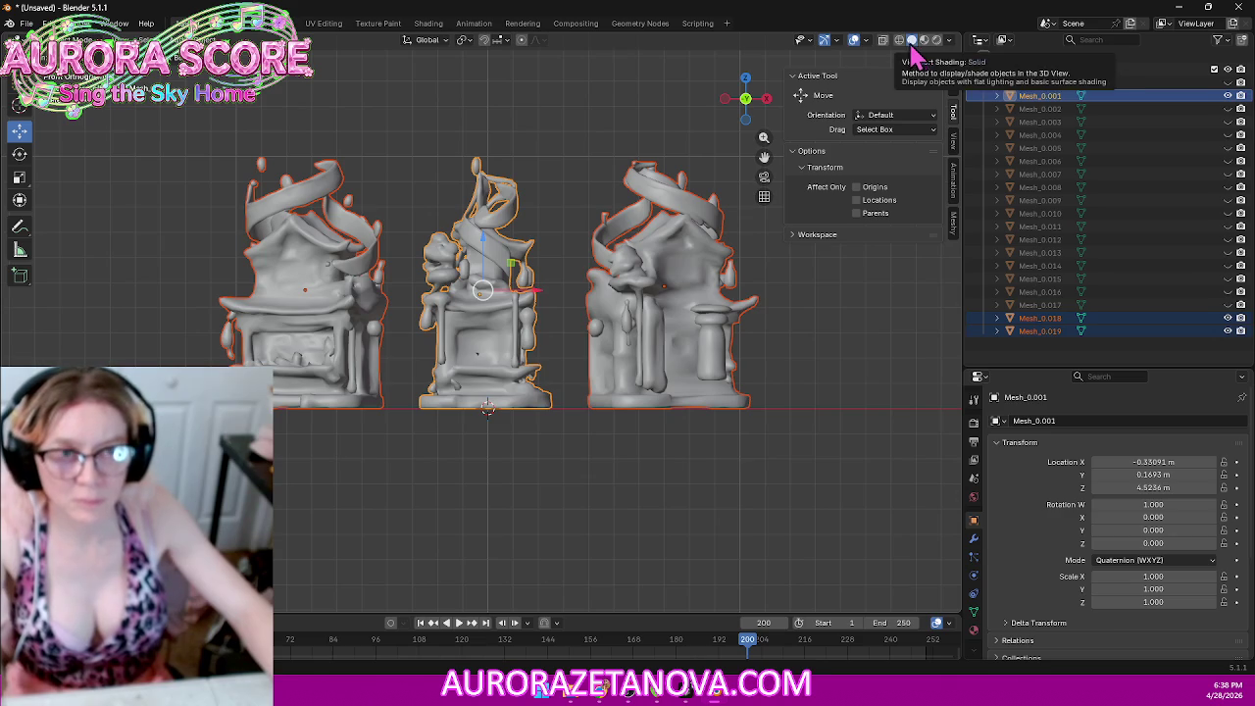
click(900, 41)
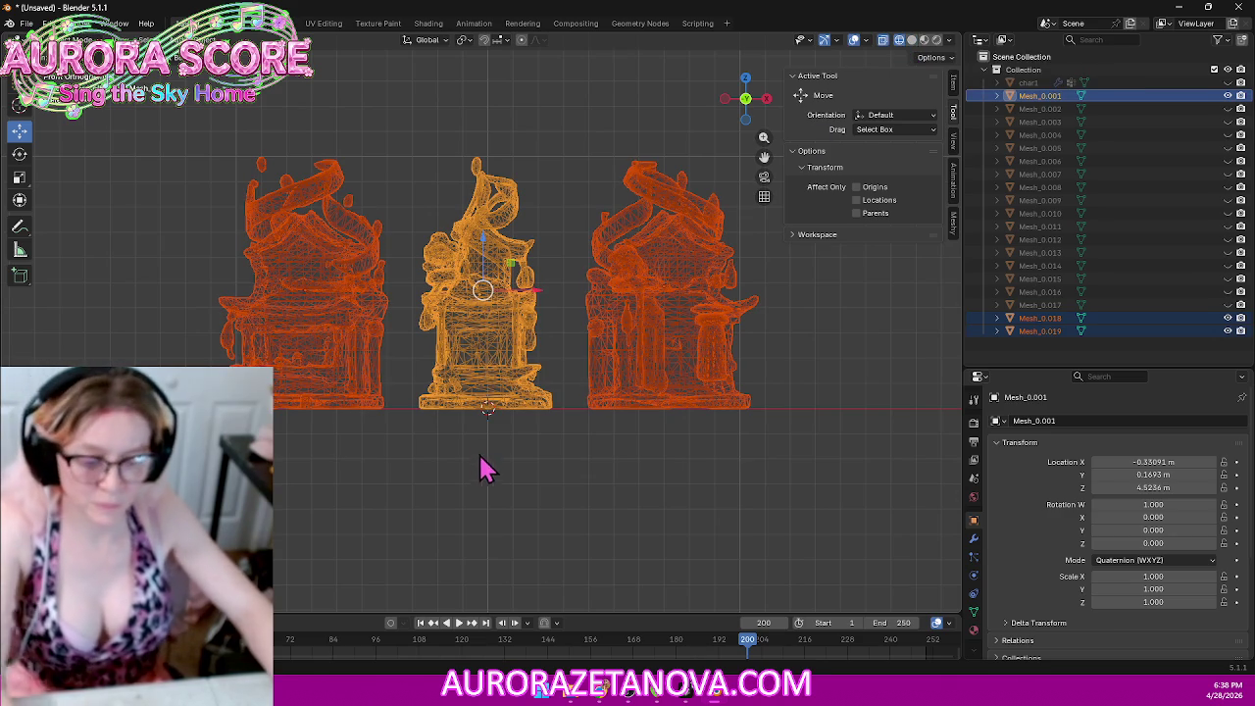
key(Delete)
key(ctrl+z)
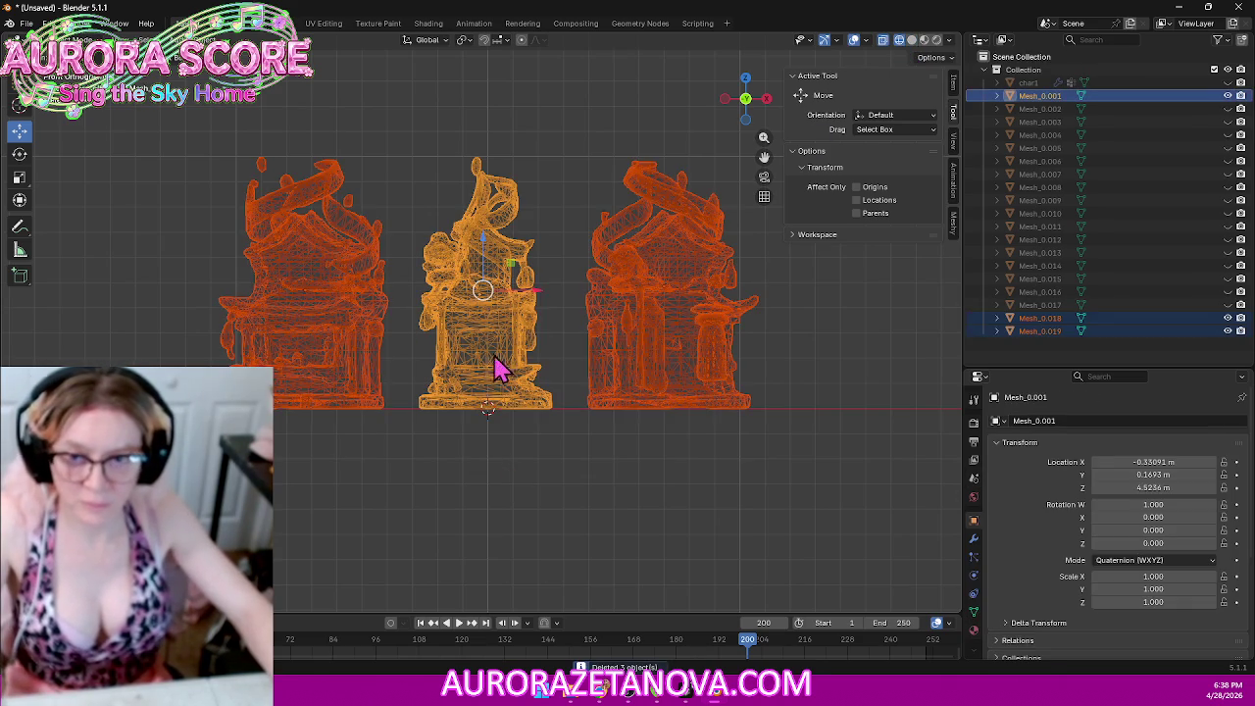
key(ctrl+z)
key(Delete)
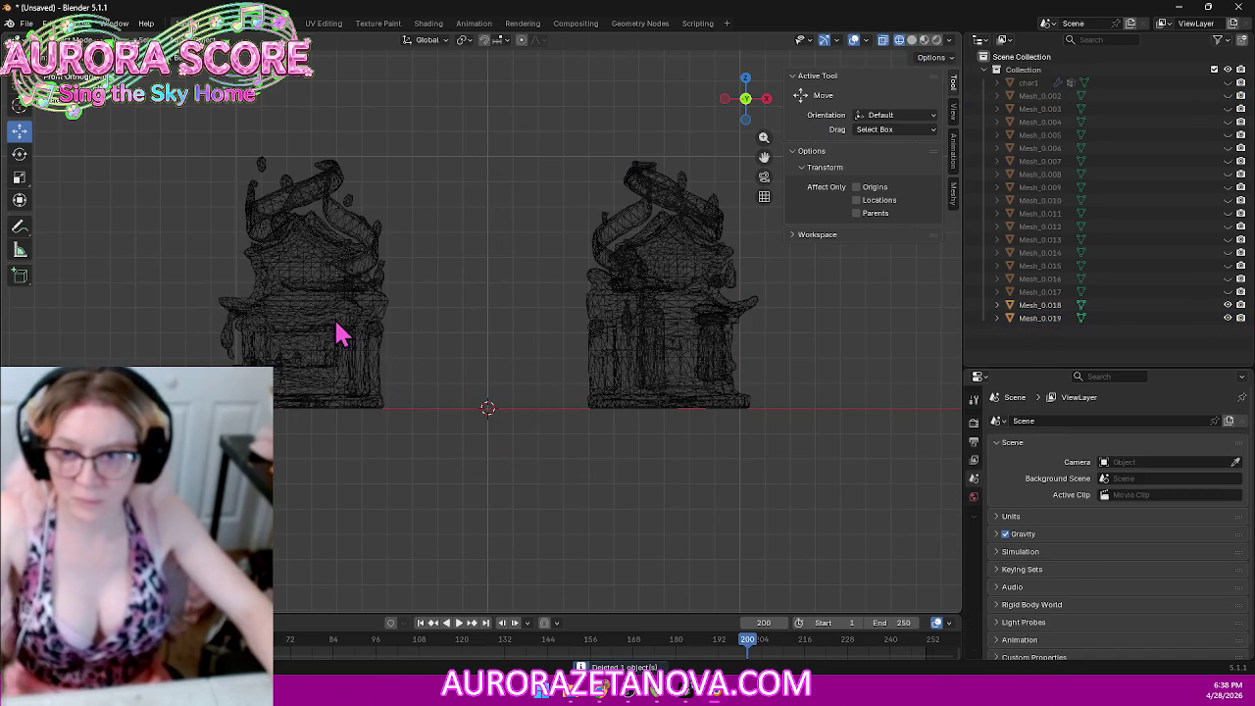
Step: Merge the left building Mesh_0.018's vertices by distance, removing 2868 duplicates
click(334, 334)
click(68, 40)
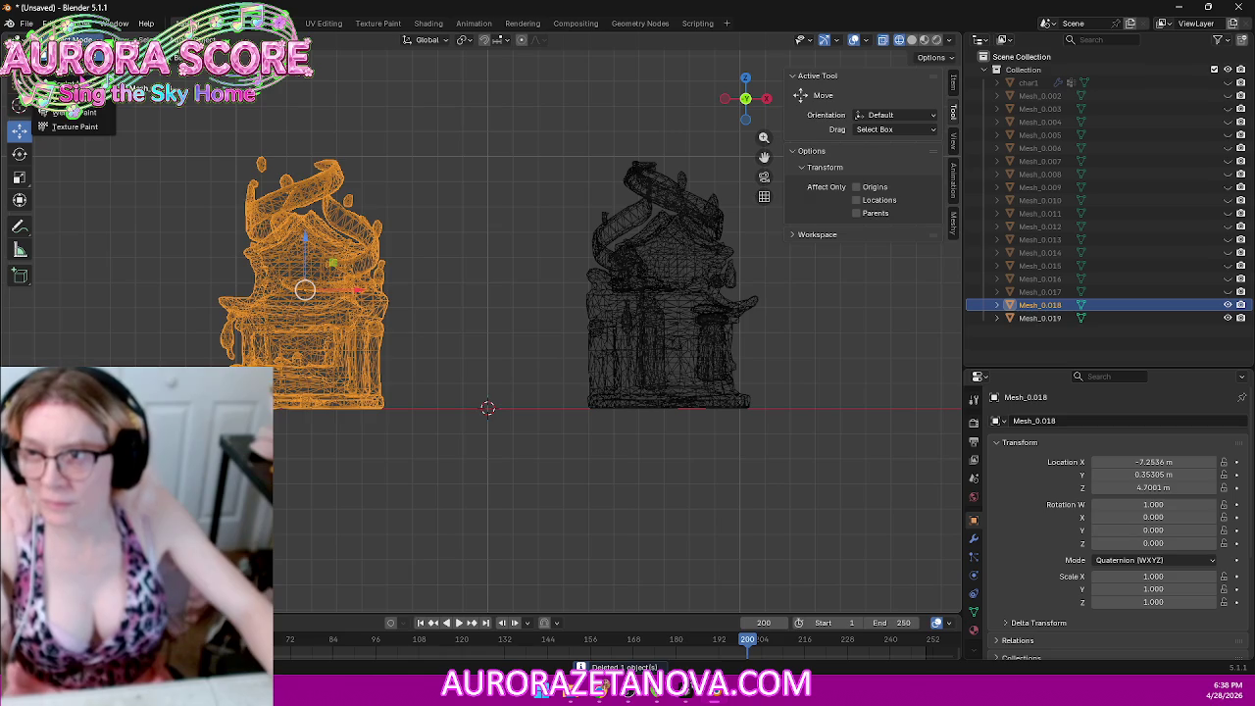
click(69, 68)
key(a)
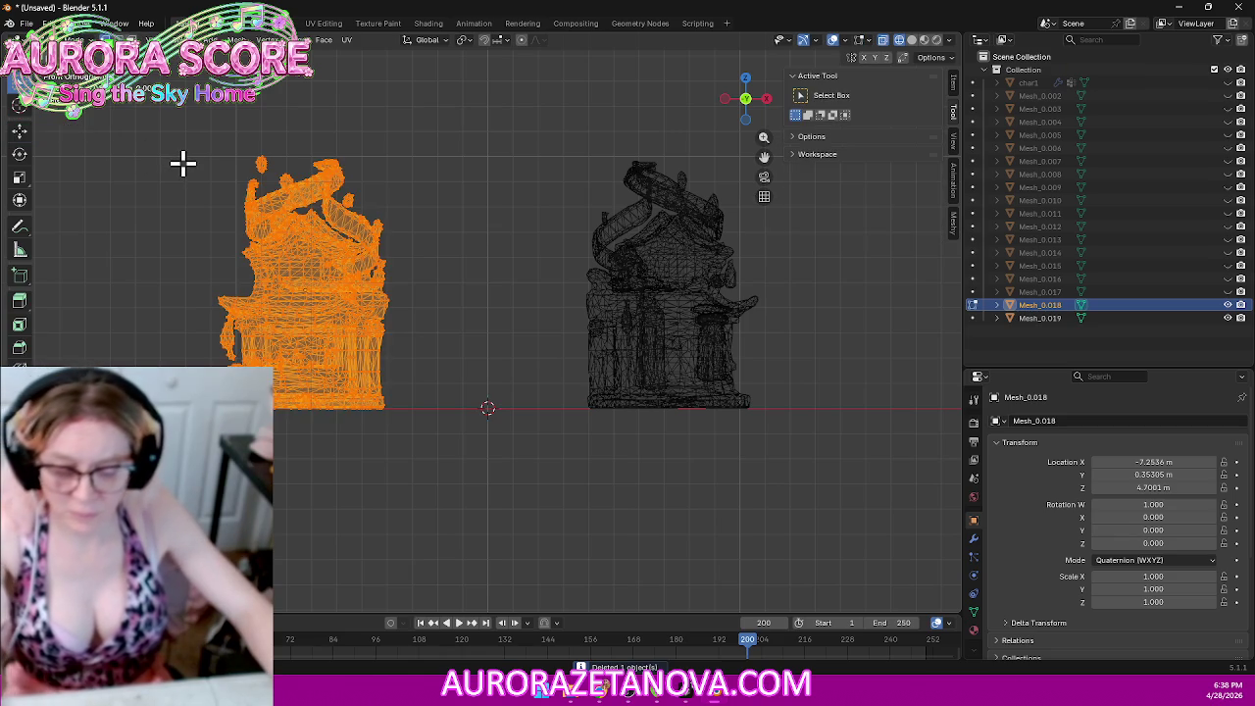
key(m)
click(137, 163)
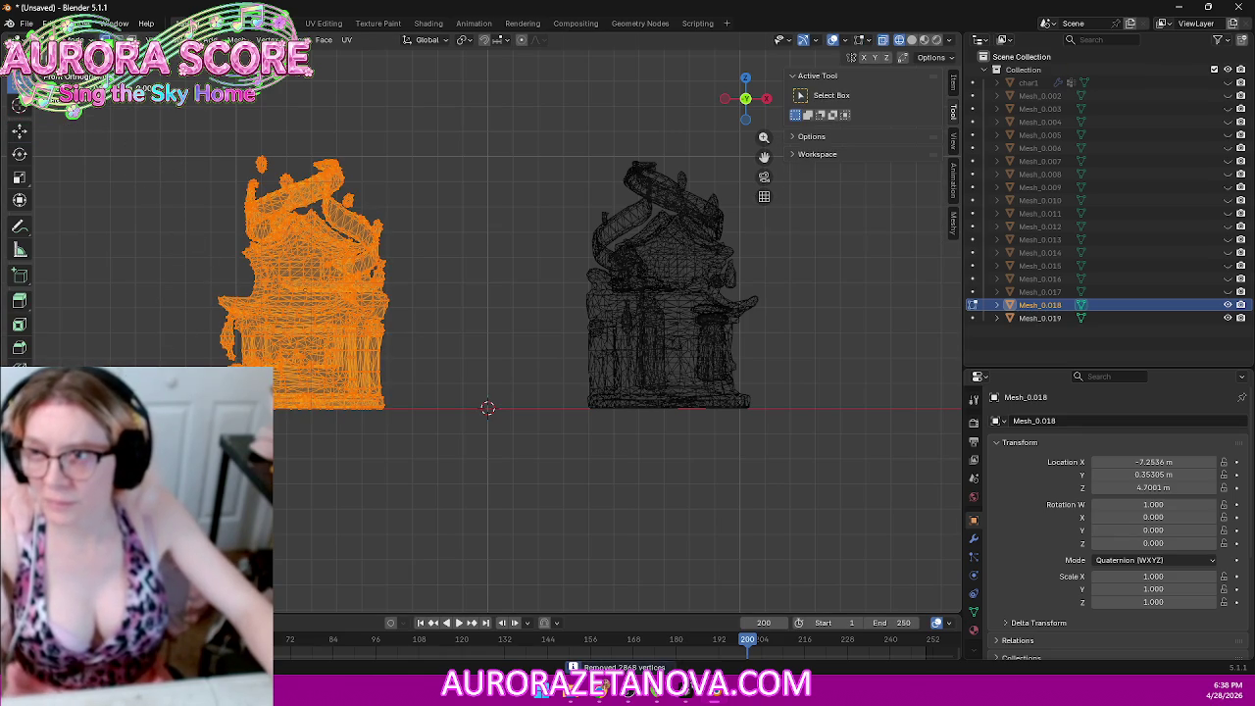
click(69, 39)
click(59, 58)
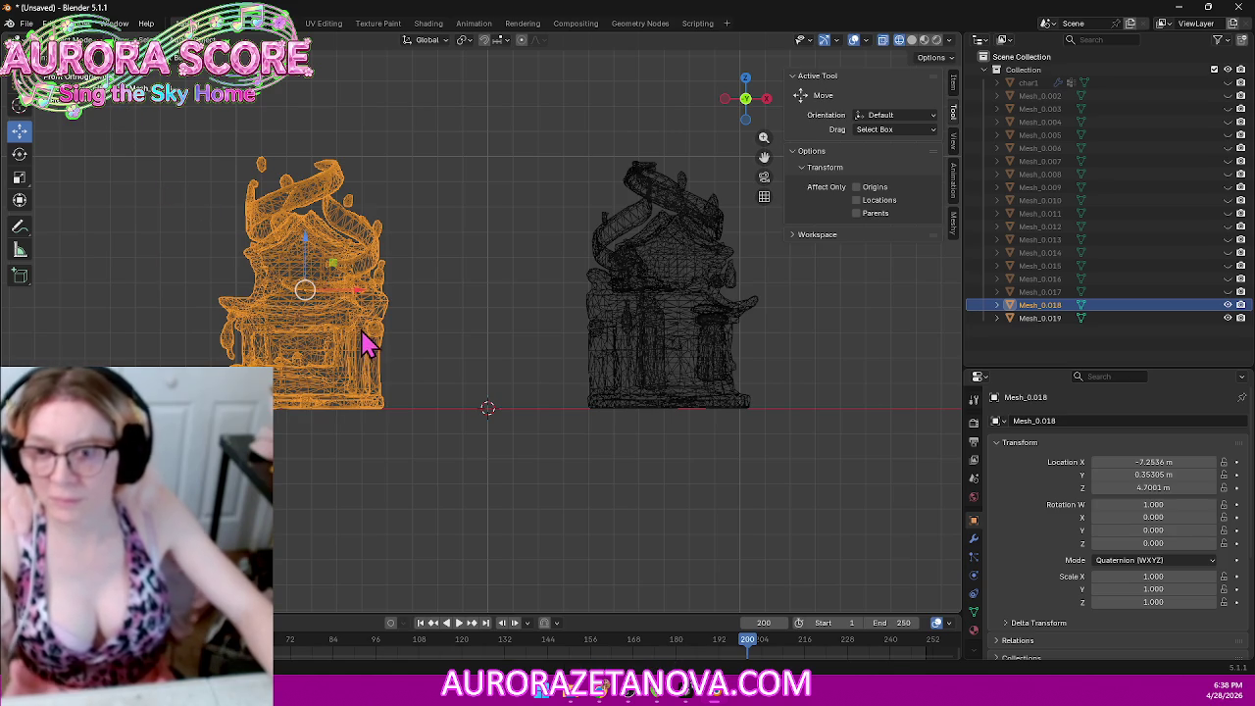
click(25, 23)
mouse_move(53, 265)
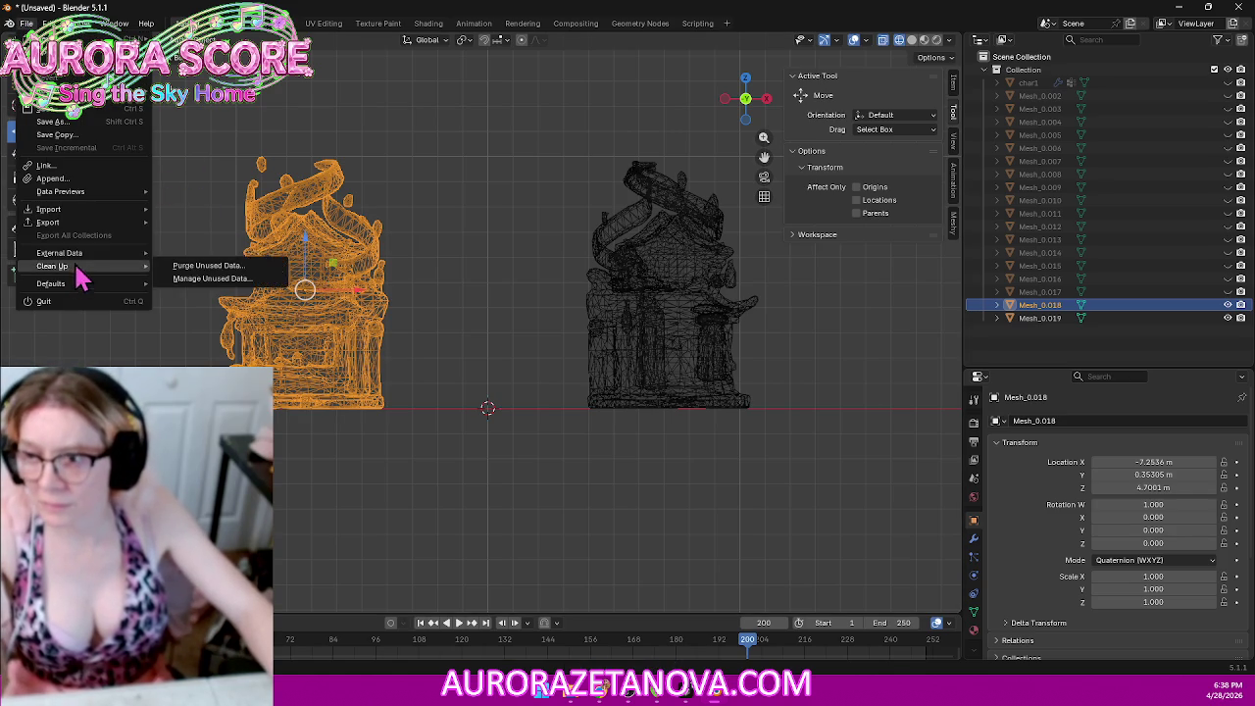
Step: Purge unused data and export the left building over Building004.glb
click(179, 266)
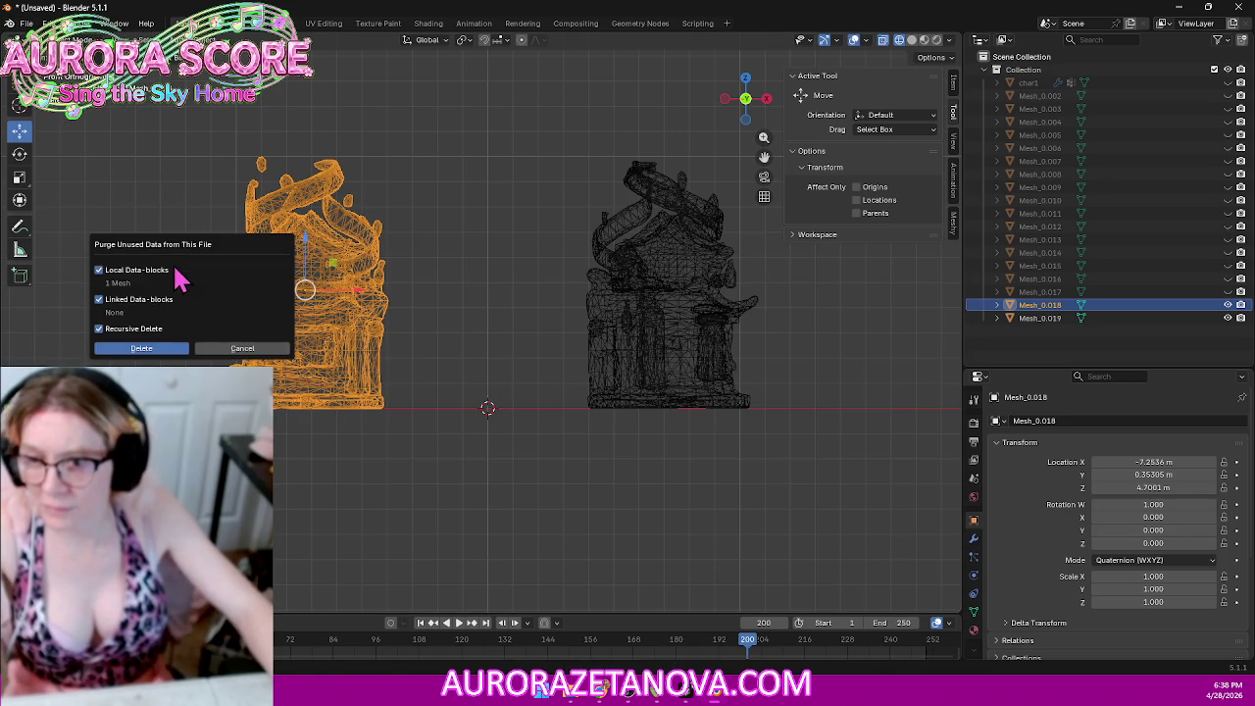
click(165, 351)
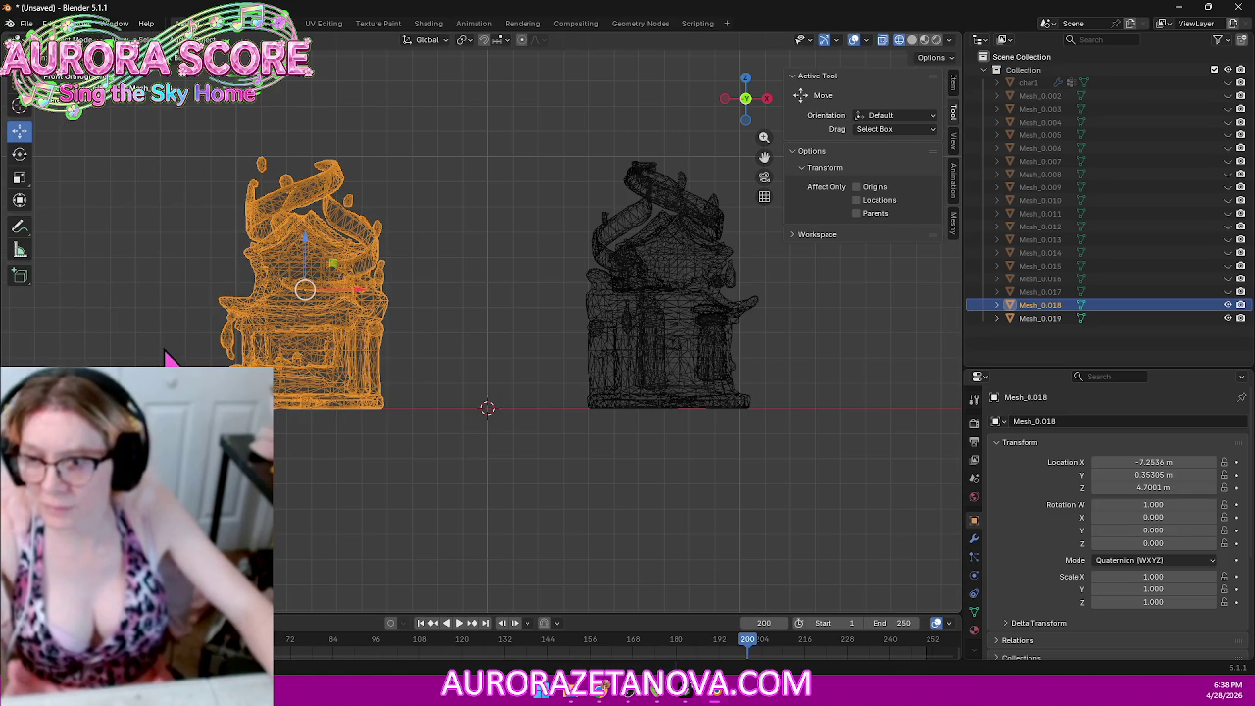
click(22, 27)
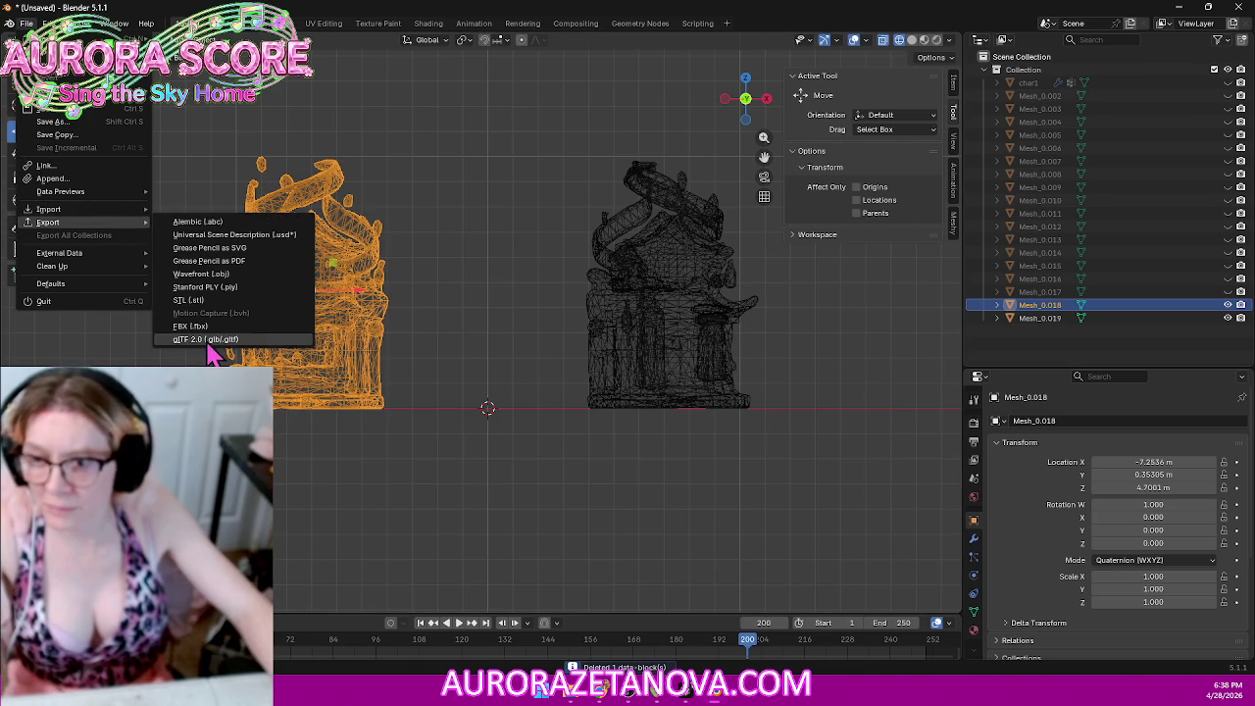
click(208, 339)
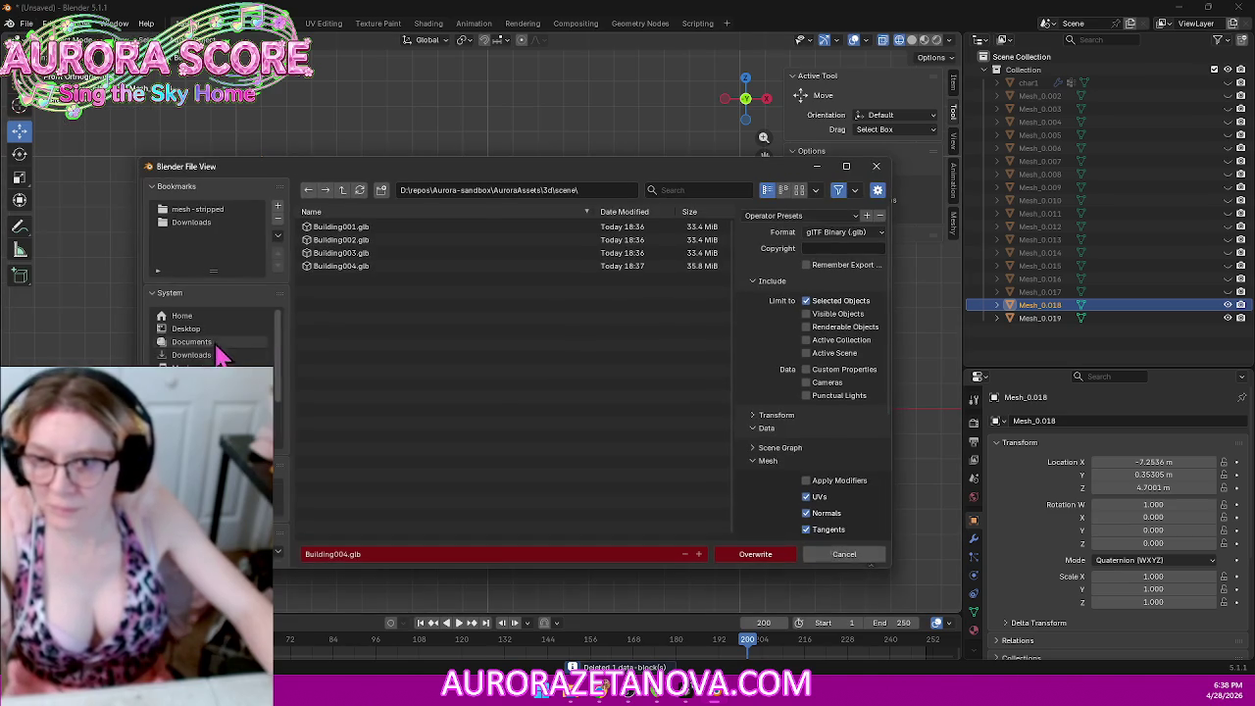
click(726, 556)
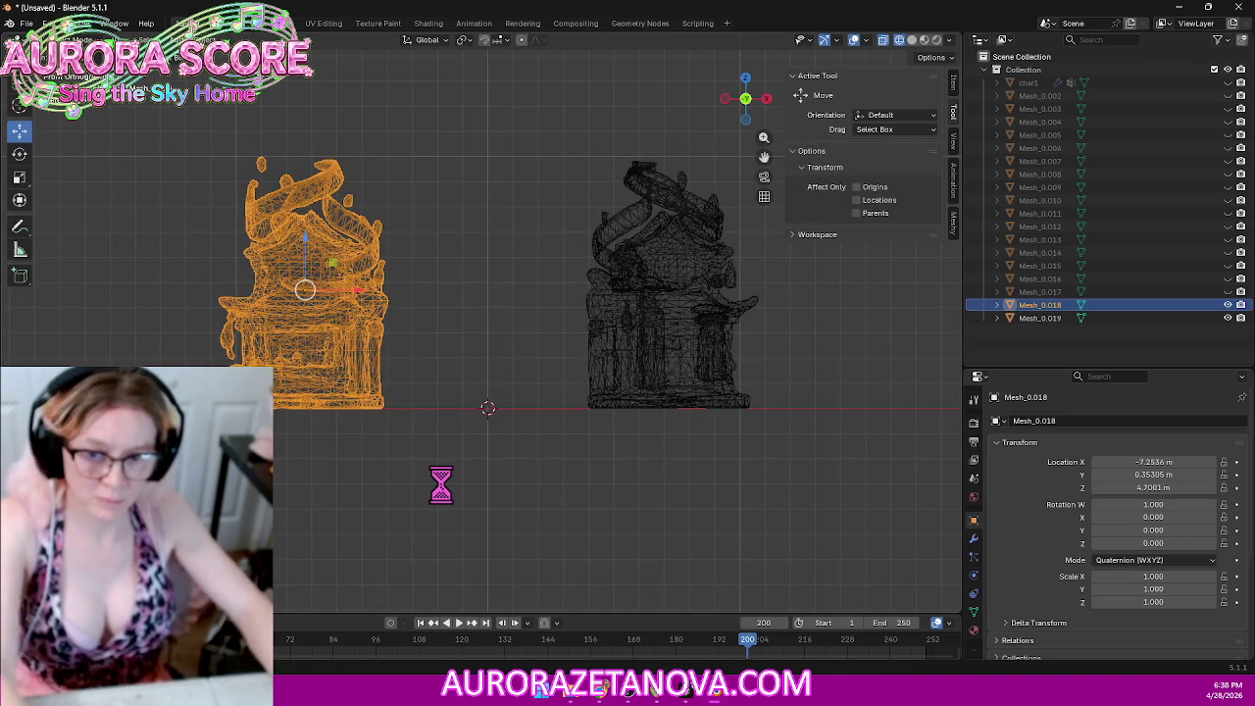
Step: Delete the exported left building and select the right building Mesh_0.019
key(Delete)
click(659, 324)
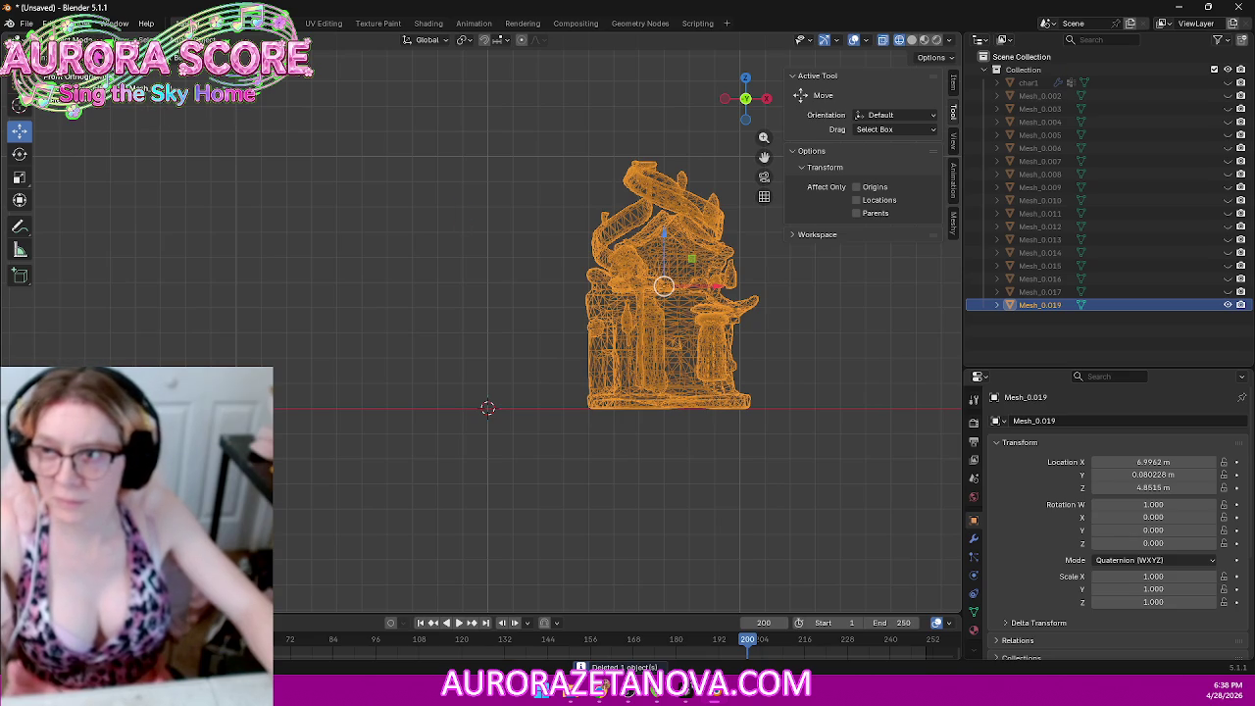
click(69, 39)
Step: Merge the right building's vertices by distance, removing 3135 duplicates
click(59, 67)
key(a)
key(m)
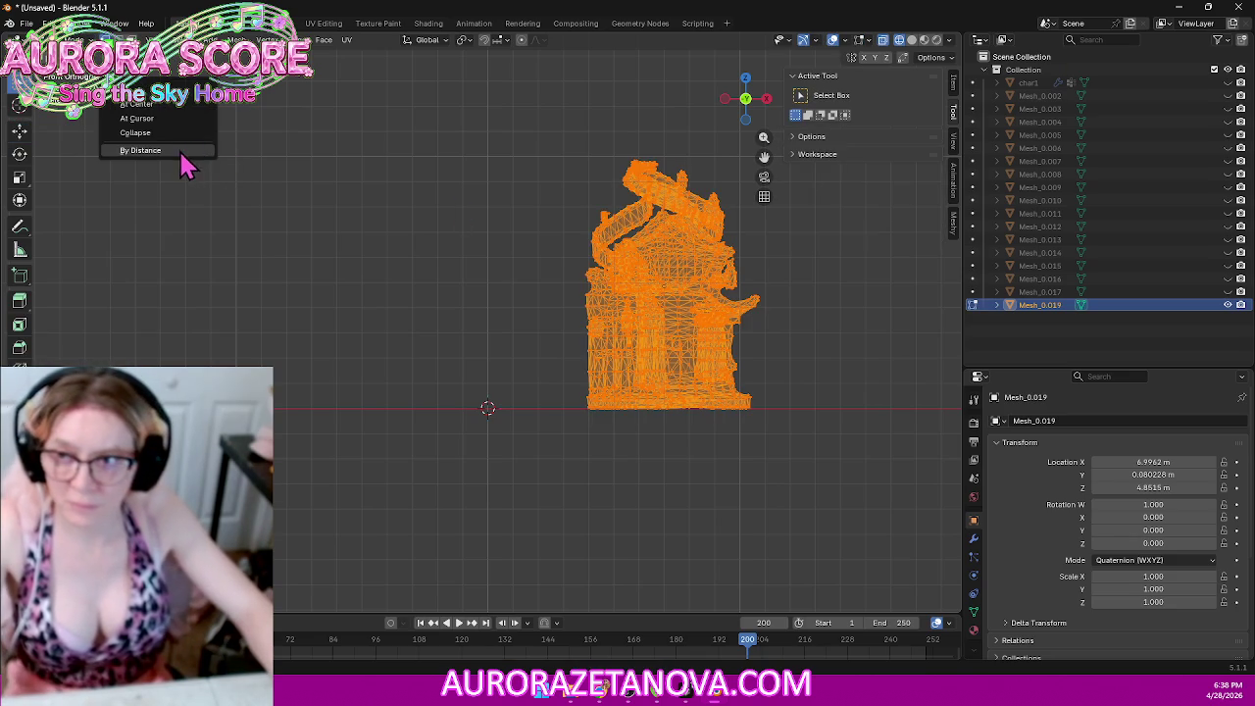
click(172, 150)
click(59, 39)
click(59, 57)
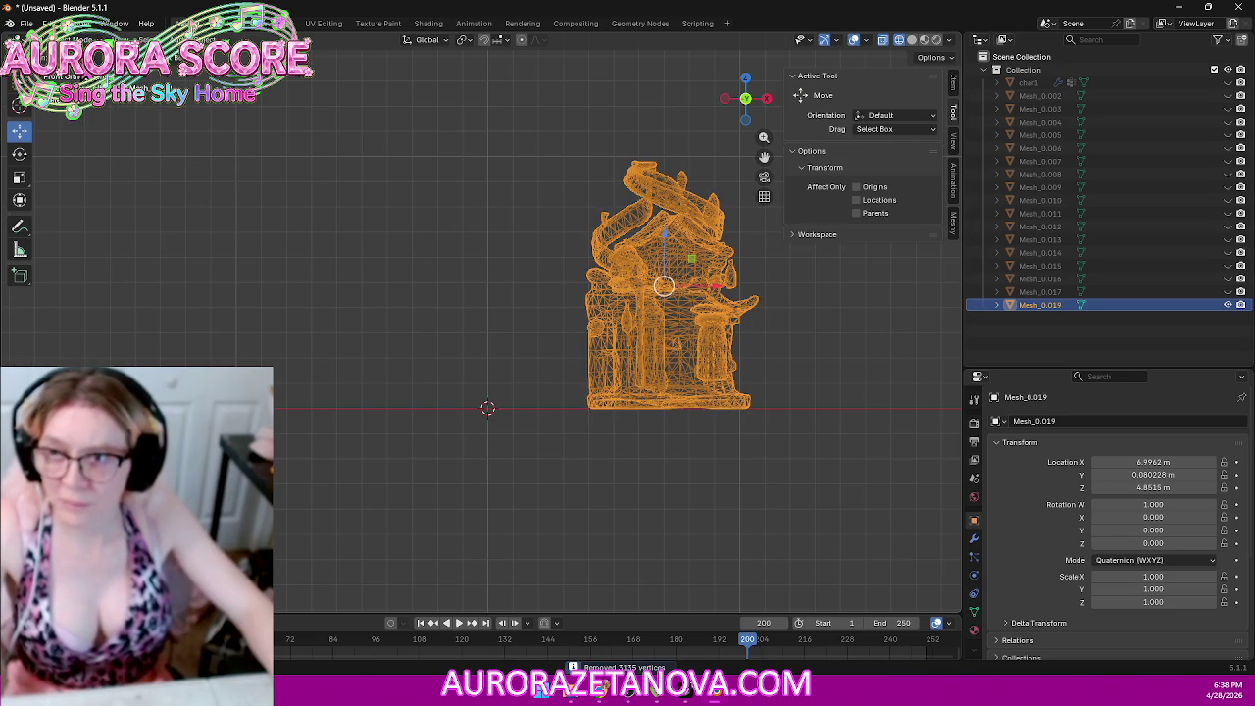
Step: Purge unused data, export the right building over Building005.glb, then delete it
click(25, 23)
mouse_move(58, 266)
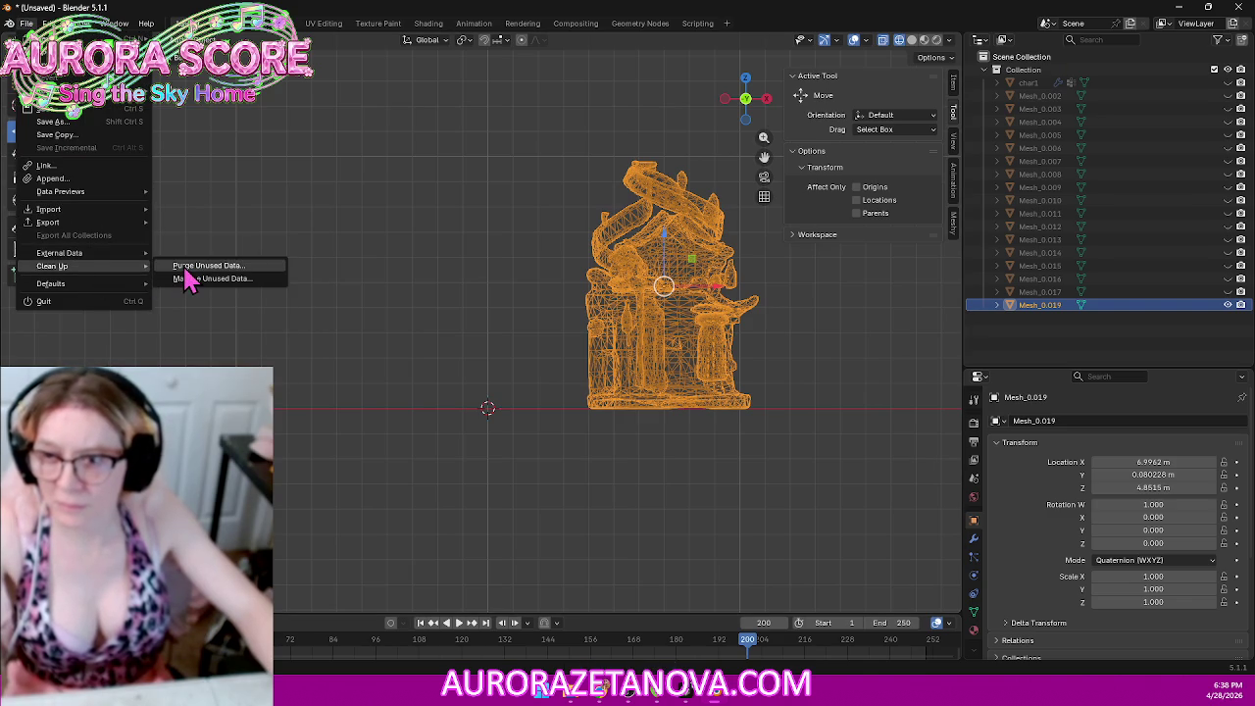
click(188, 266)
click(171, 351)
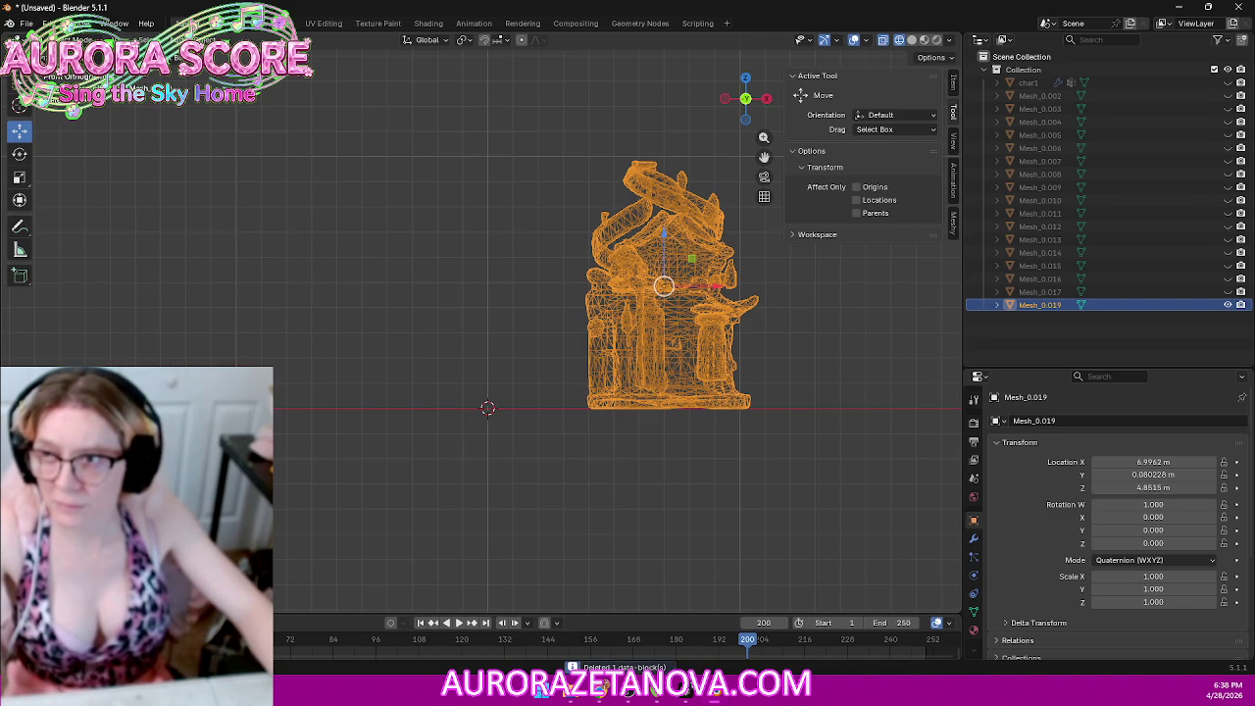
click(25, 23)
mouse_move(48, 222)
click(211, 341)
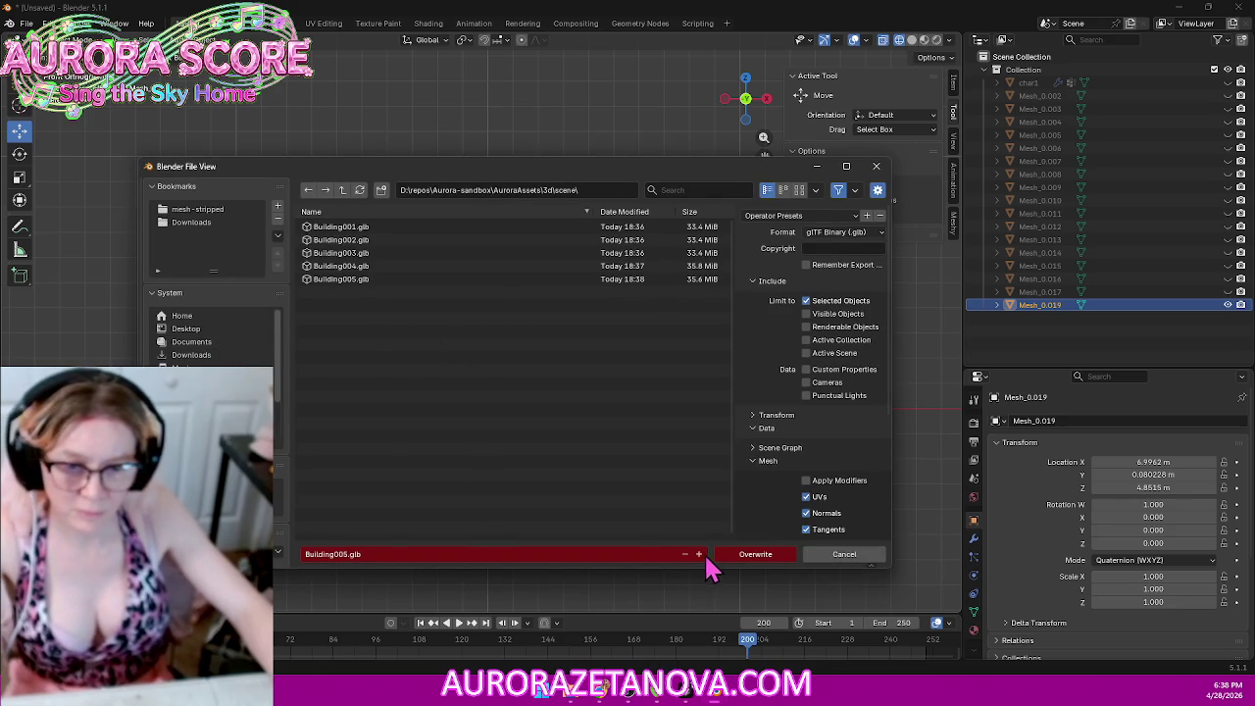
click(751, 556)
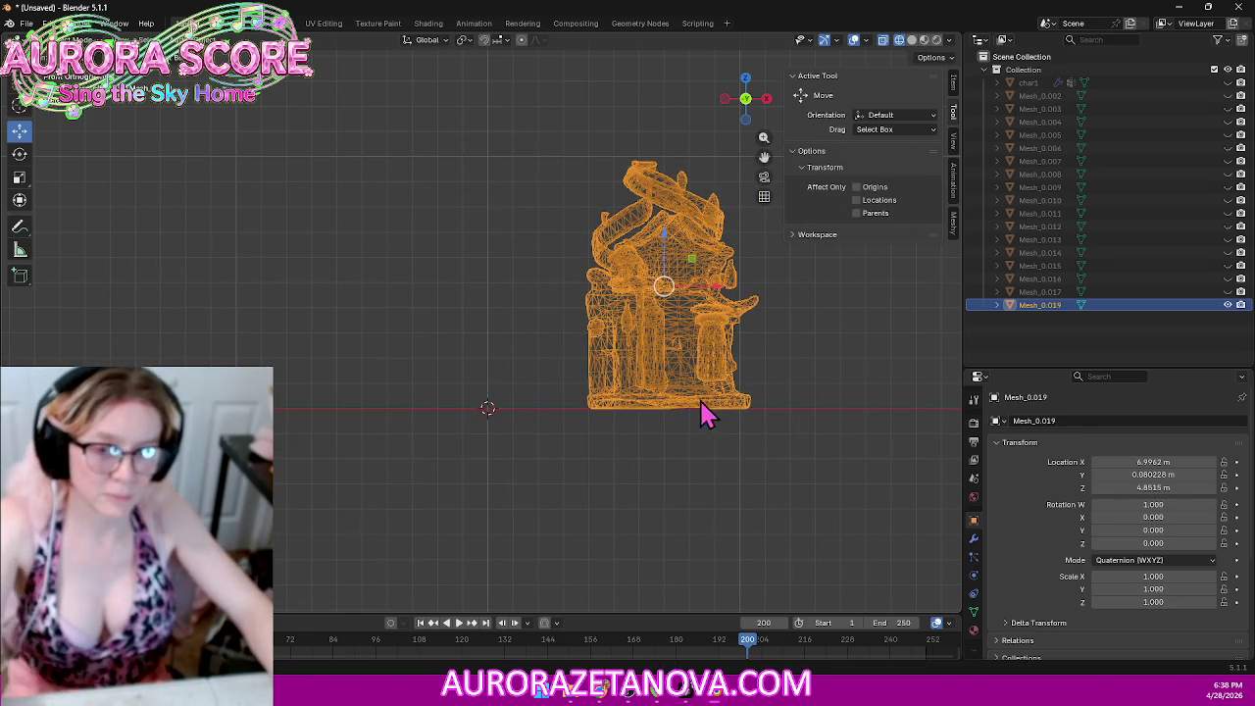
key(Delete)
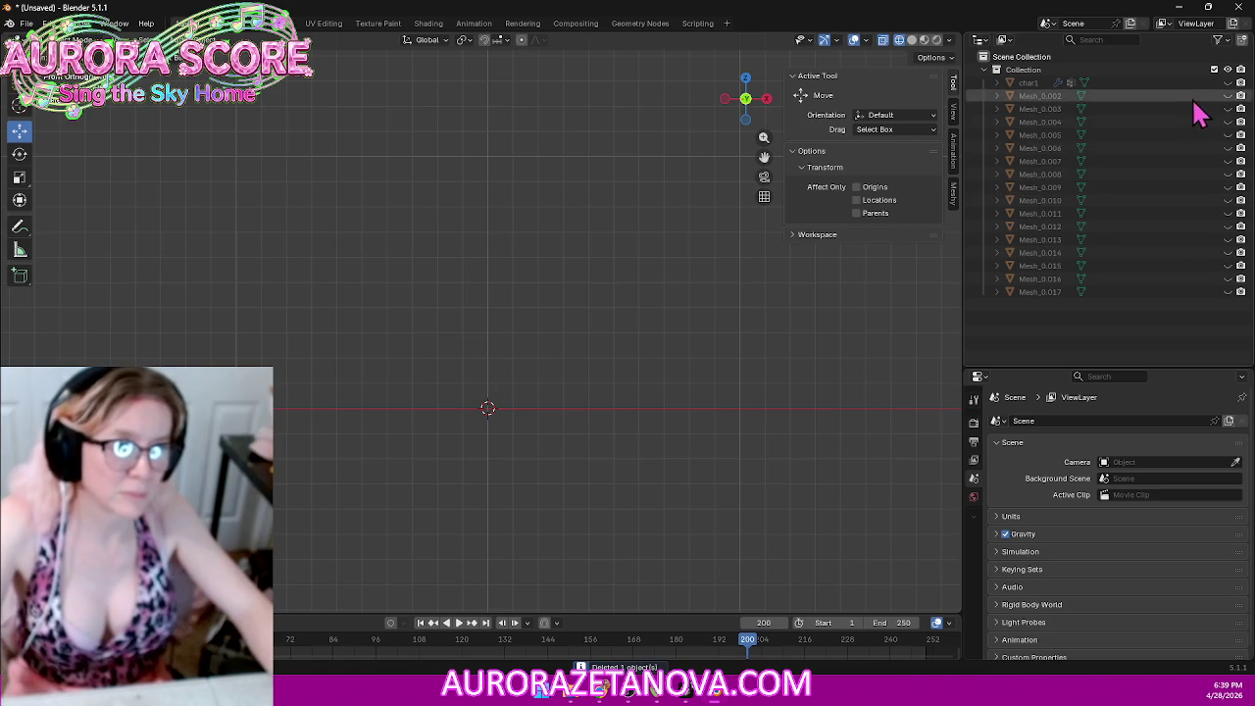
Step: Unhide the Mesh_0.002 signs and frame them in a back view
click(1228, 96)
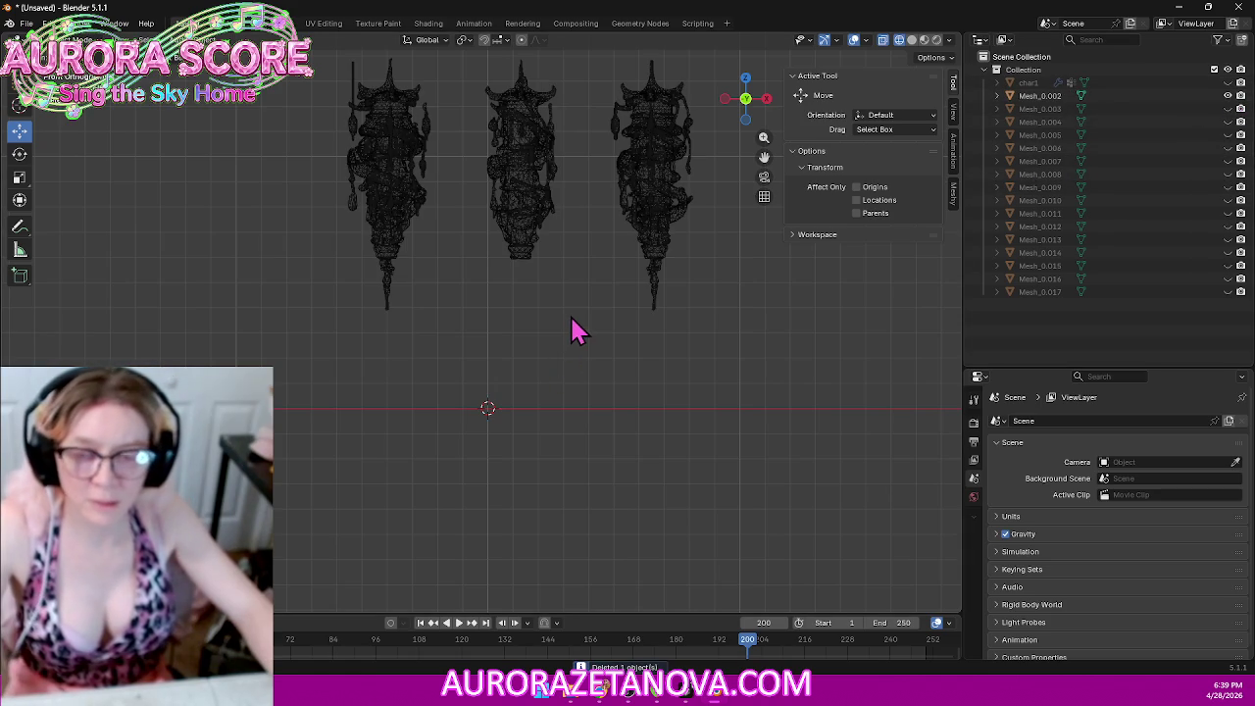
middle_drag(575, 330, 575, 338)
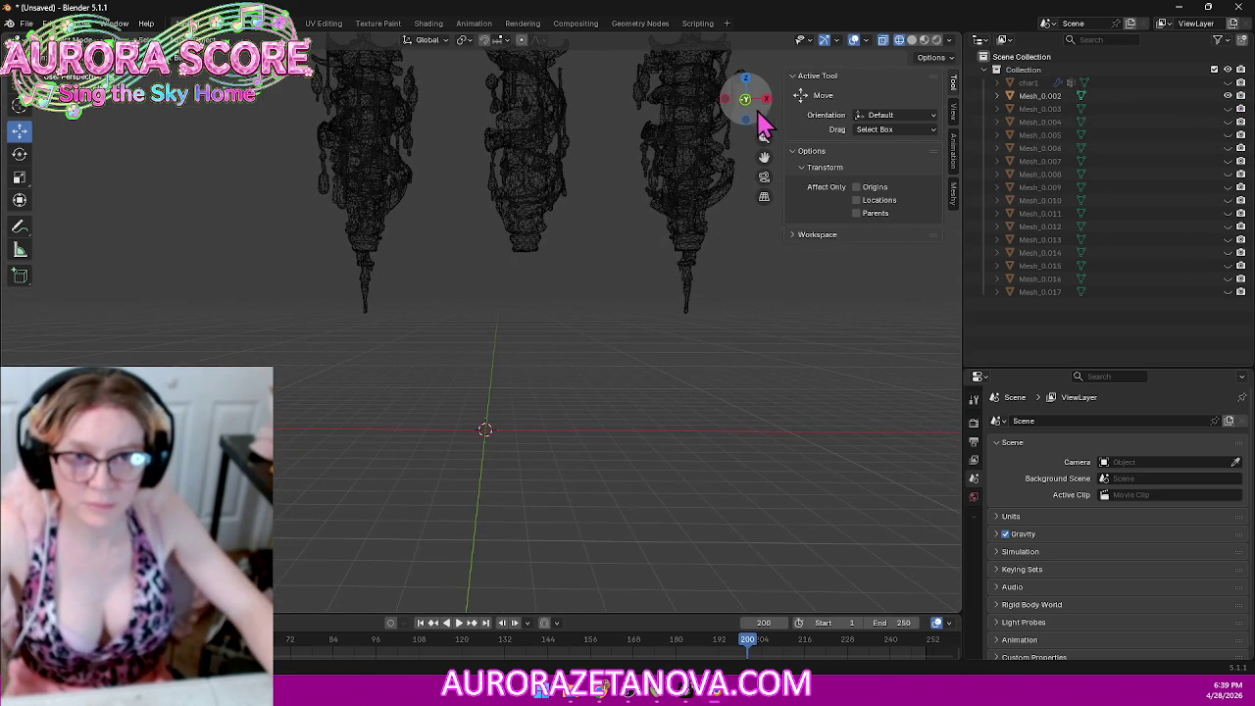
click(768, 100)
click(768, 100)
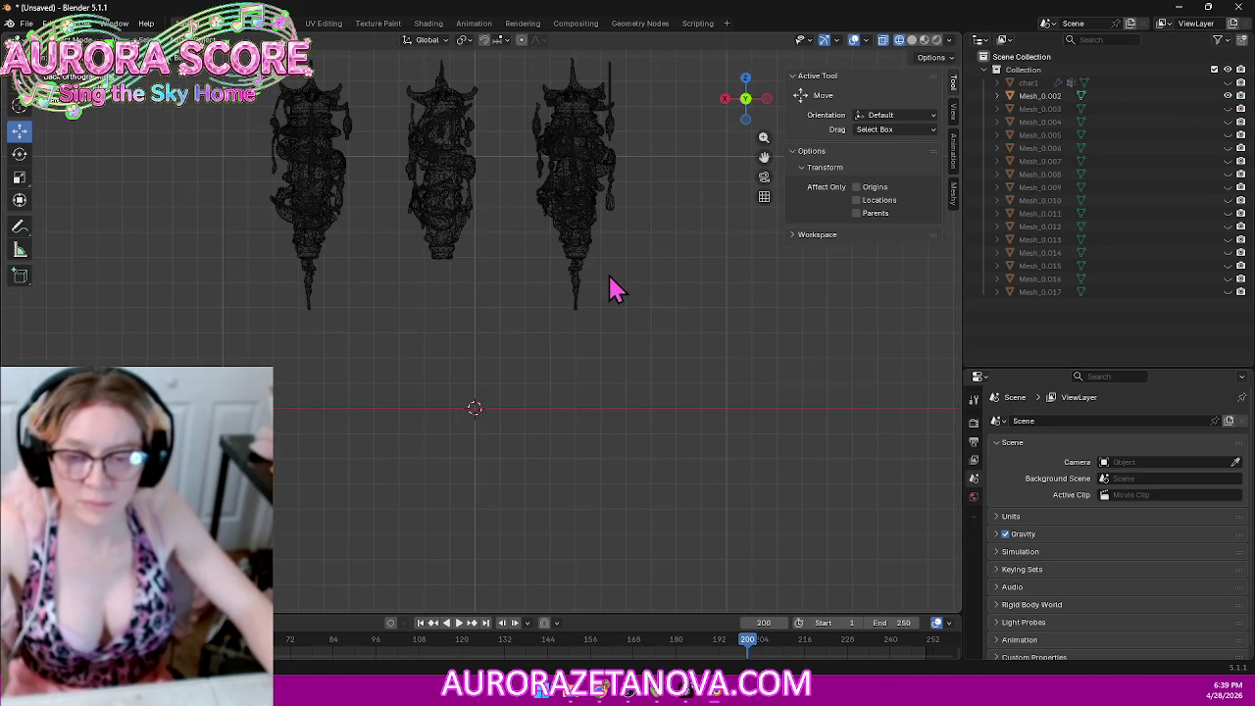
shift+middle_drag(611, 283, 639, 398)
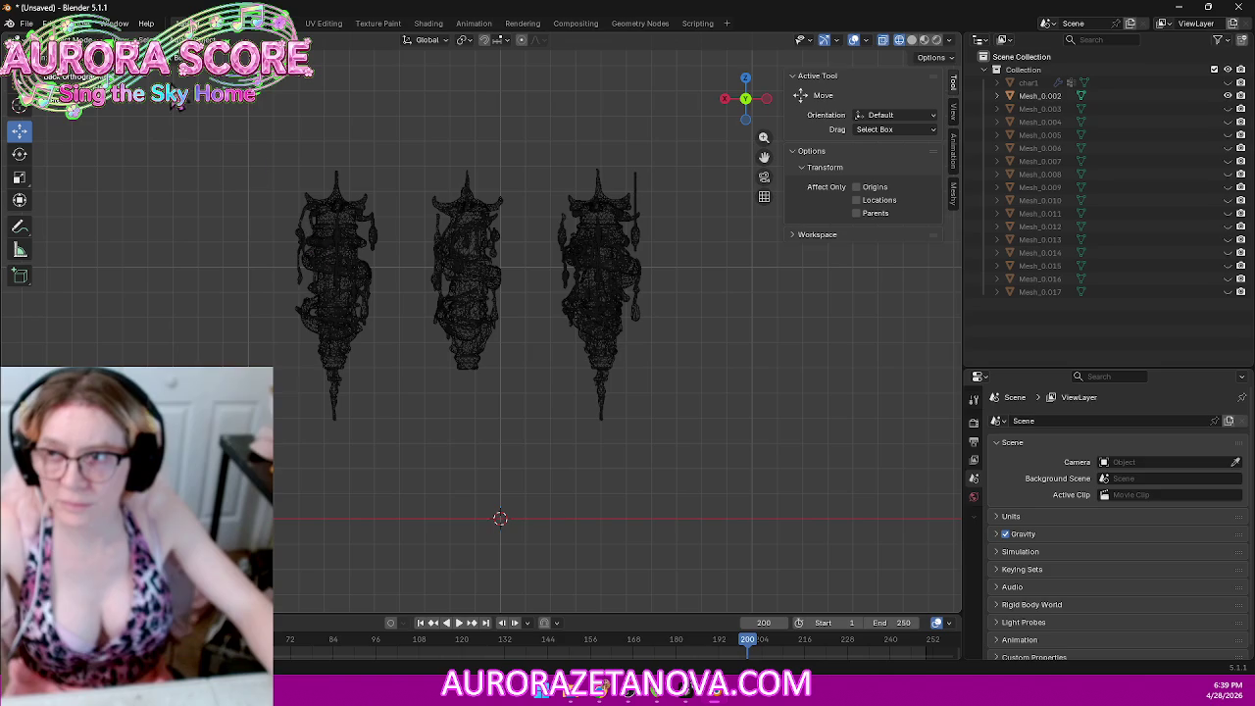
Step: Box-select the left figure's vertices inside Mesh_0.002 in Edit Mode
click(332, 263)
click(74, 39)
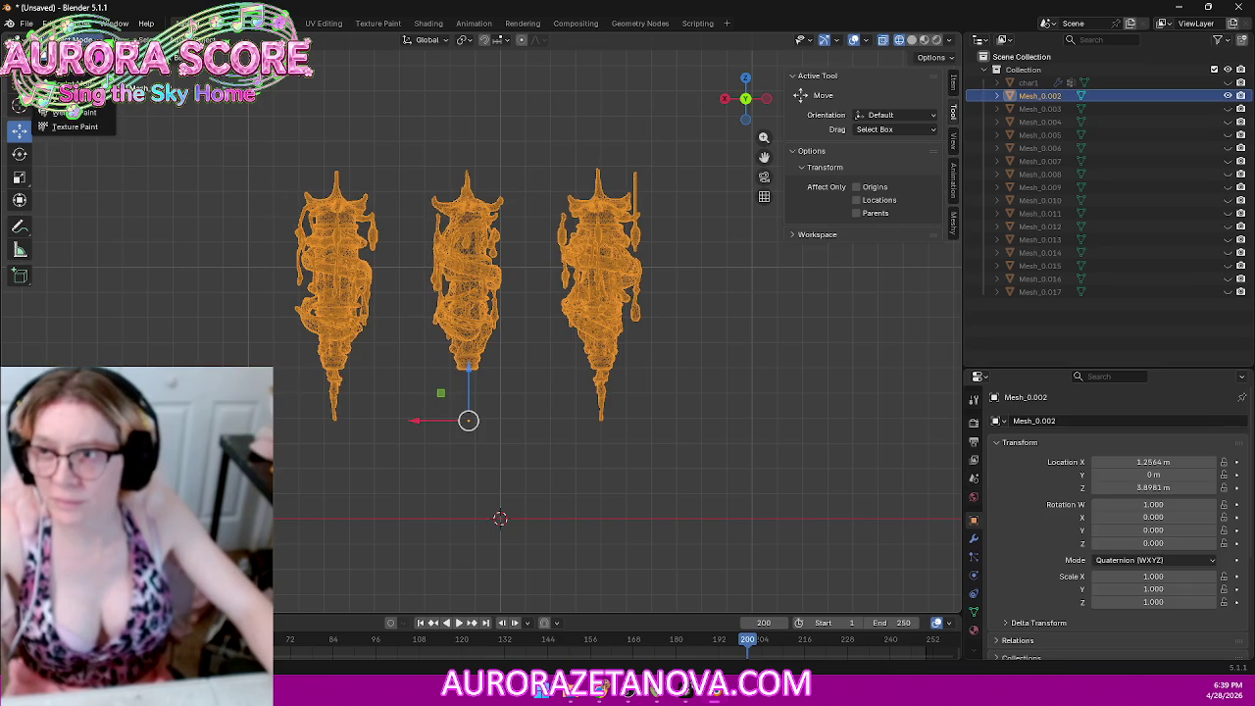
click(78, 74)
drag(196, 124, 396, 465)
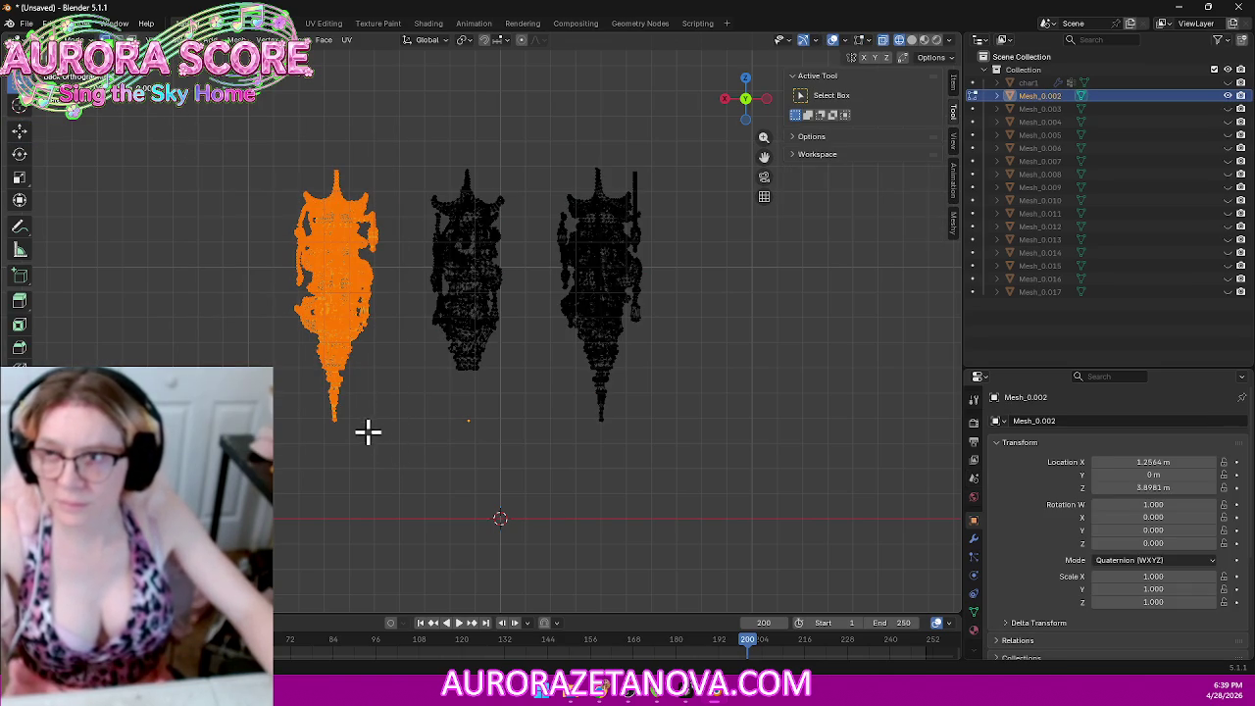
Step: Separate the left and right figures into their own objects
key(p)
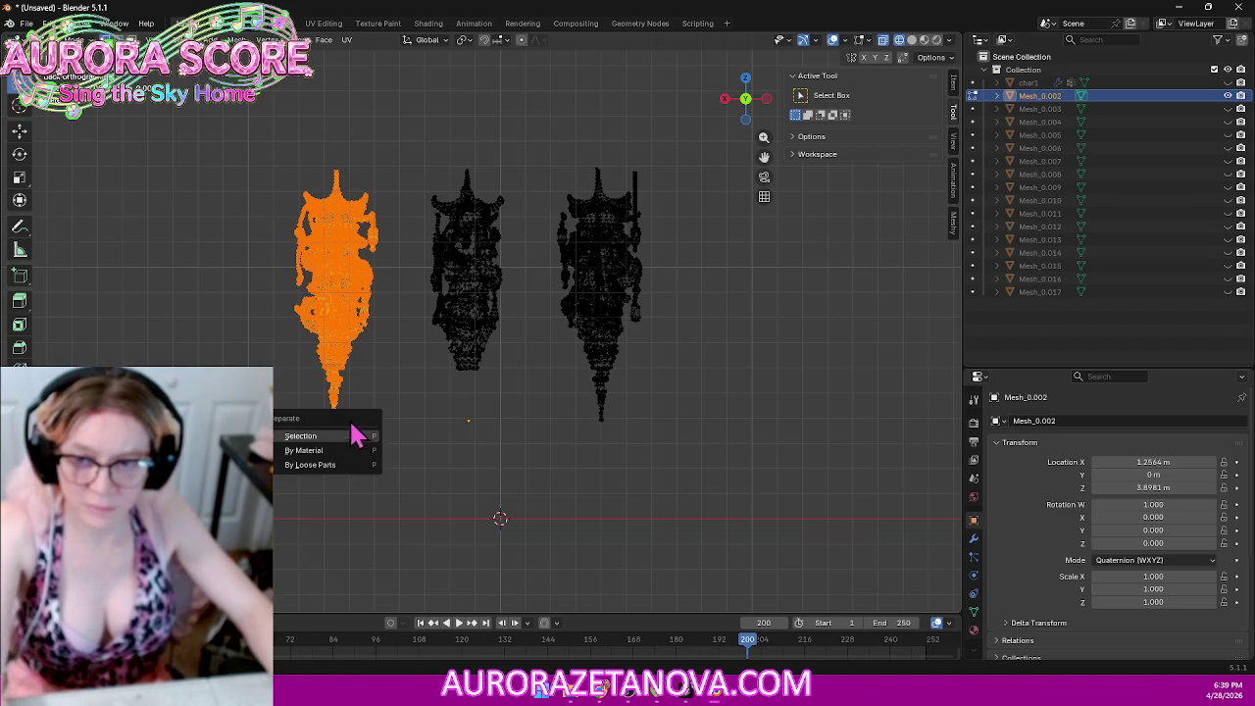
click(337, 433)
drag(713, 154, 538, 484)
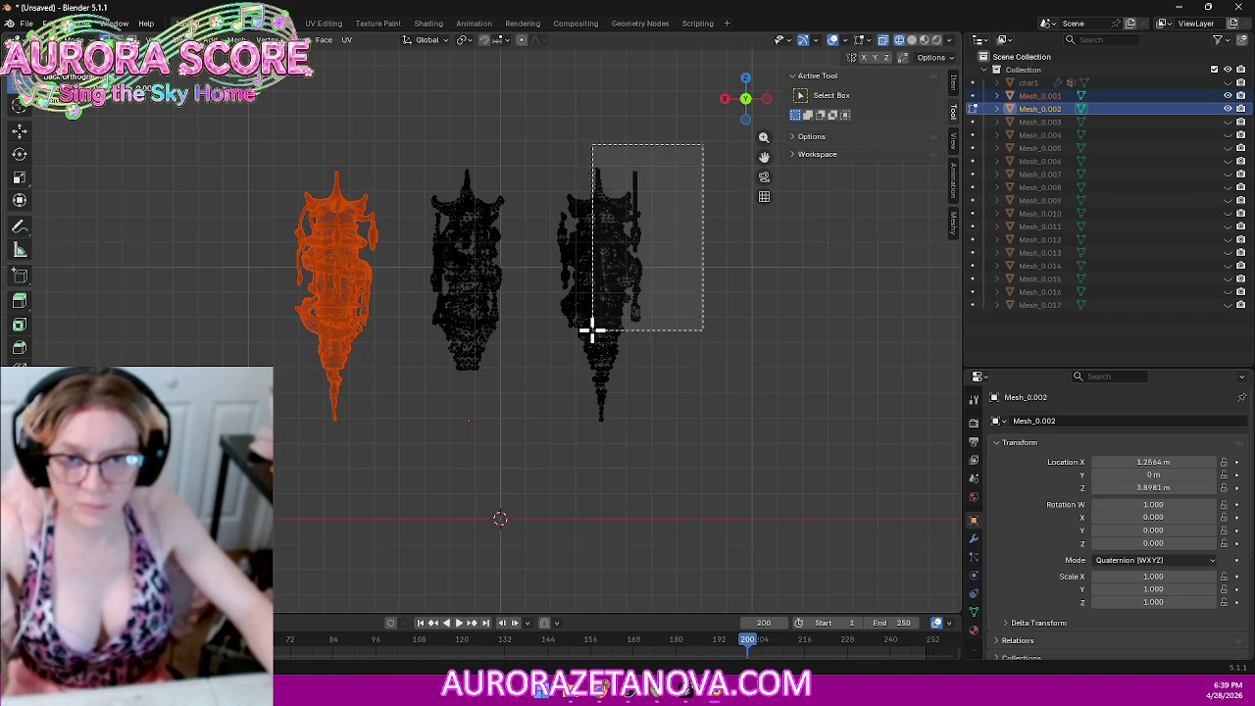
key(p)
click(520, 487)
drag(425, 499, 506, 383)
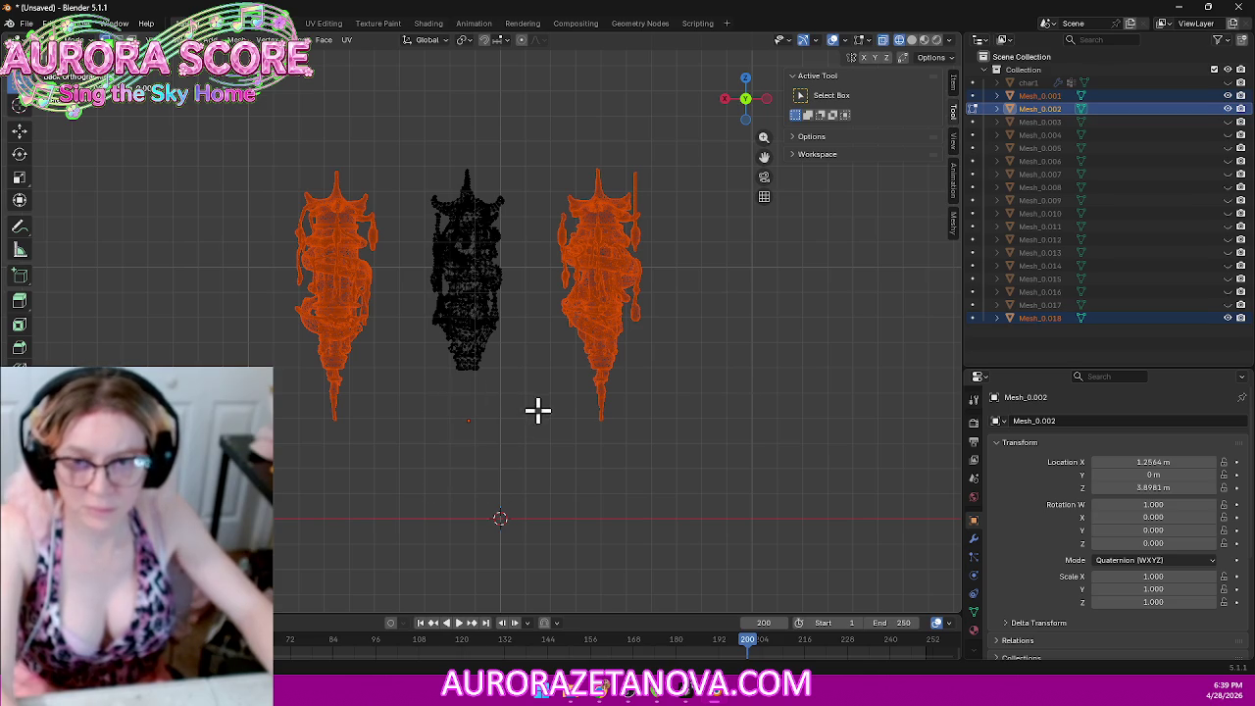
Step: Merge the middle figure's vertices by distance and set its origin to Geometry to Origin
drag(409, 116, 521, 408)
key(m)
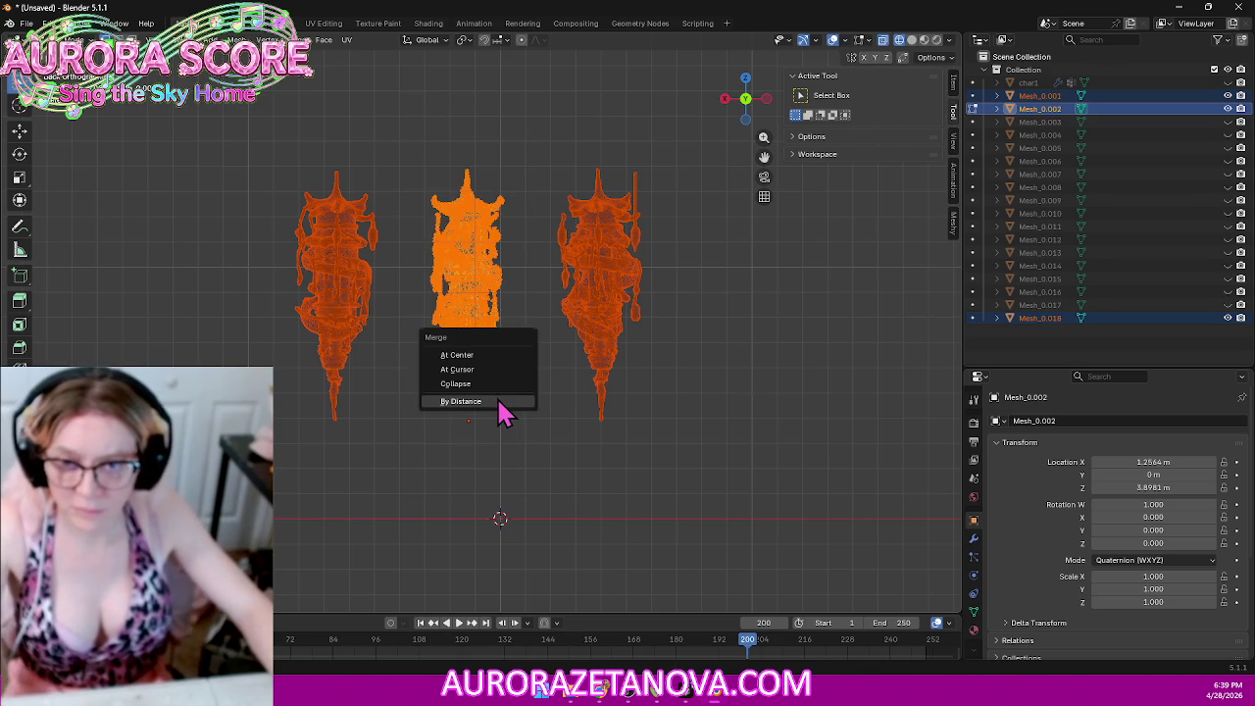
click(498, 402)
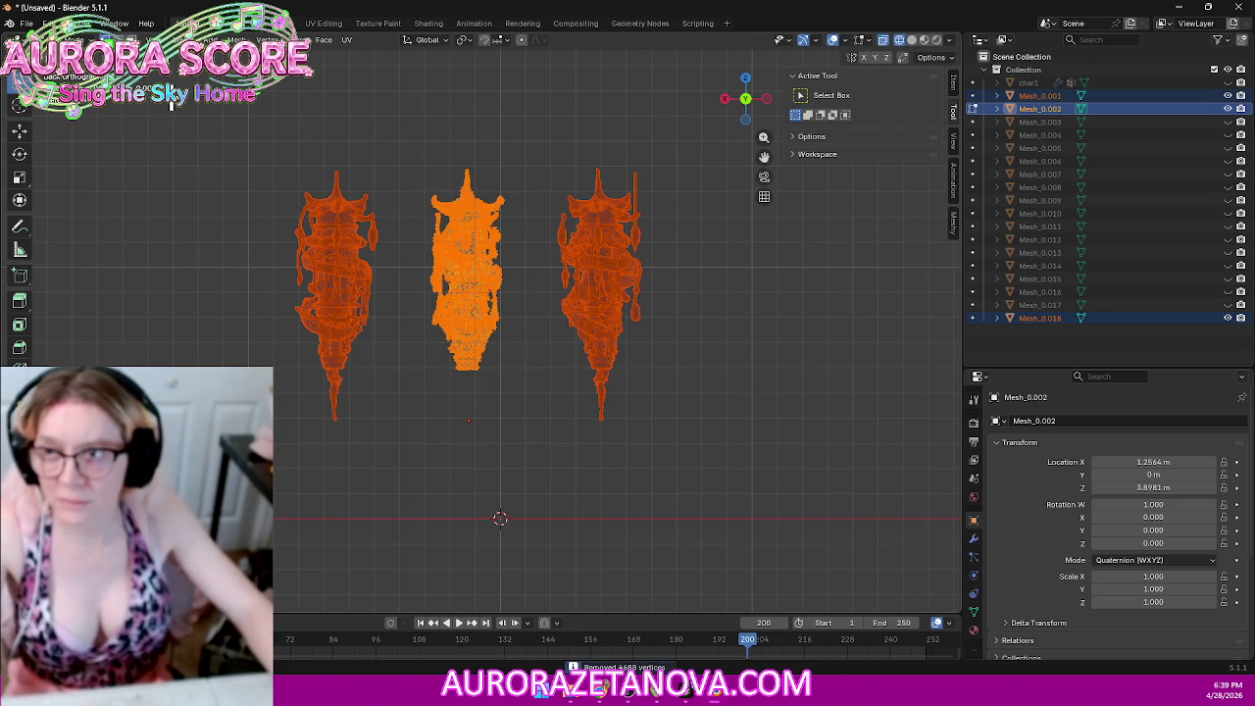
click(64, 39)
click(64, 58)
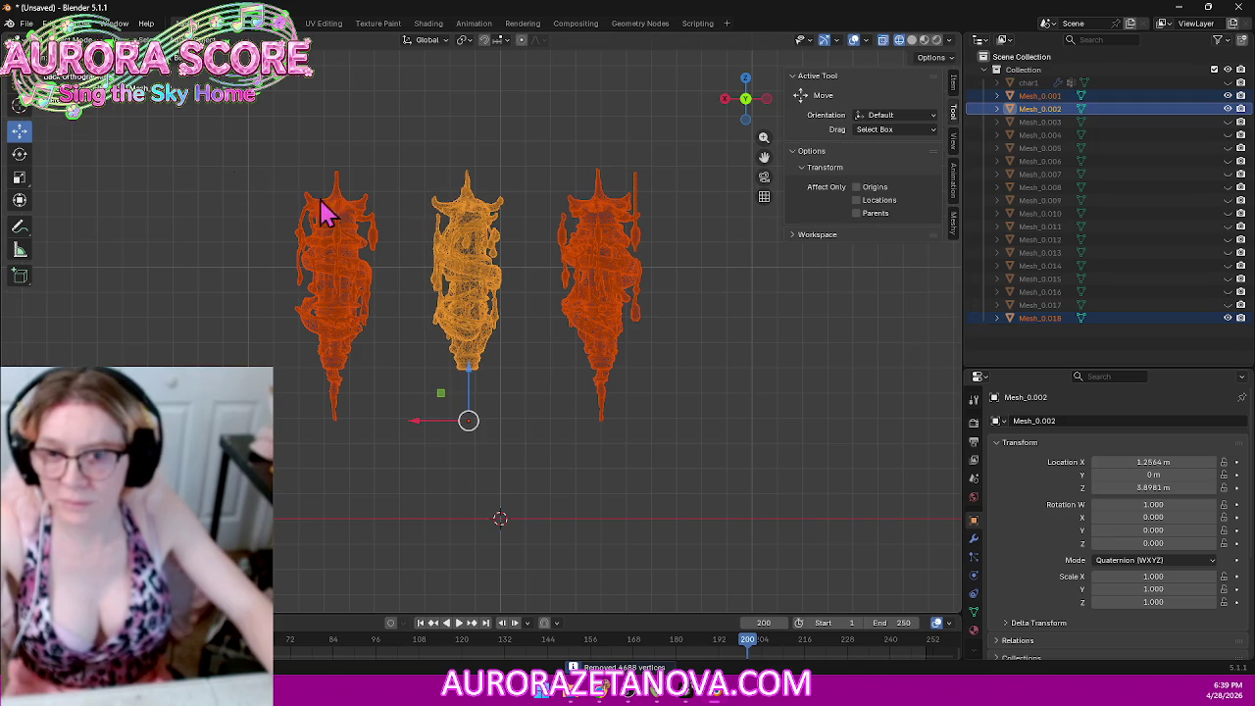
click(475, 299)
right_click(479, 295)
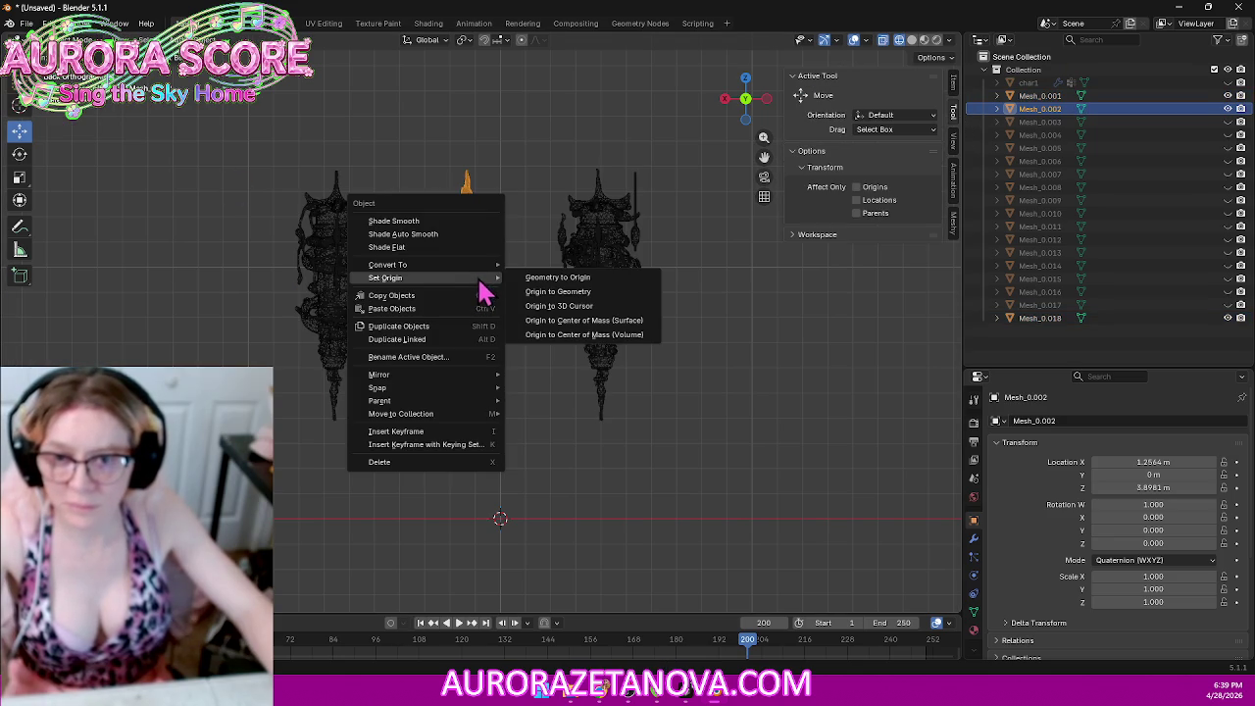
click(542, 281)
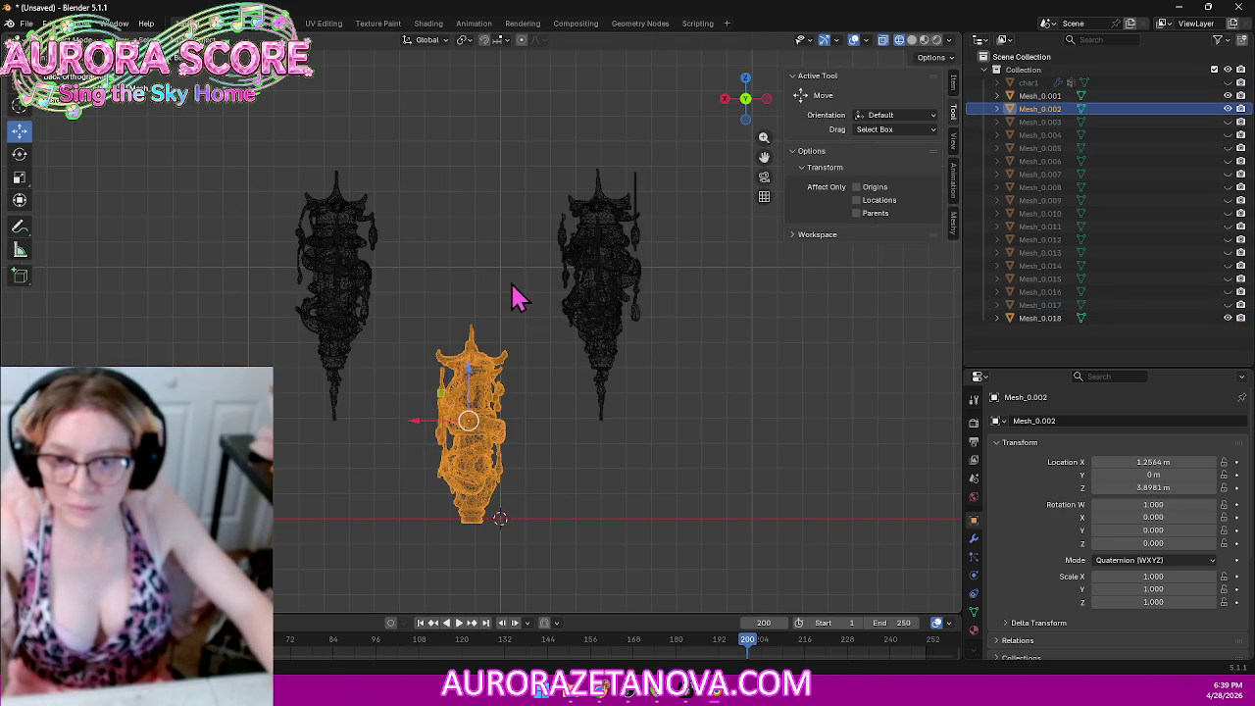
Step: Export the middle figure over Building006.glb, delete it, and select the left figure
click(25, 23)
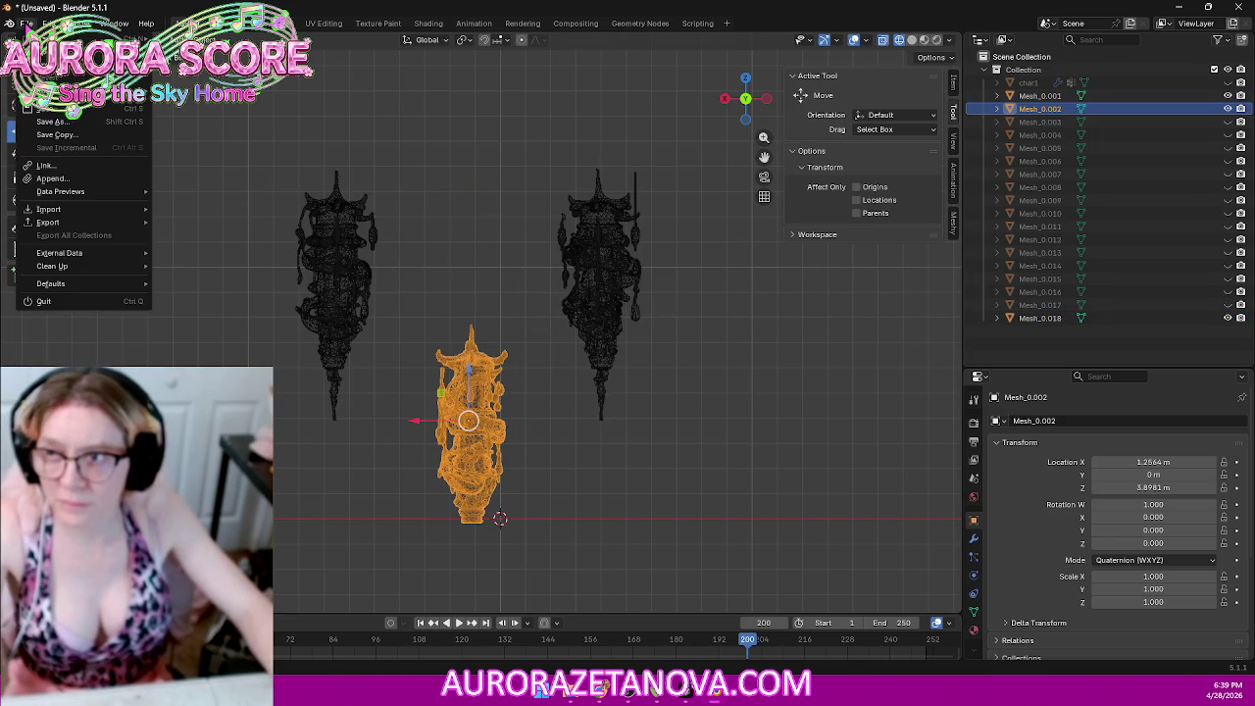
mouse_move(48, 221)
click(208, 339)
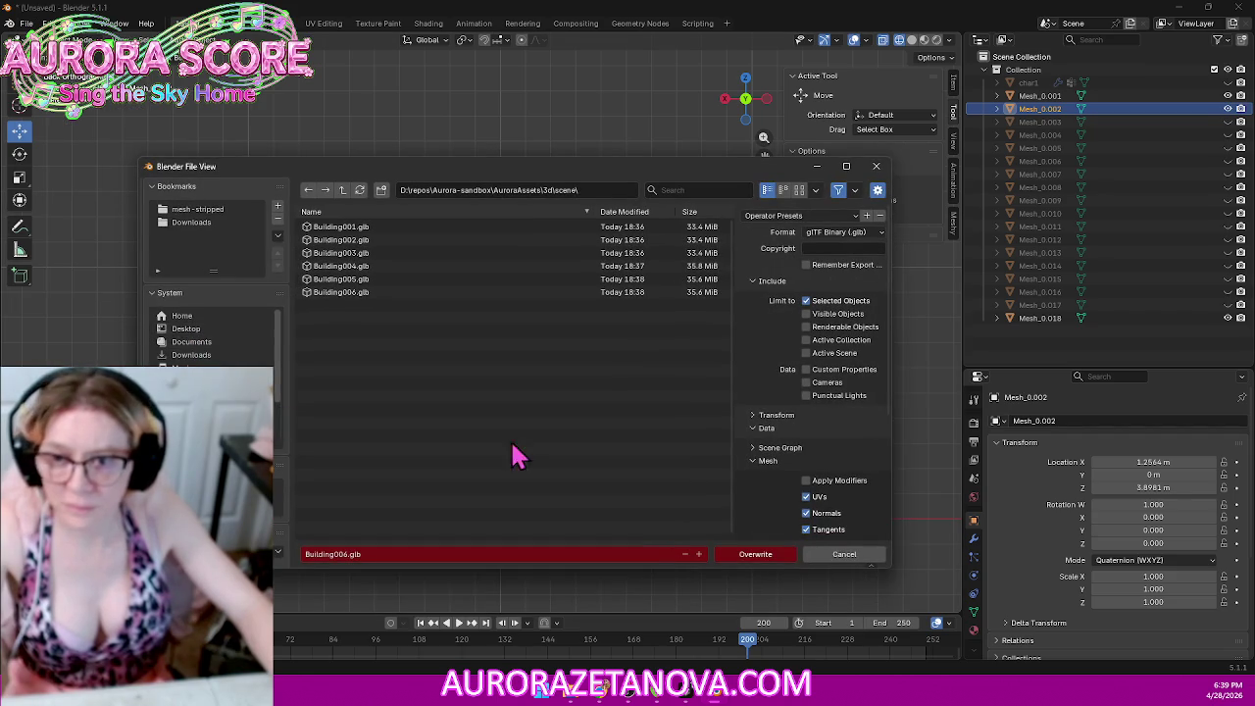
click(753, 555)
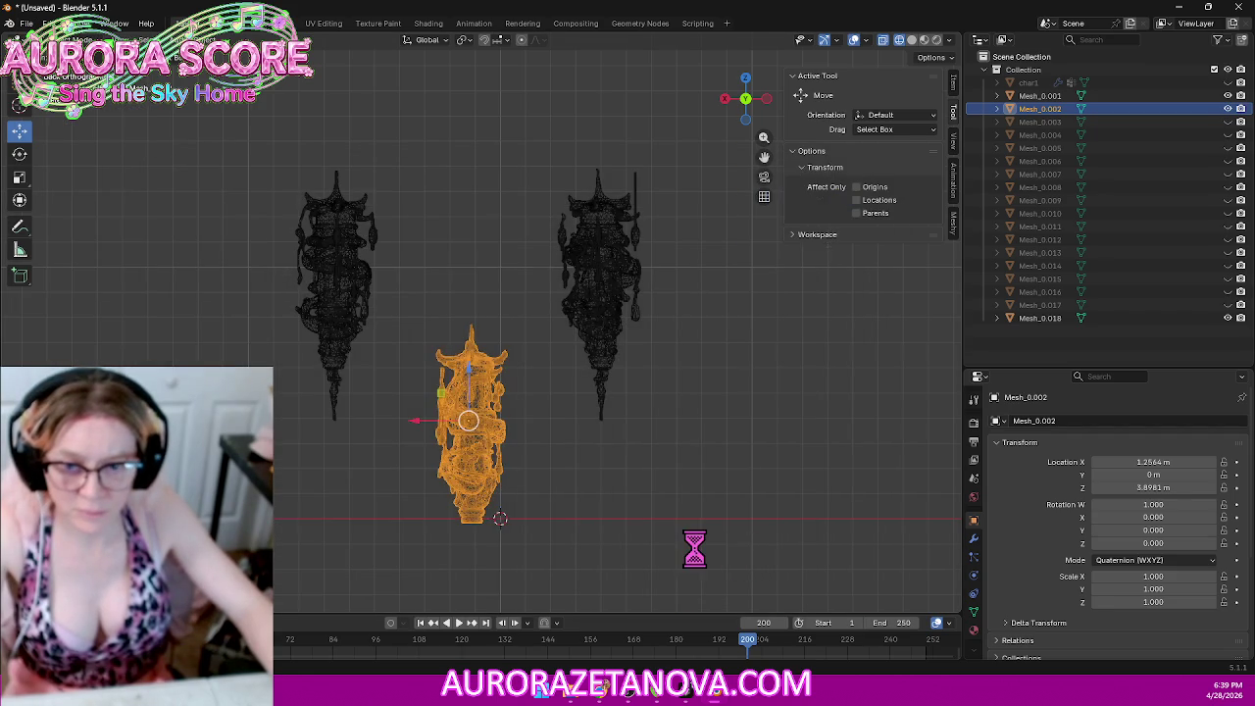
key(Delete)
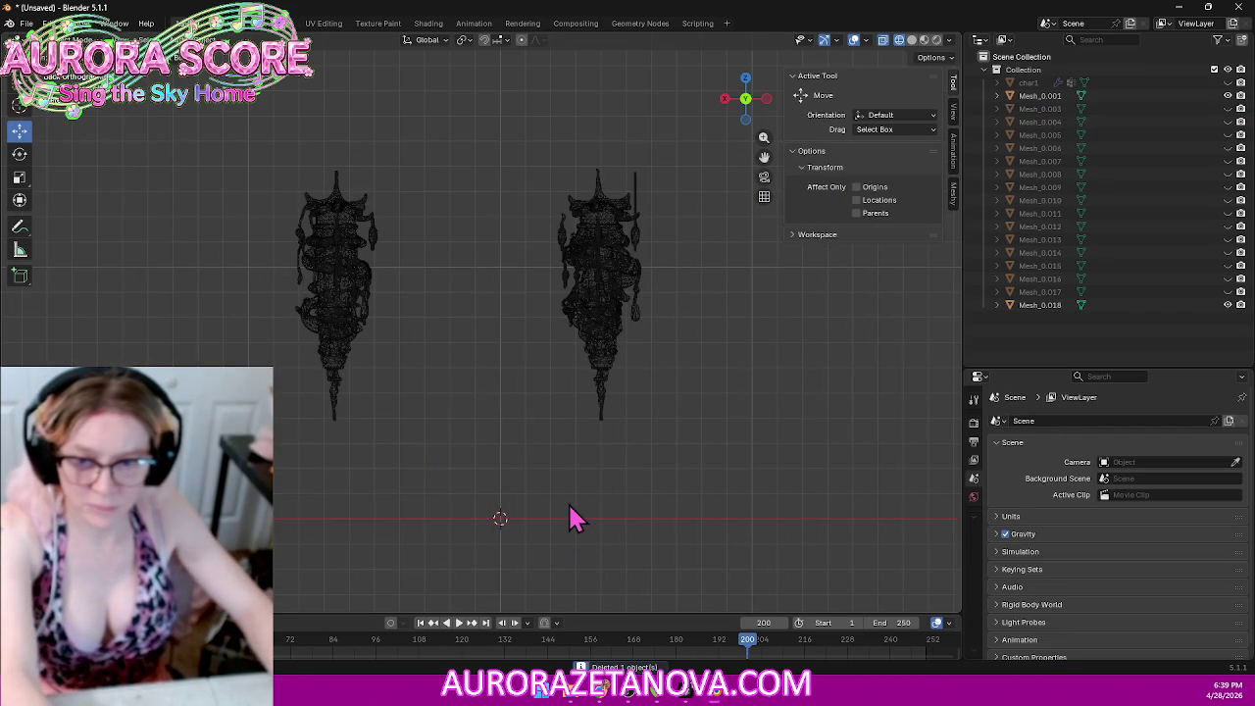
click(341, 294)
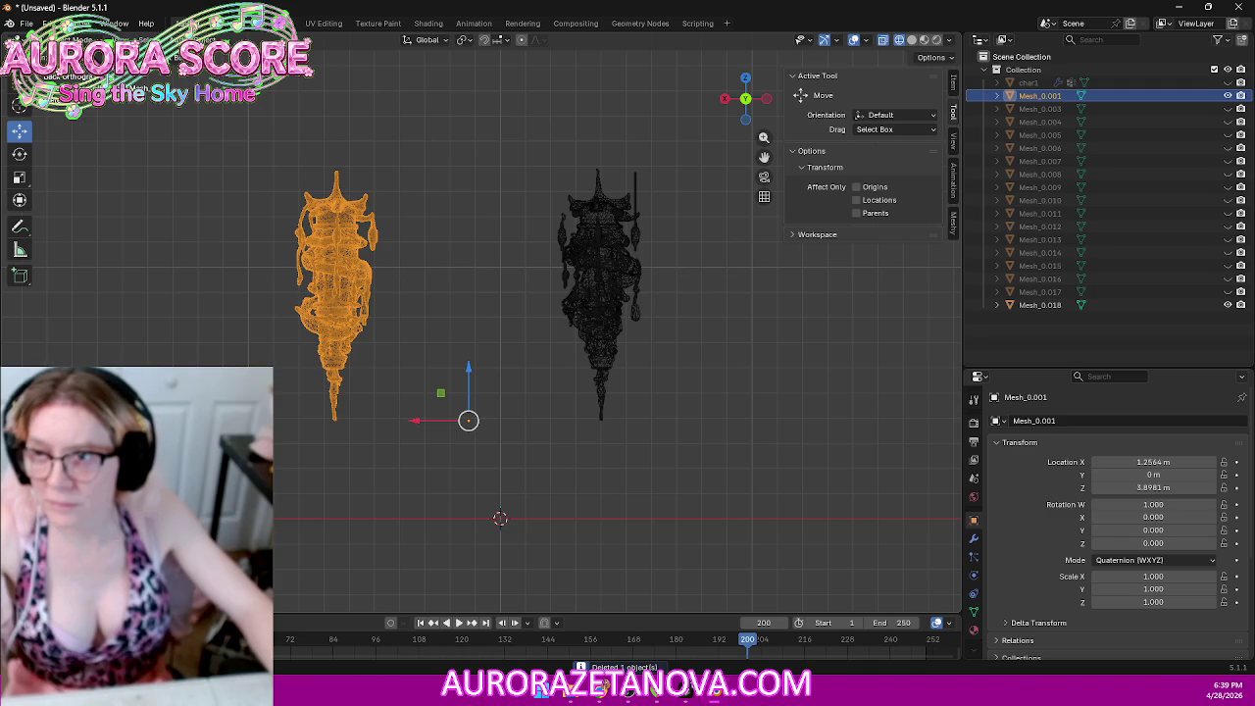
Step: Merge the left figure's vertices by distance, removing 5,714 duplicates, and move its geometry to origin
click(59, 39)
click(71, 65)
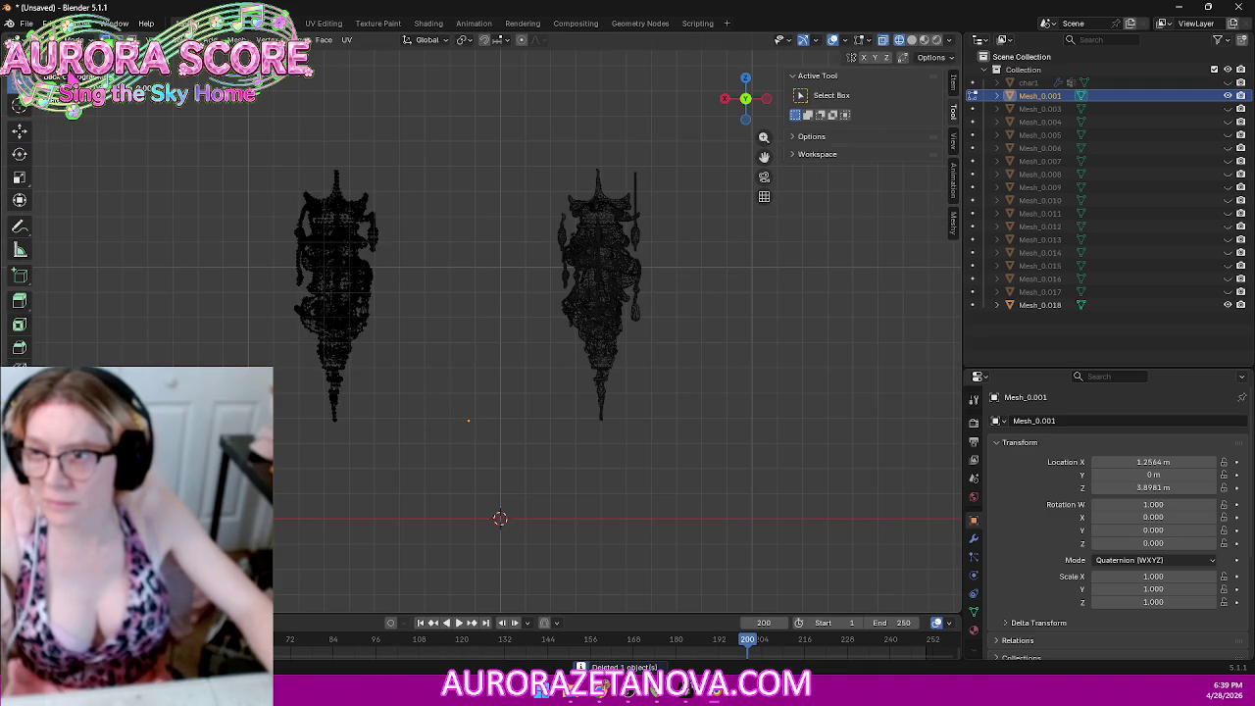
key(m)
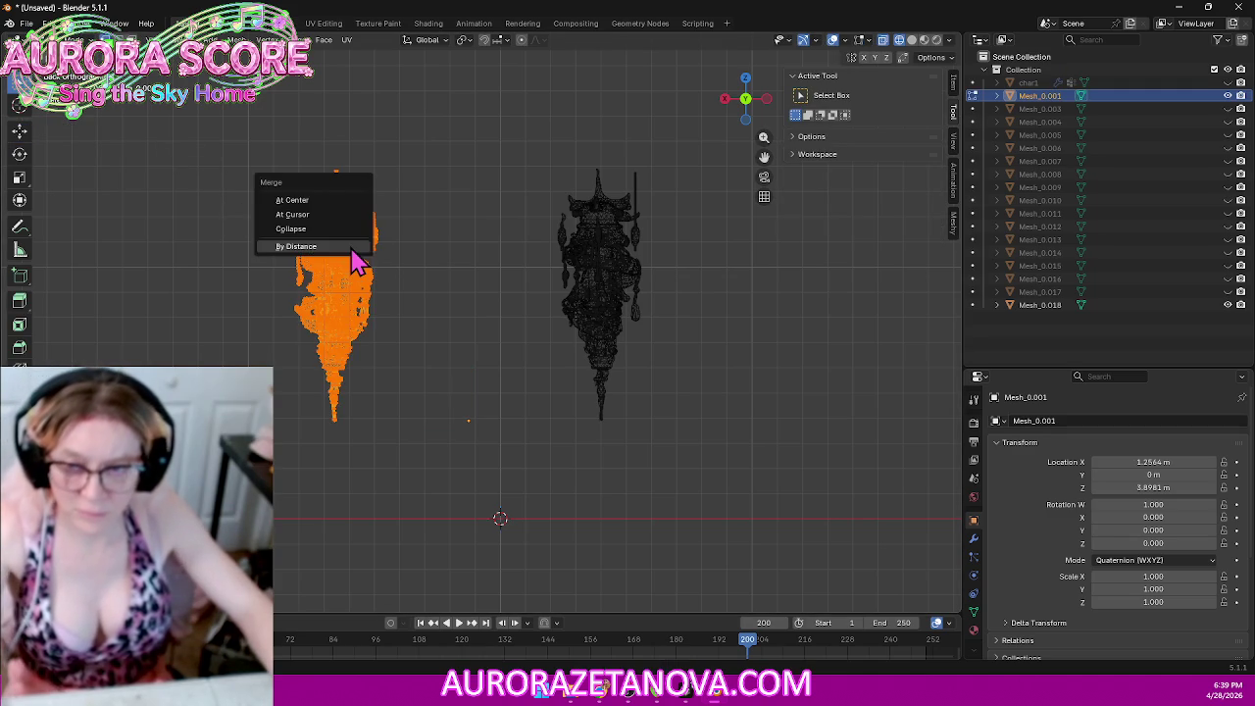
click(349, 246)
click(59, 39)
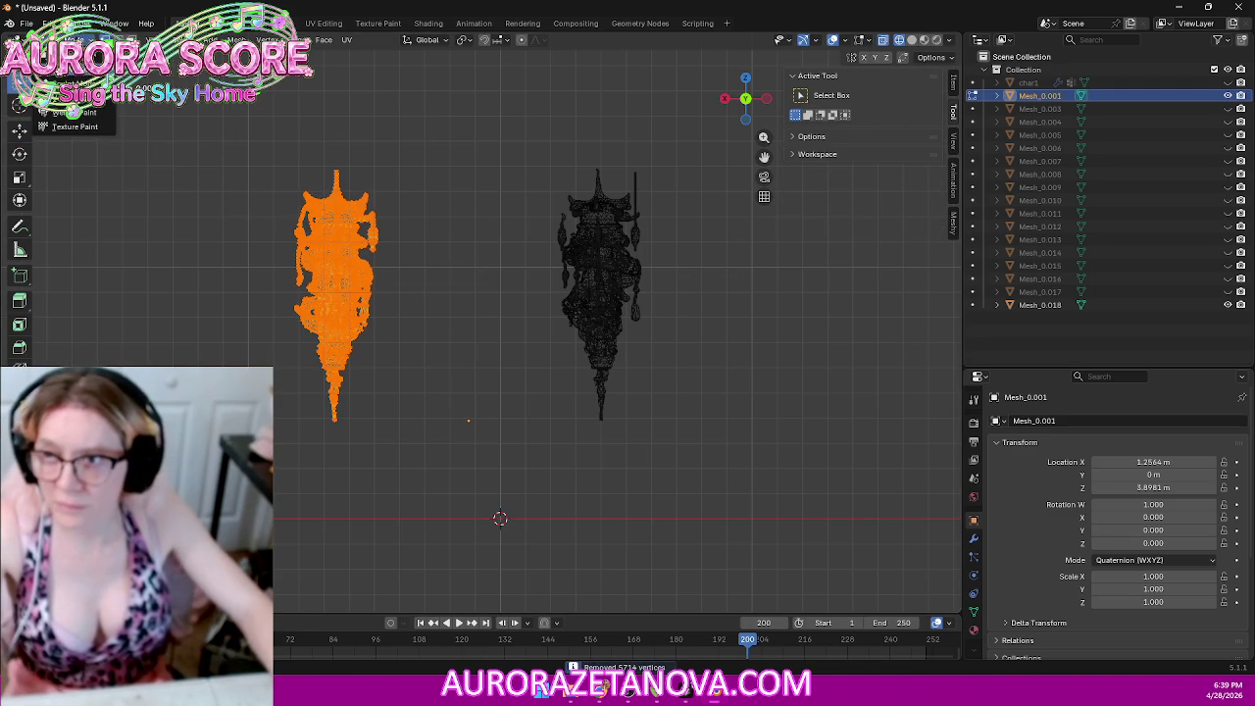
click(74, 54)
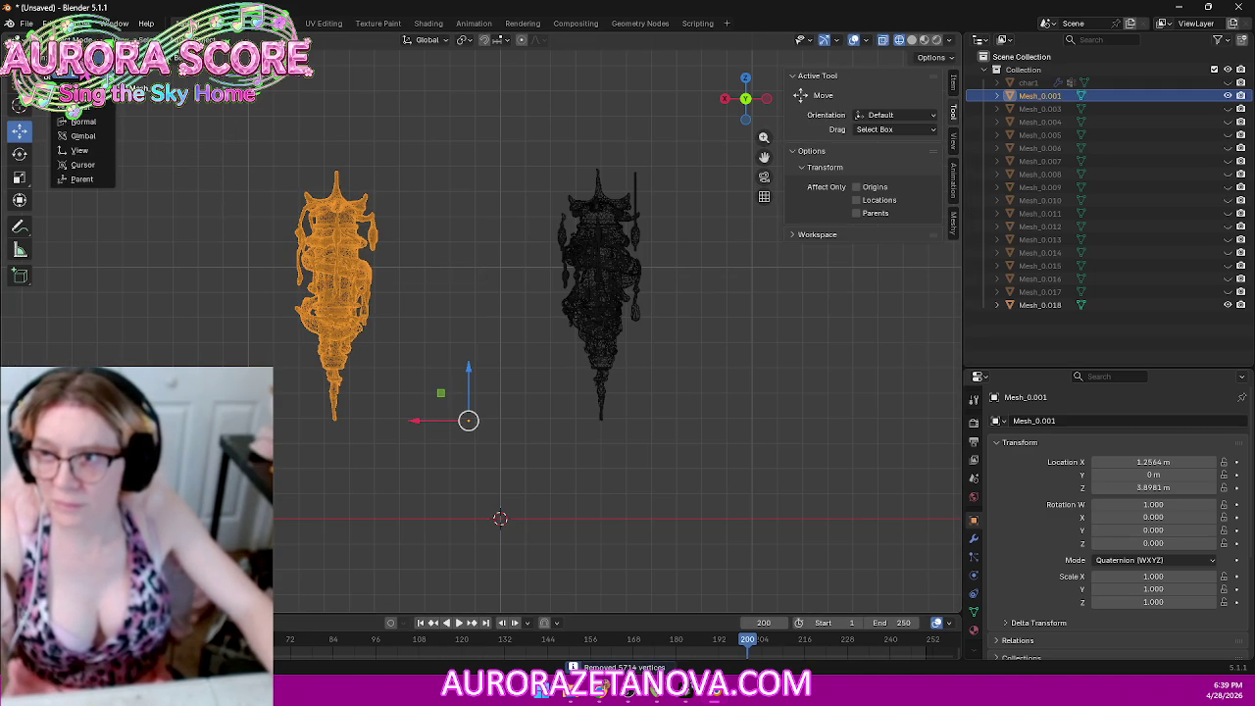
right_click(363, 270)
click(450, 262)
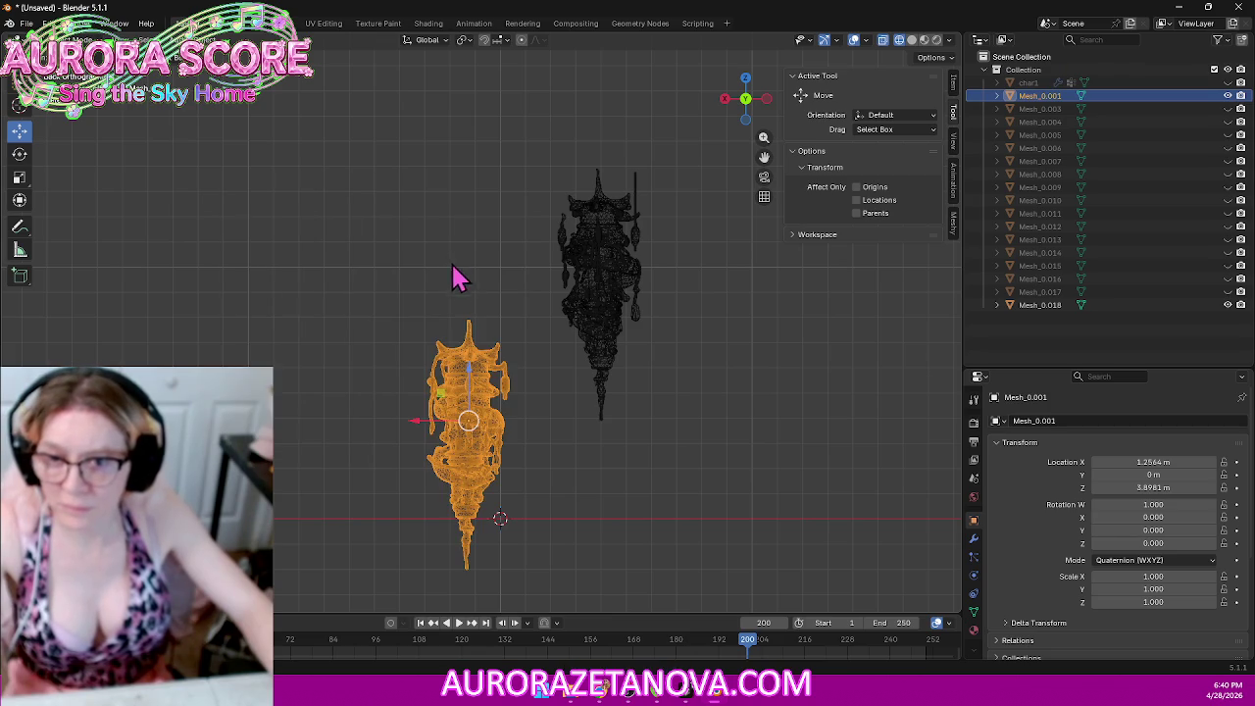
Step: Export the left figure over Building007.glb and delete it
click(25, 23)
mouse_move(49, 221)
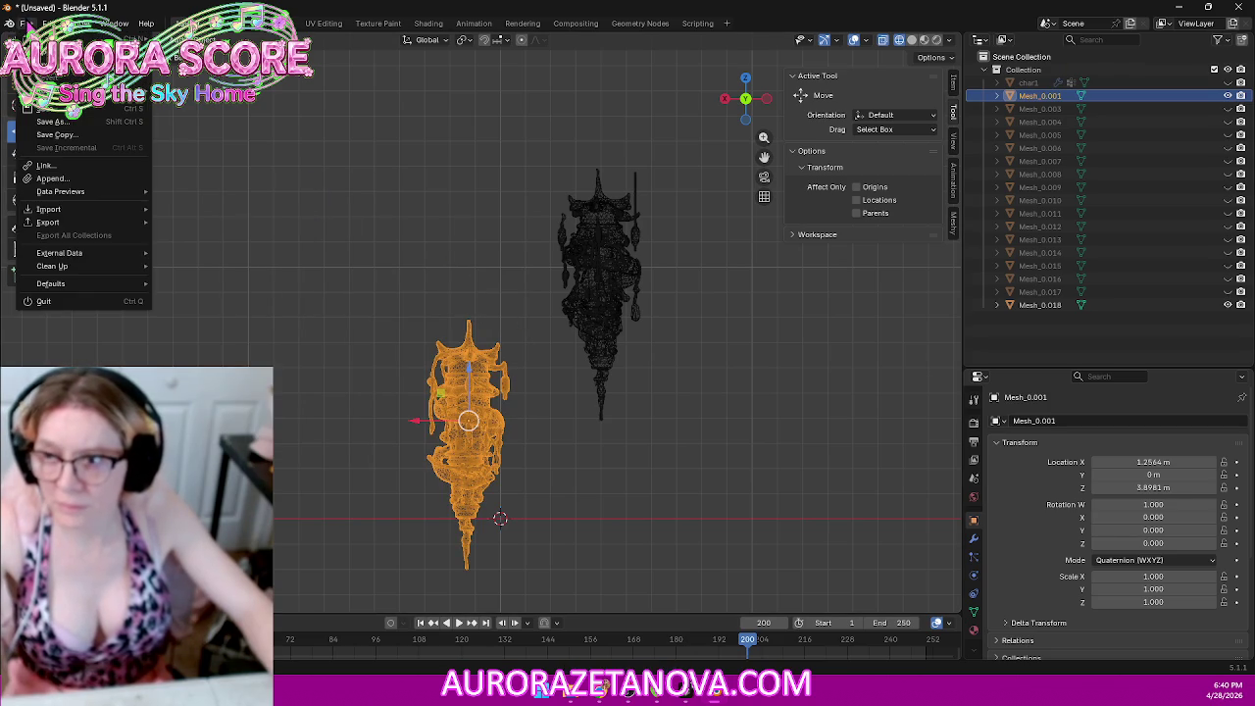
click(208, 339)
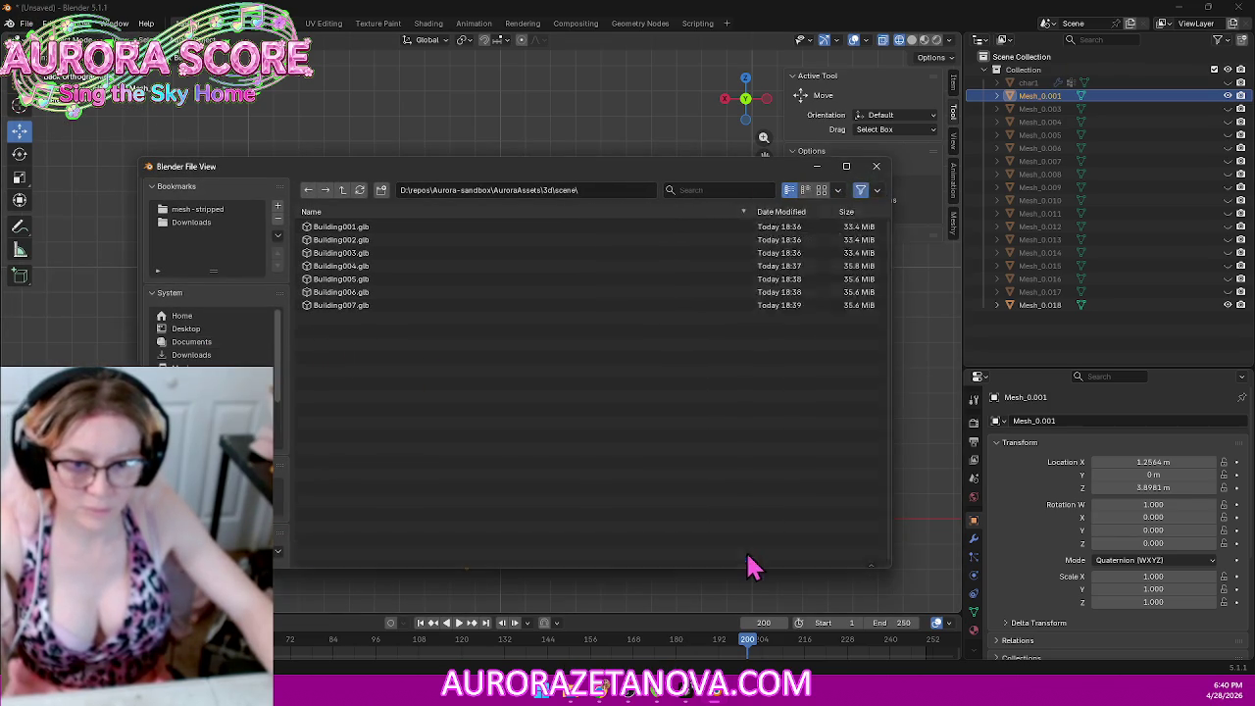
click(751, 556)
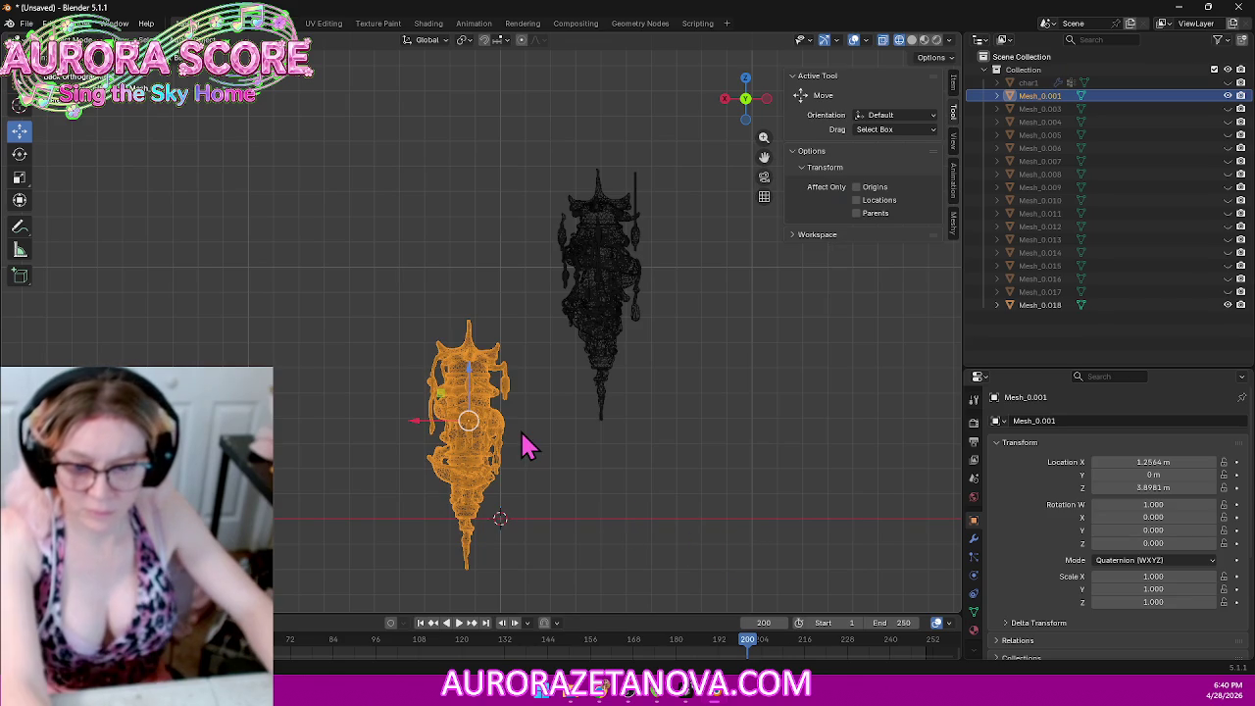
key(Delete)
Step: Merge Mesh_0.018's vertices by distance, removing 4,427 duplicates
click(626, 277)
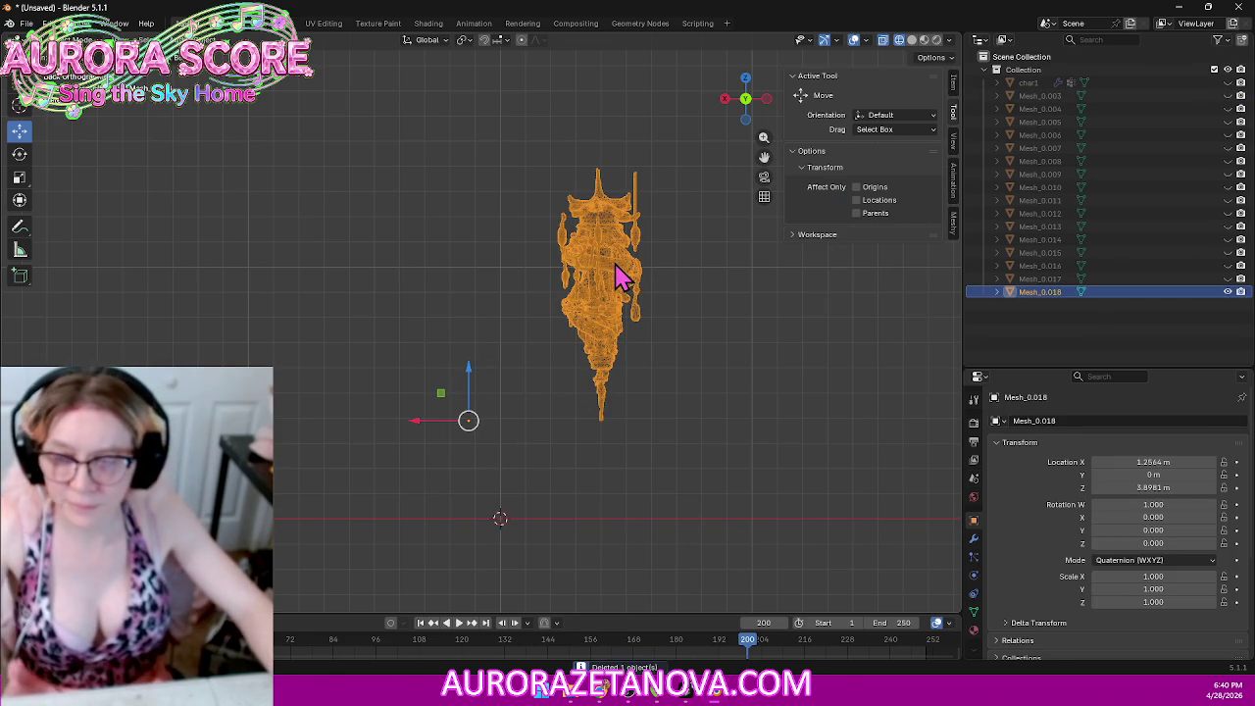
click(45, 39)
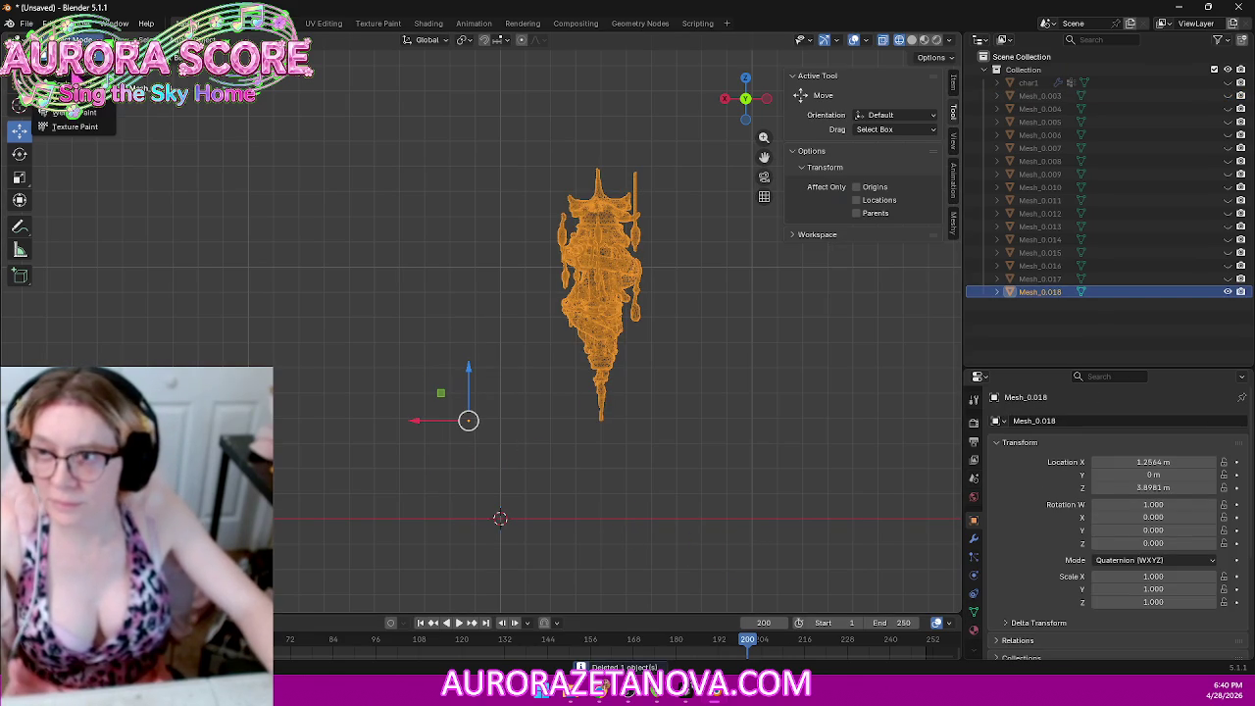
click(76, 76)
key(a)
key(m)
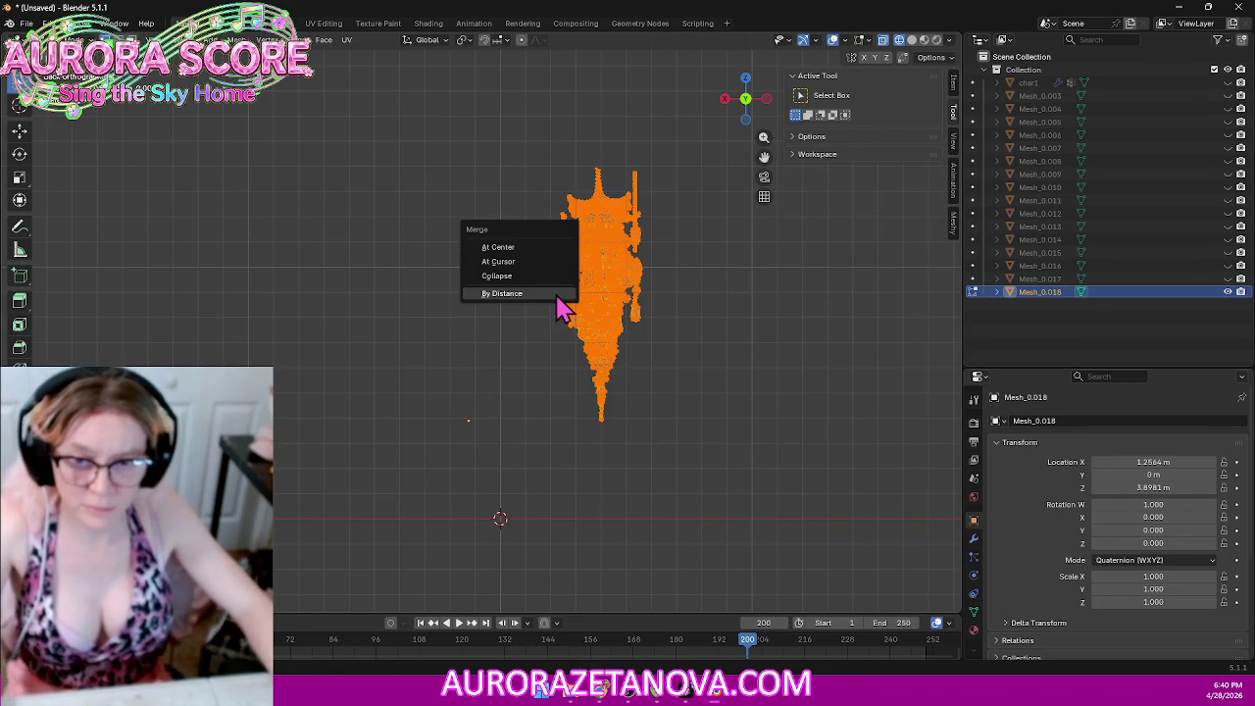
click(538, 293)
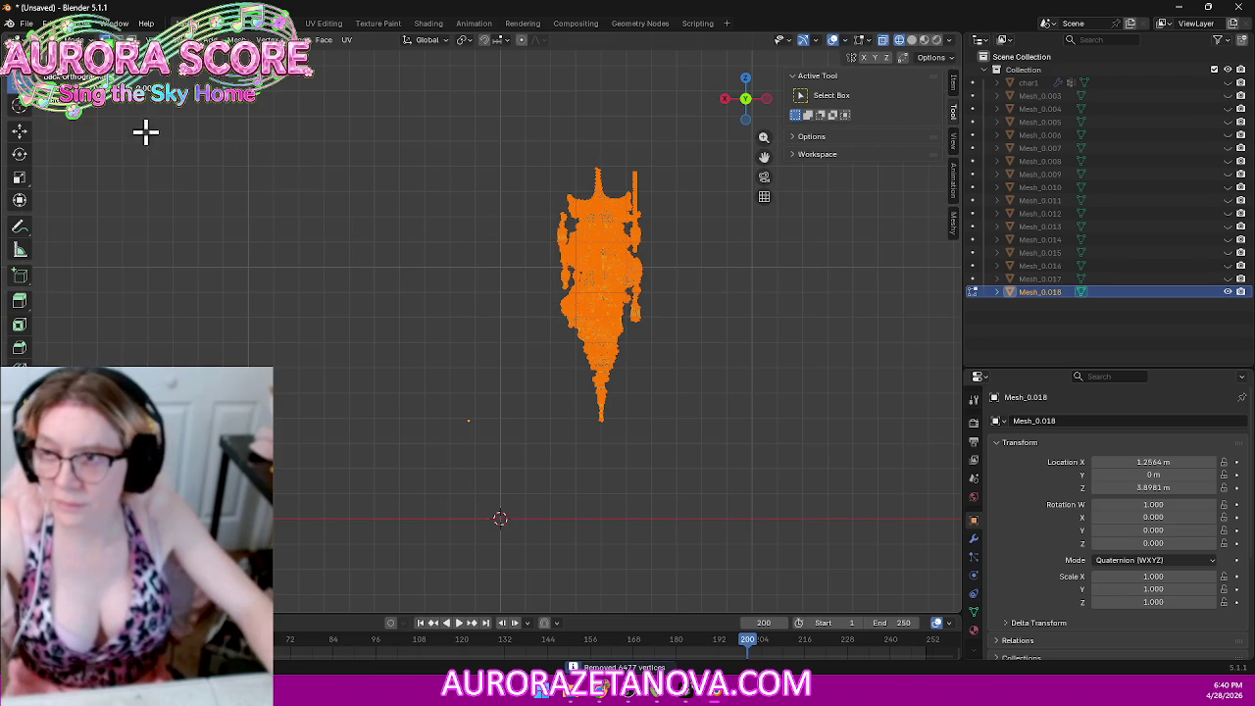
click(49, 39)
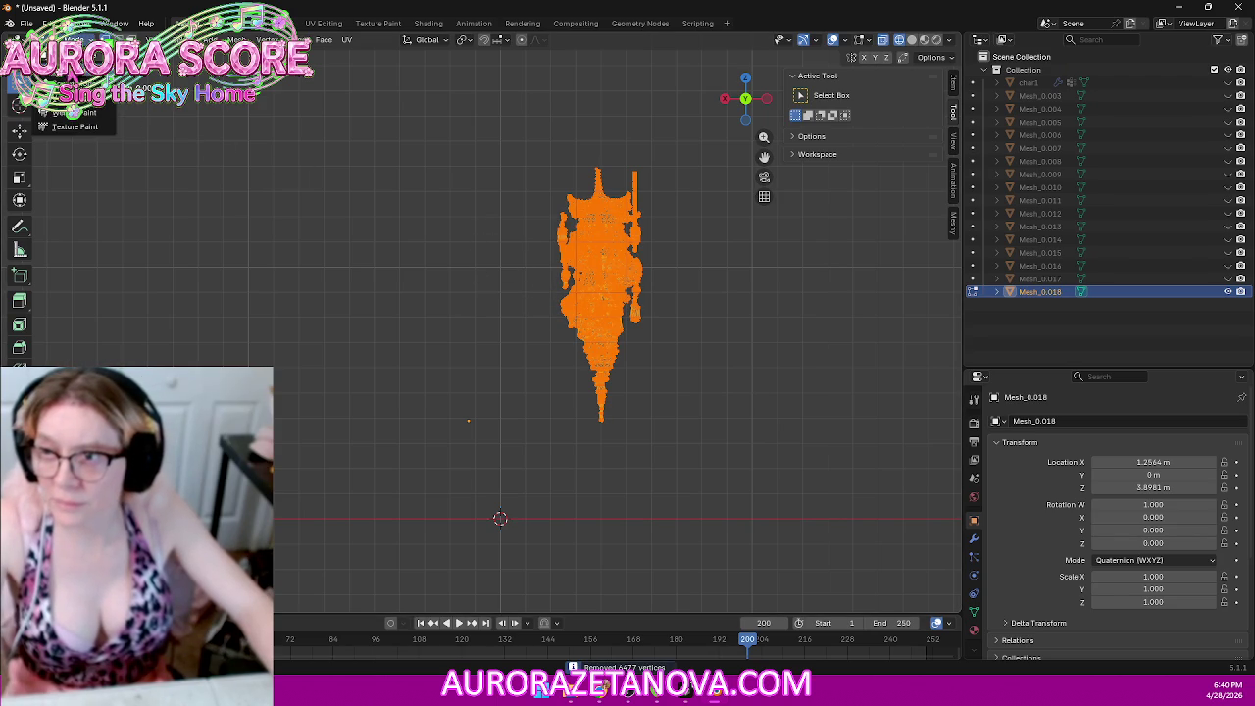
click(68, 53)
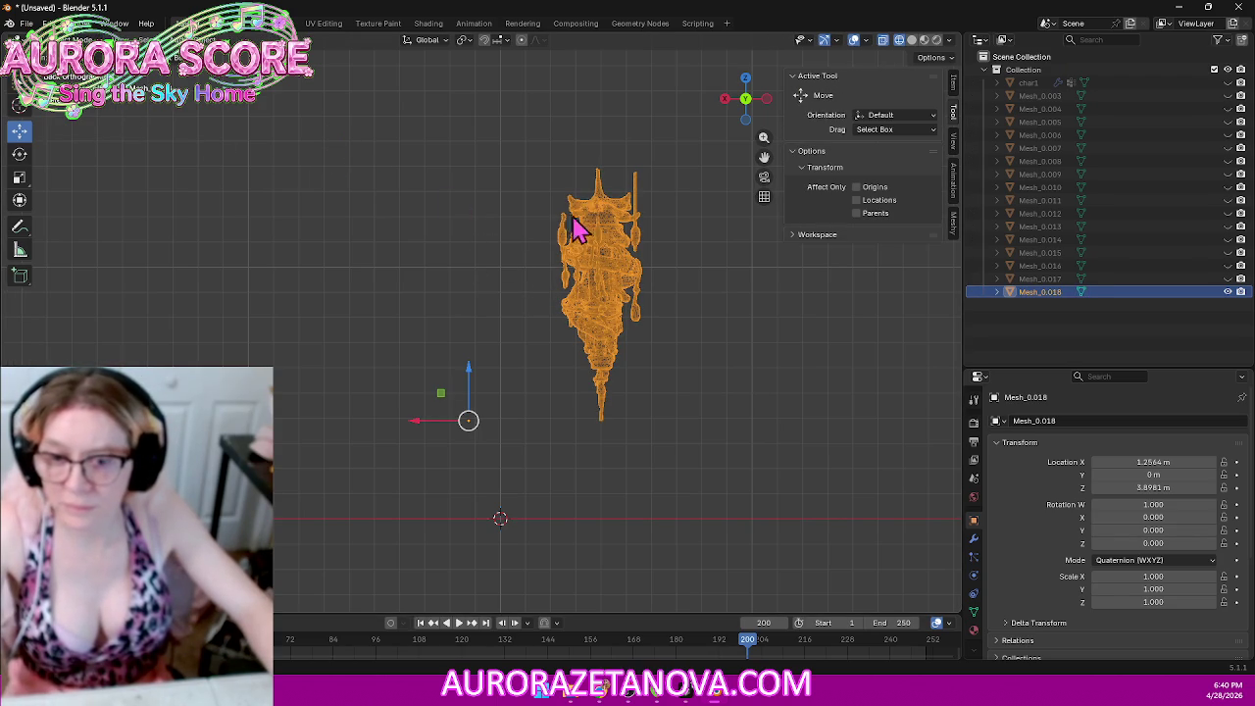
Step: Move Mesh_0.018's geometry to origin, export it as Building009.glb, and delete it
right_click(601, 239)
mouse_move(549, 241)
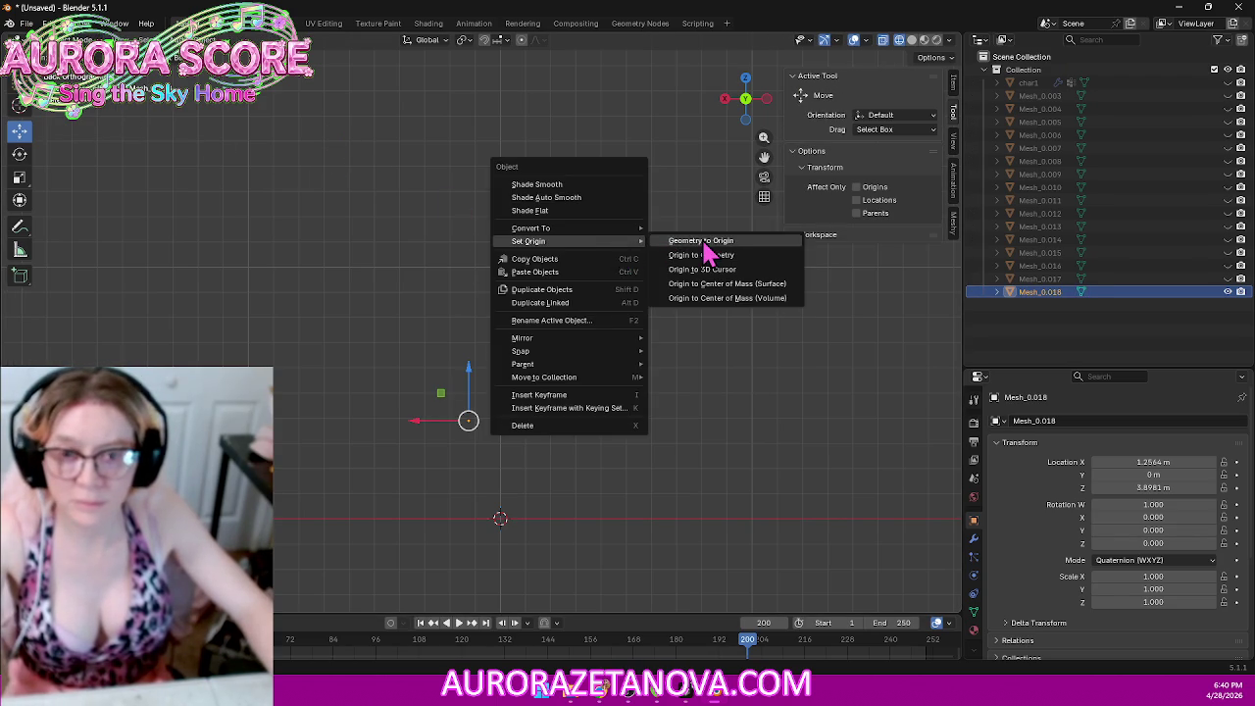
click(702, 241)
click(24, 23)
mouse_move(48, 222)
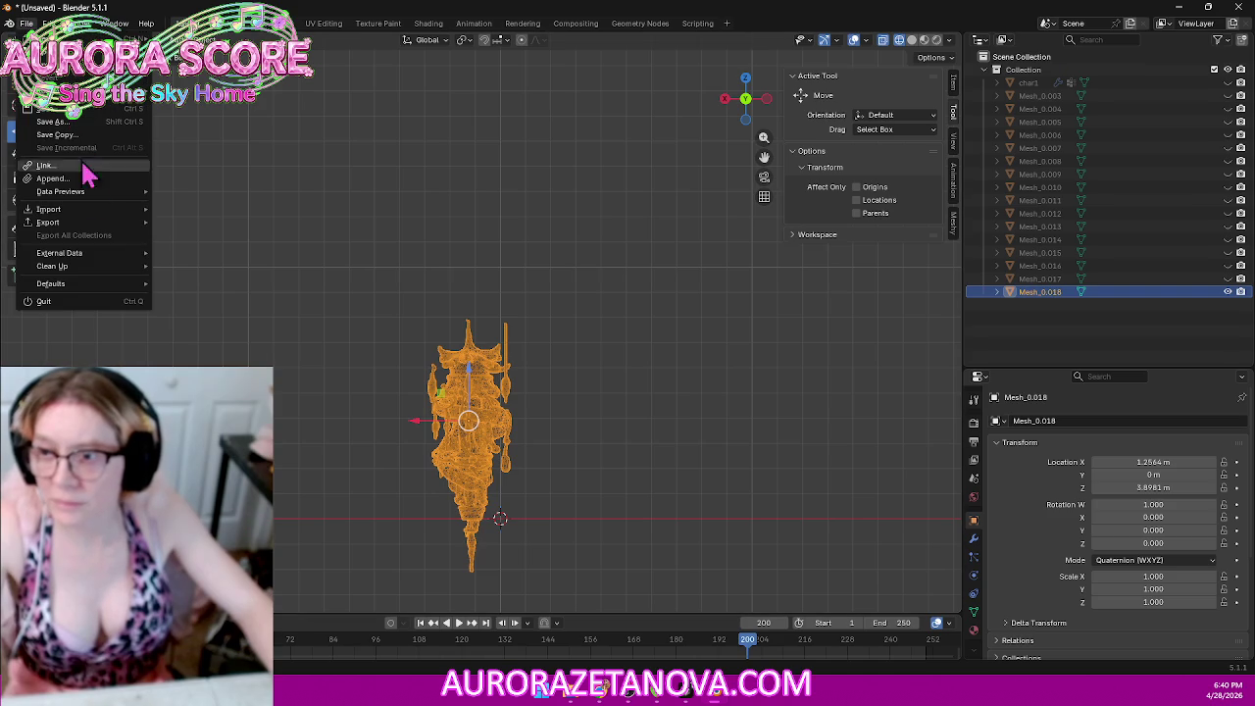
click(235, 343)
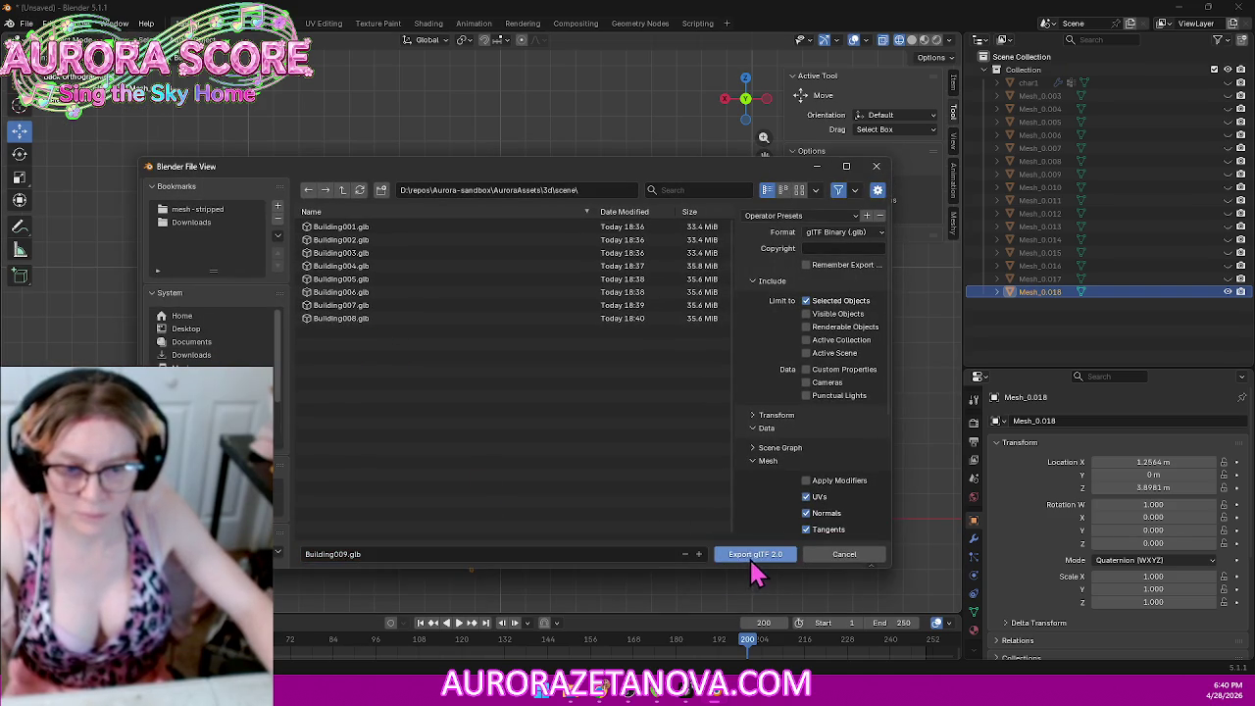
click(751, 555)
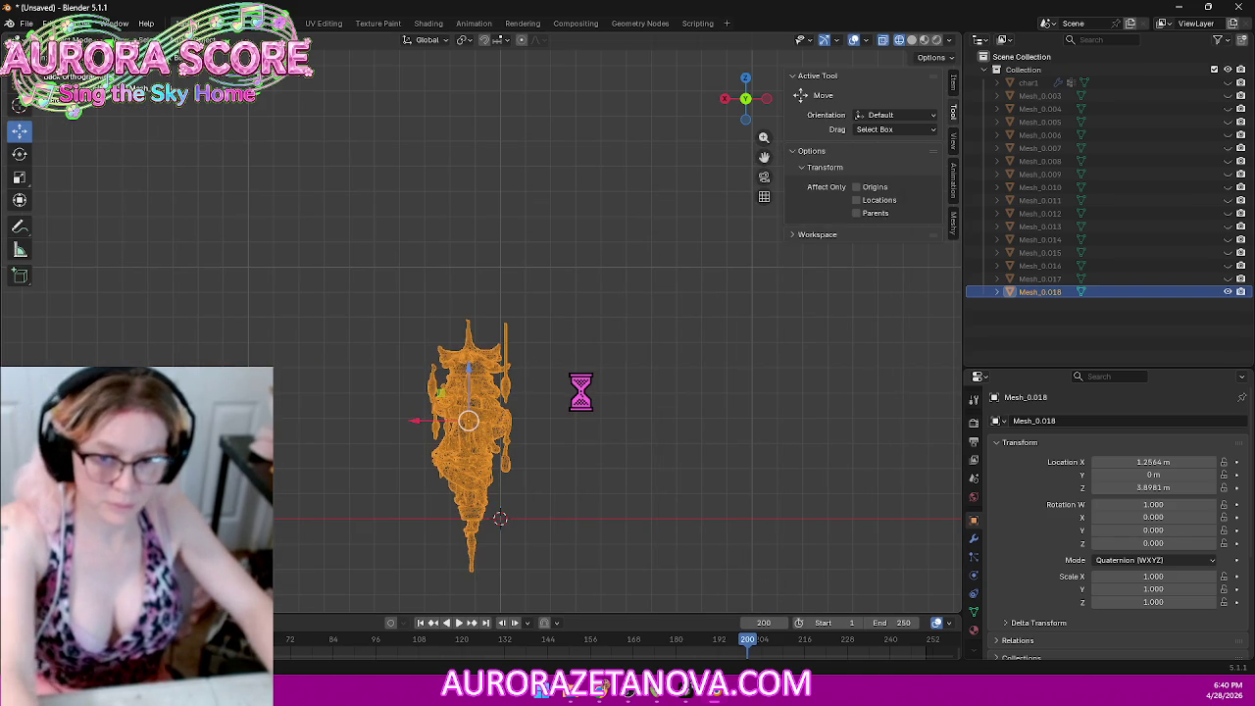
key(Delete)
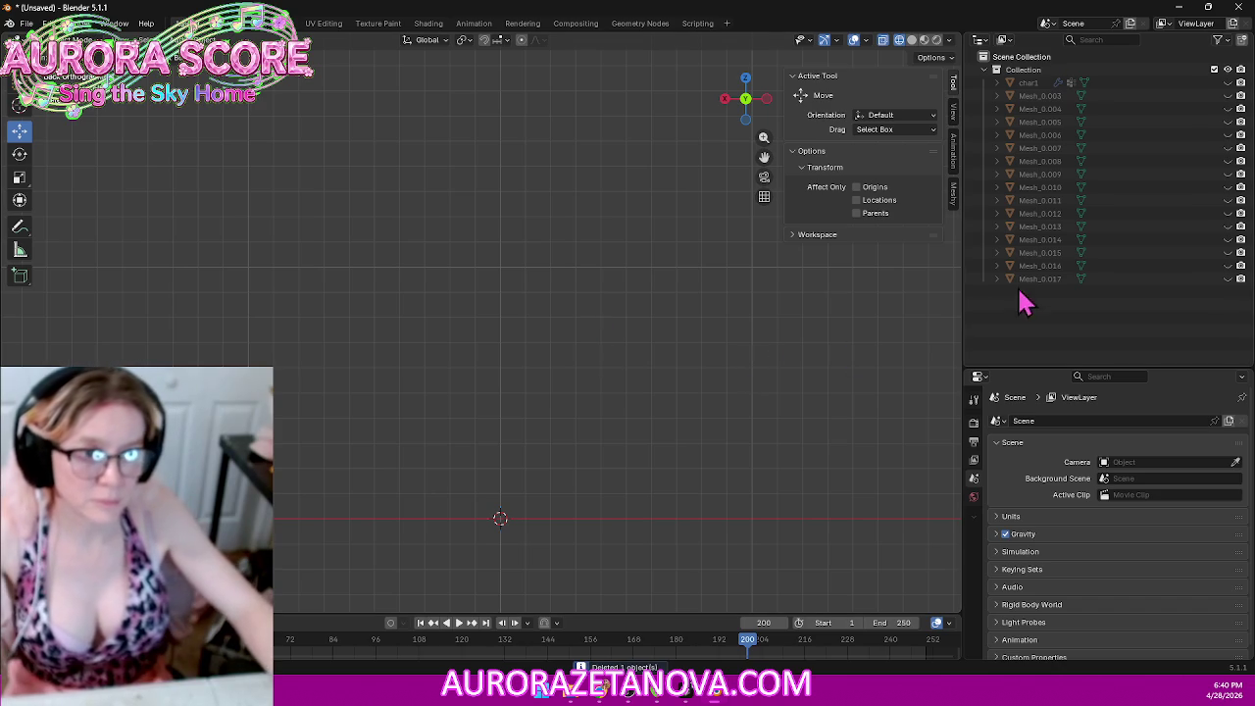
Step: Unhide Mesh_0.017 and separate its left and right buildings into their own meshes
click(1228, 279)
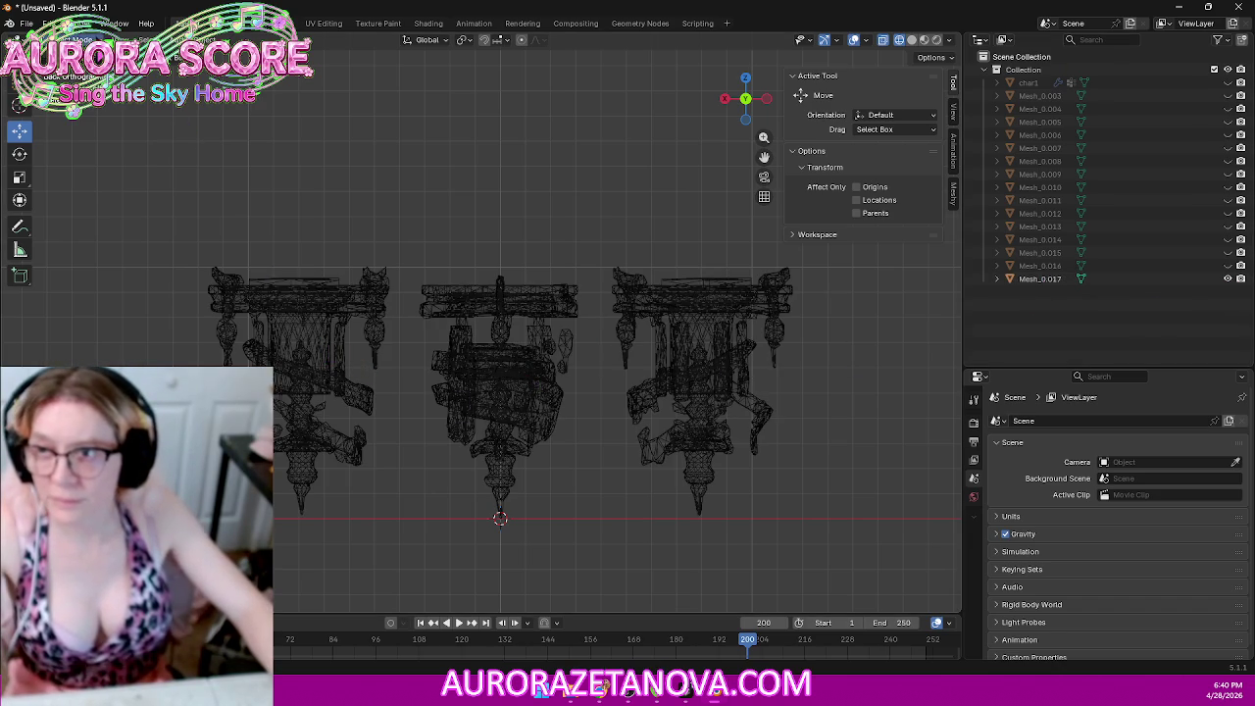
click(331, 363)
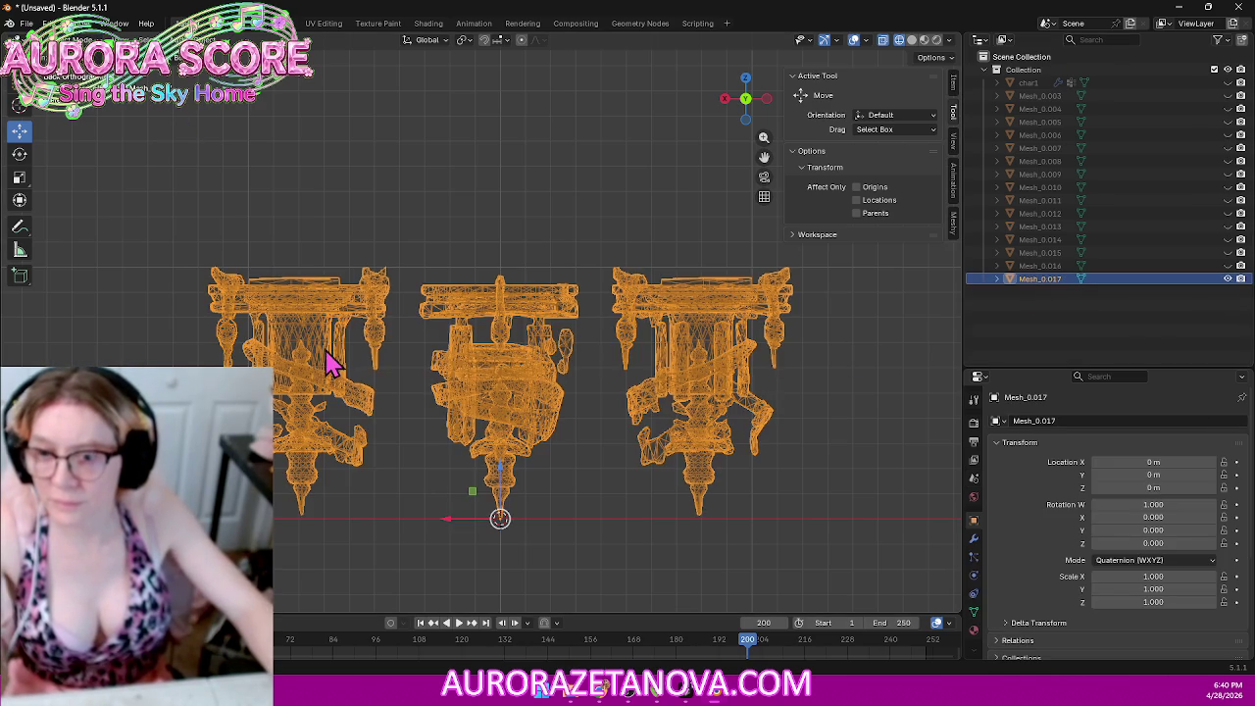
click(54, 39)
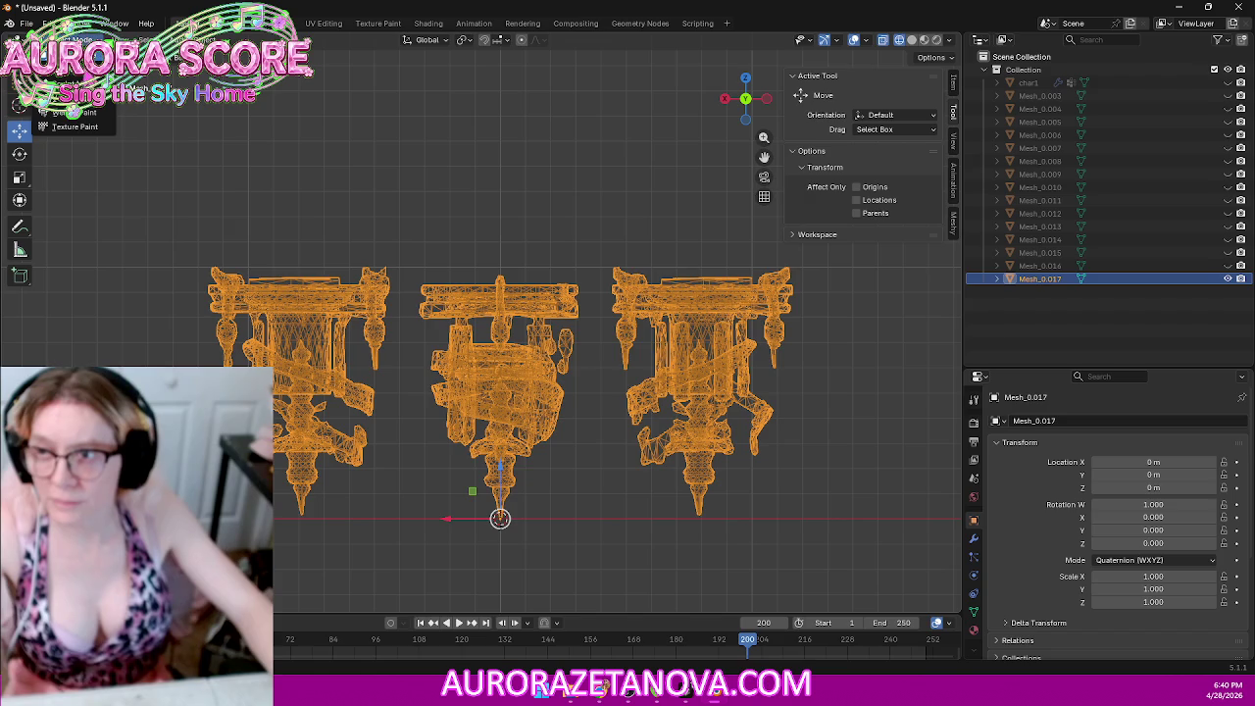
click(78, 76)
drag(146, 214, 401, 532)
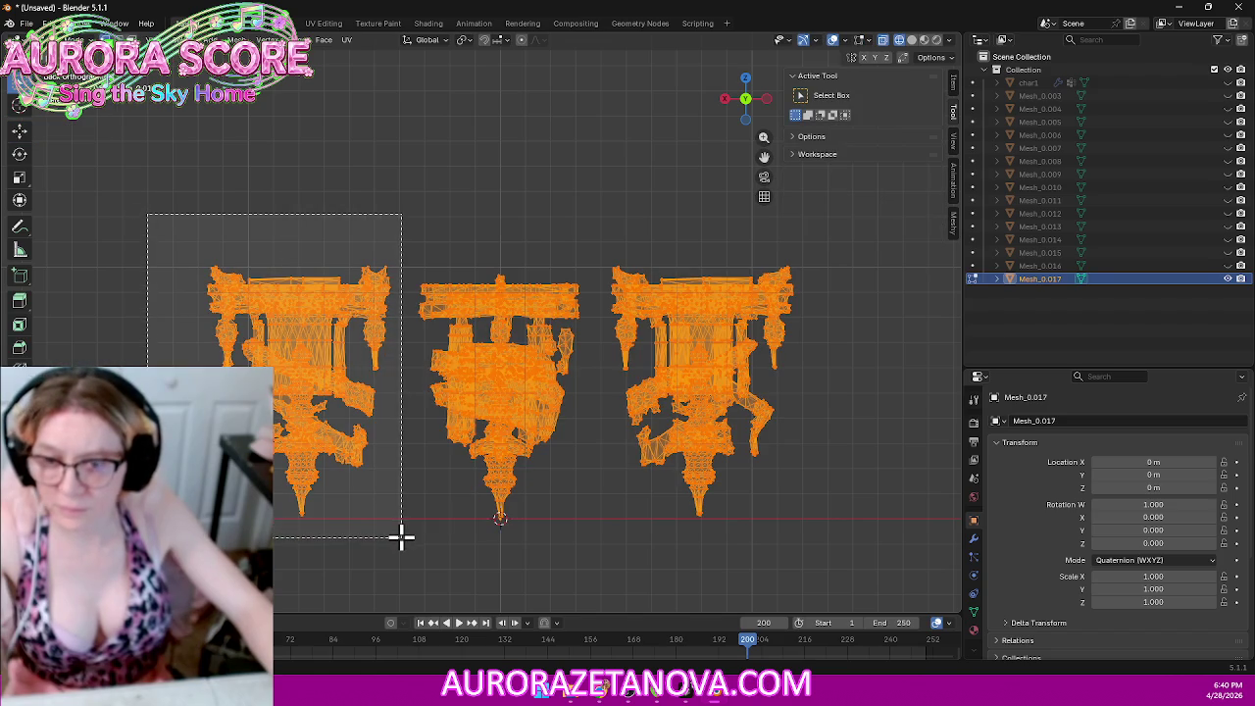
key(p)
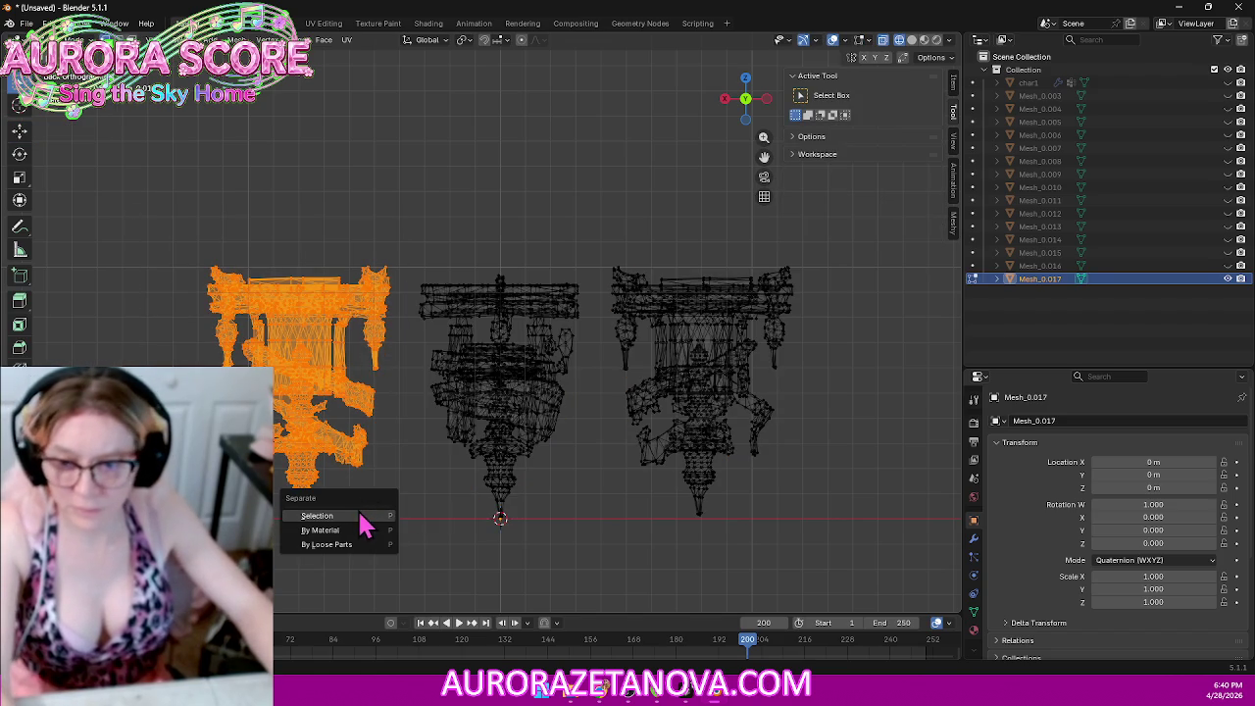
click(360, 511)
mouse_move(601, 220)
mouse_down()
mouse_move(749, 462)
mouse_move(822, 550)
mouse_up()
key(p)
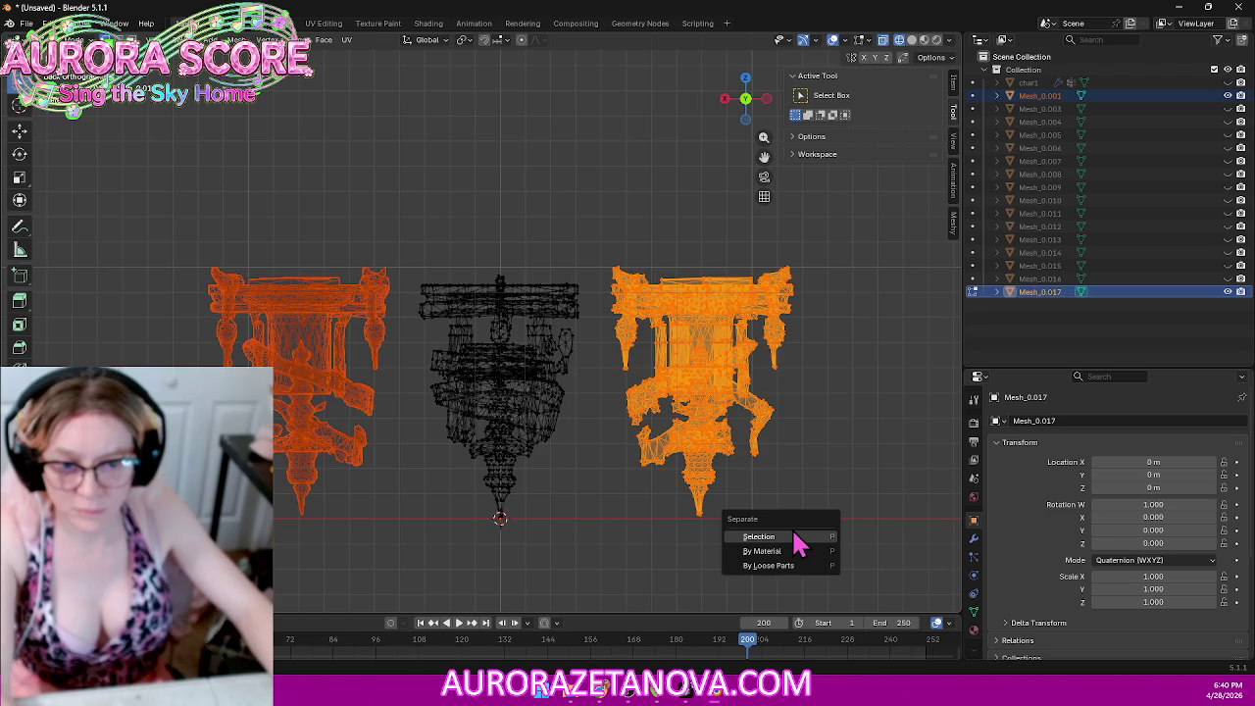
click(797, 539)
Step: Merge the middle part's vertices by distance, removing 2,581 duplicates, and leave Edit Mode
drag(392, 260, 628, 561)
key(m)
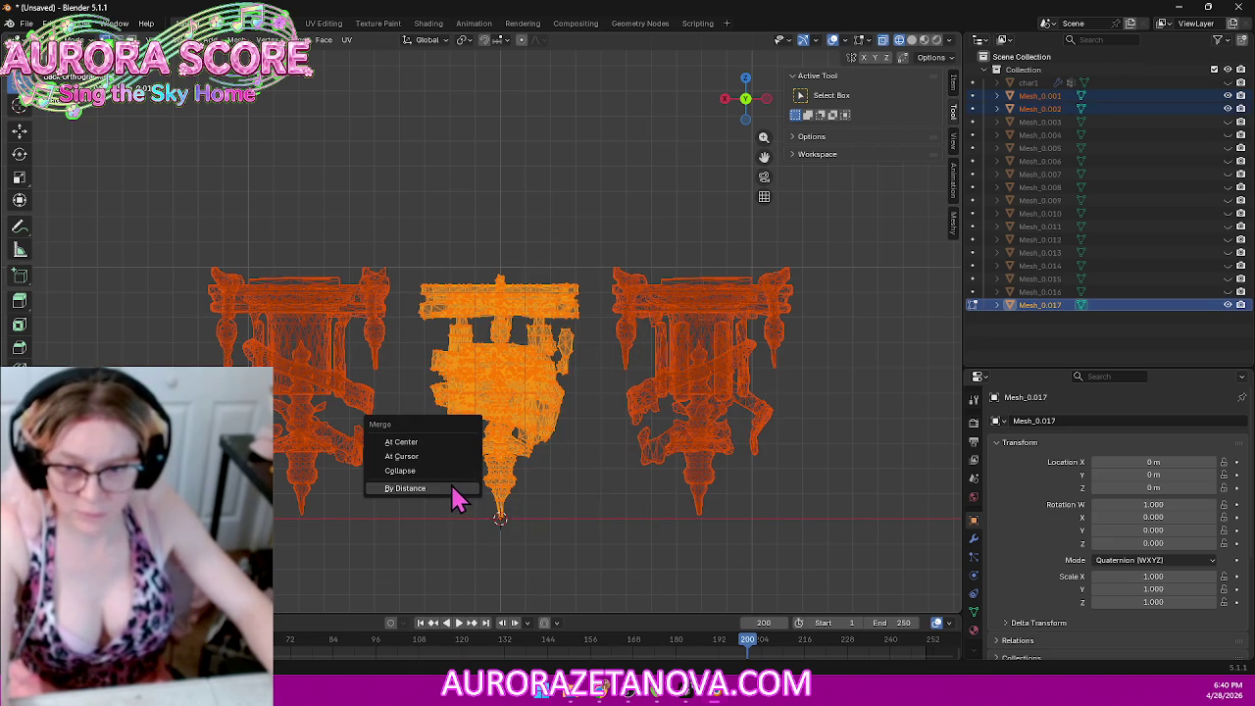
click(449, 492)
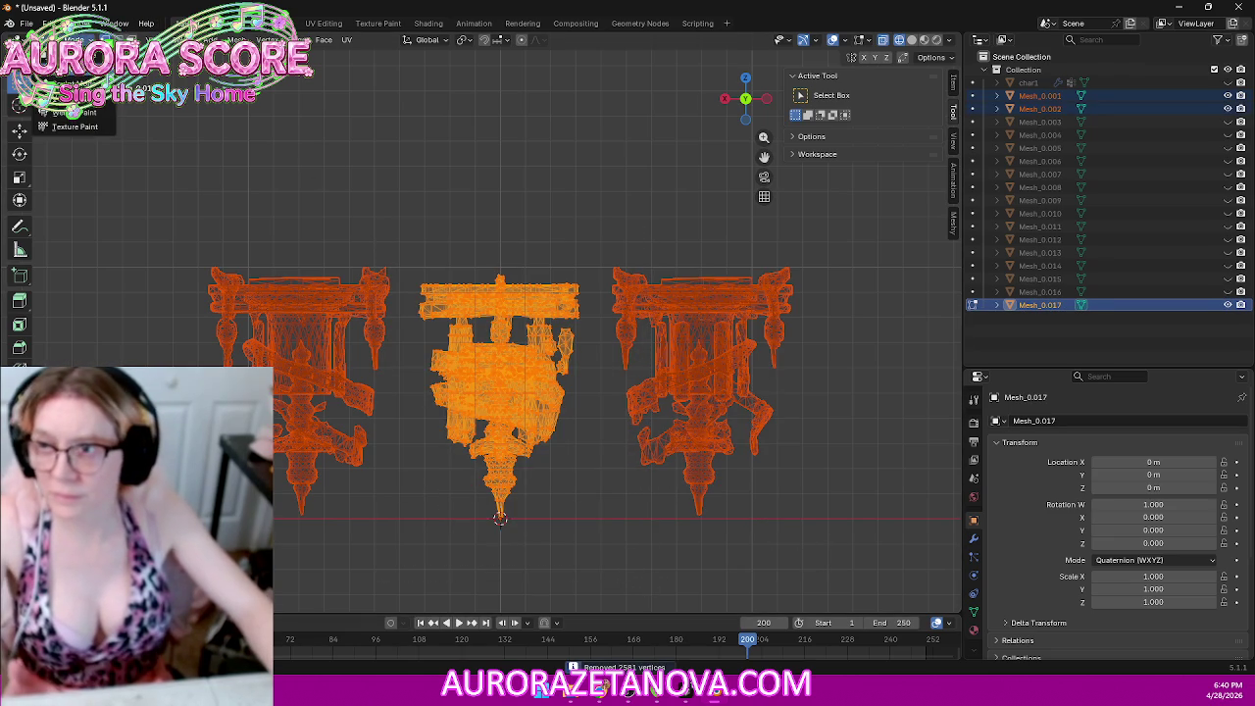
key(Tab)
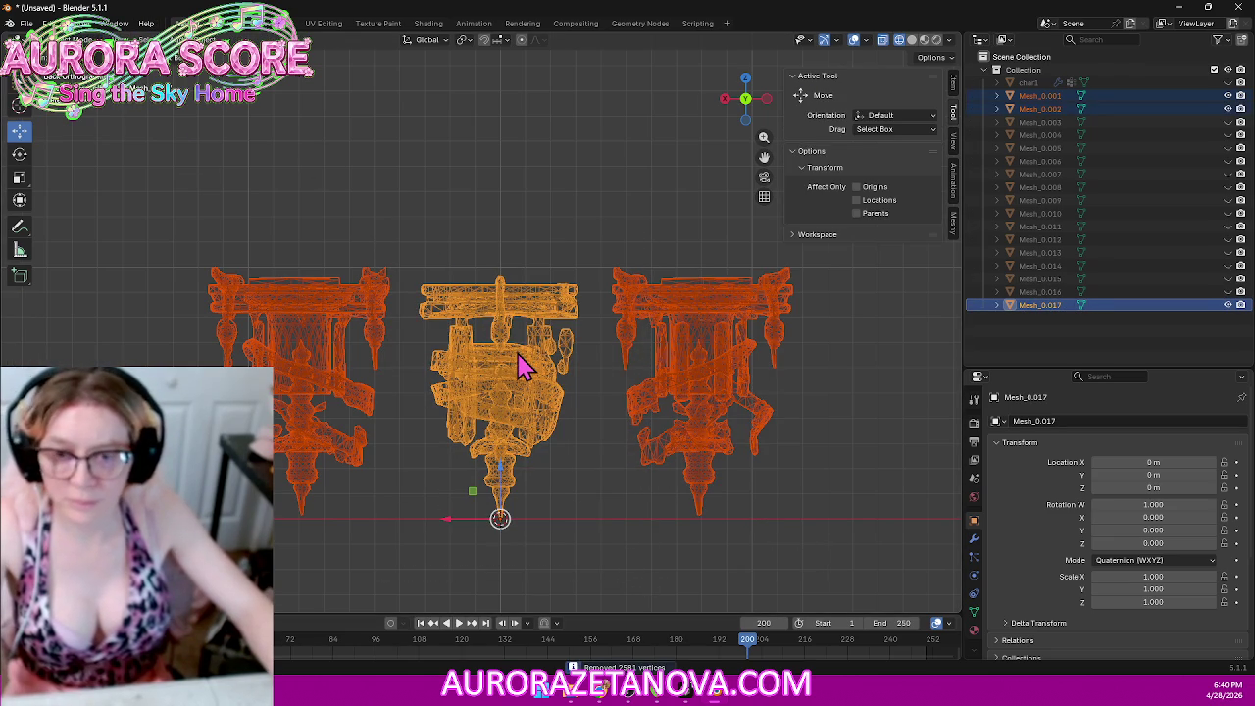
Step: Move the selected meshes' geometry to origin, undoing an accidental snap to the 3D cursor
click(26, 22)
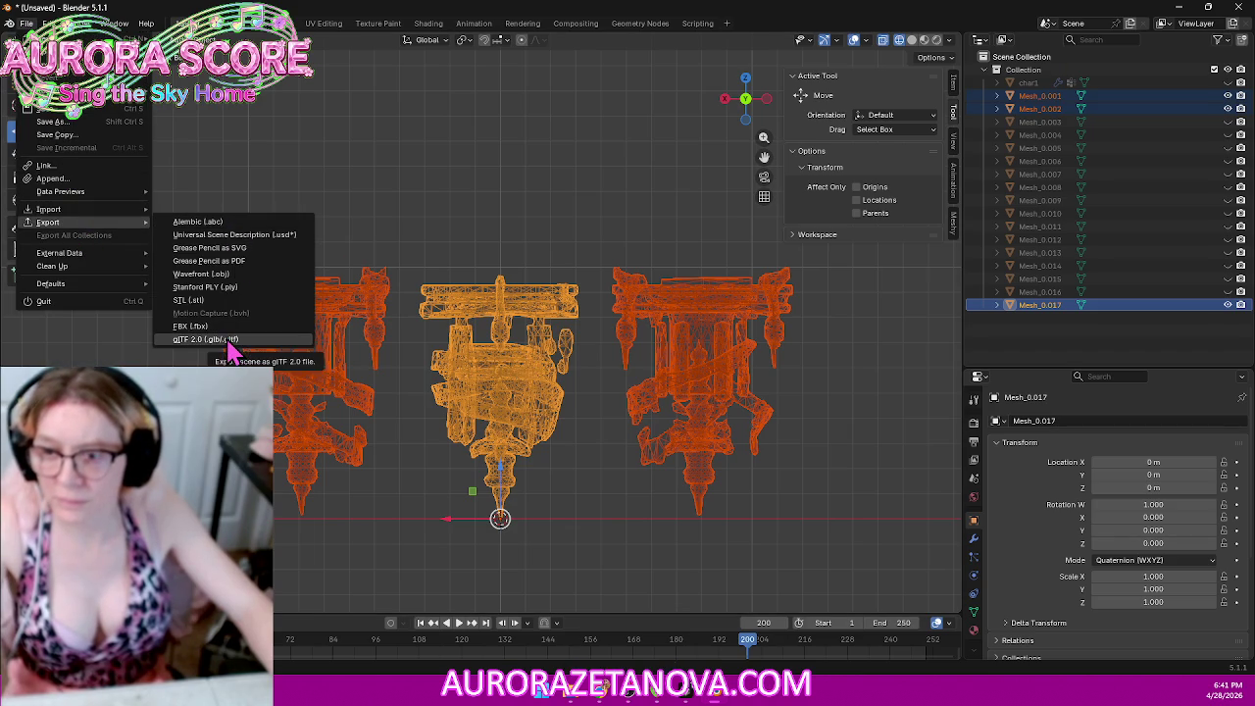
right_click(481, 329)
click(534, 312)
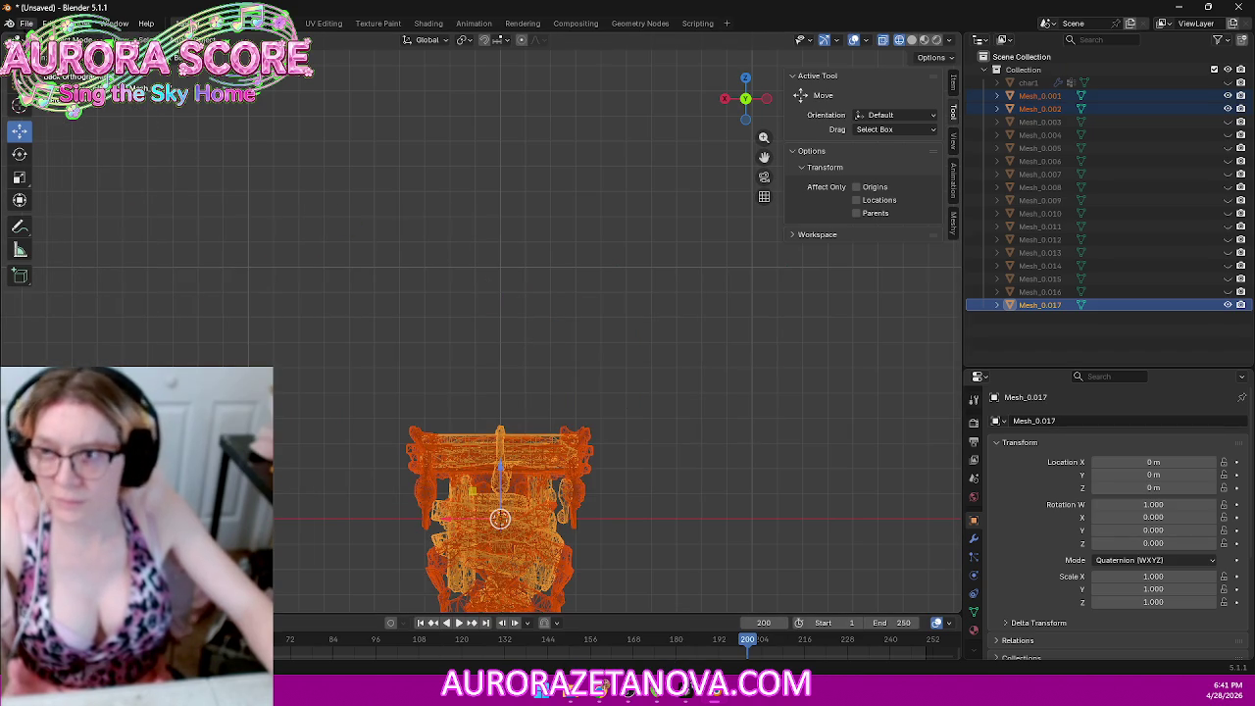
key(ctrl+z)
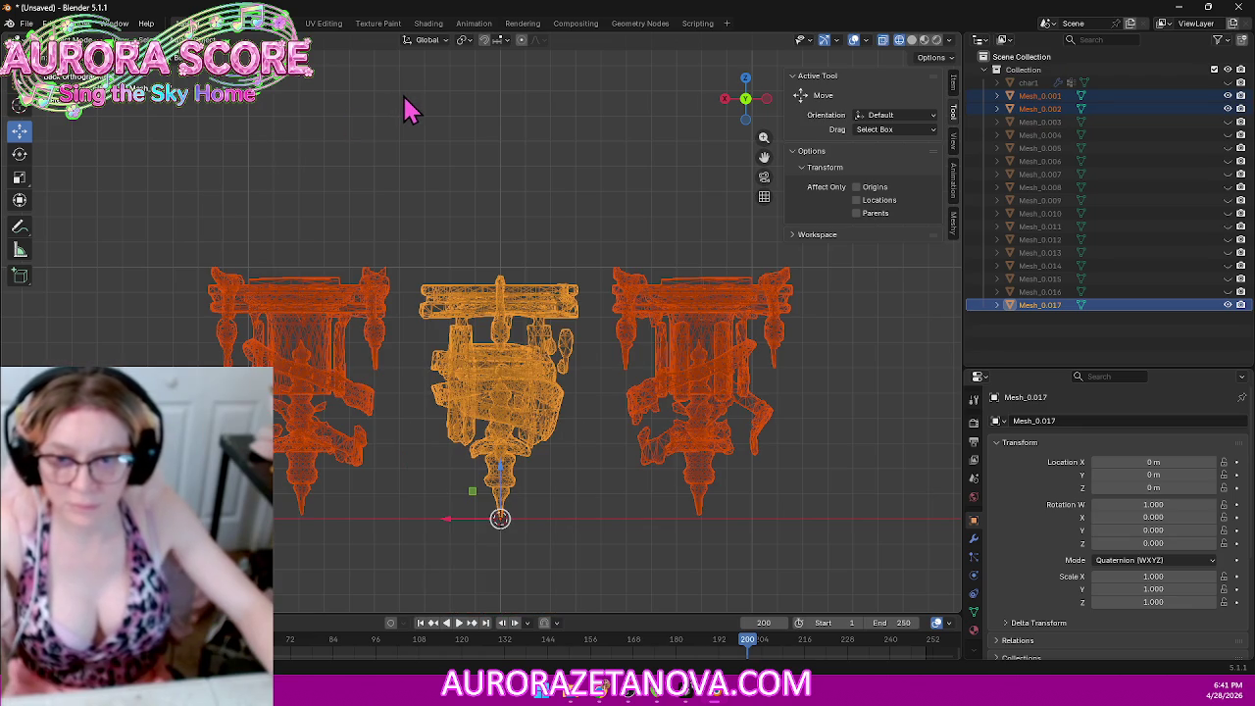
right_click(504, 301)
mouse_move(457, 294)
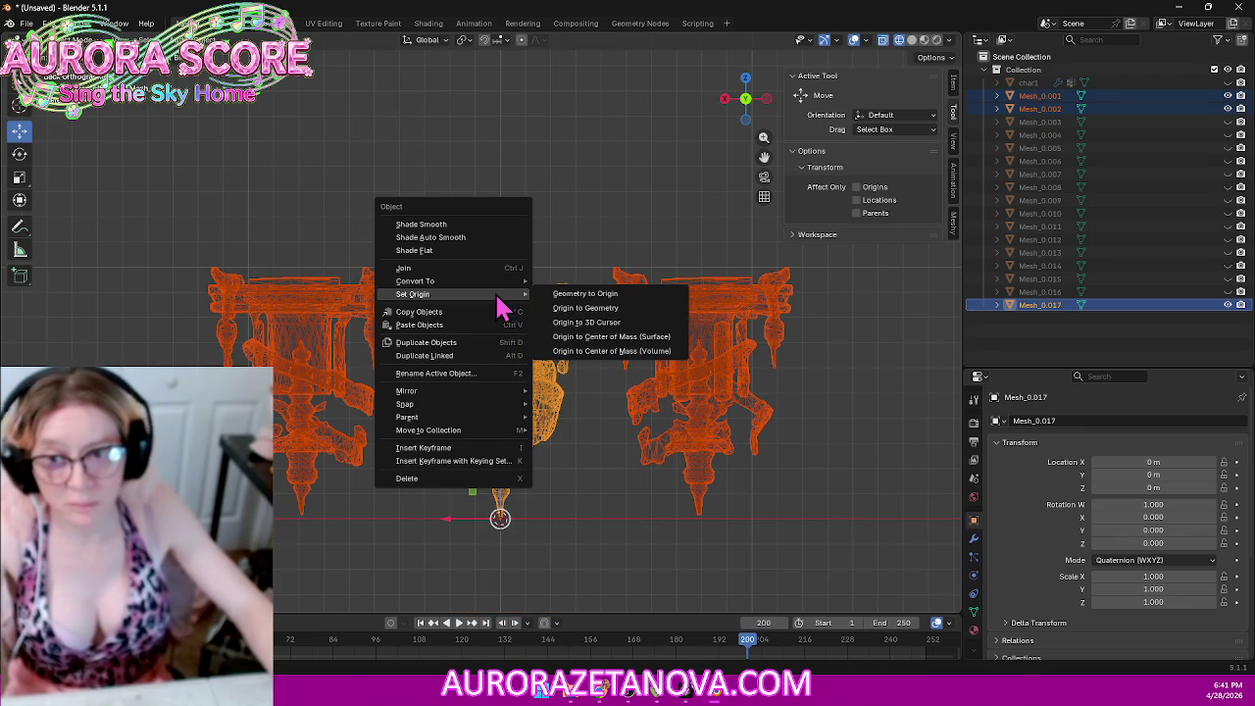
click(608, 296)
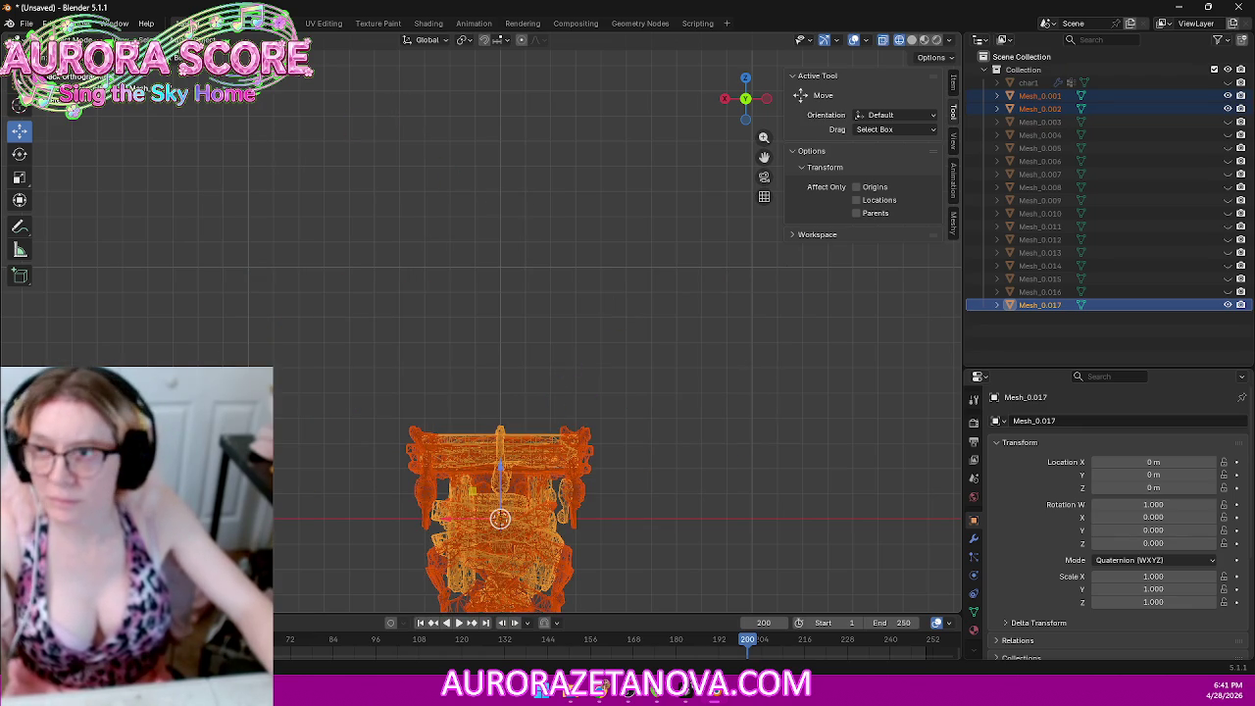
click(28, 22)
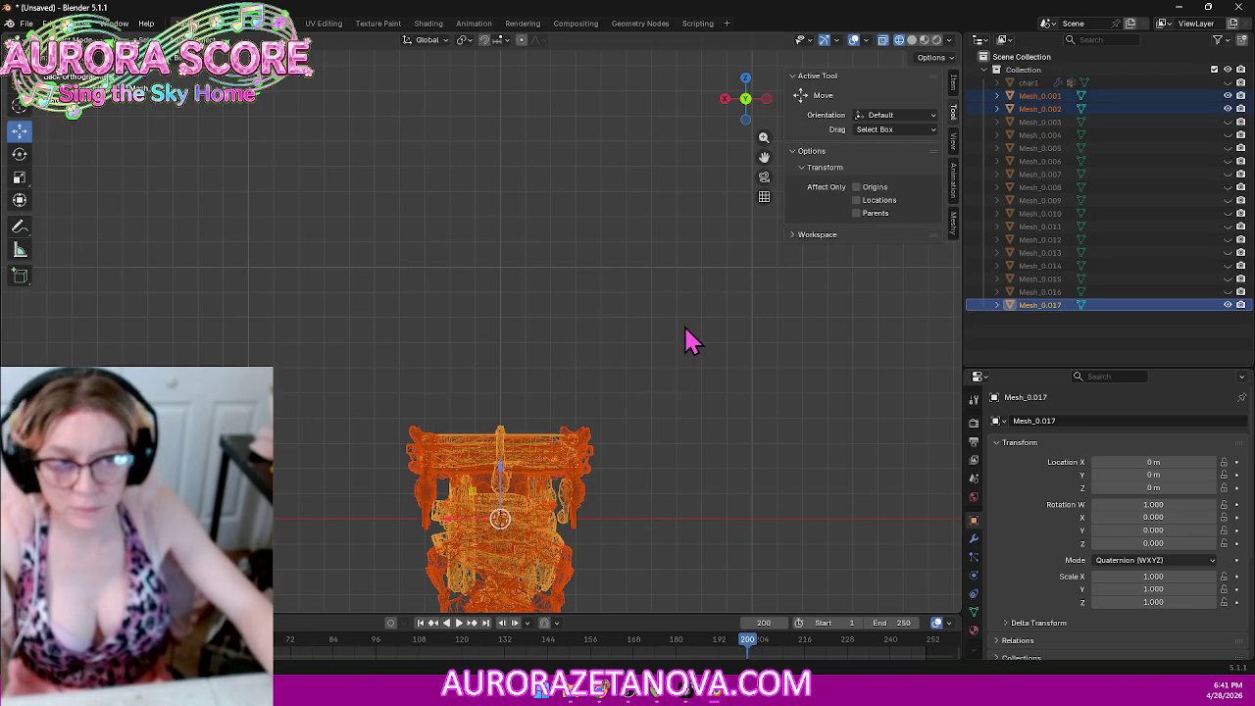
key(alt+a)
Step: Reset the selection and switch to a straight front orthographic view
click(524, 495)
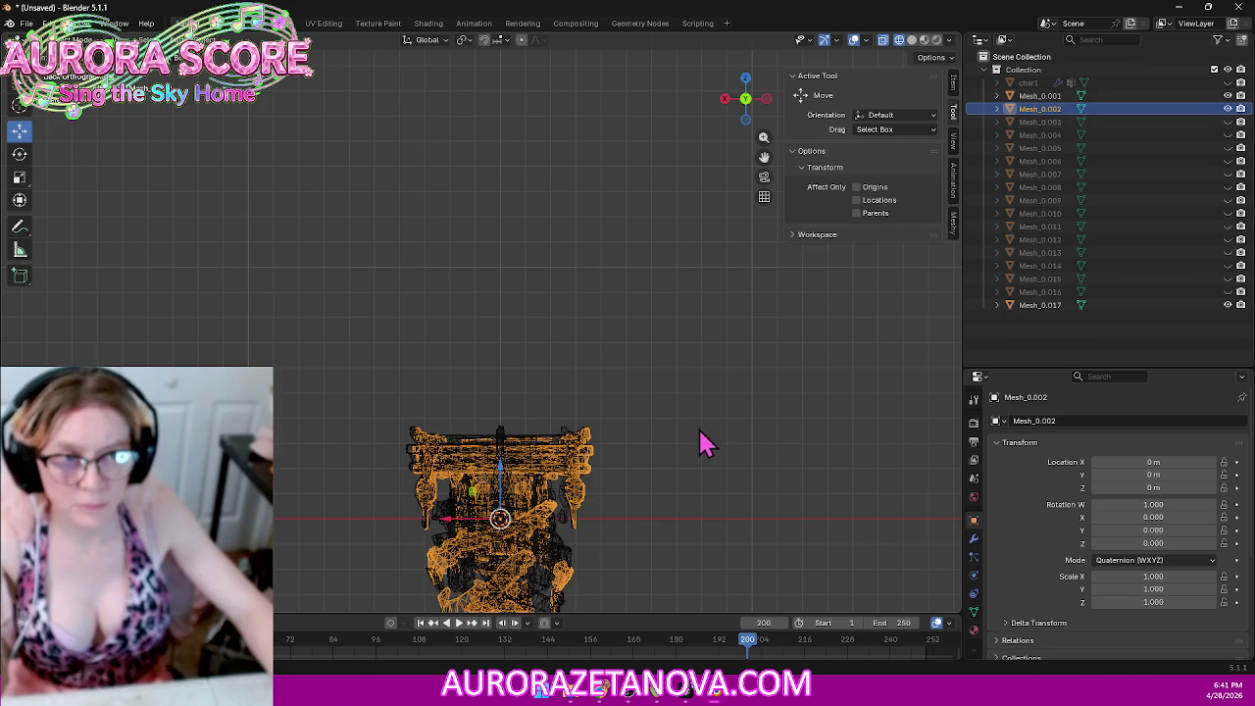
mouse_move(694, 429)
middle_down()
mouse_move(694, 393)
mouse_move(709, 409)
middle_up()
key(alt+a)
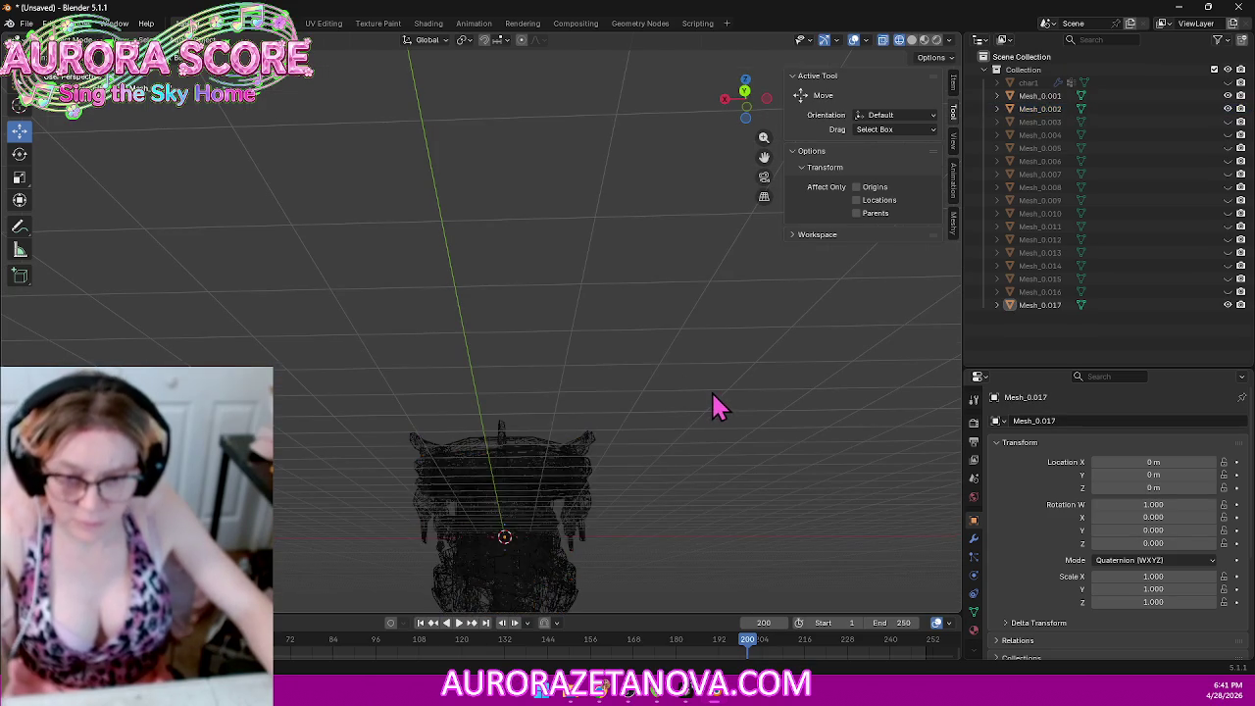
key(a)
middle_drag(694, 363, 647, 309)
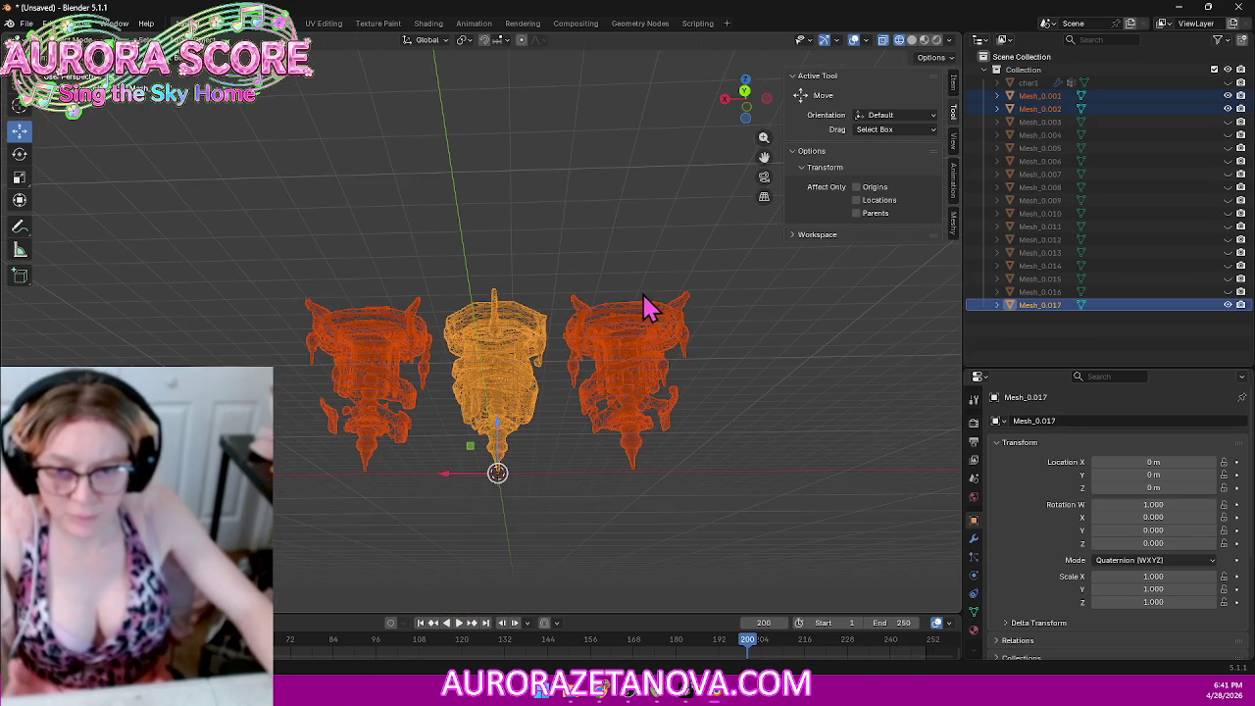
click(734, 106)
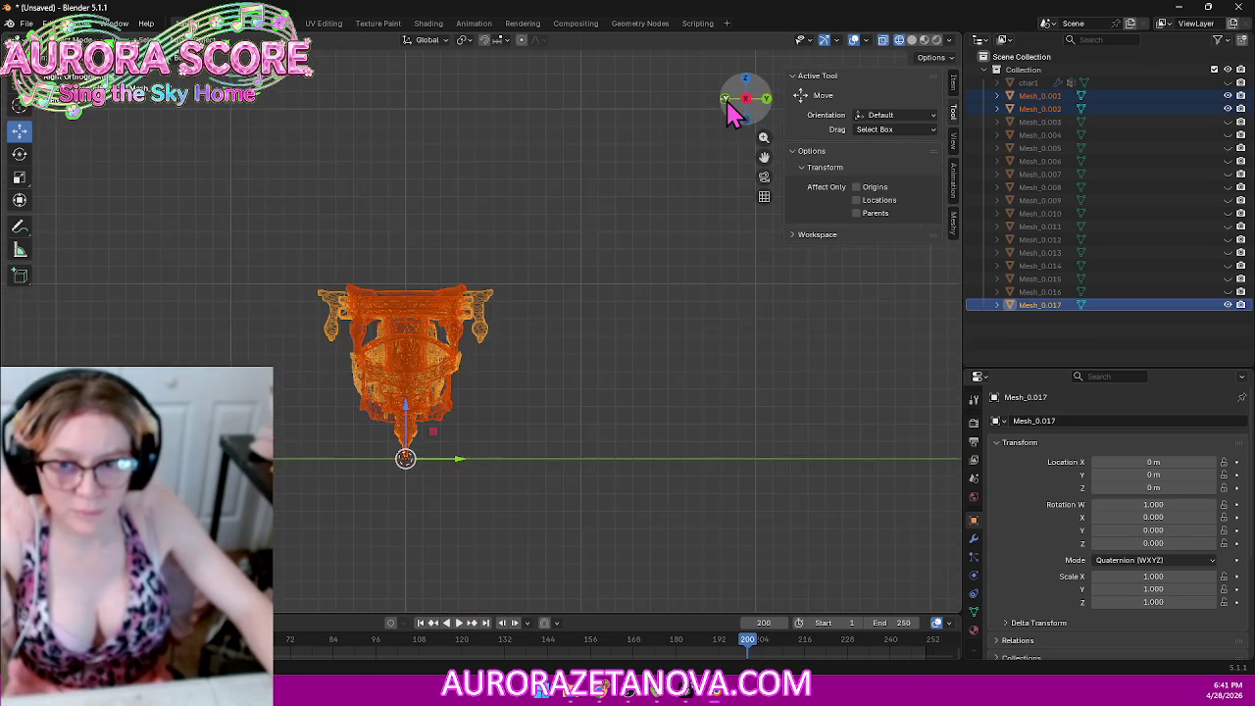
Step: Centre the middle mesh with Geometry to Origin, export it as Building010.glb, and delete it
click(471, 351)
right_click(471, 351)
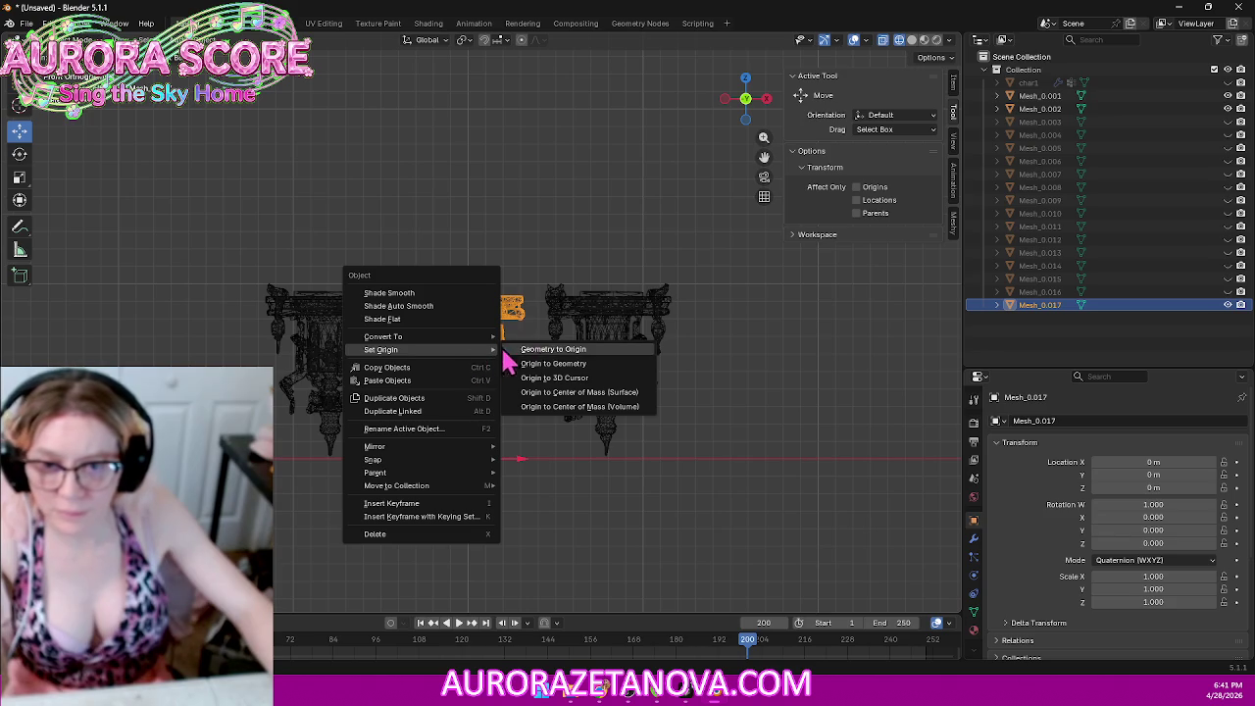
click(530, 350)
click(26, 23)
mouse_move(47, 223)
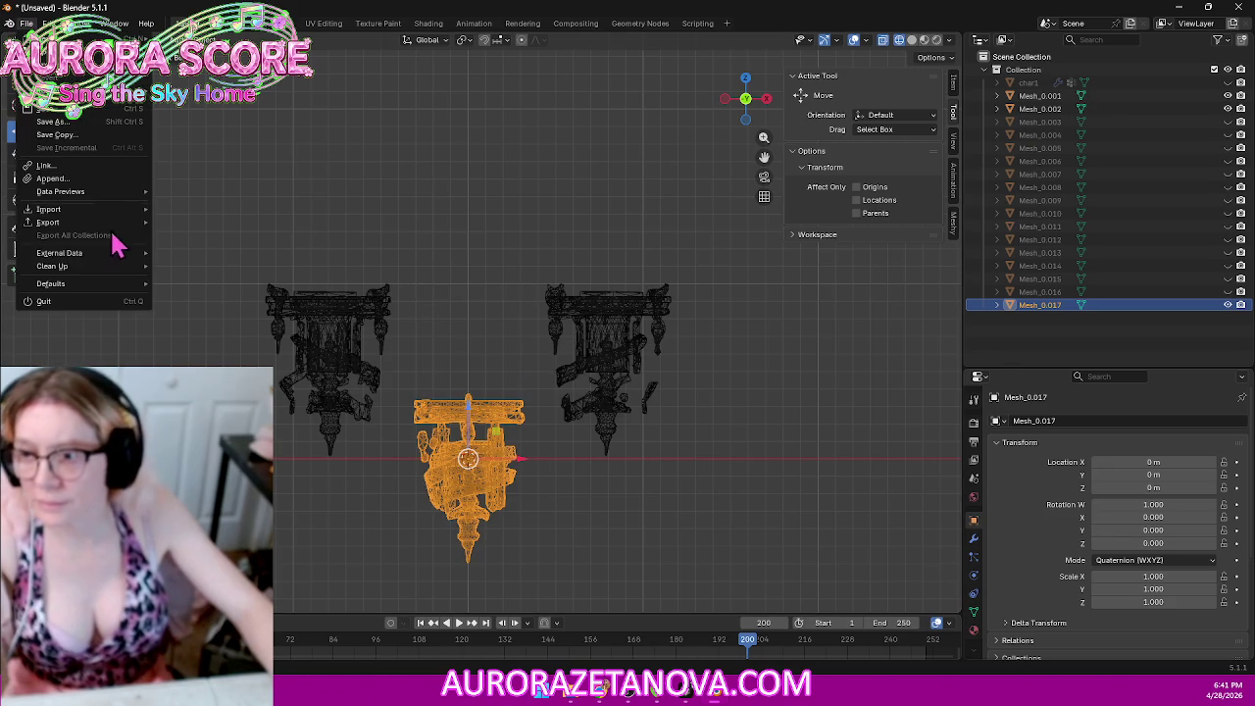
click(212, 344)
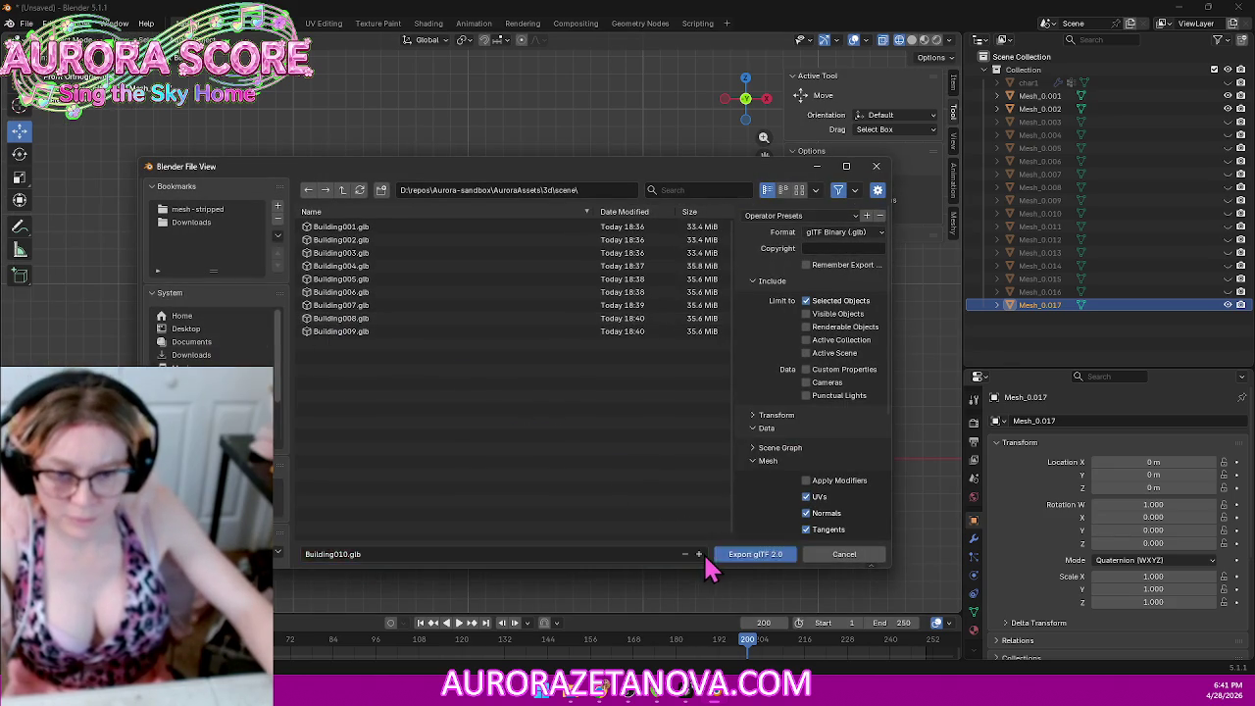
click(751, 555)
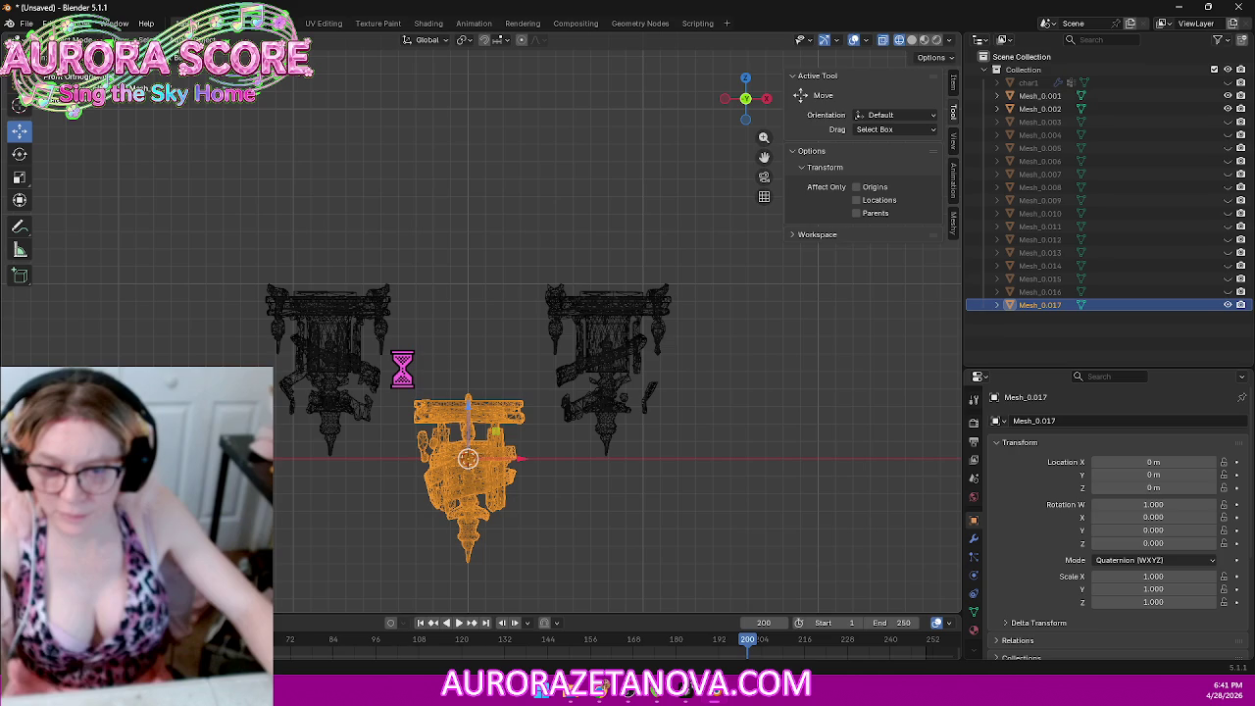
key(Delete)
Step: Merge Mesh_0.002's vertices by distance and move its geometry to the world origin
click(336, 331)
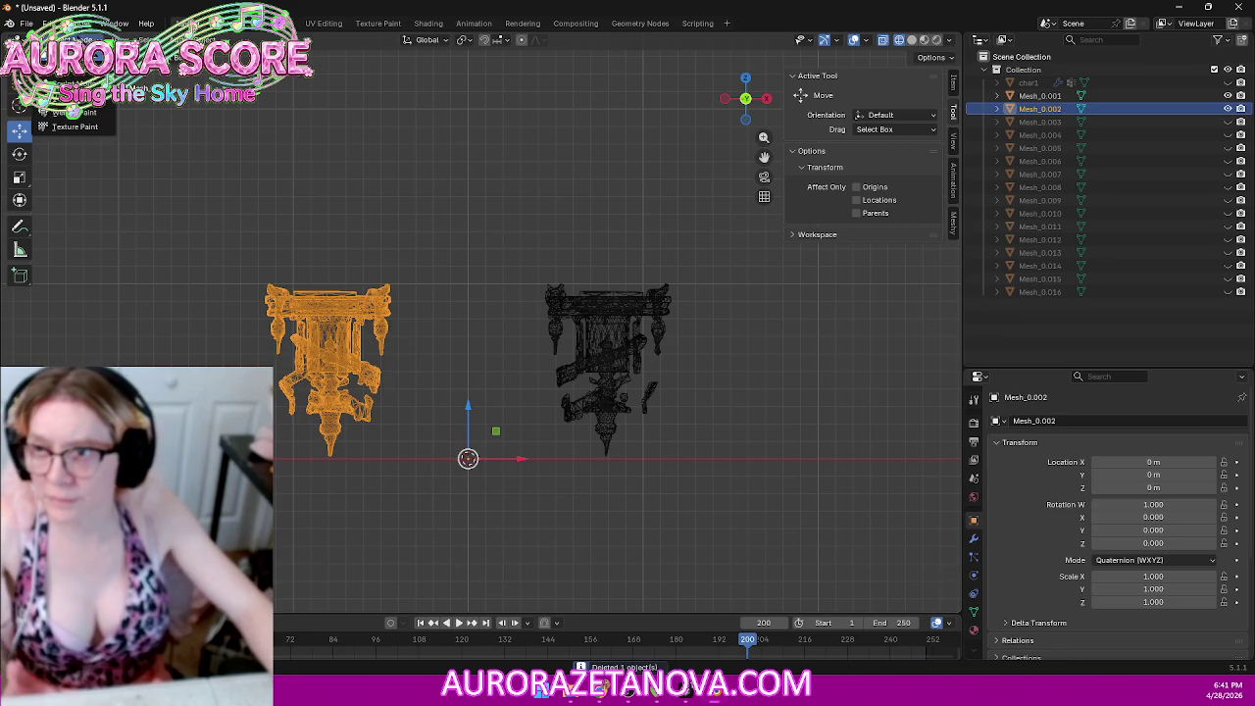
key(Tab)
key(a)
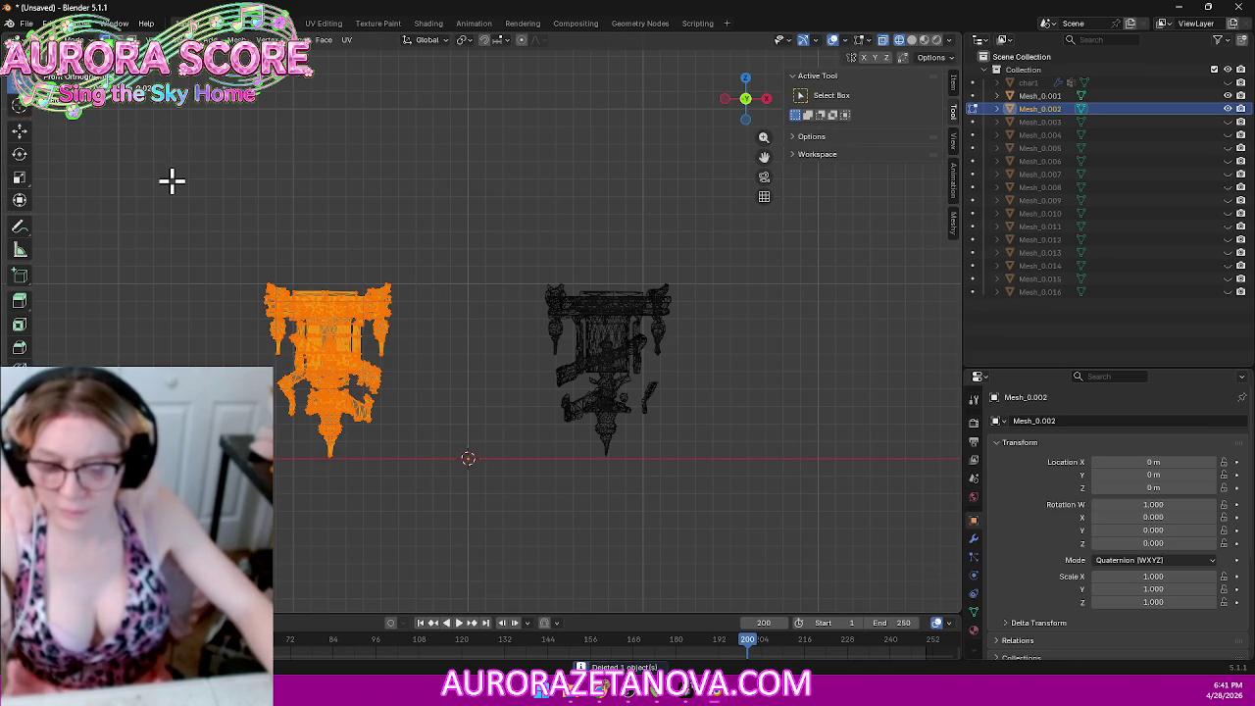
key(m)
click(155, 185)
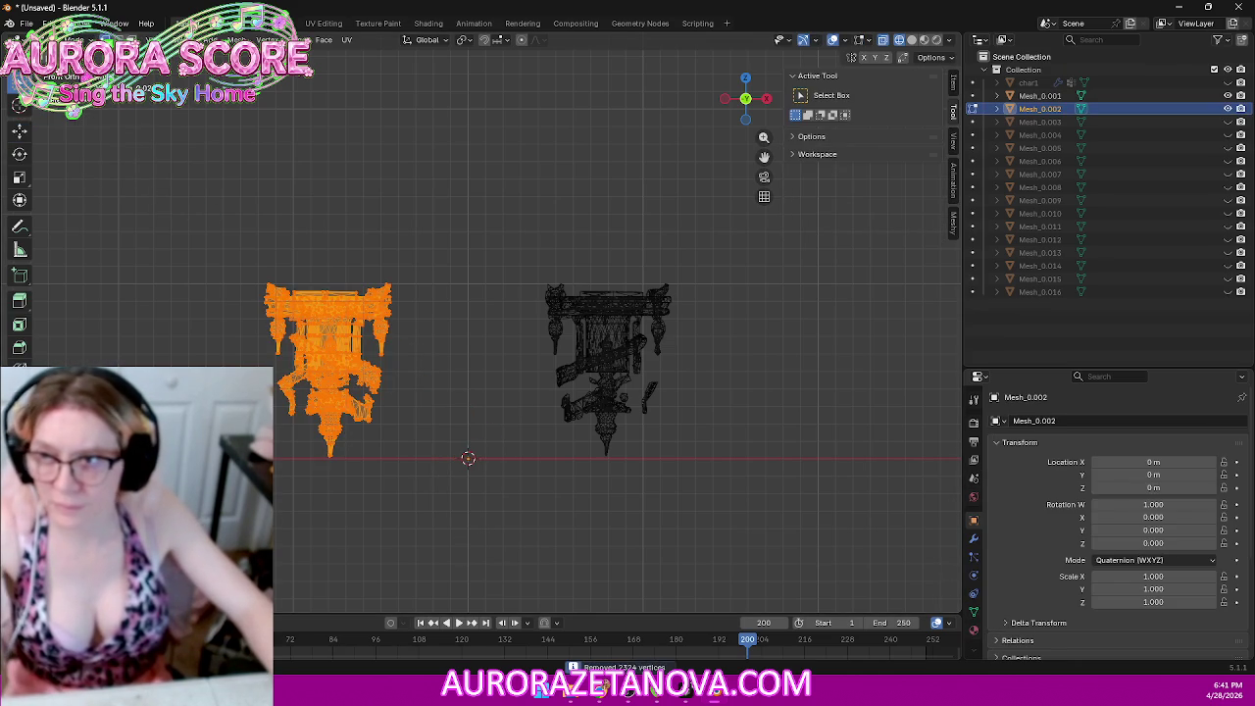
click(59, 40)
click(74, 73)
right_click(341, 306)
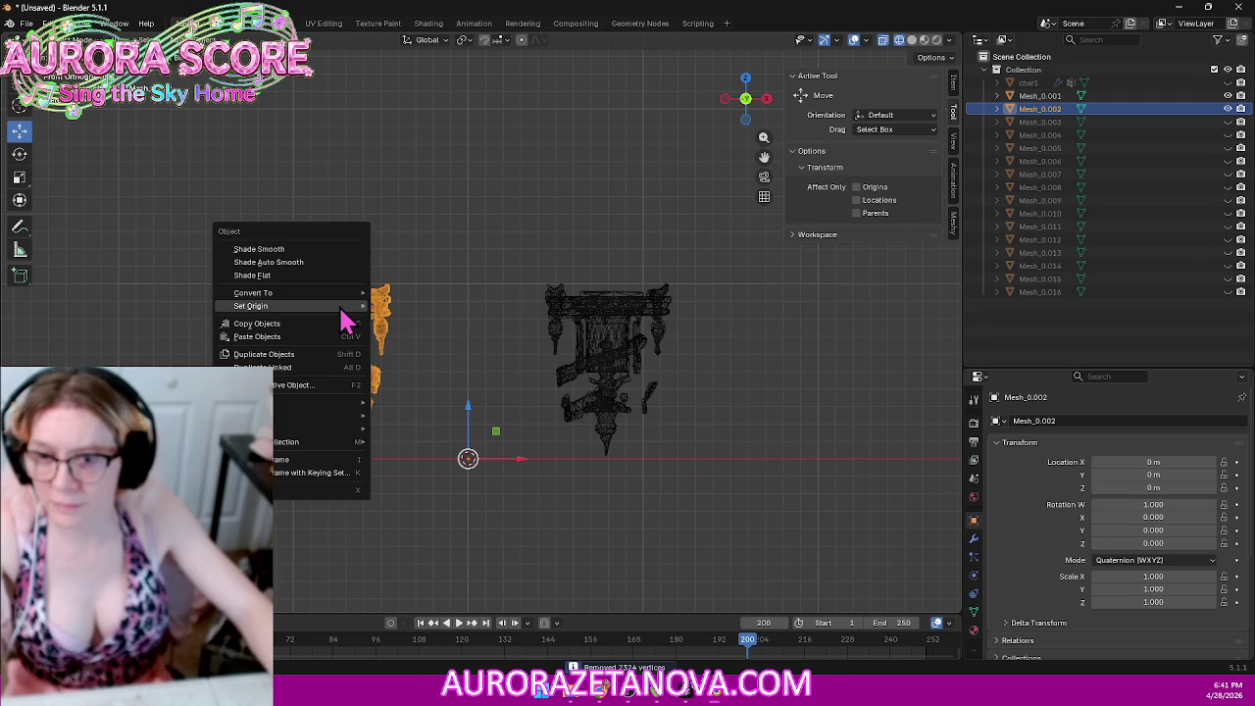
mouse_move(251, 306)
click(397, 308)
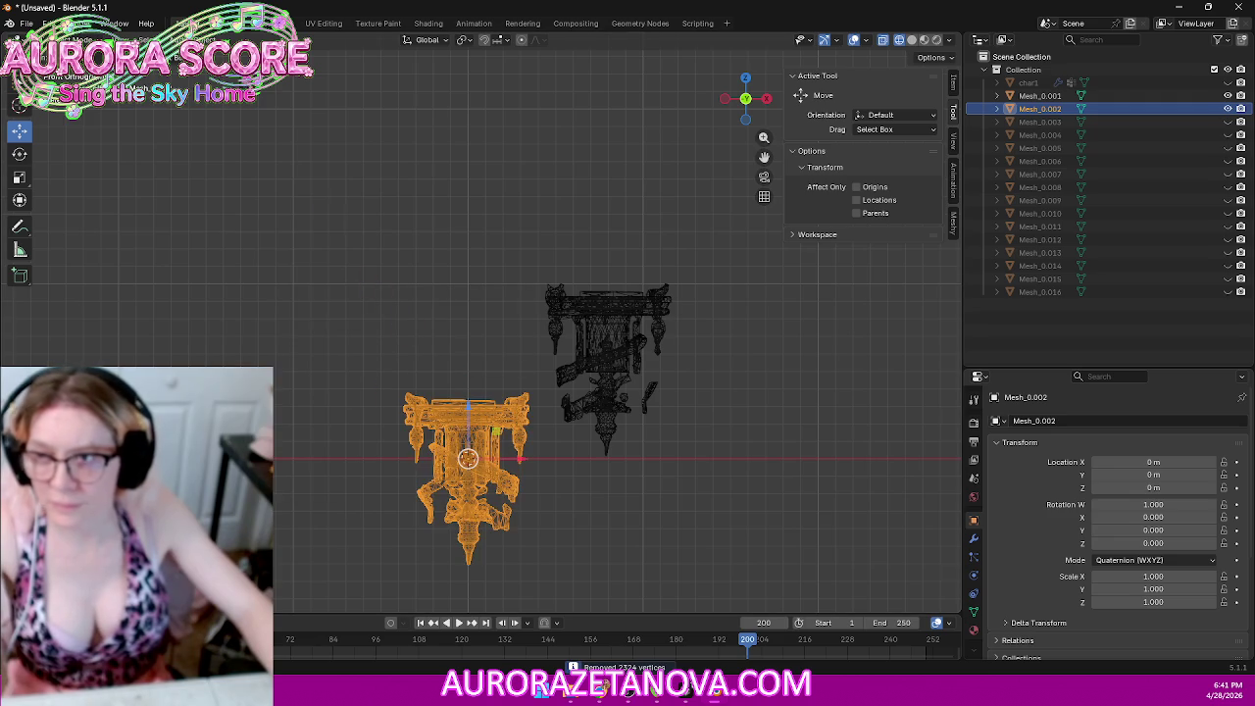
Step: Export Mesh_0.002 over the numbered Building .glb, delete it, and select Mesh_0.001
click(24, 23)
mouse_move(49, 221)
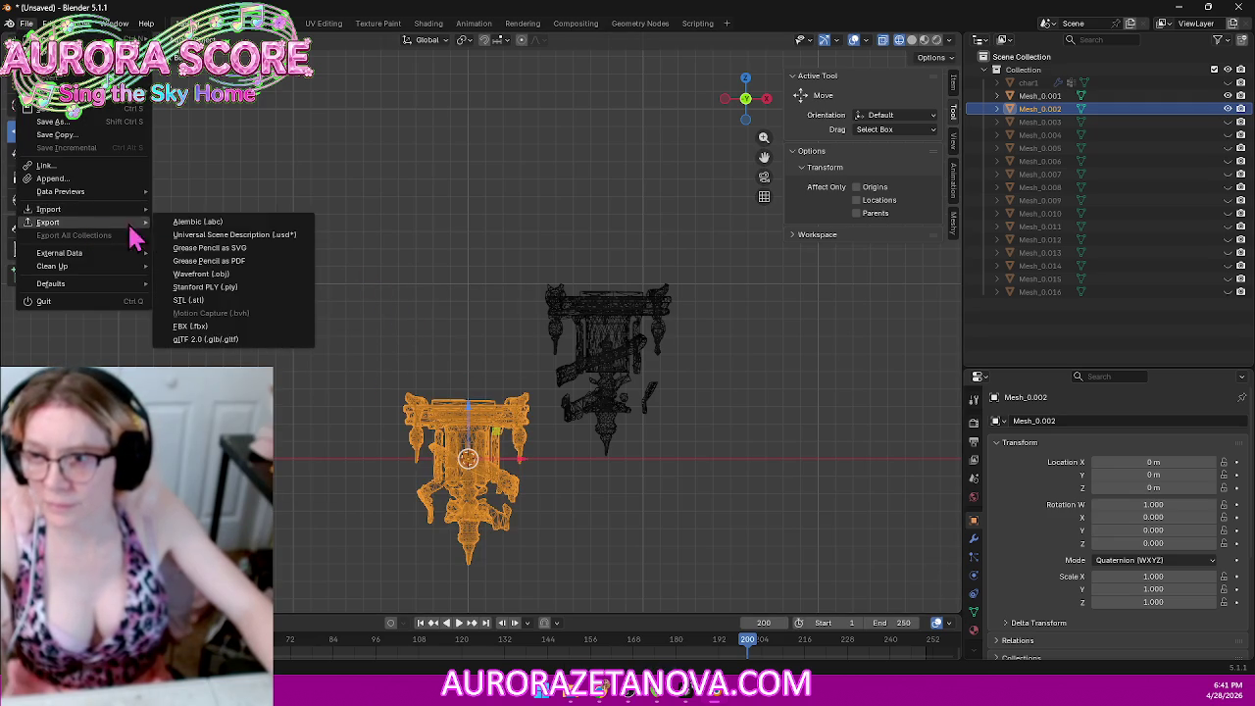
click(211, 339)
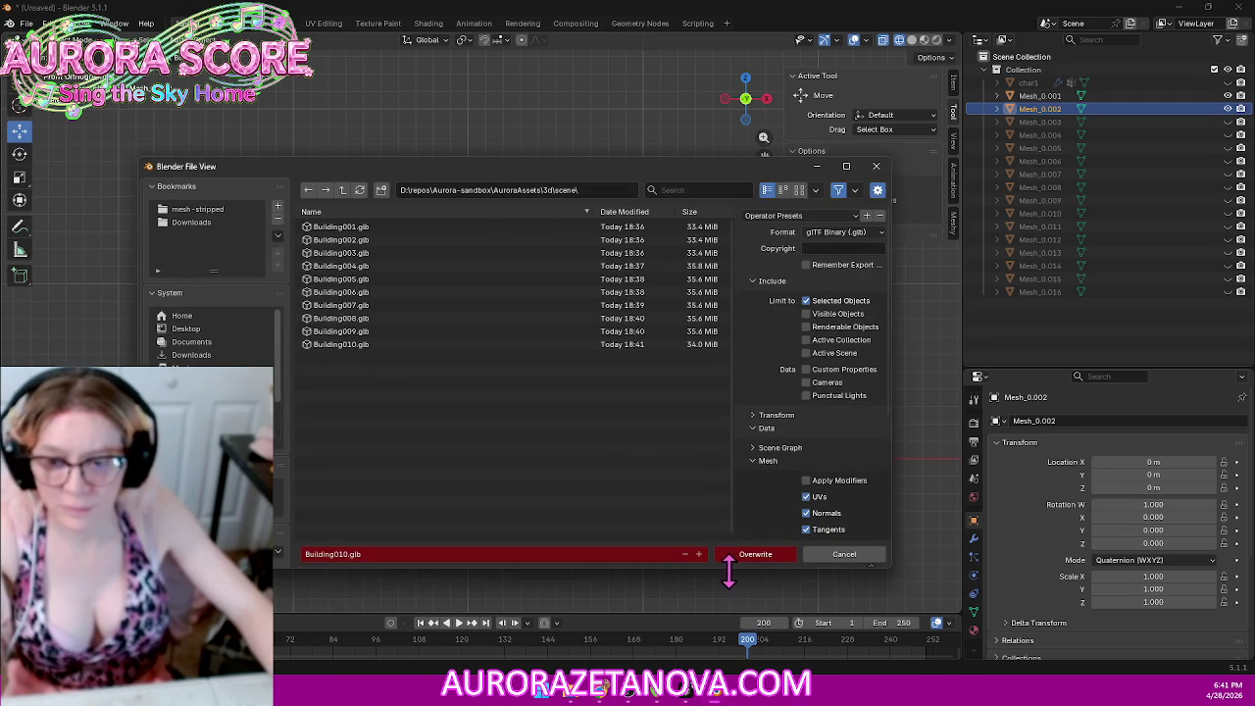
click(726, 555)
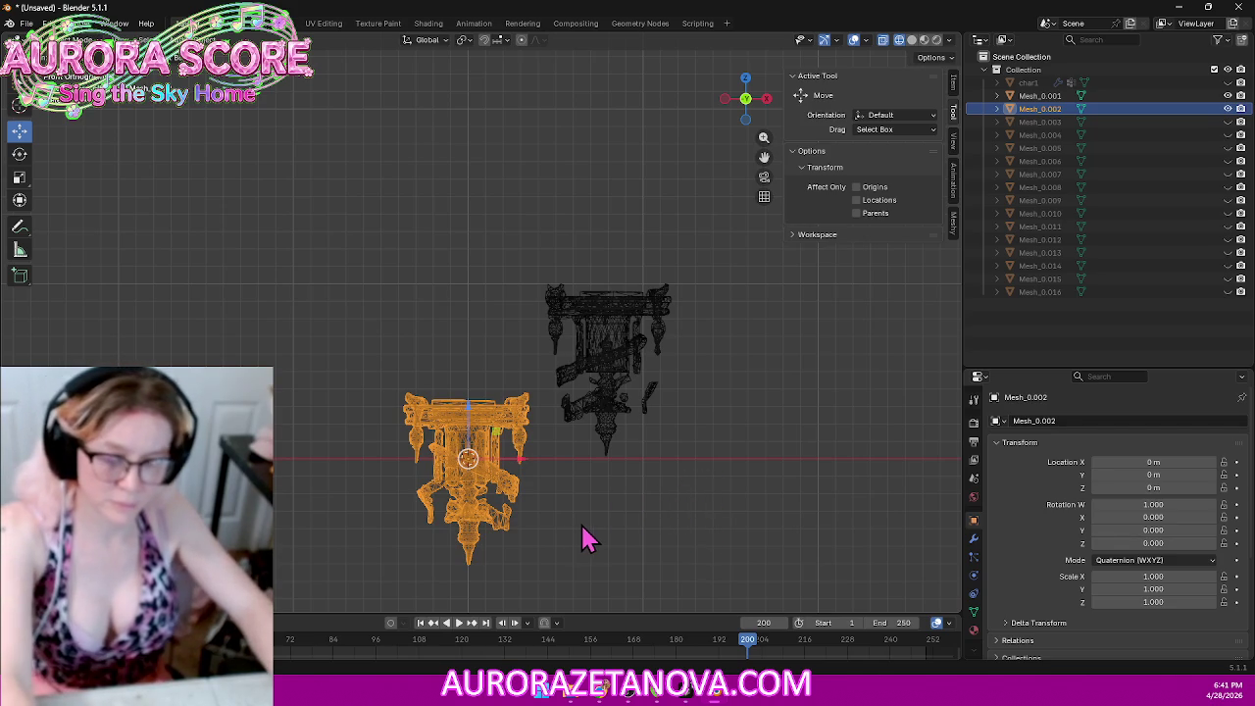
key(Delete)
click(642, 336)
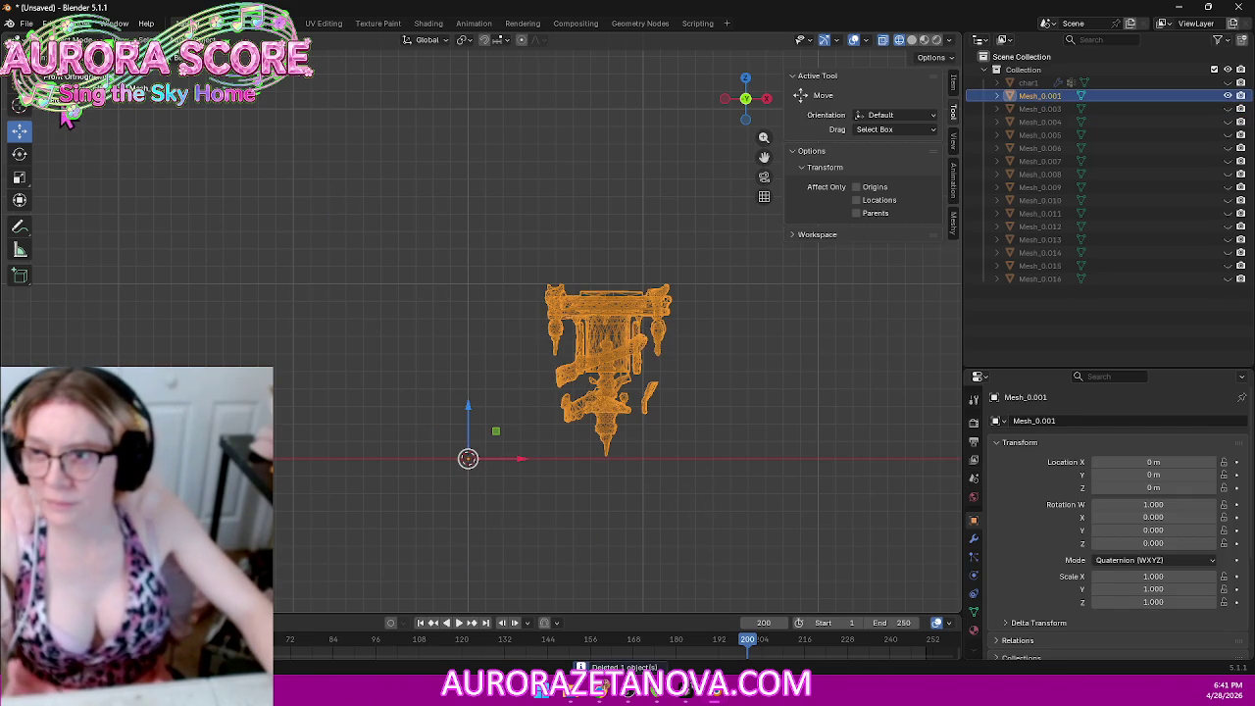
Step: Merge Mesh_0.001 by distance, removing 2027 duplicate vertices, and centre its geometry on the origin
click(26, 23)
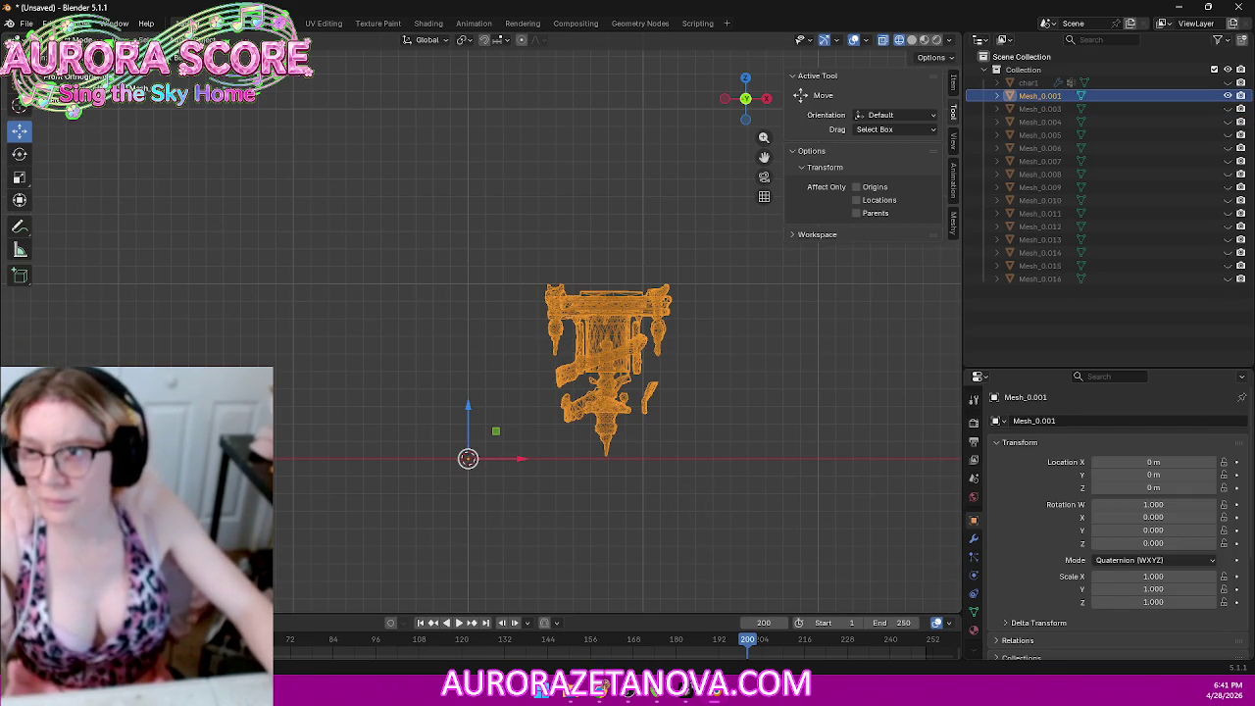
key(Tab)
key(a)
key(m)
click(502, 253)
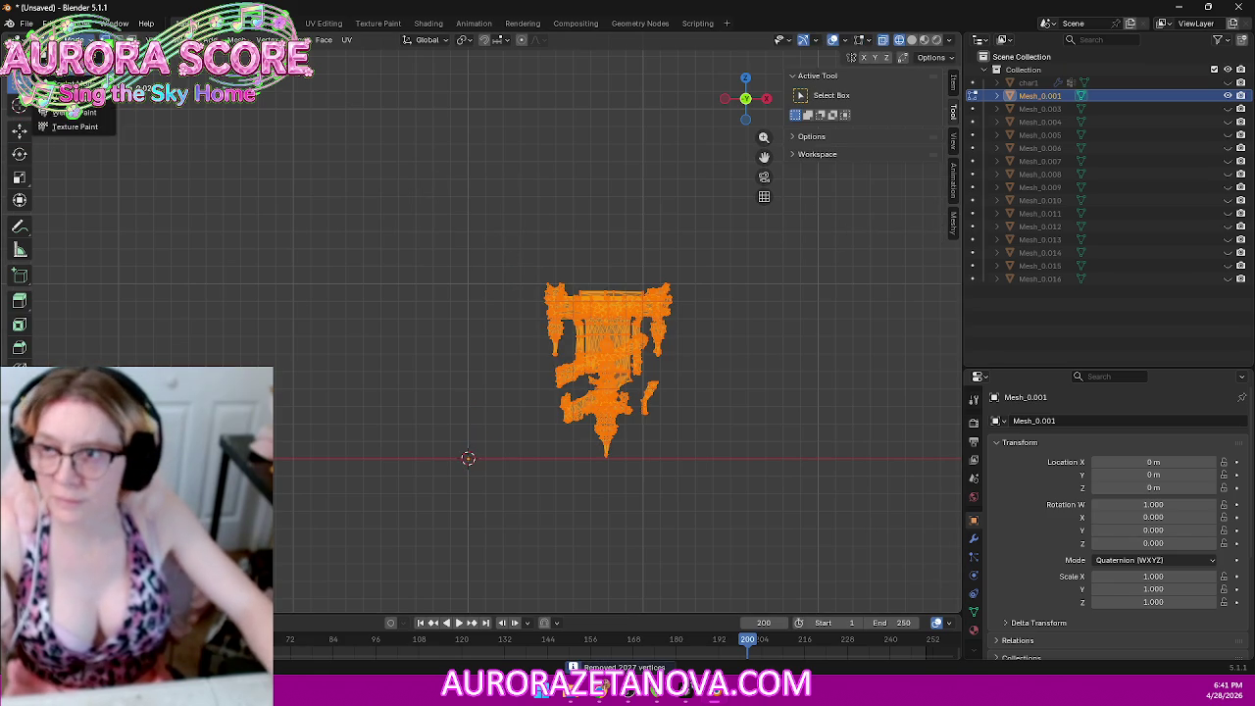
key(Tab)
right_click(628, 331)
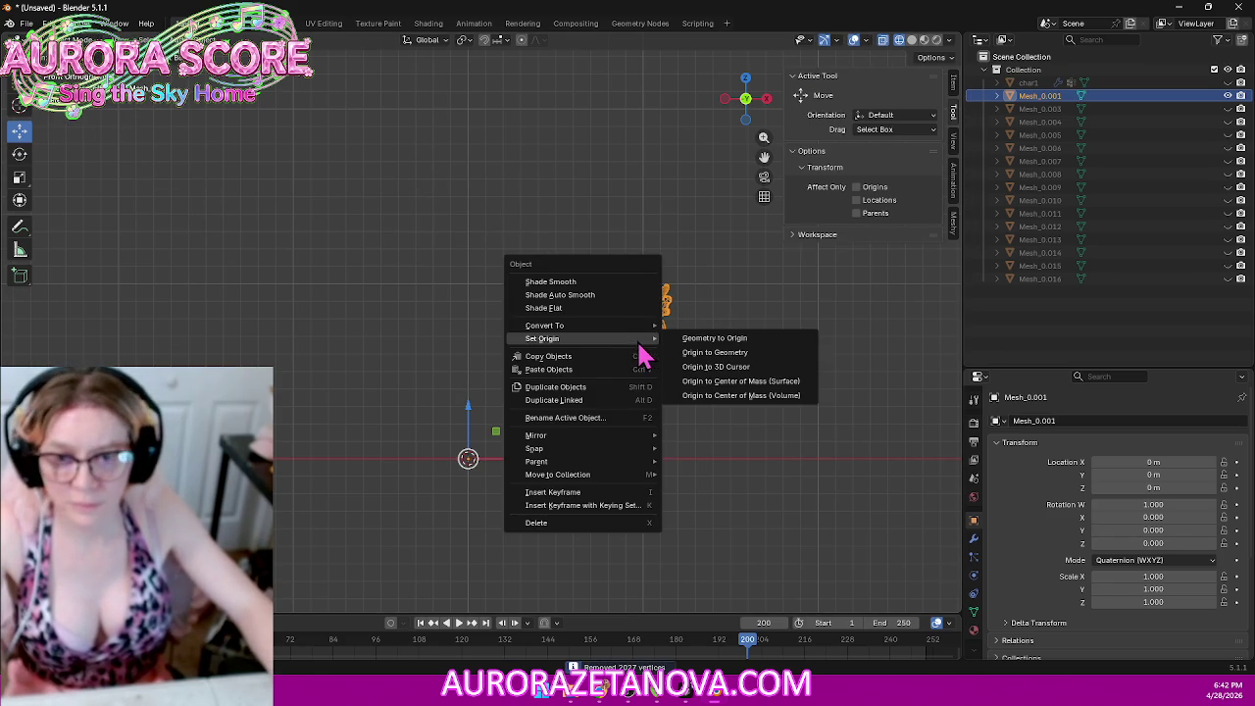
click(709, 343)
Step: Export Mesh_0.001 as glTF over Building011.glb and delete it from the scene
click(26, 22)
mouse_move(48, 221)
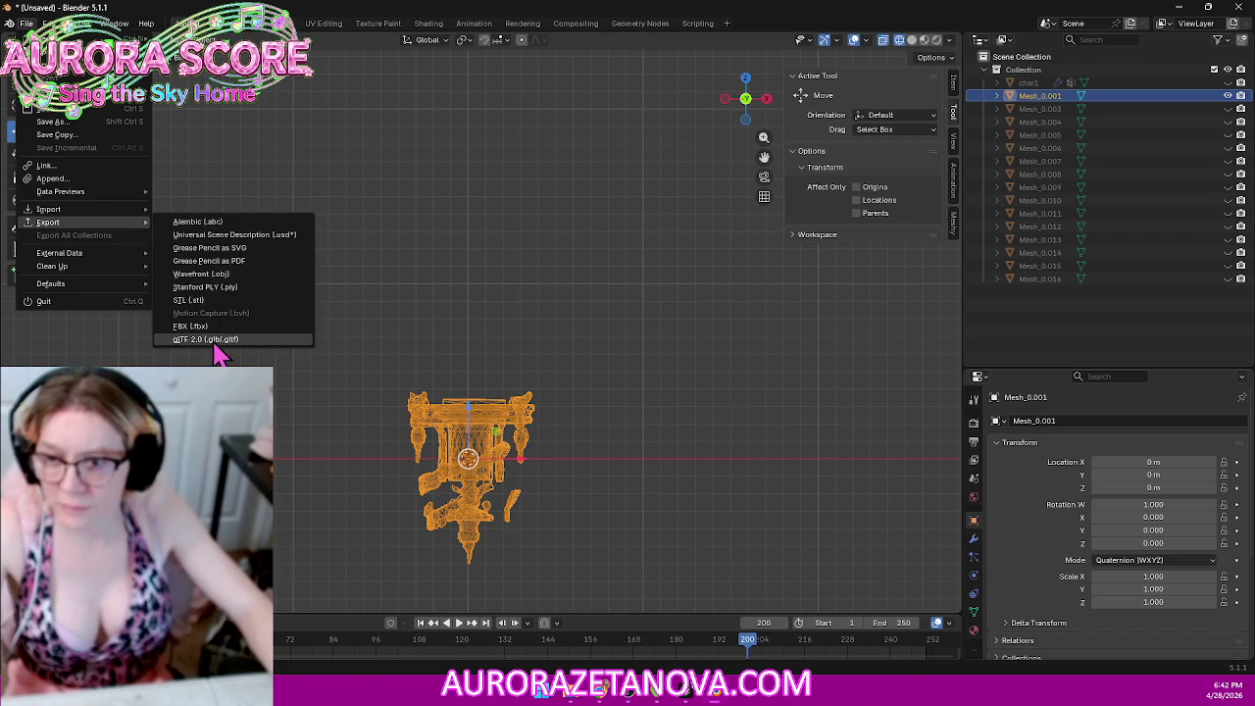
click(216, 343)
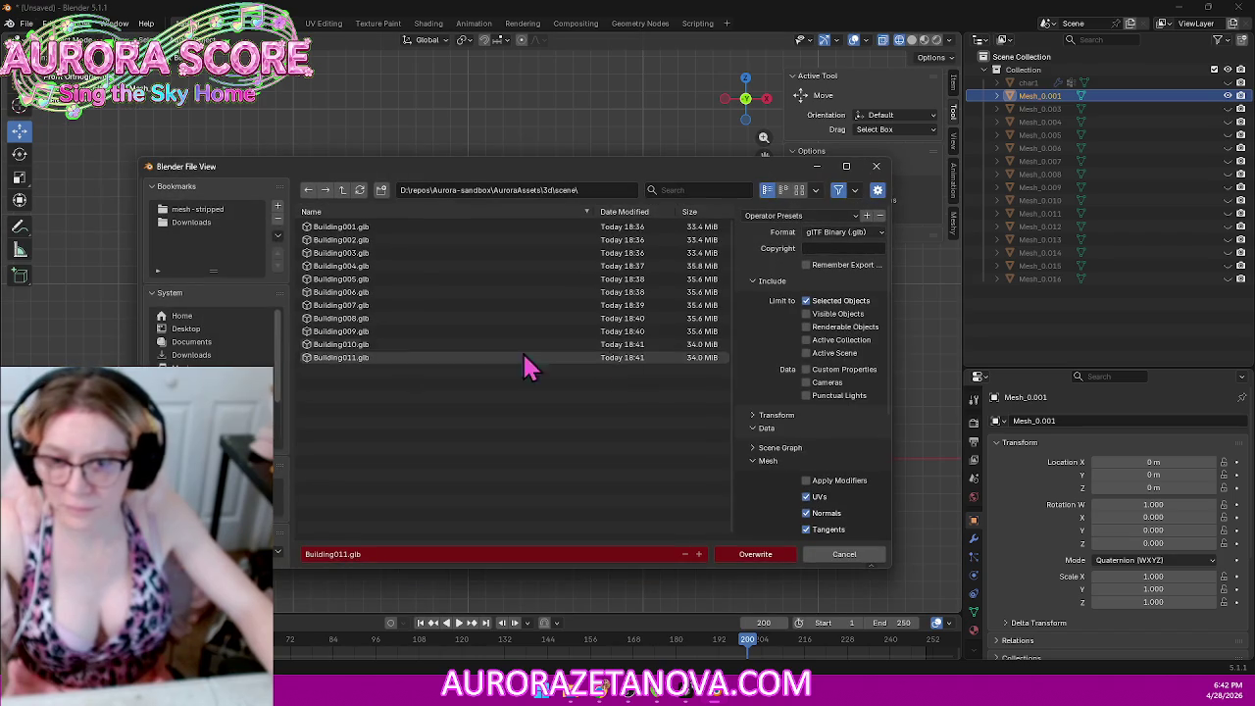
click(724, 557)
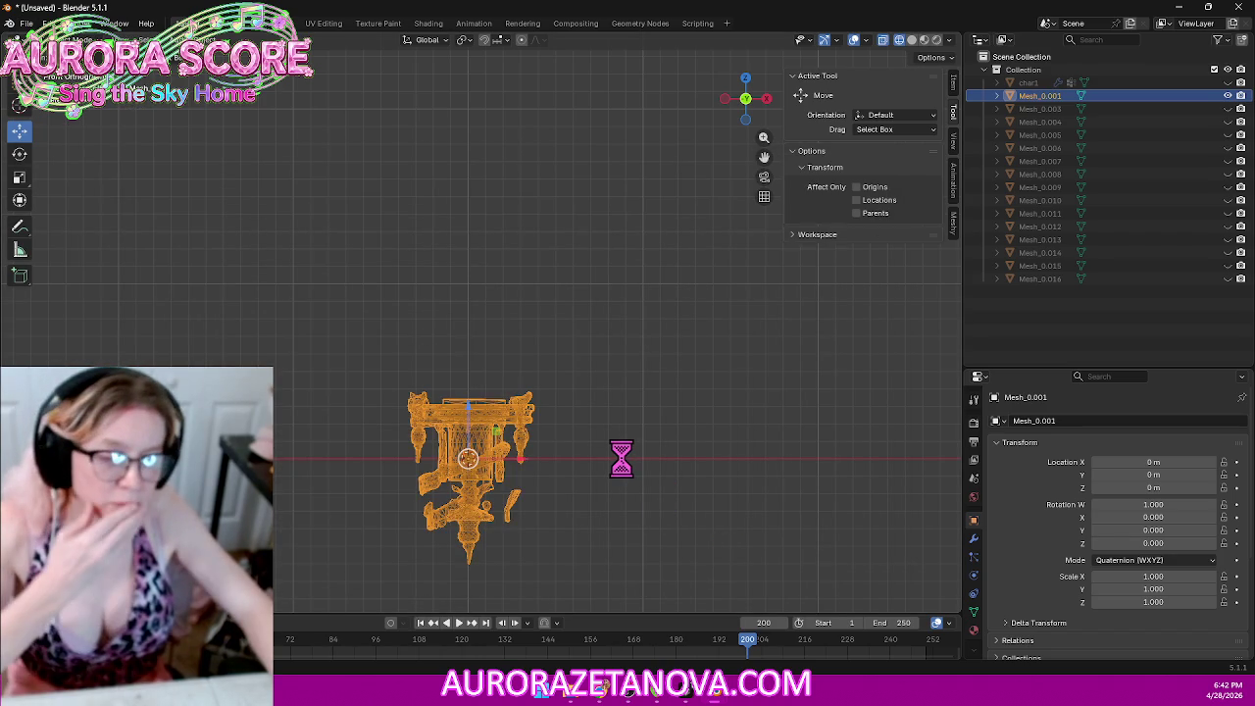
key(Delete)
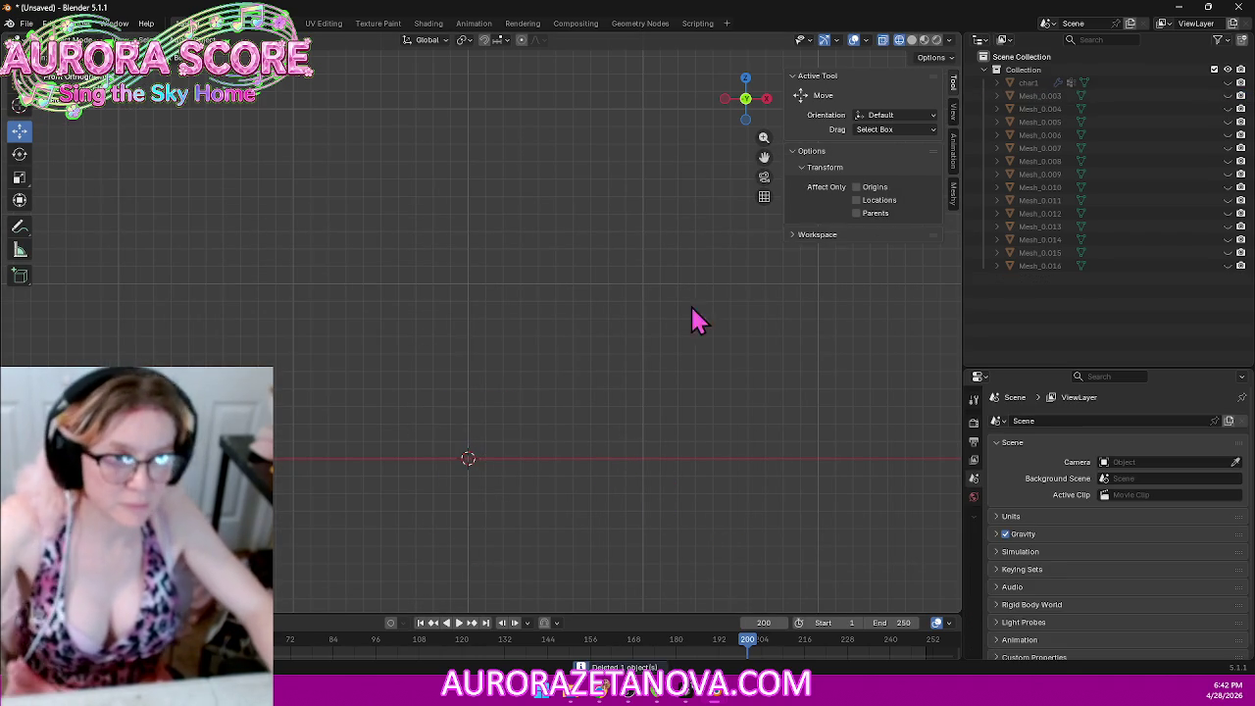
Step: Unhide Mesh_0.016 and separate its left and right towers into their own objects
click(1228, 266)
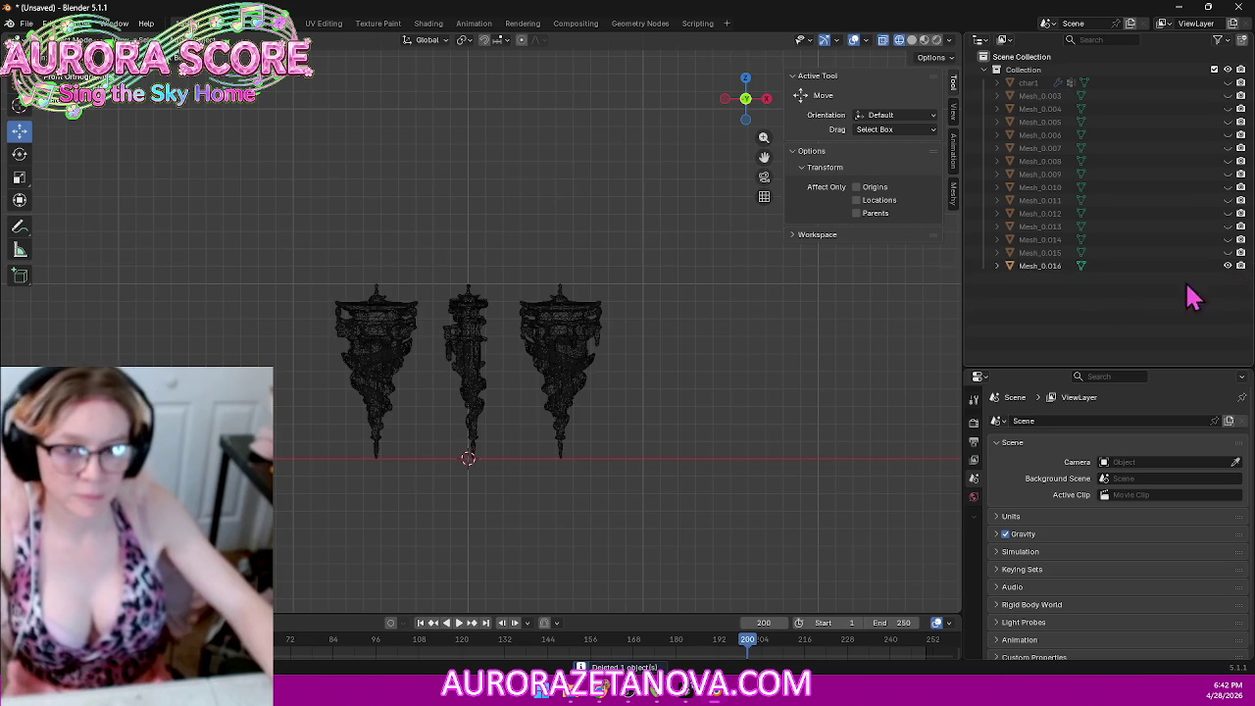
click(402, 344)
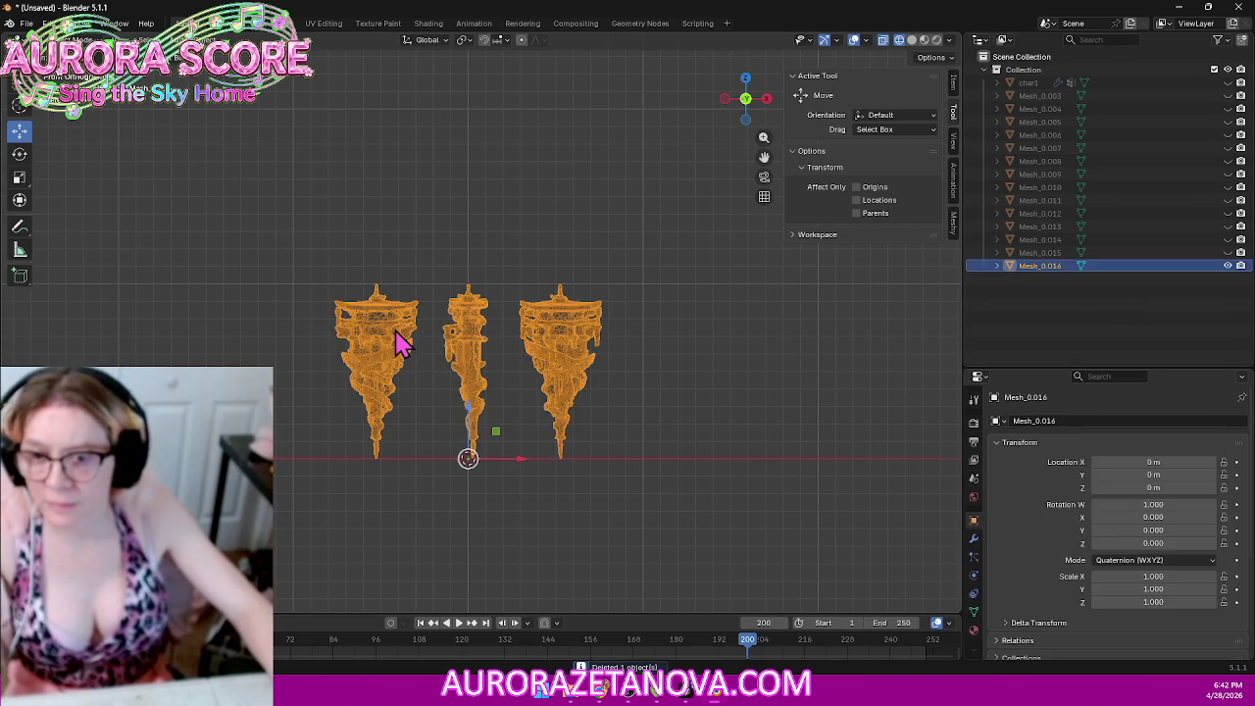
click(69, 39)
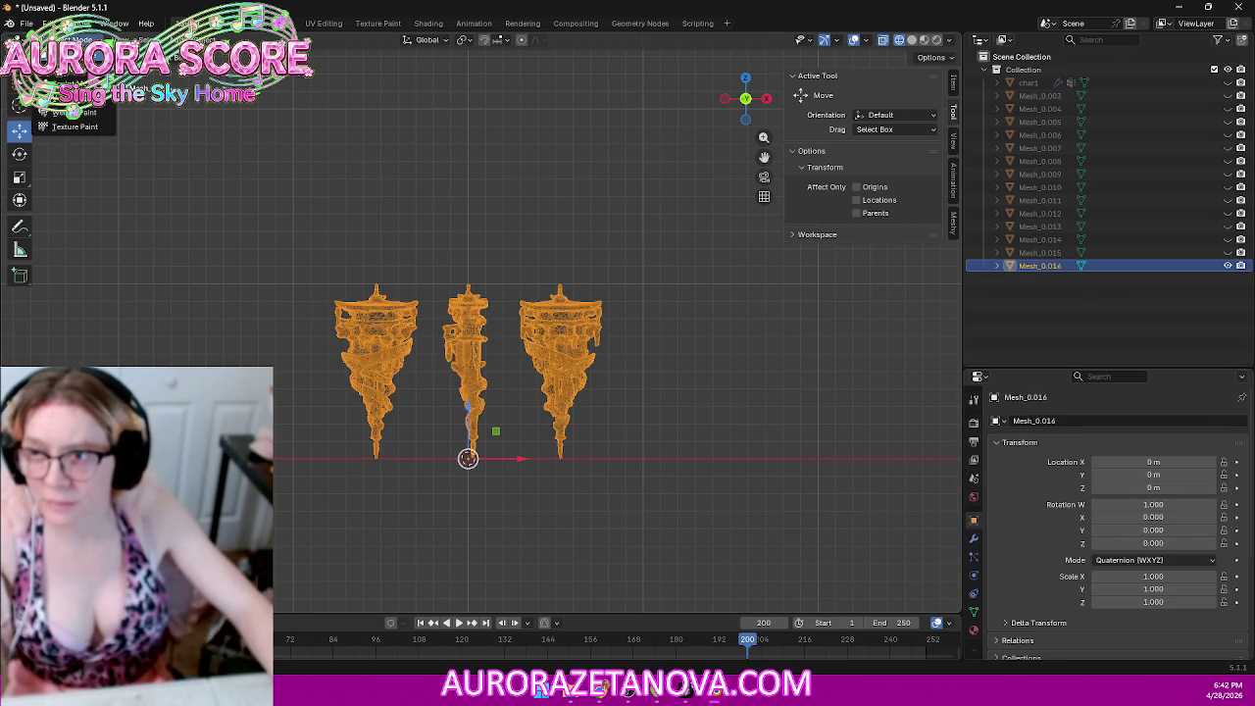
click(58, 68)
drag(239, 207, 428, 496)
key(p)
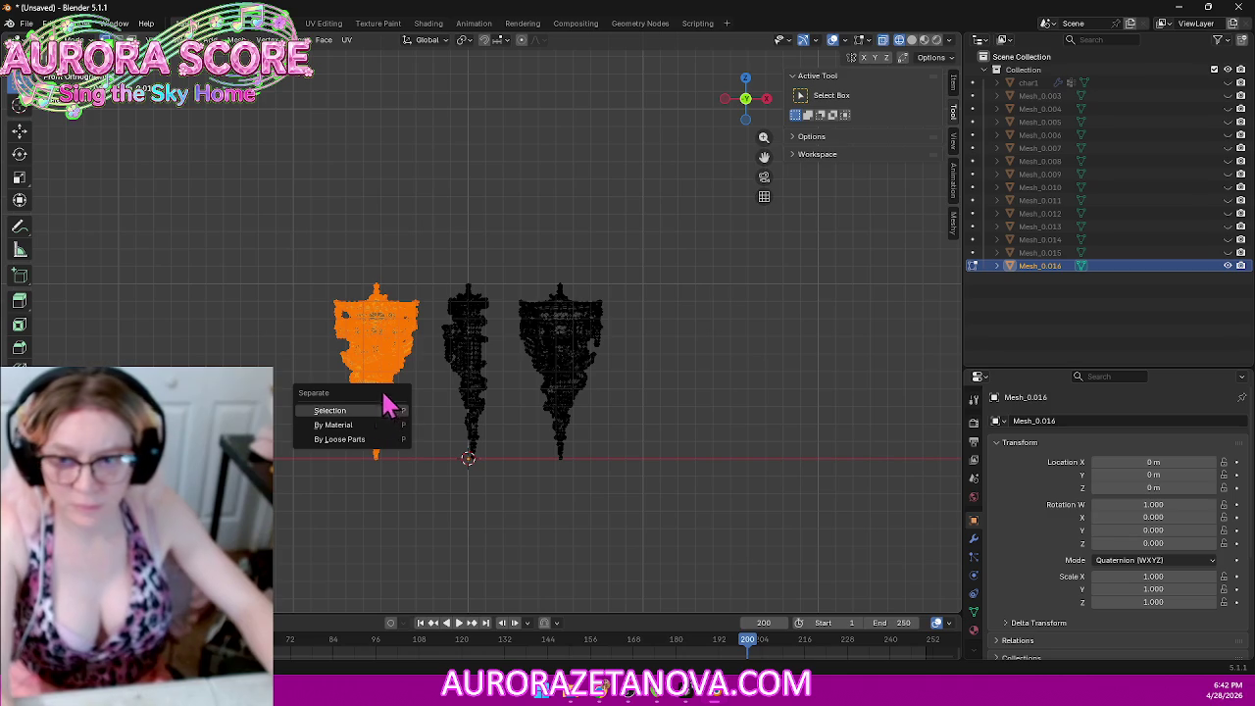
click(373, 413)
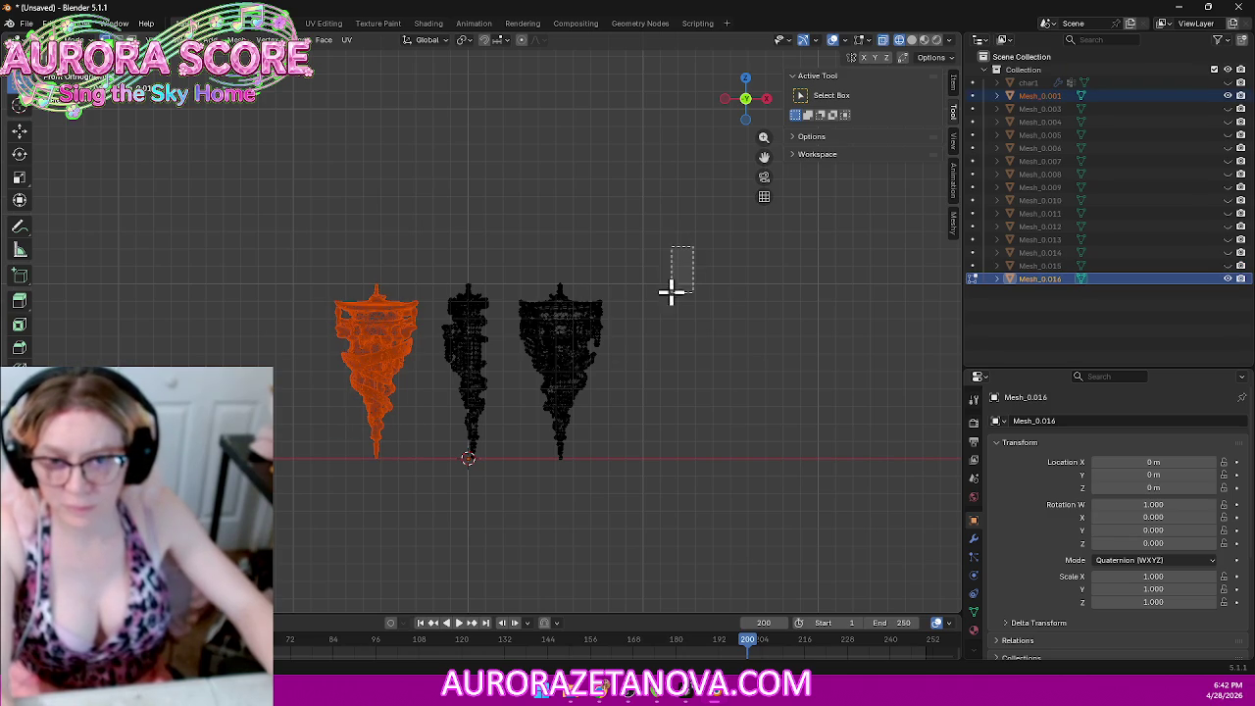
drag(694, 246, 513, 481)
key(p)
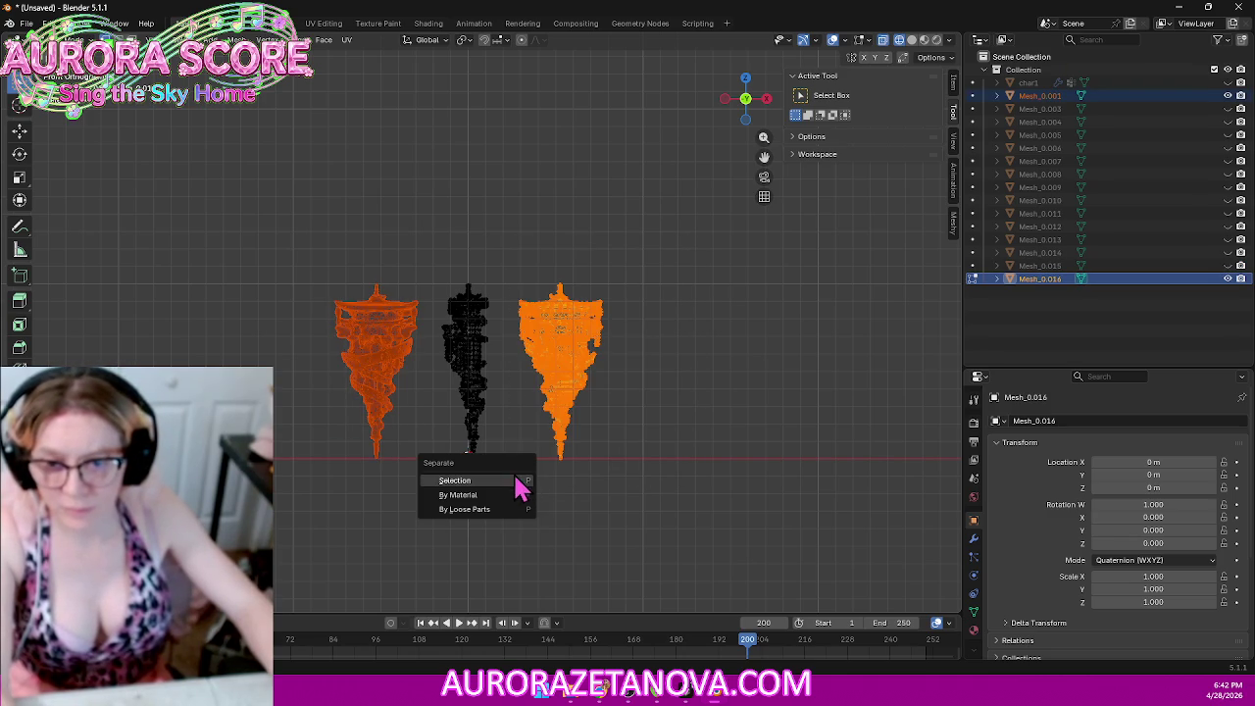
click(514, 480)
Step: Merge the middle tower's vertices by distance and move only its geometry to the origin
drag(351, 200, 527, 513)
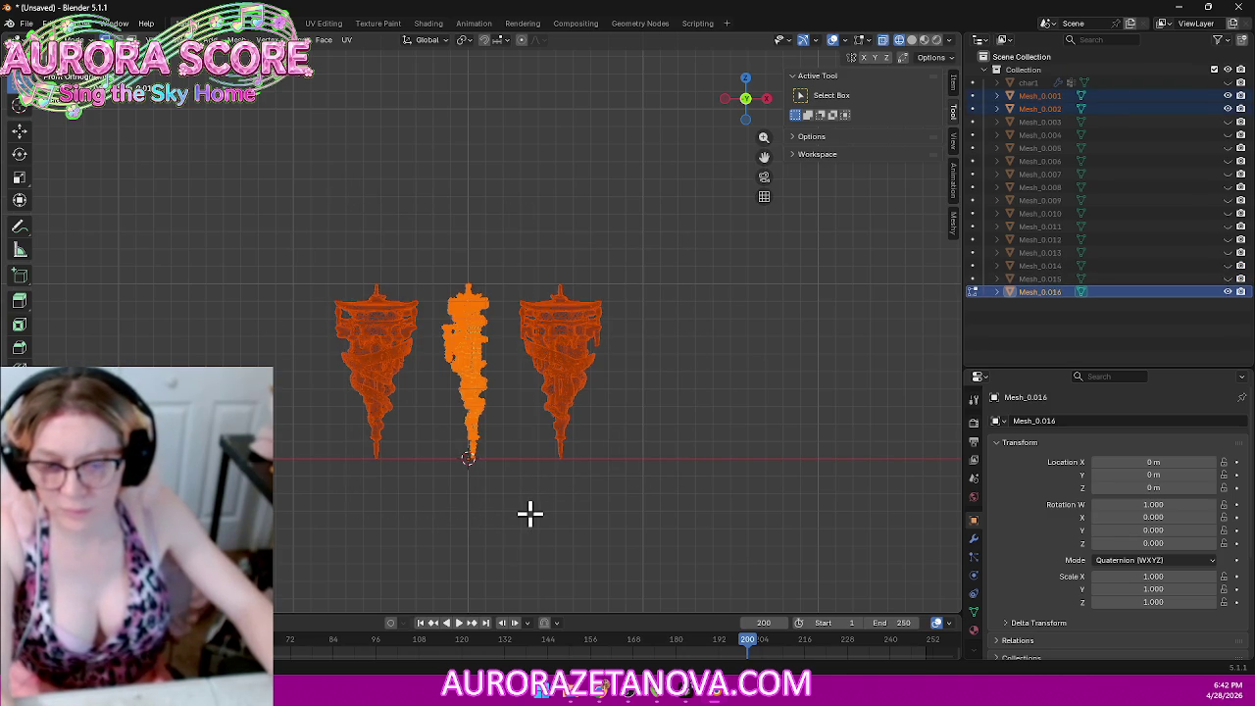
key(m)
click(532, 515)
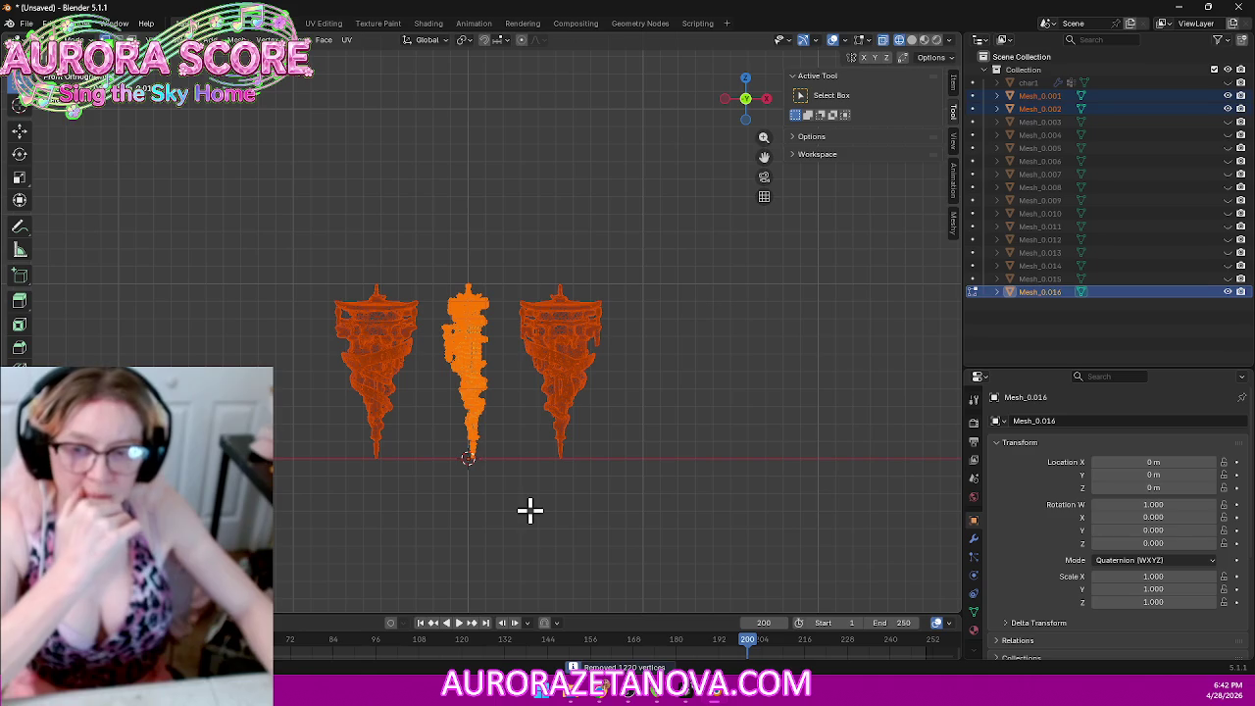
click(64, 39)
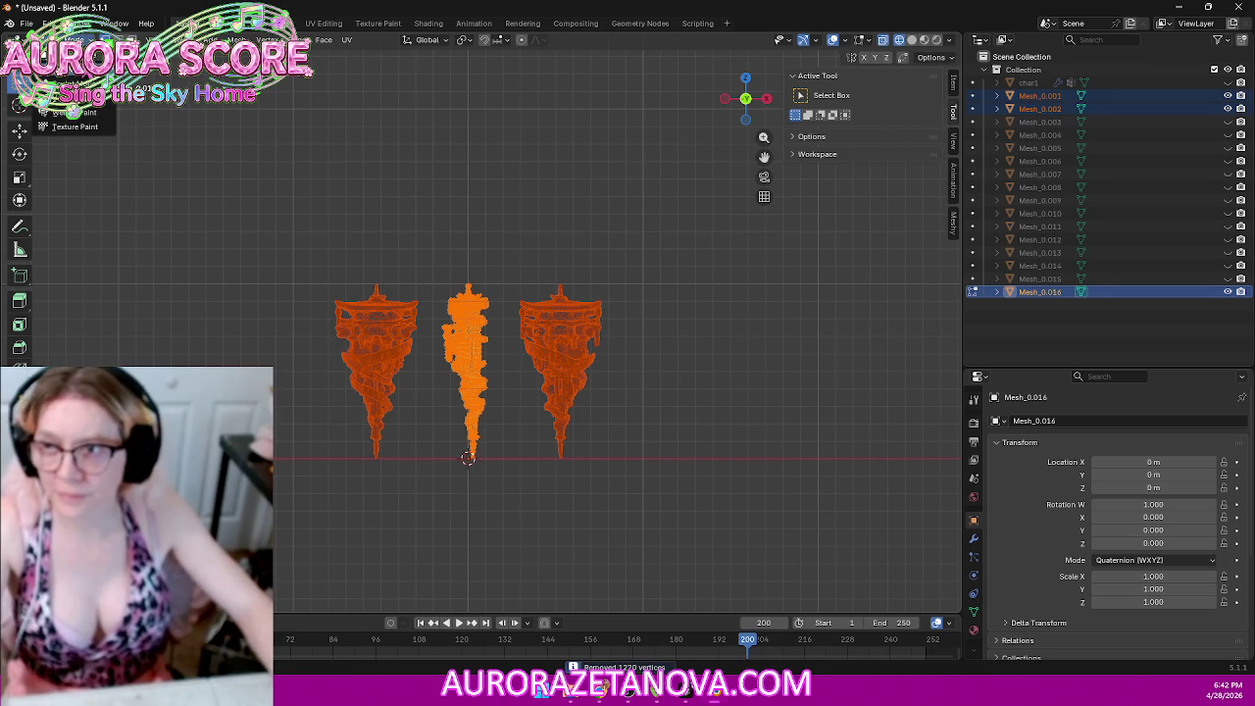
click(68, 61)
right_click(475, 321)
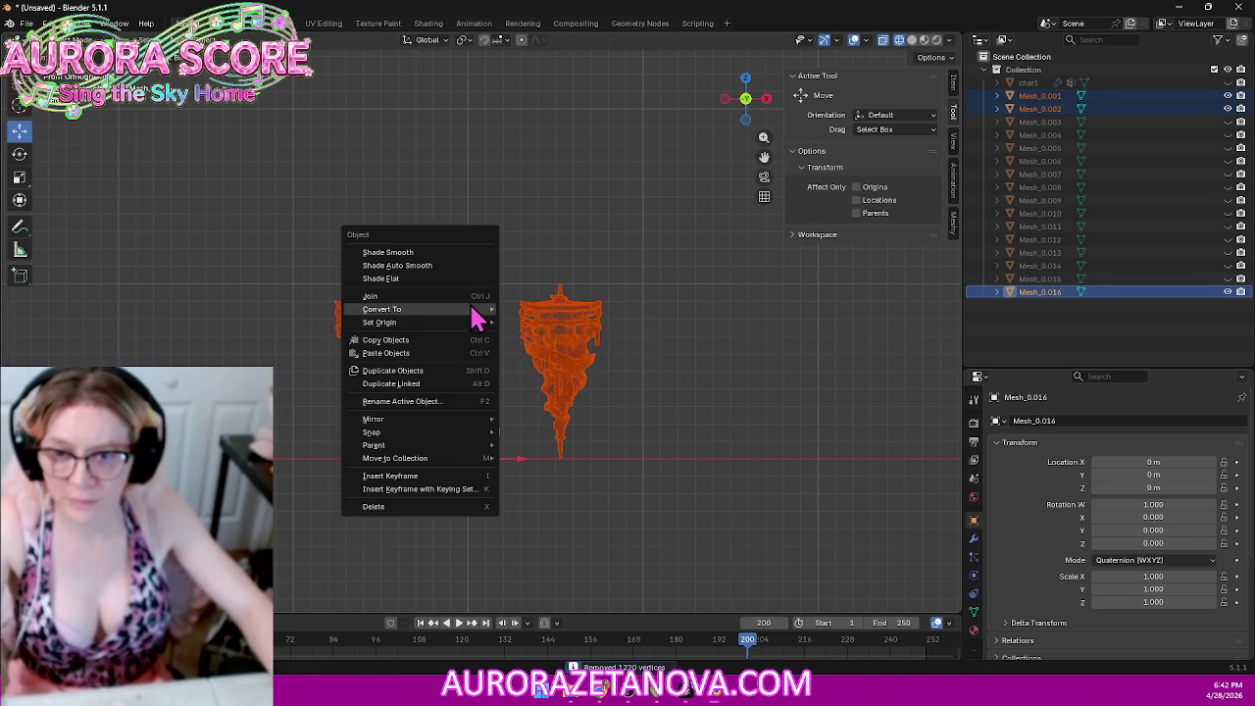
click(514, 324)
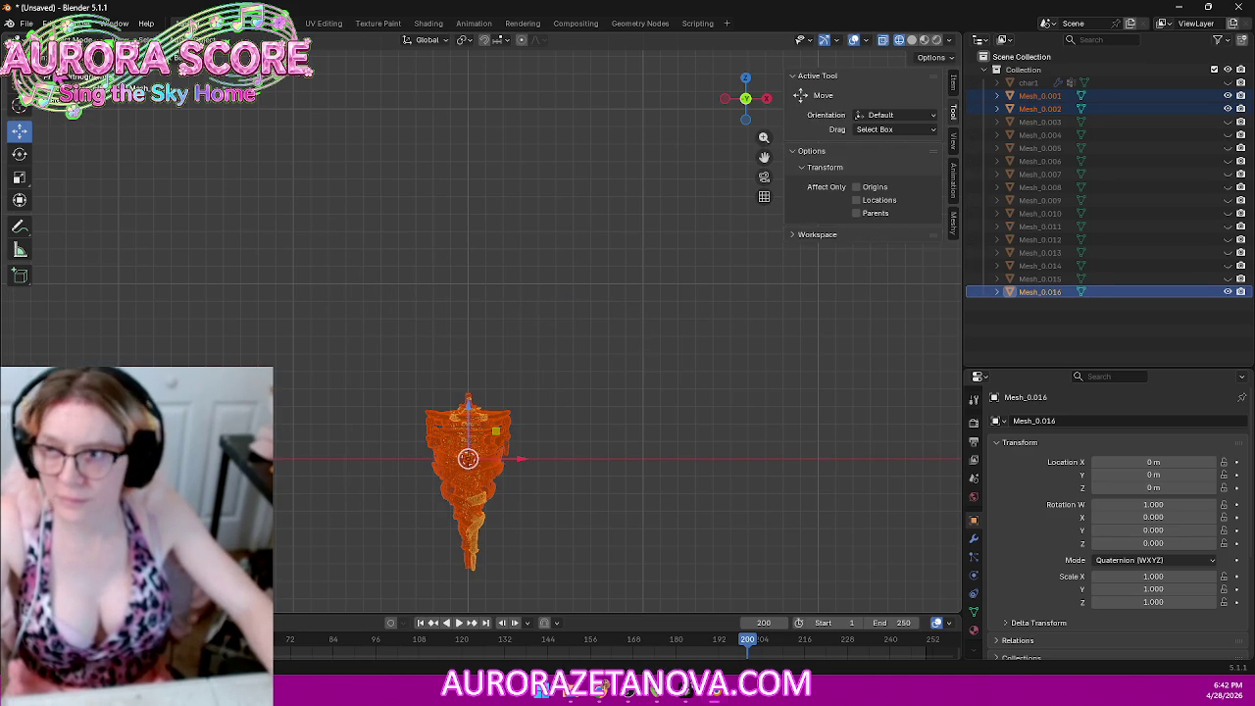
key(ctrl+z)
click(463, 319)
right_click(467, 323)
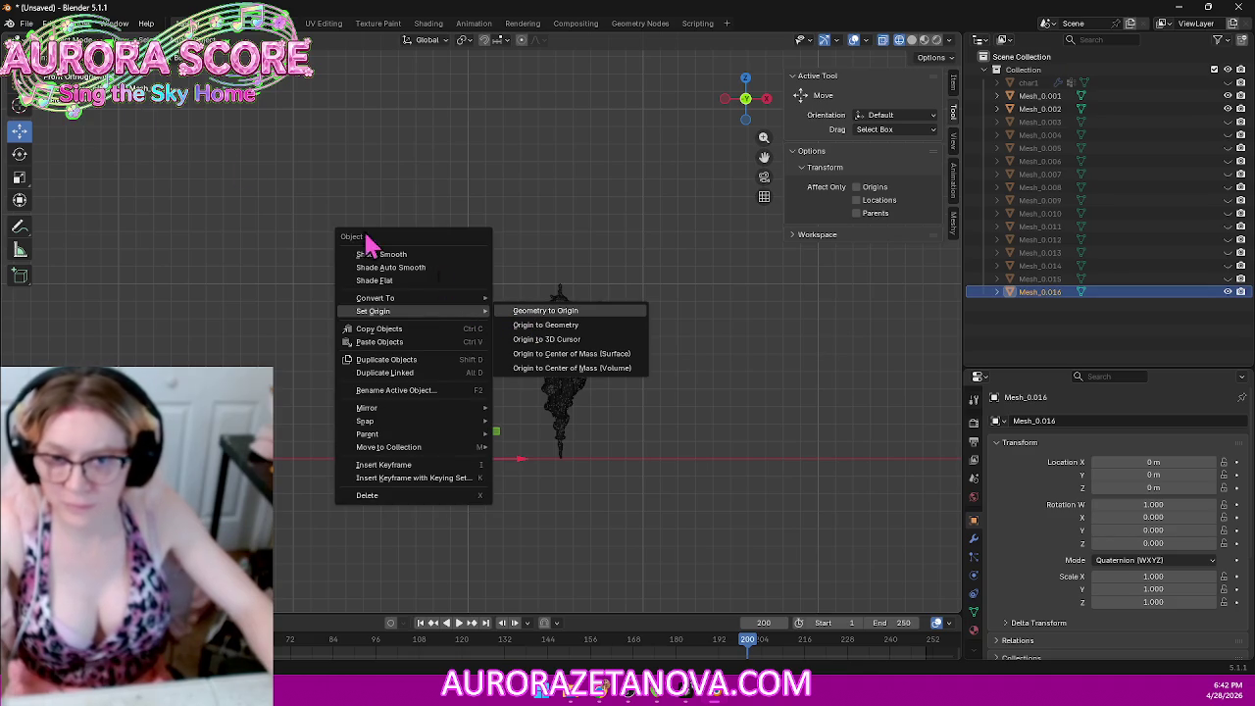
click(546, 309)
Step: Export the middle tower as Building013.glb and delete it
click(27, 23)
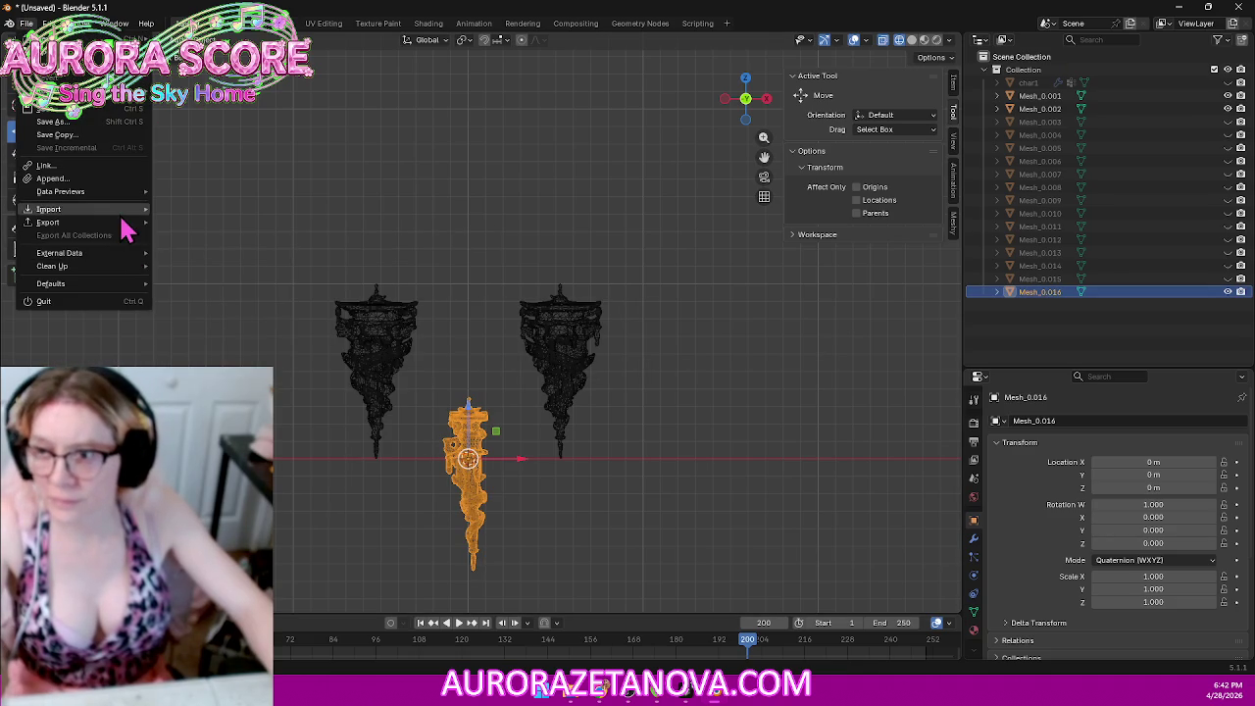
mouse_move(49, 222)
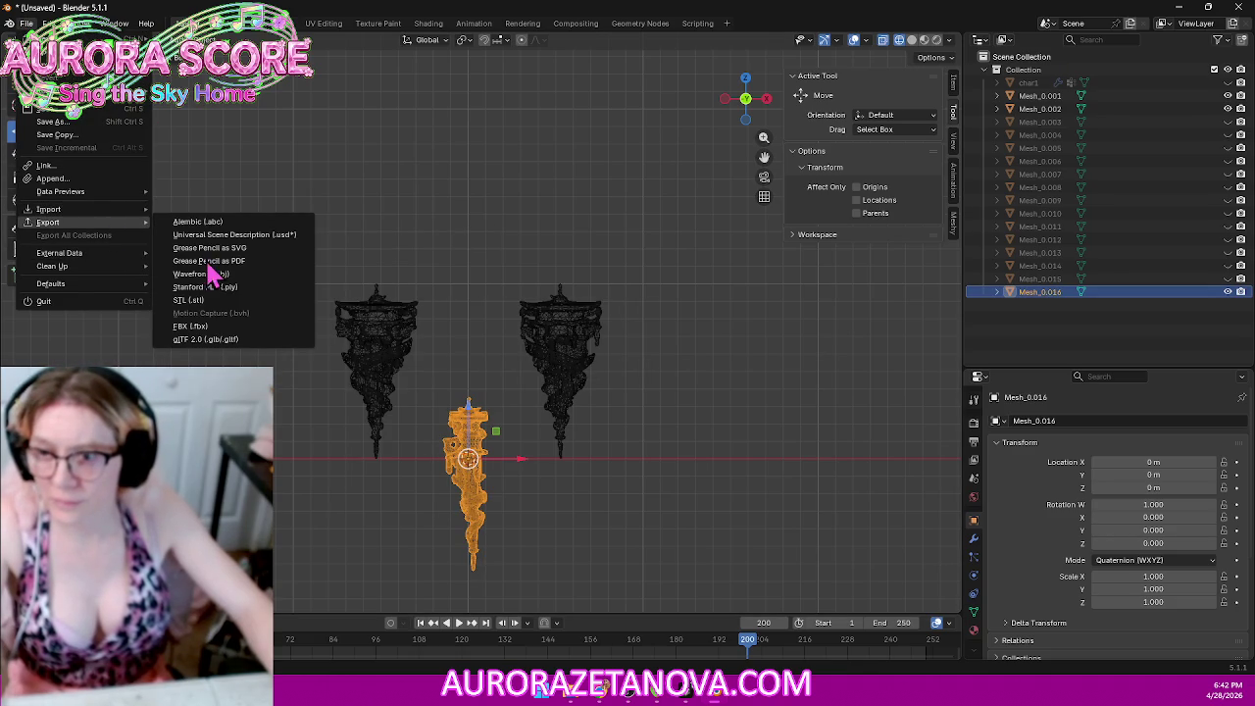
click(201, 351)
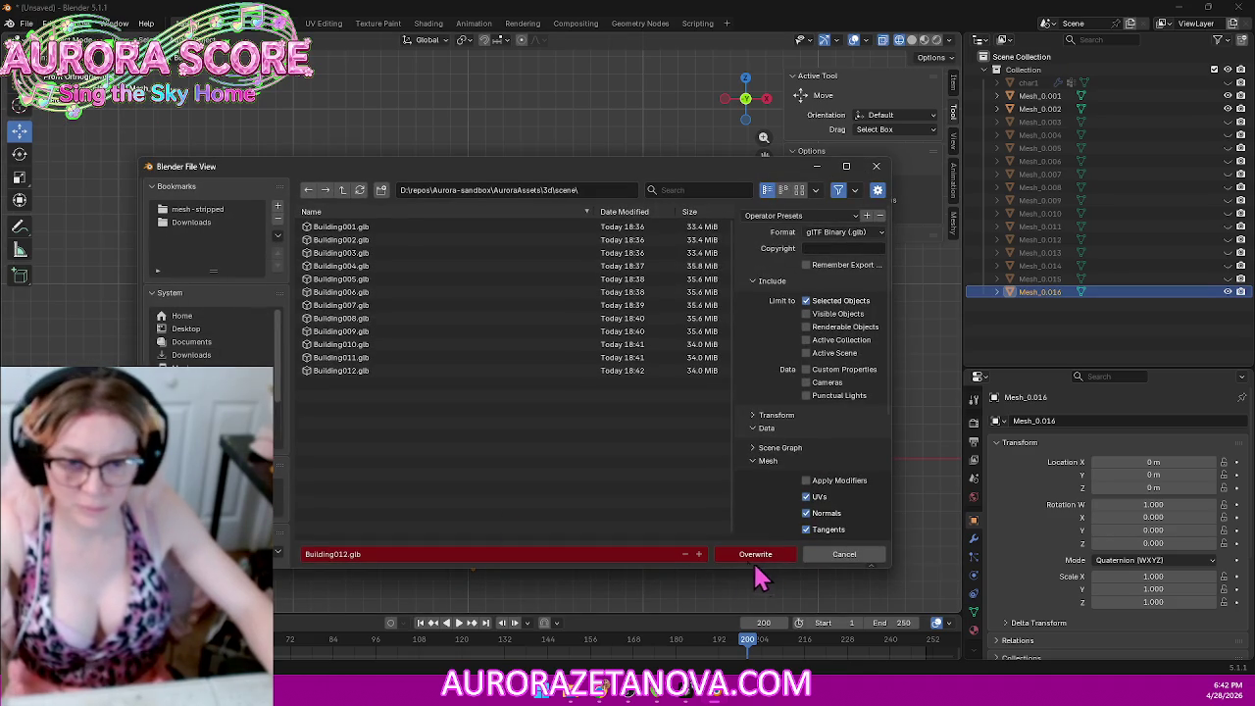
click(699, 554)
click(747, 555)
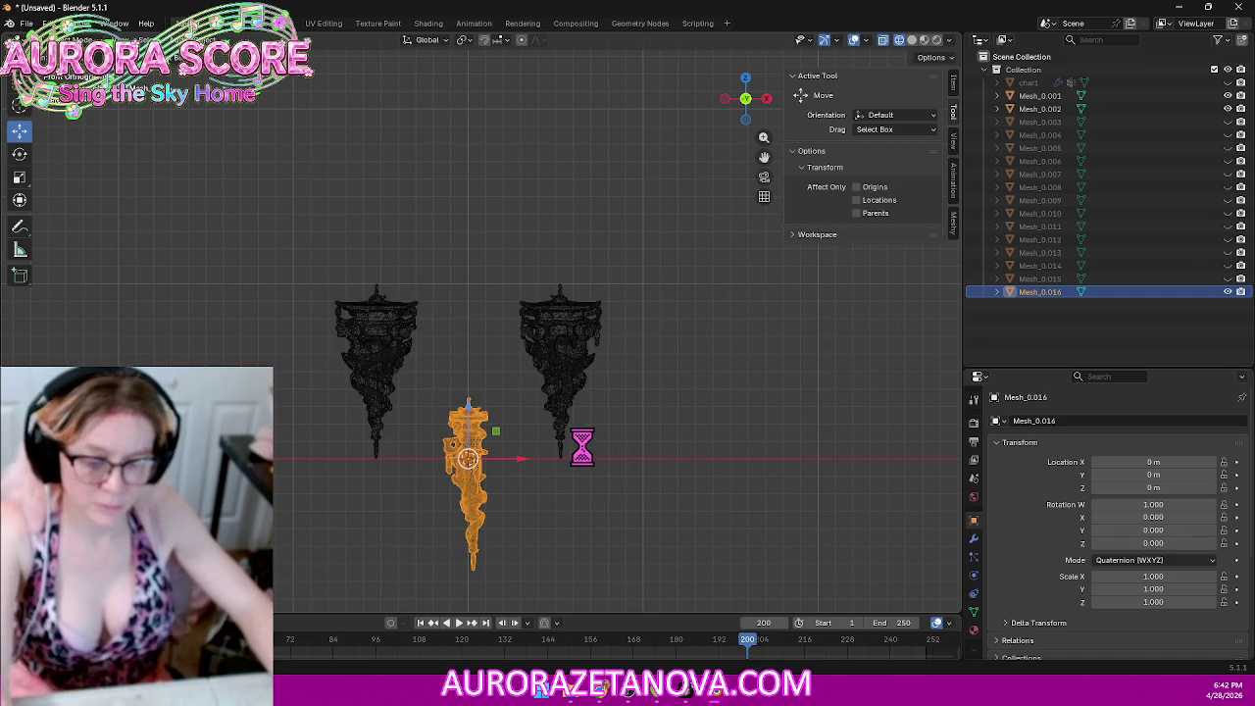
key(Delete)
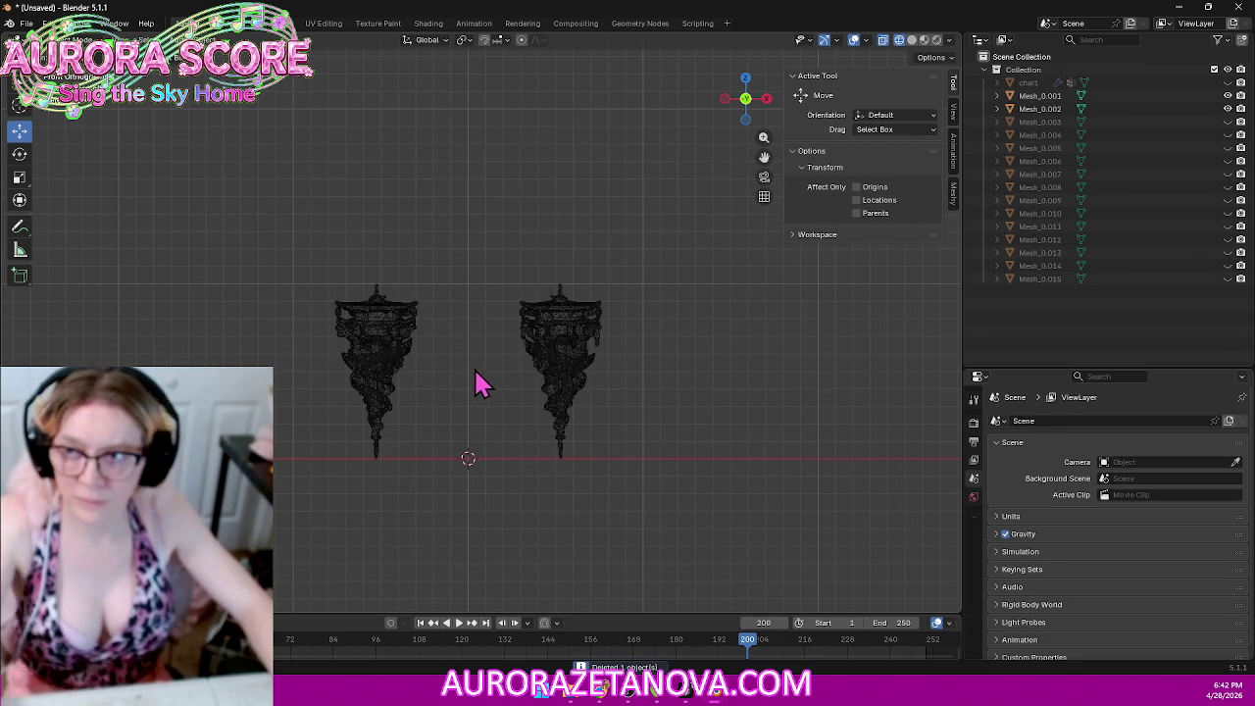
Step: Merge the left tower Mesh_0.001 by distance, removing 2,586 duplicates, and centre its geometry on the origin
click(400, 323)
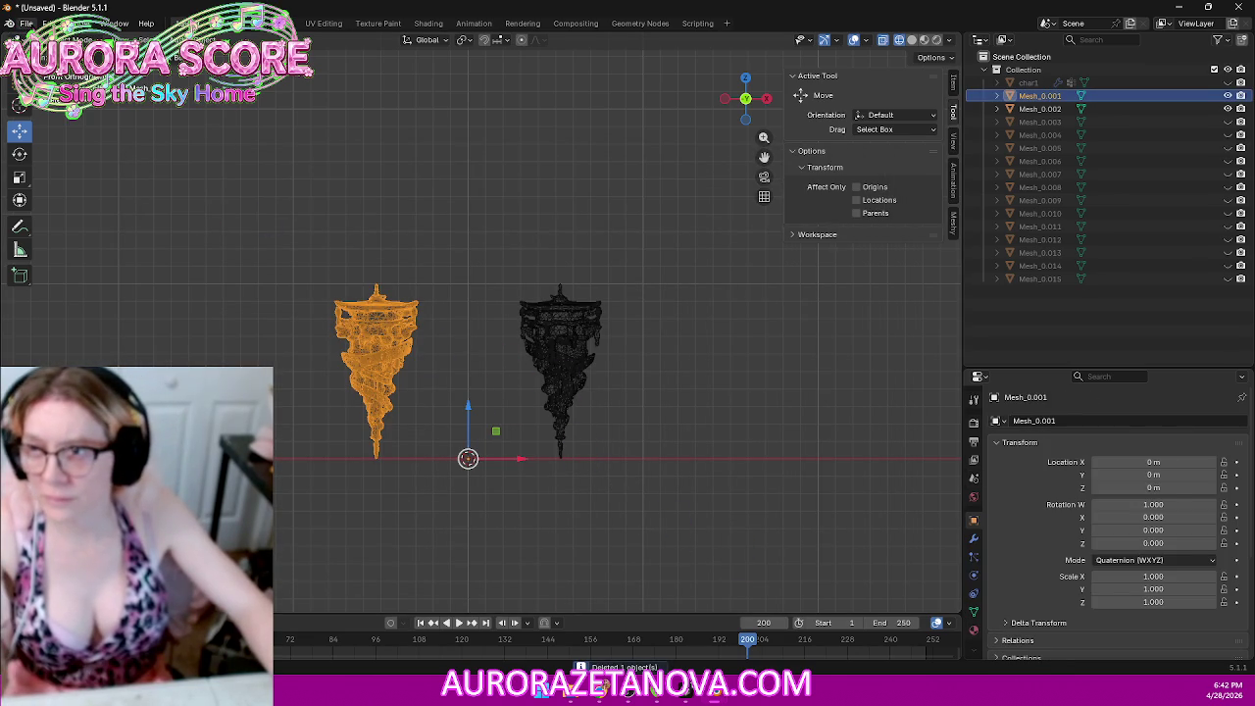
click(64, 40)
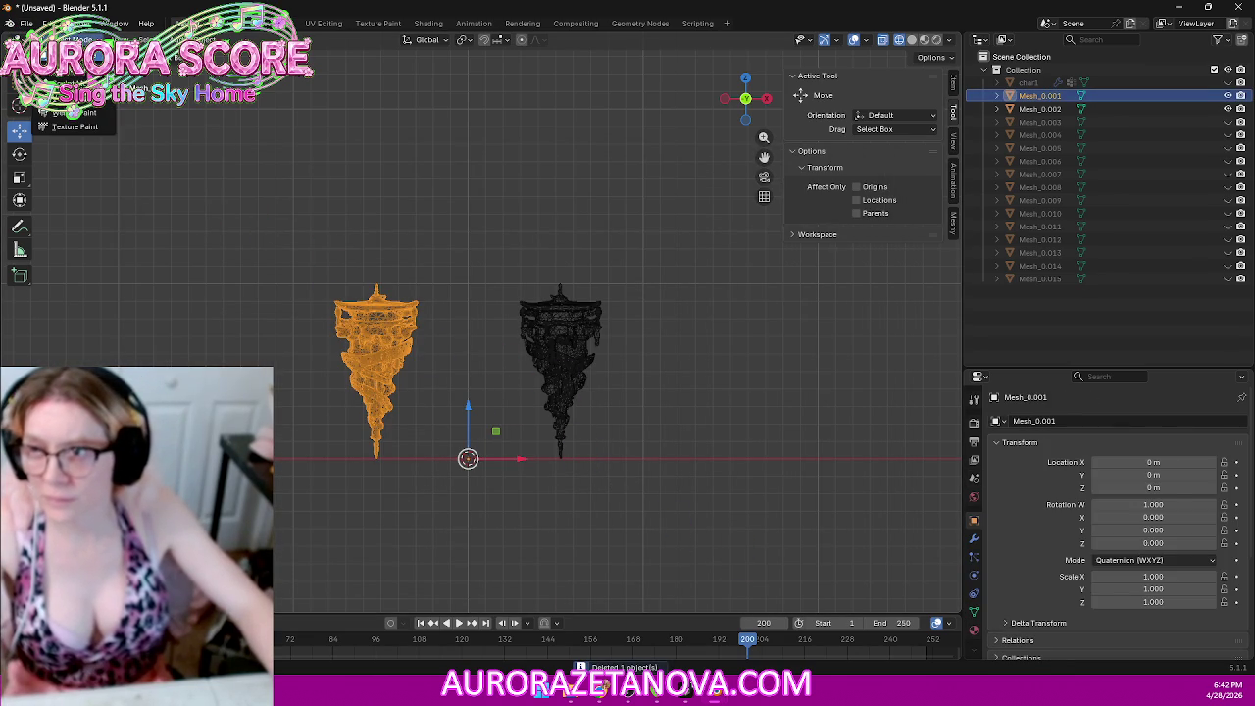
click(59, 72)
key(a)
key(m)
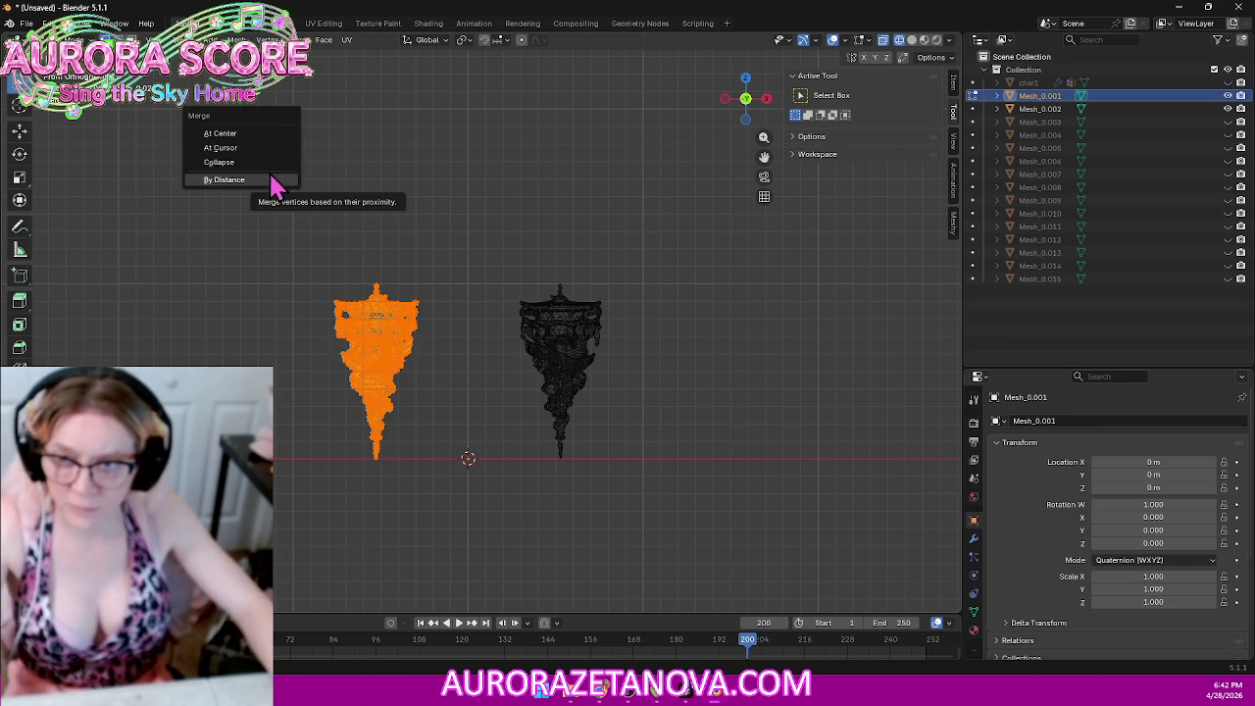
click(275, 182)
click(63, 40)
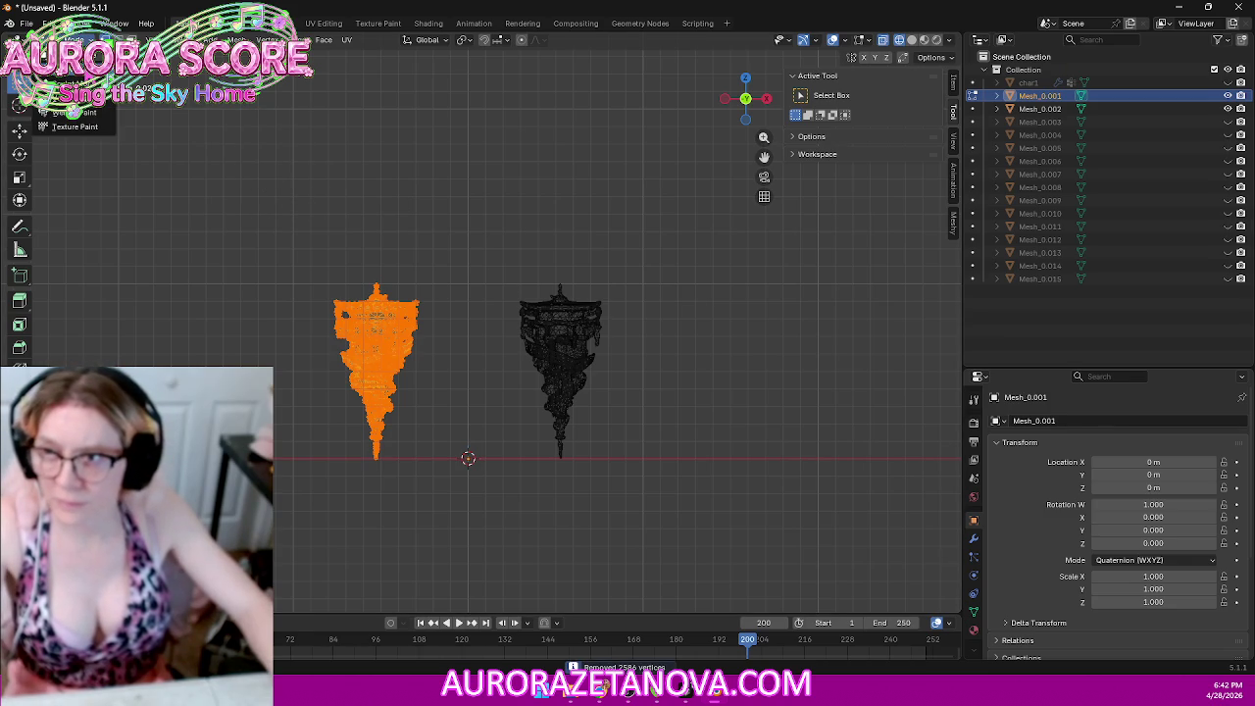
click(69, 54)
right_click(384, 341)
mouse_move(290, 330)
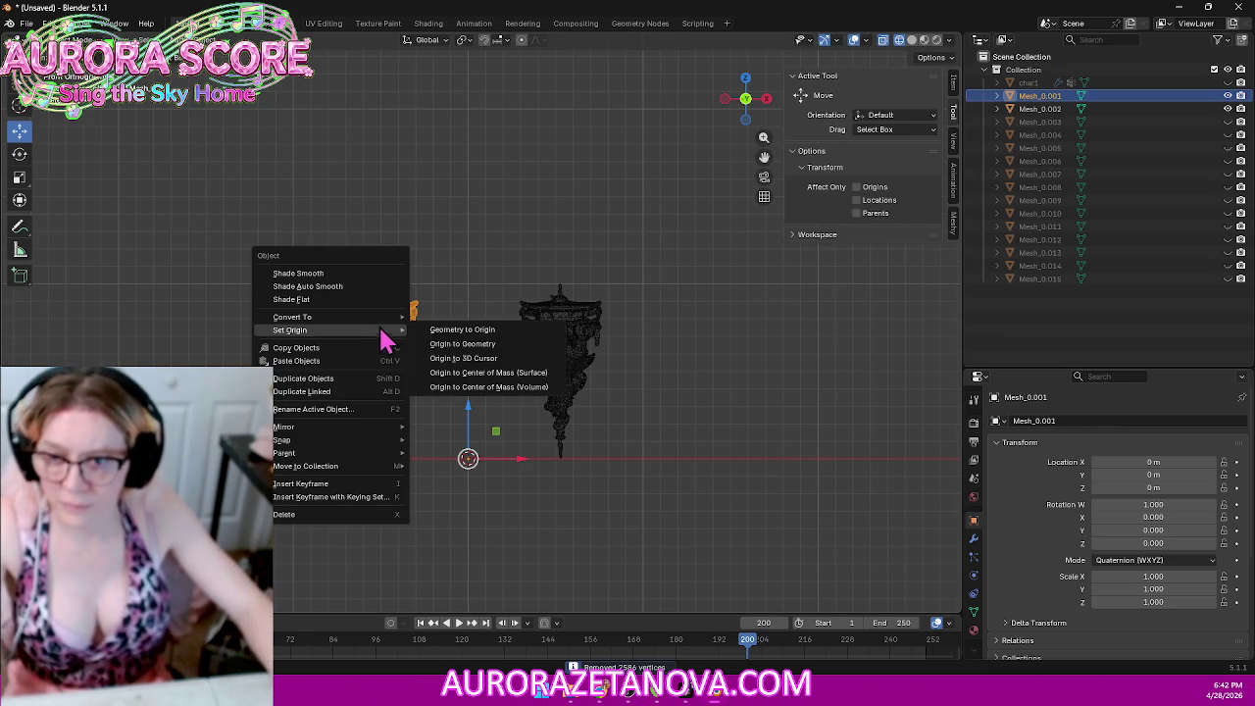
click(451, 335)
Step: Export Mesh_0.001 as Building014.glb, delete it, and select Mesh_0.002
click(27, 23)
mouse_move(48, 222)
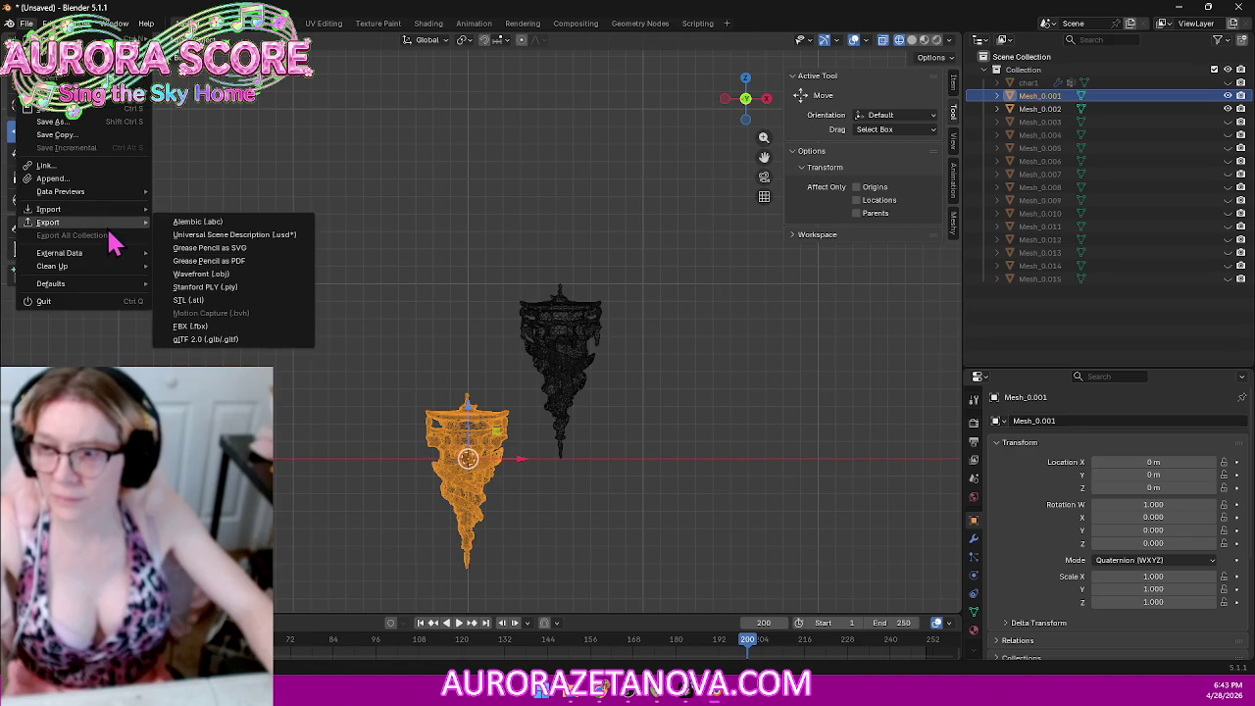
click(228, 341)
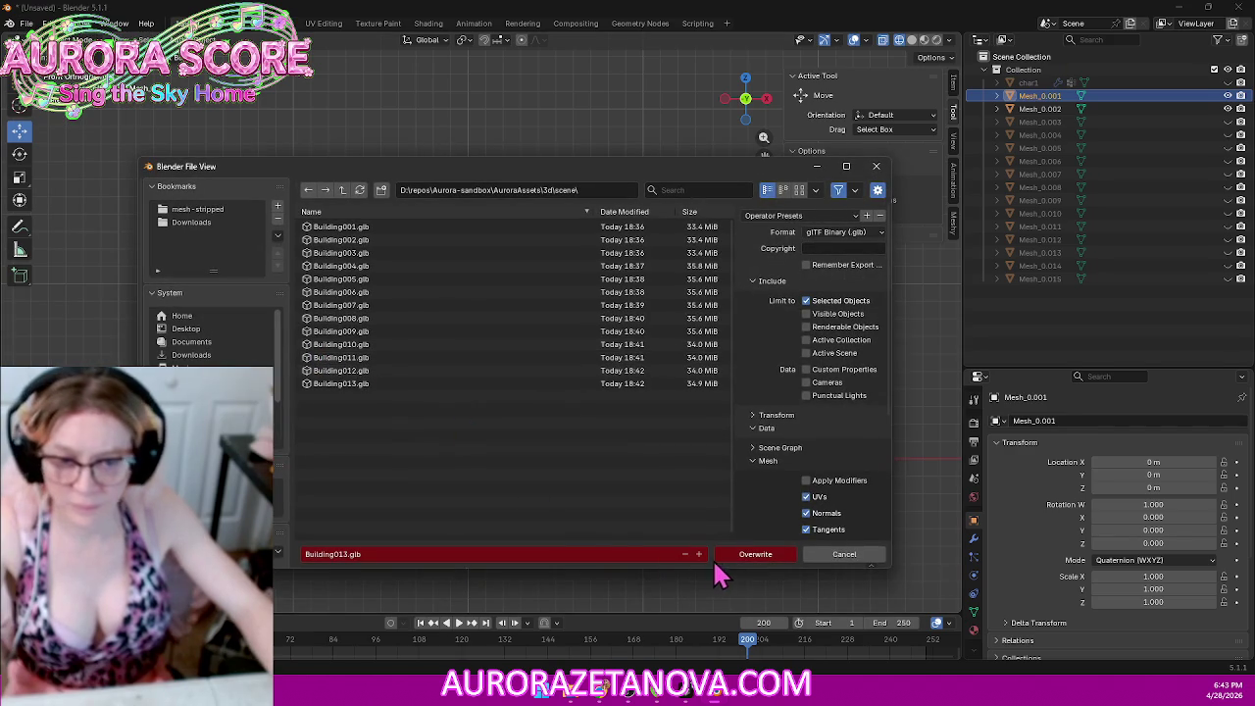
click(701, 555)
click(746, 557)
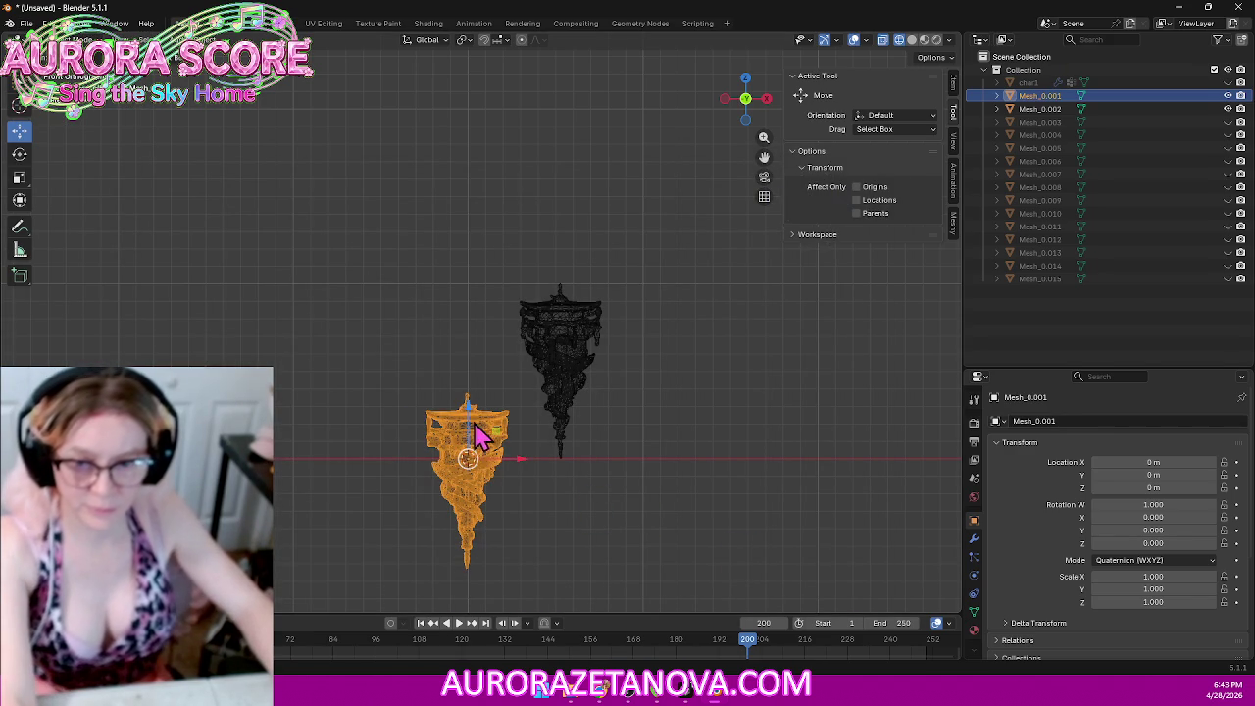
key(Delete)
click(569, 348)
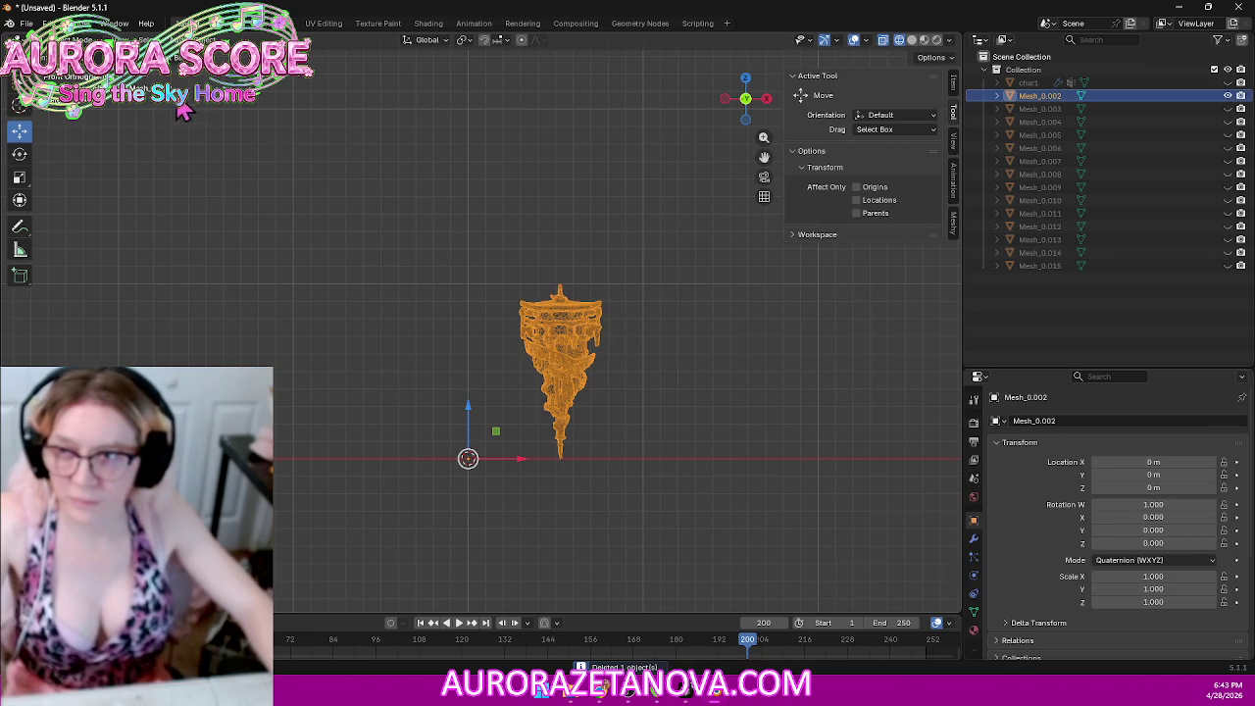
Step: Merge Mesh_0.002 by distance, removing 2,410 duplicates, and move its geometry to the world origin
key(Tab)
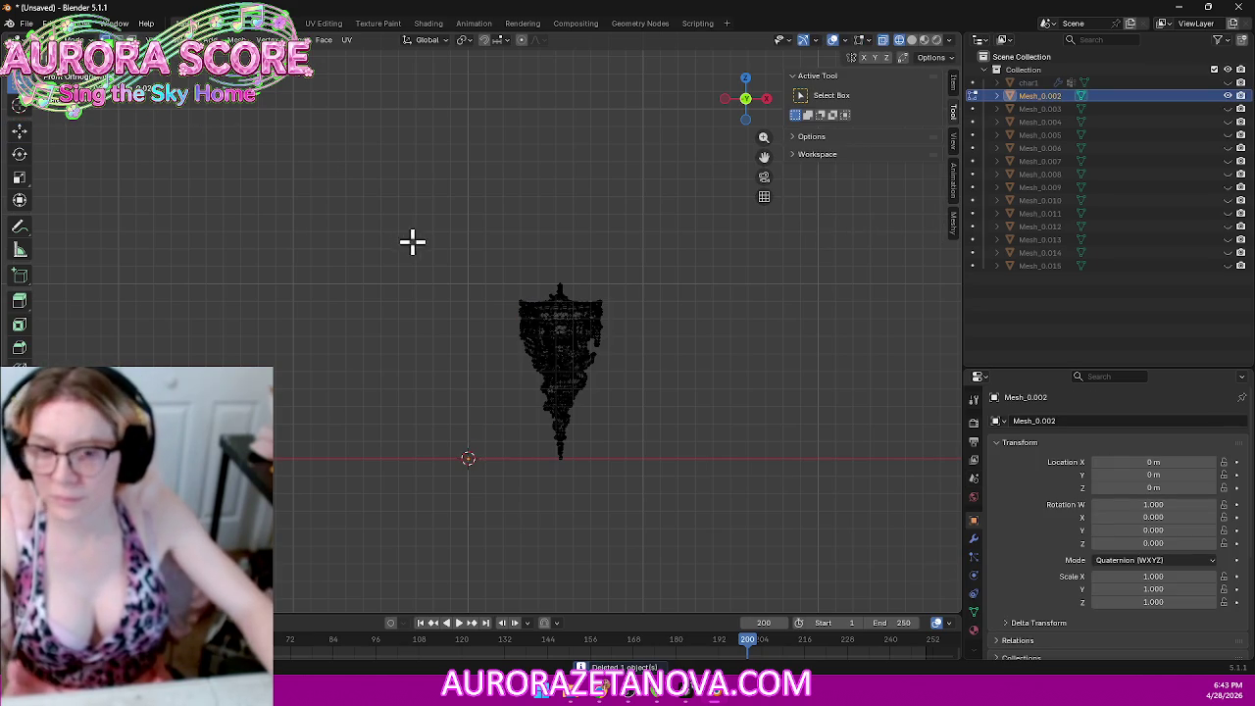
key(a)
key(m)
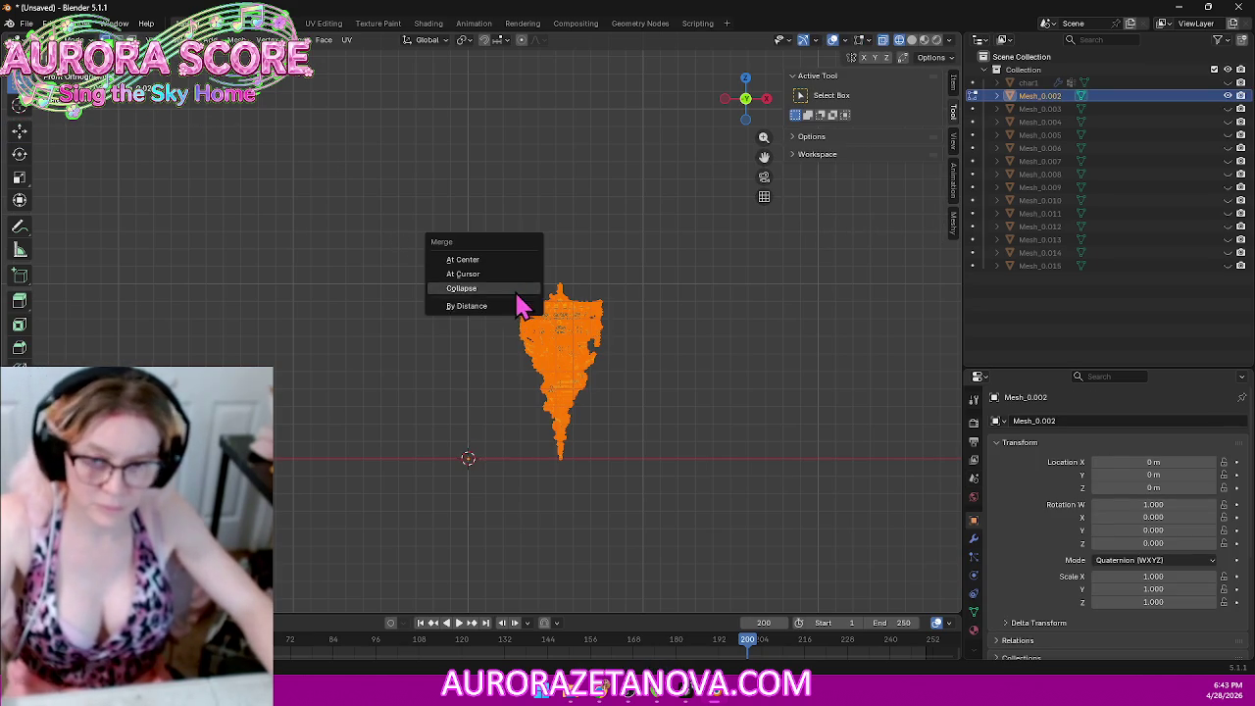
click(508, 306)
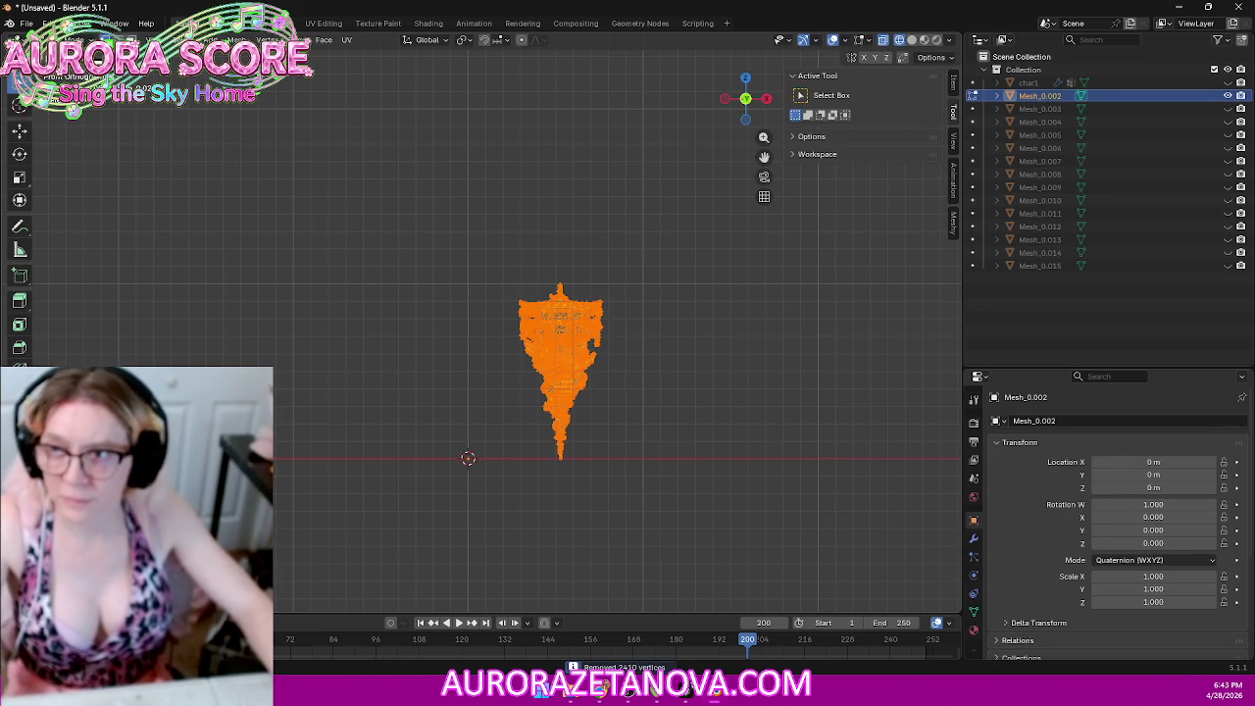
key(Tab)
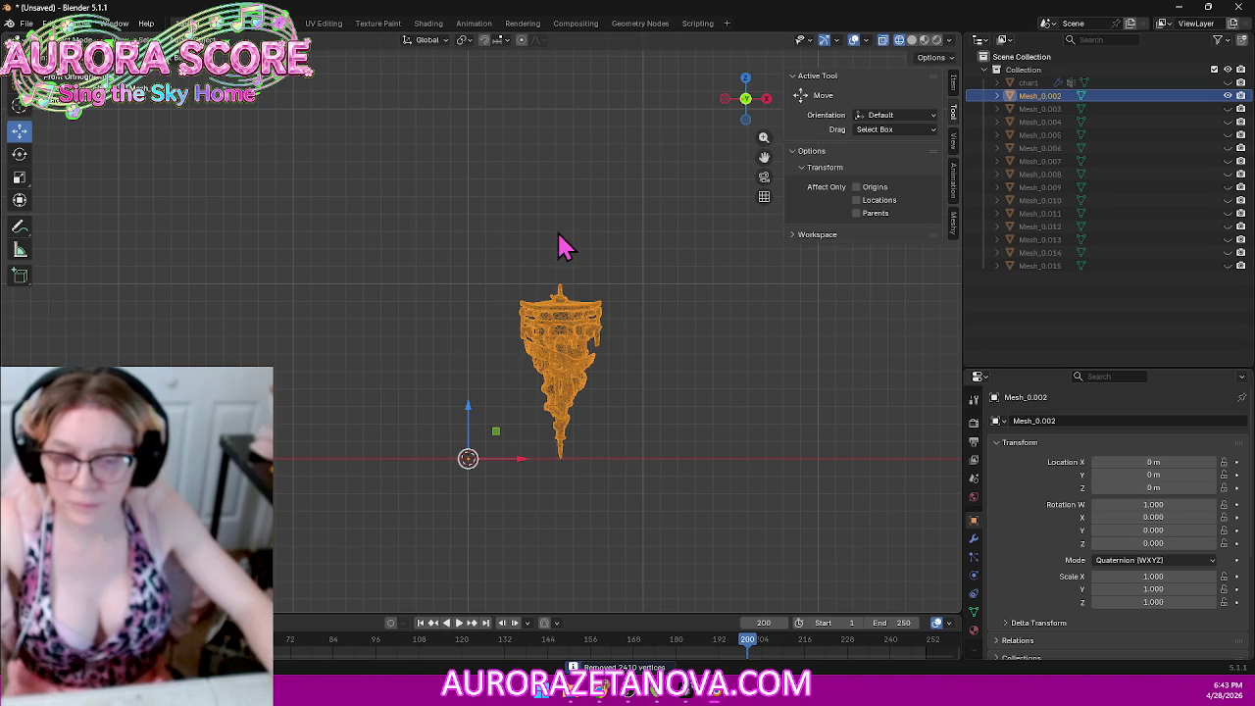
right_click(566, 310)
click(635, 316)
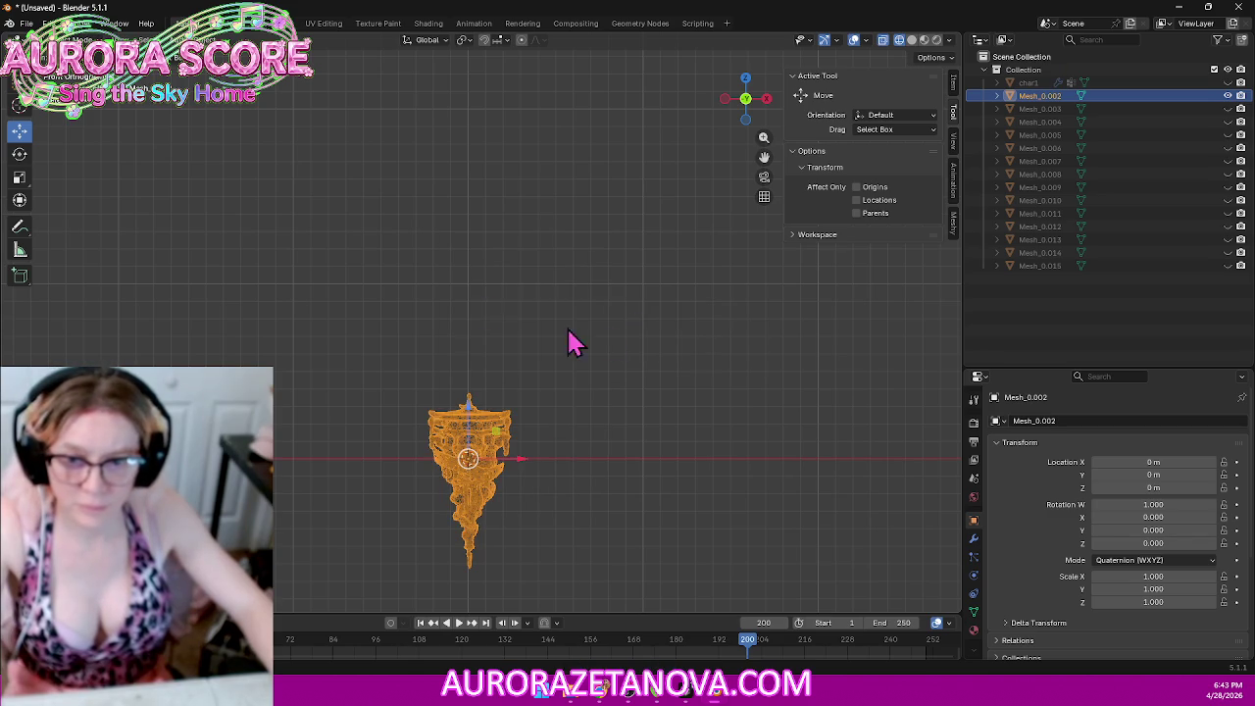
Step: Export Mesh_0.002 to its Building .glb file, delete it, and reveal the hidden three-building Mesh_0.015
click(26, 22)
mouse_move(48, 222)
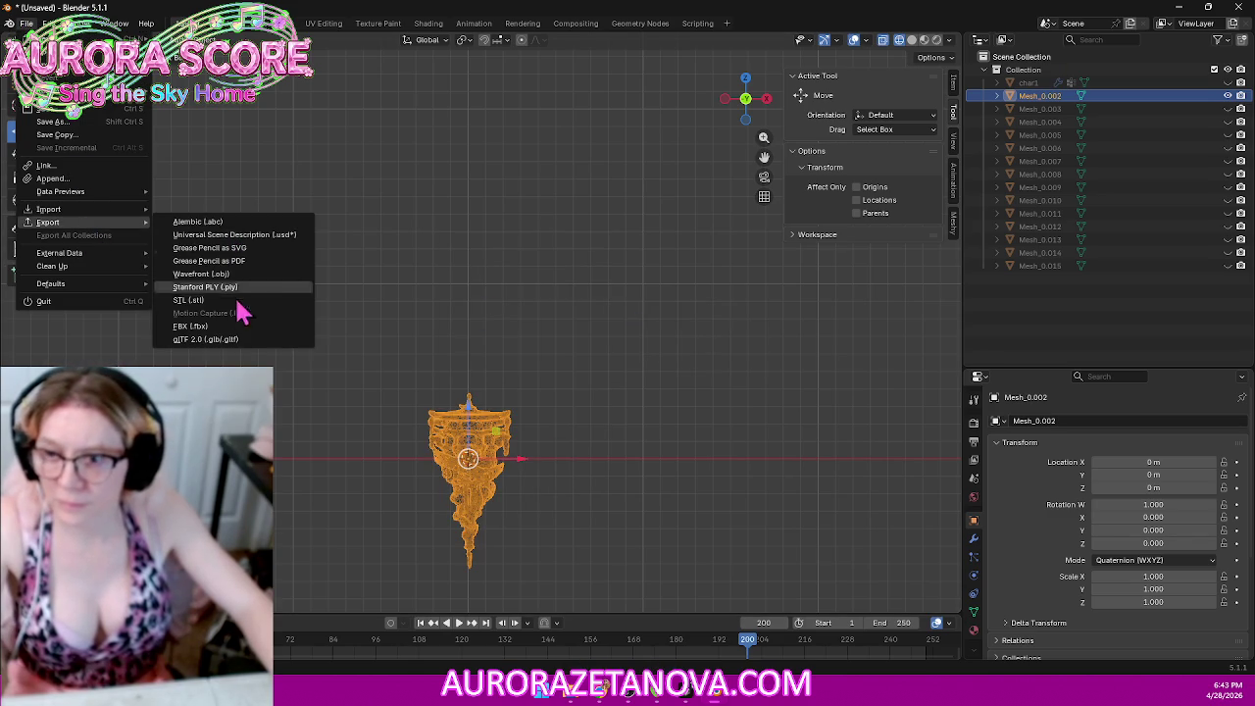
click(226, 340)
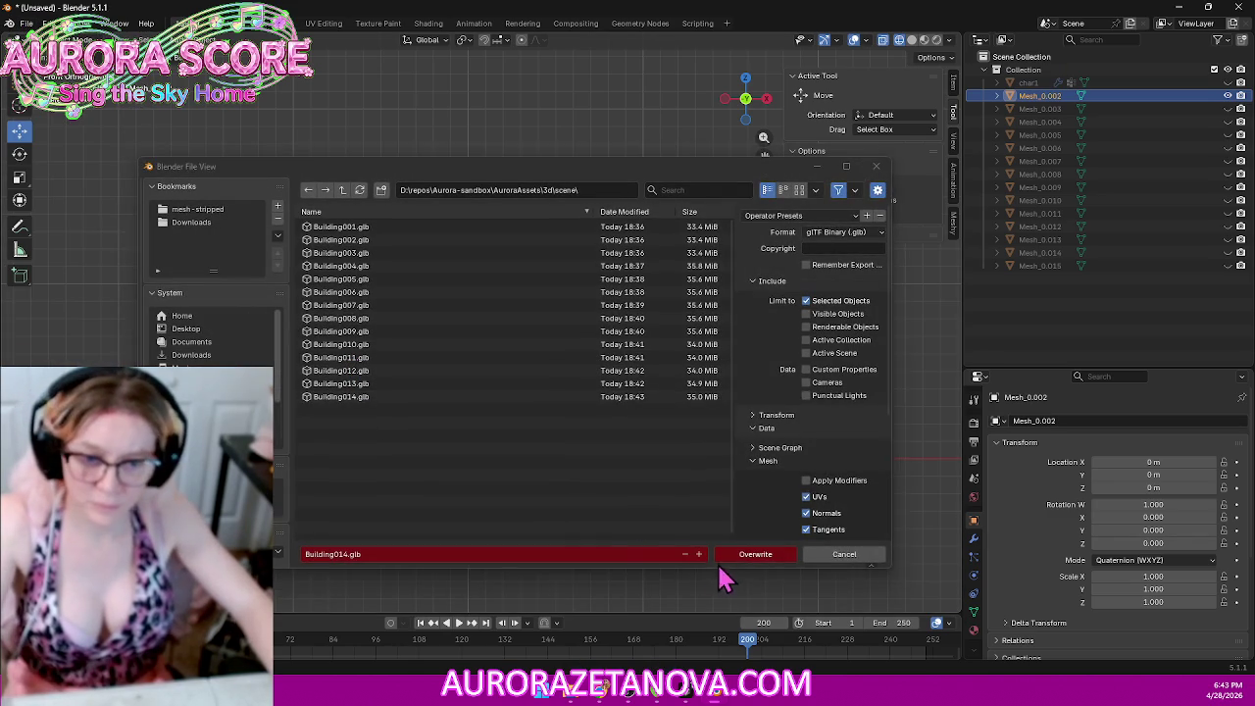
click(751, 557)
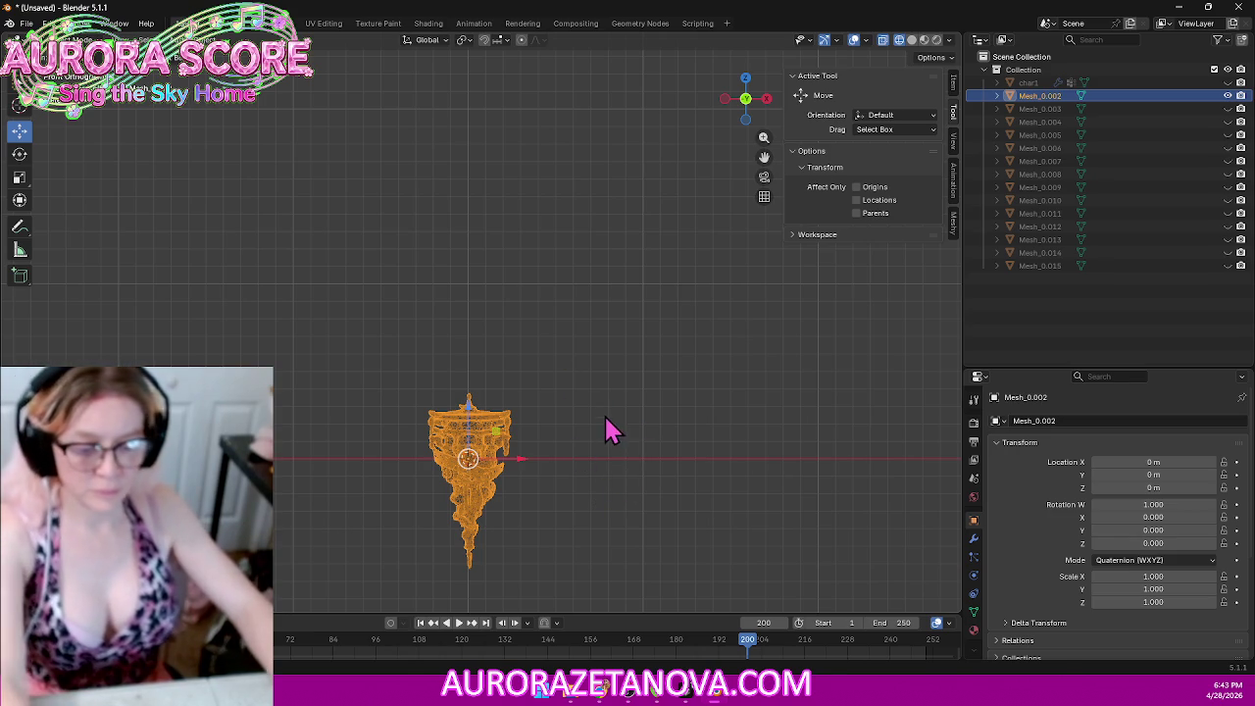
key(Delete)
key(KP_Divide)
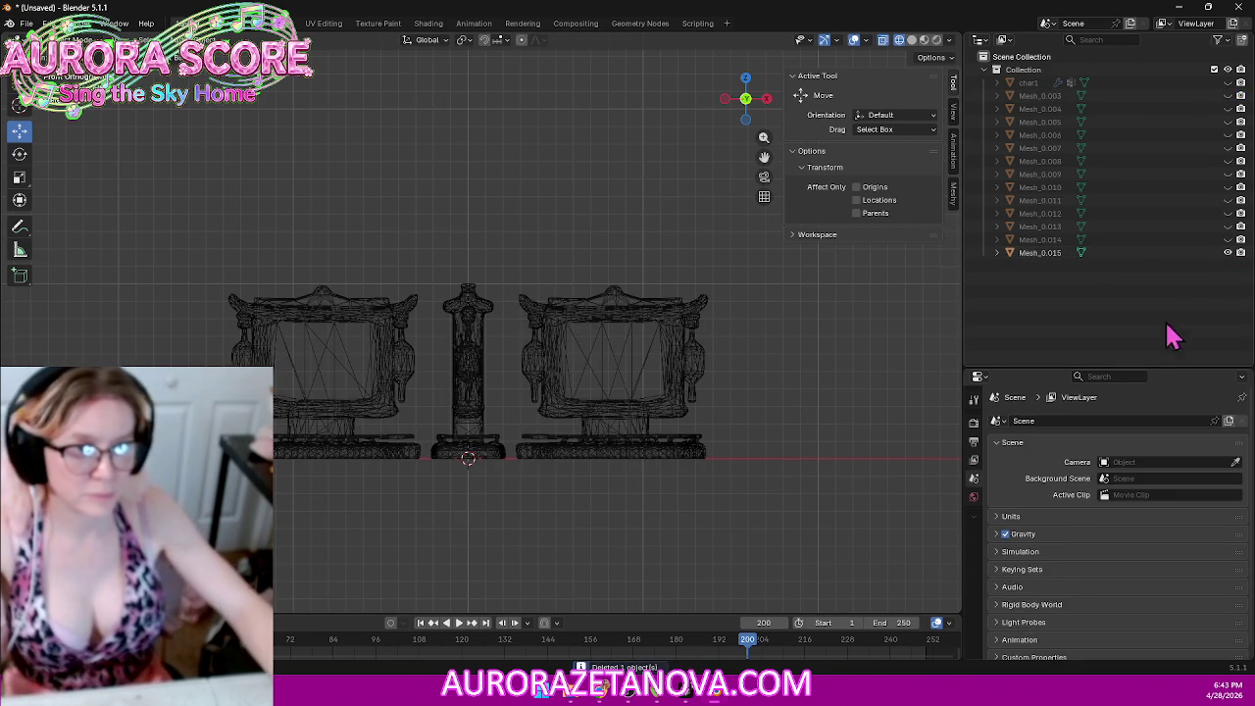
Step: Separate the left picture frame of Mesh_0.015 into its own object
key(a)
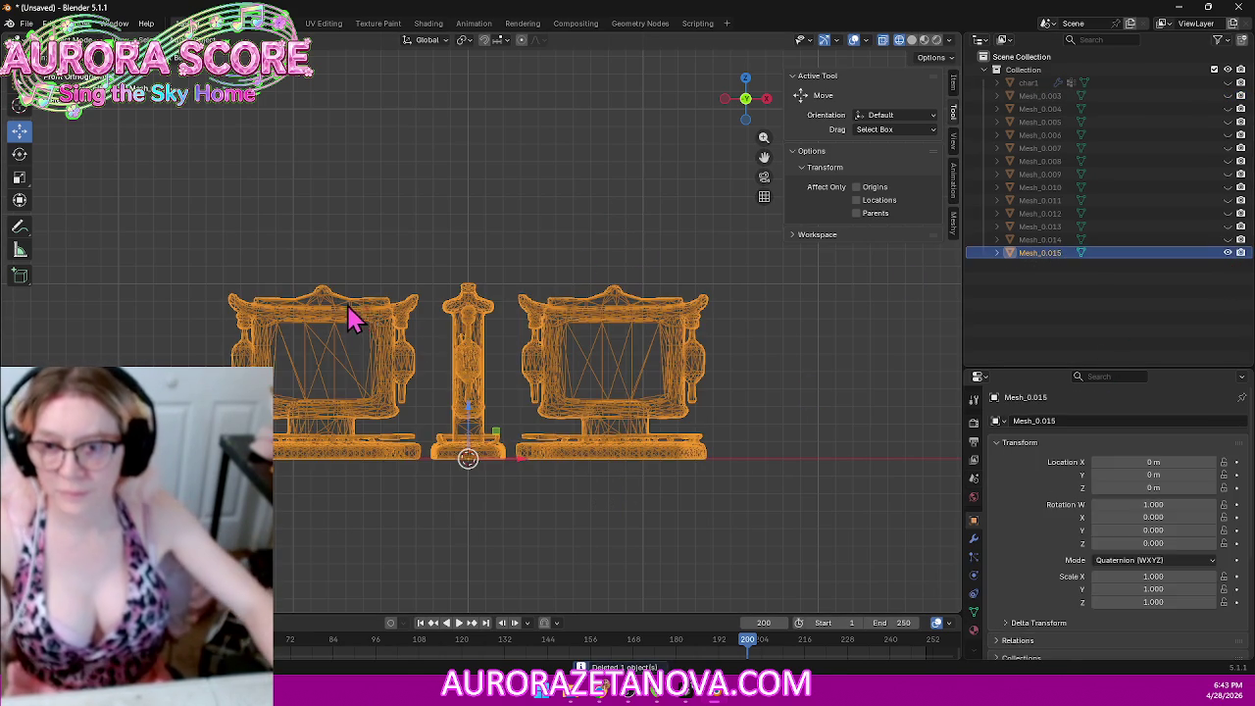
click(54, 39)
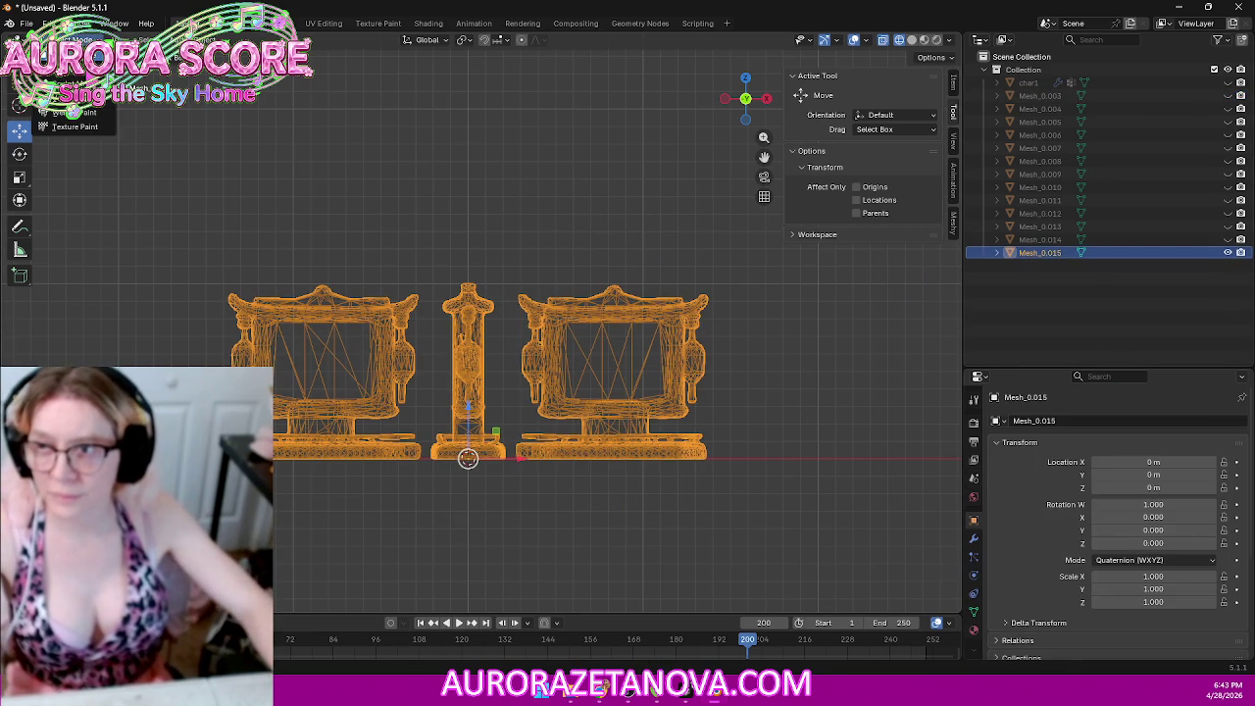
click(73, 64)
drag(106, 212, 424, 541)
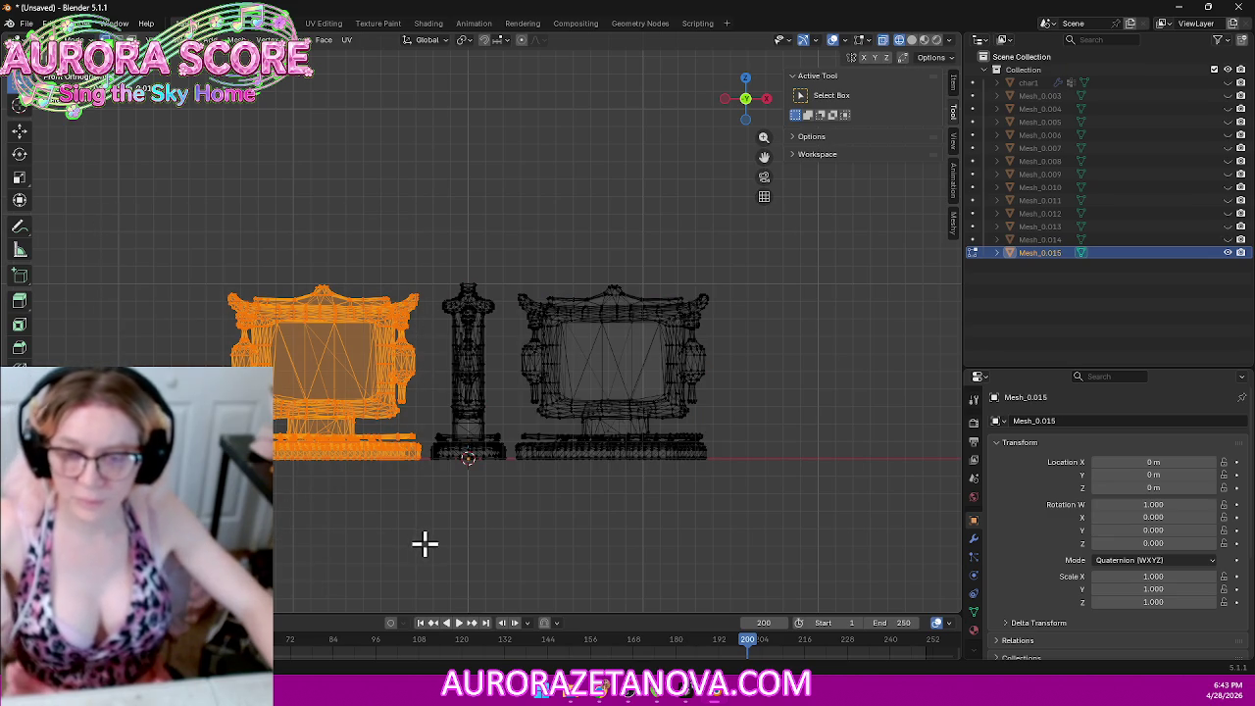
key(p)
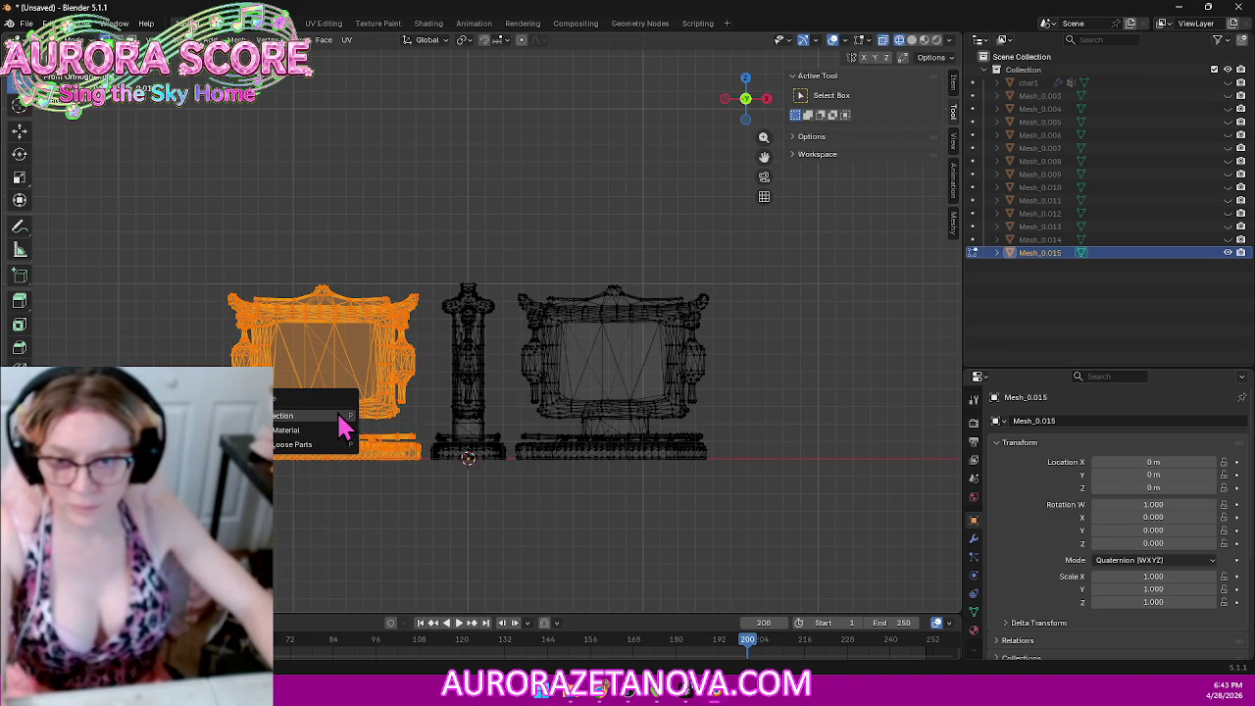
click(340, 423)
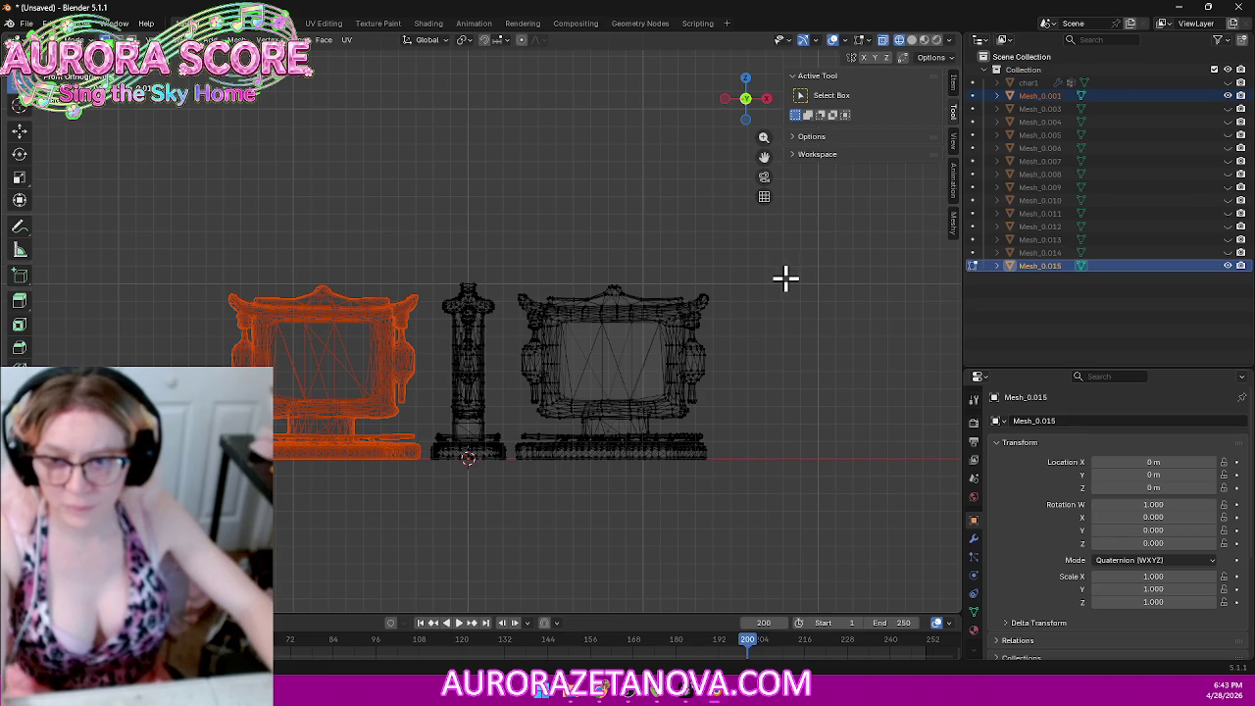
Step: Delete the middle post and right frame vertices, then return to Object Mode
drag(800, 268, 425, 499)
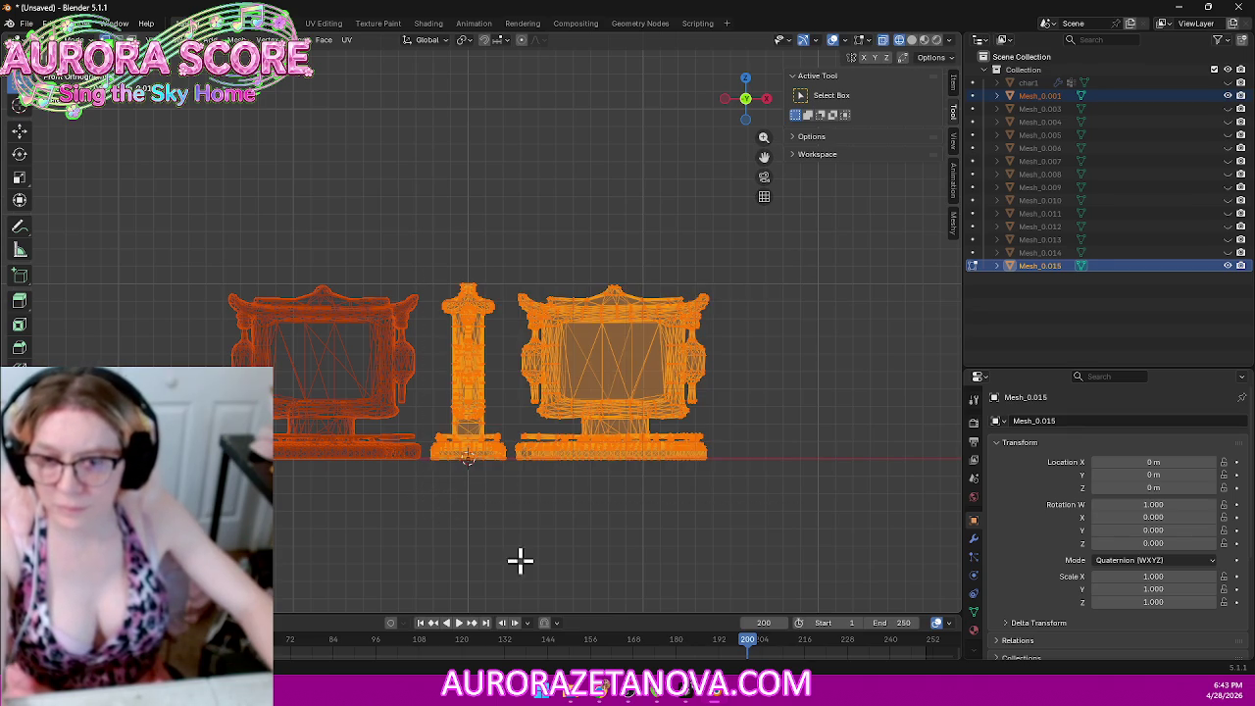
key(p)
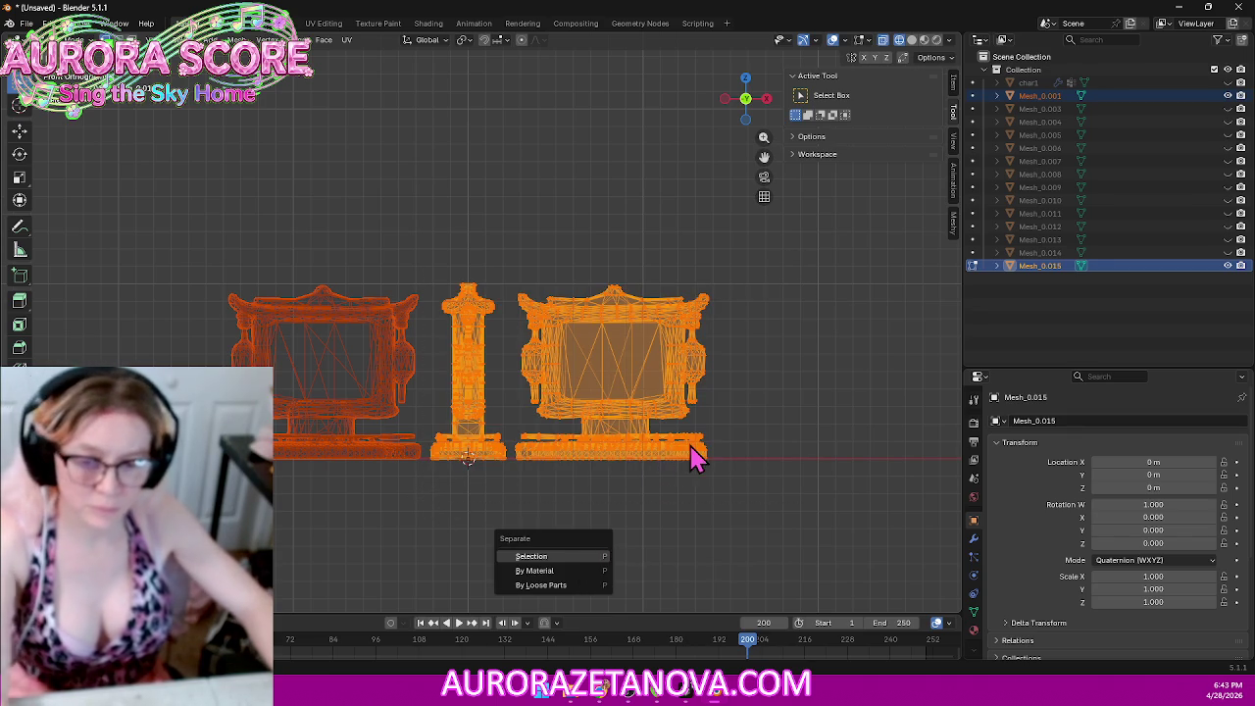
key(Escape)
key(x)
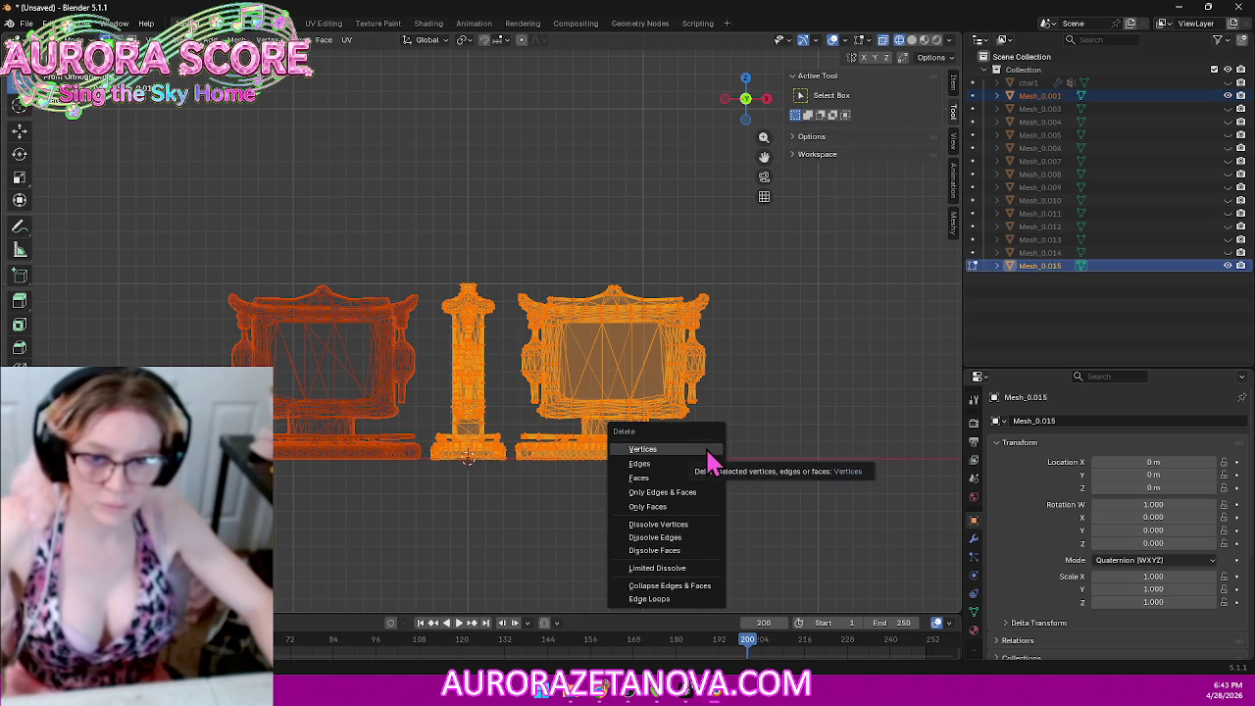
click(707, 452)
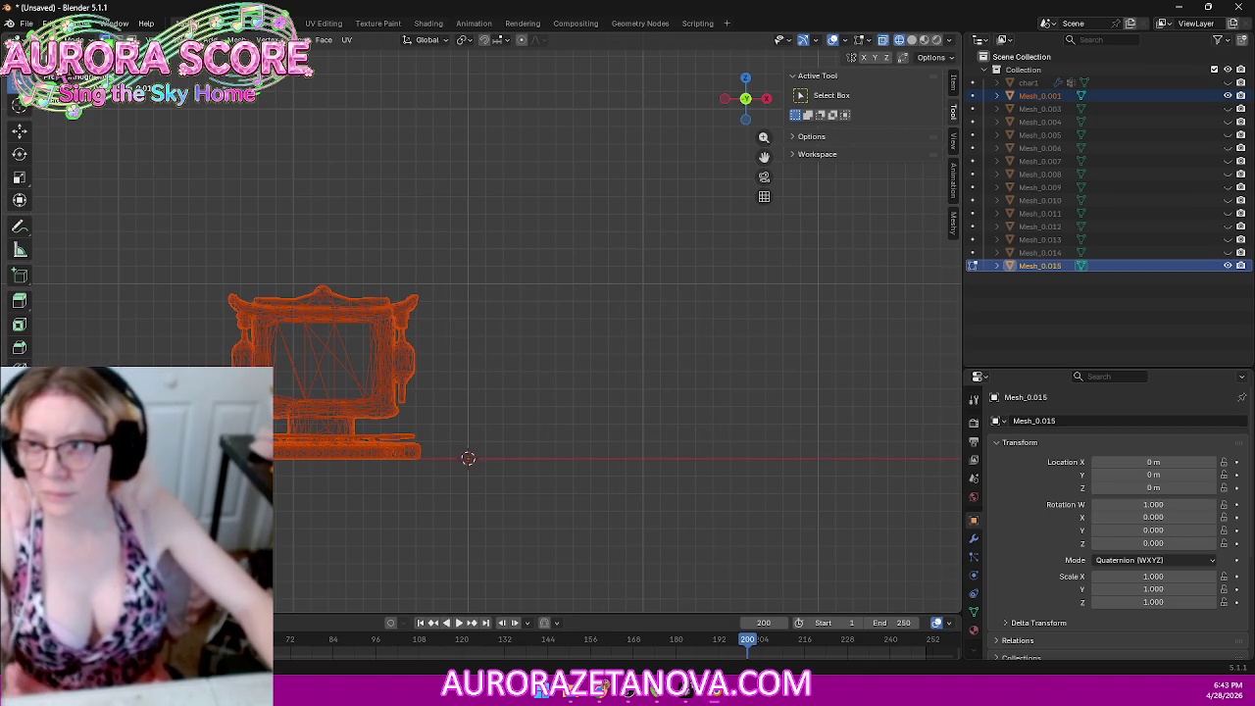
click(63, 39)
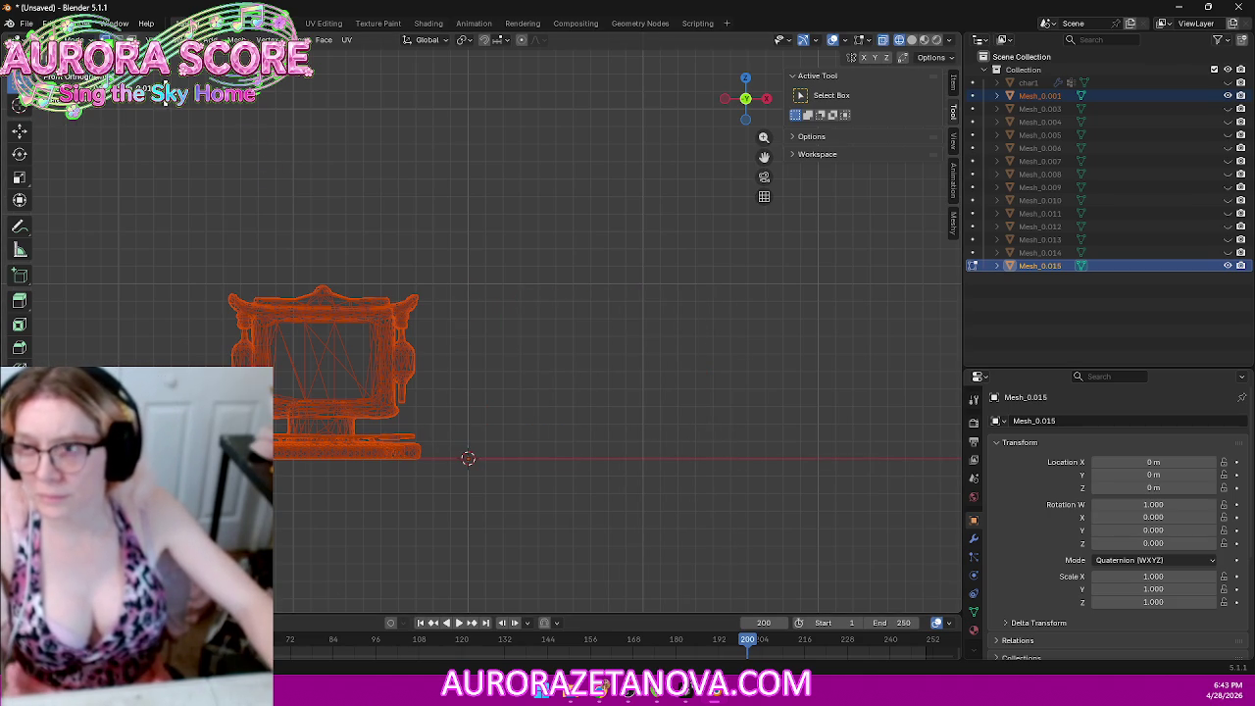
key(Tab)
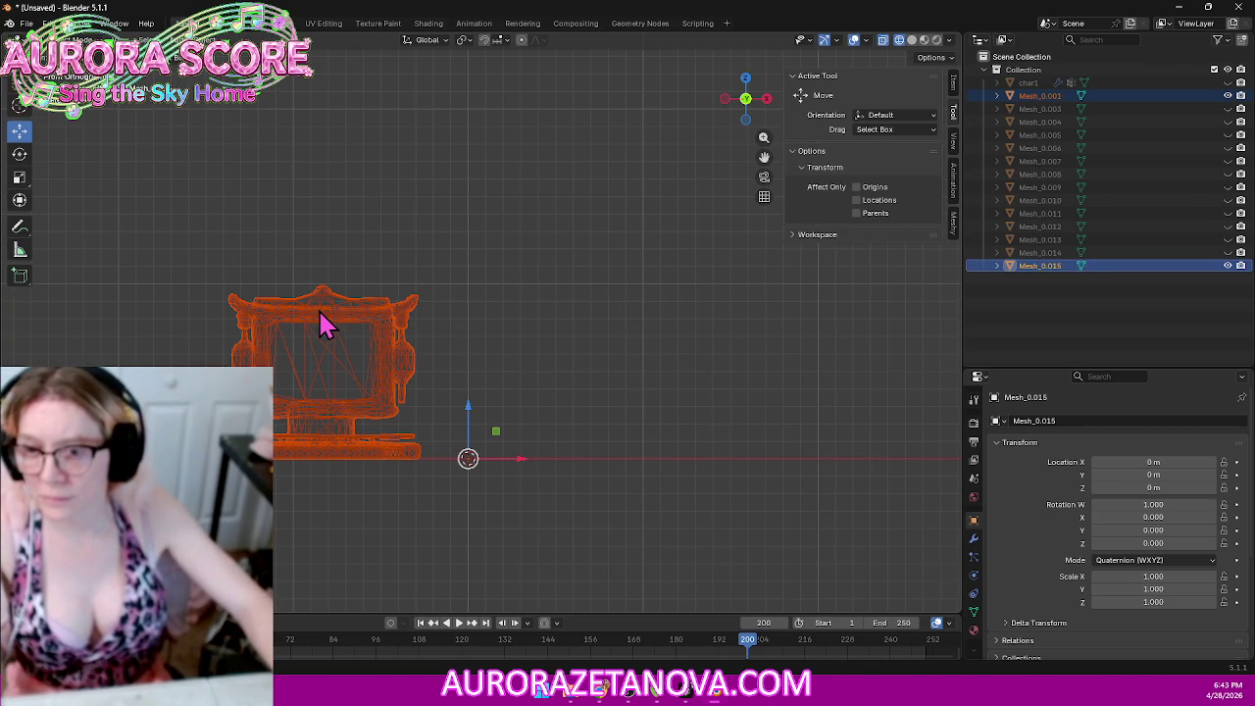
Step: Merge the separated frame's vertices by distance and centre its geometry on the world origin
click(325, 322)
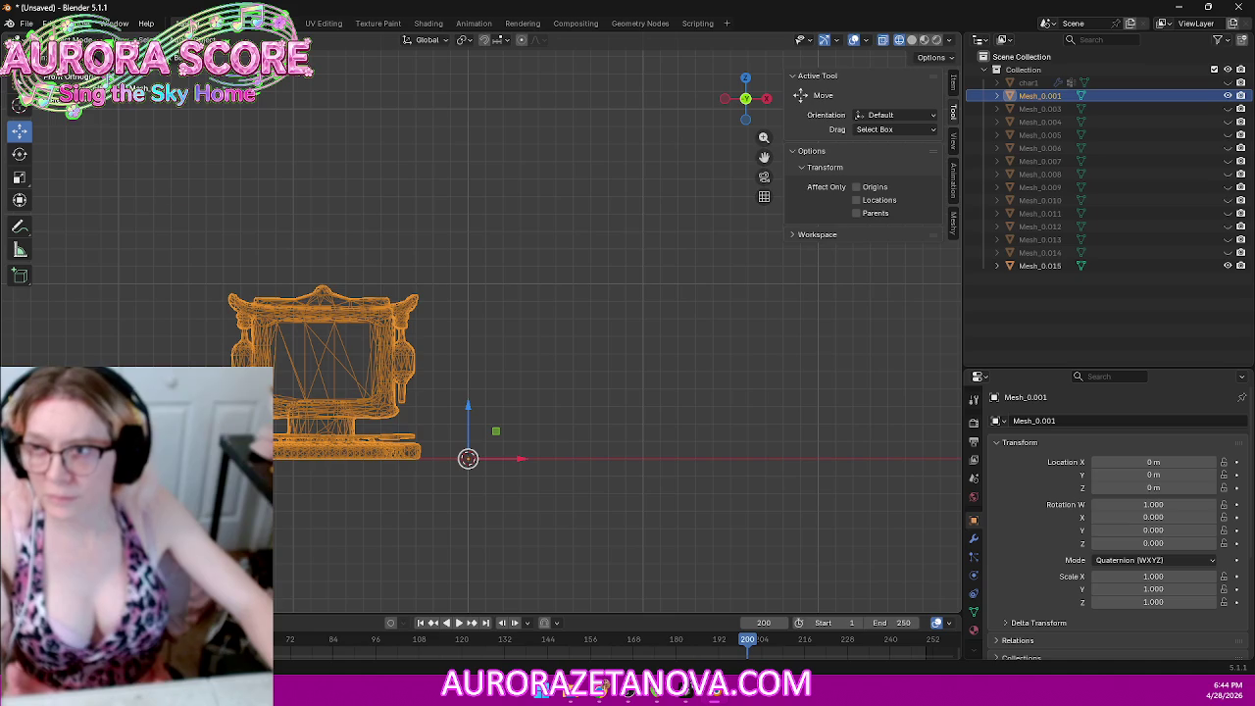
click(69, 39)
click(70, 72)
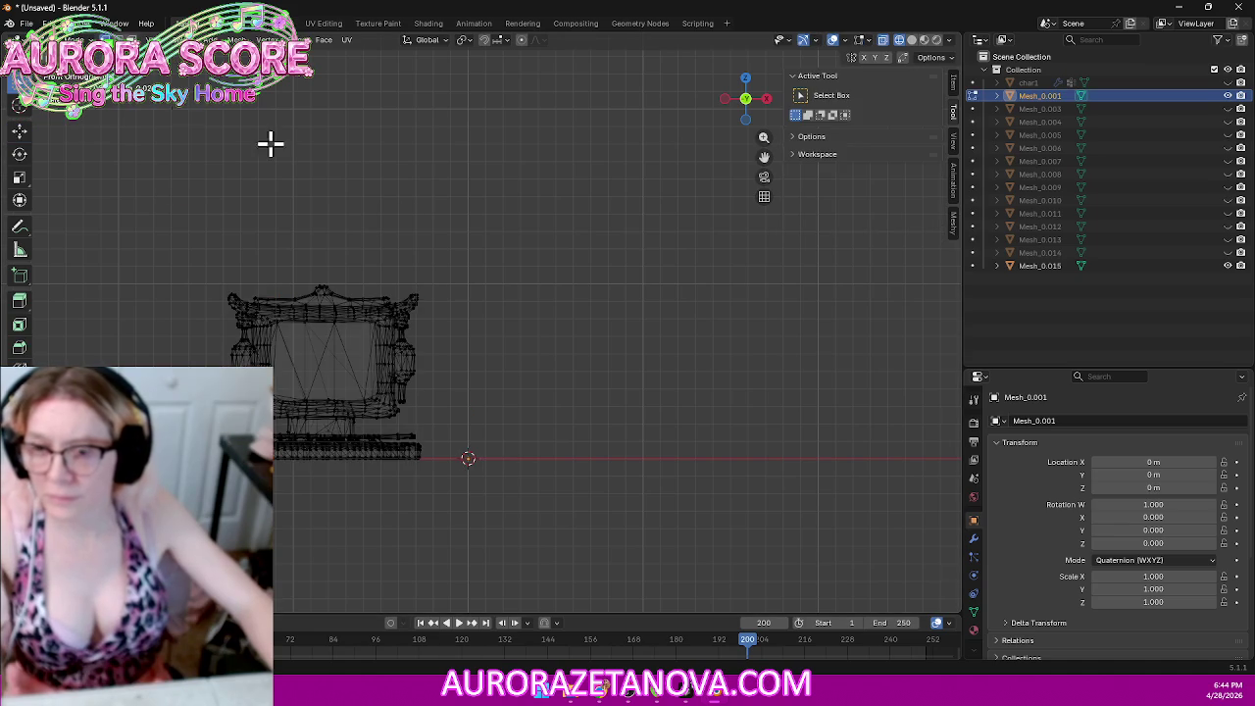
key(a)
key(m)
click(400, 332)
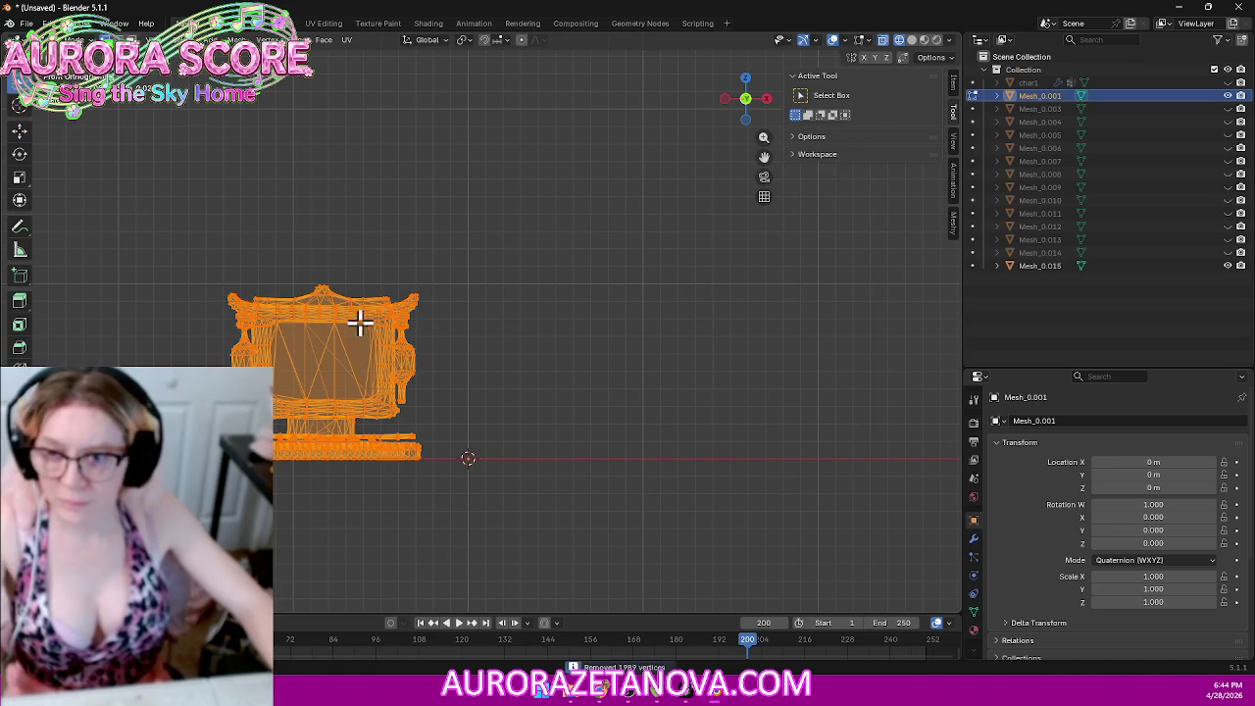
click(54, 22)
click(73, 40)
click(69, 49)
right_click(364, 328)
mouse_move(283, 330)
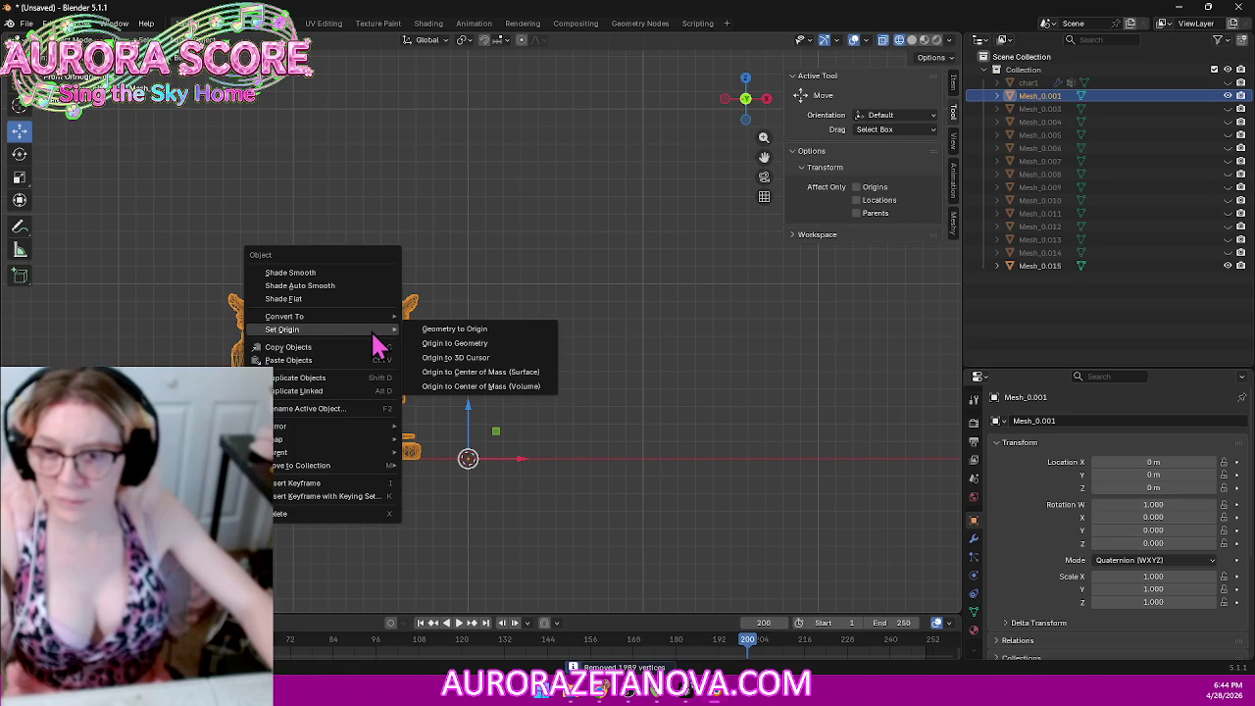
click(476, 343)
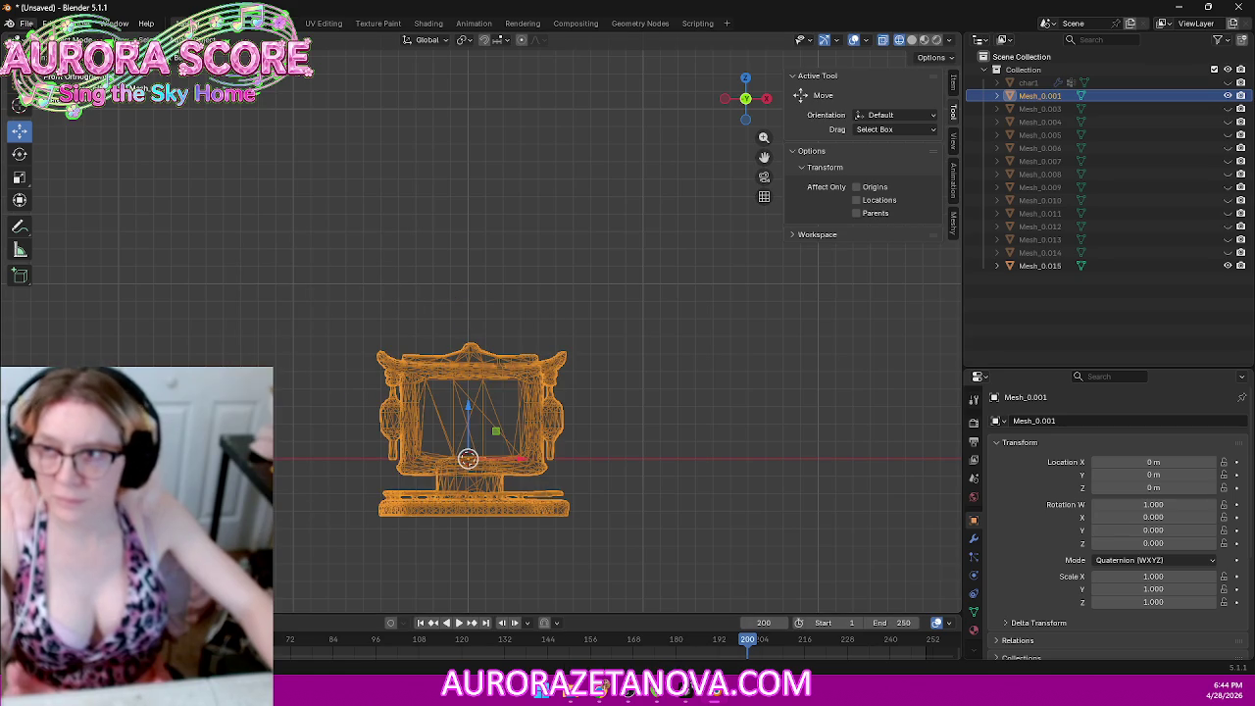
Step: Export the frame as glTF named Sign001.glb in the scene folder
click(27, 22)
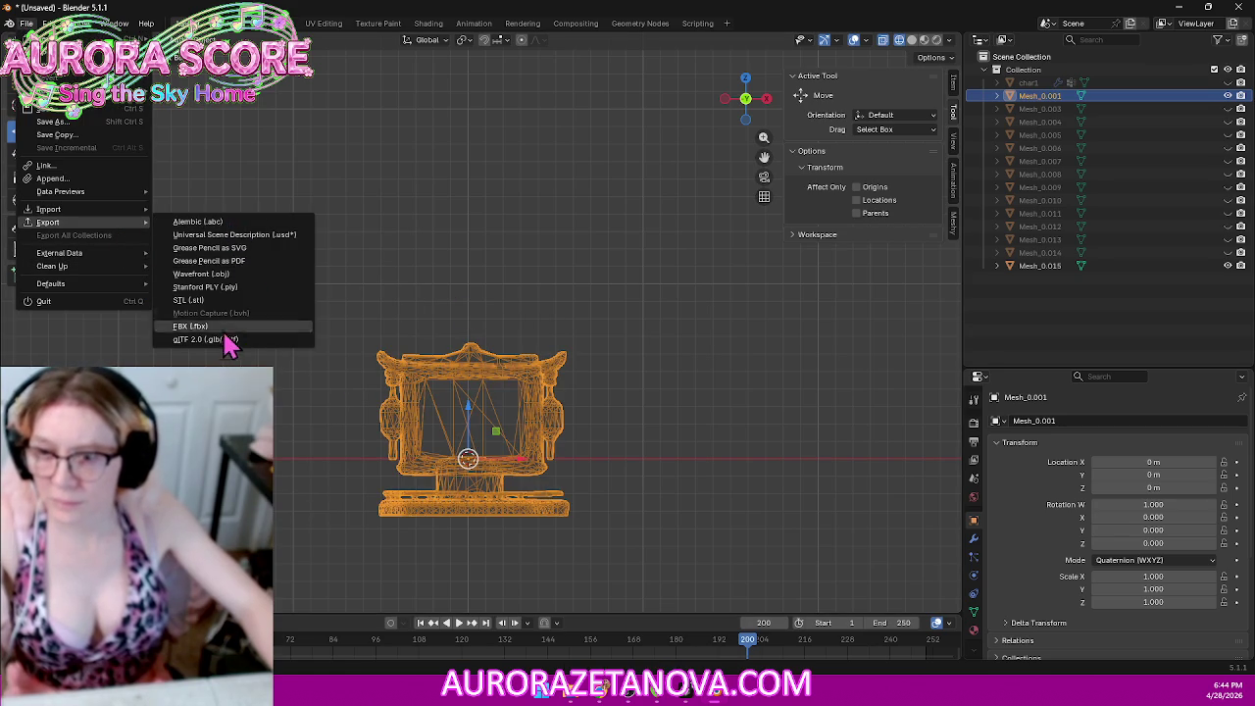
click(218, 339)
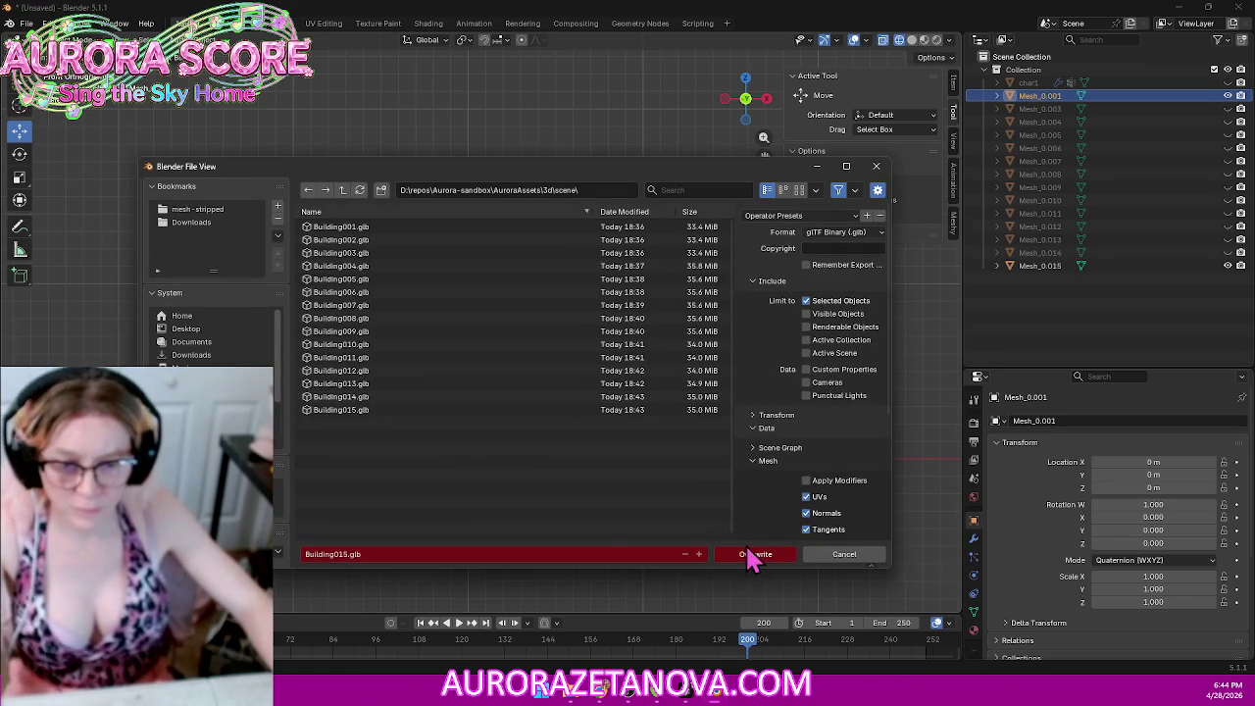
click(408, 553)
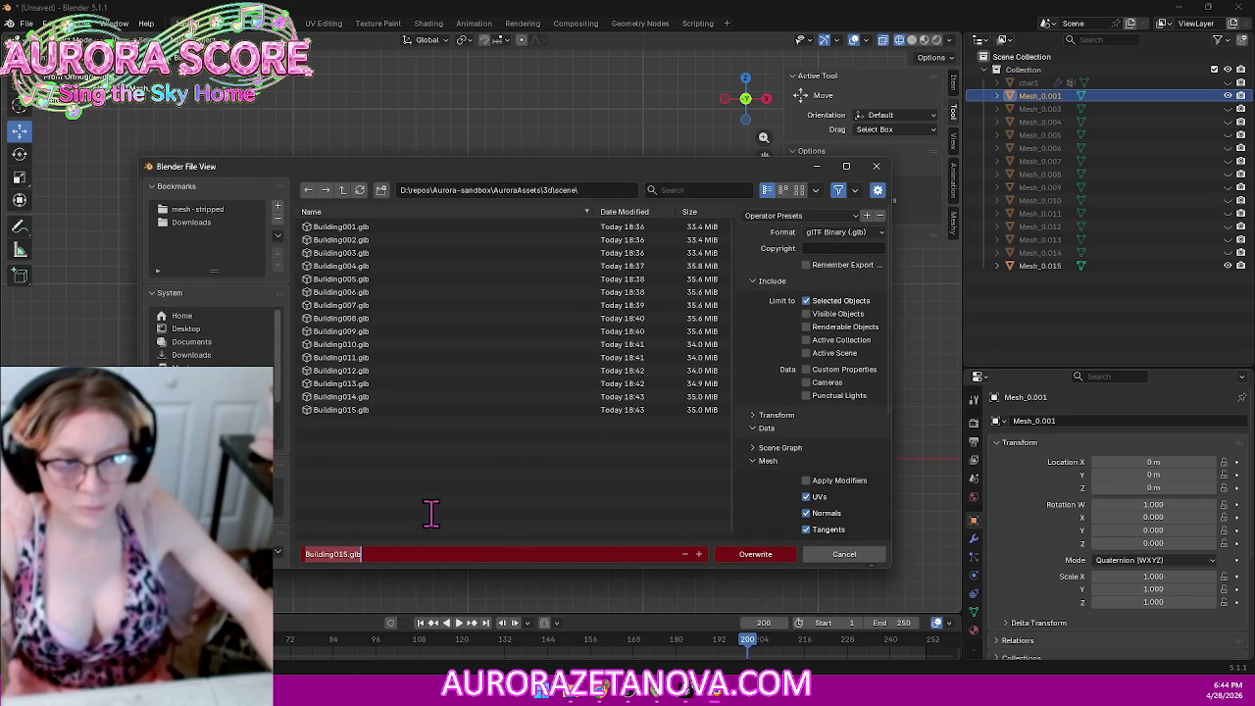
mouse_move(463, 182)
mouse_down()
mouse_move(463, 418)
mouse_move(539, 600)
mouse_move(463, 117)
mouse_move(487, 140)
mouse_up()
text(Sign001)
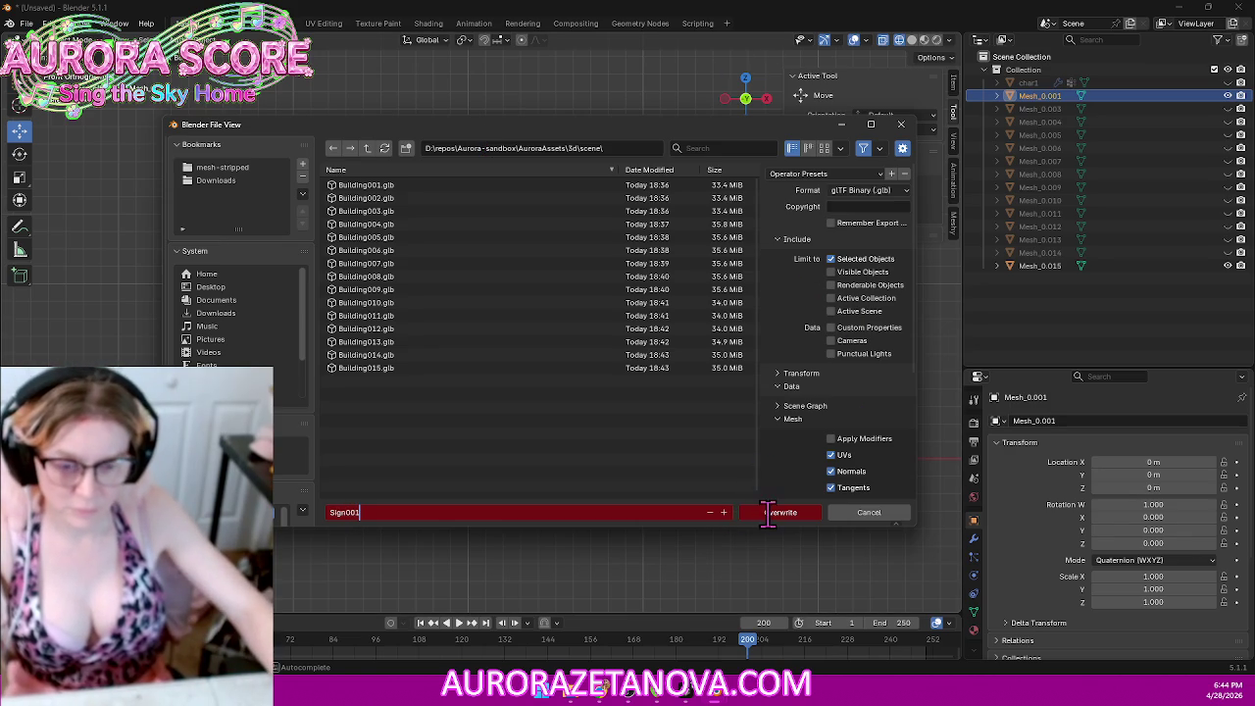
key(Return)
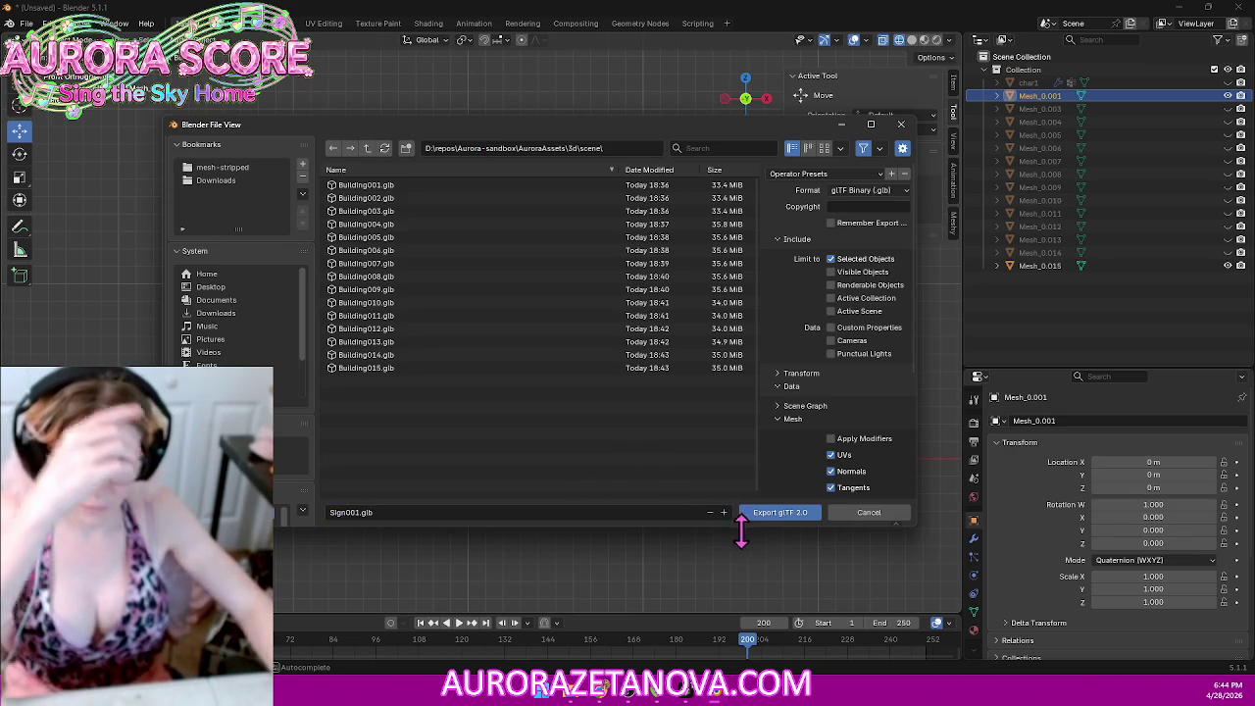
click(774, 512)
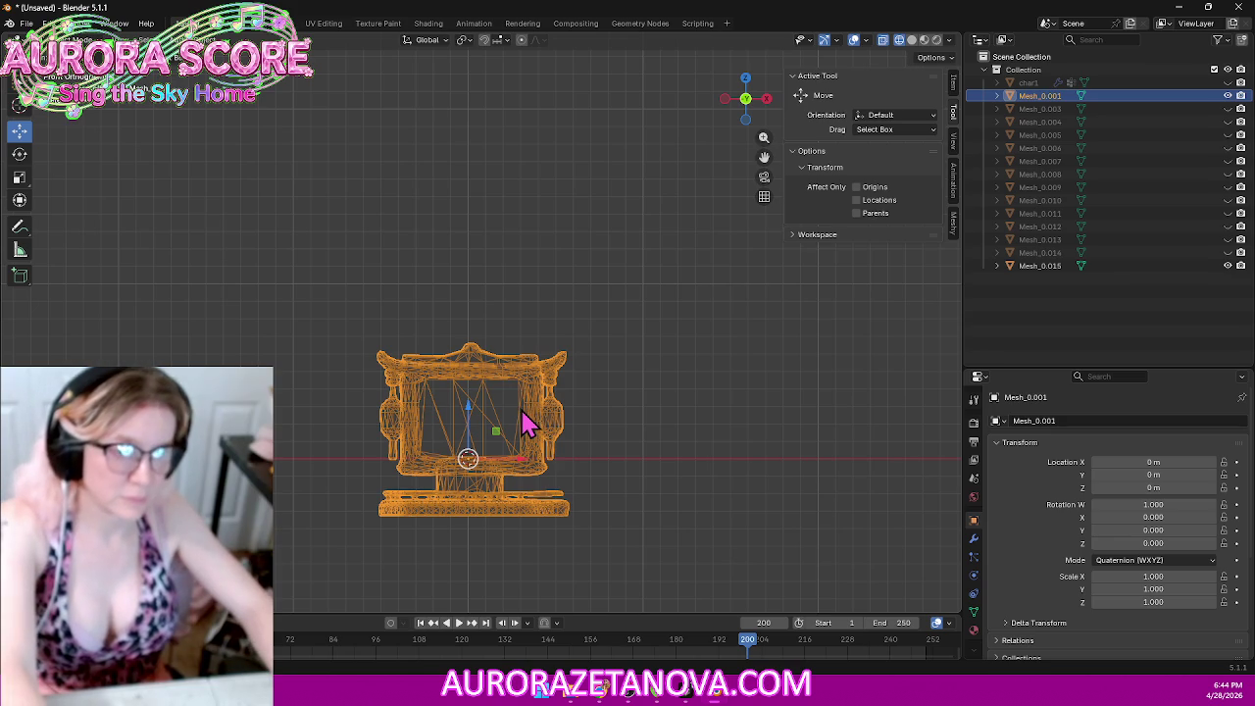
Step: Delete the exported sign and the empty Mesh_0.015 object
key(Delete)
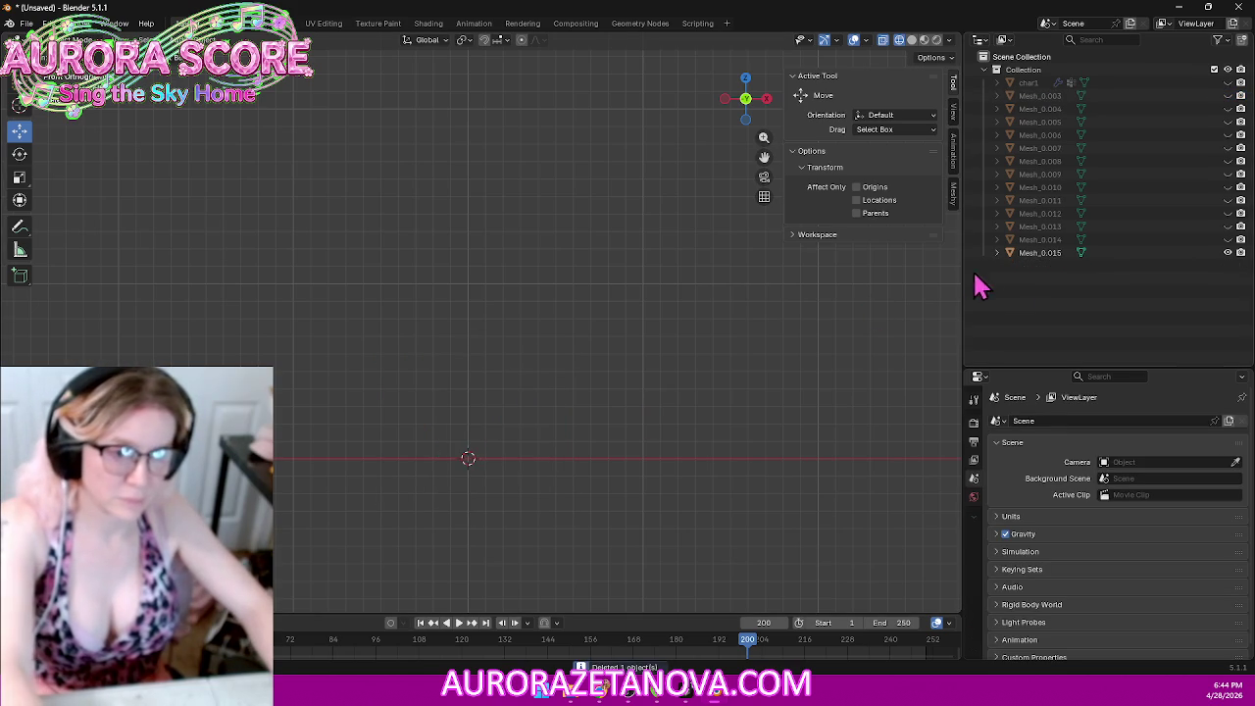
click(1067, 254)
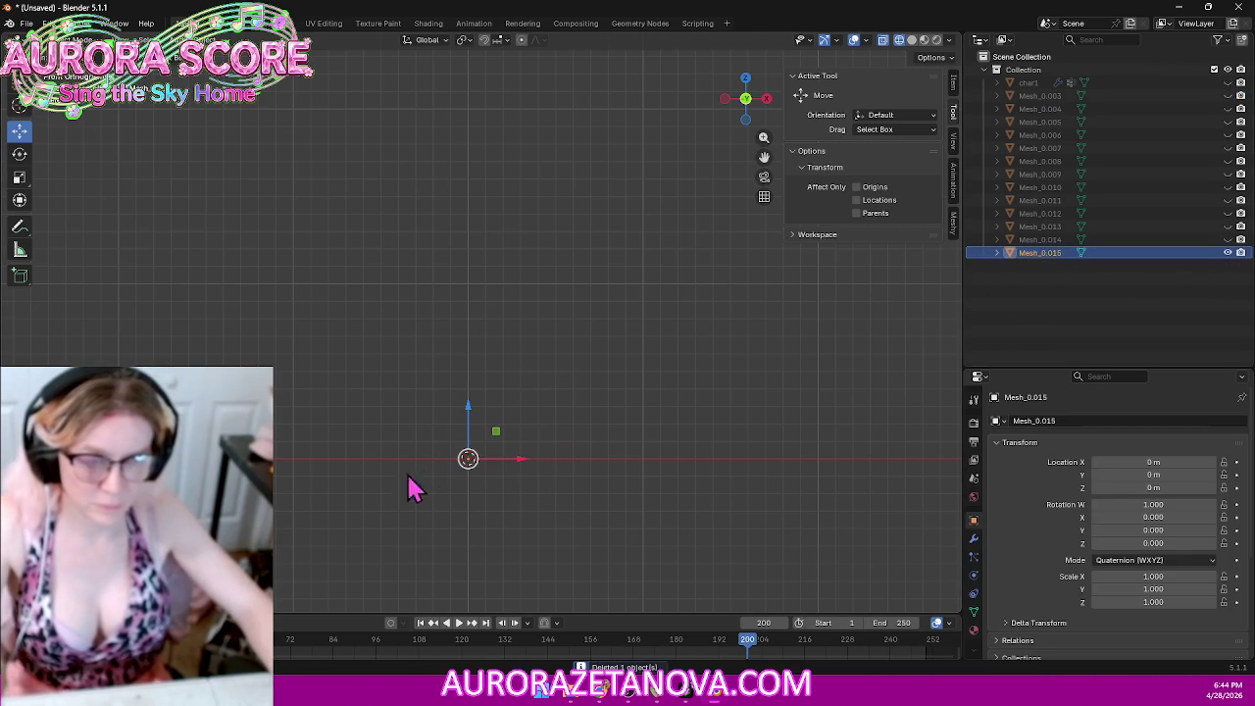
click(515, 505)
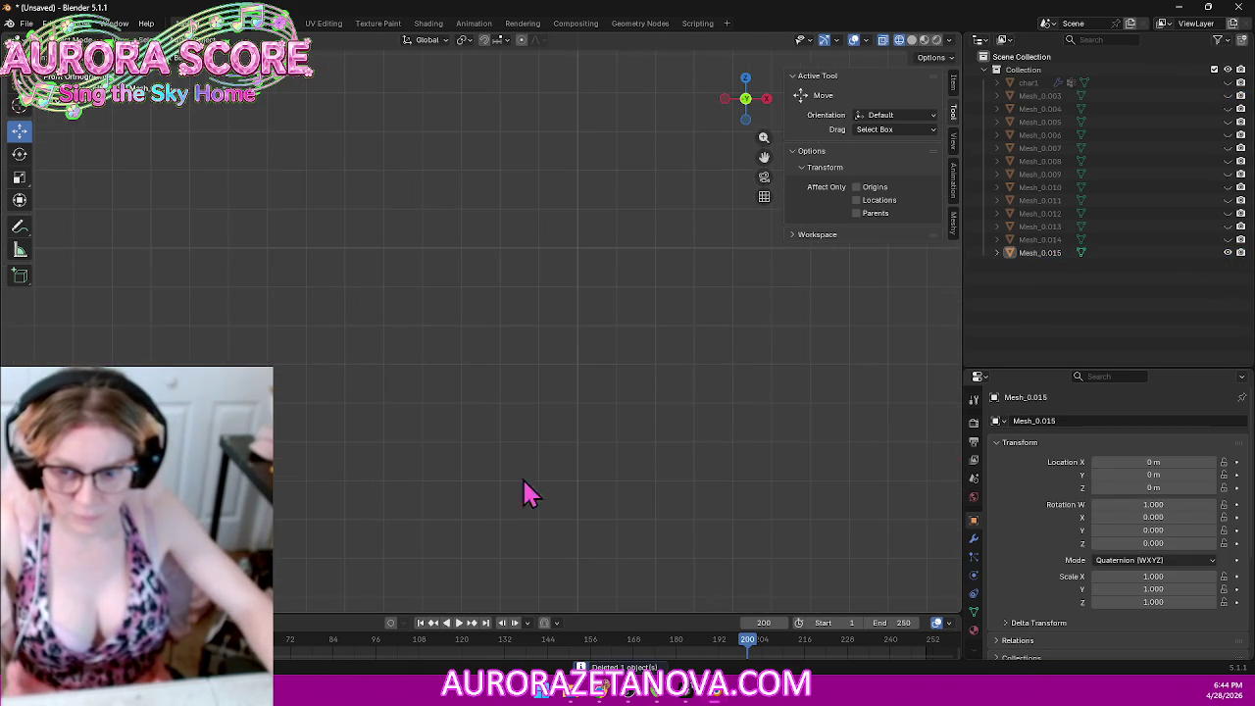
click(1148, 254)
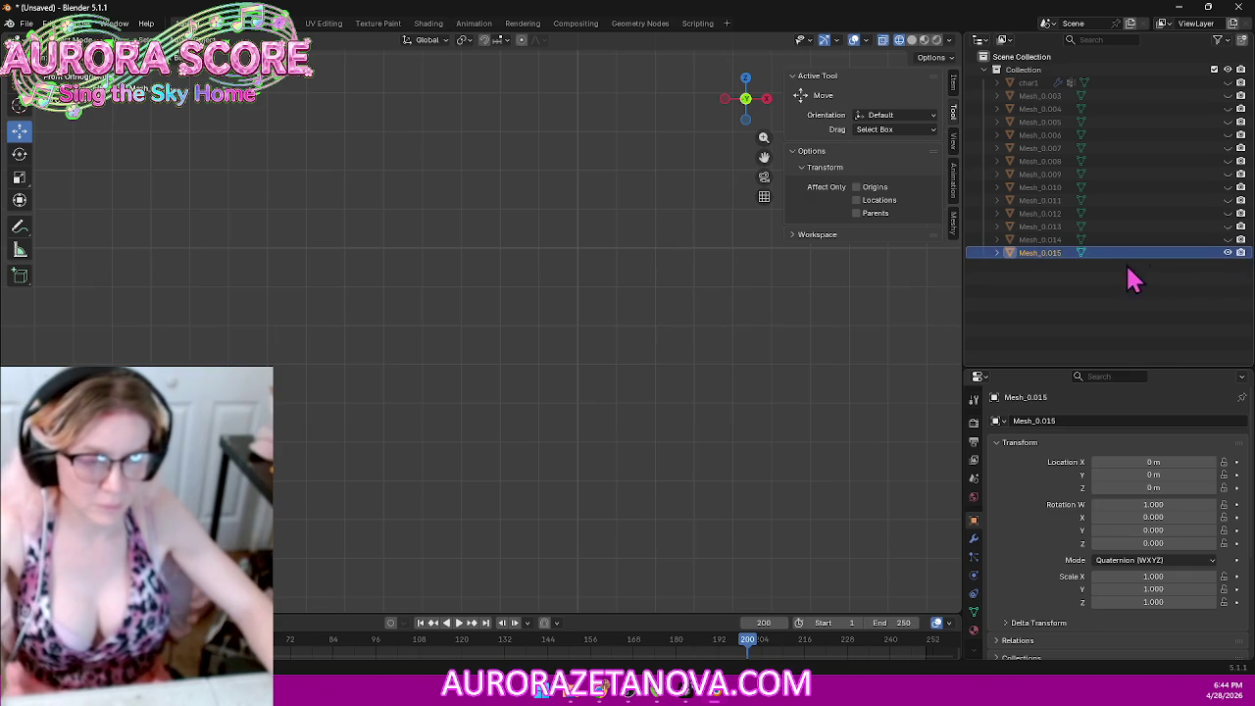
key(Delete)
Step: Unhide Mesh_0.014 and delete the left tower's vertices in Edit Mode
scroll(500, 313, down, 3)
scroll(500, 312, down, 2)
scroll(595, 371, down, 1)
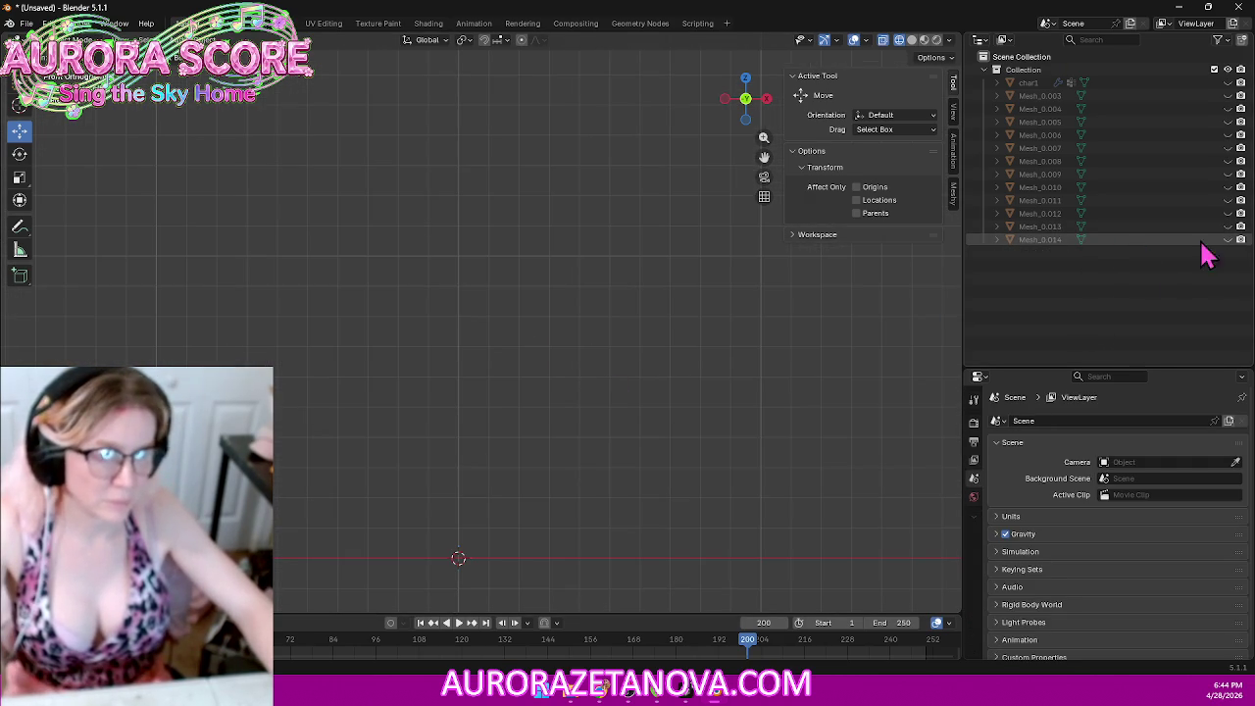
click(1228, 240)
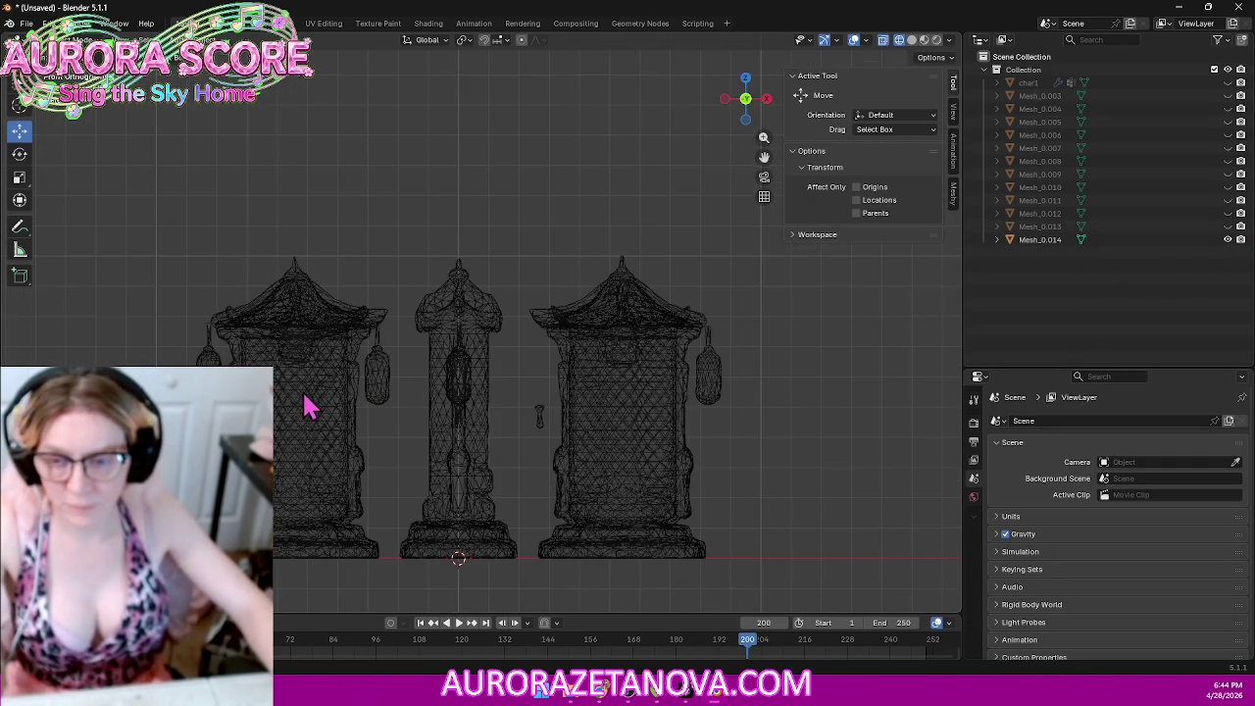
click(304, 355)
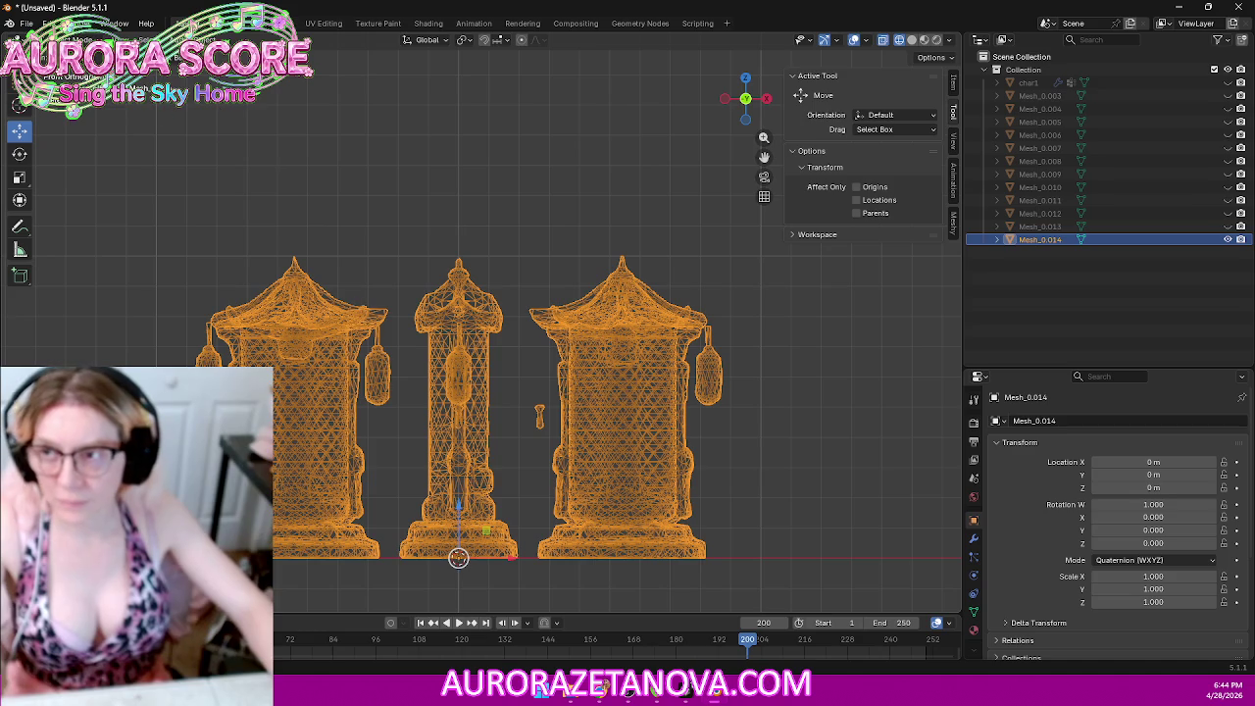
click(69, 39)
click(81, 71)
drag(97, 191, 386, 632)
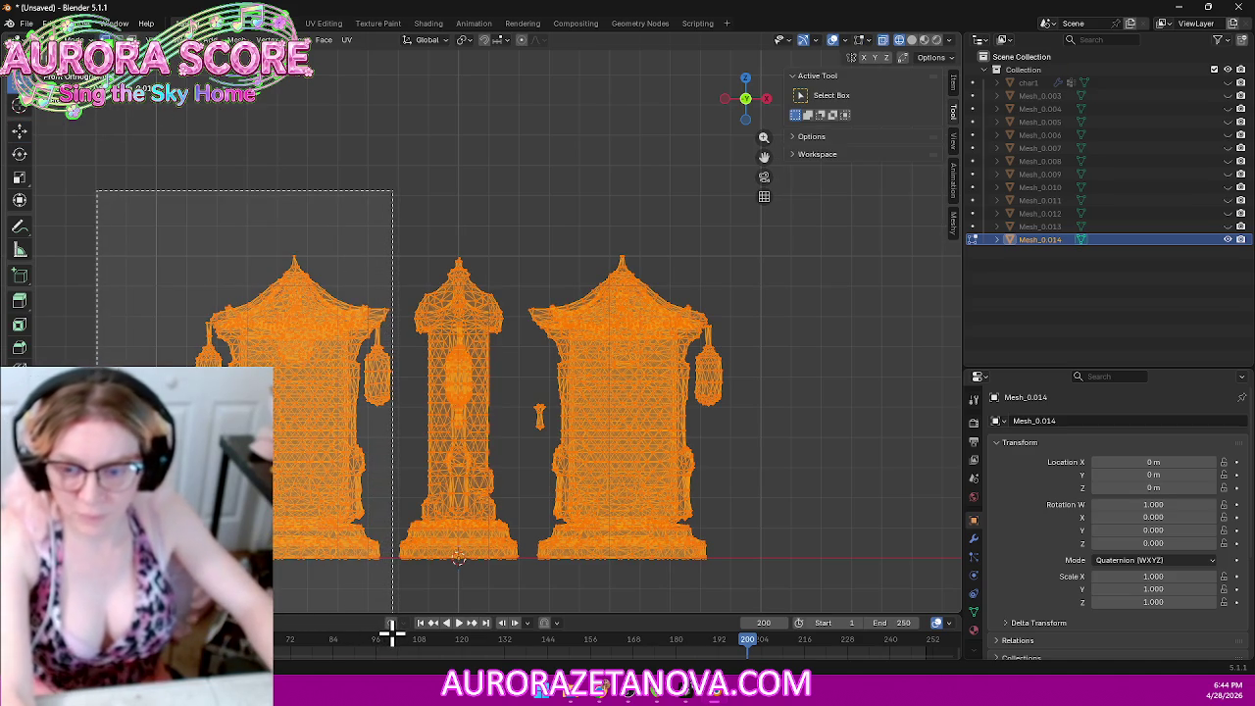
drag(386, 632, 392, 632)
key(x)
click(489, 396)
Step: Delete the right tower and merge the middle tower by distance, removing 856 duplicates
drag(914, 235, 524, 585)
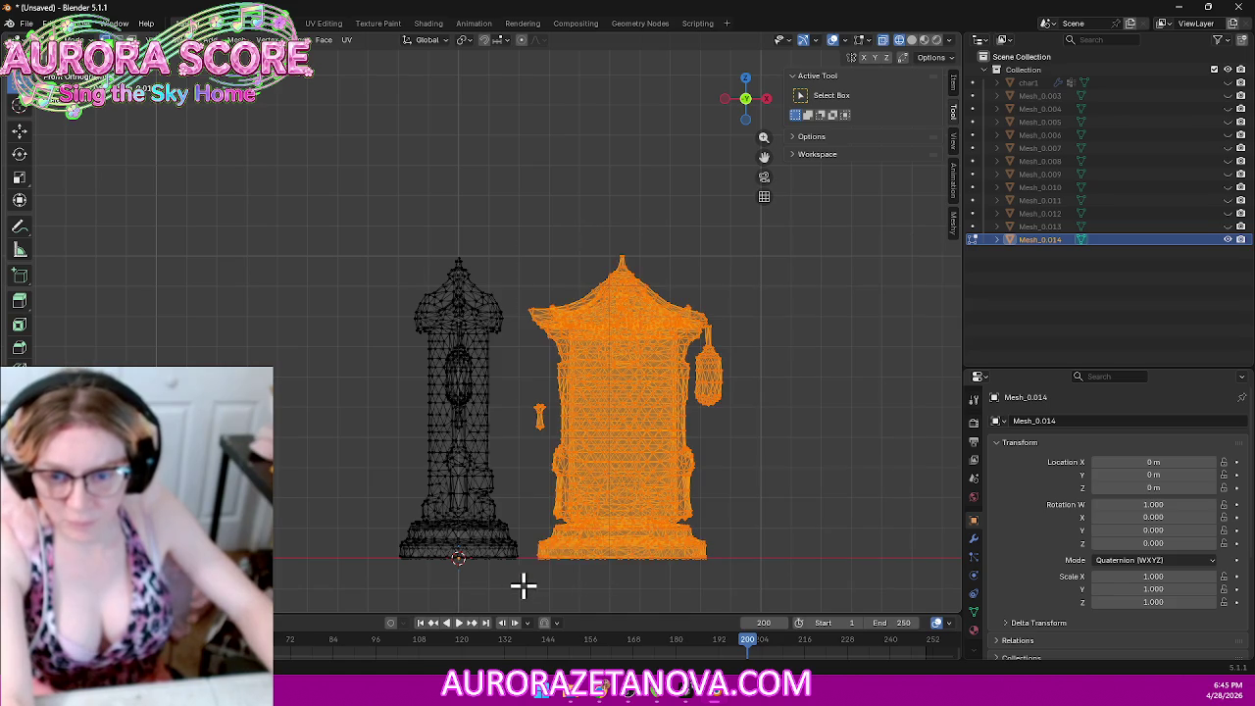
key(x)
click(532, 510)
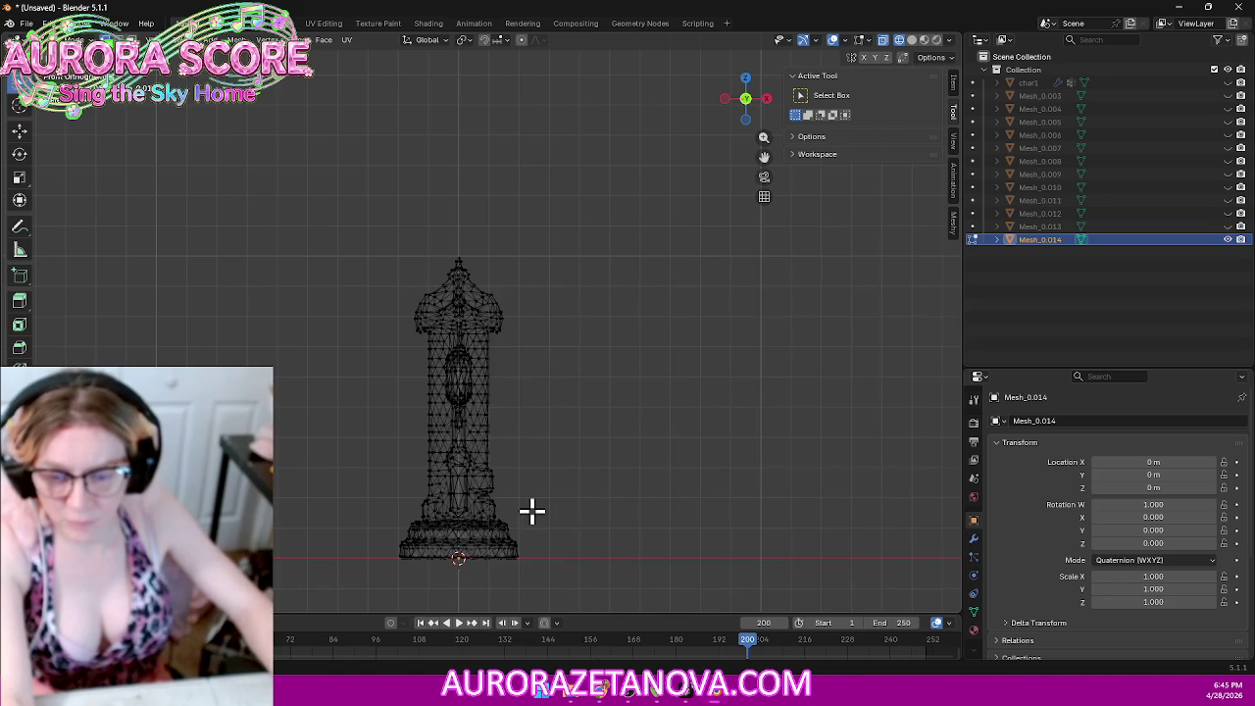
drag(310, 211, 602, 598)
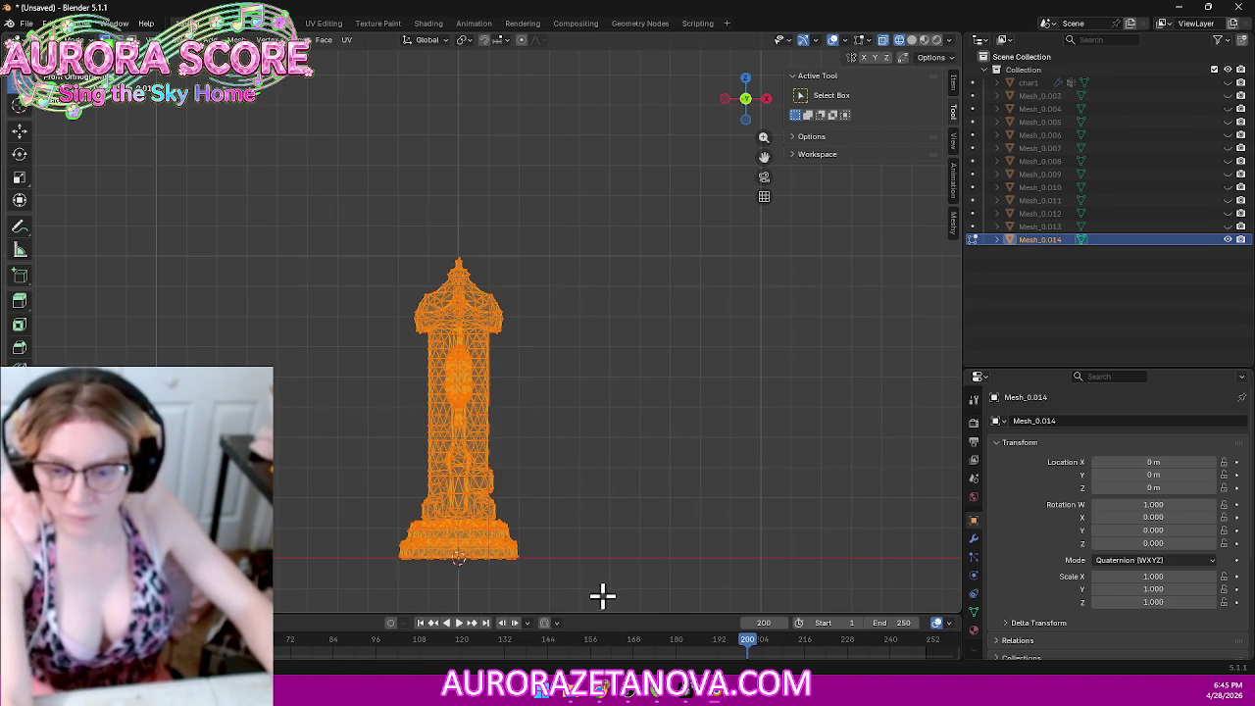
key(m)
click(564, 591)
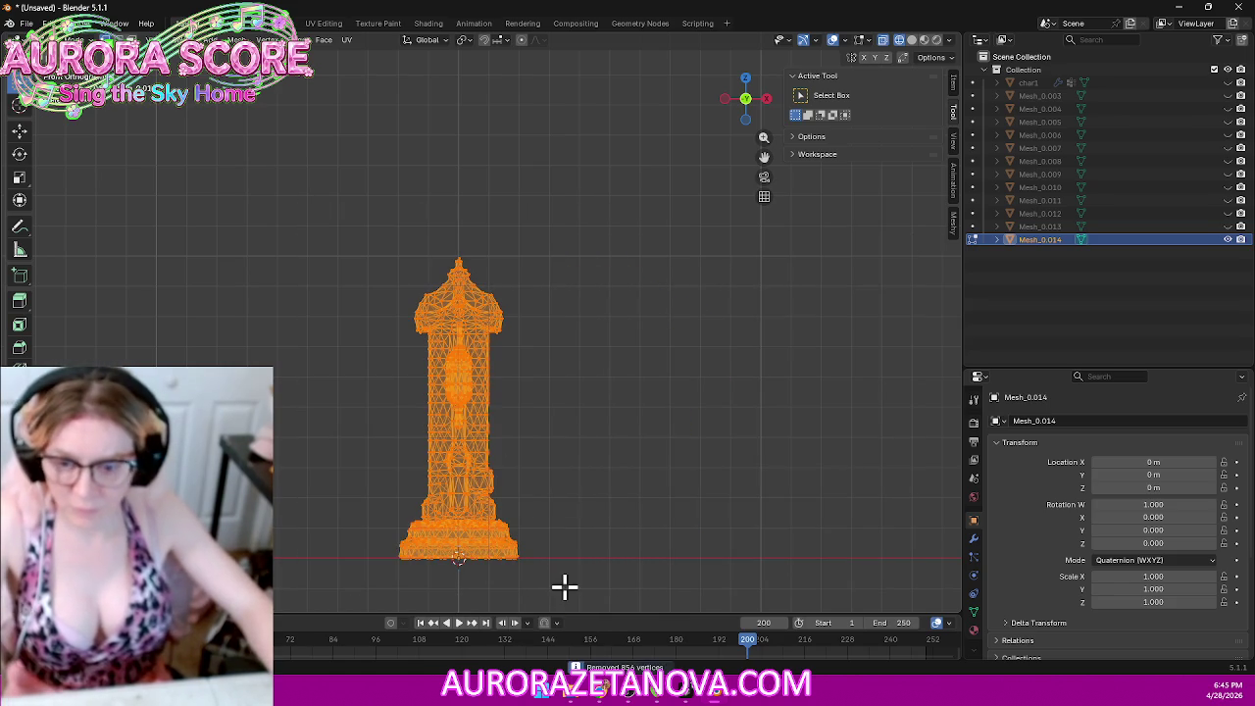
Step: Export the remaining middle tower as Sign002.glb
click(75, 40)
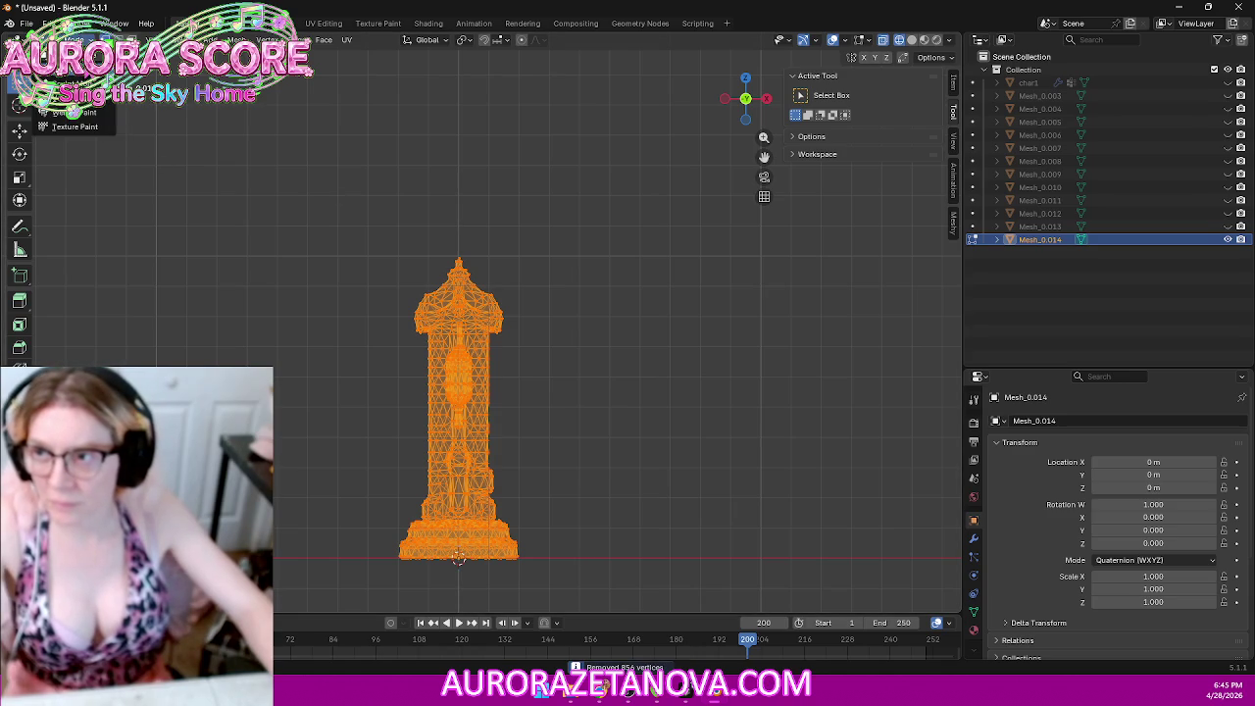
click(67, 55)
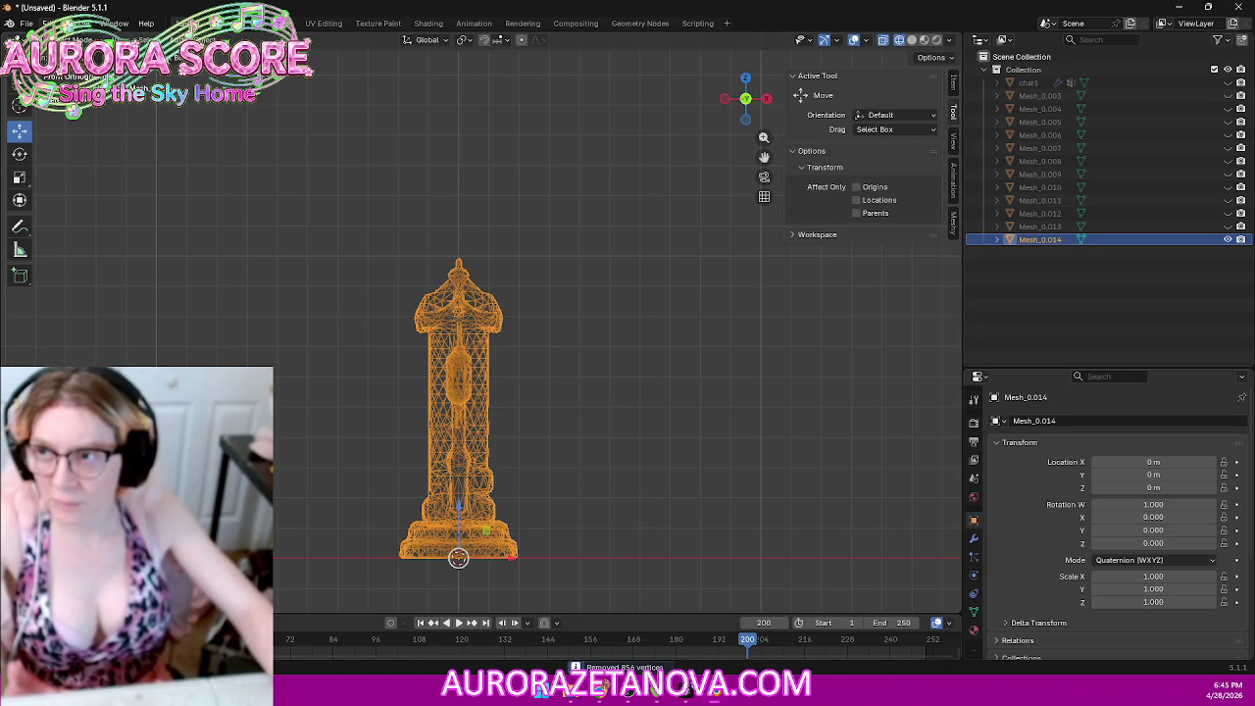
click(26, 23)
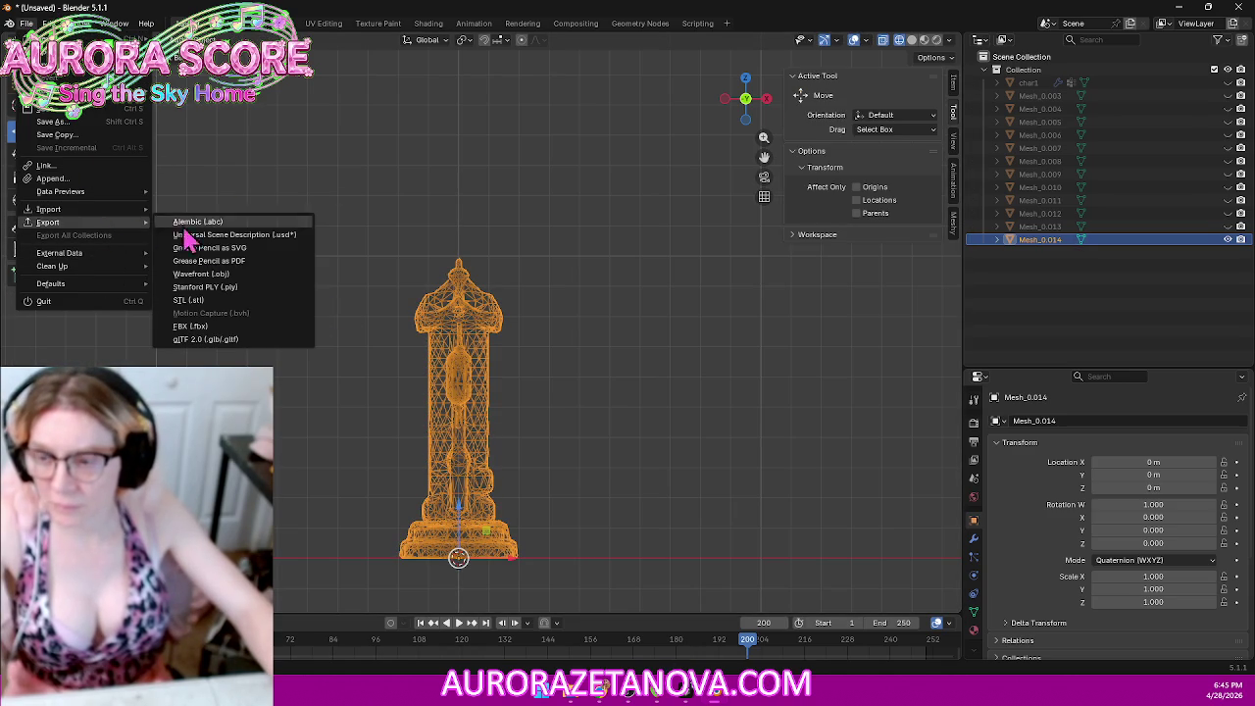
click(206, 339)
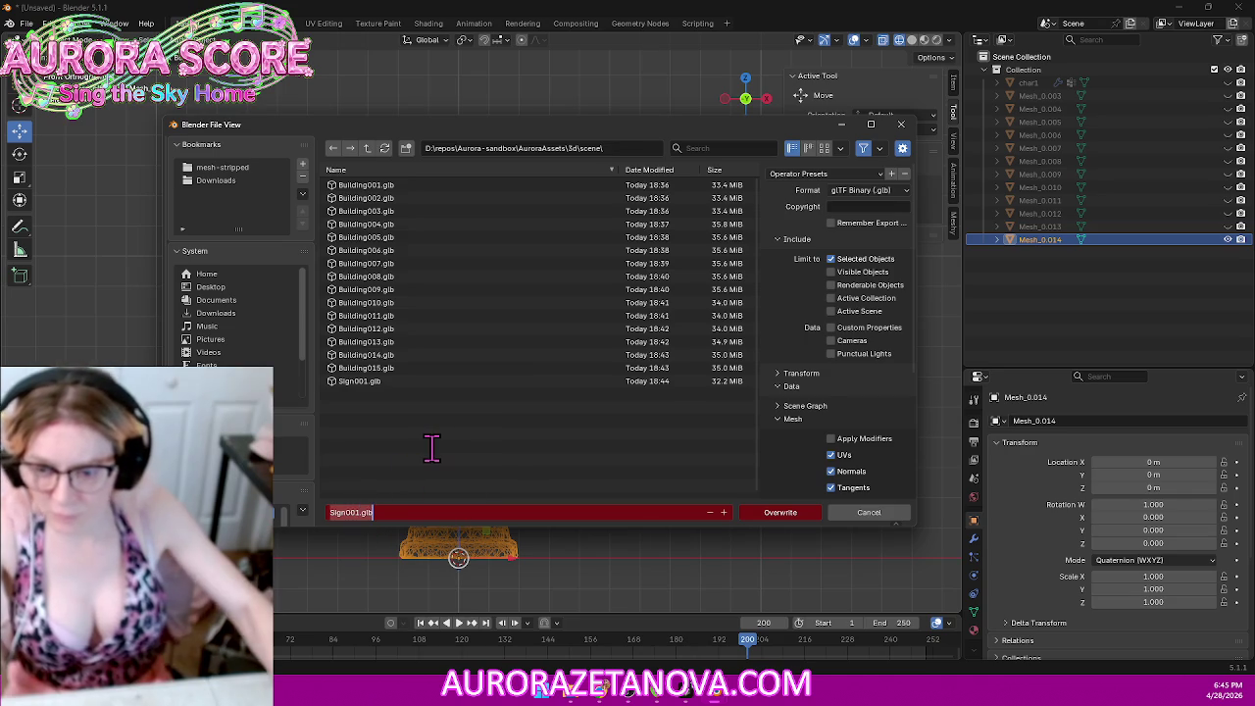
click(724, 512)
click(753, 513)
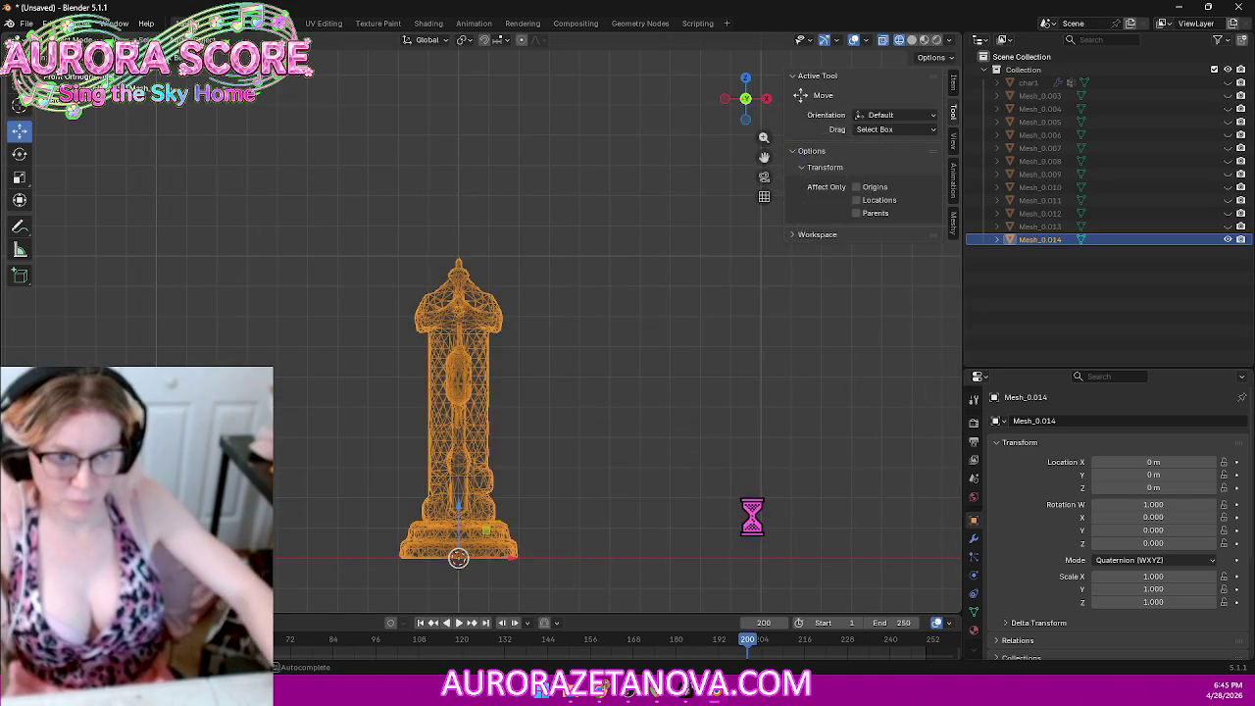
Step: Delete the exported Mesh_0.014 sign, unhide Mesh_0.013, and inspect its three shrines in Material Preview
key(Delete)
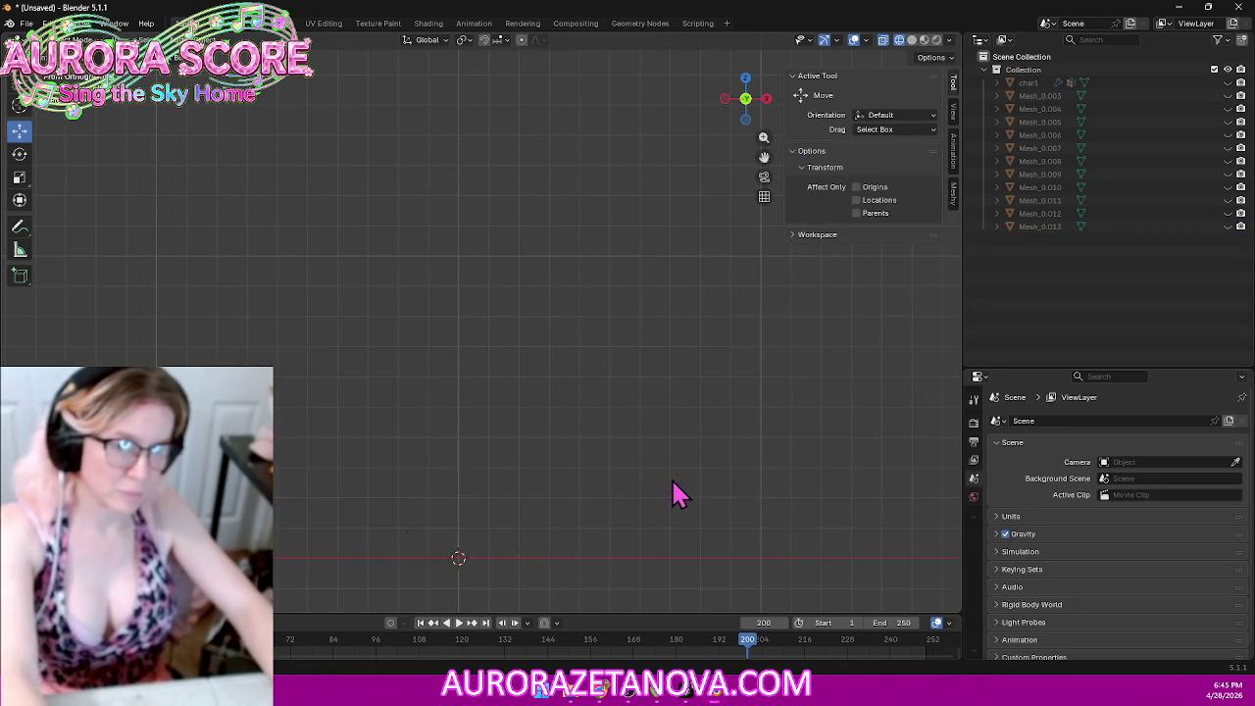
click(1227, 227)
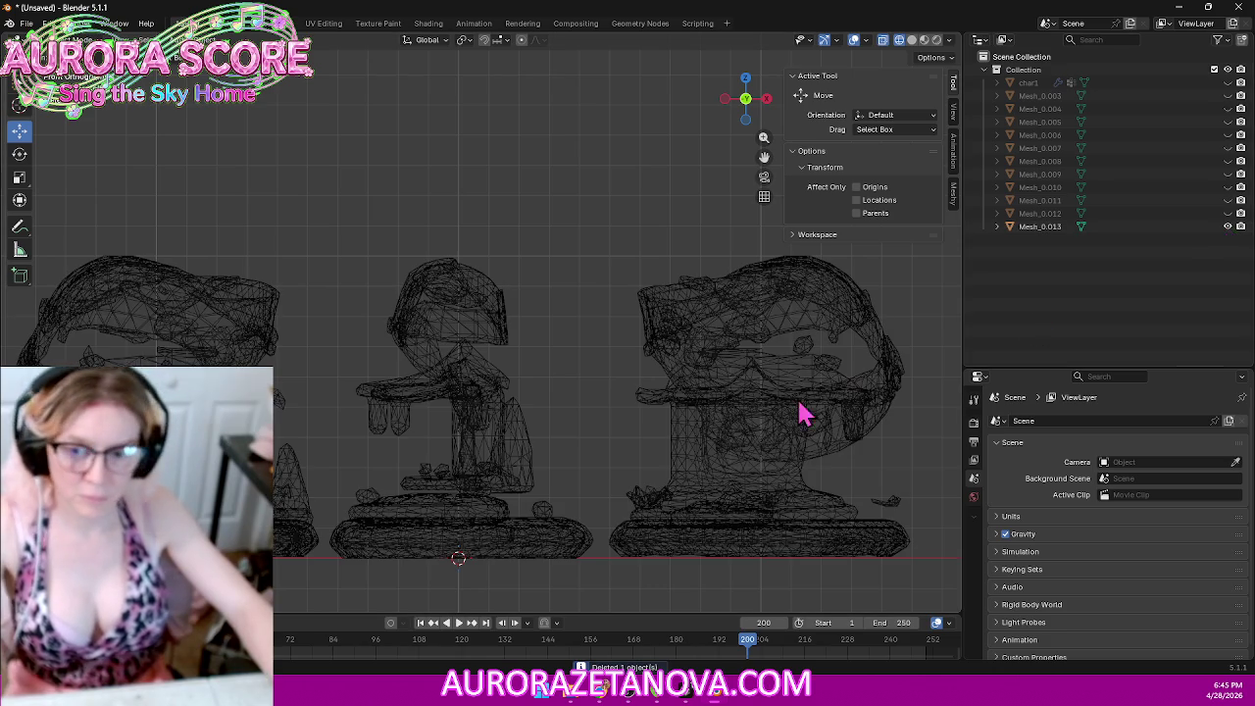
scroll(397, 412, down, 1)
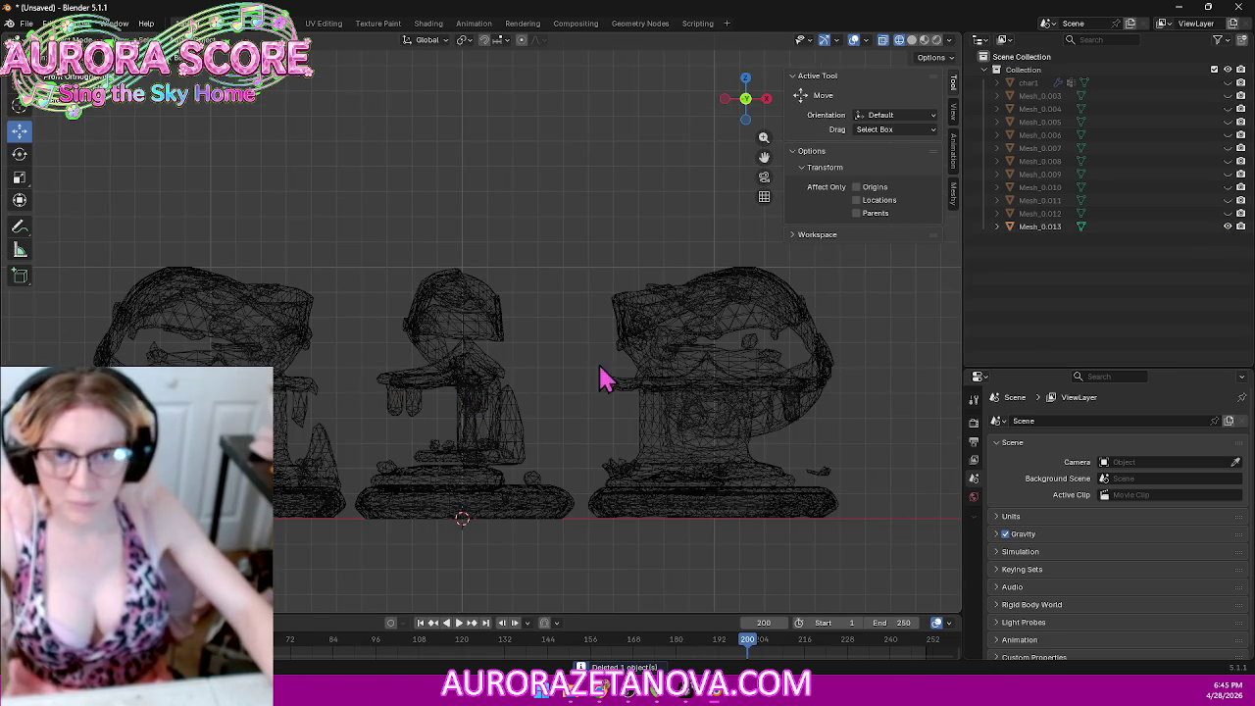
click(924, 40)
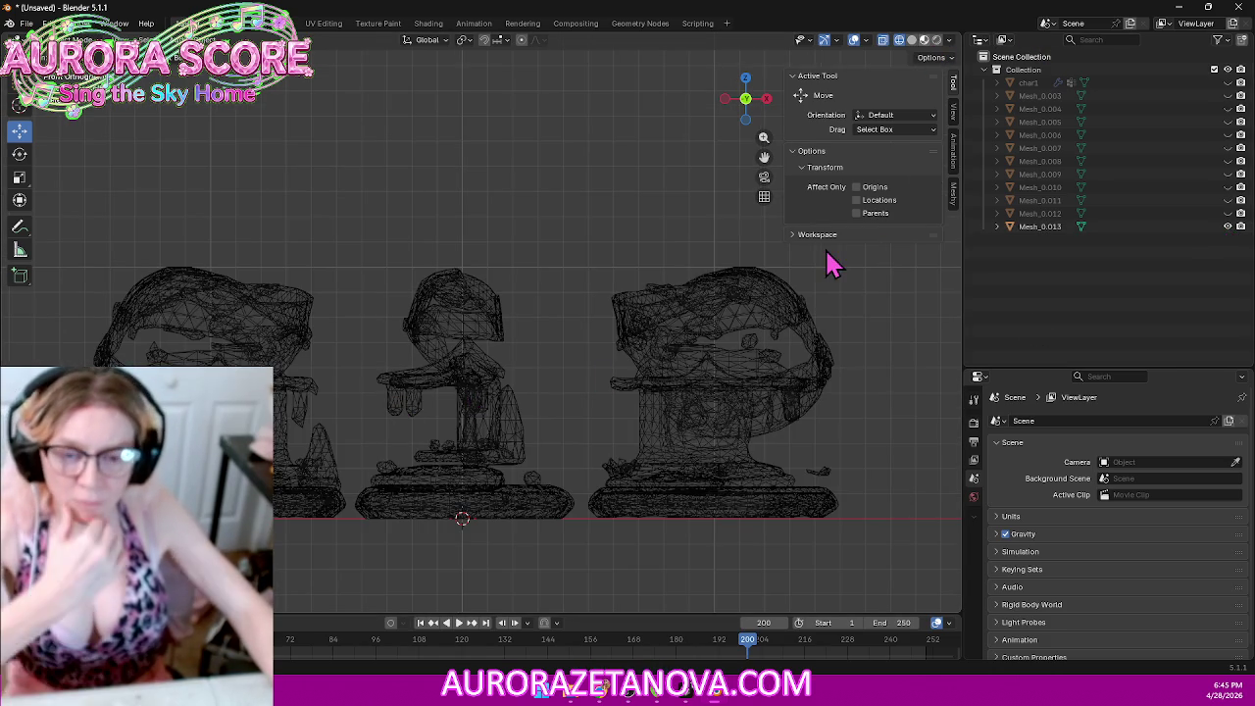
mouse_move(642, 238)
middle_down()
mouse_move(597, 288)
mouse_move(564, 275)
mouse_move(572, 258)
mouse_move(630, 241)
mouse_move(560, 253)
middle_up()
mouse_move(495, 357)
middle_down()
mouse_move(518, 250)
mouse_move(517, 304)
mouse_move(535, 333)
mouse_move(588, 316)
mouse_move(638, 322)
mouse_move(449, 386)
mouse_move(456, 397)
mouse_move(473, 383)
mouse_move(476, 414)
mouse_move(387, 387)
mouse_move(278, 420)
mouse_move(353, 402)
mouse_move(550, 402)
middle_up()
mouse_move(637, 373)
middle_down()
mouse_move(537, 378)
mouse_move(530, 417)
mouse_move(549, 442)
mouse_move(642, 420)
mouse_move(673, 434)
mouse_move(565, 460)
mouse_move(440, 461)
mouse_move(656, 441)
mouse_move(469, 461)
mouse_move(572, 434)
mouse_move(530, 457)
mouse_move(502, 454)
mouse_move(546, 462)
middle_up()
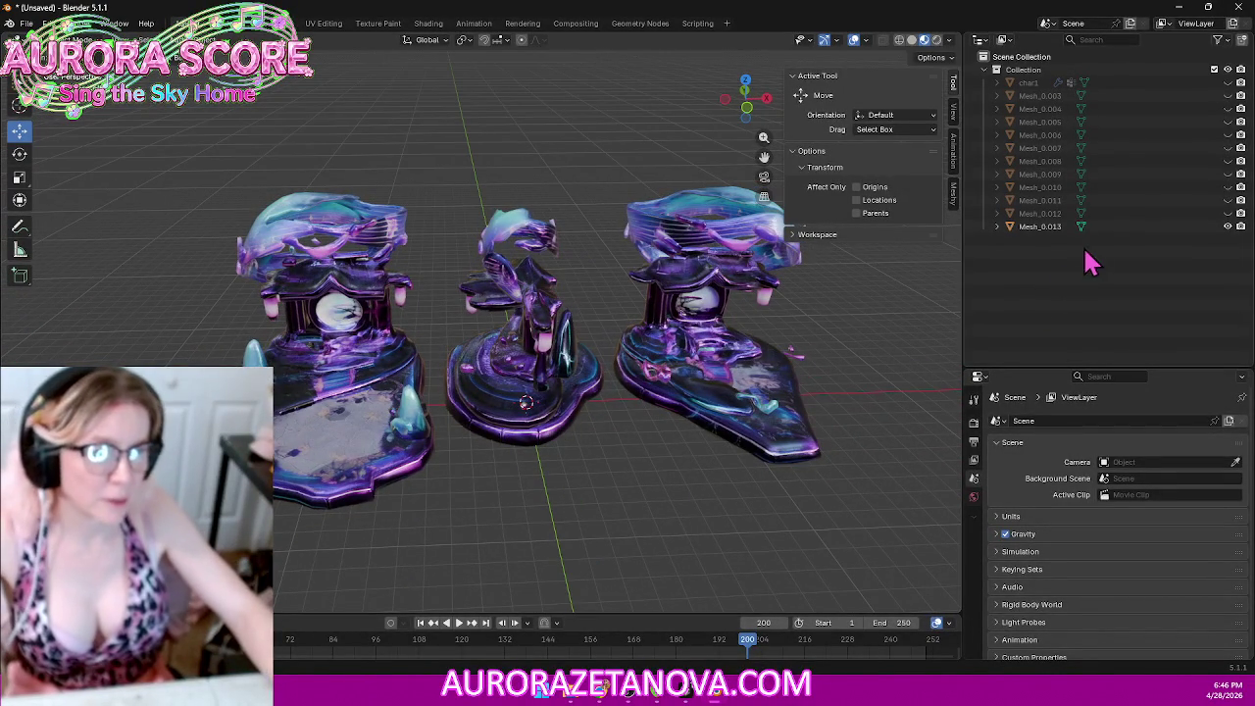
Step: Return to a centred front orthographic wireframe view of the three shrine models
click(899, 40)
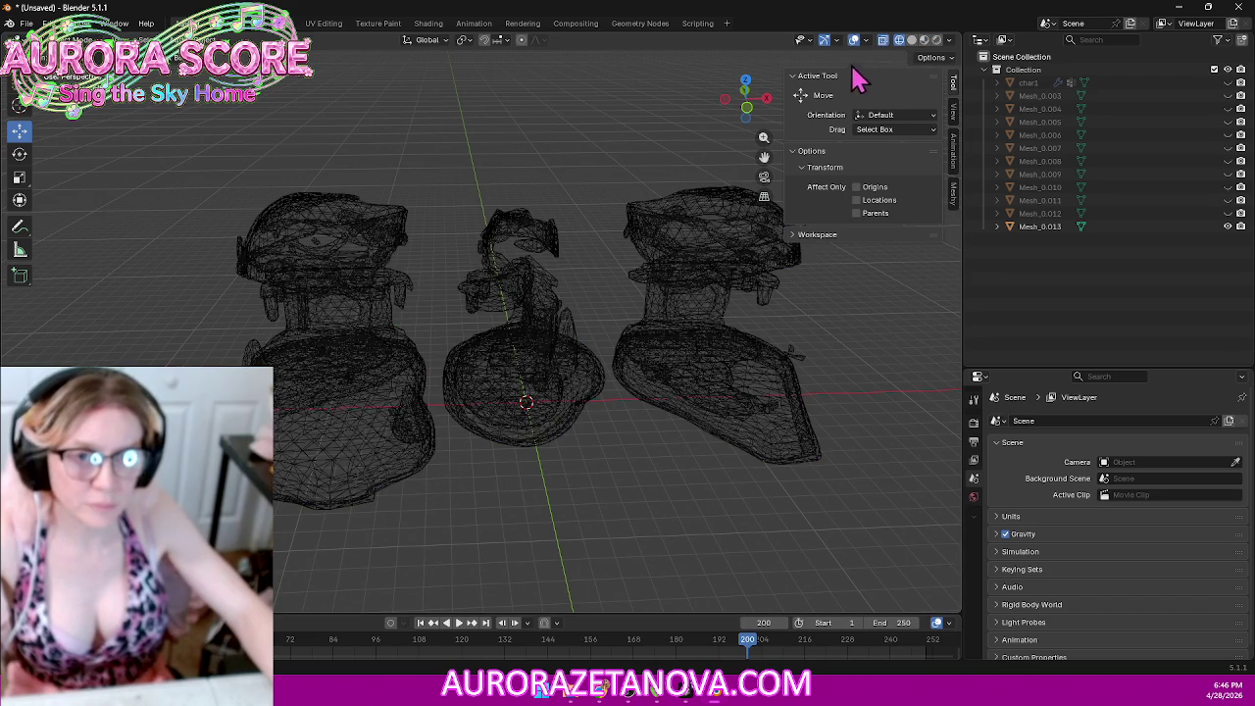
click(770, 99)
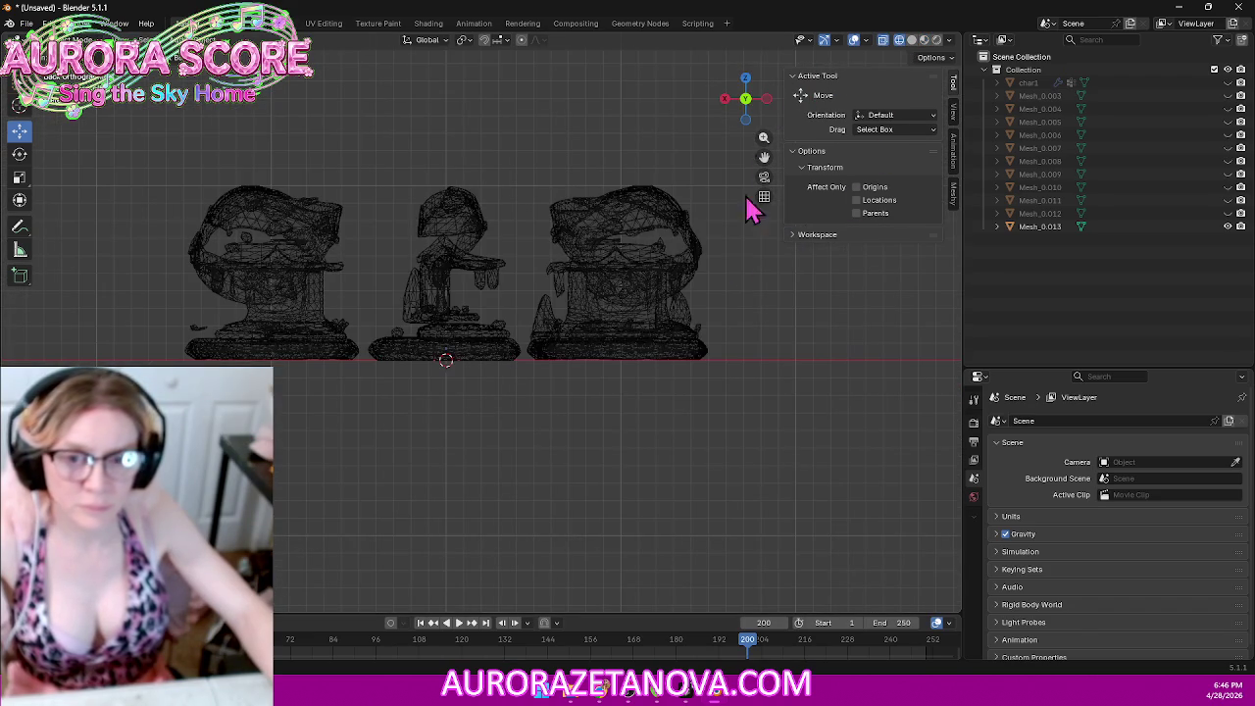
shift+middle_drag(740, 302, 725, 361)
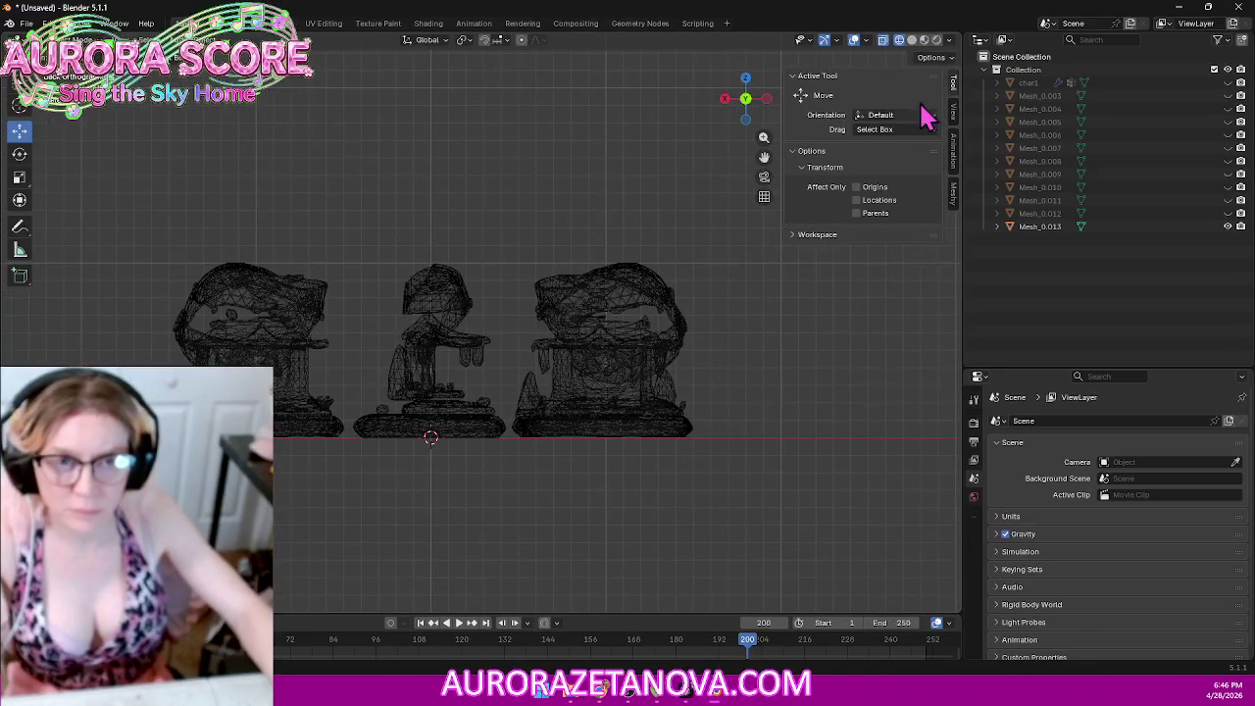
click(924, 40)
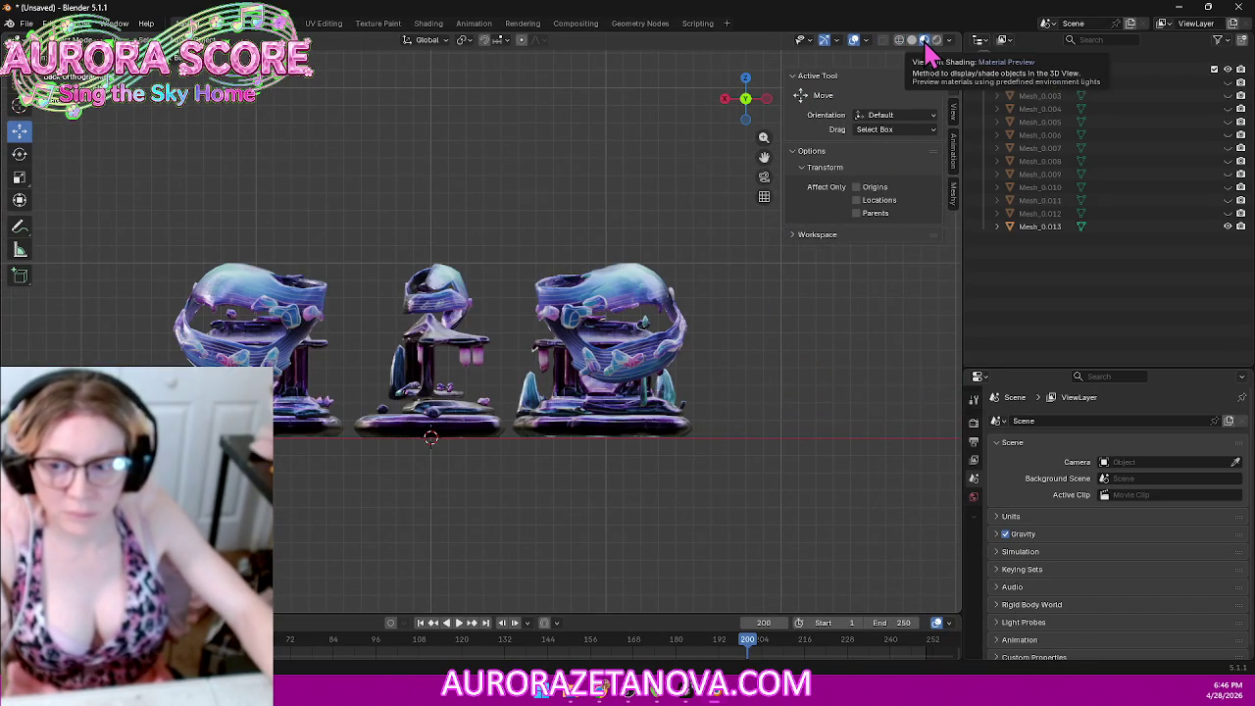
click(770, 99)
click(770, 100)
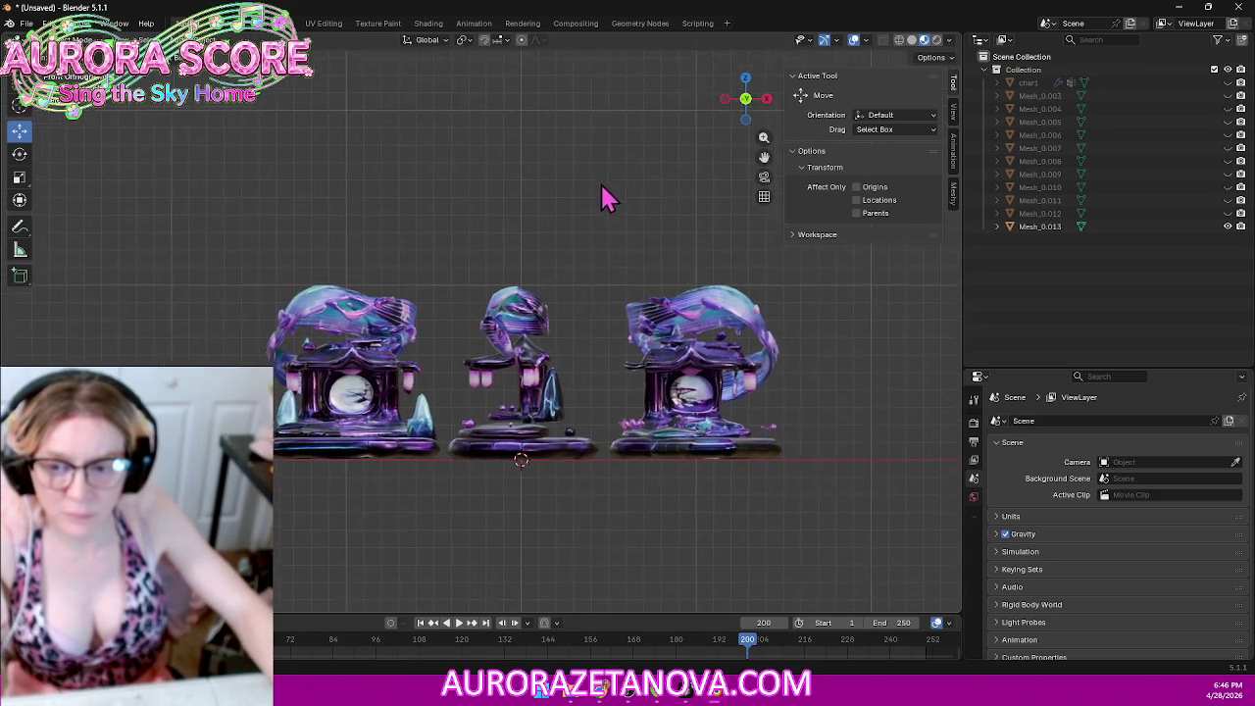
shift+middle_drag(622, 152, 575, 219)
click(900, 41)
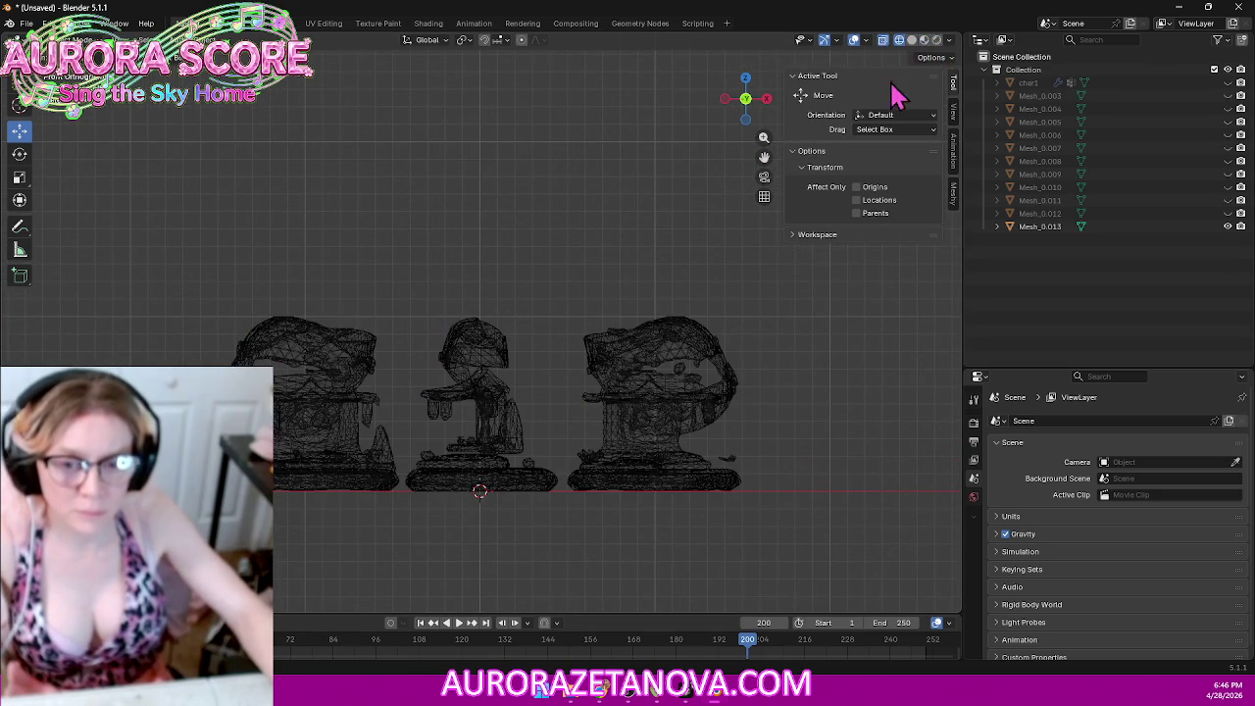
Step: In Edit Mode on Mesh_0.013, delete the vertices of the right-hand shrine piece
key(a)
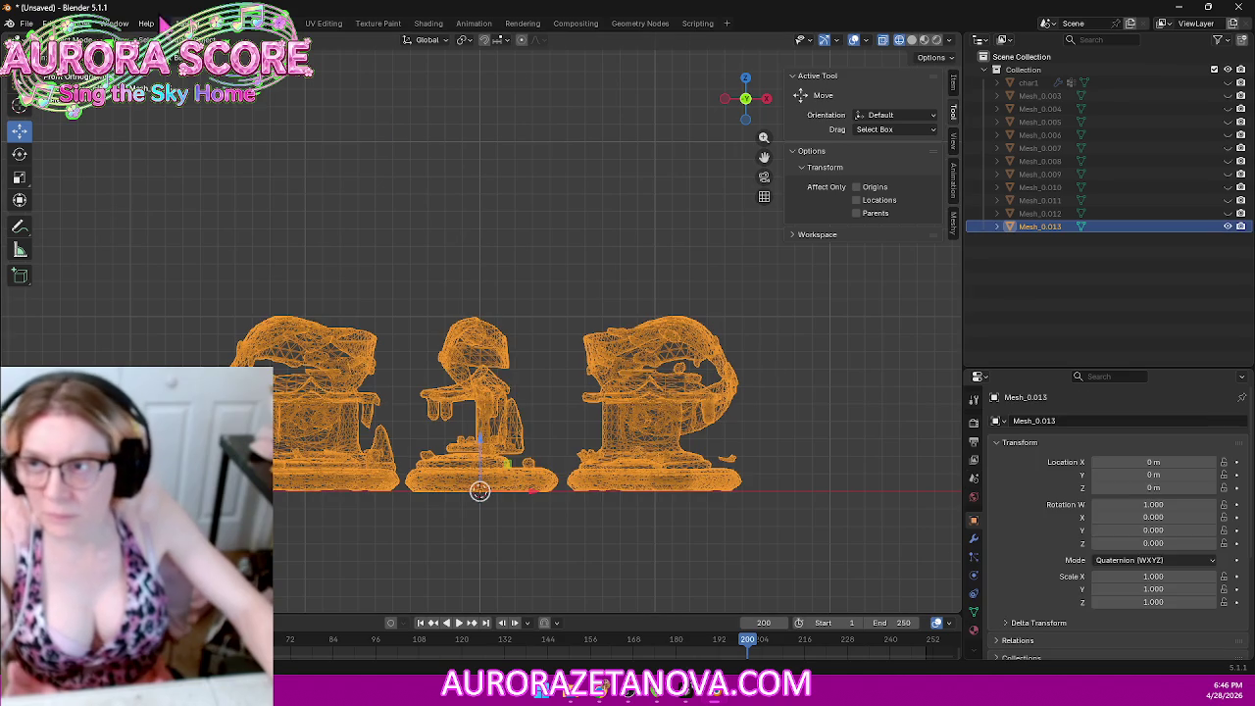
key(Tab)
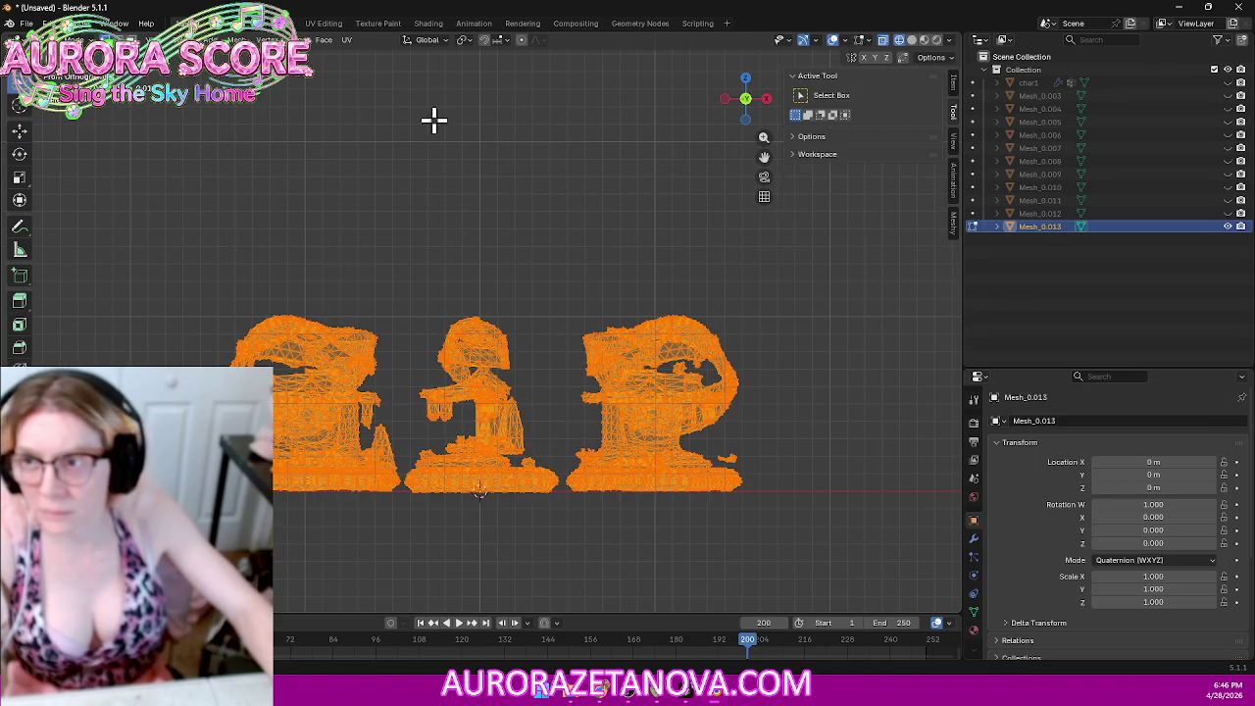
drag(862, 274, 561, 513)
key(x)
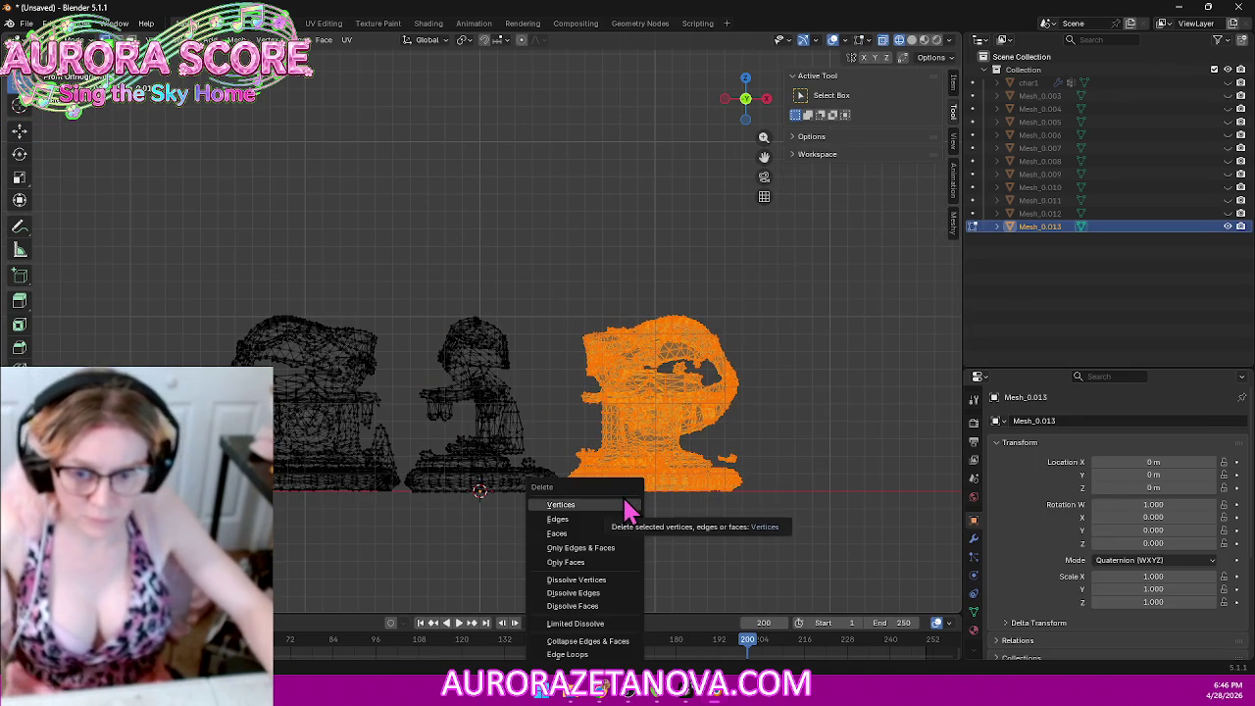
click(628, 512)
Step: Separate the middle character's geometry into its own object
drag(660, 283, 404, 530)
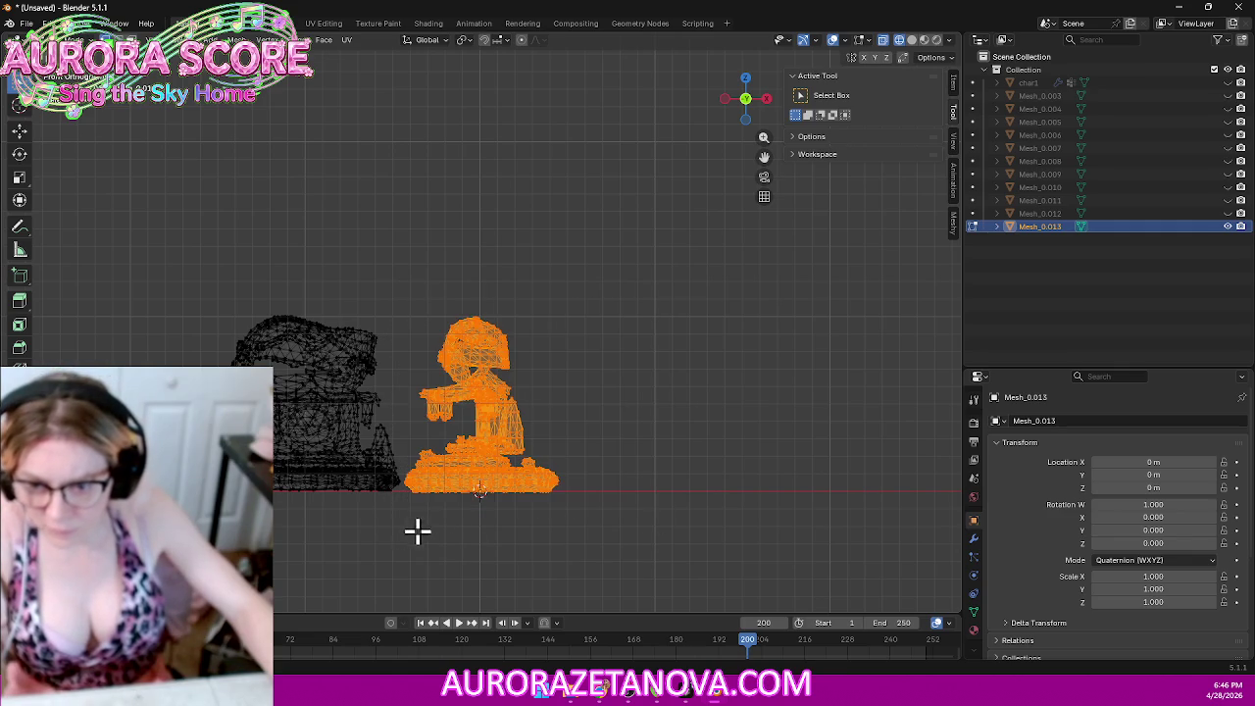
key(p)
click(528, 566)
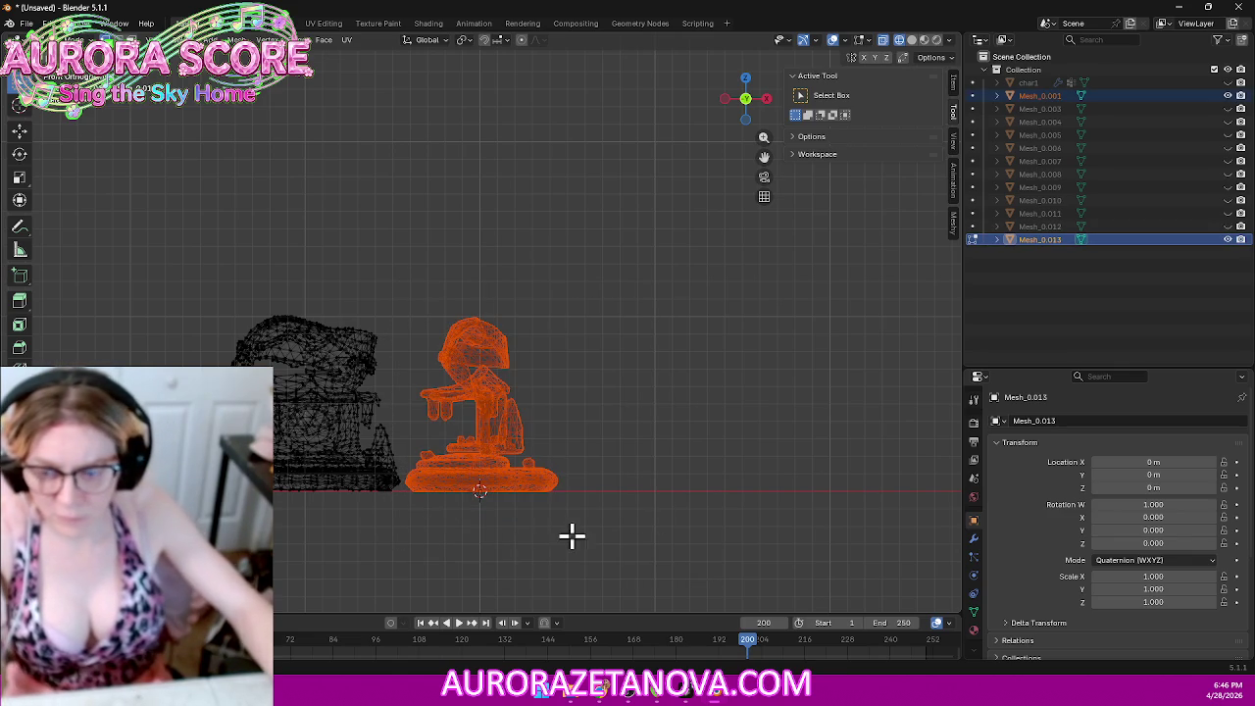
Step: Merge the left building's vertices by distance, then return to Object Mode with the building selected
drag(124, 236, 406, 544)
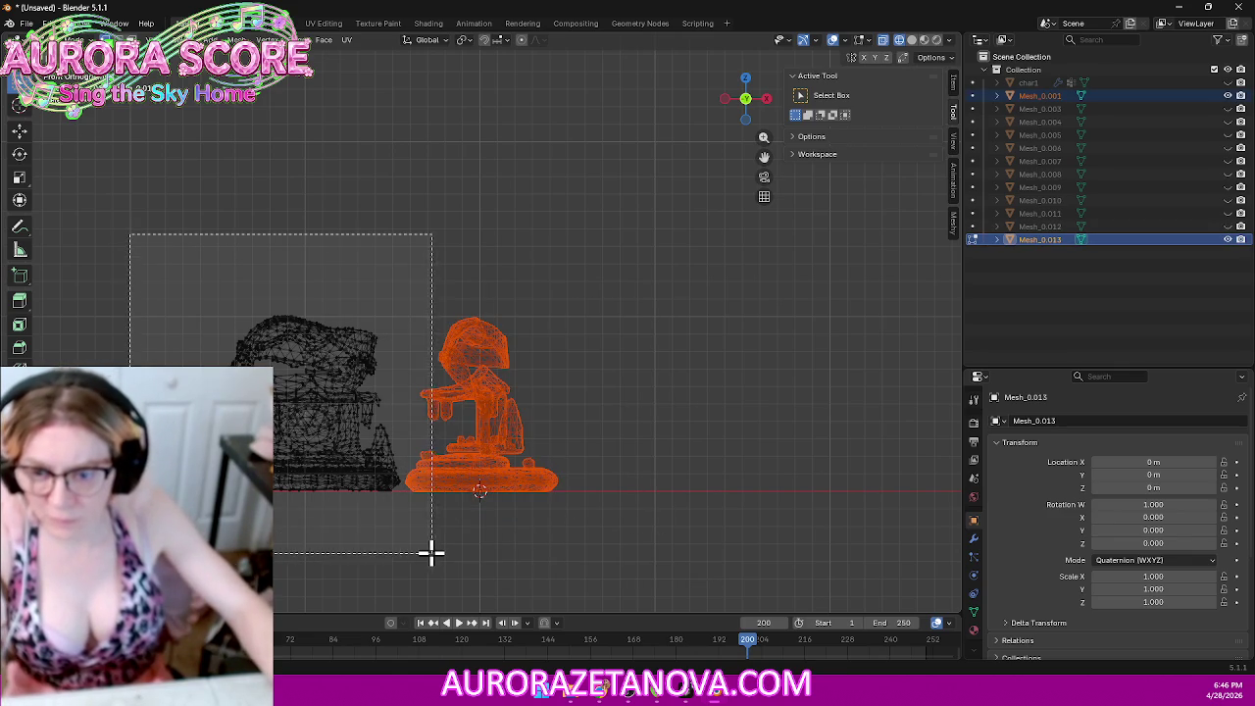
key(m)
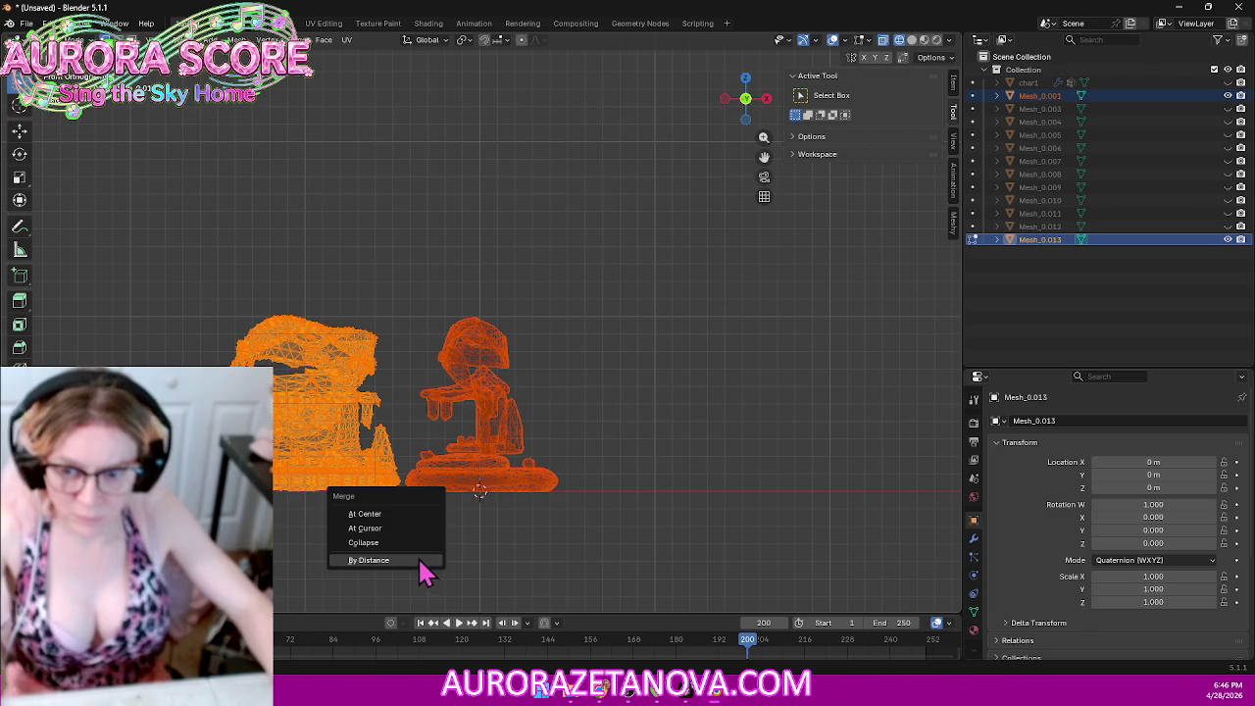
click(418, 557)
click(44, 39)
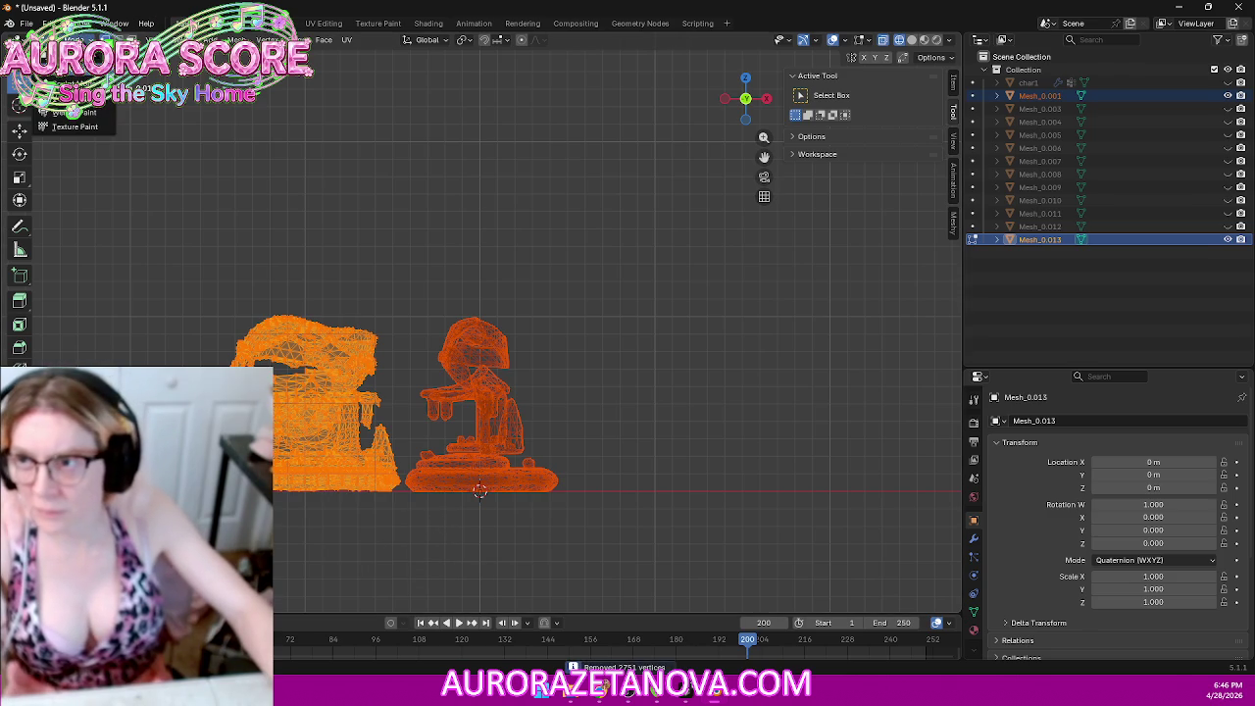
click(69, 54)
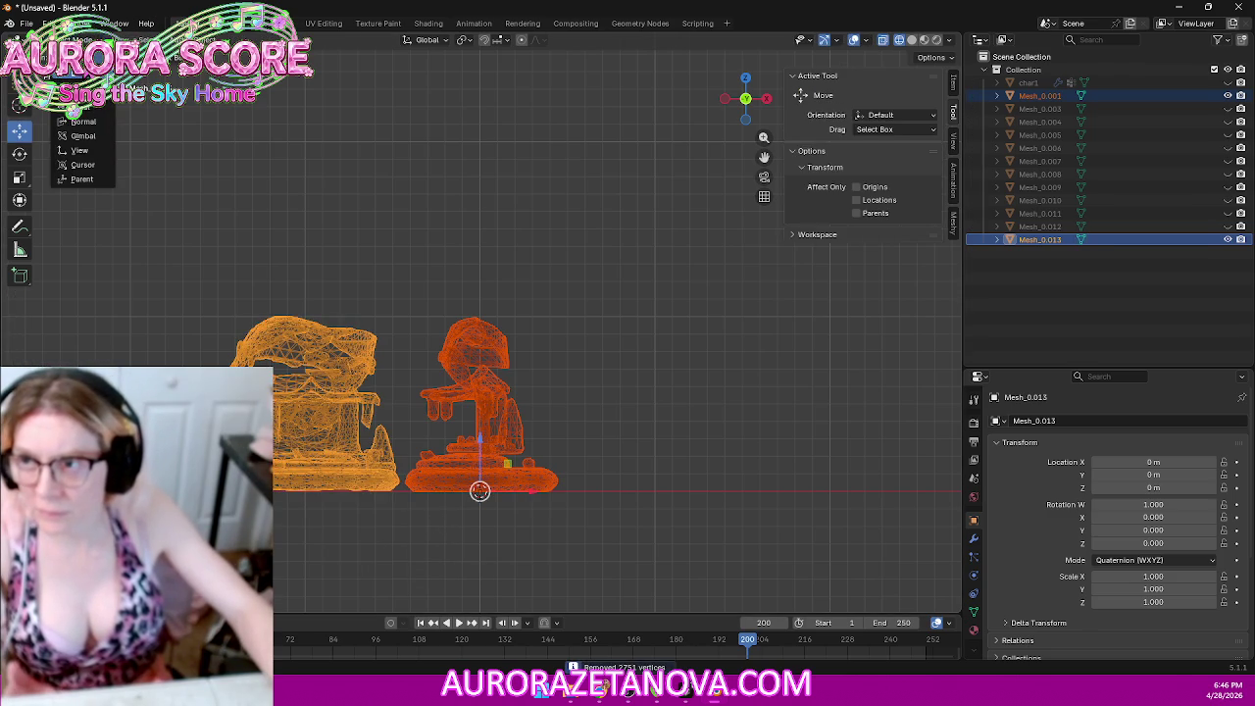
click(333, 402)
Step: Set the building's Geometry to Origin, export it as Building016.glb, then delete it
right_click(334, 402)
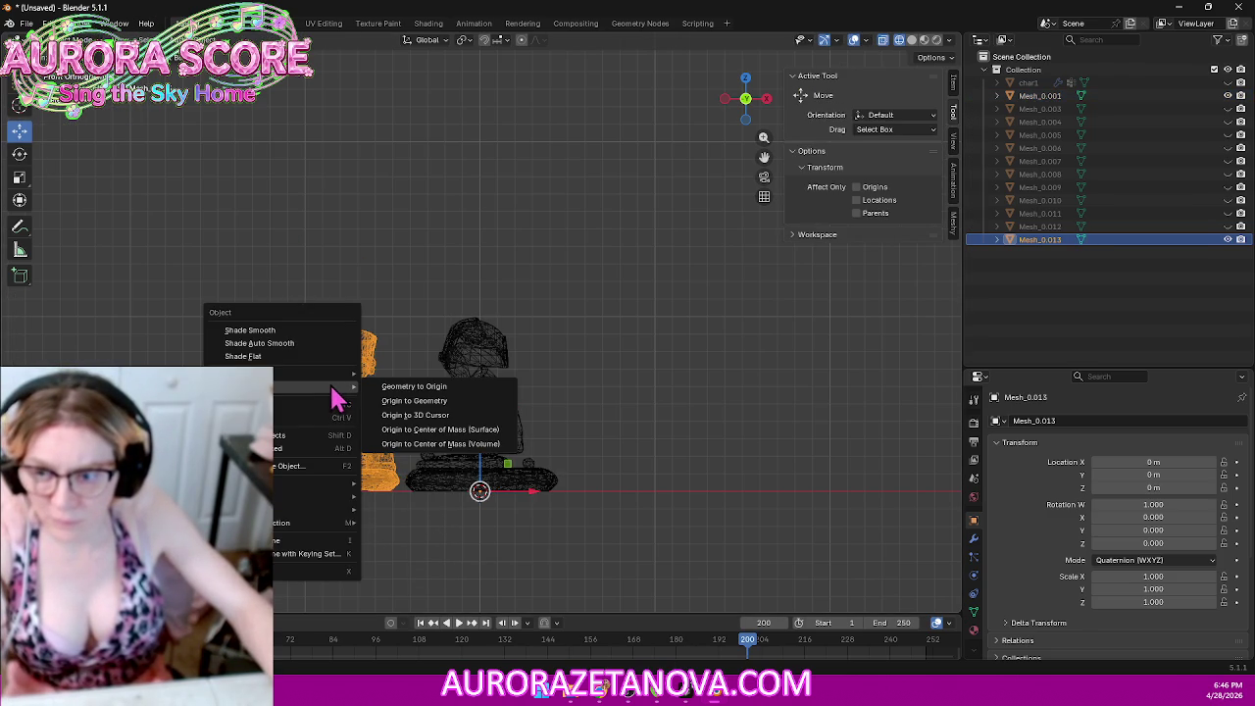
click(402, 388)
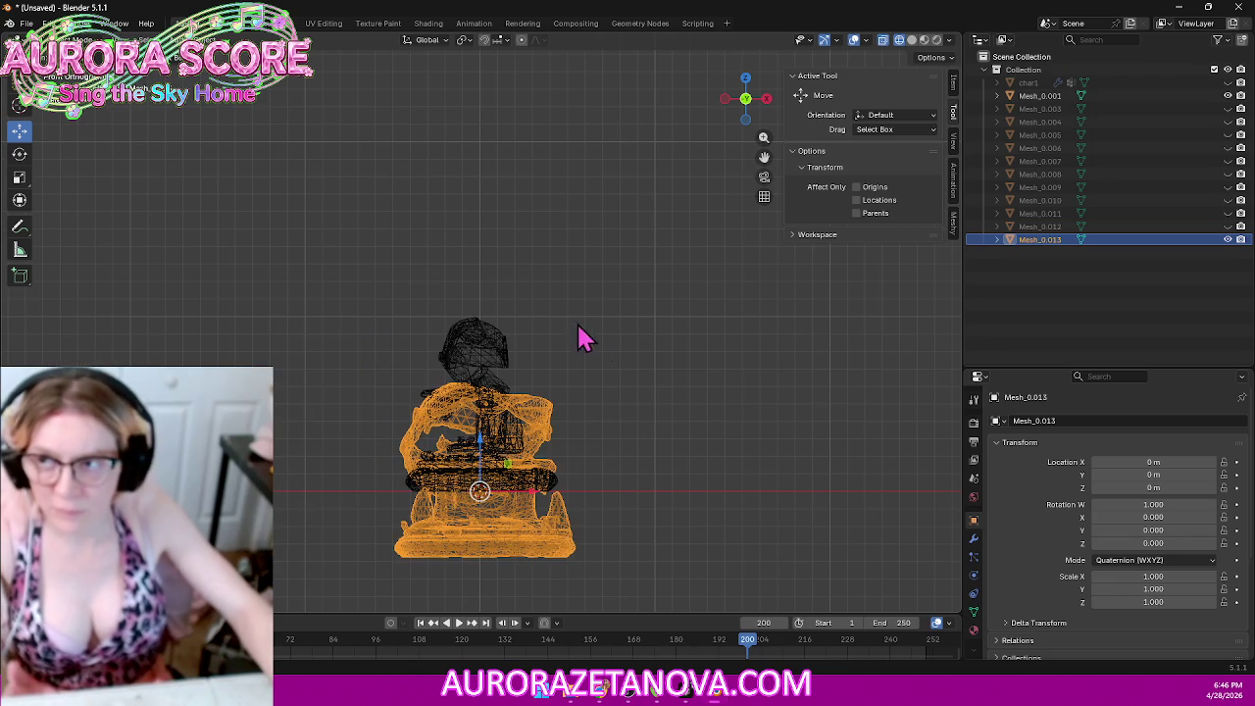
click(26, 22)
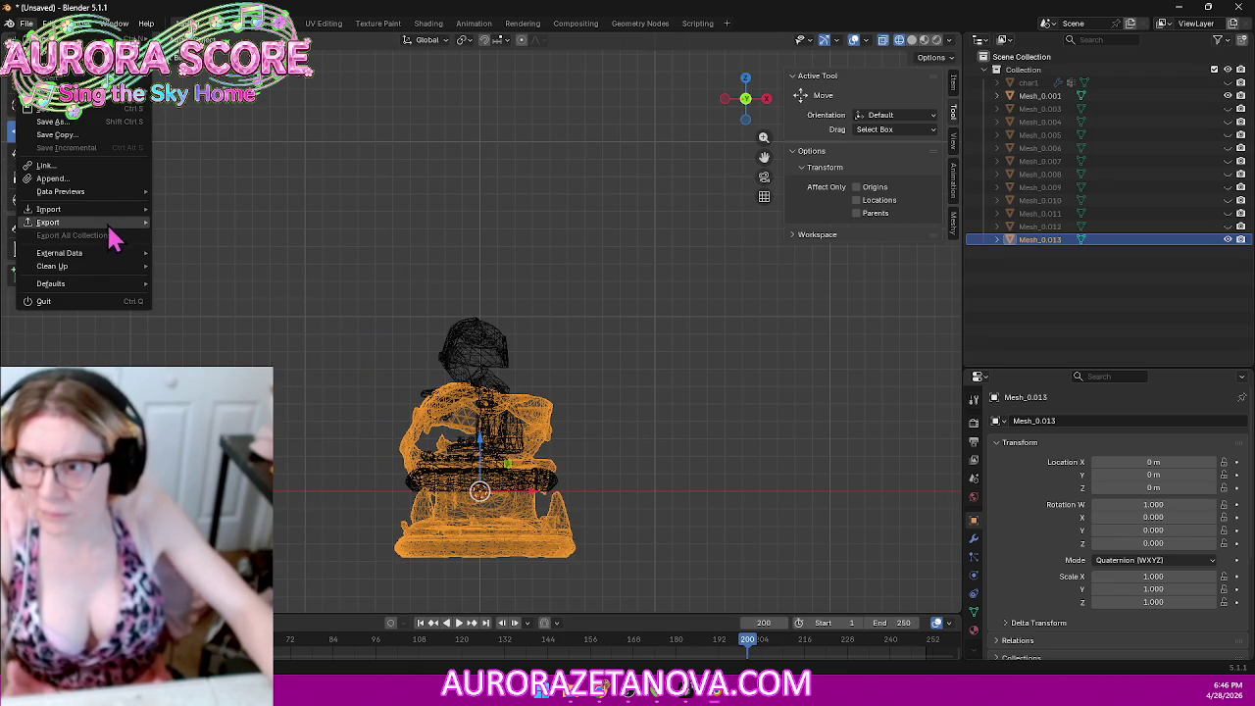
mouse_move(48, 221)
click(228, 341)
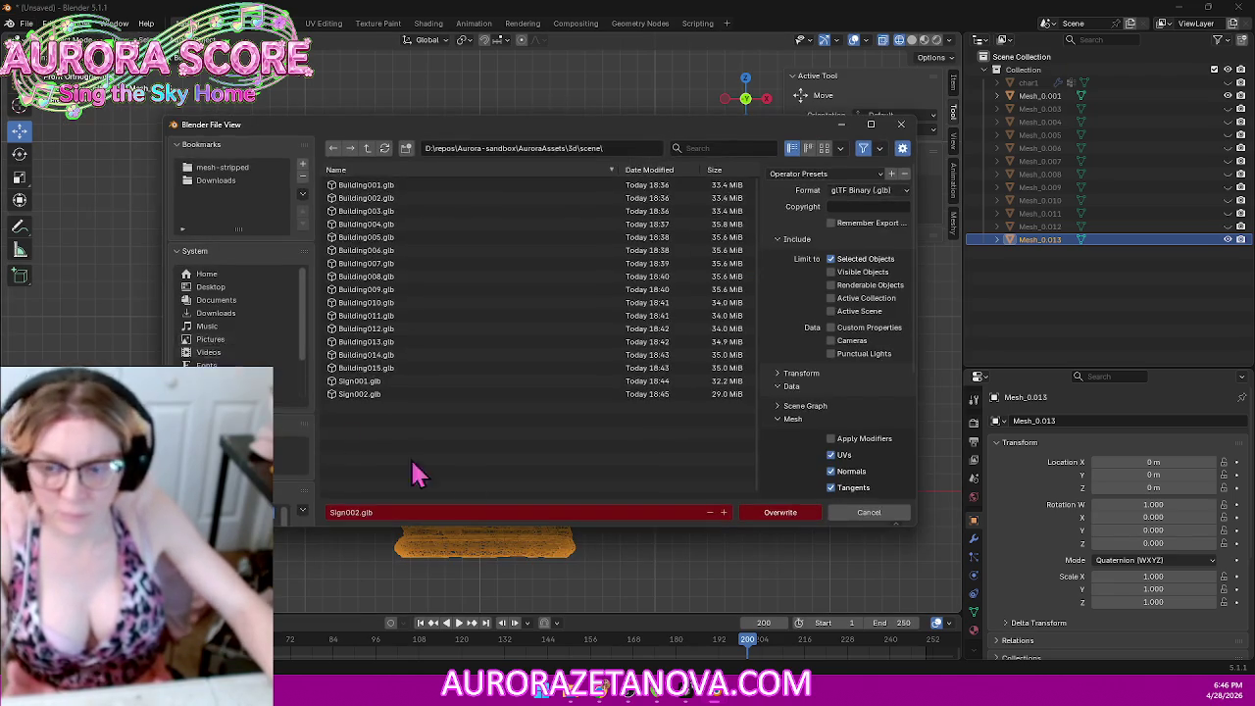
click(412, 368)
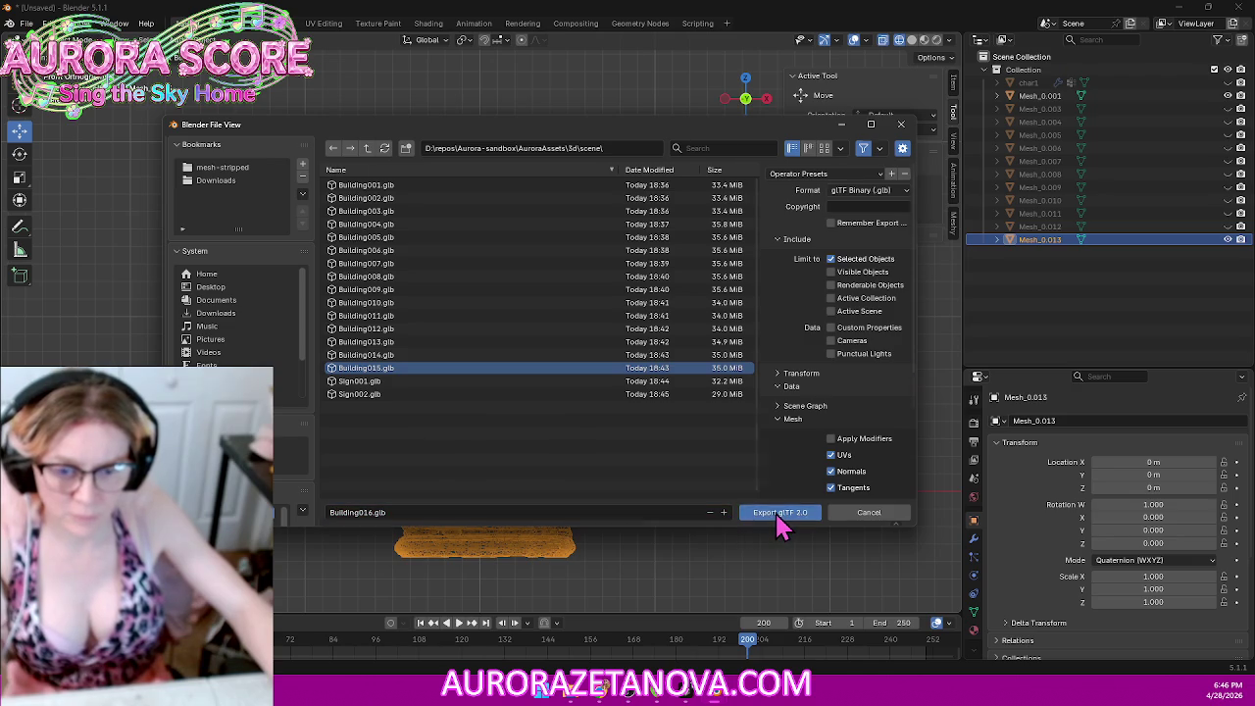
click(777, 517)
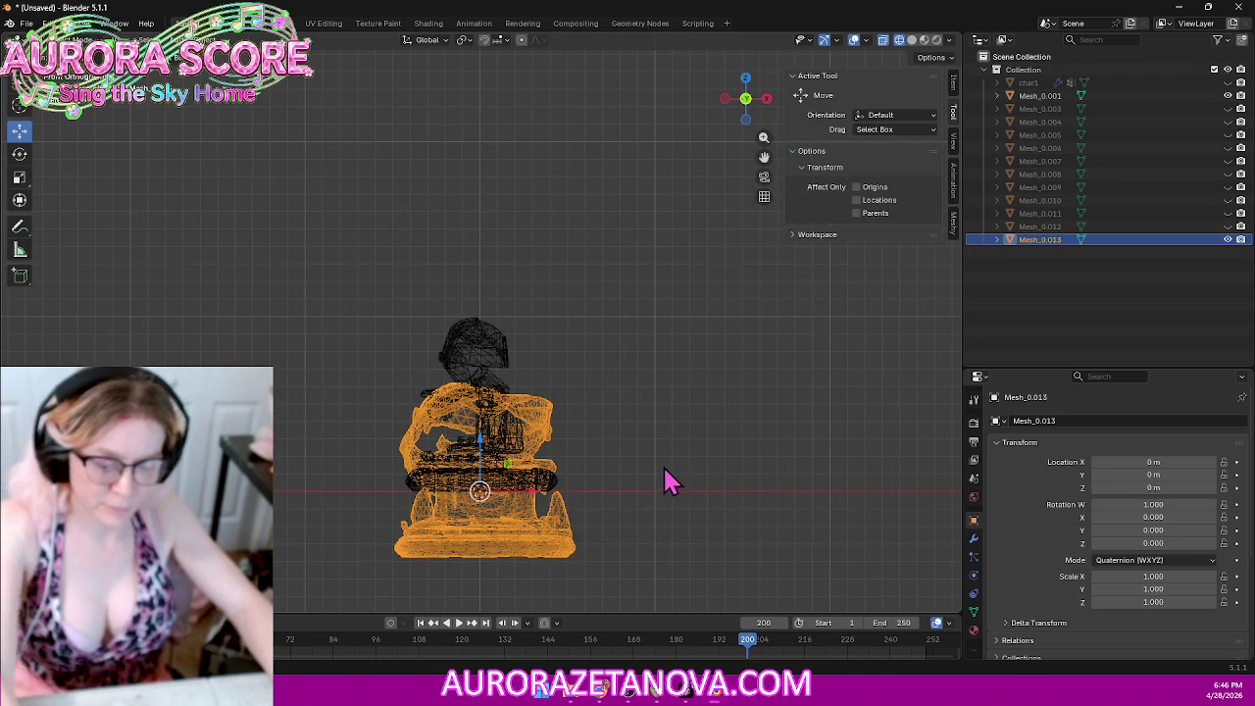
key(Delete)
click(494, 389)
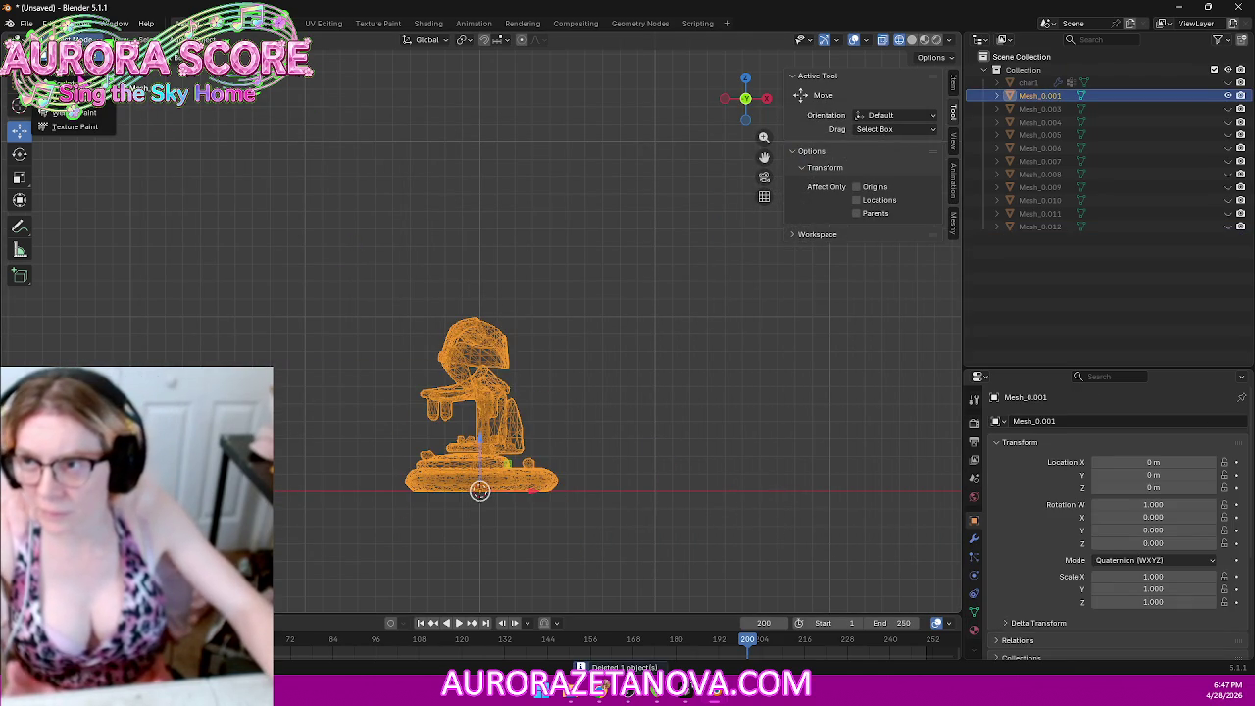
Step: Merge the character's vertices by distance and set its Geometry to Origin
key(Tab)
key(a)
key(m)
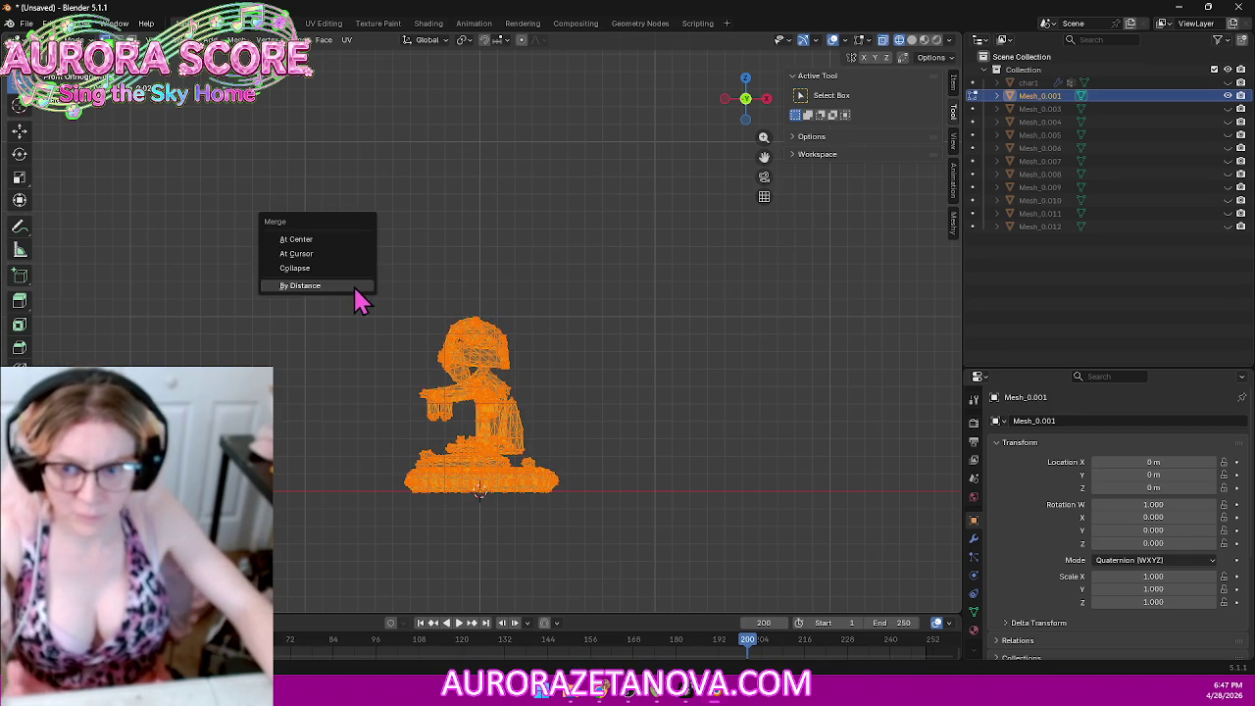
click(325, 285)
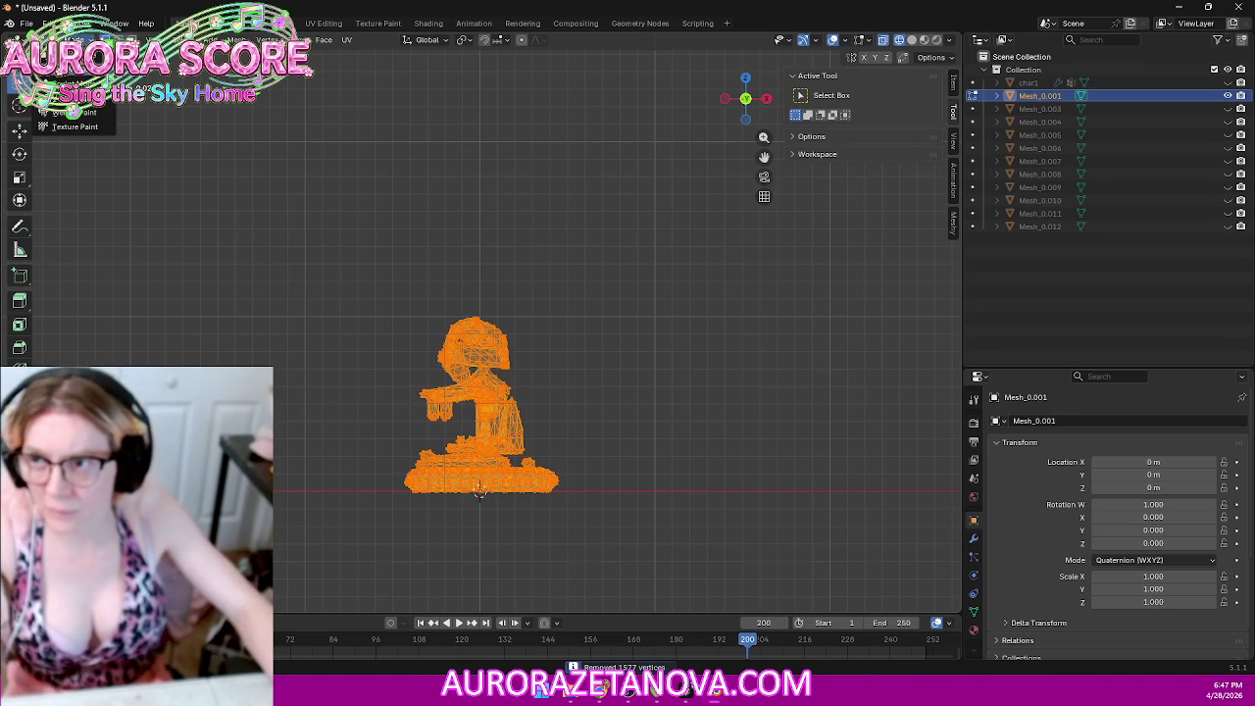
key(Tab)
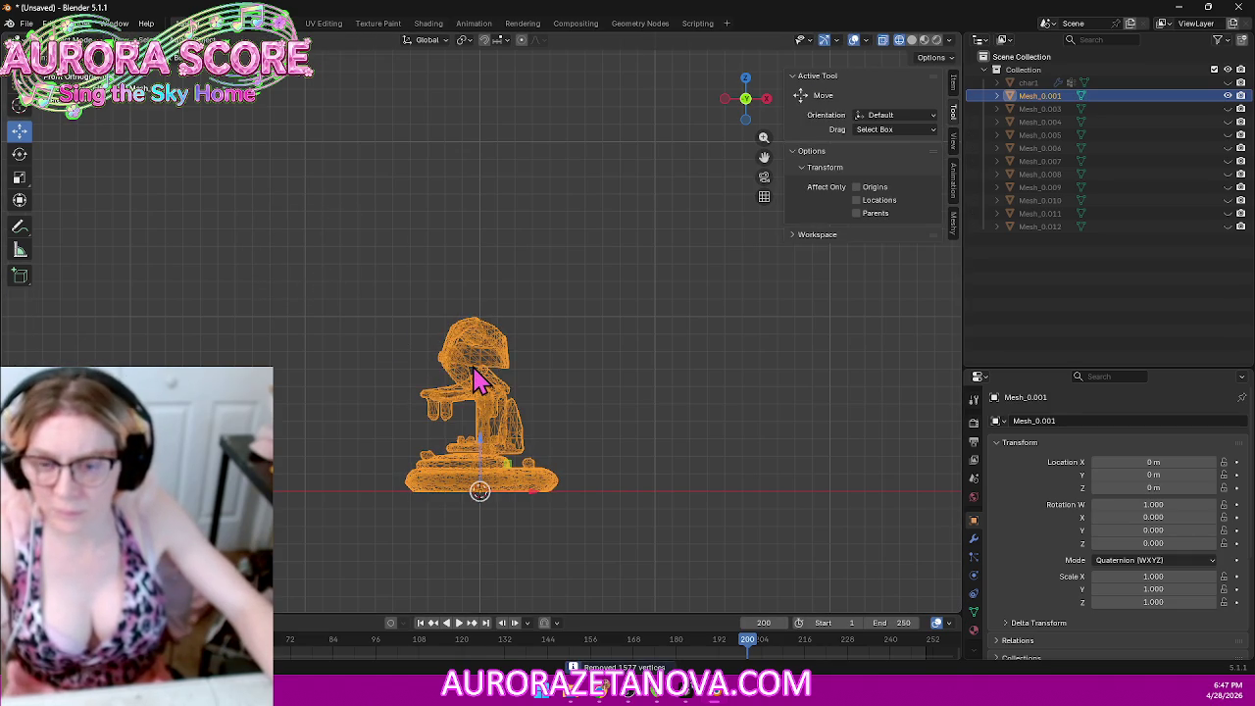
right_click(476, 381)
click(547, 366)
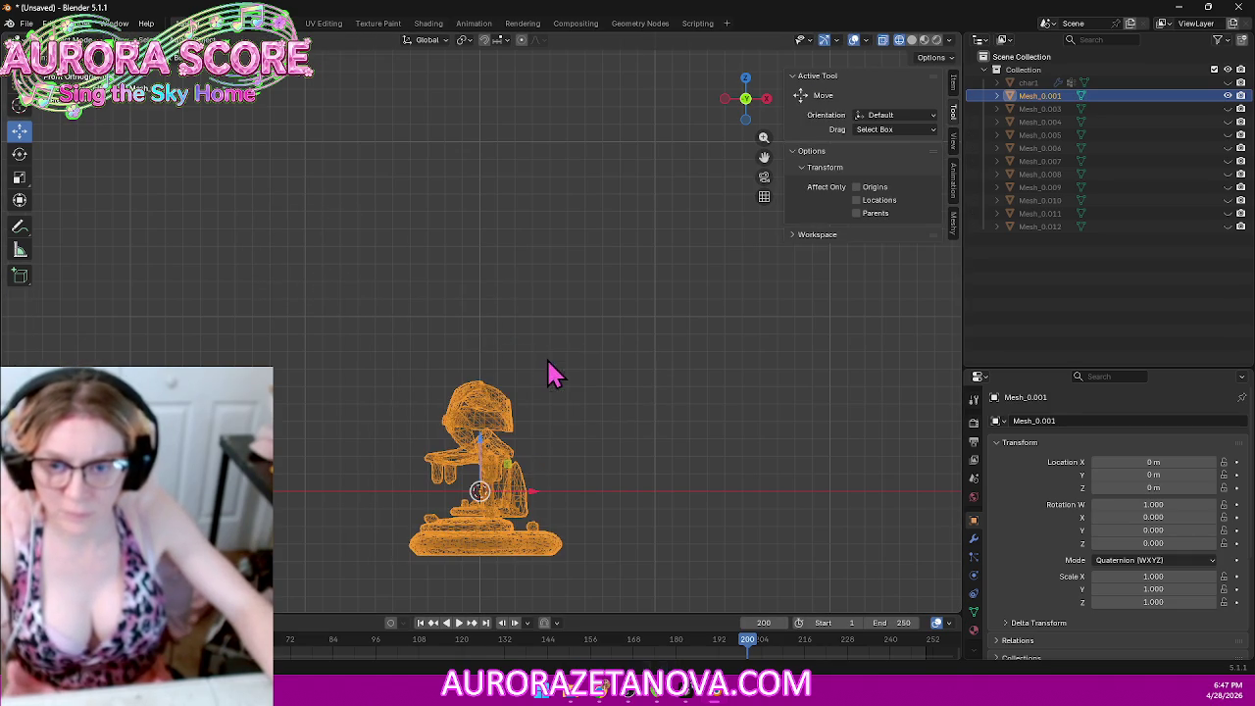
Step: Export the character as Decor001.glb via glTF 2.0, then delete it
click(27, 22)
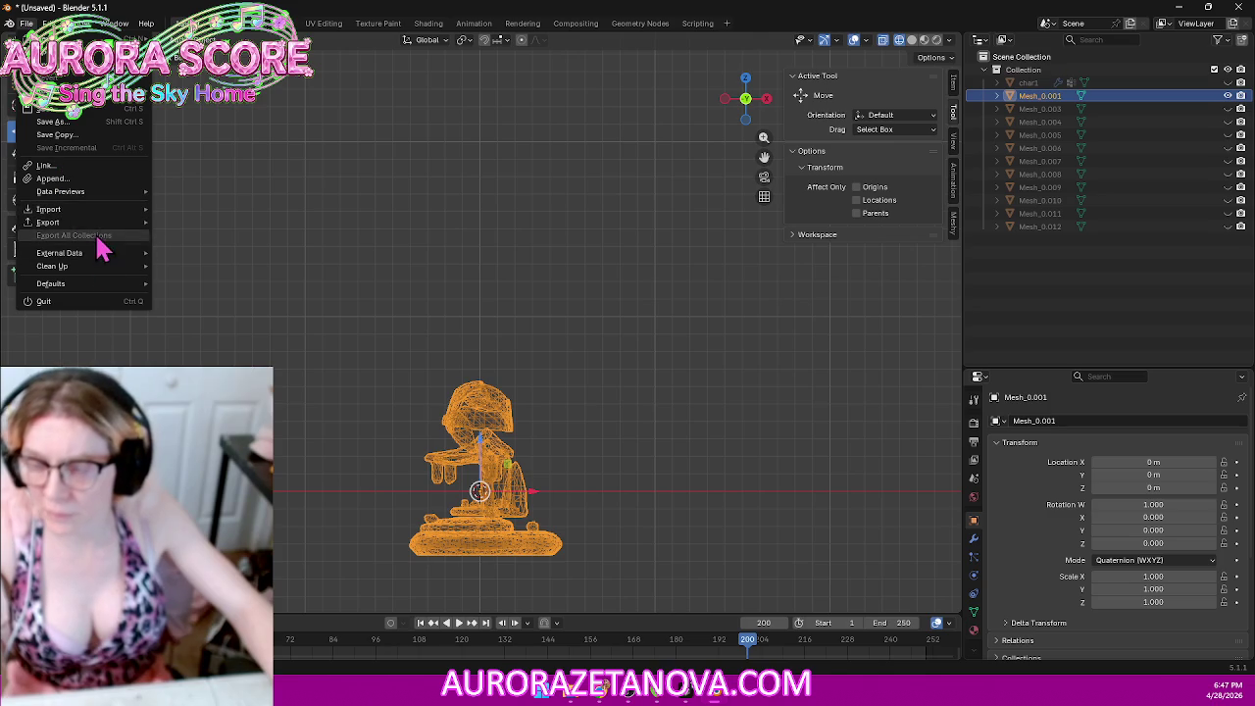
mouse_move(48, 222)
click(204, 340)
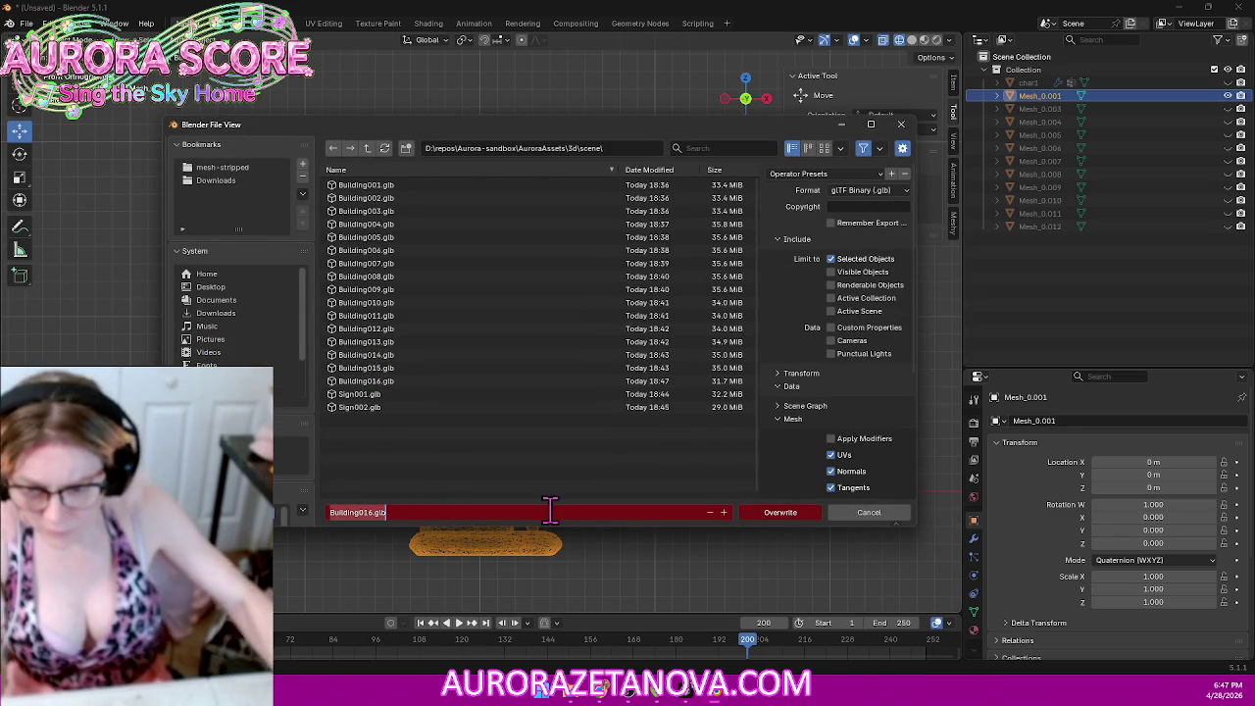
text(B)
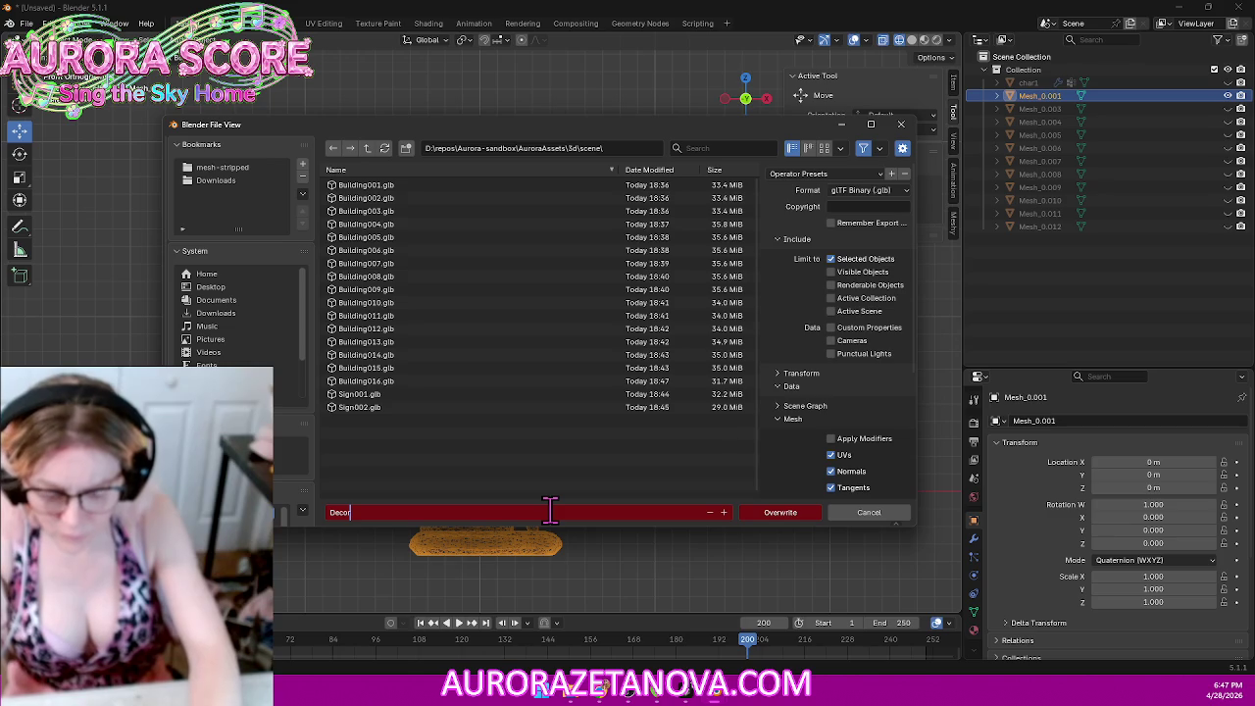
key(BackSpace)
text(01)
click(775, 520)
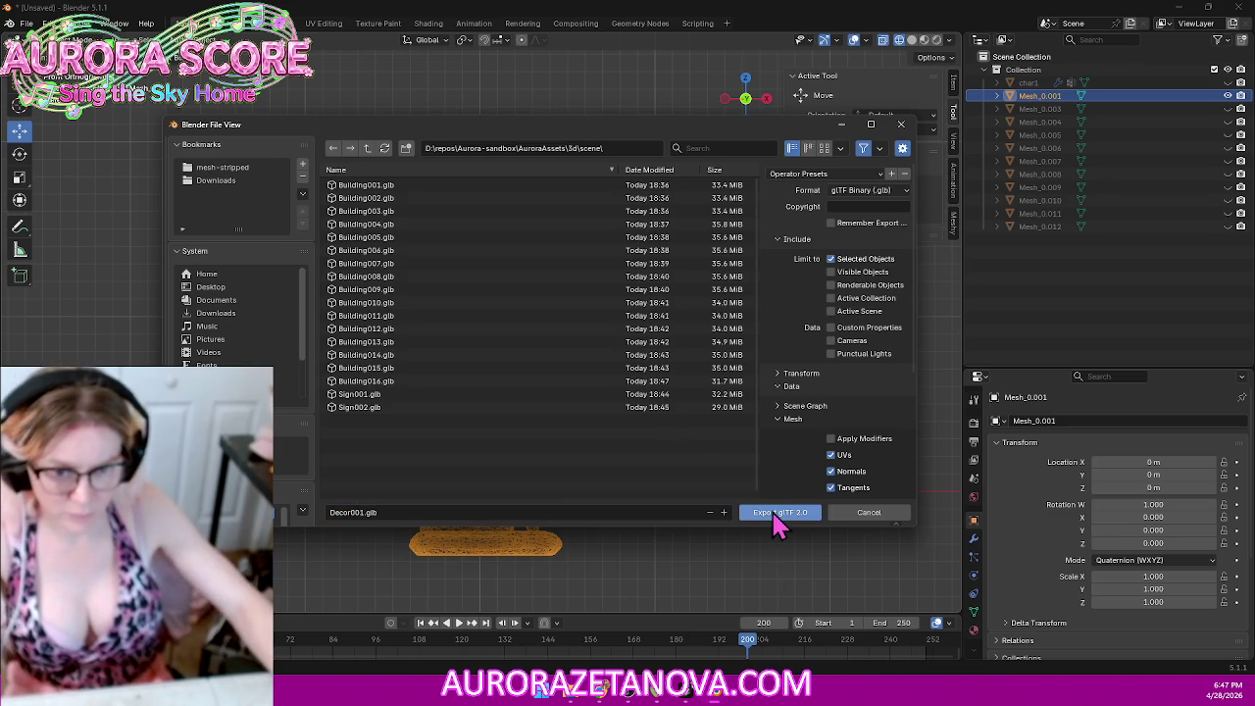
click(773, 518)
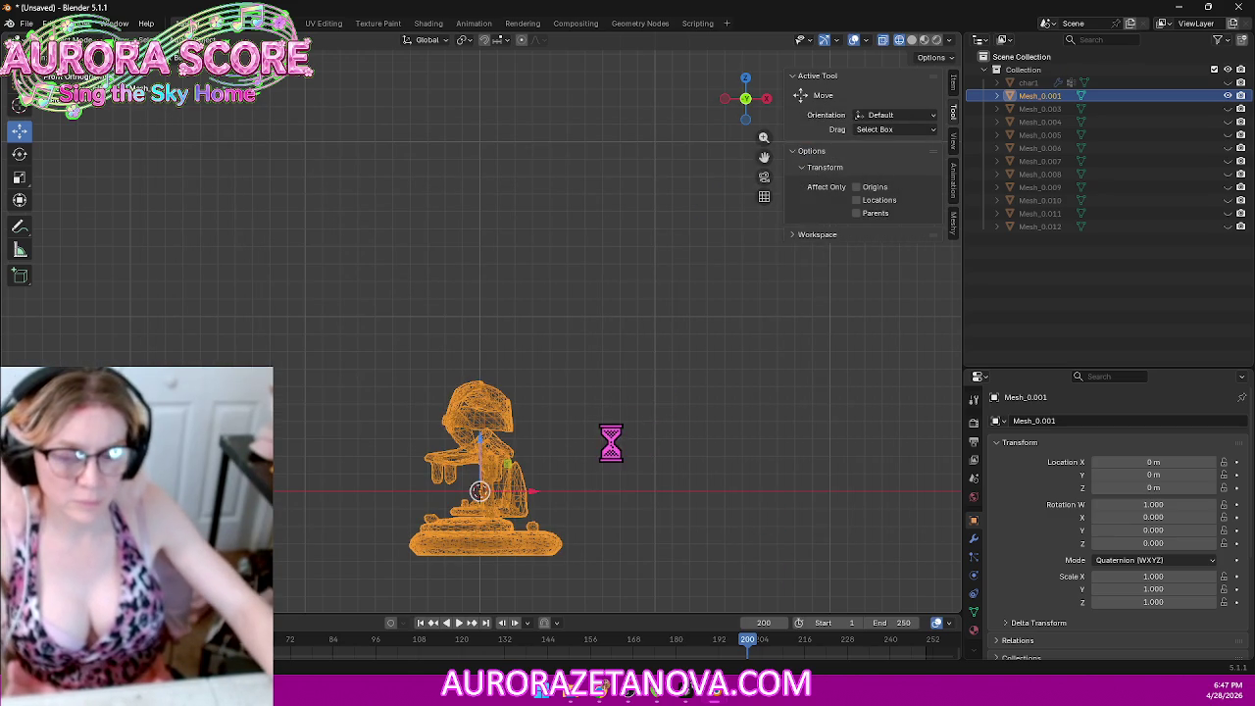
key(Delete)
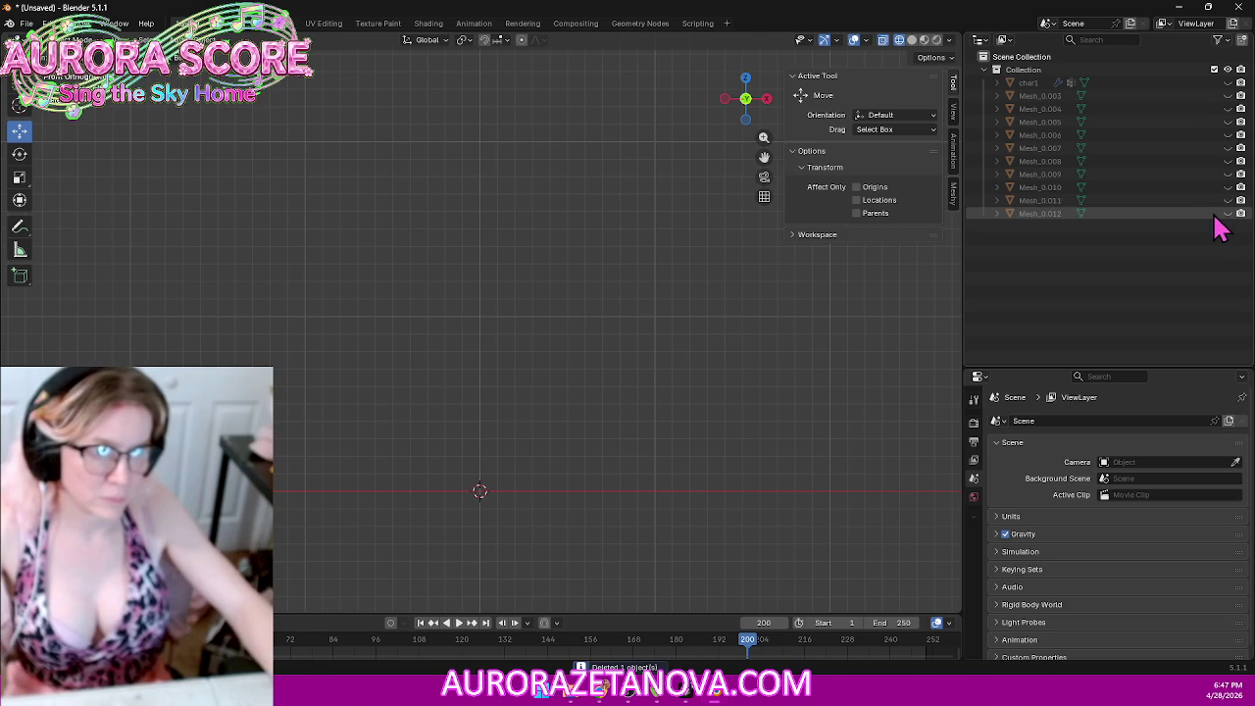
Step: Unhide Mesh_0.012 and preview its lanterns with materials before returning to wireframe
click(1228, 213)
scroll(421, 459, up, 4)
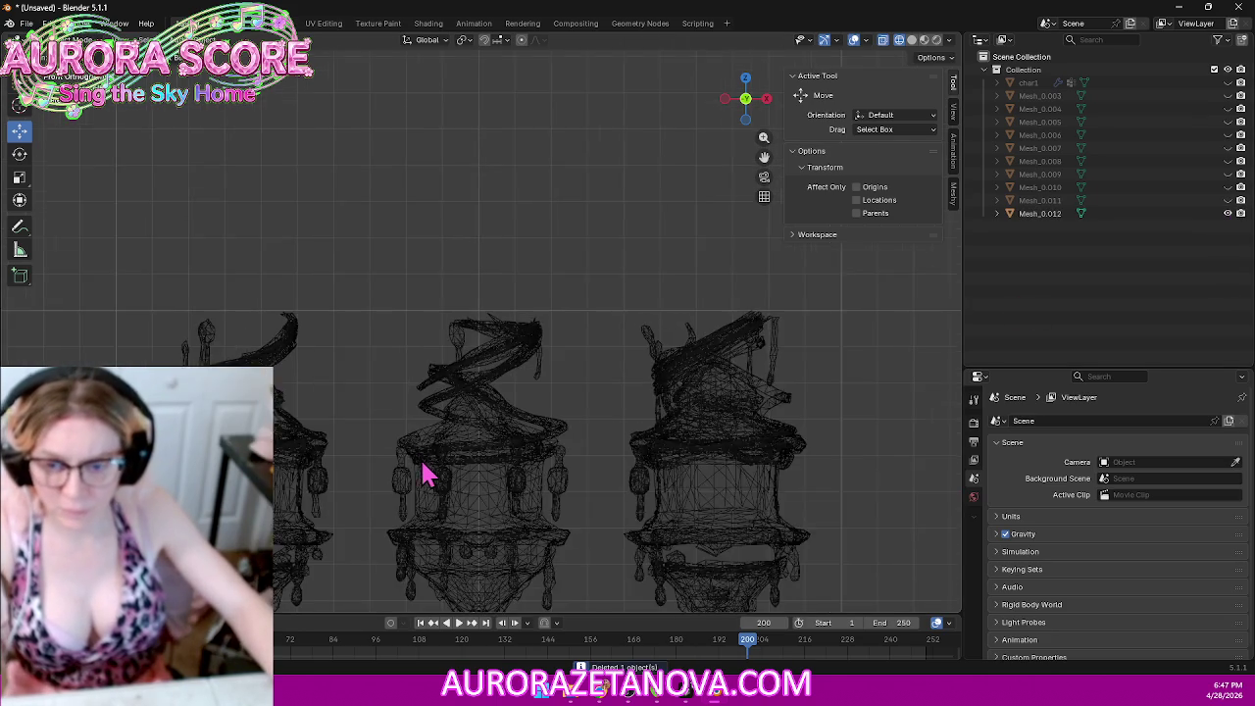
scroll(420, 481, down, 2)
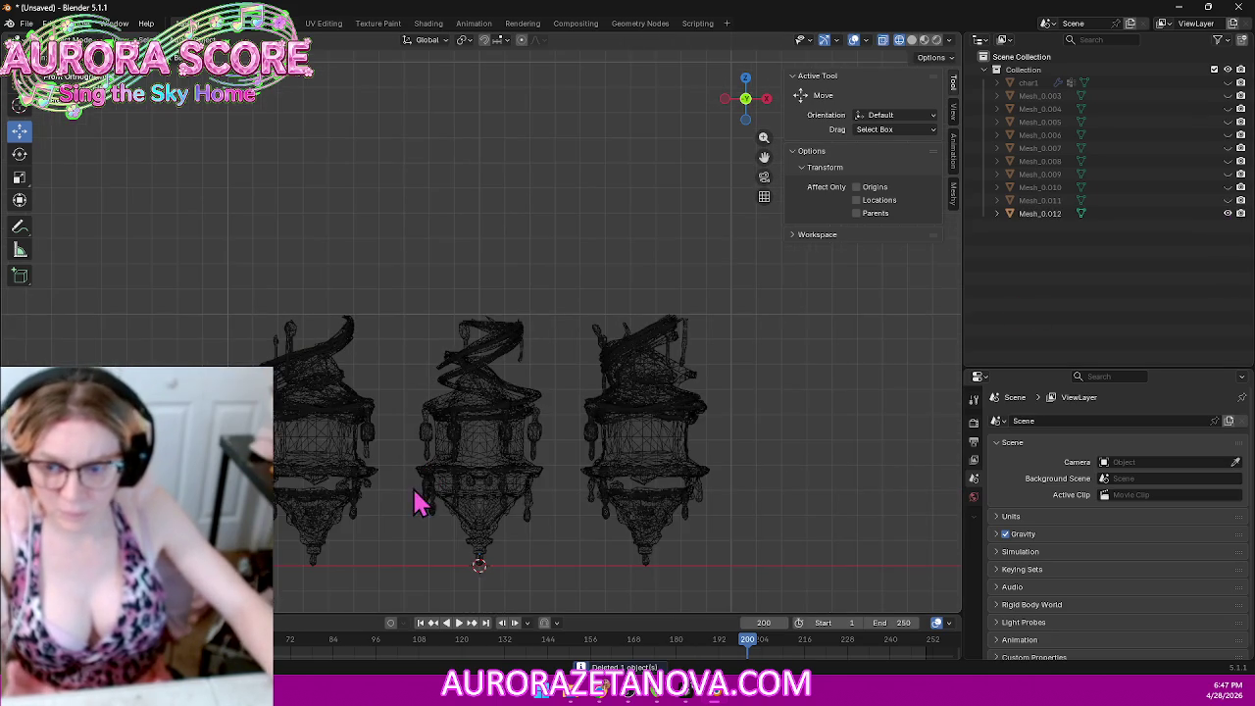
click(924, 41)
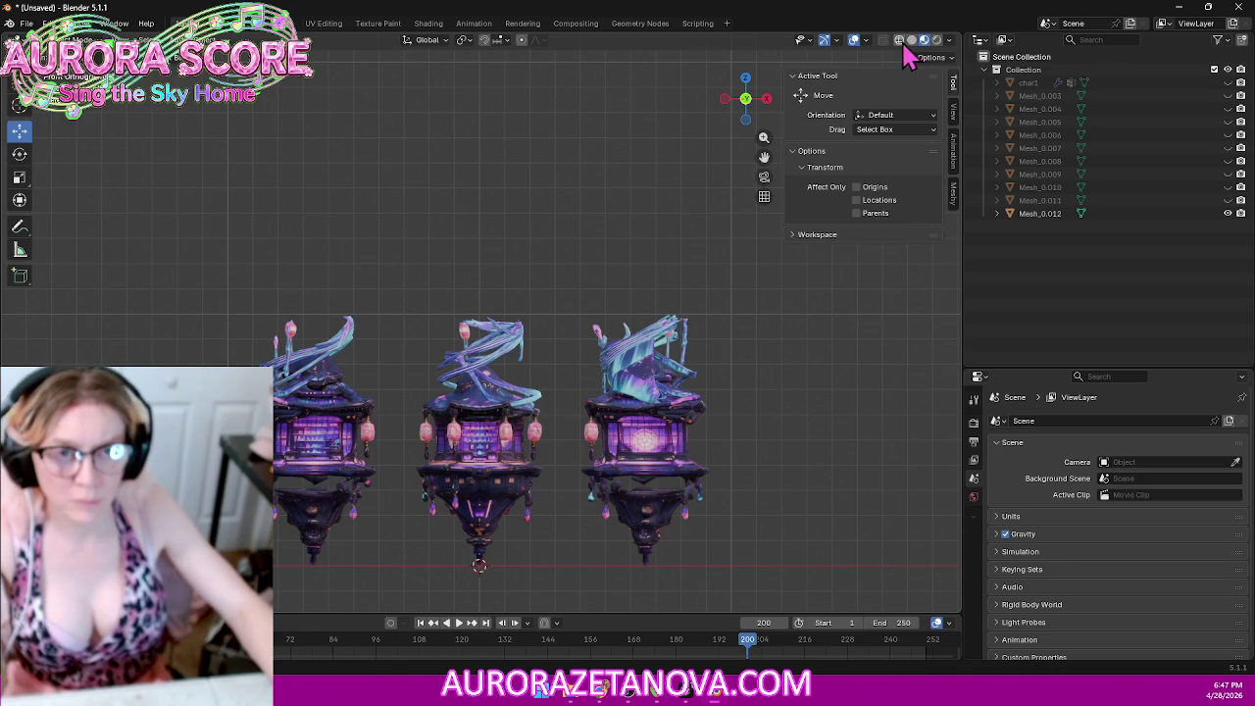
click(901, 43)
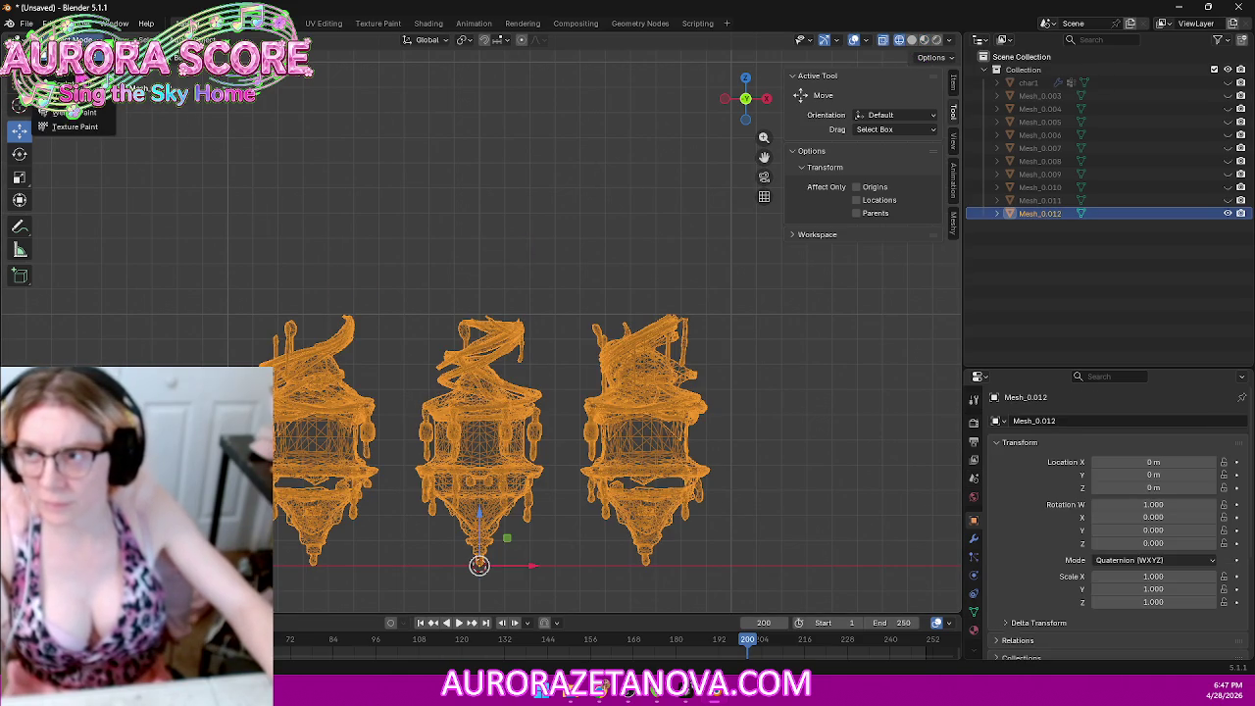
Step: In Edit Mode, separate the left and right lanterns into their own objects
key(Tab)
drag(163, 267, 392, 590)
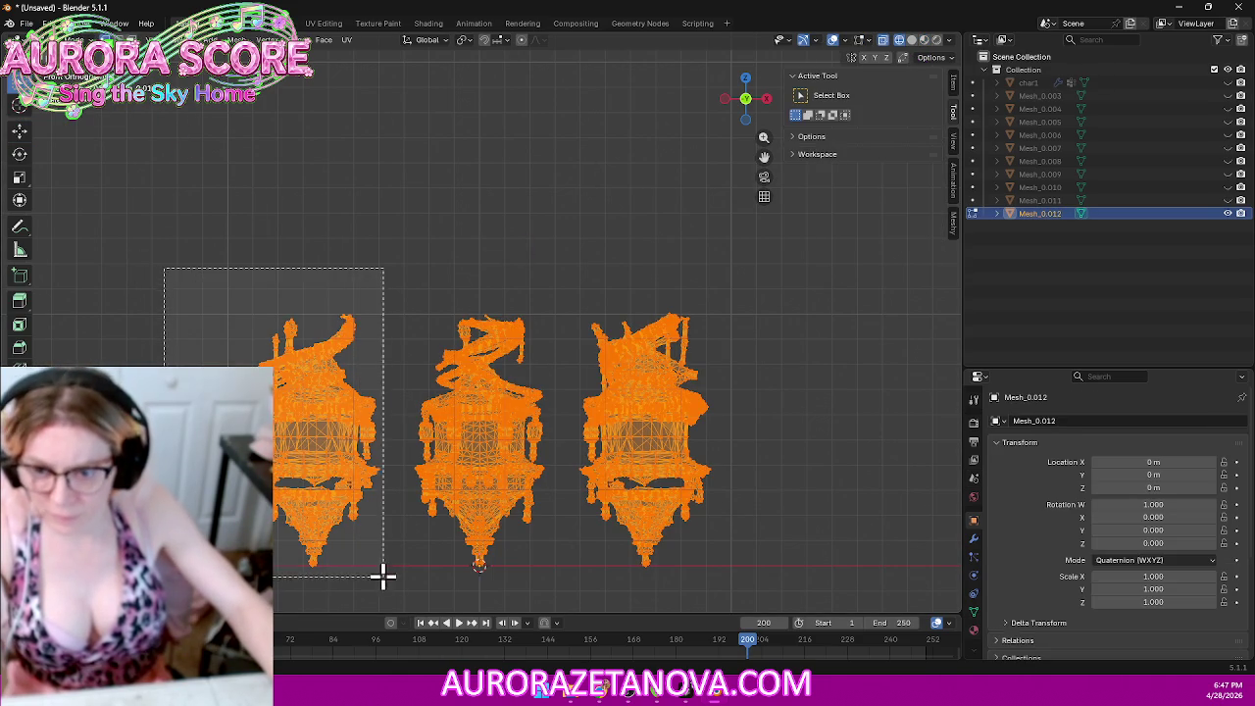
key(p)
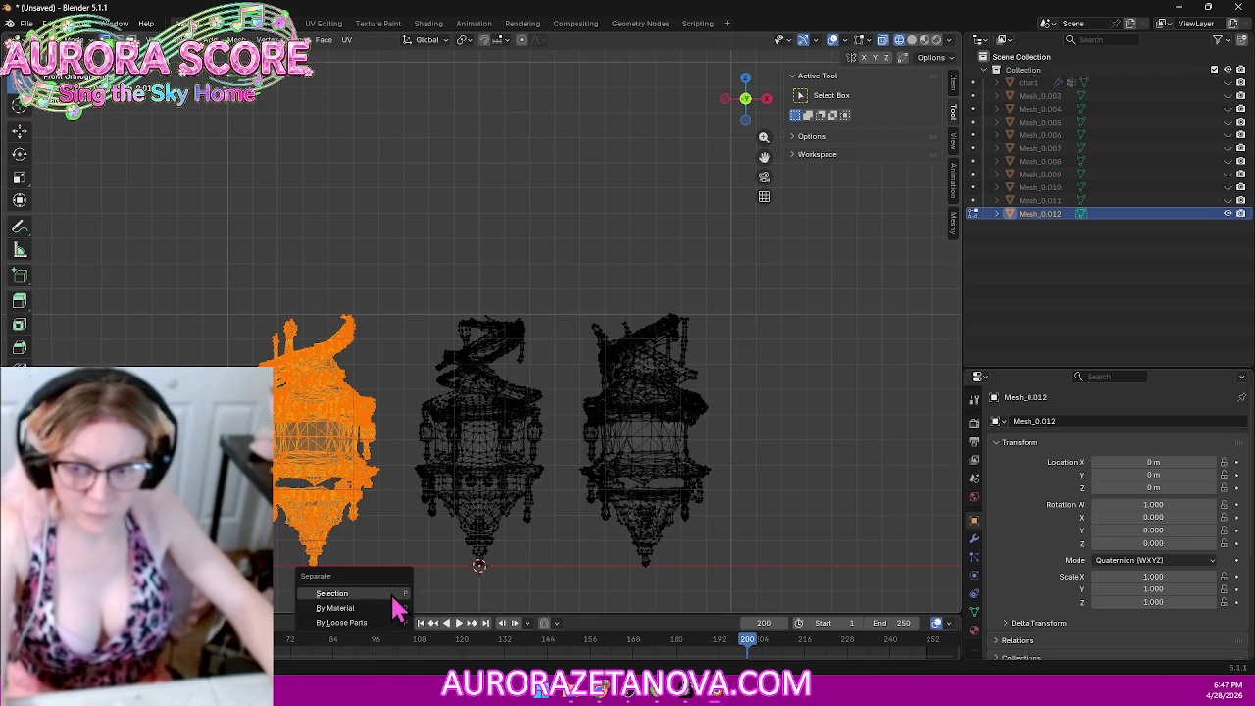
click(394, 596)
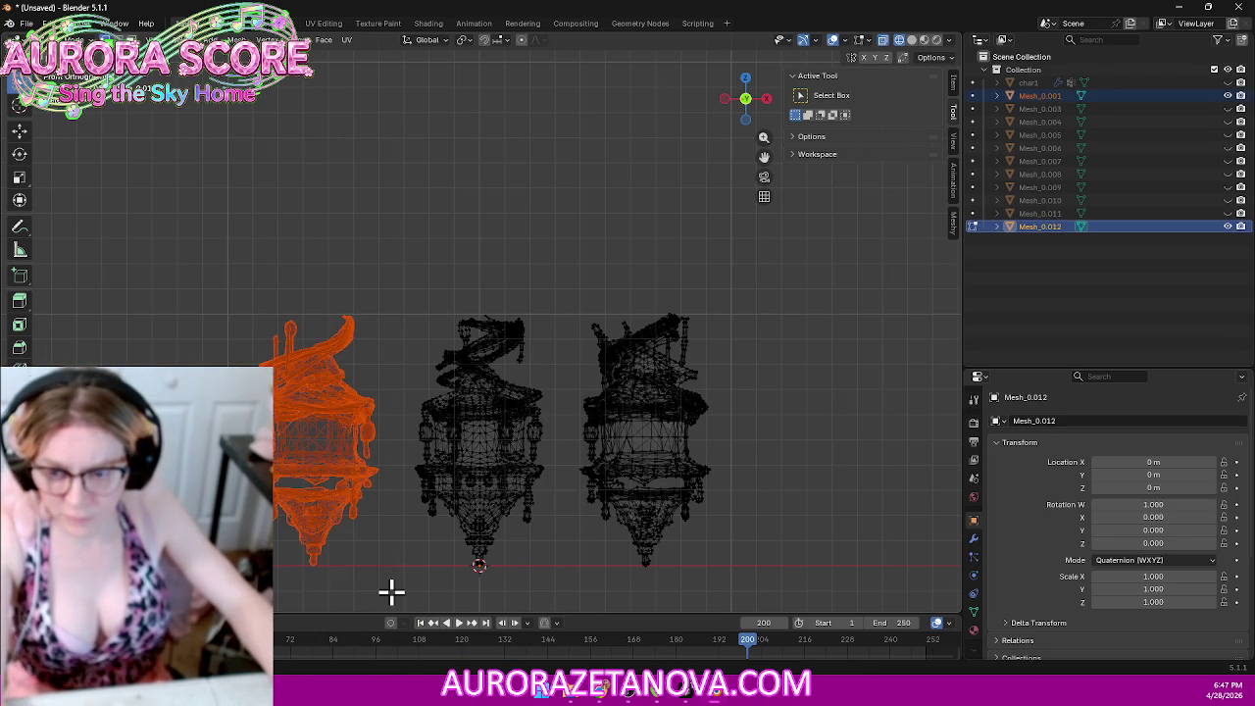
mouse_move(811, 278)
mouse_down()
mouse_move(643, 549)
mouse_move(570, 592)
mouse_up()
key(p)
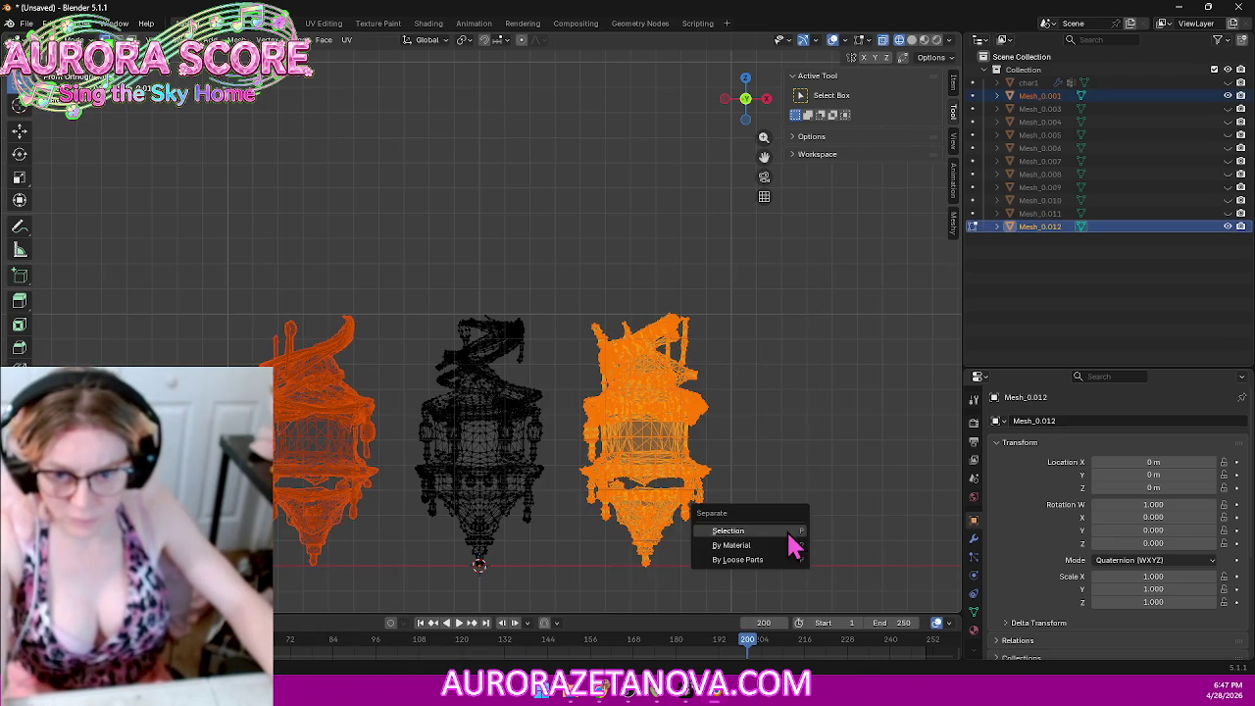
click(784, 528)
Step: Merge the centre mesh's duplicate vertices by distance and return to Object Mode
drag(322, 203, 589, 600)
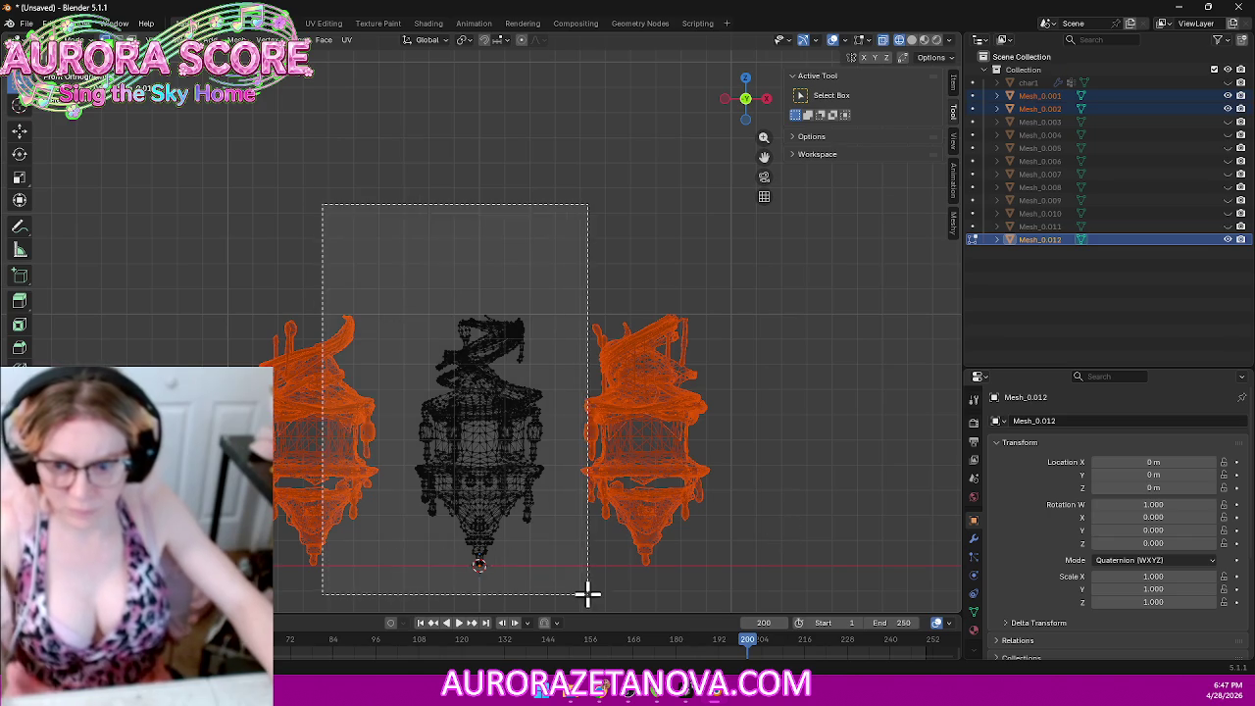
key(m)
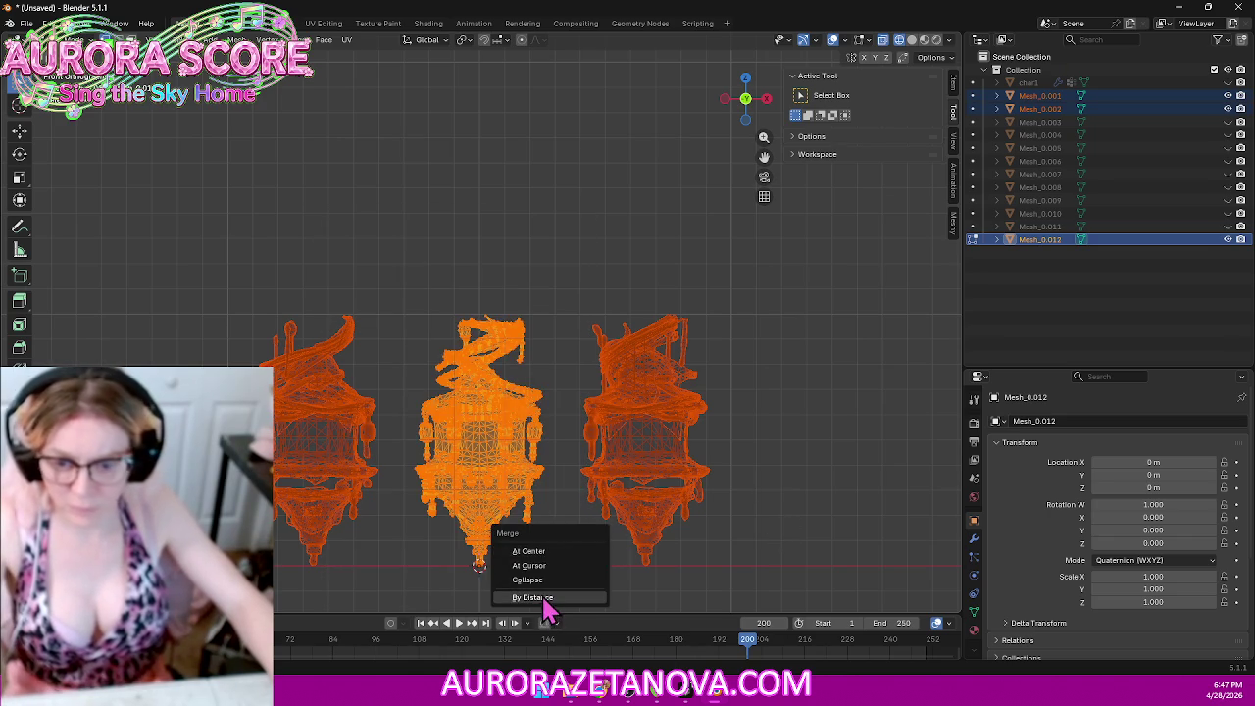
click(546, 597)
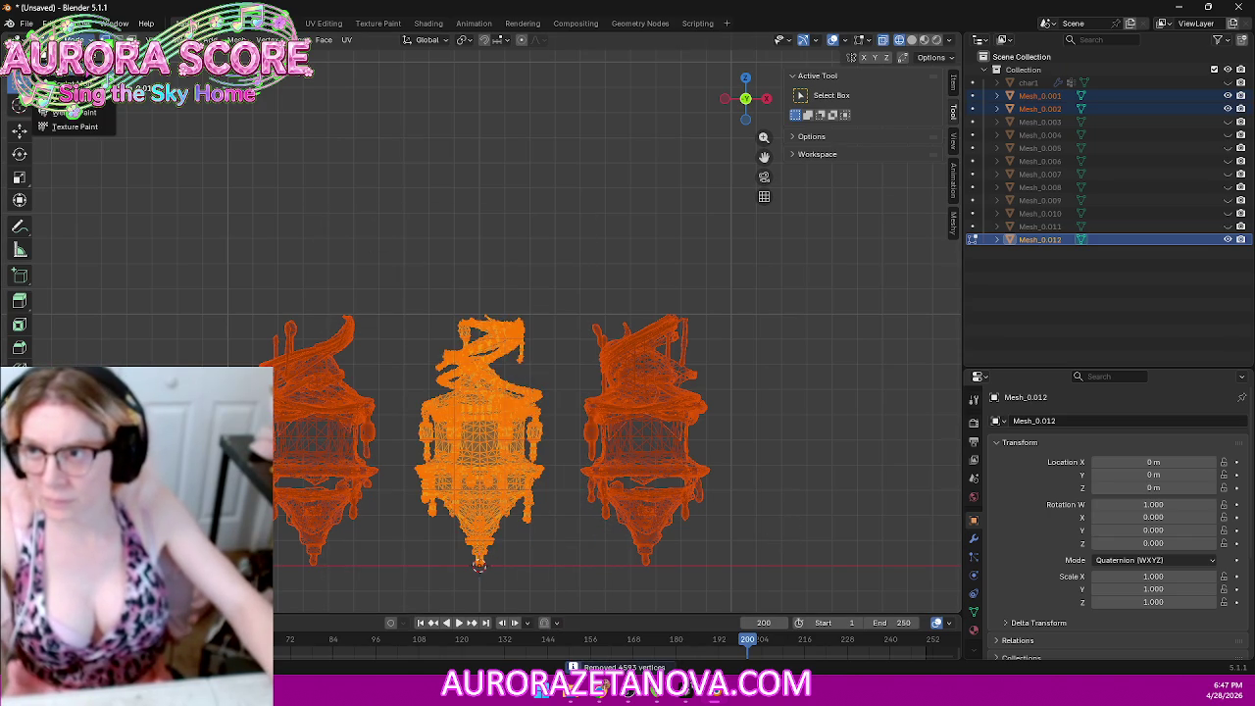
key(Tab)
right_click(441, 401)
mouse_move(398, 401)
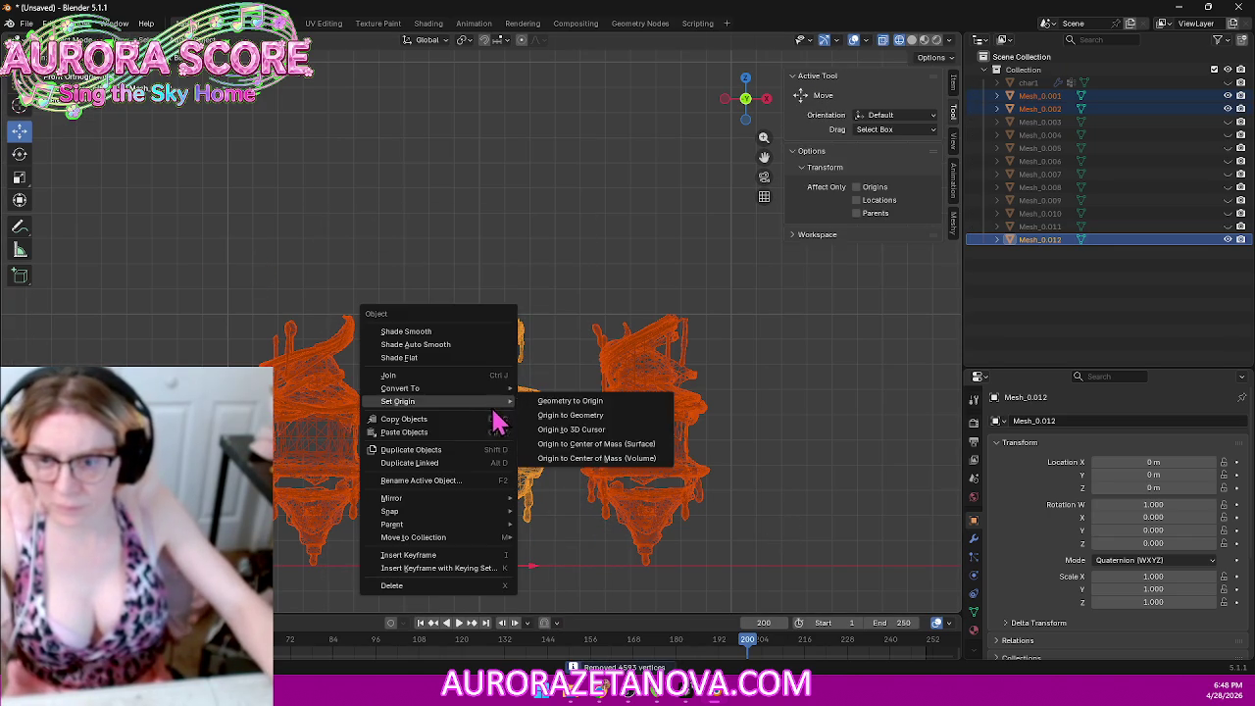
Step: Undo the accidental multi-object move and set only the centre mesh's Geometry to Origin
click(557, 401)
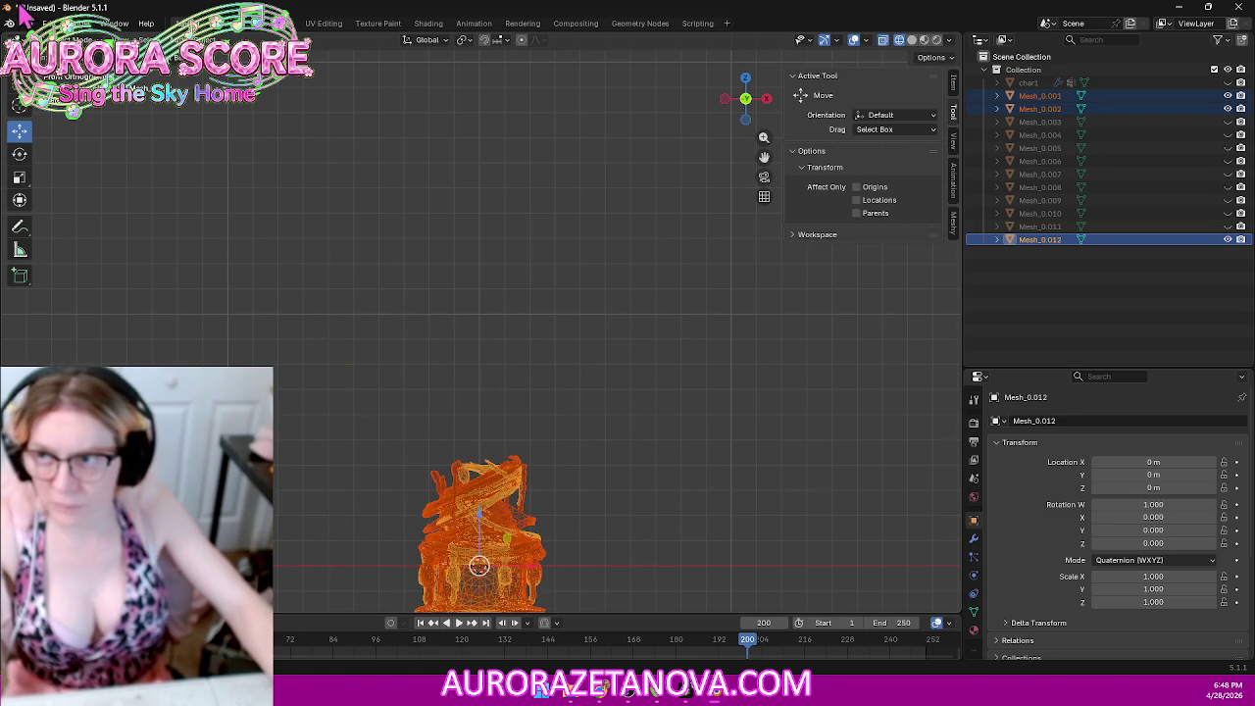
key(ctrl+z)
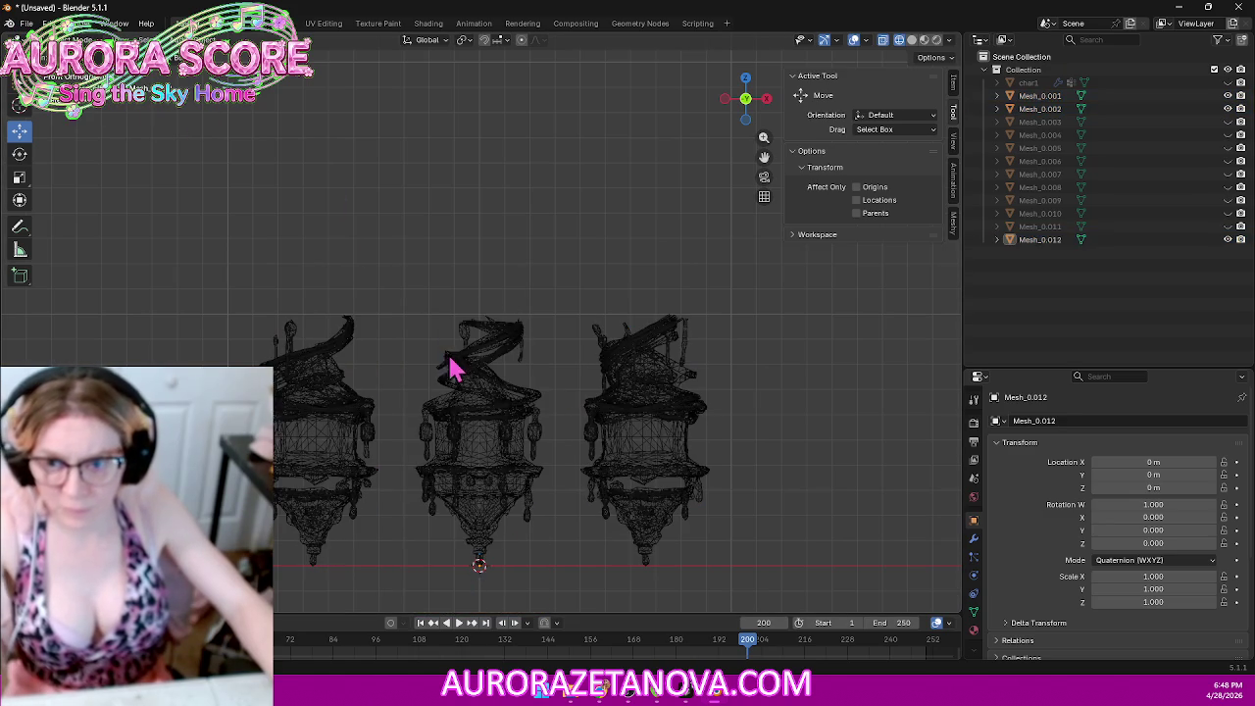
click(454, 365)
right_click(458, 367)
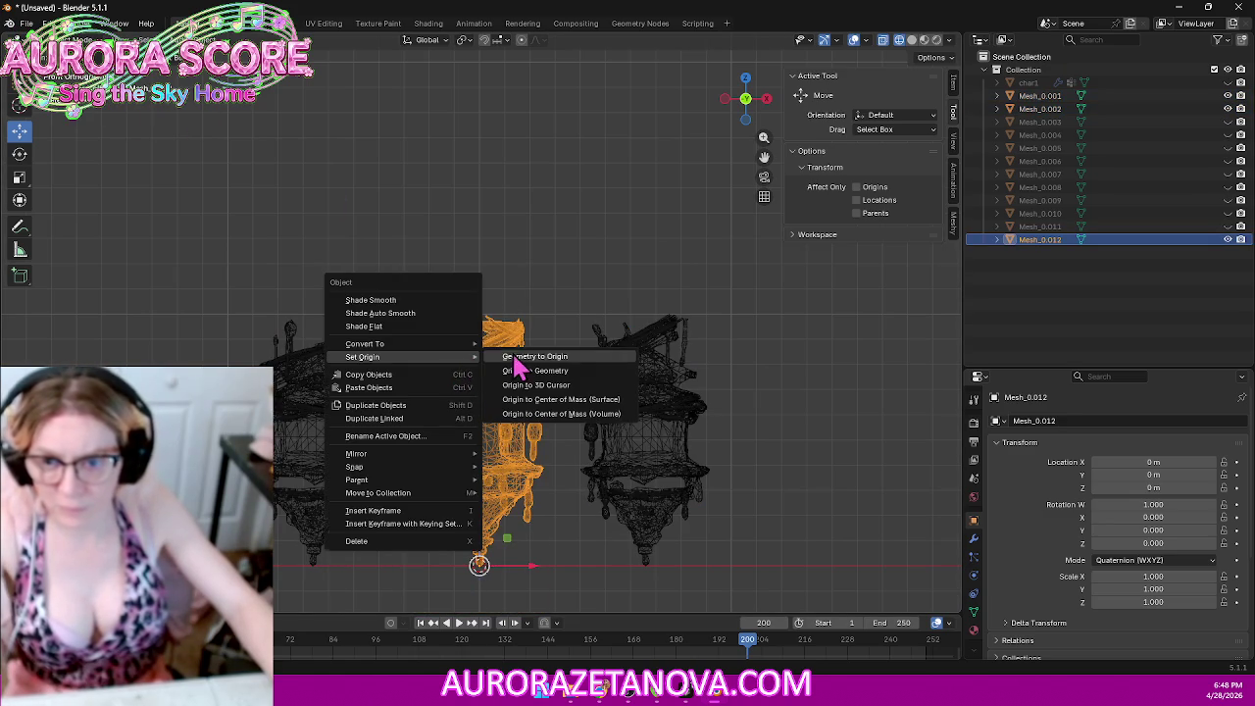
click(513, 356)
Step: Export the centre mesh as Store01.glb via glTF 2.0 and delete it
click(26, 22)
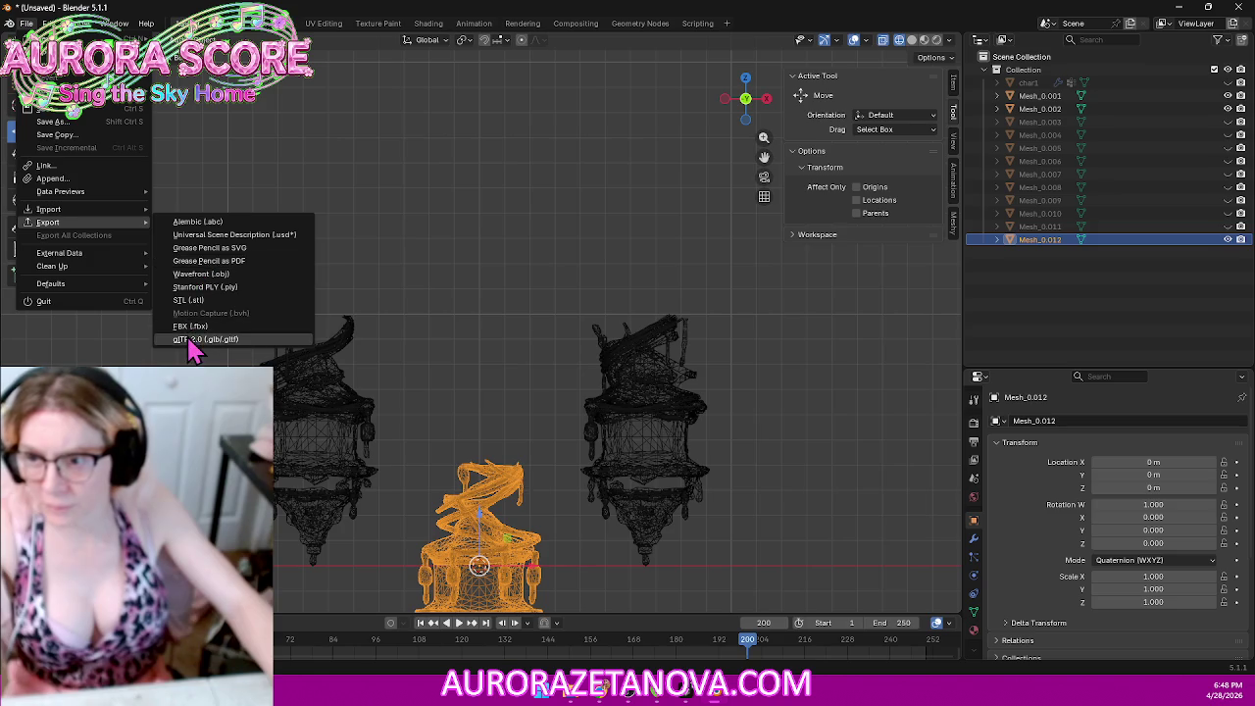
mouse_move(48, 221)
click(190, 343)
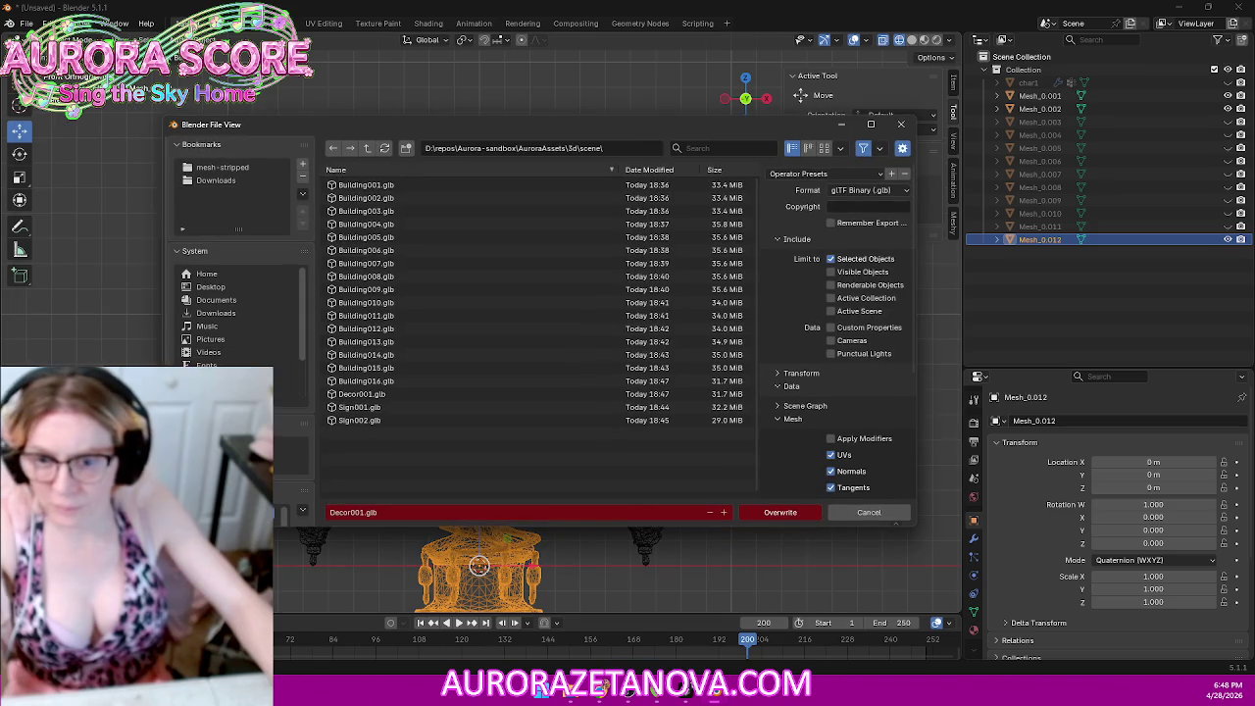
click(481, 512)
text(Store)
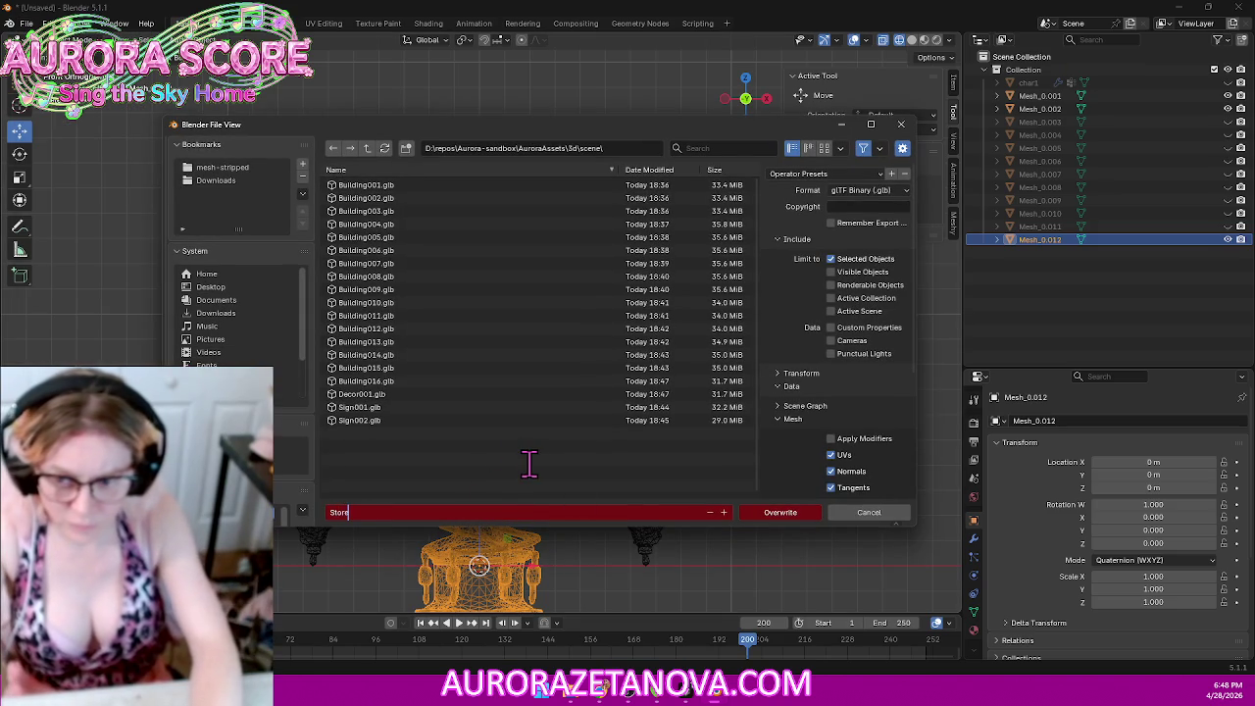
text(0)
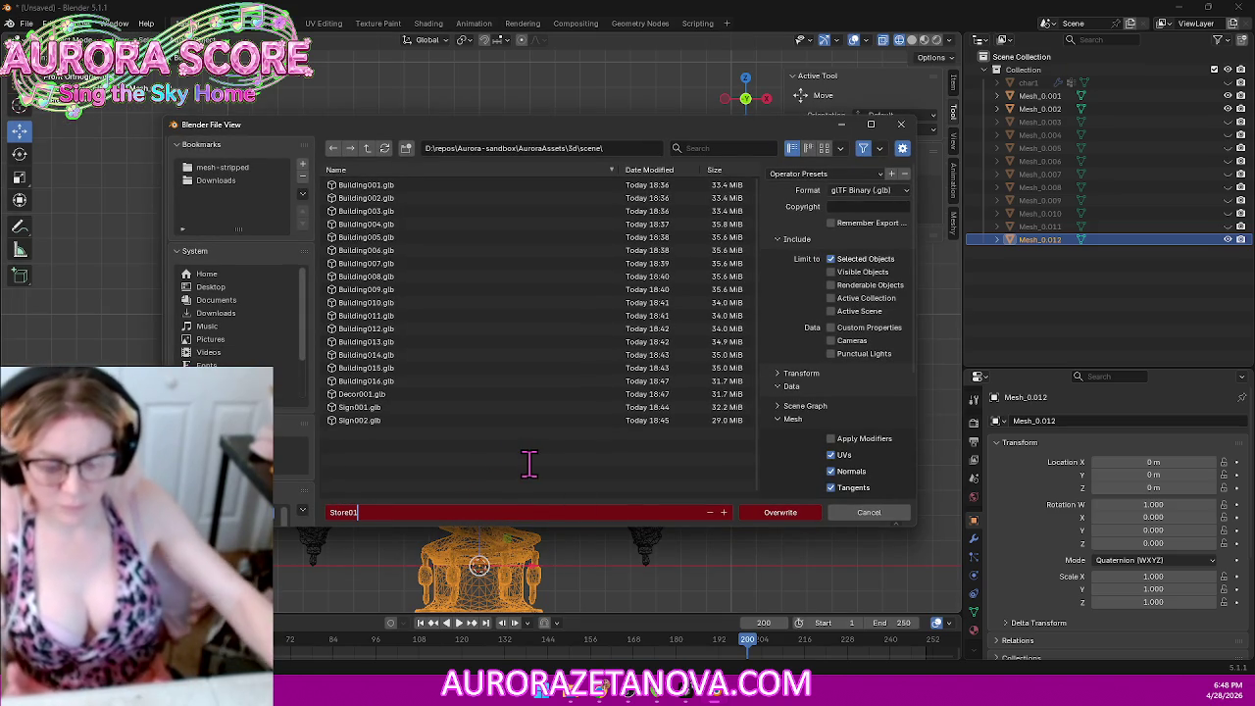
text(1)
key(Return)
key(Return)
key(Delete)
click(323, 442)
key(Tab)
Step: Merge the left store mesh's vertices by distance and set its Geometry to Origin
key(m)
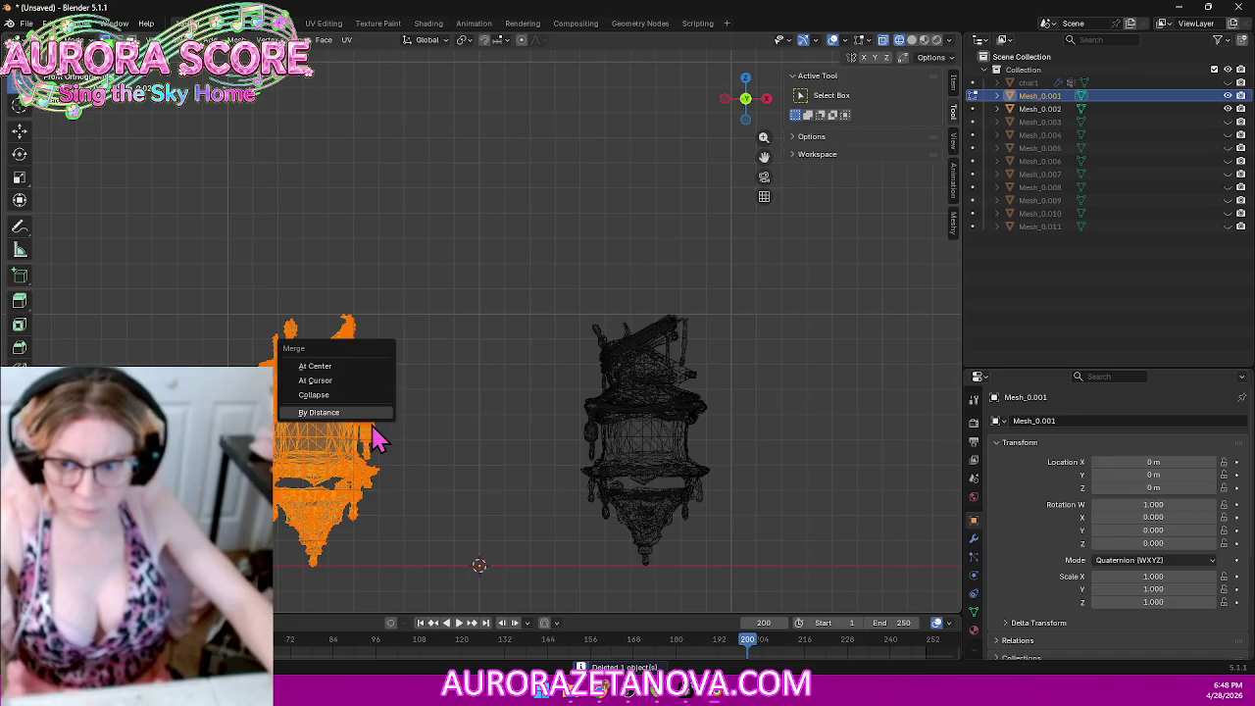
click(370, 420)
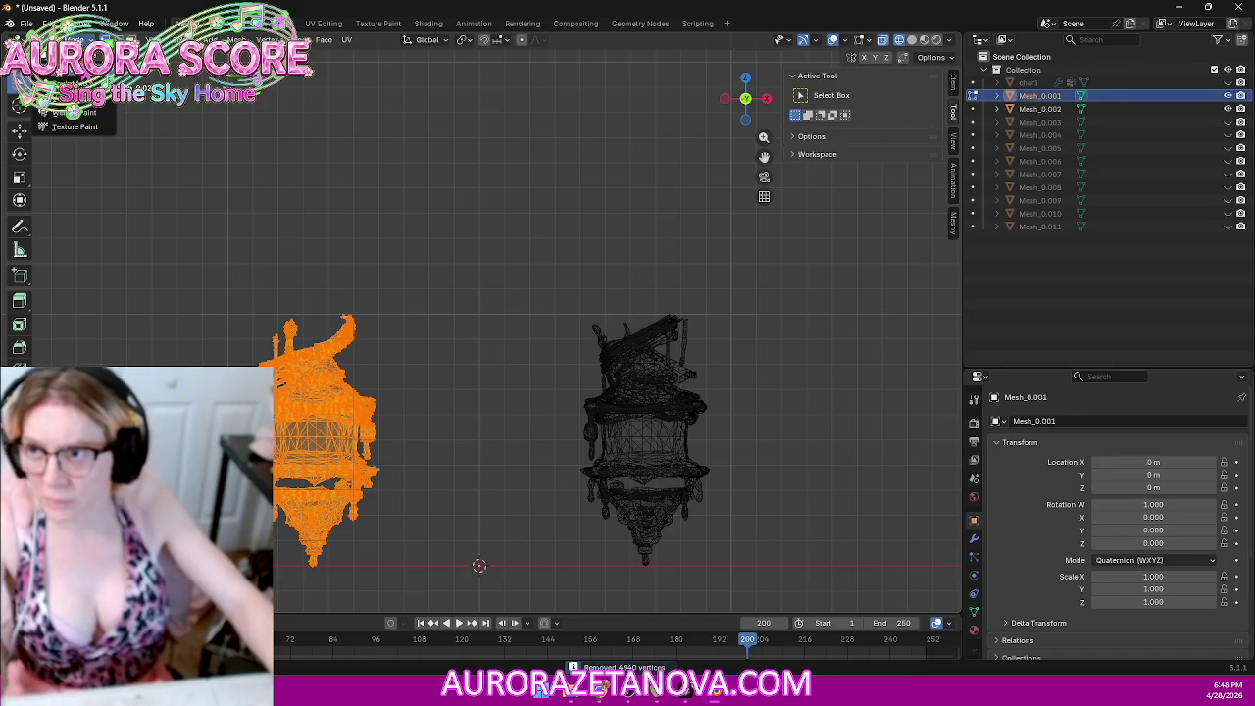
click(20, 131)
key(Tab)
right_click(306, 390)
mouse_move(246, 371)
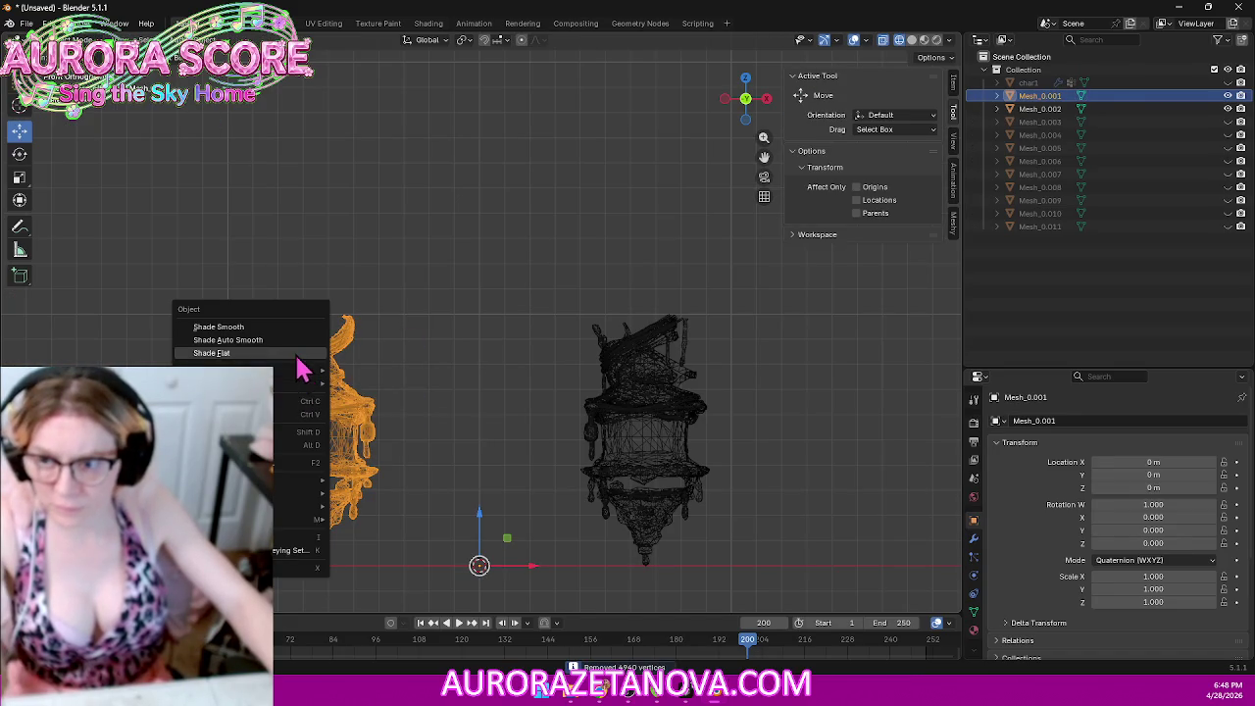
click(363, 387)
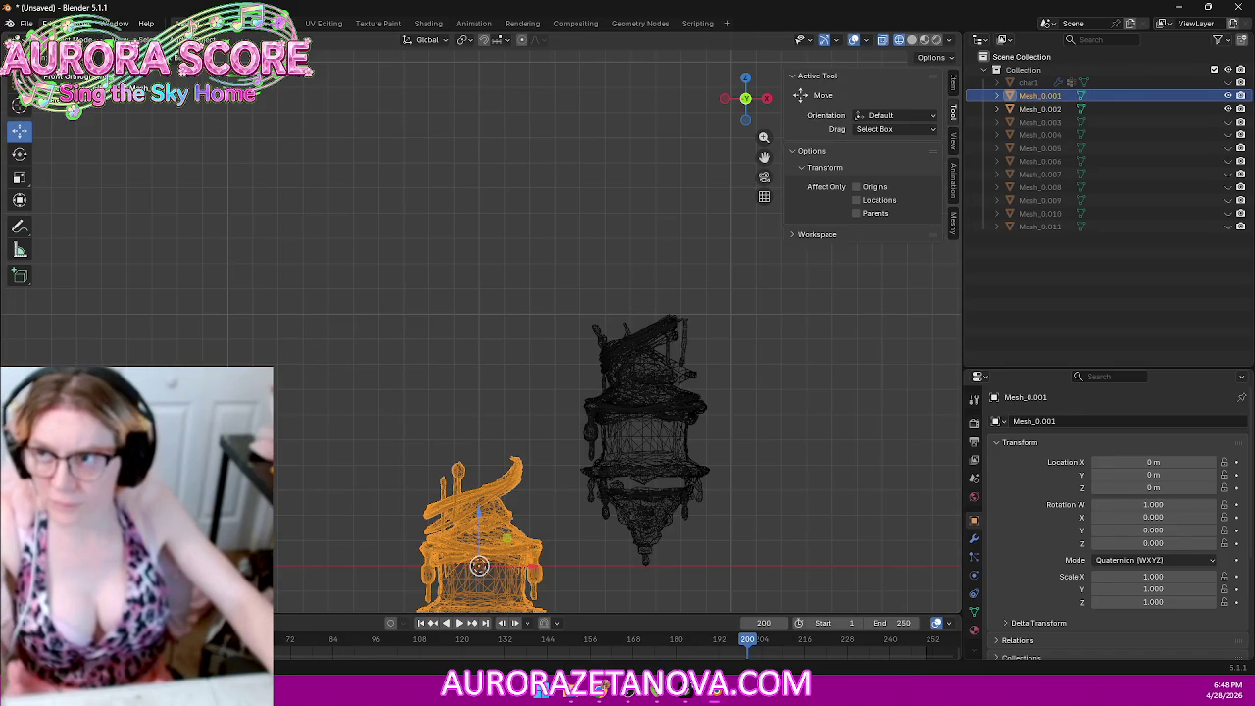
Step: Export the left store mesh as a numbered glTF .glb file, then delete it
click(26, 23)
mouse_move(48, 222)
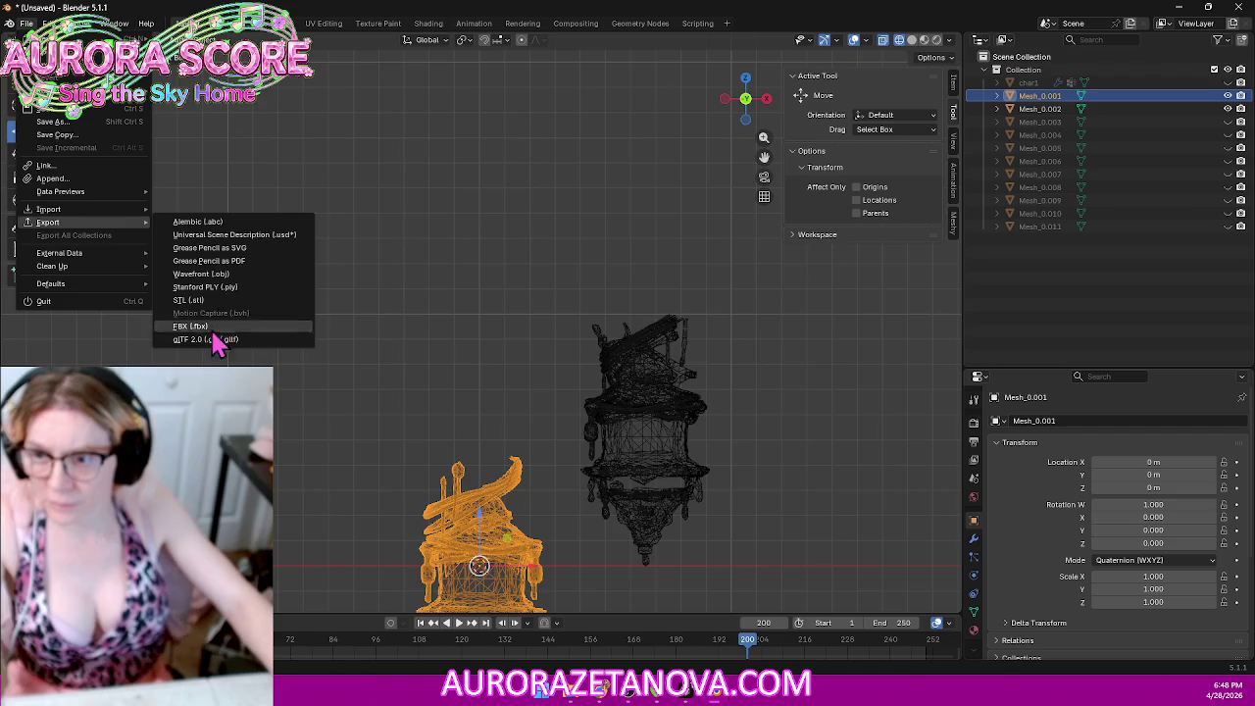
click(210, 337)
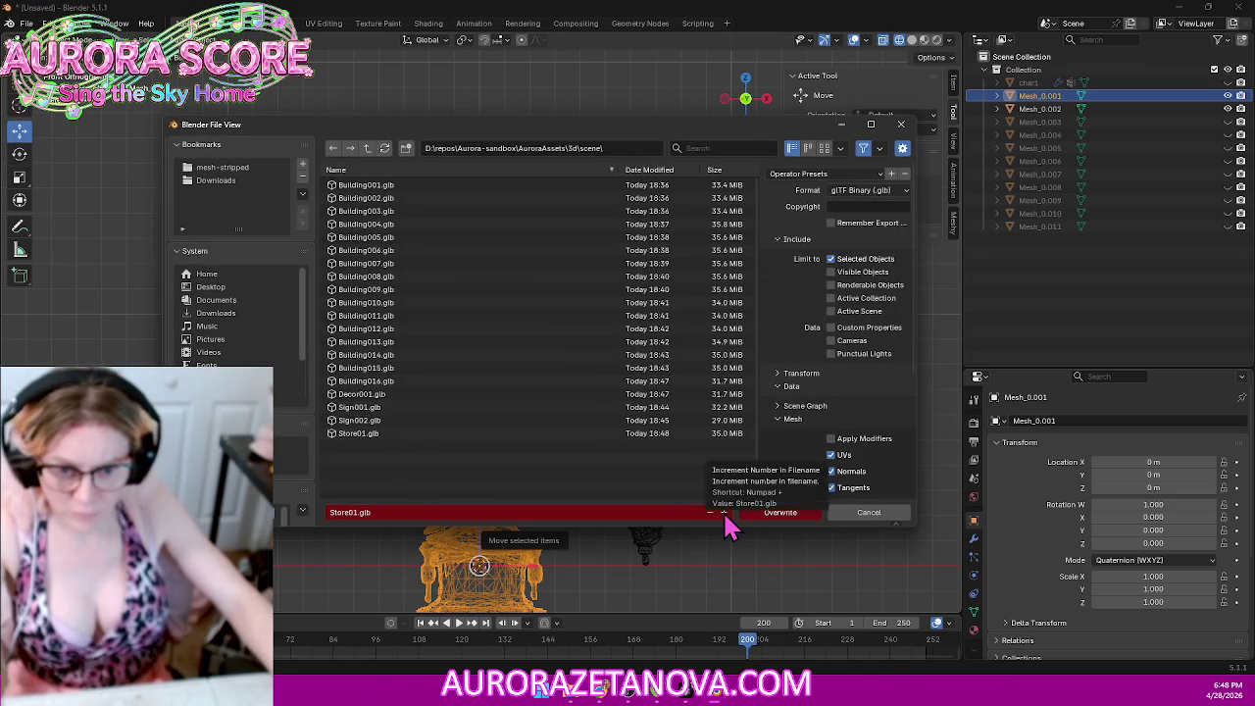
click(758, 513)
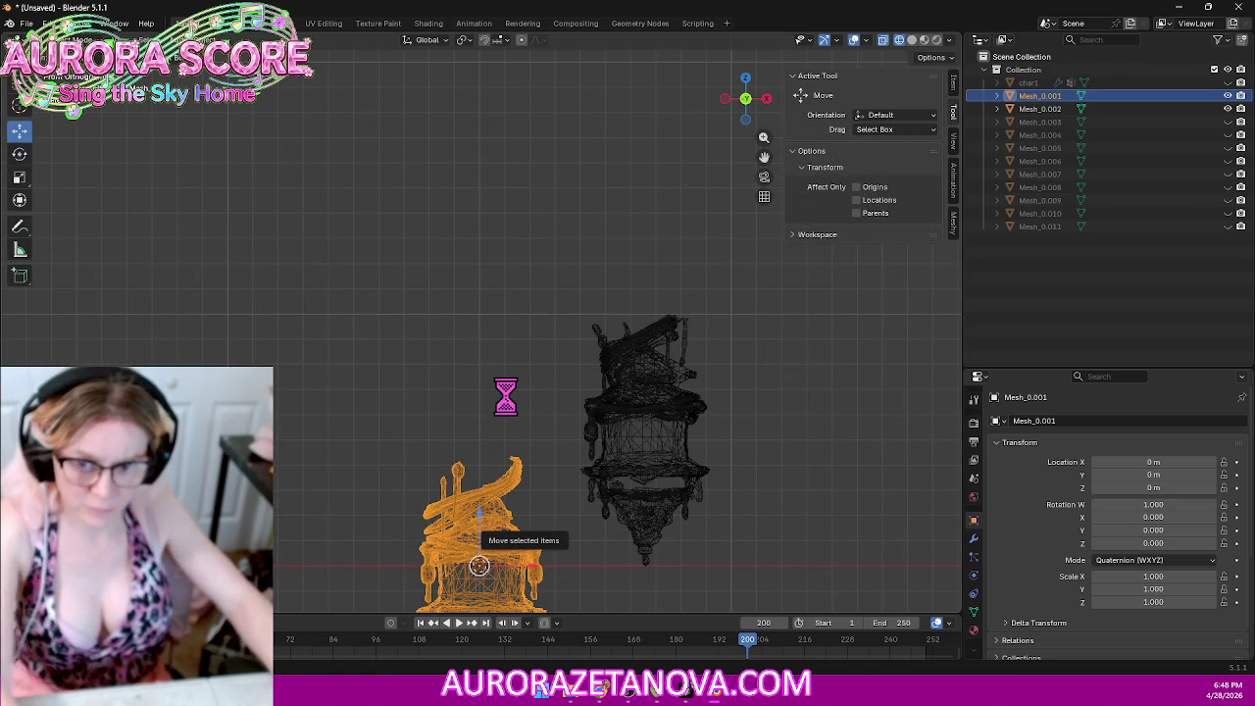
key(Delete)
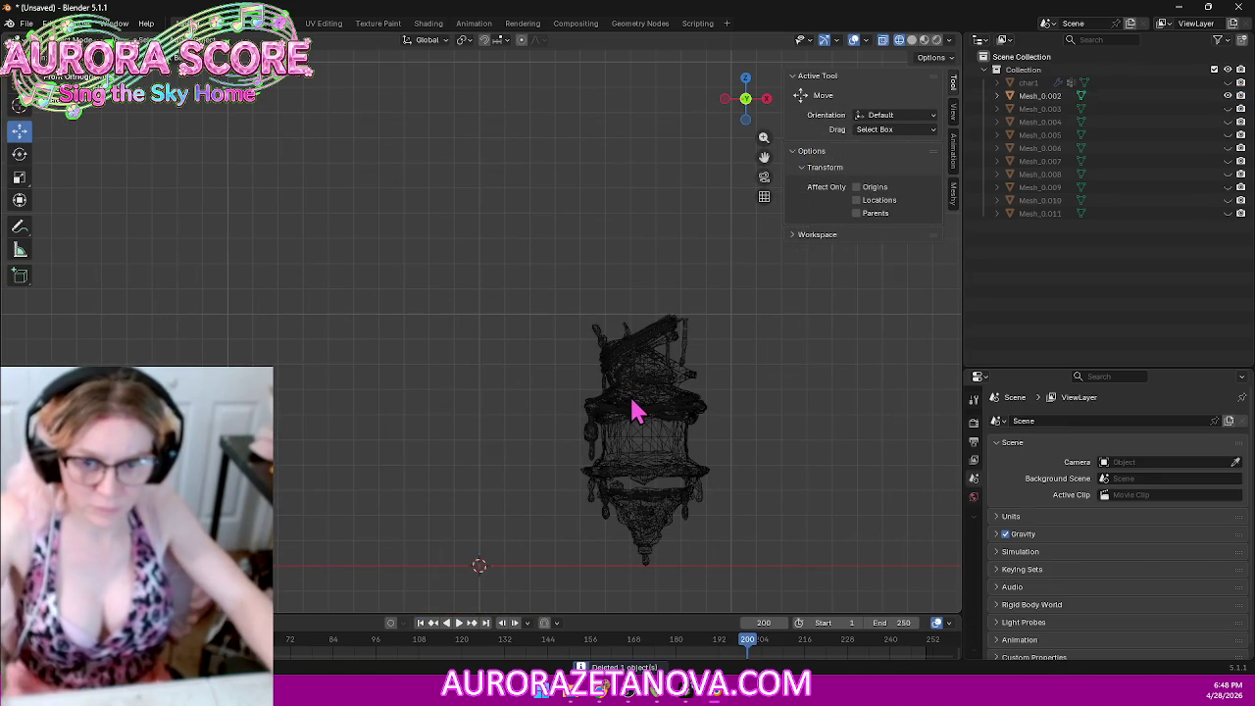
Step: Merge Mesh_0.002's duplicate vertices by distance and set its Geometry to Origin
click(633, 410)
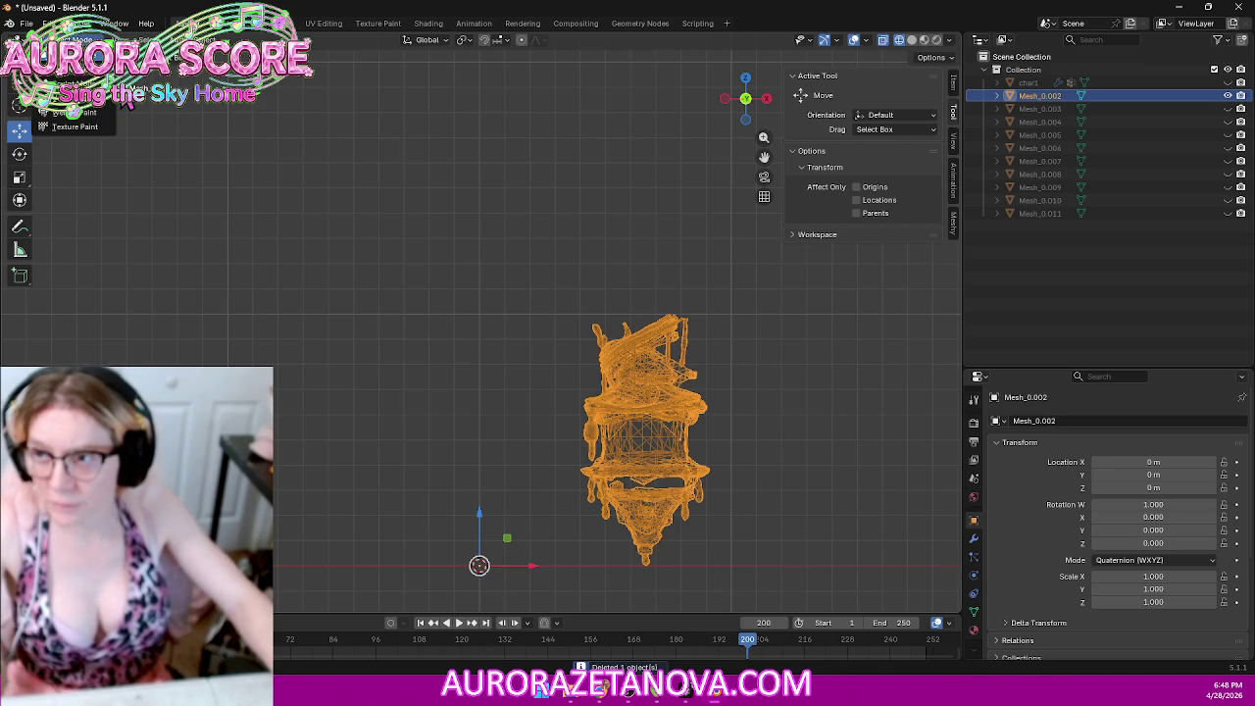
key(Tab)
key(a)
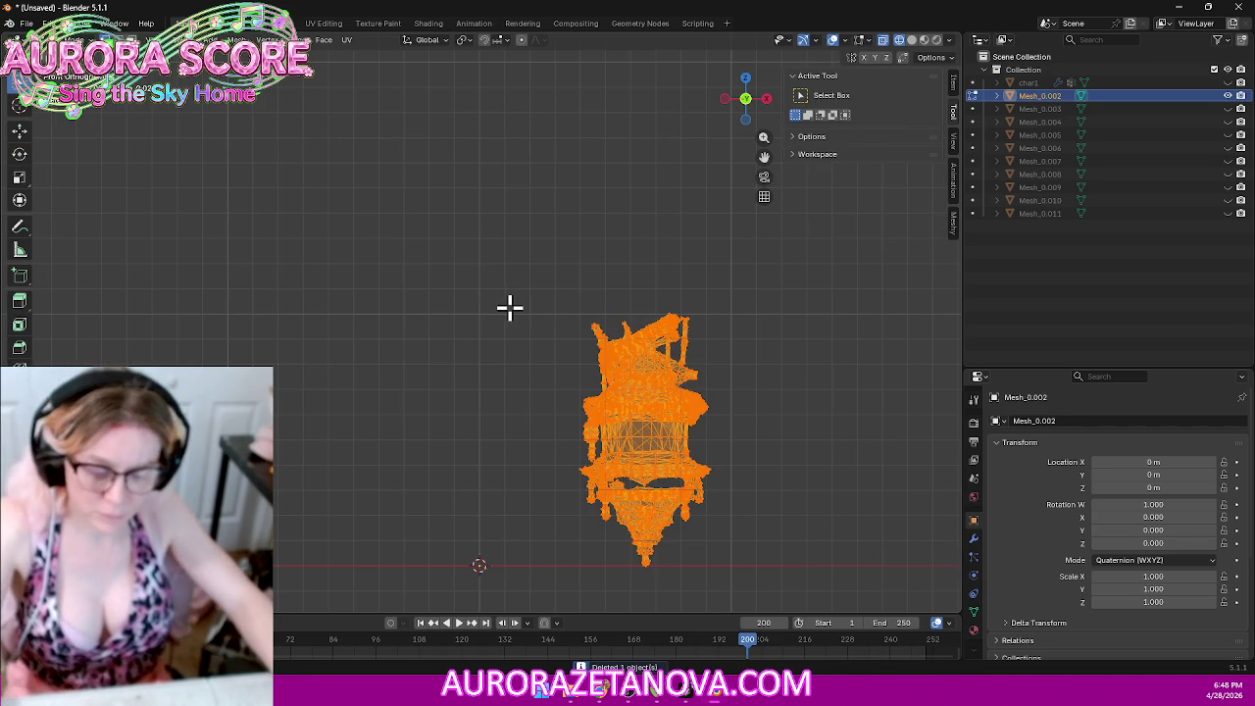
key(m)
click(469, 308)
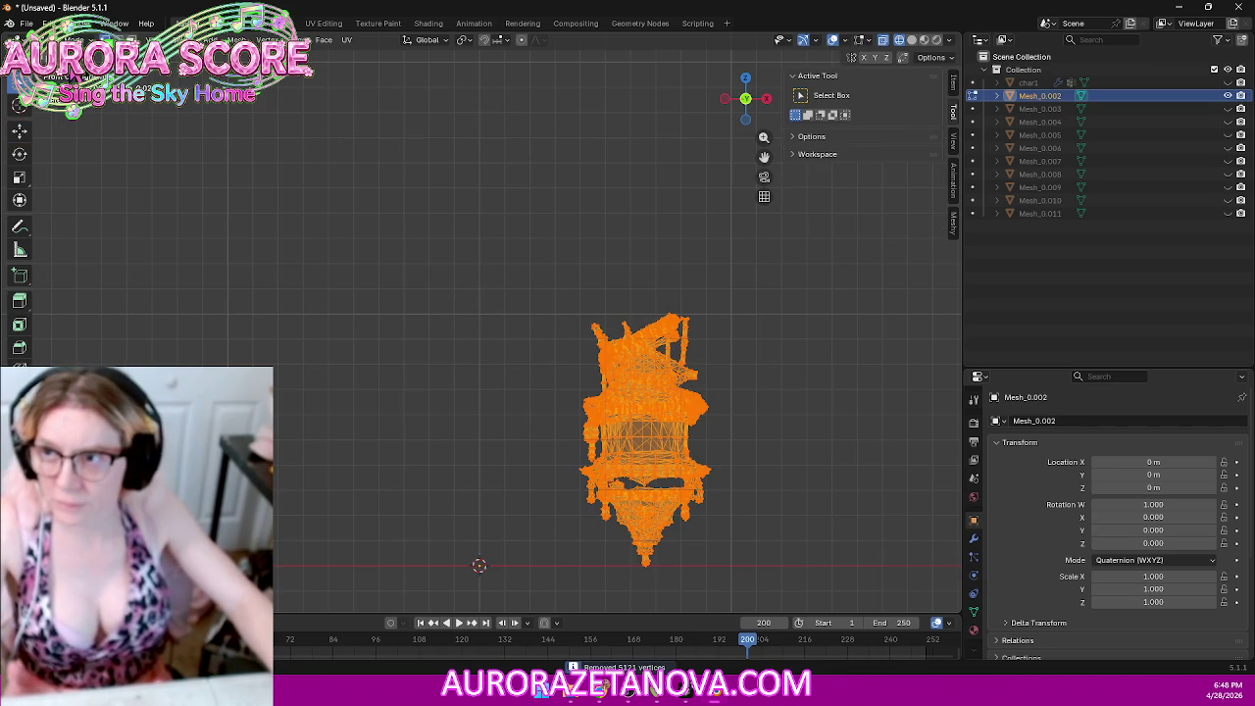
key(Tab)
right_click(636, 394)
mouse_move(574, 417)
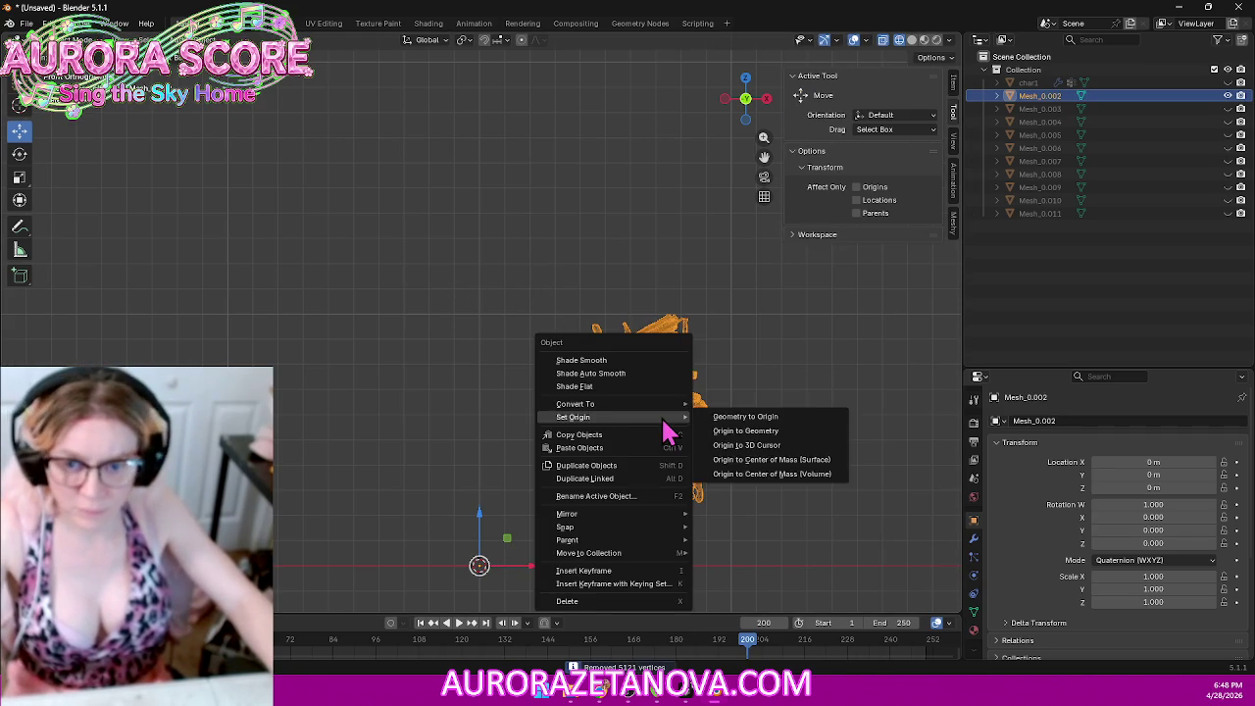
click(751, 419)
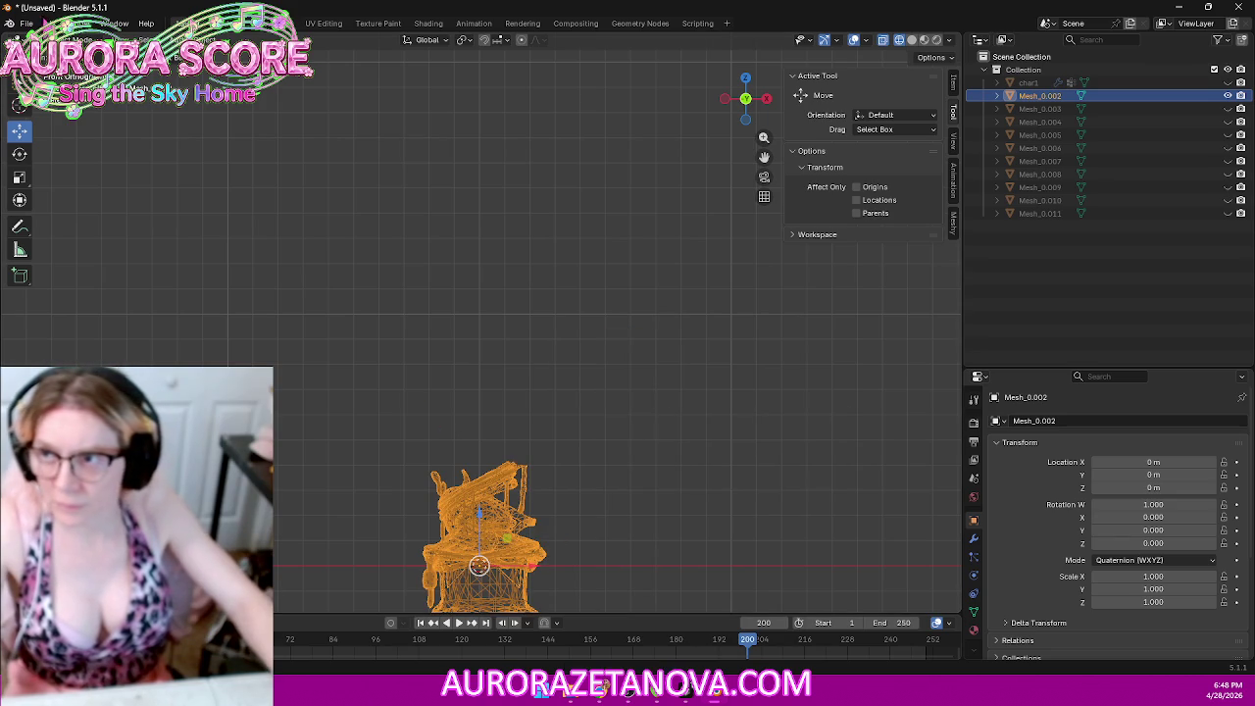
Step: Export Mesh_0.002 as Store02.glb, overwriting the existing file, then delete it
click(27, 23)
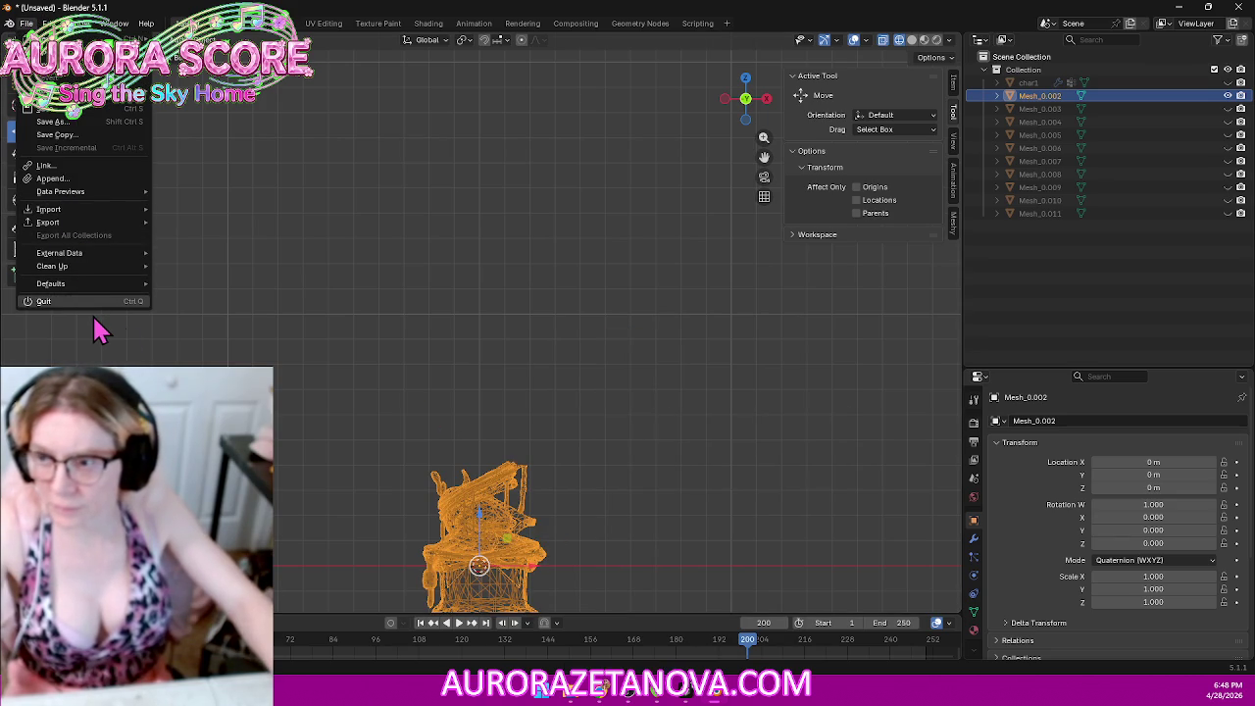
mouse_move(48, 221)
click(206, 342)
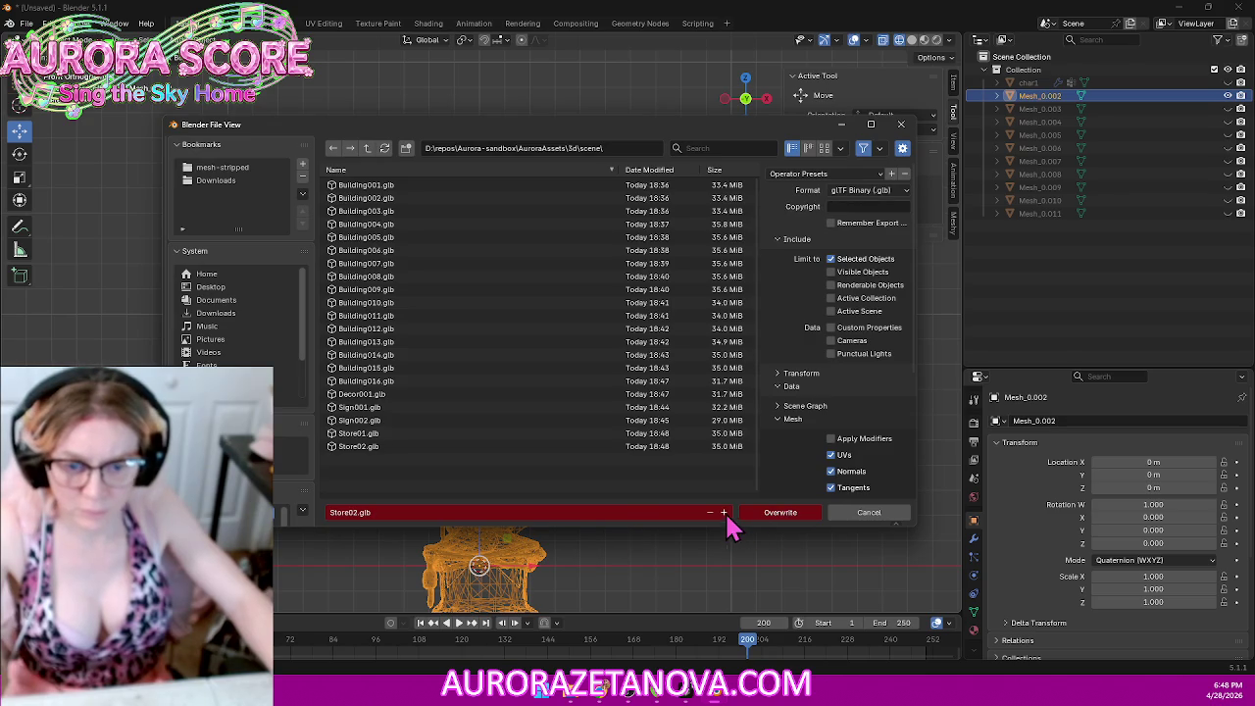
click(775, 512)
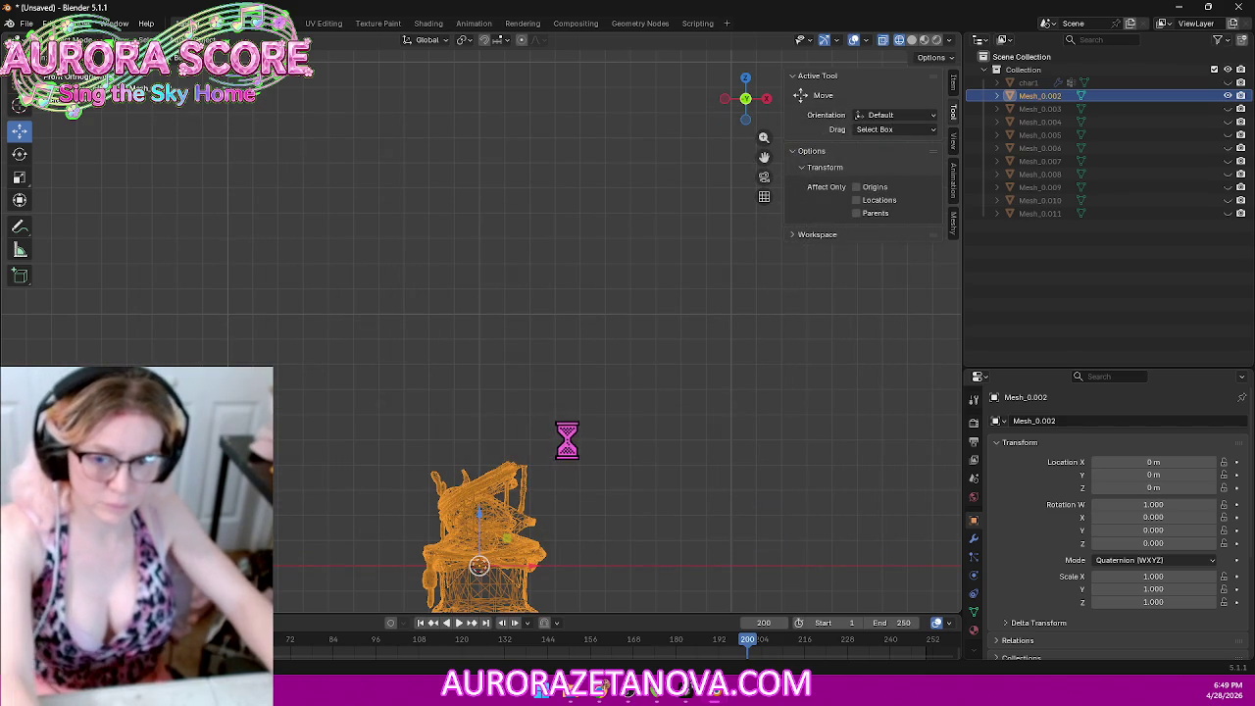
key(Delete)
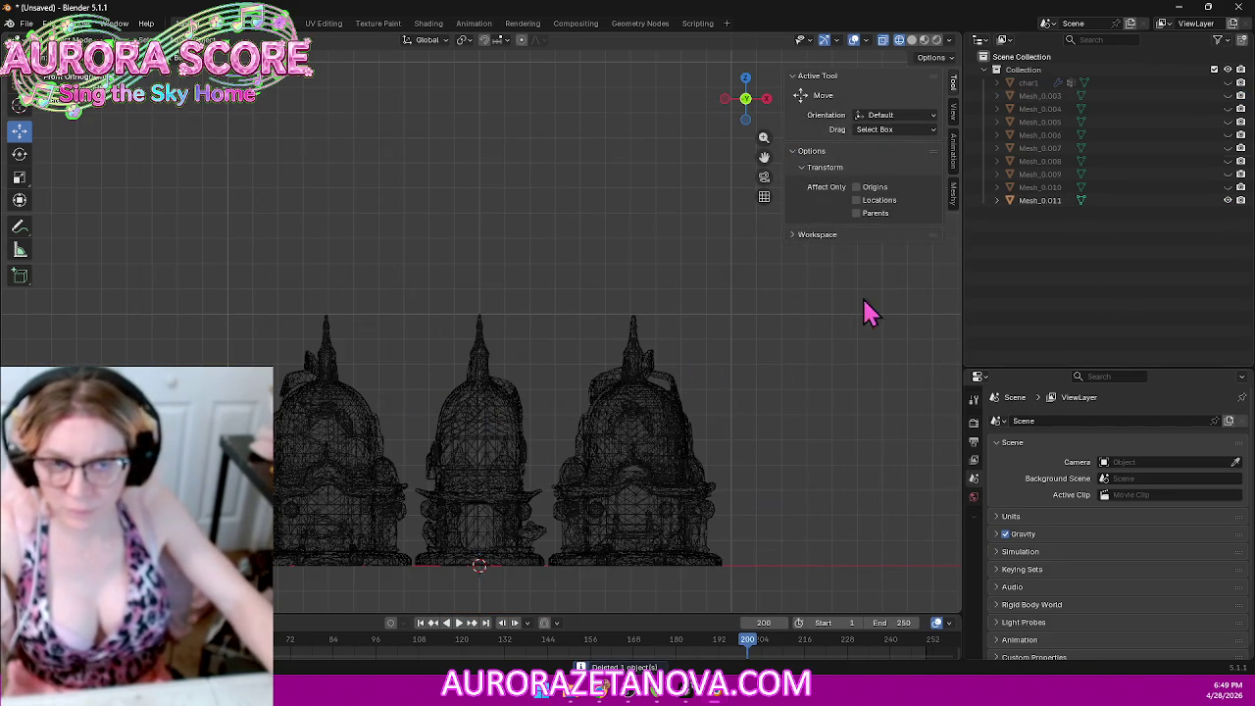
Step: Switch shading to Solid, then Material Preview to view Mesh_0.011's three purple domed buildings
click(911, 39)
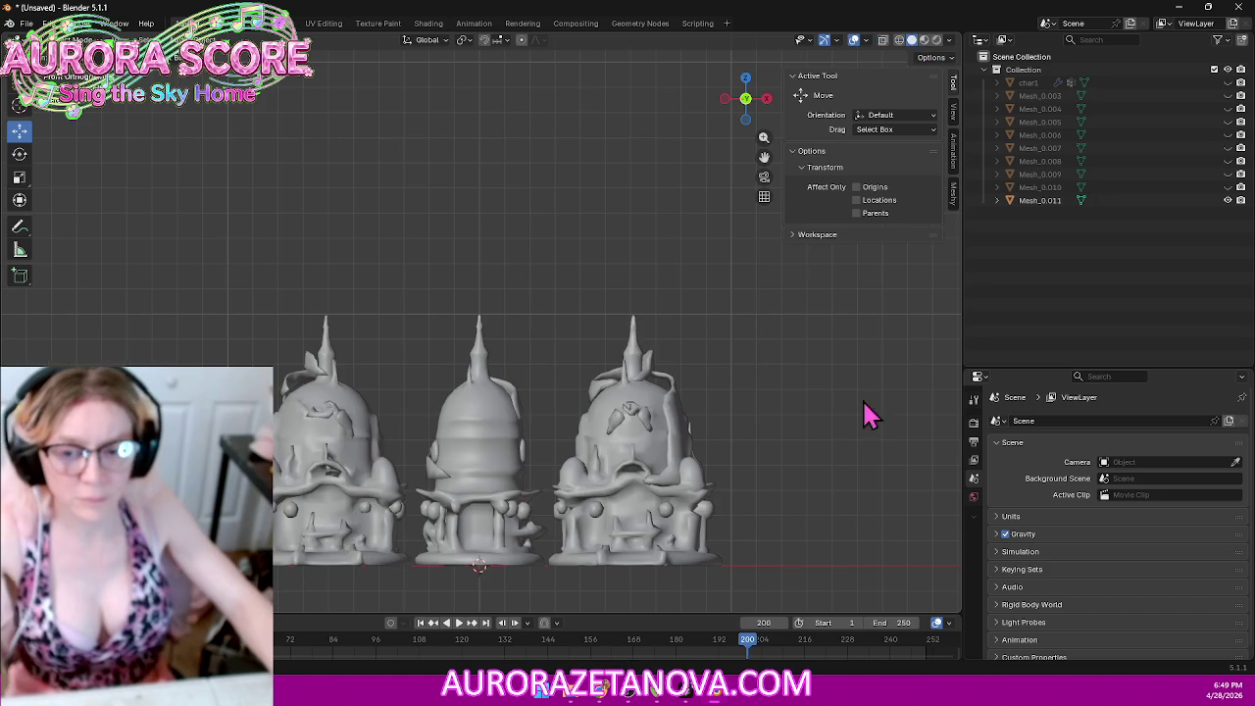
click(924, 40)
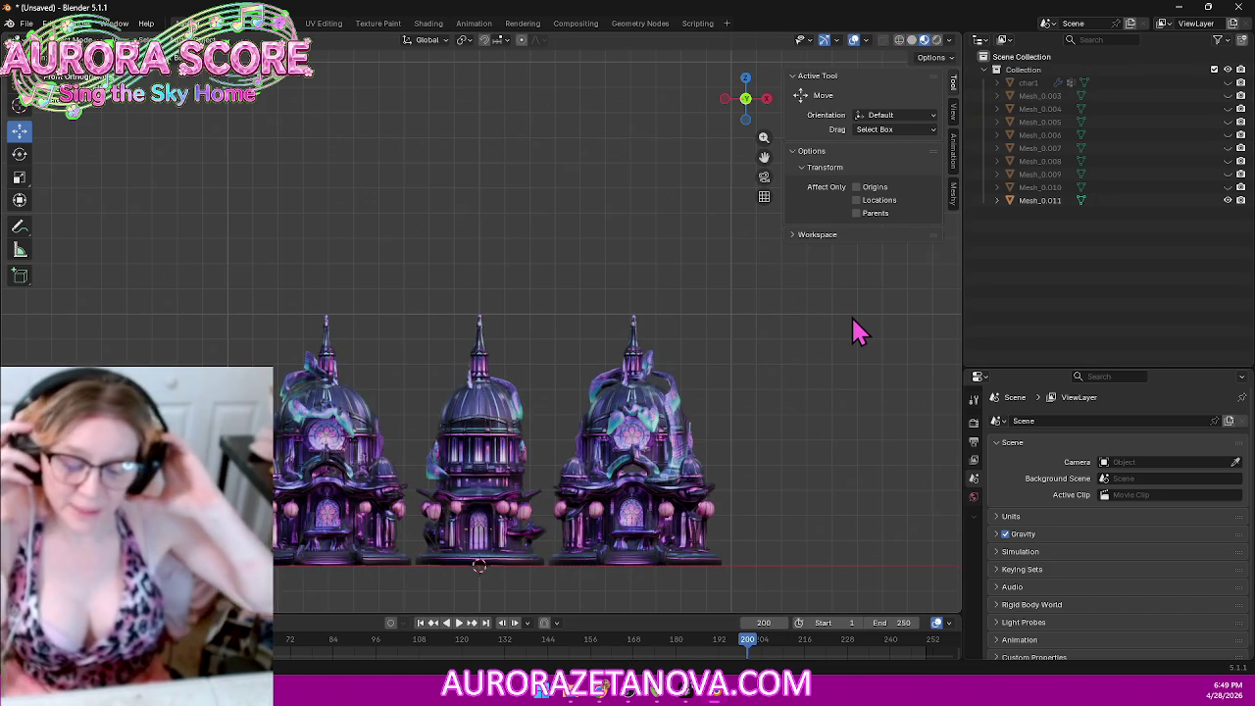
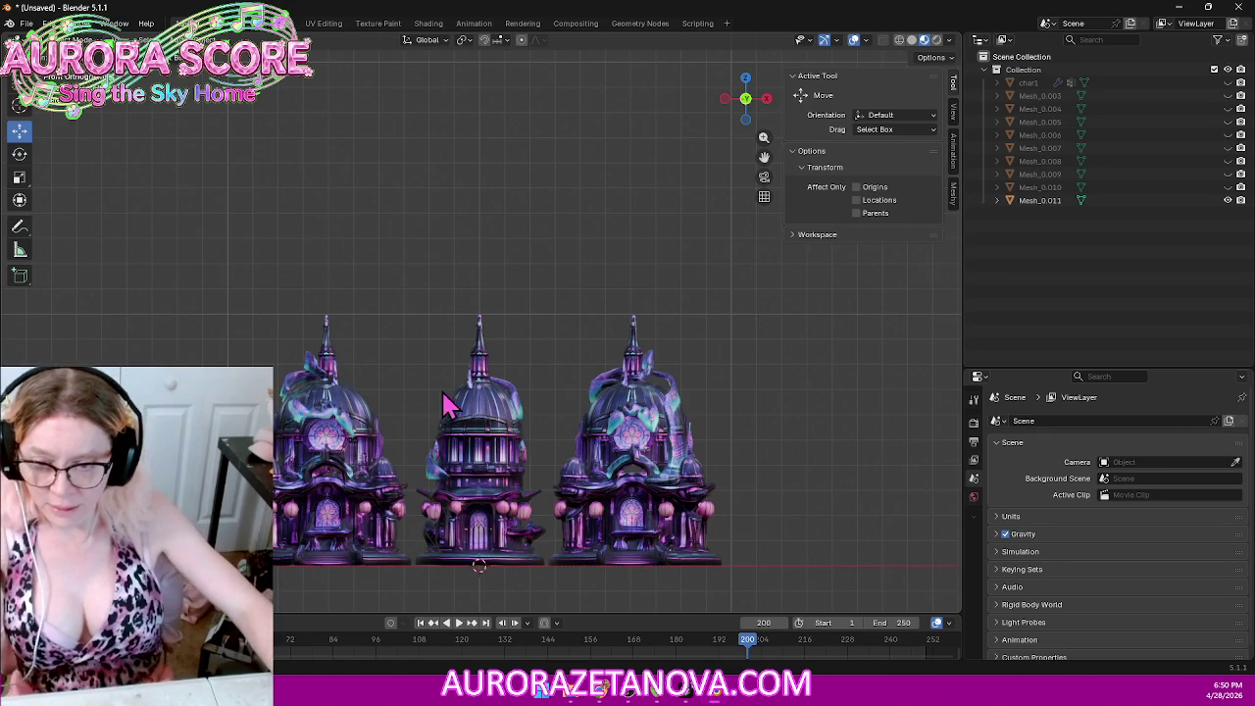
Step: Orbit and zoom around the three lantern towers to see them in perspective
mouse_move(440, 417)
middle_down()
mouse_move(481, 343)
mouse_move(486, 285)
mouse_move(402, 355)
mouse_move(439, 330)
mouse_move(501, 332)
middle_up()
mouse_move(504, 338)
middle_down()
mouse_move(497, 324)
mouse_move(686, 338)
mouse_move(788, 328)
middle_up()
scroll(601, 361, up, 3)
middle_drag(600, 361, 571, 367)
mouse_move(413, 387)
middle_down()
mouse_move(381, 381)
mouse_move(411, 427)
mouse_move(451, 432)
mouse_move(378, 431)
mouse_move(440, 403)
mouse_move(594, 415)
mouse_move(651, 405)
mouse_move(721, 426)
mouse_move(492, 406)
mouse_move(417, 420)
mouse_move(524, 424)
mouse_move(359, 410)
mouse_move(307, 436)
mouse_move(367, 410)
mouse_move(362, 399)
mouse_move(318, 404)
mouse_move(371, 389)
mouse_move(490, 421)
mouse_move(589, 429)
mouse_move(698, 402)
middle_up()
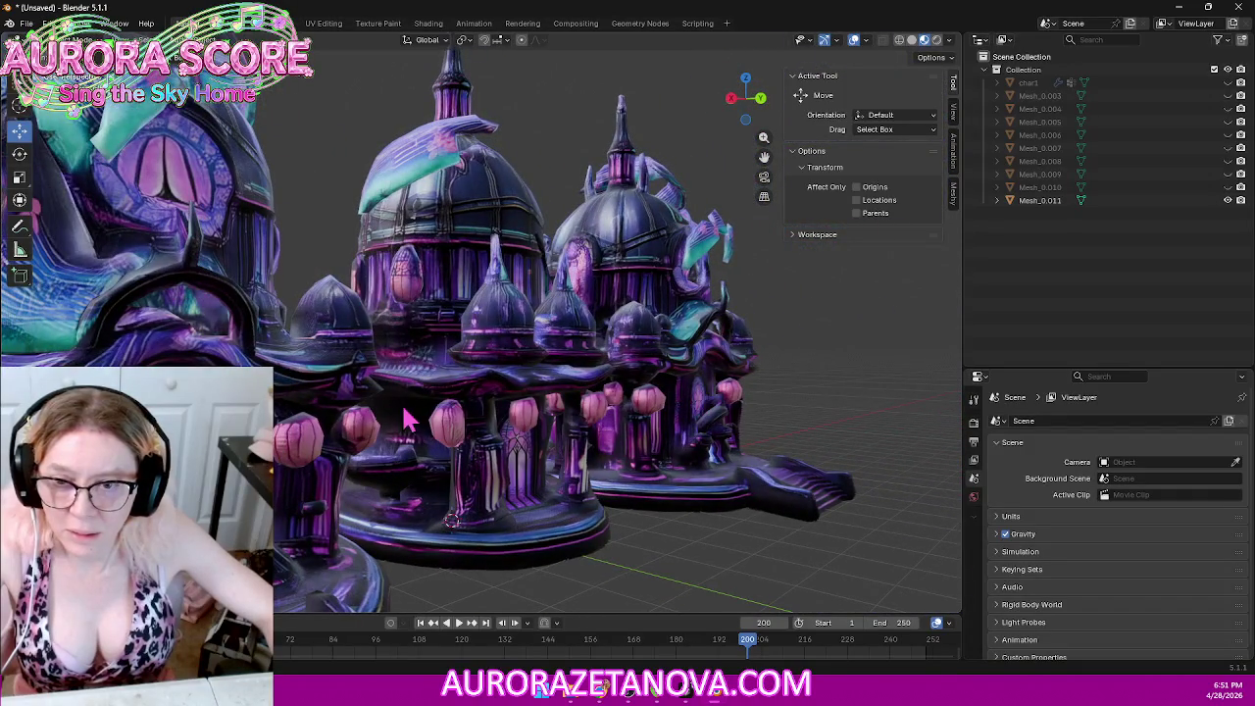
scroll(403, 422, up, 5)
mouse_move(402, 422)
middle_down()
mouse_move(448, 401)
mouse_move(365, 416)
mouse_move(387, 327)
mouse_move(496, 348)
mouse_move(570, 336)
middle_up()
scroll(448, 401, down, 5)
scroll(393, 348, up, 2)
scroll(397, 334, up, 2)
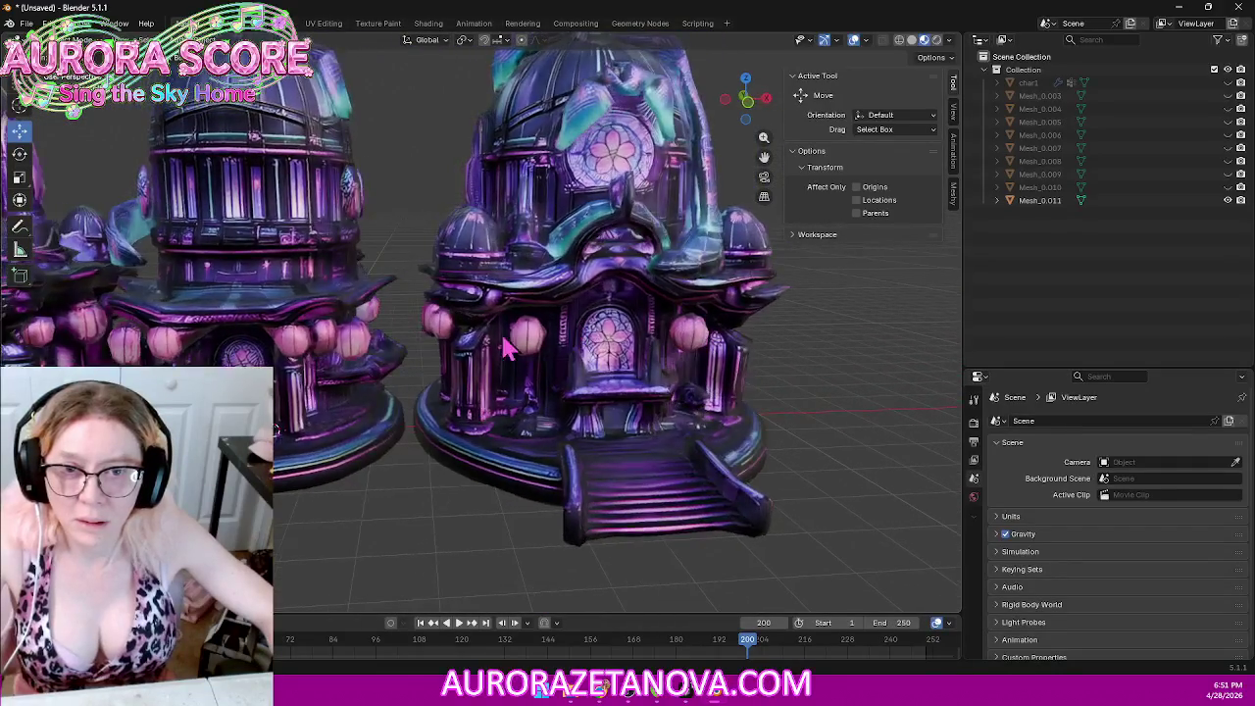
scroll(572, 336, down, 3)
mouse_move(429, 376)
middle_down()
mouse_move(347, 380)
mouse_move(435, 386)
mouse_move(398, 412)
mouse_move(376, 386)
mouse_move(376, 401)
mouse_move(341, 401)
mouse_move(559, 388)
mouse_move(605, 401)
mouse_move(468, 393)
middle_up()
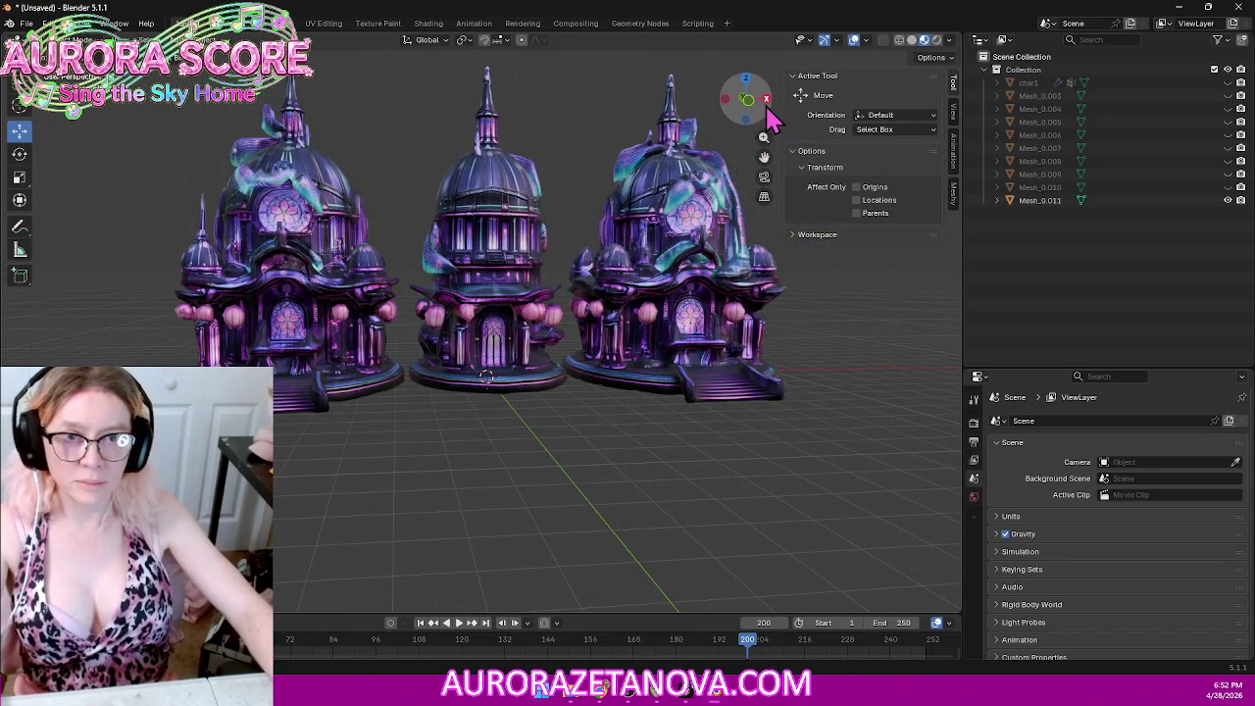
Step: Cycle through the front, side and back axis views of the towers, then look down on them
click(767, 102)
click(767, 102)
click(767, 102)
click(767, 100)
mouse_move(572, 203)
shift+middle_down()
mouse_move(519, 274)
mouse_move(507, 317)
shift+middle_up()
scroll(473, 355, up, 3)
scroll(475, 358, up, 1)
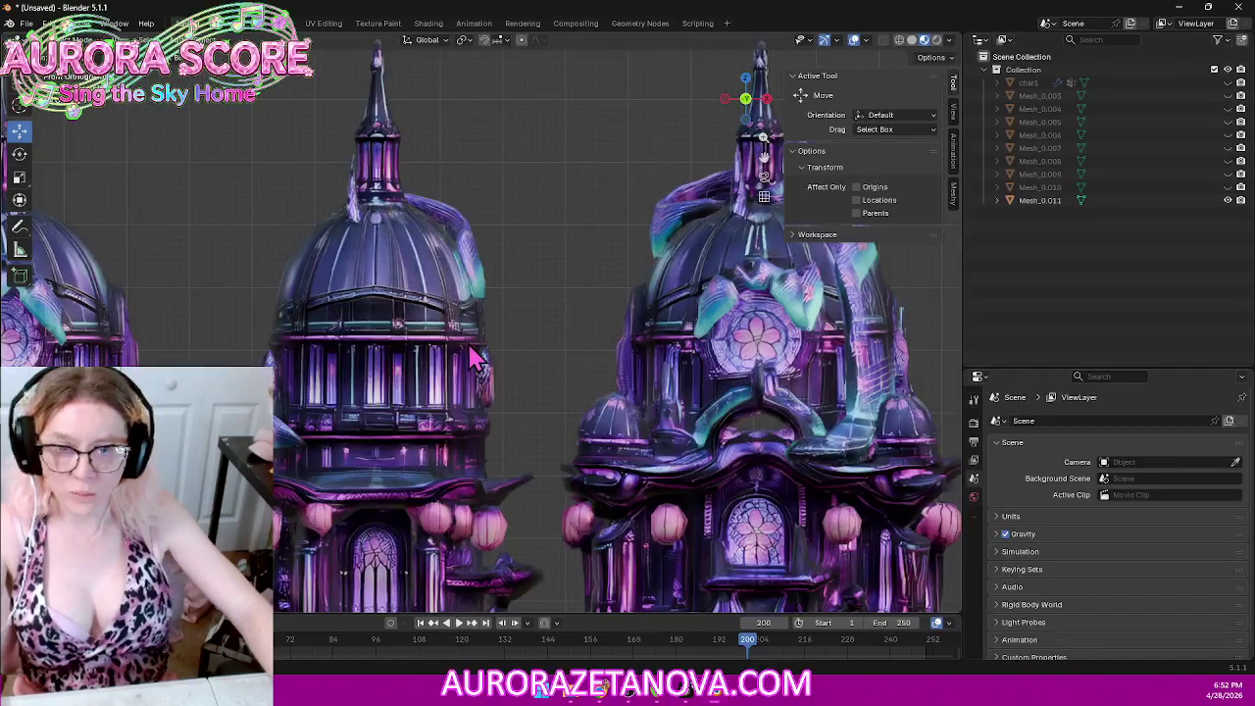
scroll(473, 358, down, 2)
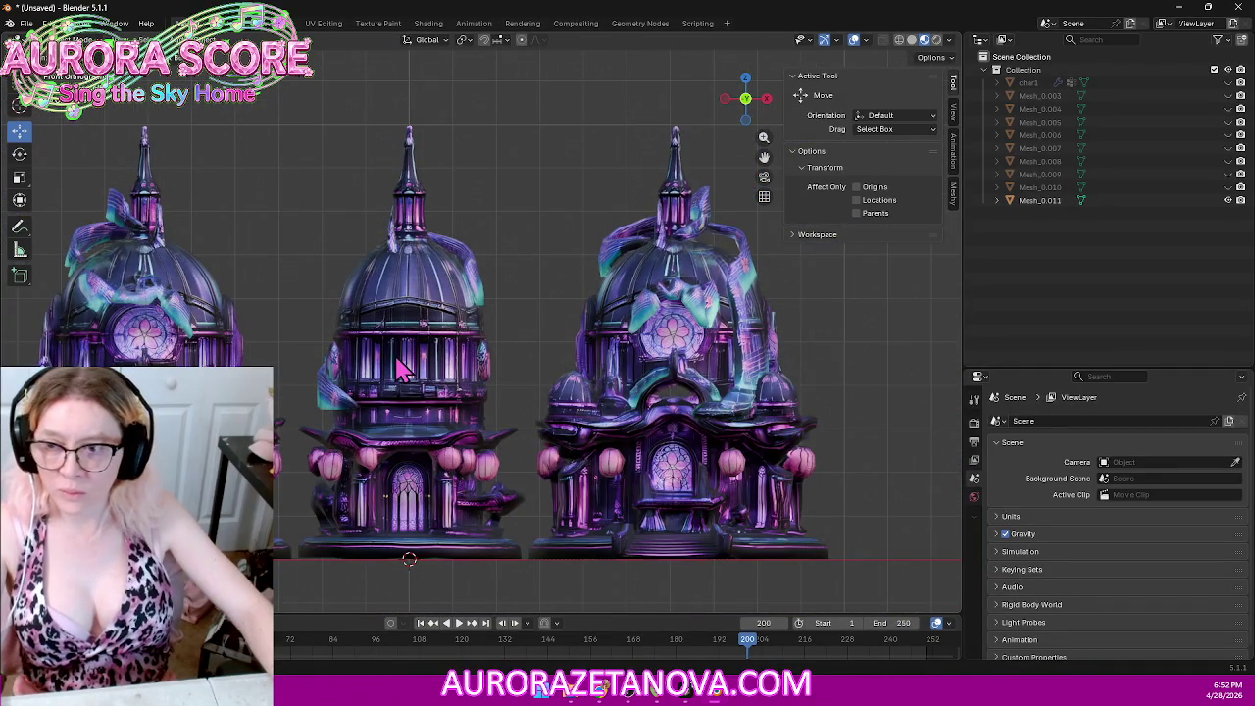
click(768, 102)
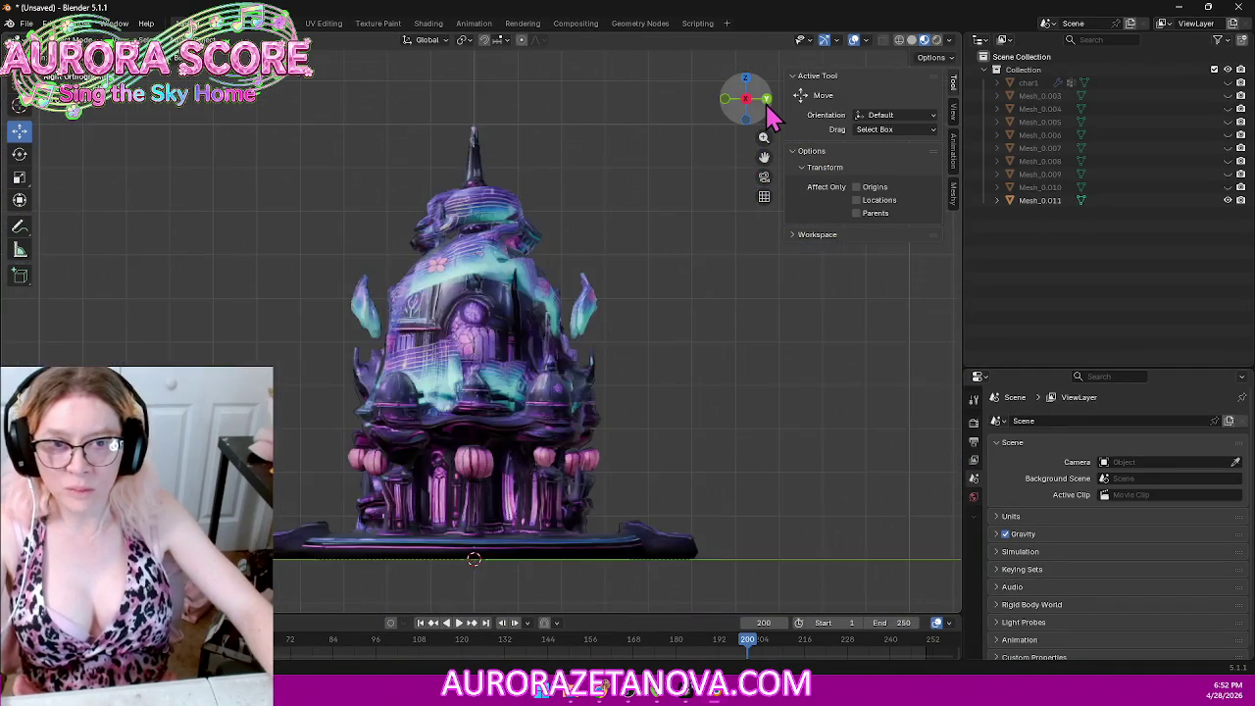
click(768, 102)
mouse_move(770, 304)
shift+middle_down()
mouse_move(670, 328)
mouse_move(719, 331)
shift+middle_up()
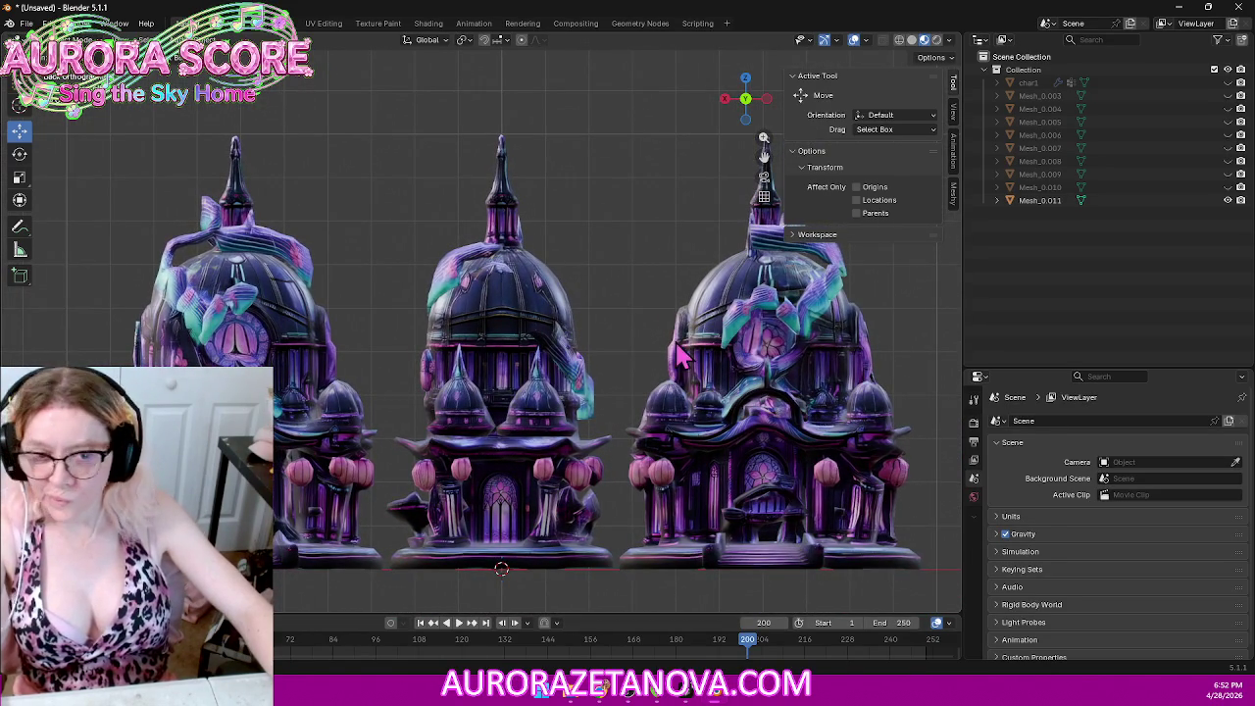
mouse_move(550, 392)
middle_down()
mouse_move(654, 351)
mouse_move(647, 371)
mouse_move(653, 337)
middle_up()
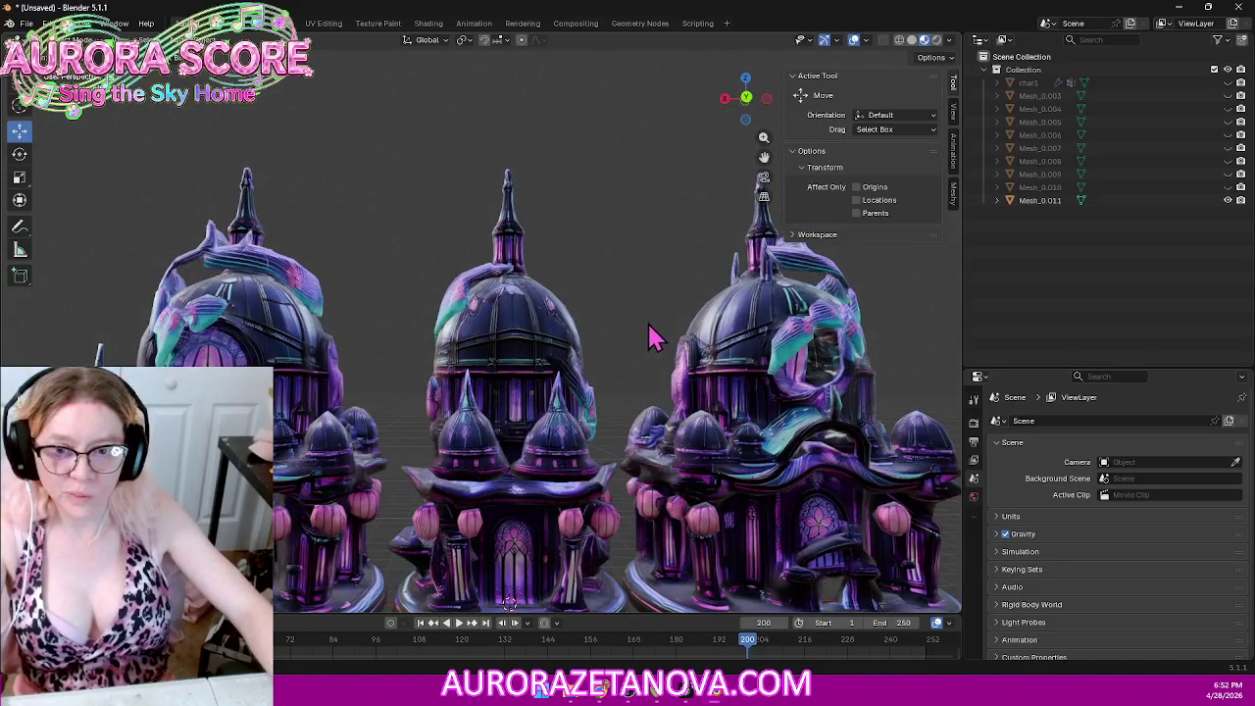
click(727, 100)
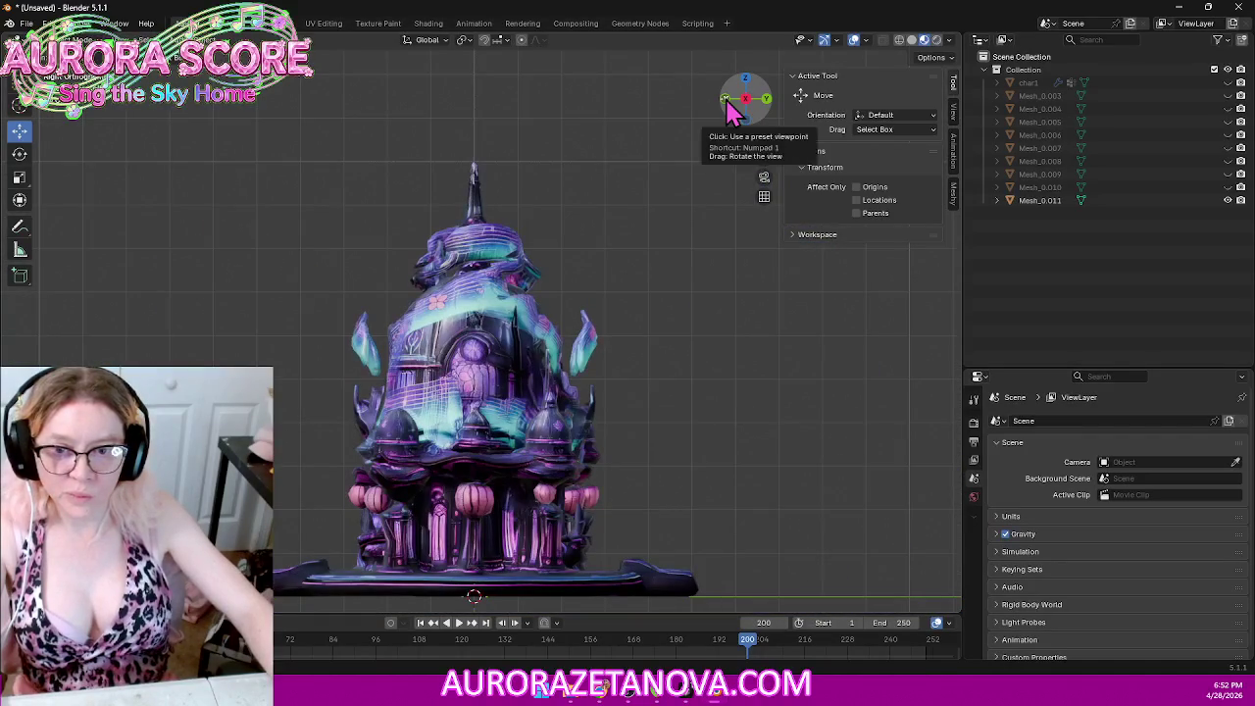
click(766, 99)
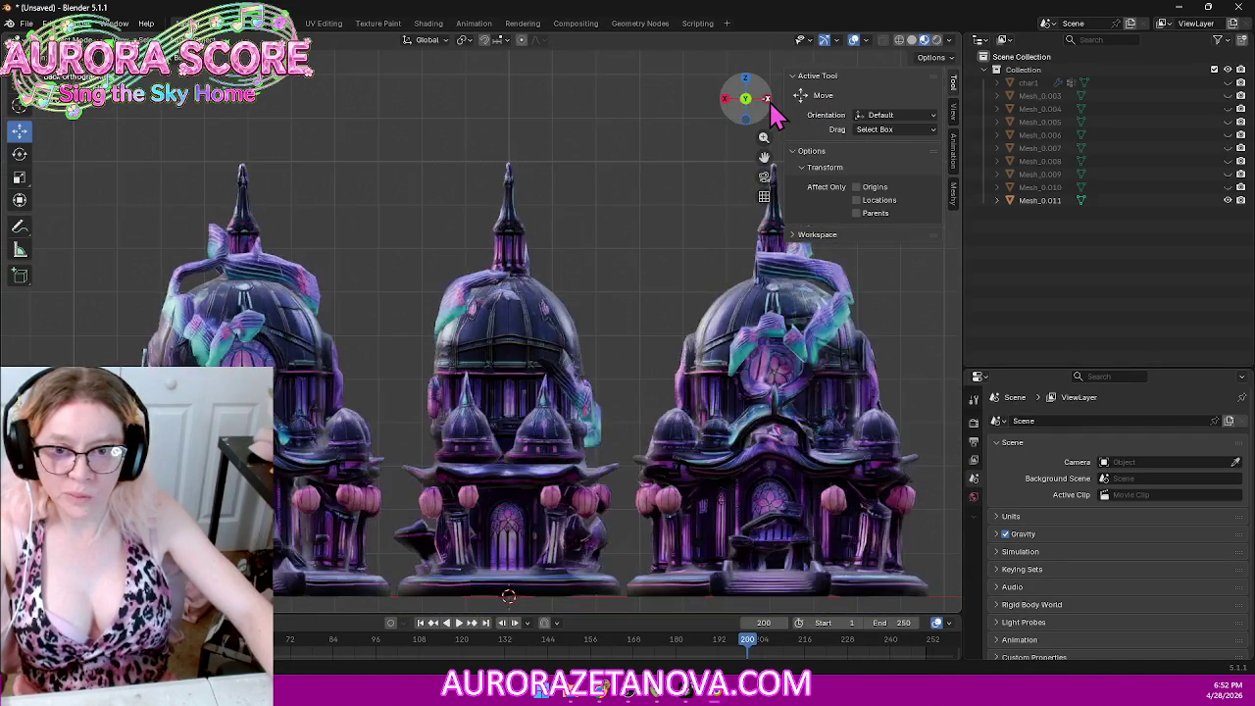
mouse_move(628, 295)
middle_down()
mouse_move(617, 261)
mouse_move(598, 294)
mouse_move(608, 304)
mouse_move(608, 262)
middle_up()
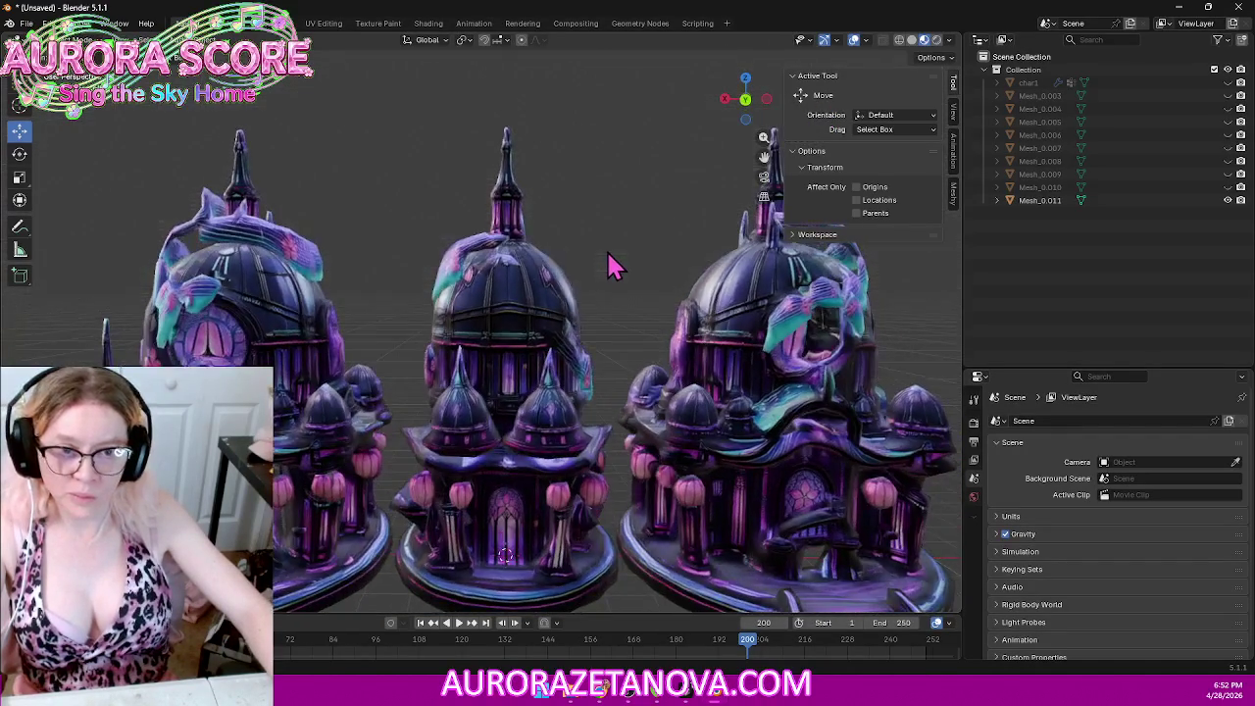
Step: Select the combined tower mesh Mesh_0.011 and enter Edit Mode
click(731, 386)
key(comma)
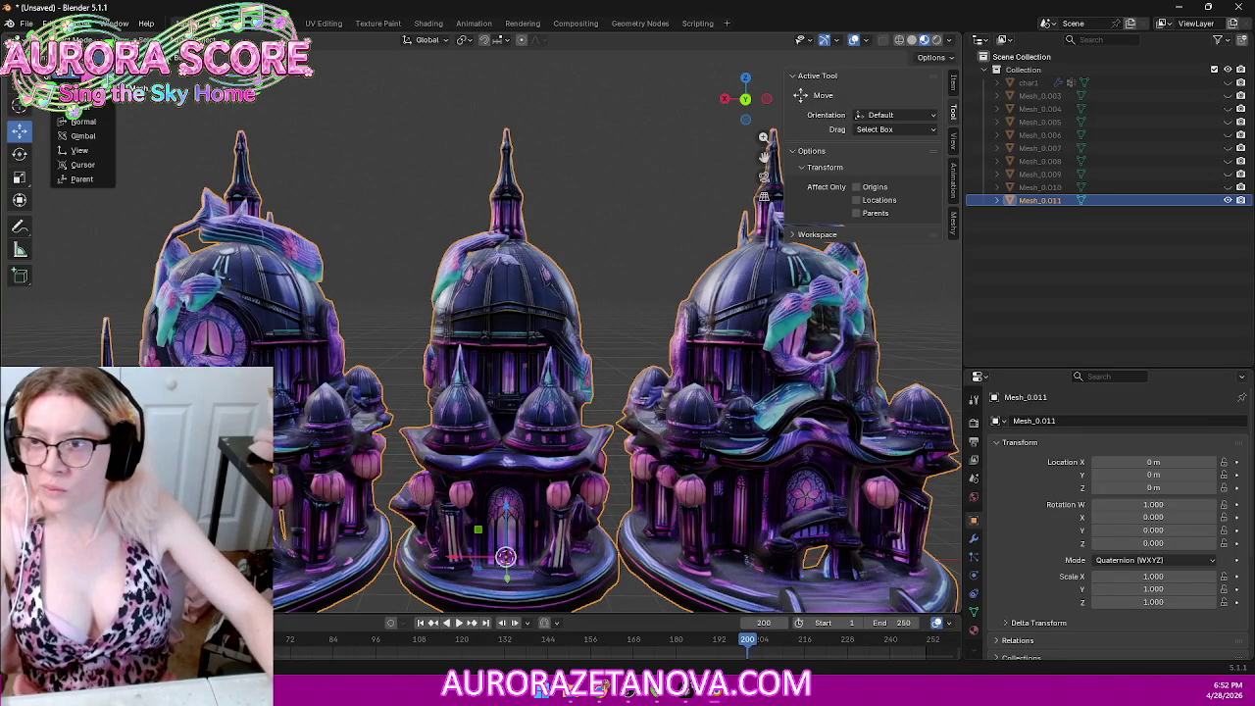
click(73, 110)
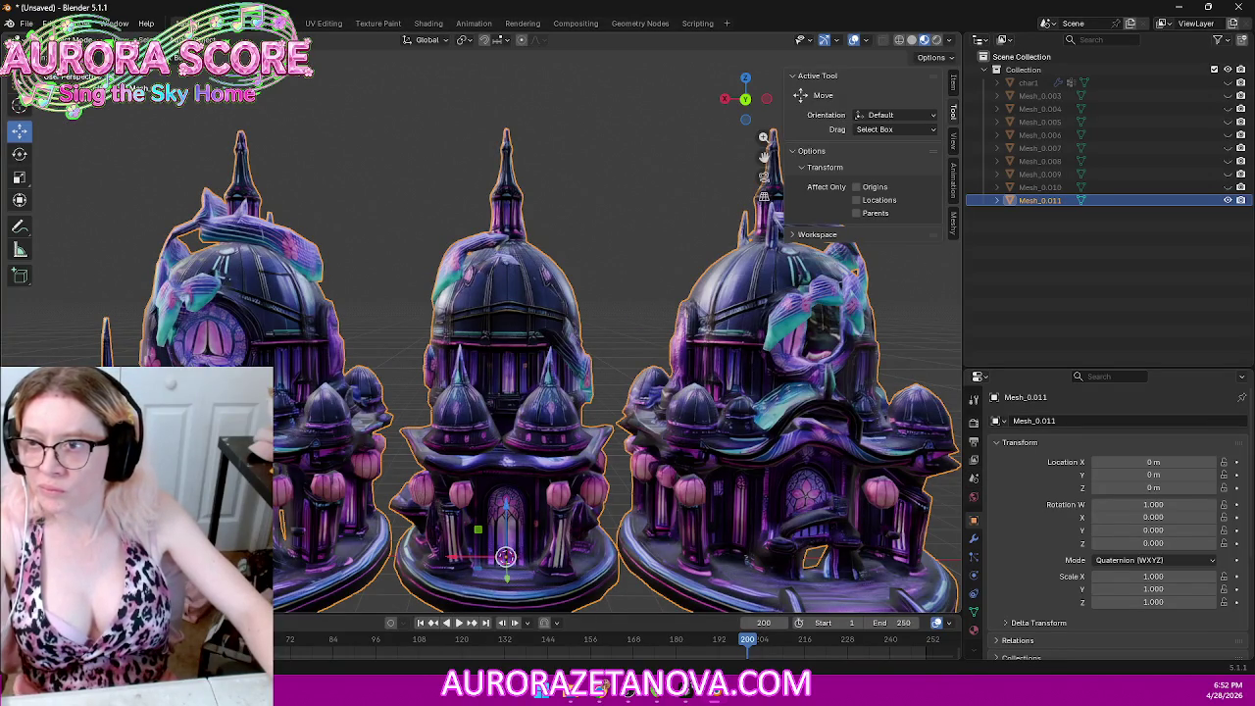
click(86, 75)
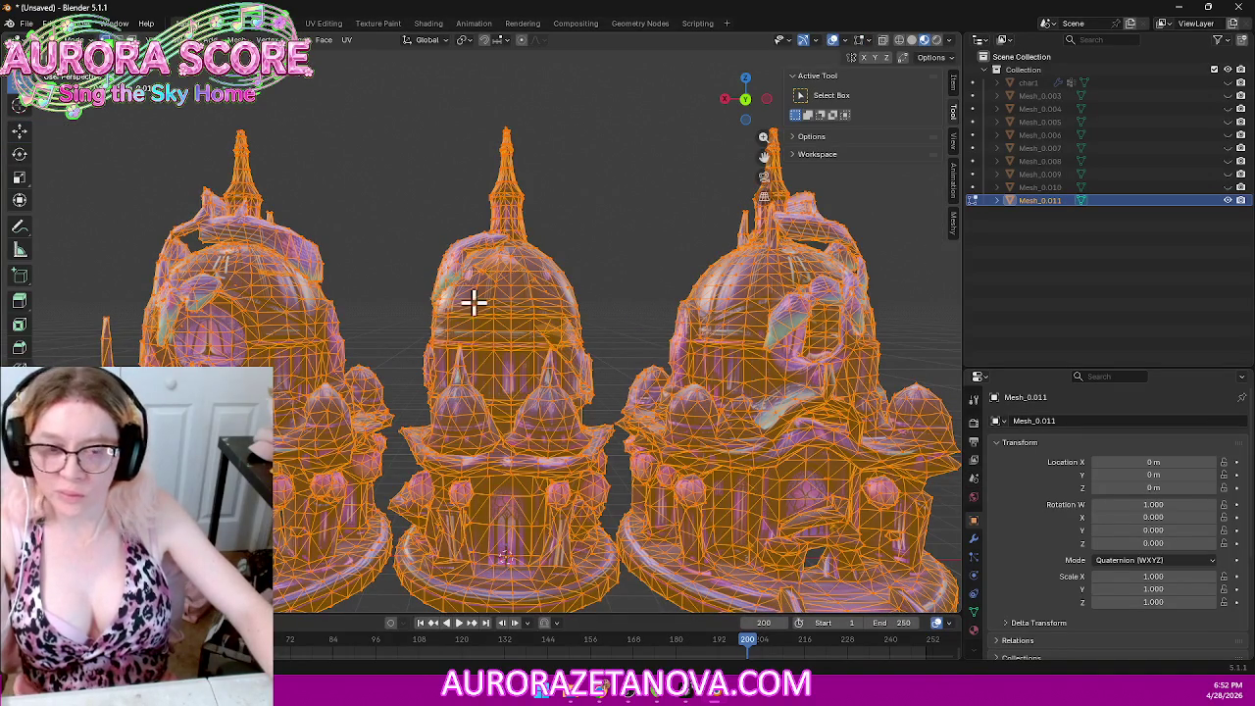
Step: Clear the selection and switch to a front view with wireframe shading
click(729, 396)
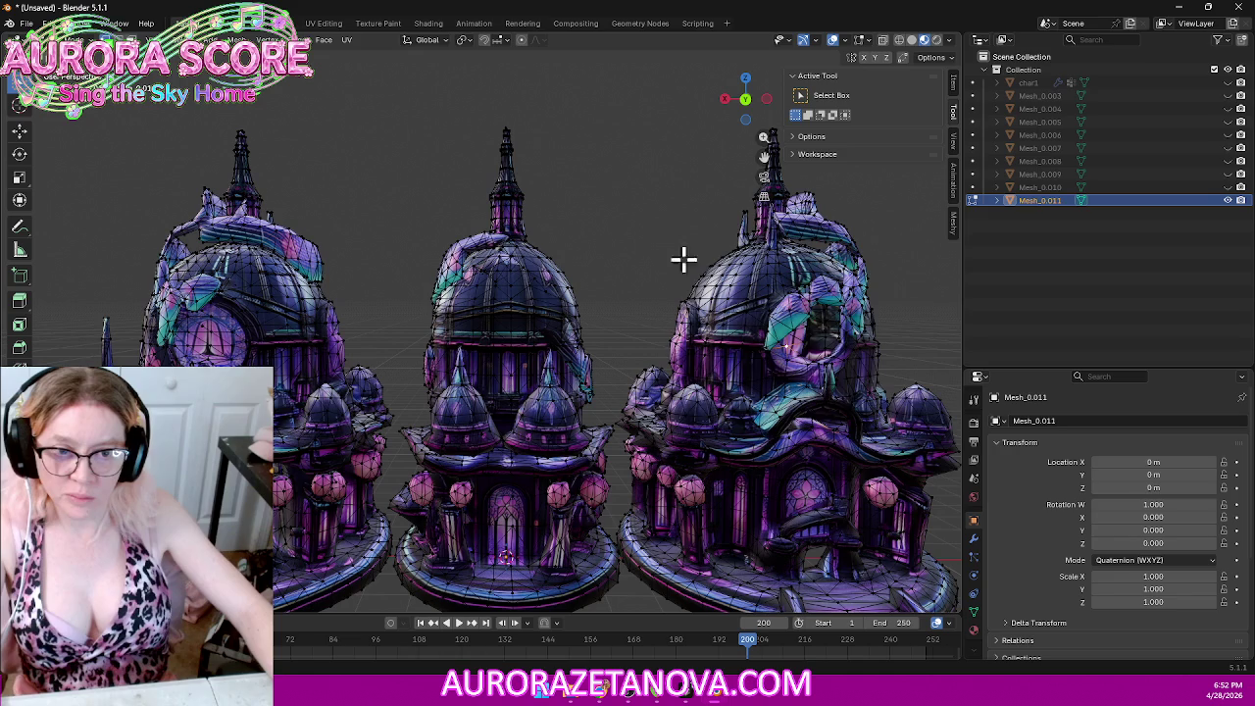
drag(667, 208, 885, 447)
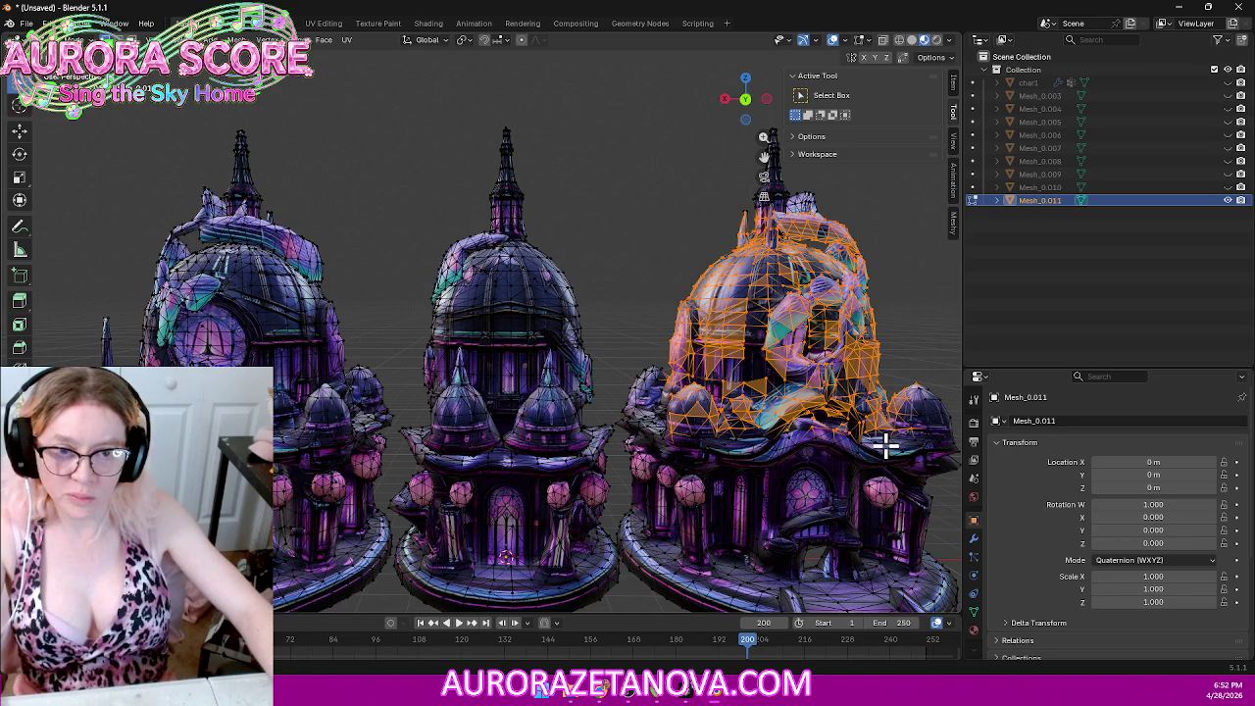
click(725, 100)
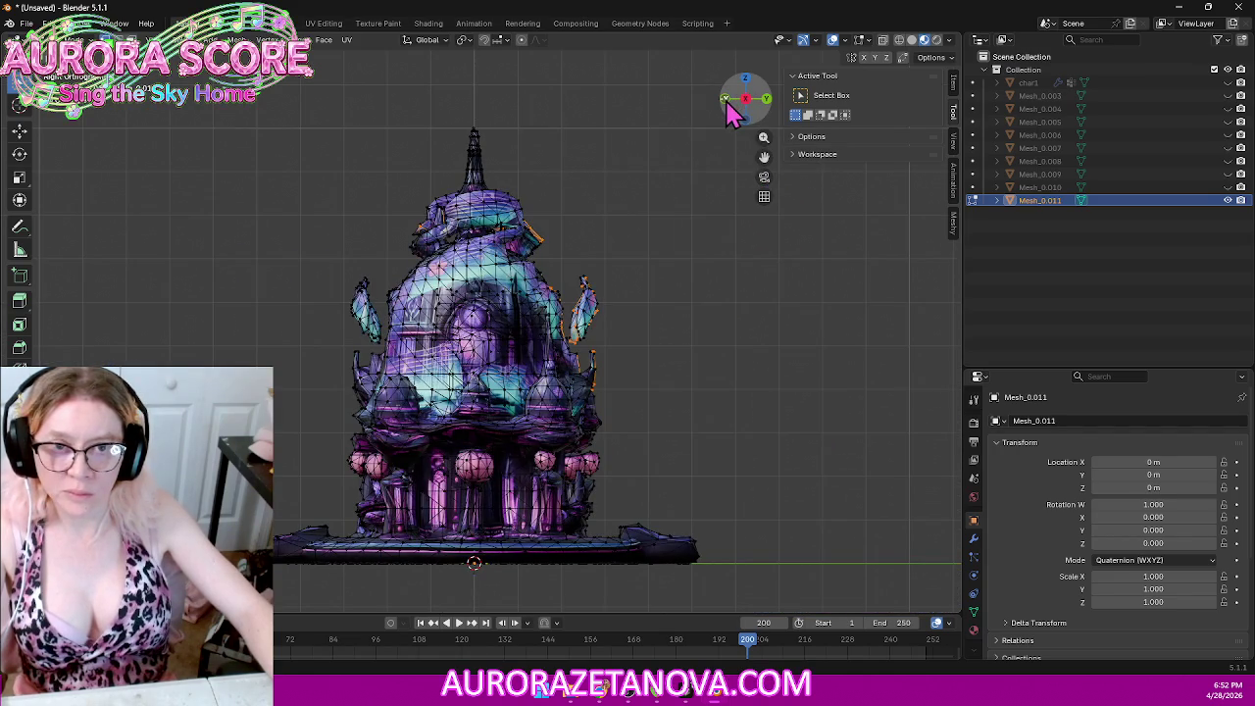
click(726, 100)
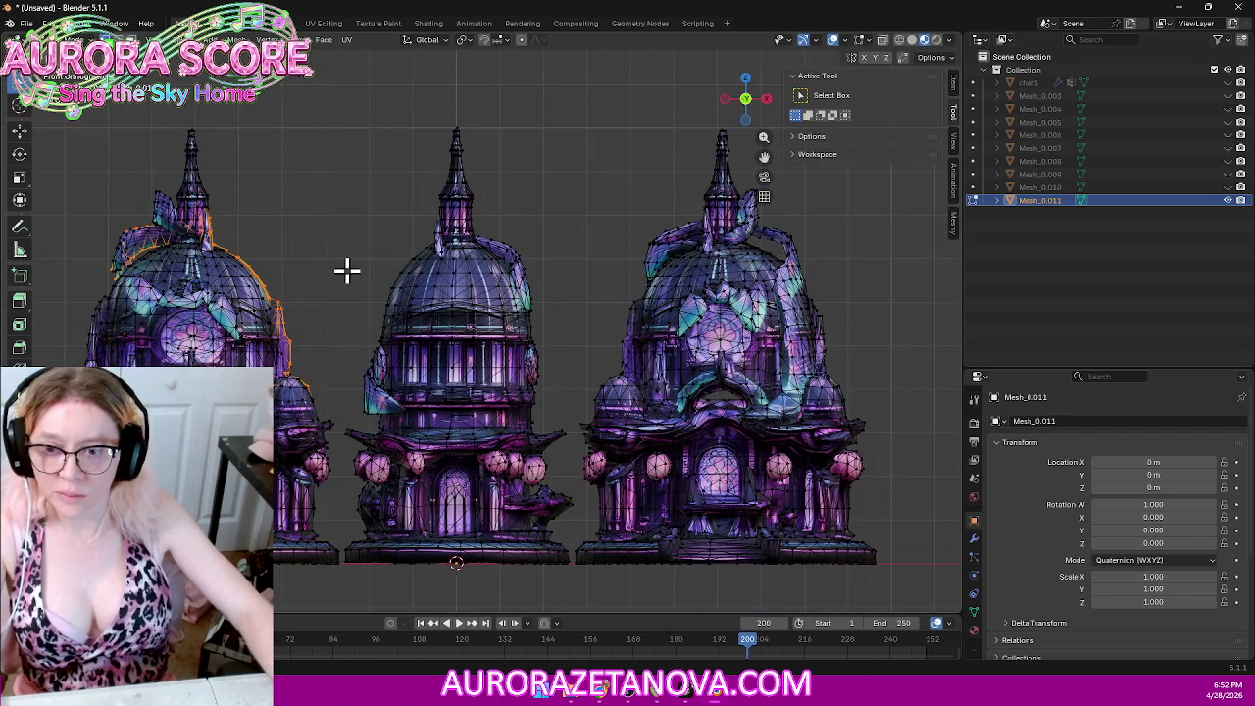
scroll(346, 270, down, 4)
click(899, 41)
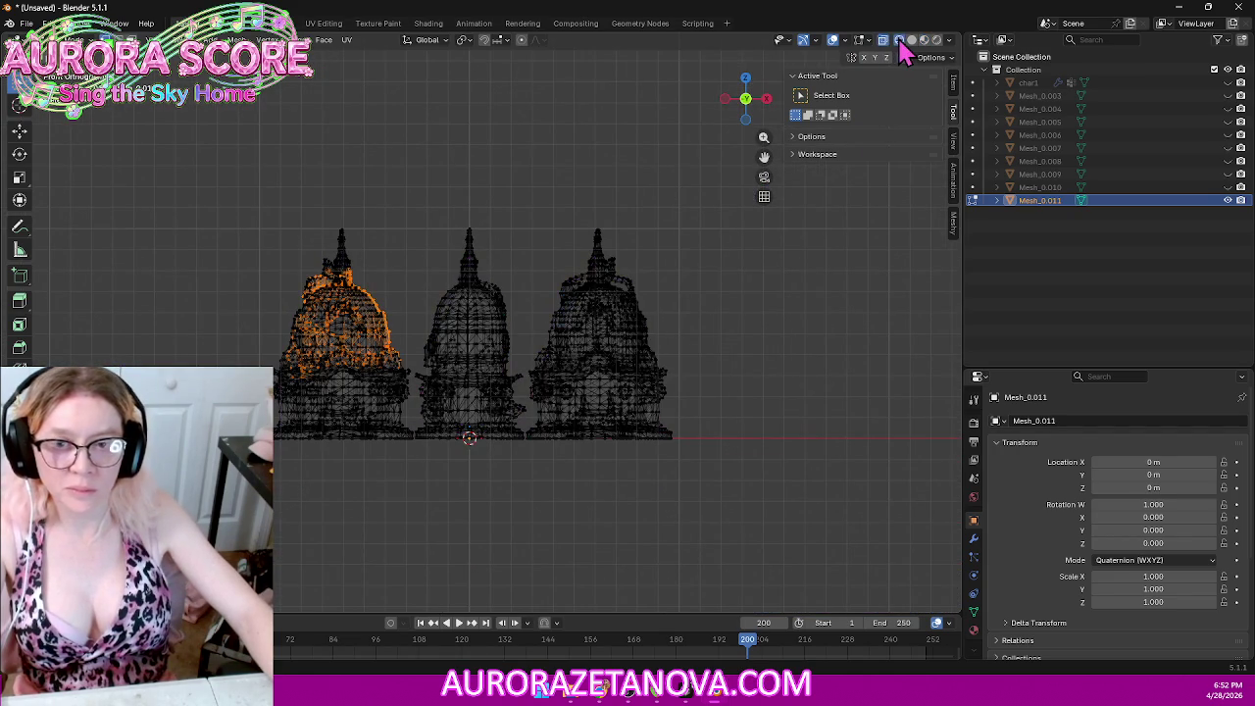
Step: Box-select the whole left tower and delete its vertices
drag(190, 171, 406, 506)
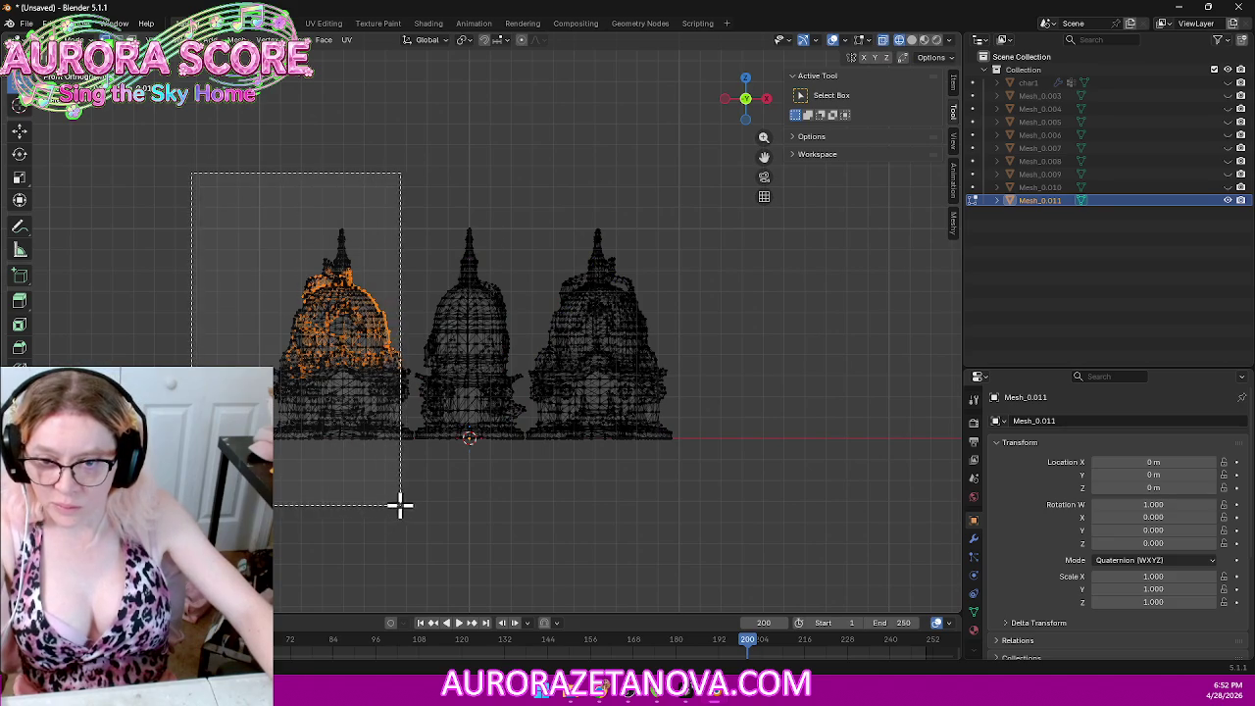
scroll(417, 510, up, 2)
scroll(308, 468, up, 2)
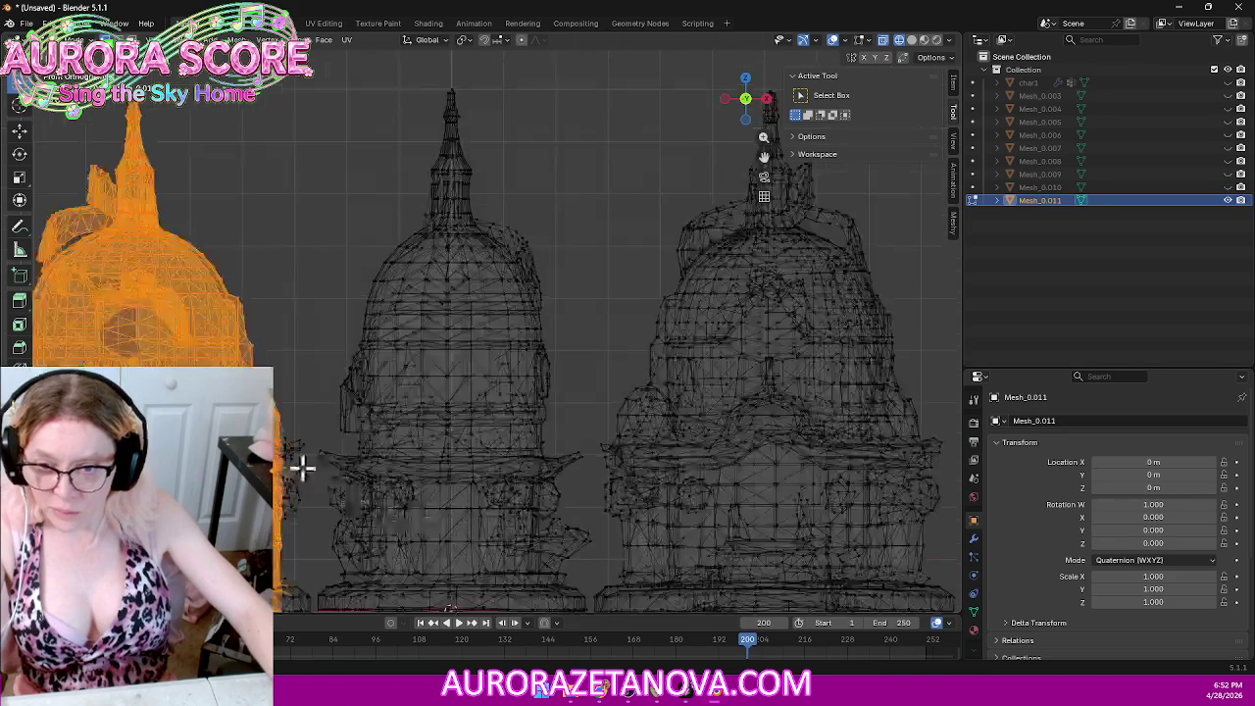
scroll(328, 351, up, 1)
drag(277, 359, 362, 233)
key(x)
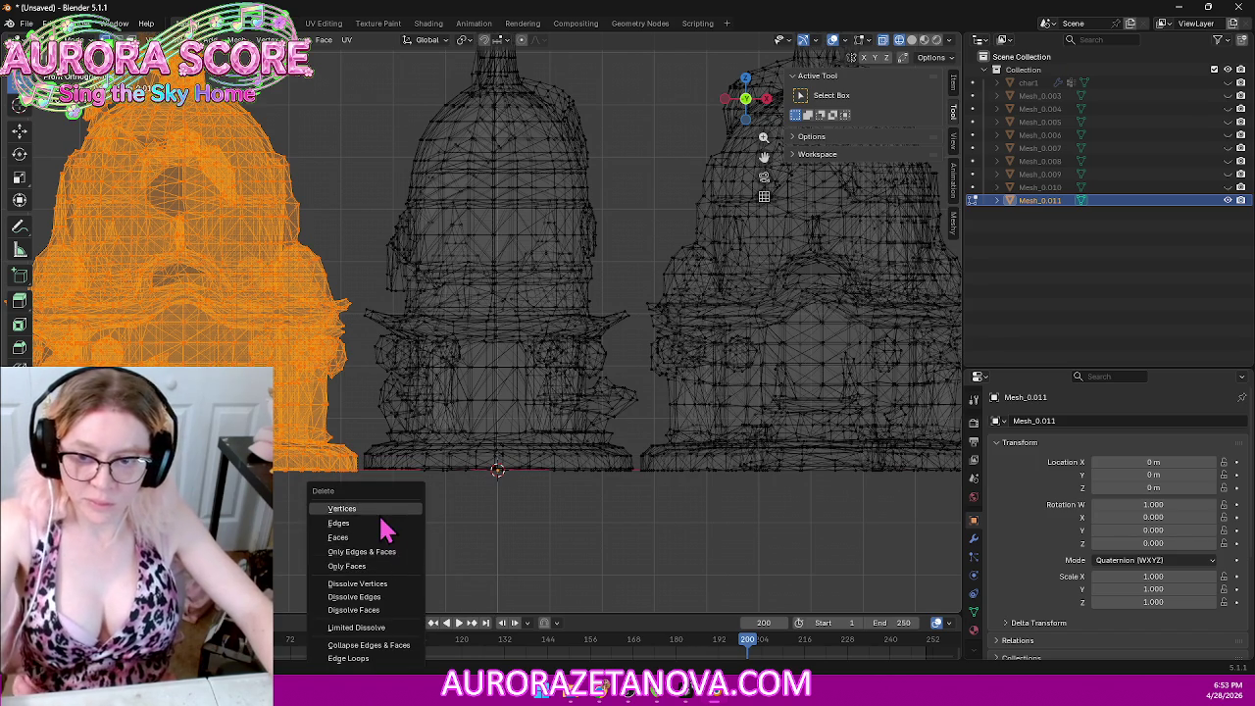
click(377, 509)
Step: Box-select the next remaining tower and bring up the Separate menu
scroll(630, 511, down, 1)
scroll(693, 499, down, 2)
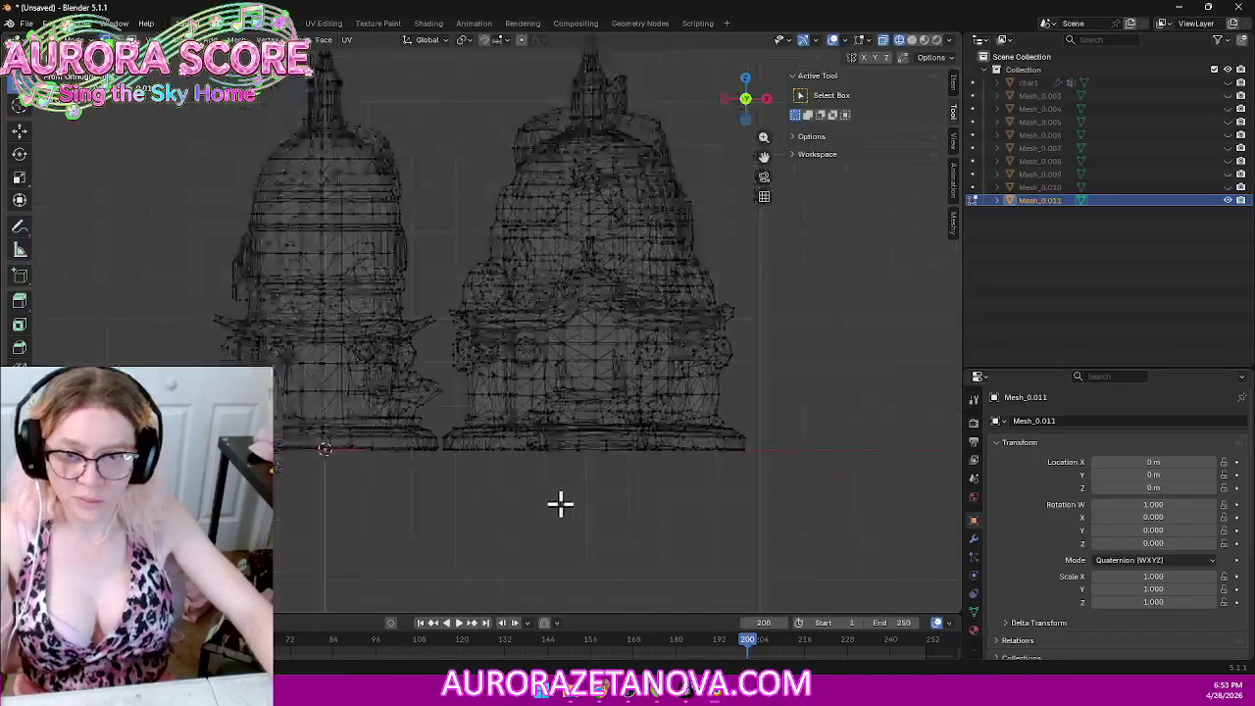
scroll(560, 504, down, 1)
drag(201, 480, 463, 155)
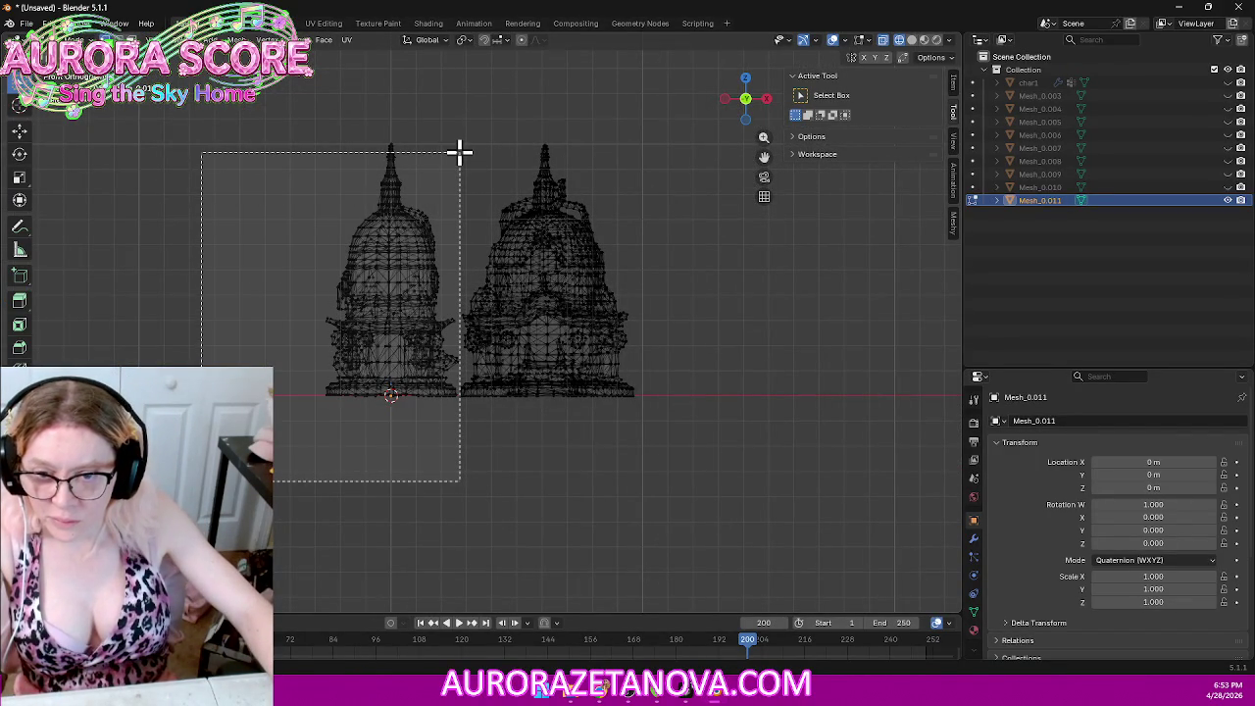
drag(458, 150, 458, 151)
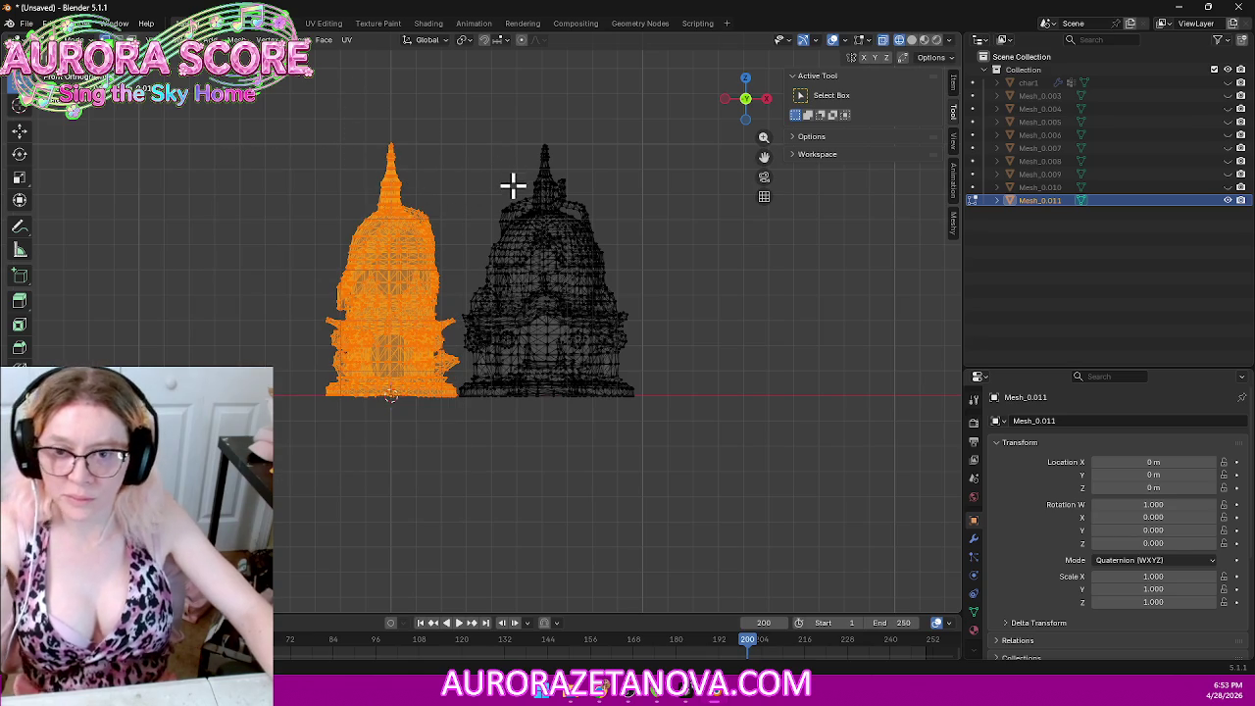
key(p)
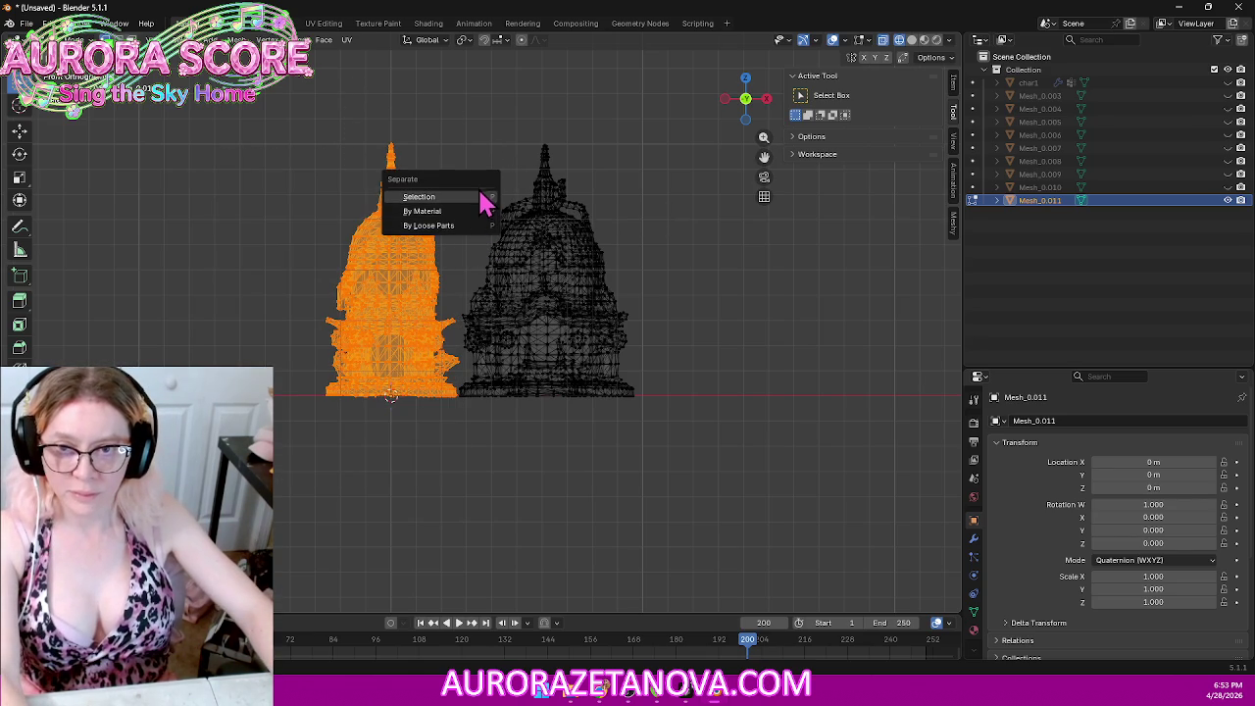
Step: Separate the selected tower into its own object and merge the remaining geometry by distance
click(481, 196)
drag(706, 118, 412, 513)
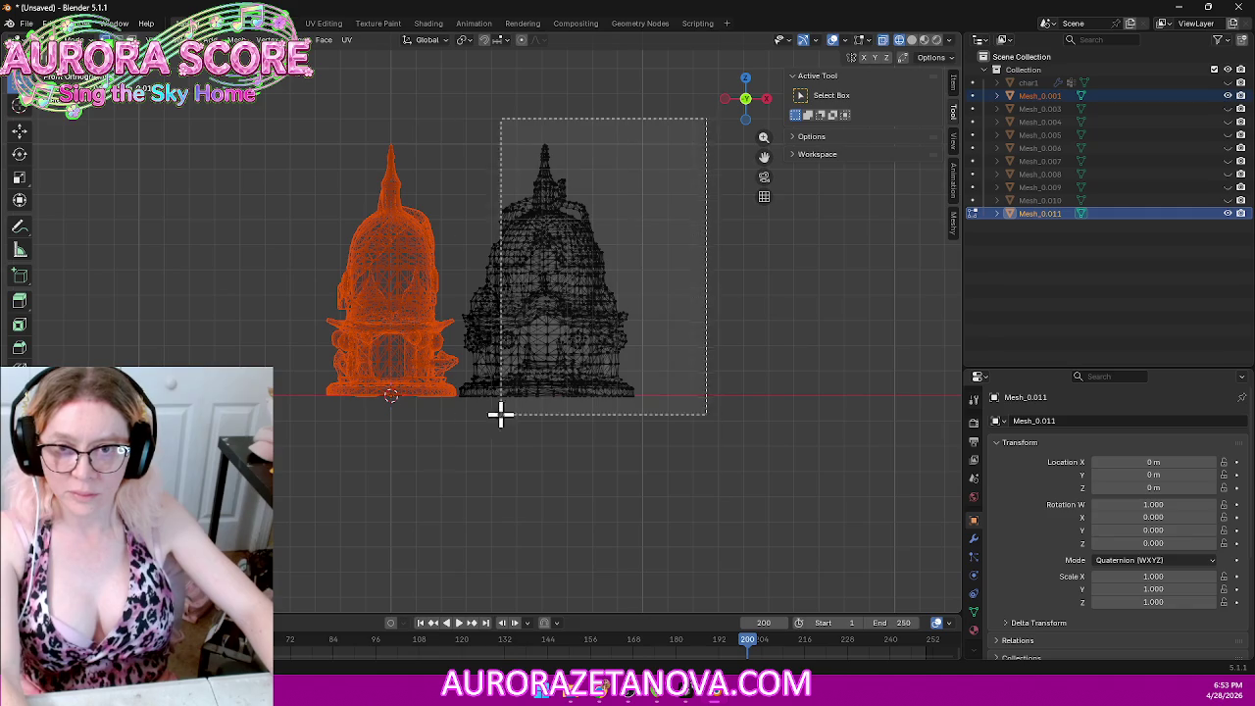
key(m)
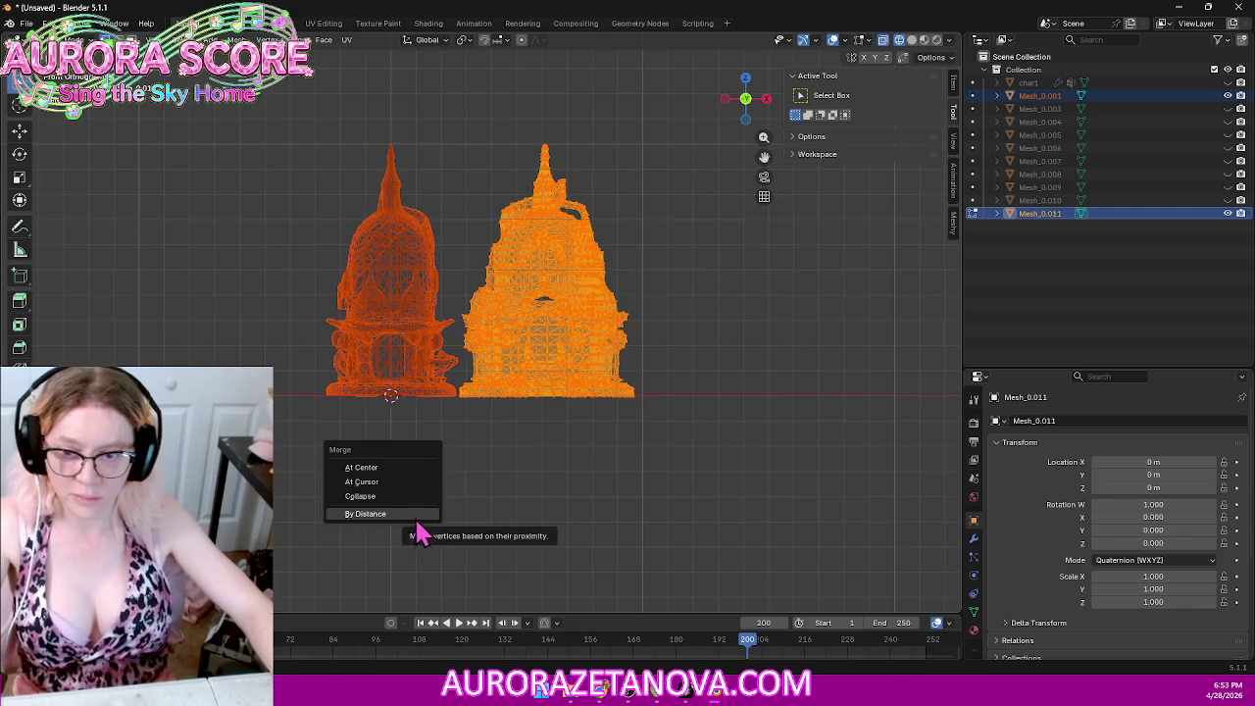
click(417, 517)
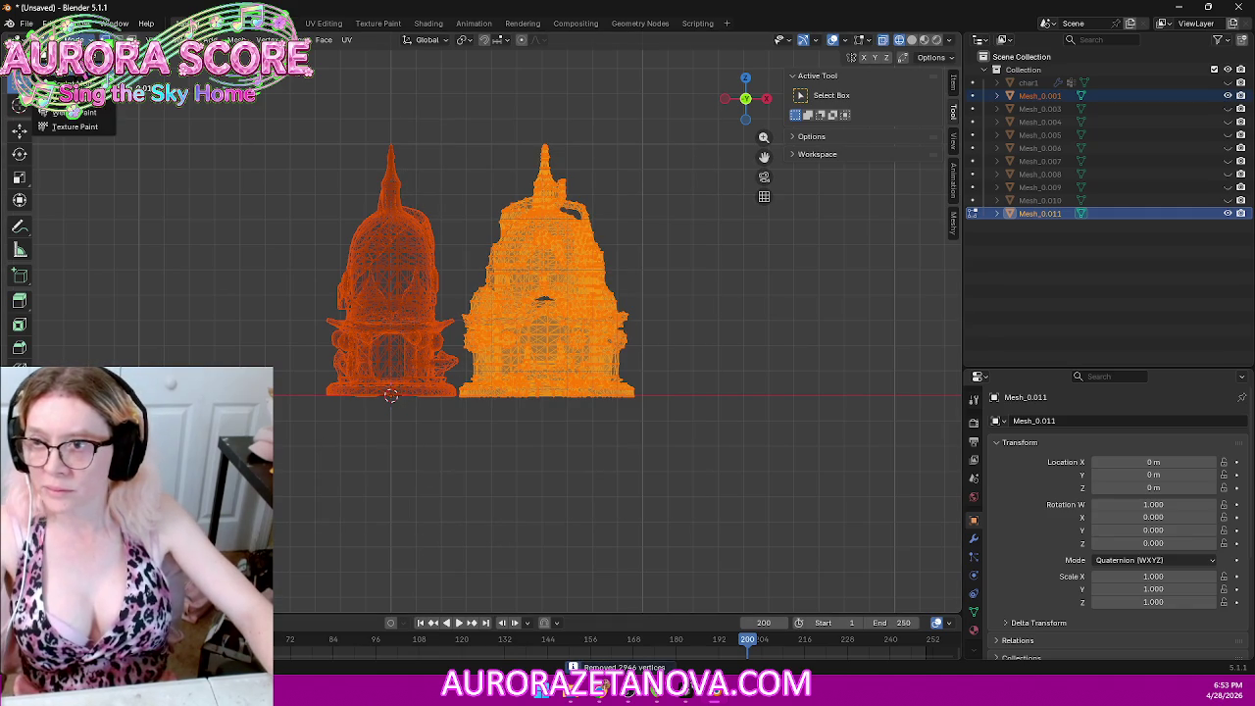
Step: In Object Mode, move the tower piece's geometry to the world origin with Geometry to Origin
click(73, 57)
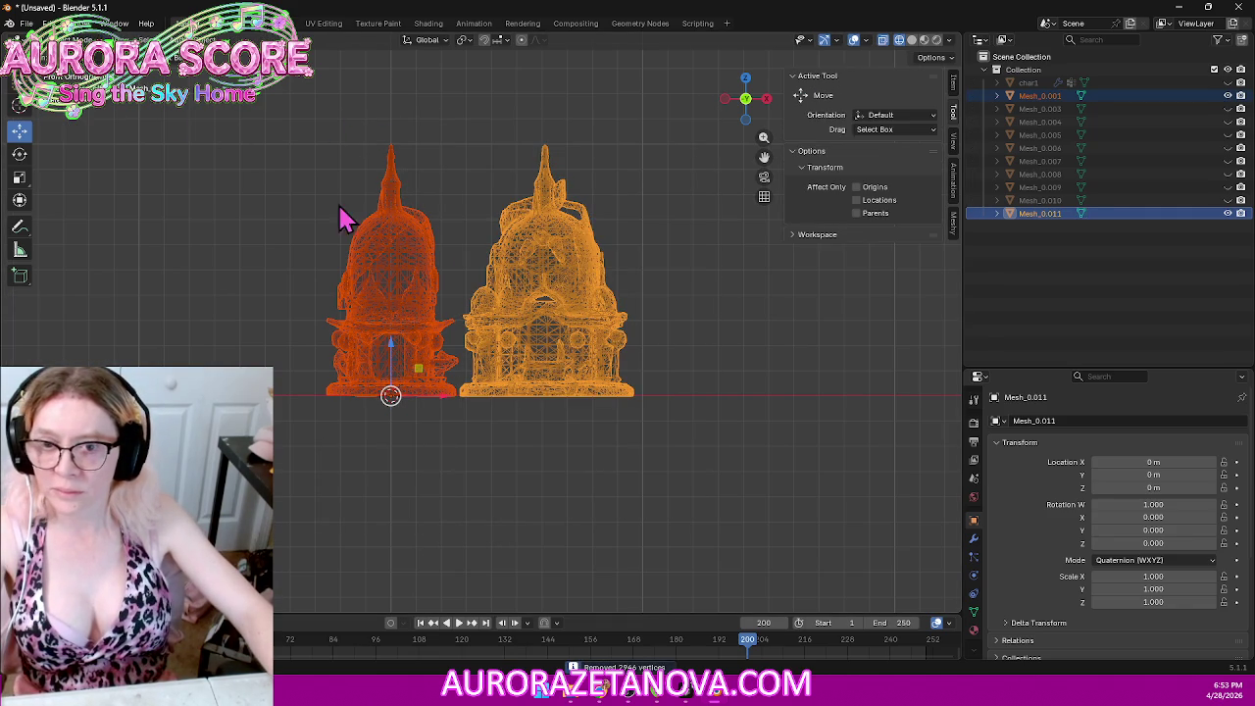
right_click(554, 270)
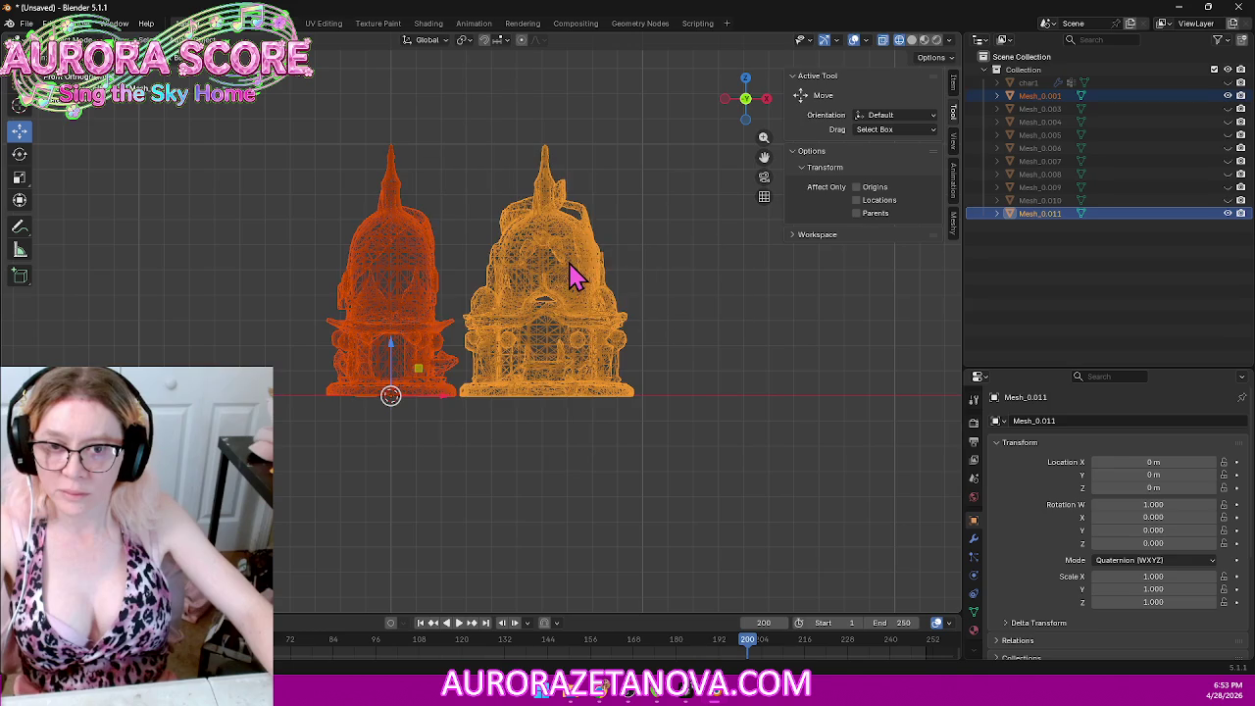
click(573, 274)
right_click(576, 276)
click(638, 262)
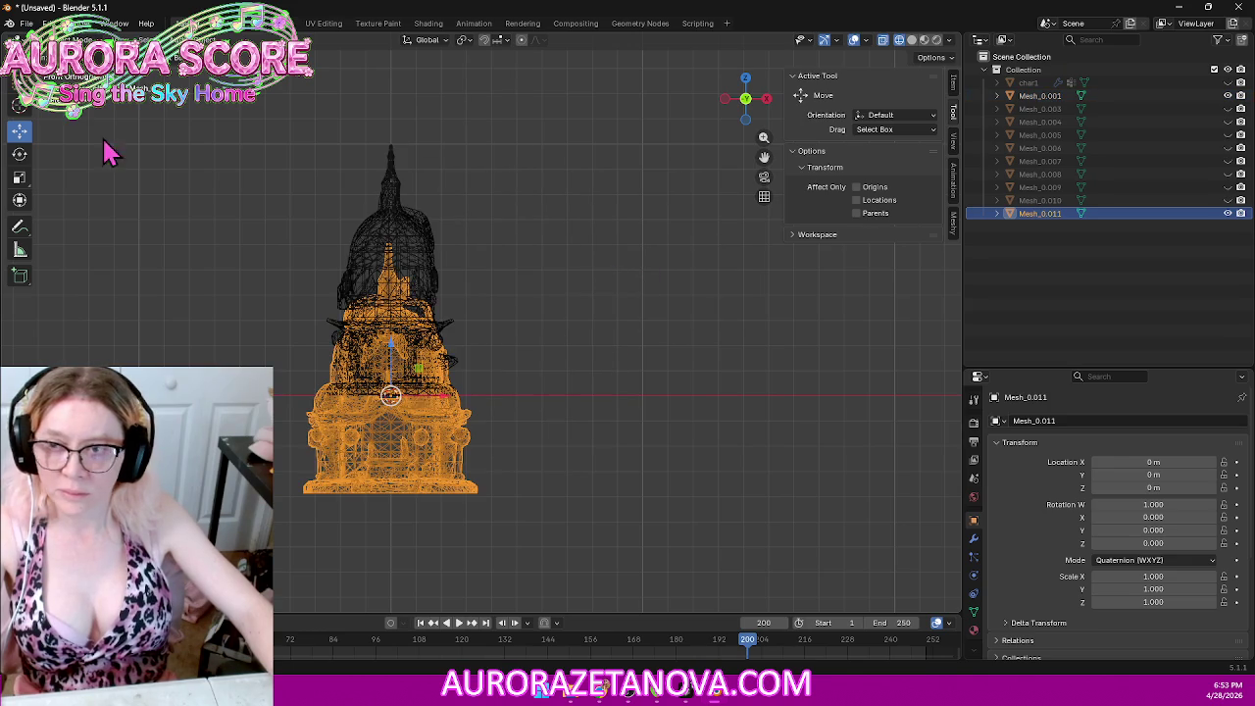
click(26, 22)
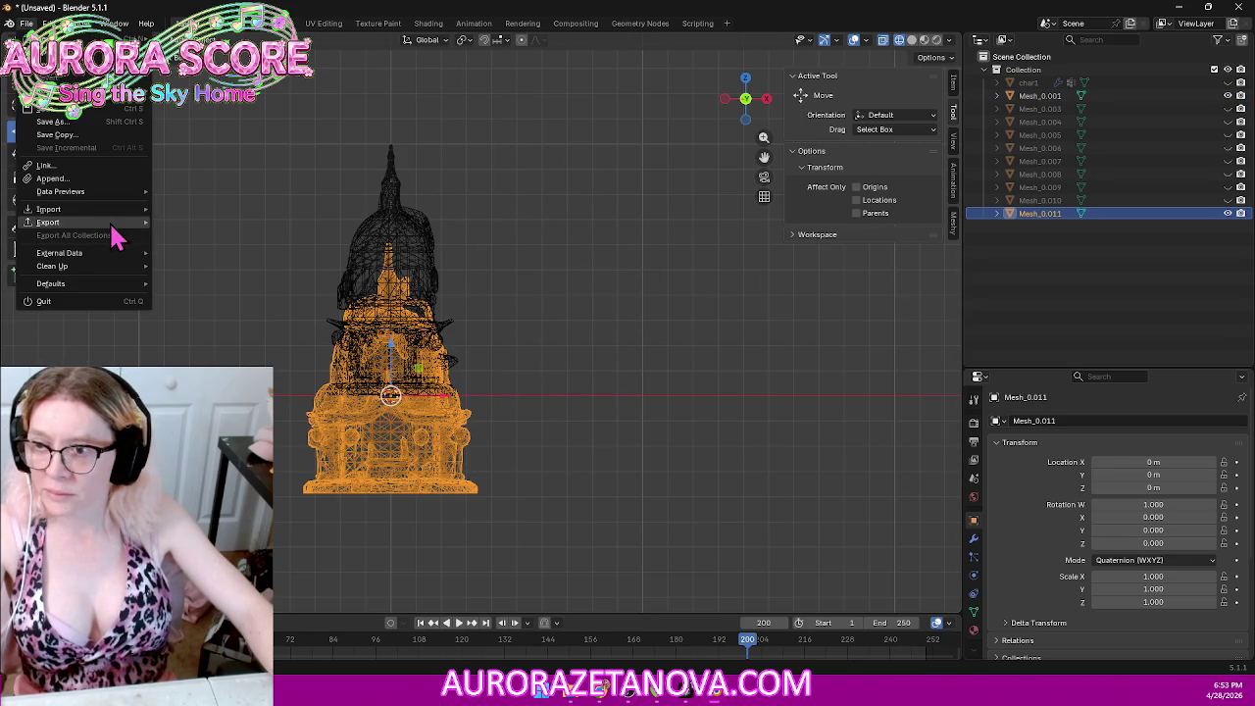
Step: Export the centred tower piece as a glTF binary file named Building016.glb
mouse_move(48, 221)
click(206, 338)
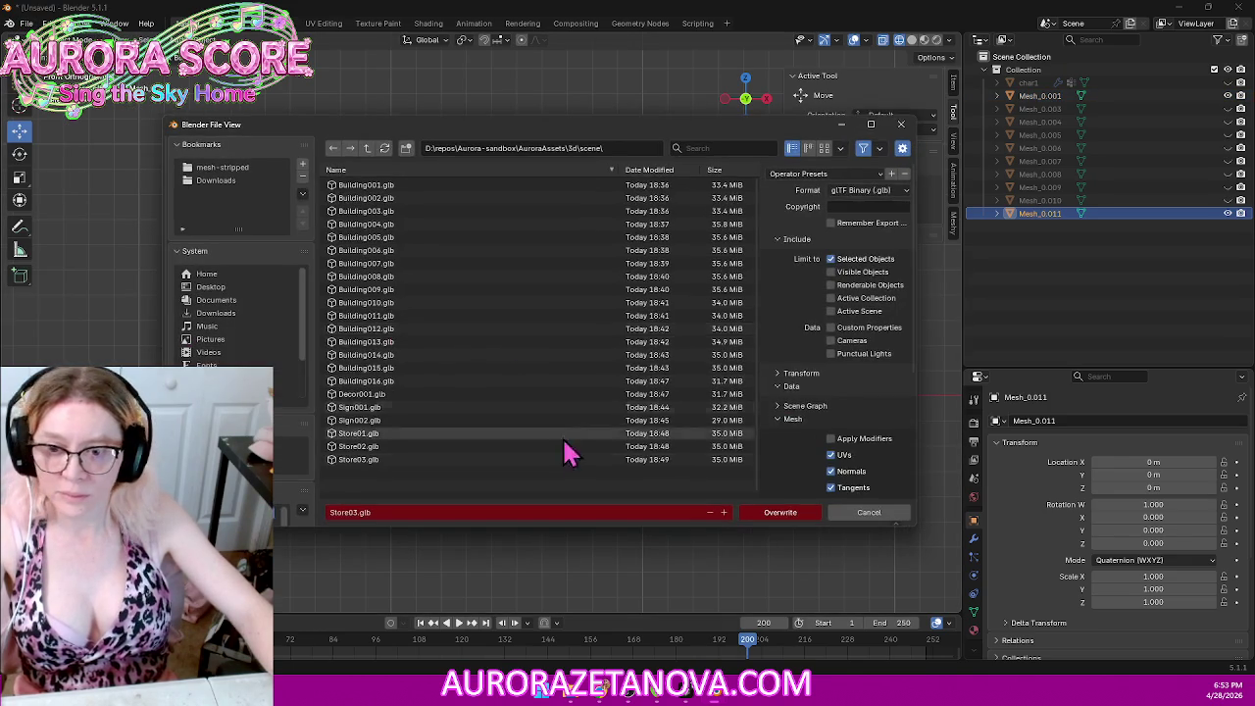
click(728, 515)
click(497, 511)
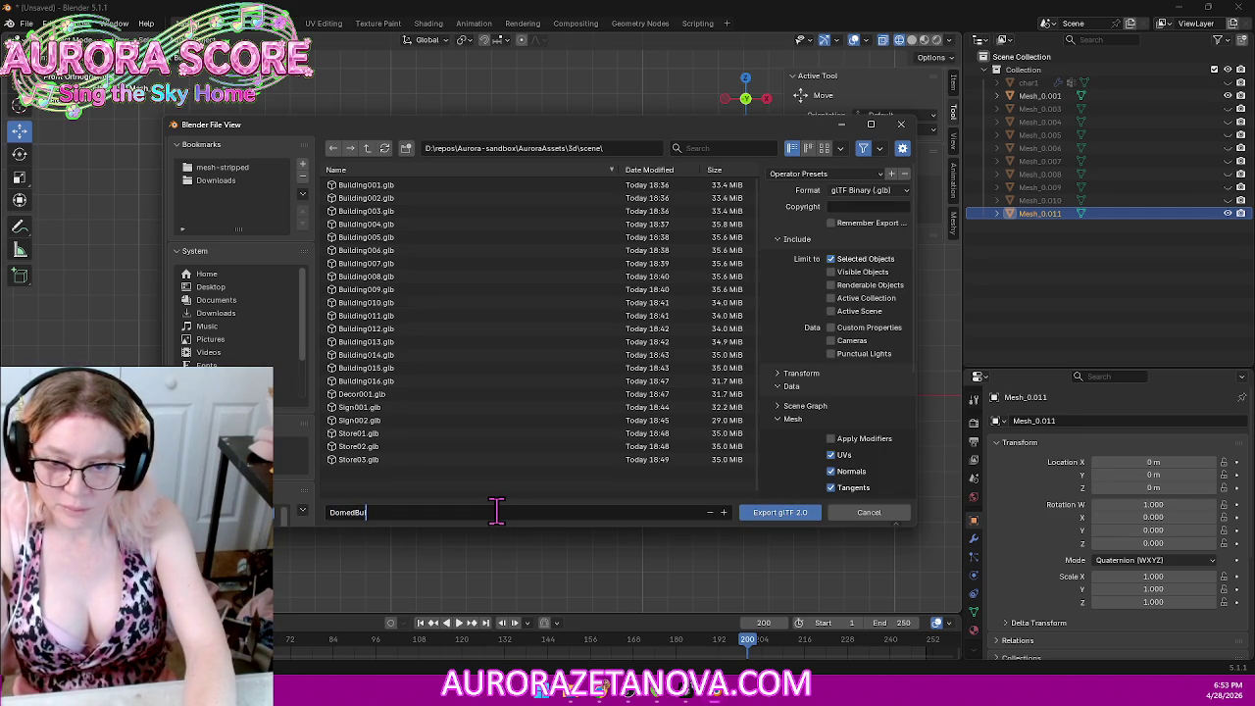
click(491, 392)
click(490, 384)
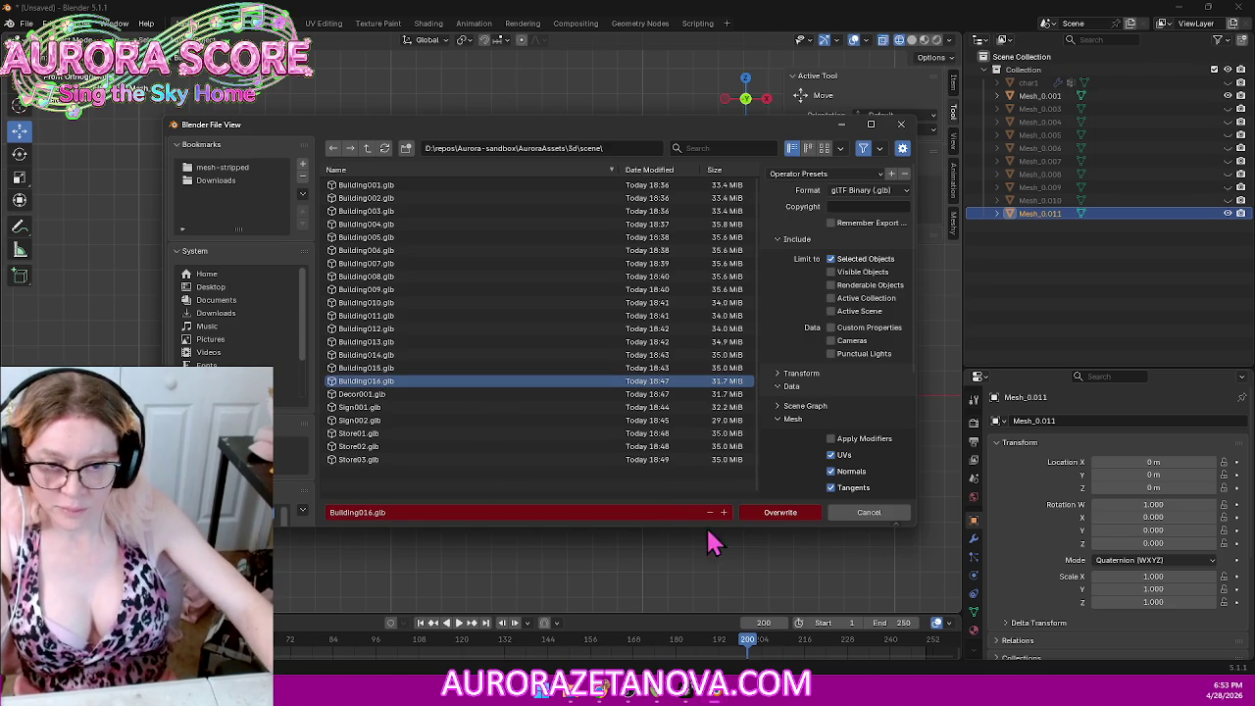
click(775, 518)
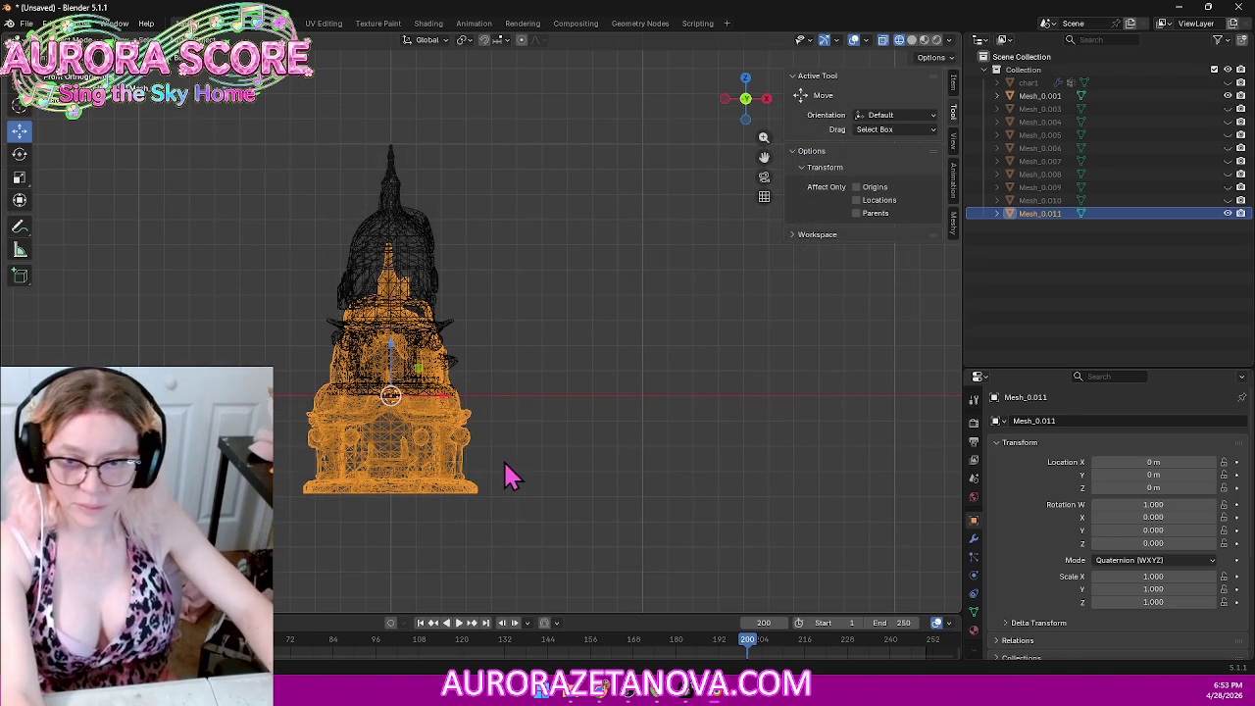
Step: Delete the exported tower piece and select all of the upper dome's geometry in Edit Mode
key(Delete)
click(429, 285)
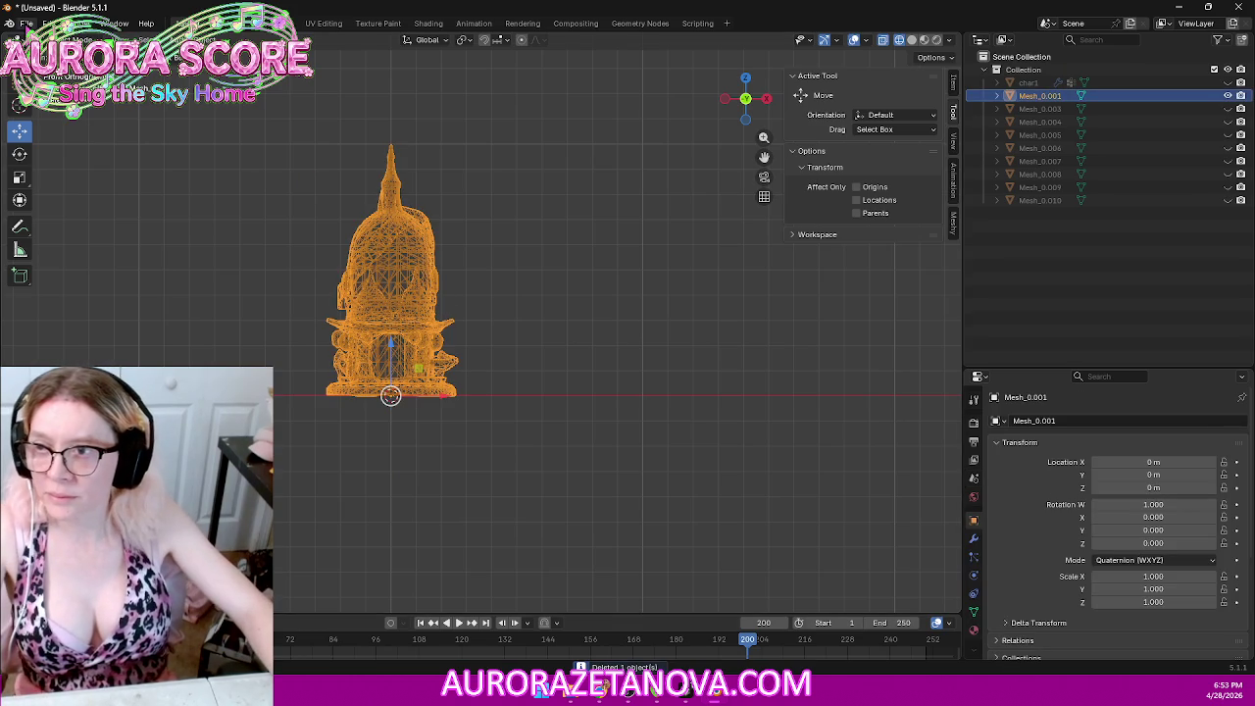
key(comma)
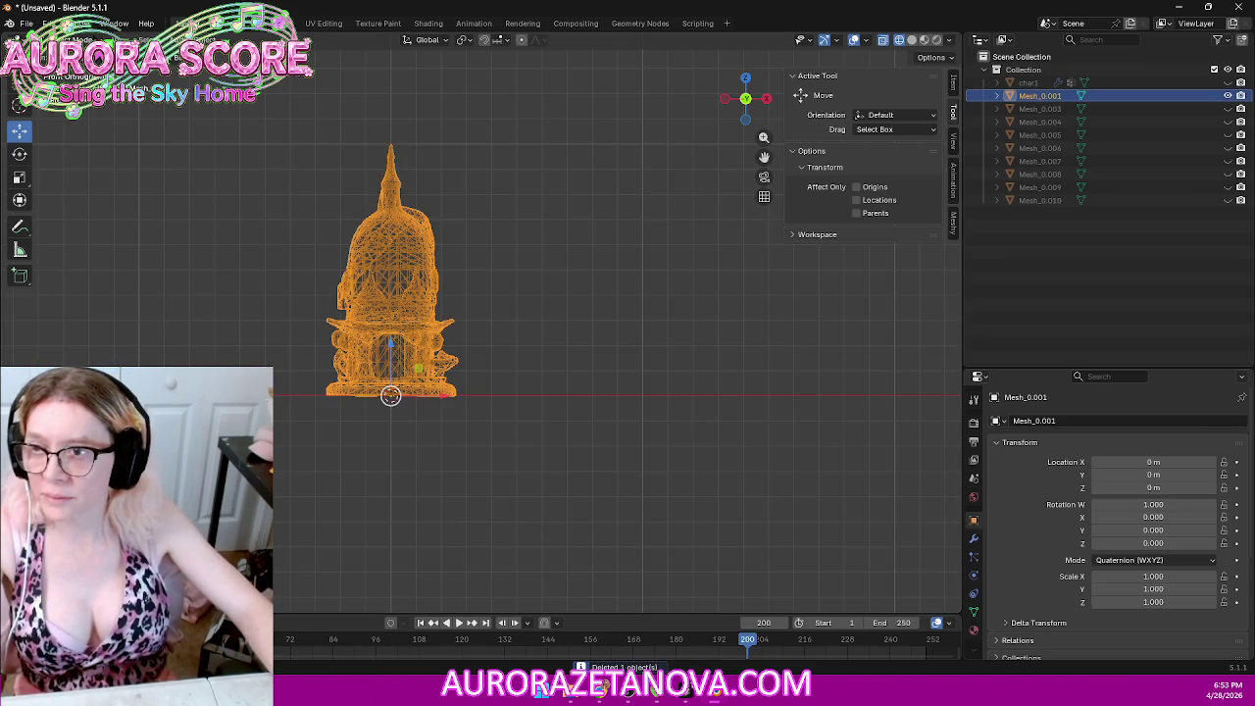
key(Tab)
key(a)
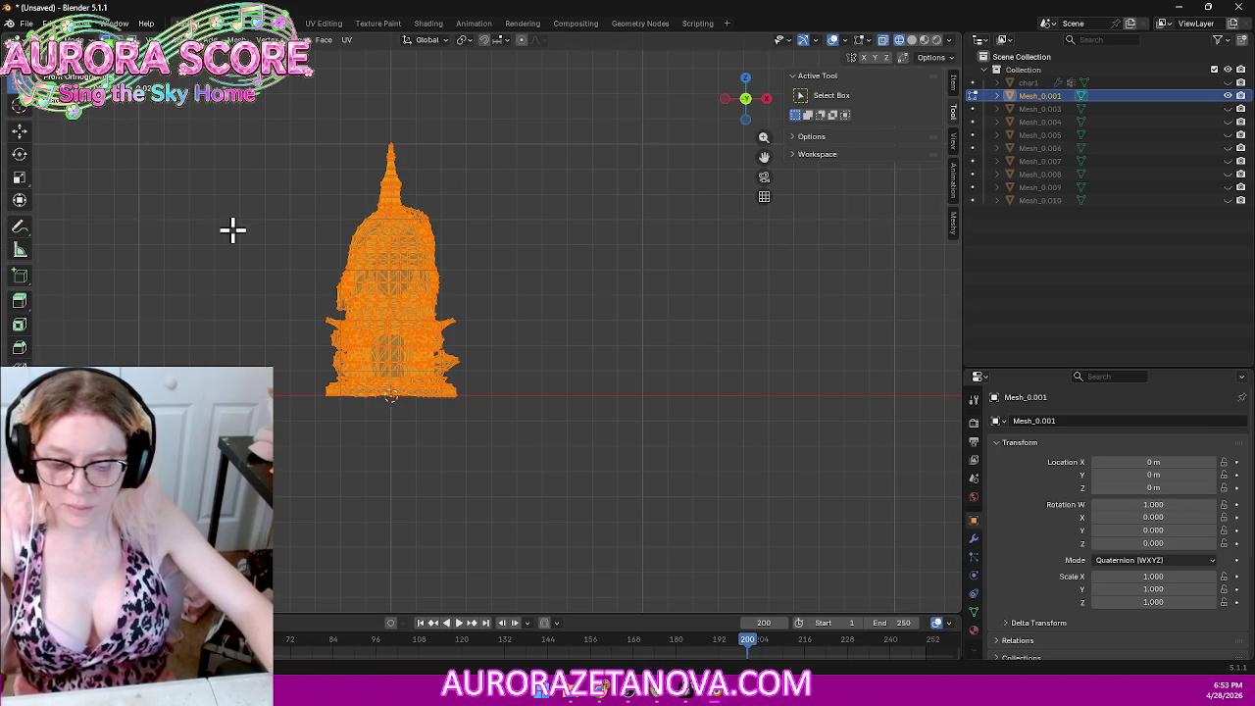
Step: Merge the dome by distance, removing 1792 vertices, then set its Geometry to Origin
key(m)
click(213, 236)
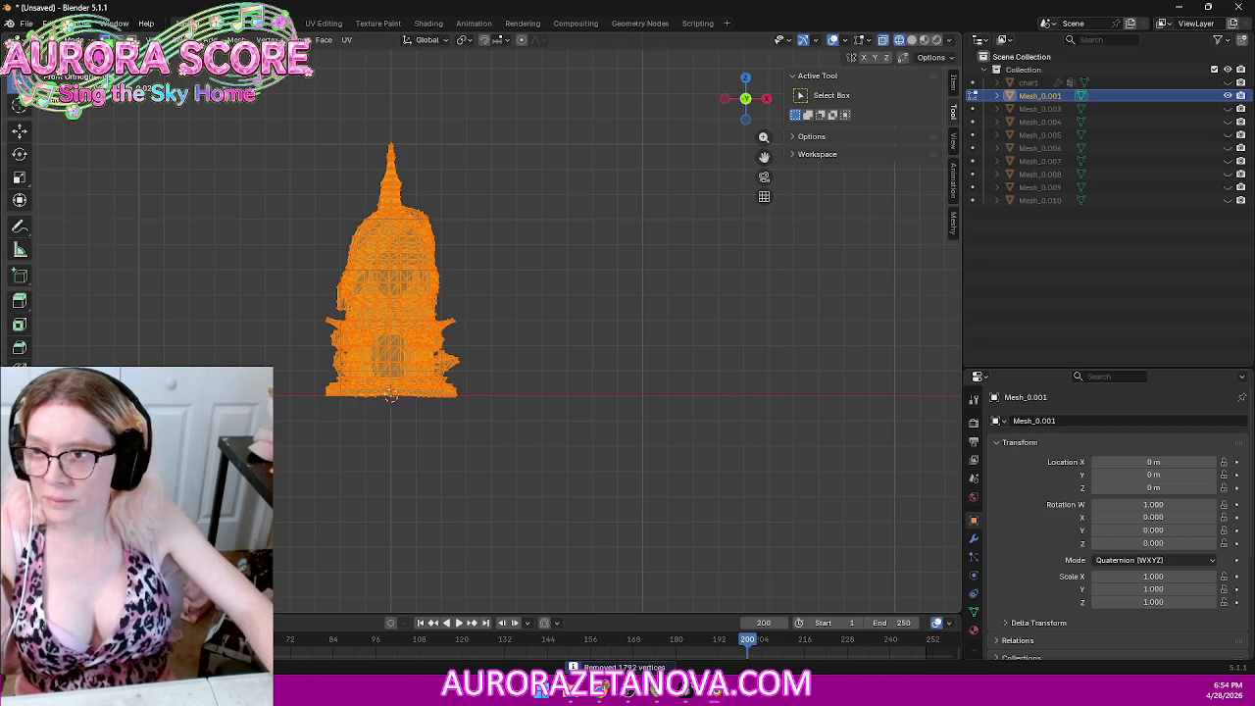
key(Tab)
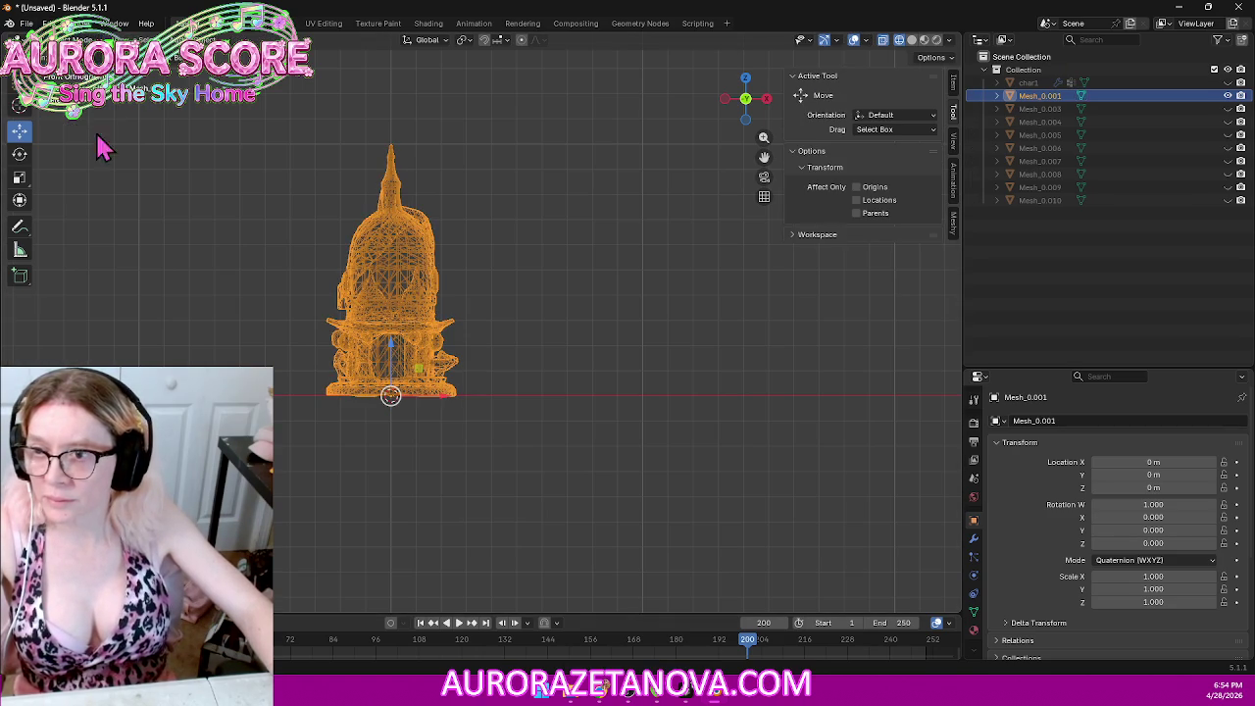
right_click(404, 274)
mouse_move(310, 261)
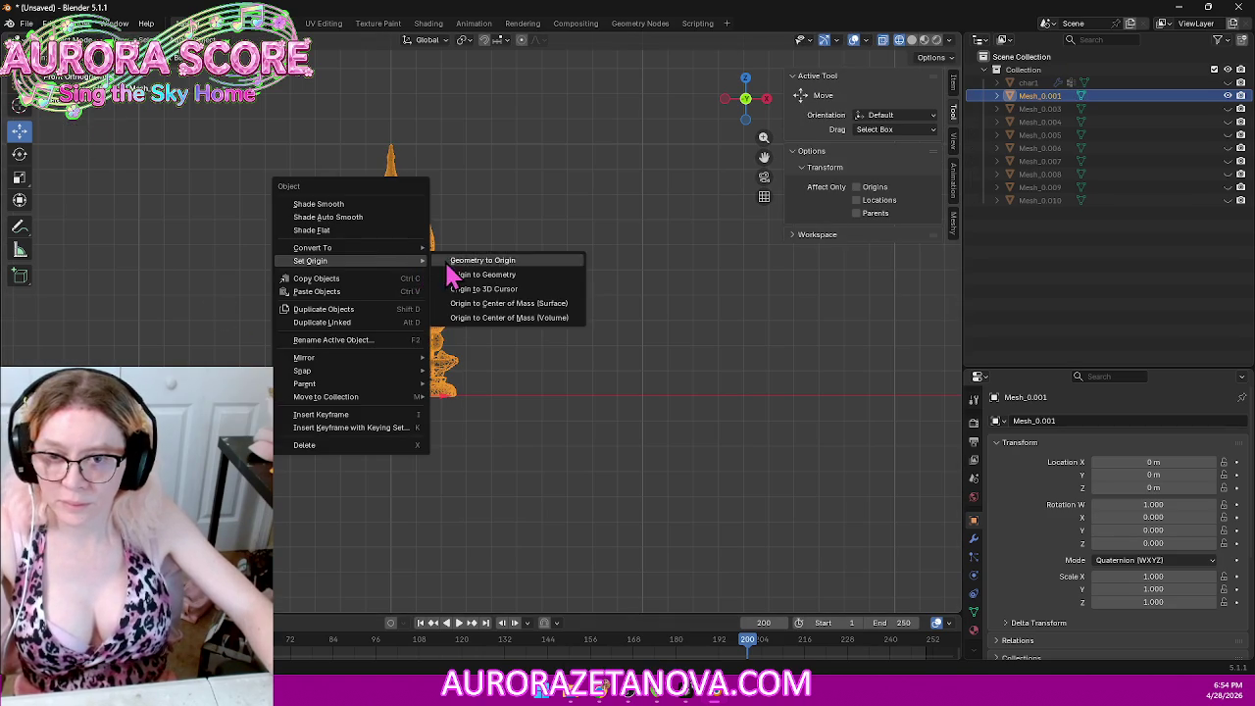
click(453, 262)
click(26, 22)
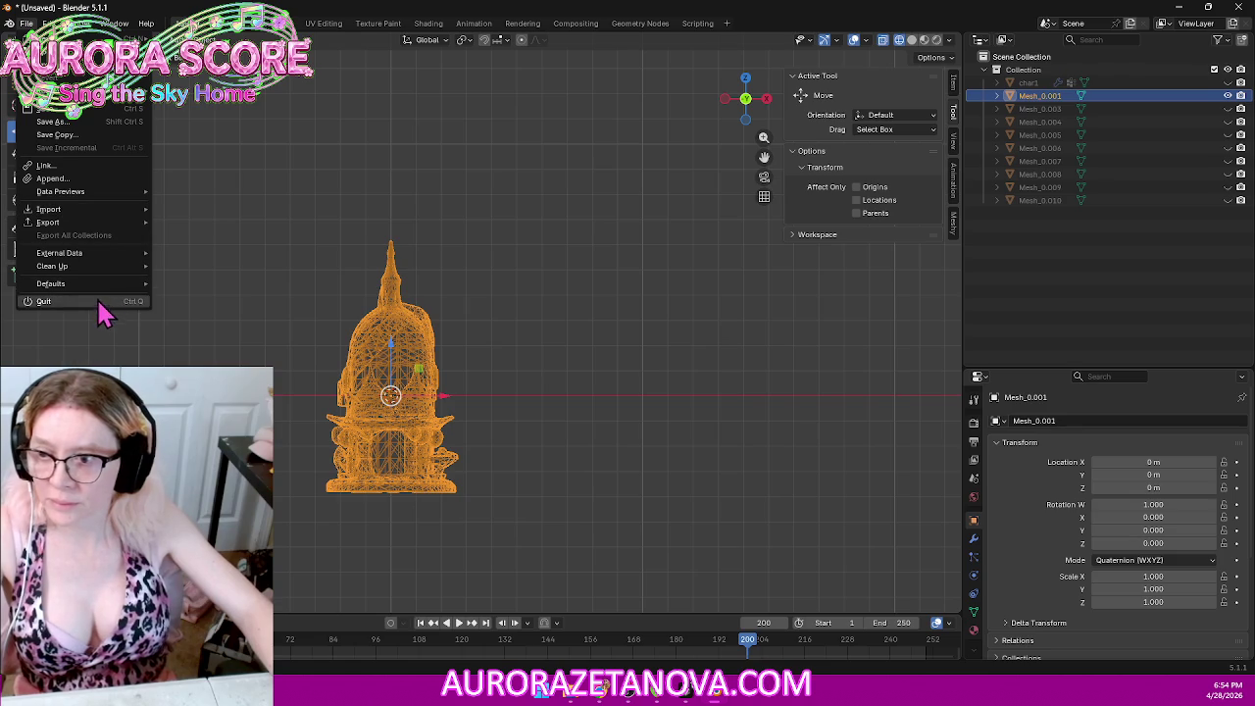
mouse_move(48, 209)
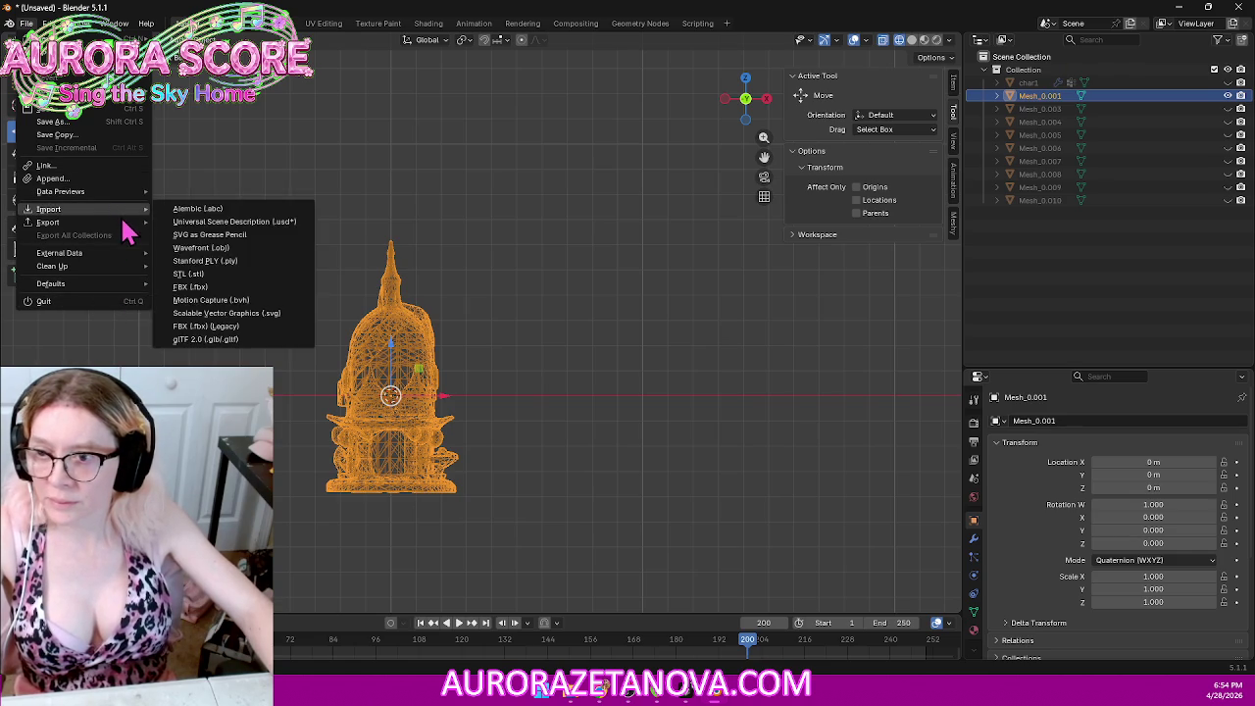
Step: Export the dome as Building018.glb and delete it from the scene
click(233, 340)
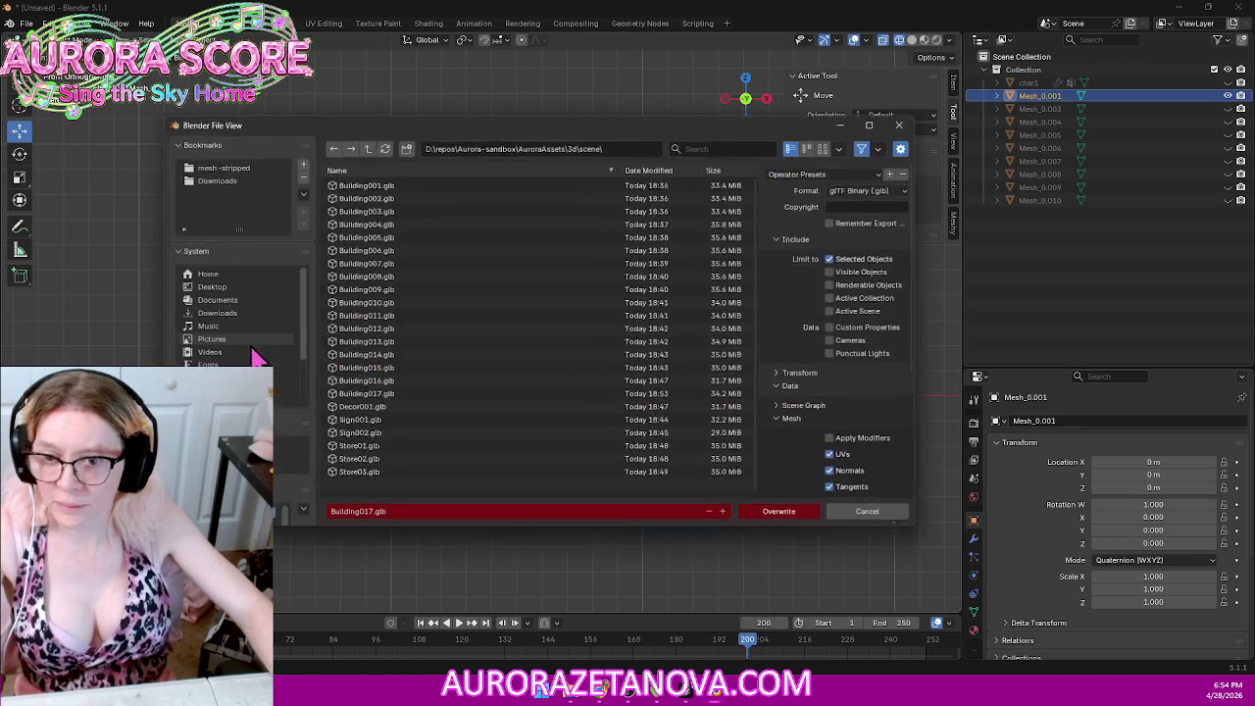
click(781, 517)
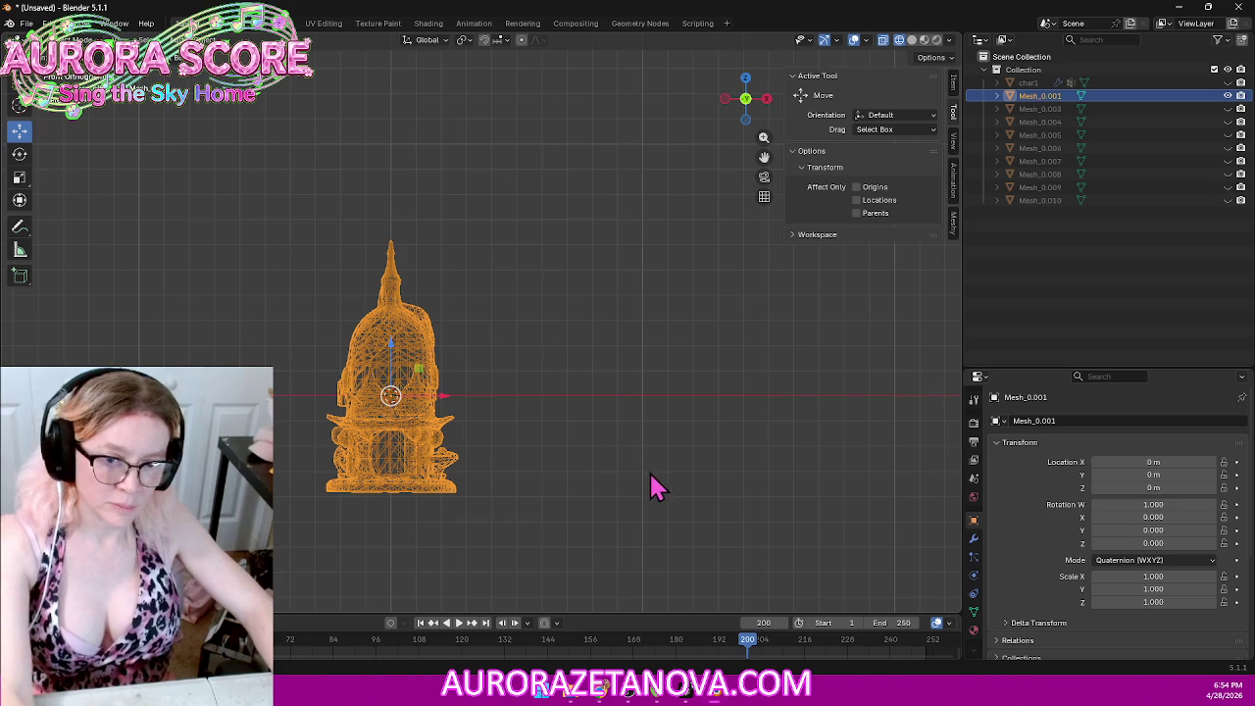
key(Delete)
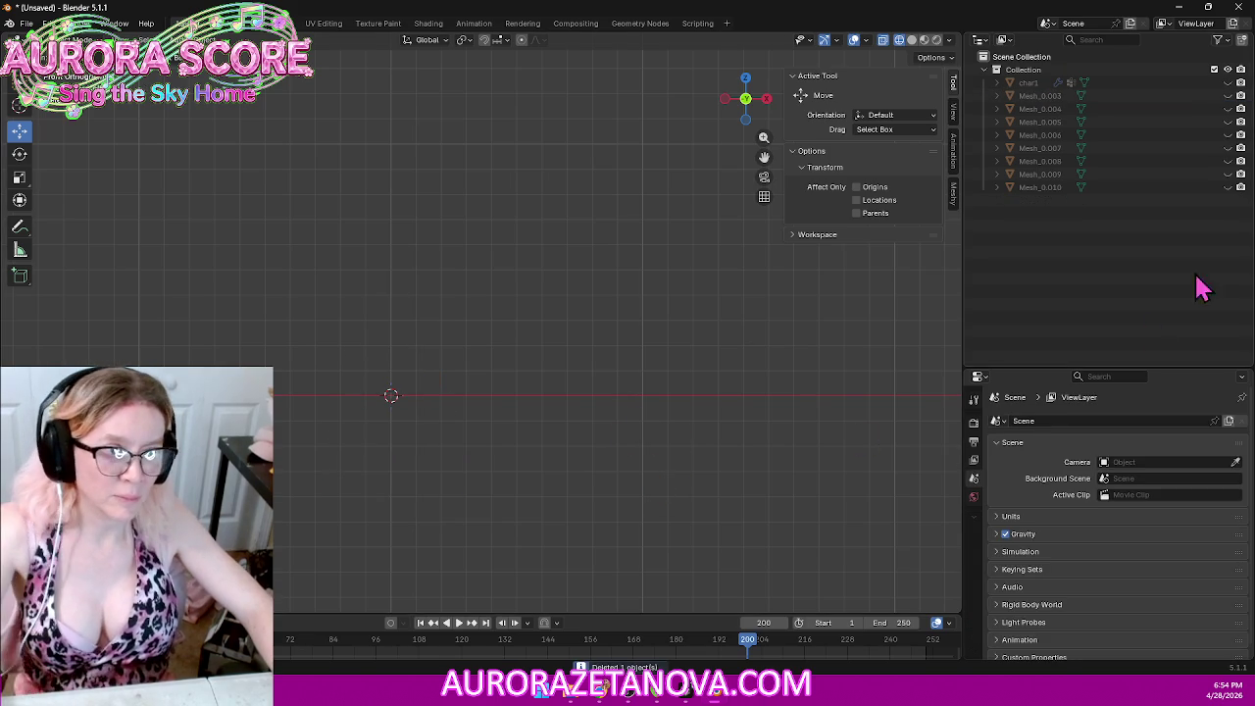
click(1228, 186)
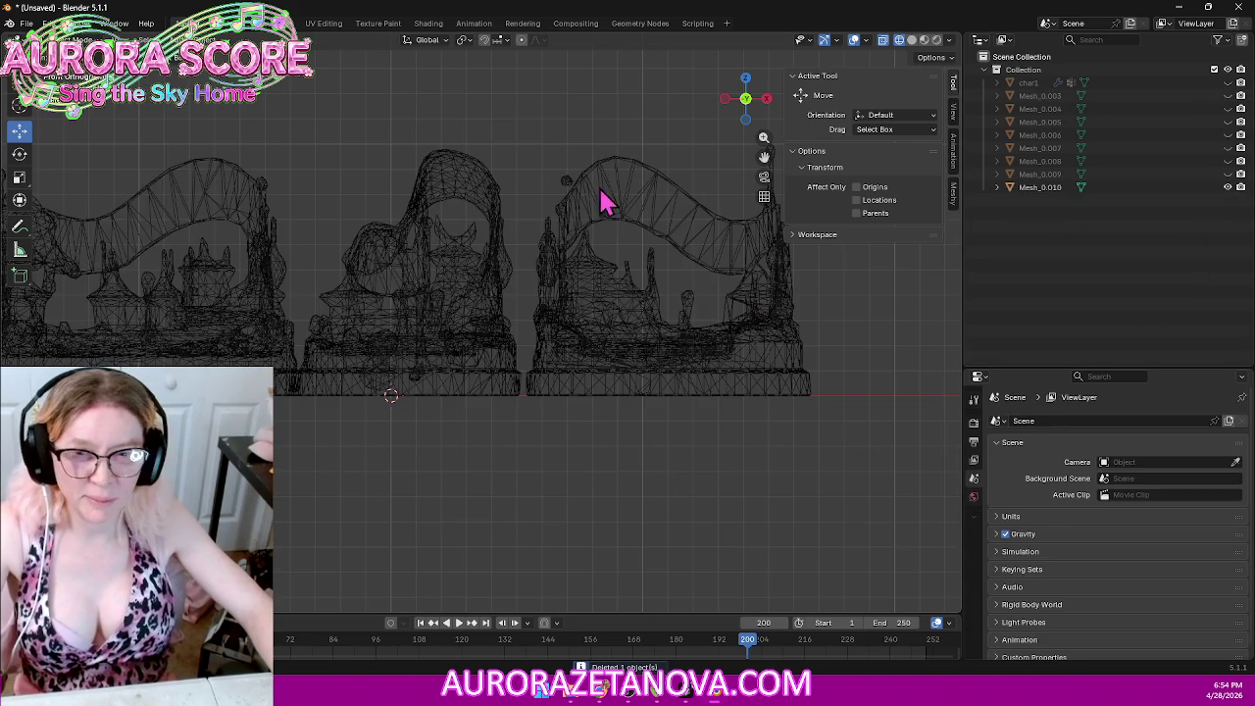
Step: Show Mesh_0.010's three pagoda stages in solid shading
click(911, 40)
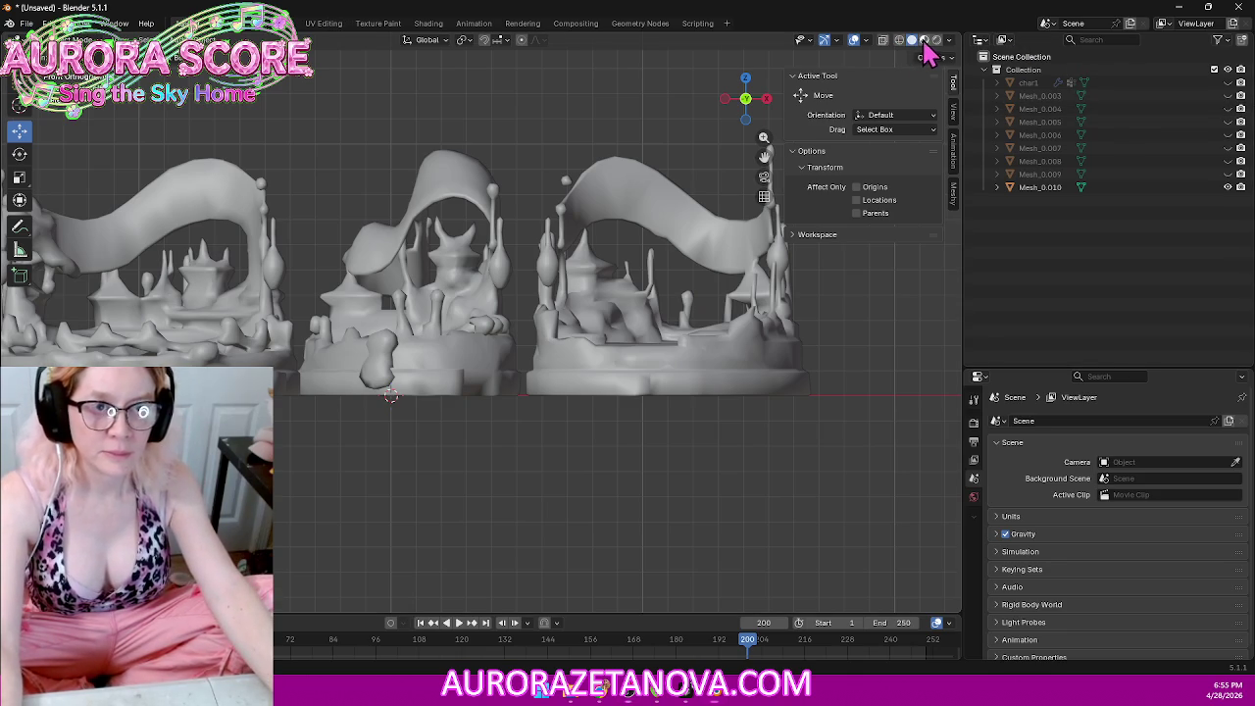
key(z)
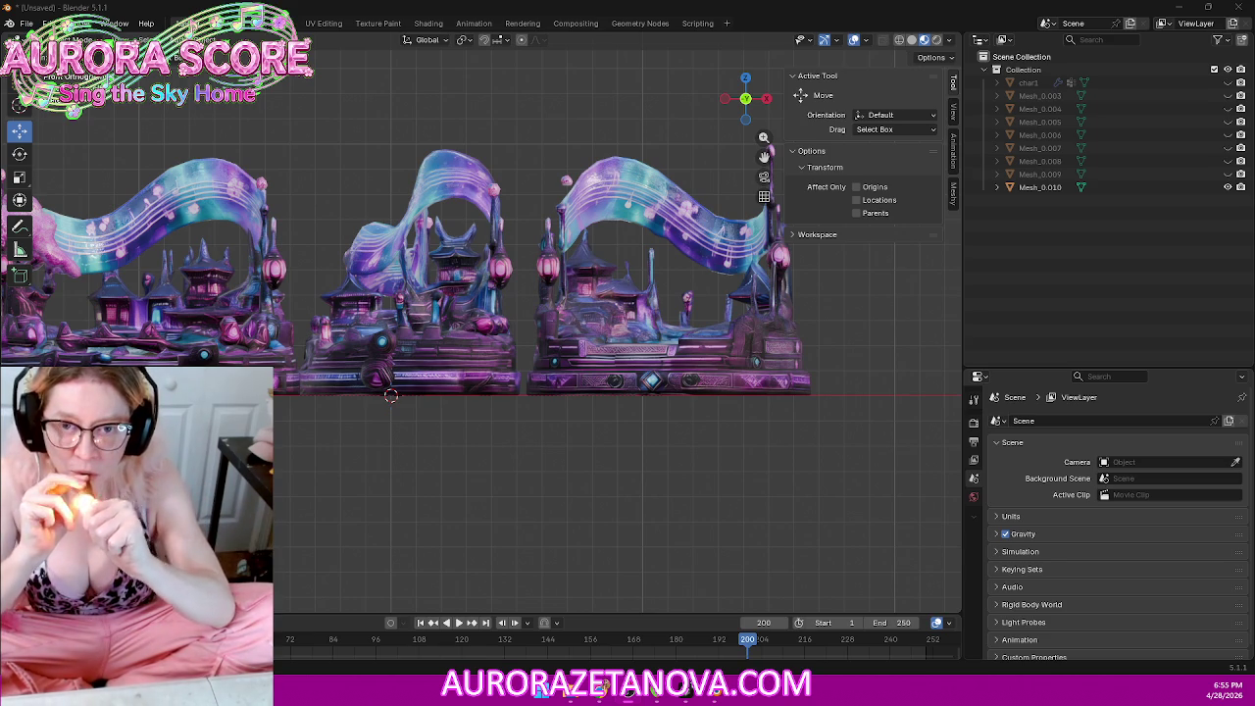
Step: Tilt the view over the textured stages, select Mesh_0.010, and return to solid shading
mouse_move(356, 190)
middle_down()
mouse_move(385, 250)
mouse_move(474, 250)
mouse_move(388, 290)
mouse_move(381, 266)
mouse_move(465, 348)
mouse_move(474, 373)
mouse_move(594, 412)
mouse_move(546, 406)
mouse_move(507, 420)
mouse_move(579, 386)
mouse_move(440, 373)
mouse_move(594, 421)
mouse_move(726, 423)
mouse_move(552, 440)
mouse_move(552, 391)
mouse_move(737, 454)
mouse_move(690, 439)
mouse_move(687, 285)
middle_up()
click(518, 417)
scroll(569, 393, down, 3)
scroll(559, 403, up, 4)
scroll(676, 430, up, 3)
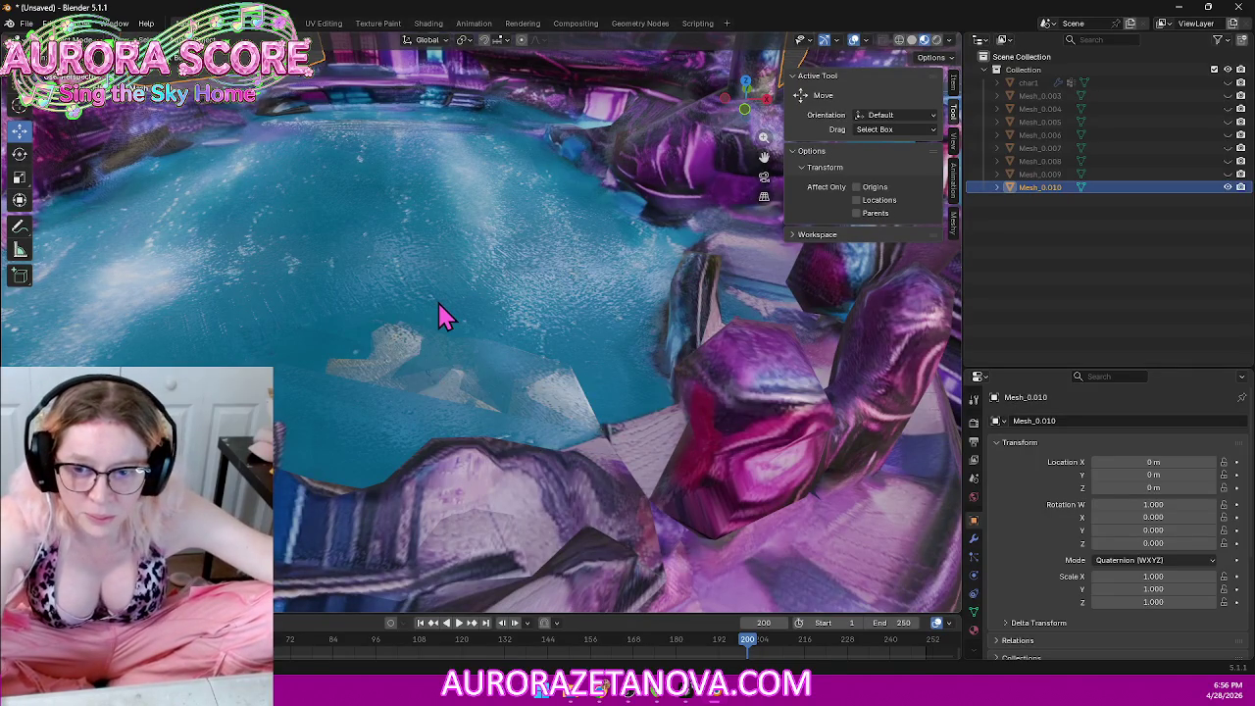
click(911, 41)
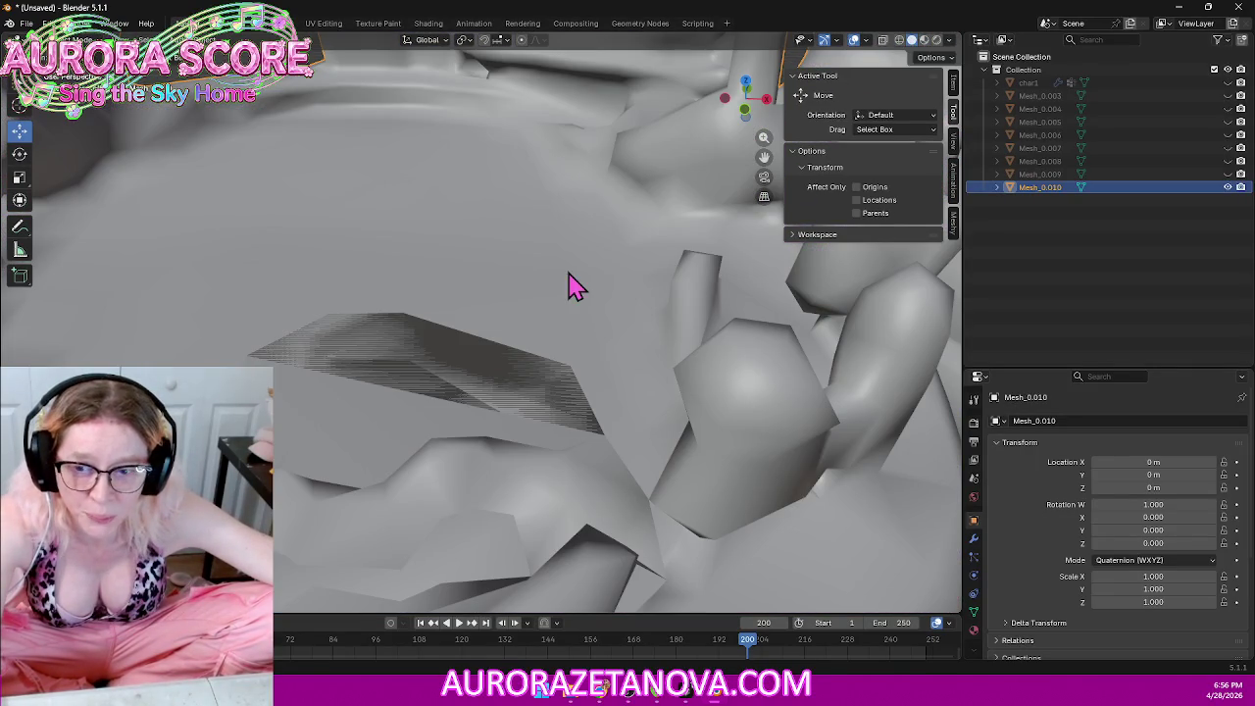
Step: Bring the dark streaked patch into view and switch Mesh_0.010 into Edit Mode
mouse_move(567, 282)
middle_down()
mouse_move(731, 289)
mouse_move(524, 281)
mouse_move(527, 317)
mouse_move(611, 435)
middle_up()
scroll(523, 280, down, 3)
scroll(500, 297, up, 2)
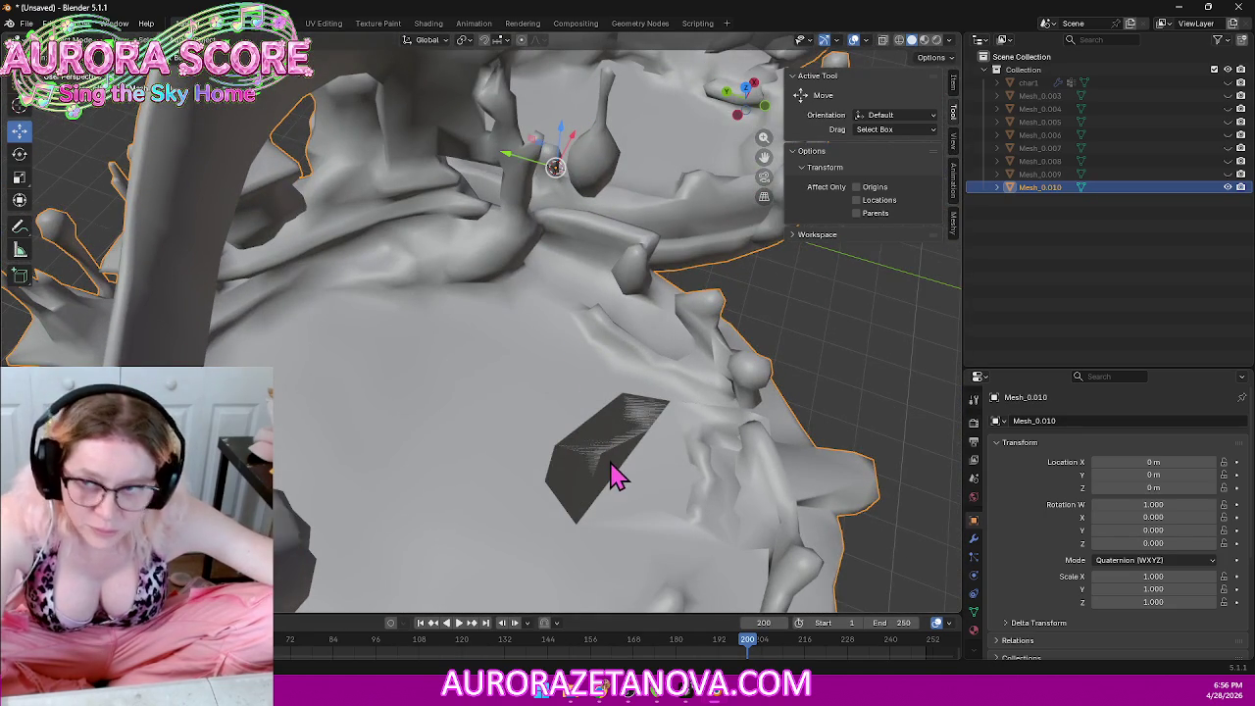
click(54, 39)
click(68, 71)
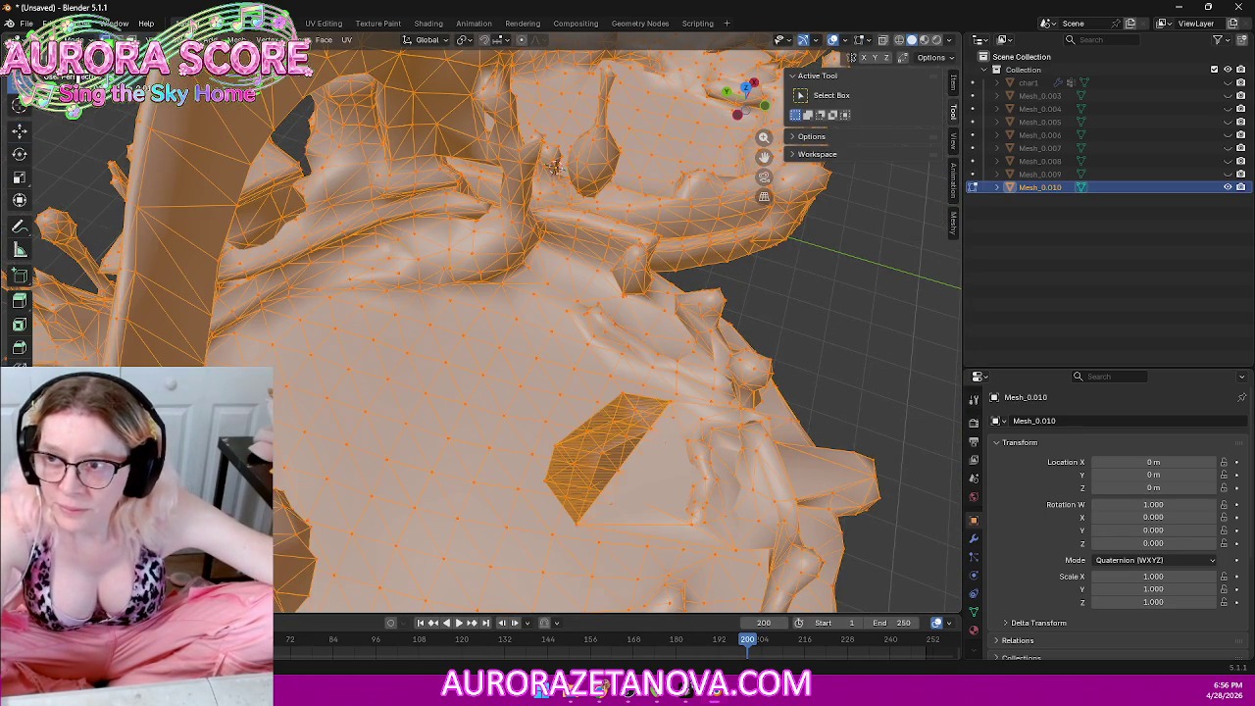
Step: Zoom in on the dark patch, enable X-ray see-through, and deselect all geometry
mouse_move(449, 380)
middle_down()
mouse_move(695, 415)
mouse_move(681, 383)
mouse_move(645, 398)
mouse_move(631, 425)
mouse_move(671, 451)
mouse_move(835, 364)
mouse_move(638, 337)
mouse_move(513, 337)
middle_up()
scroll(650, 407, up, 3)
scroll(652, 412, up, 2)
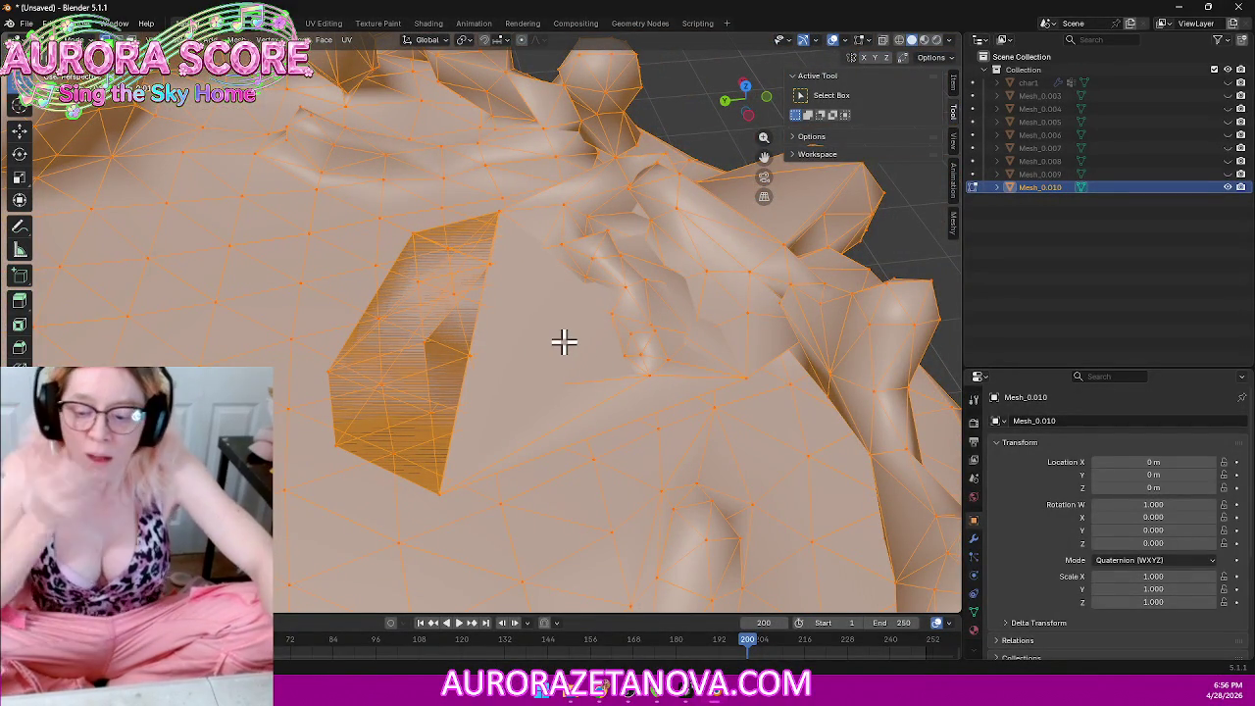
mouse_move(482, 339)
middle_down()
mouse_move(530, 345)
mouse_move(539, 327)
mouse_move(527, 328)
middle_up()
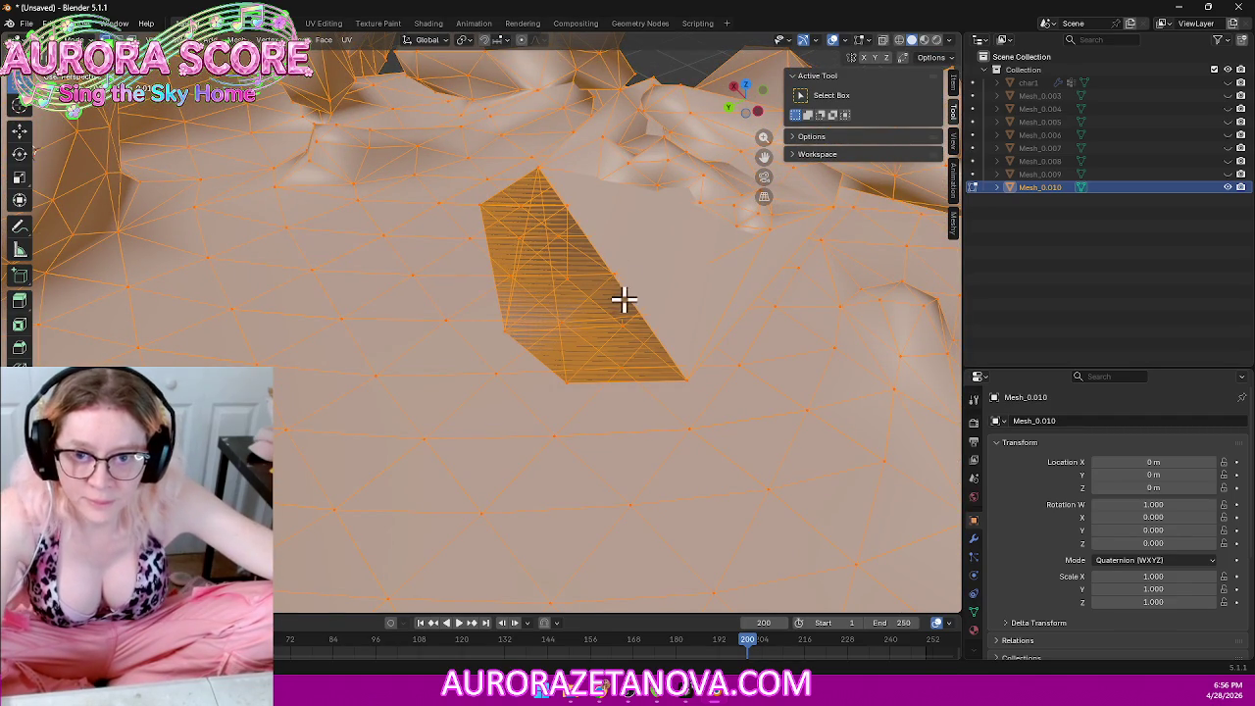
click(899, 43)
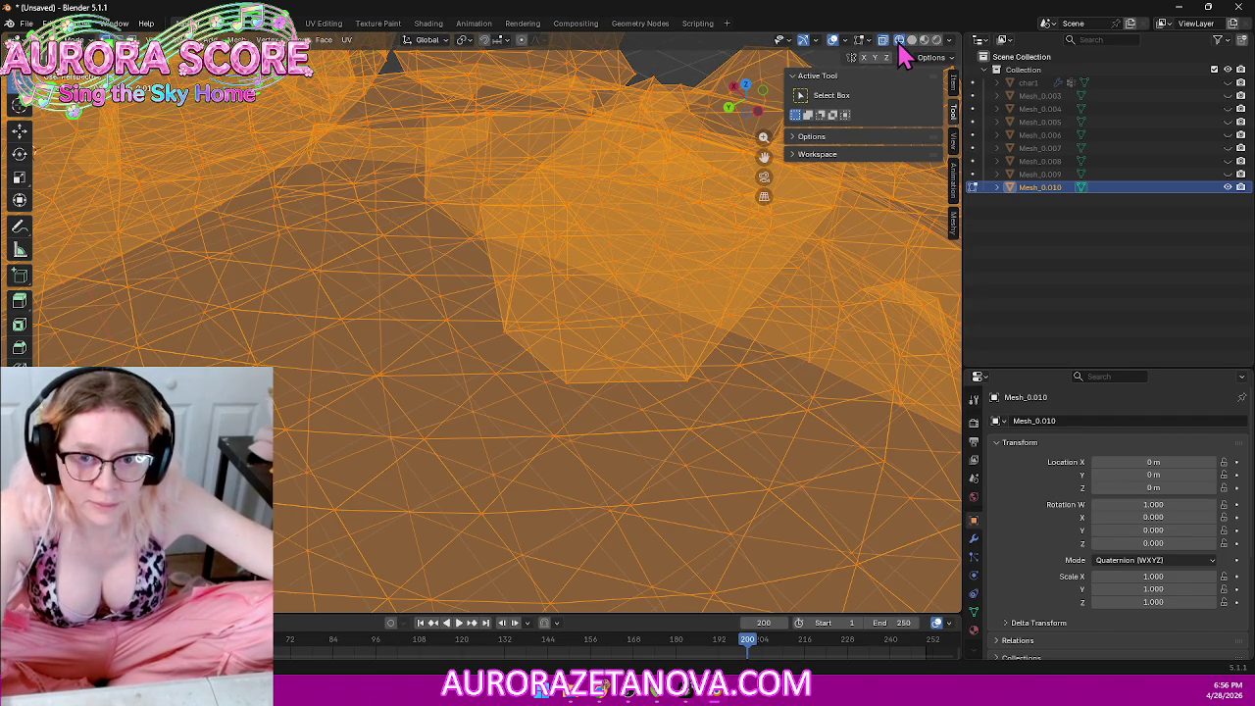
mouse_move(762, 218)
middle_down()
mouse_move(678, 246)
mouse_move(664, 224)
mouse_move(703, 186)
mouse_move(735, 207)
mouse_move(724, 246)
mouse_move(673, 265)
mouse_move(707, 226)
middle_up()
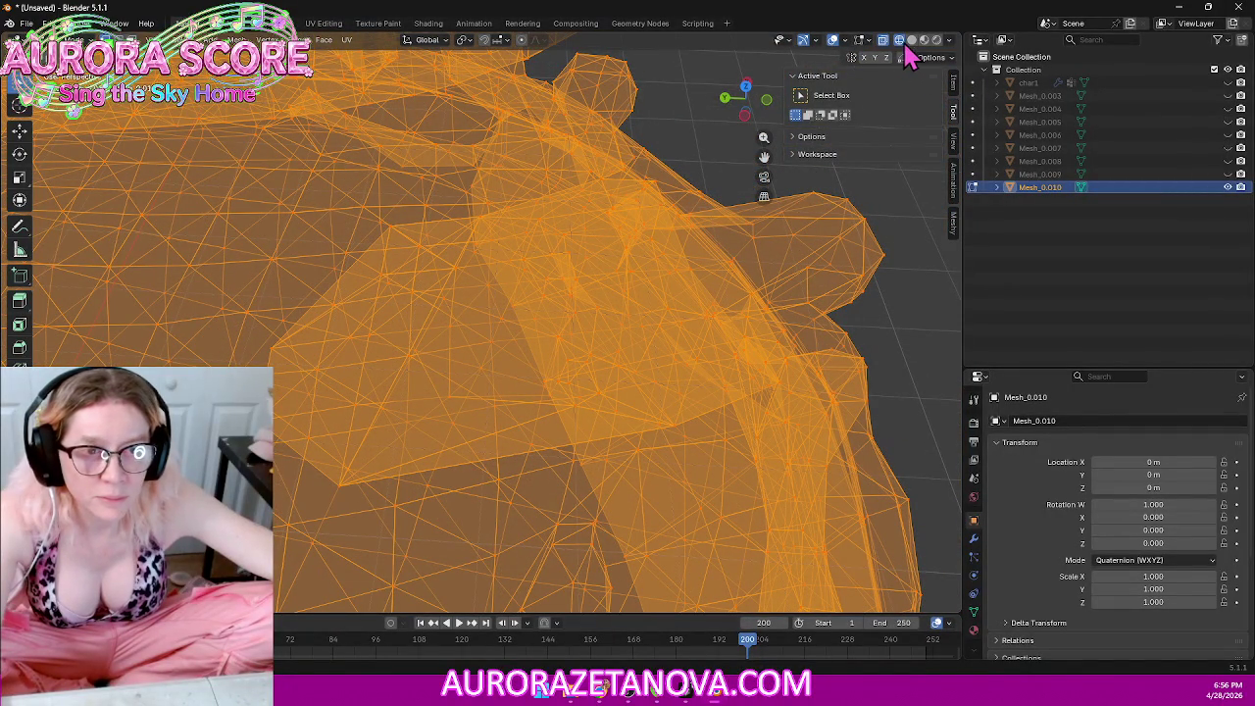
click(908, 137)
click(659, 86)
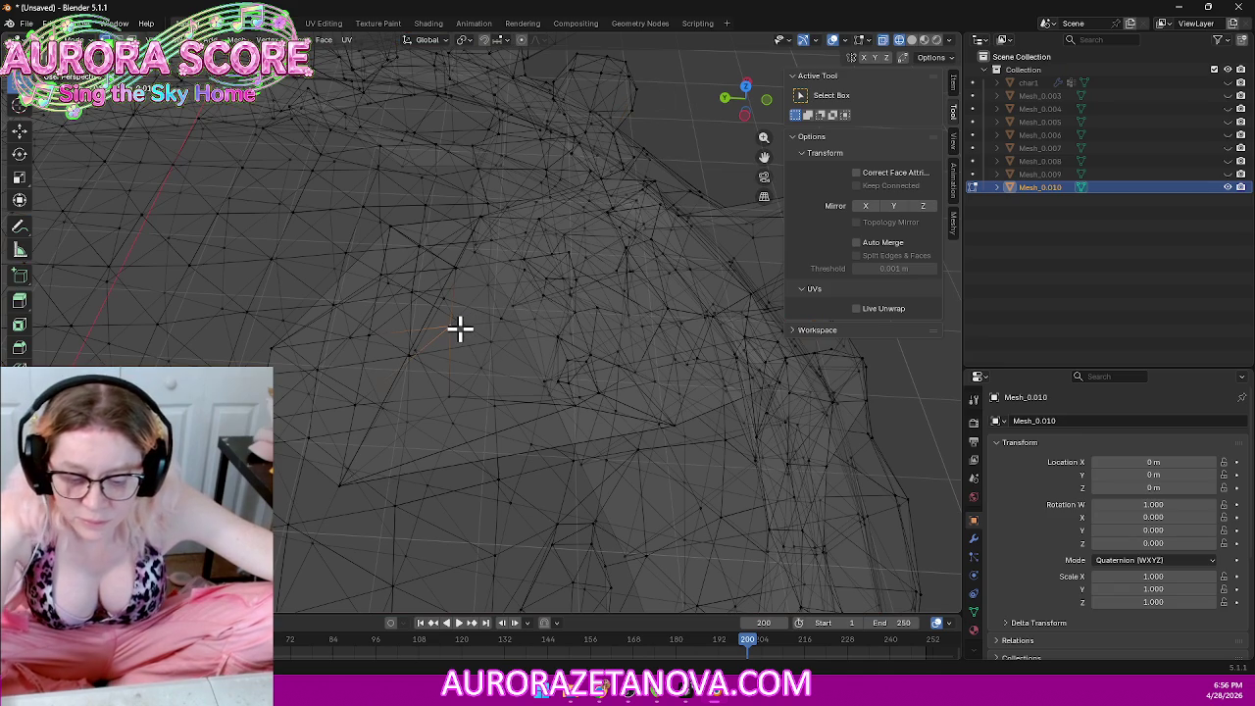
Step: Try selecting linked stray patches with L, then clear the selection
key(l)
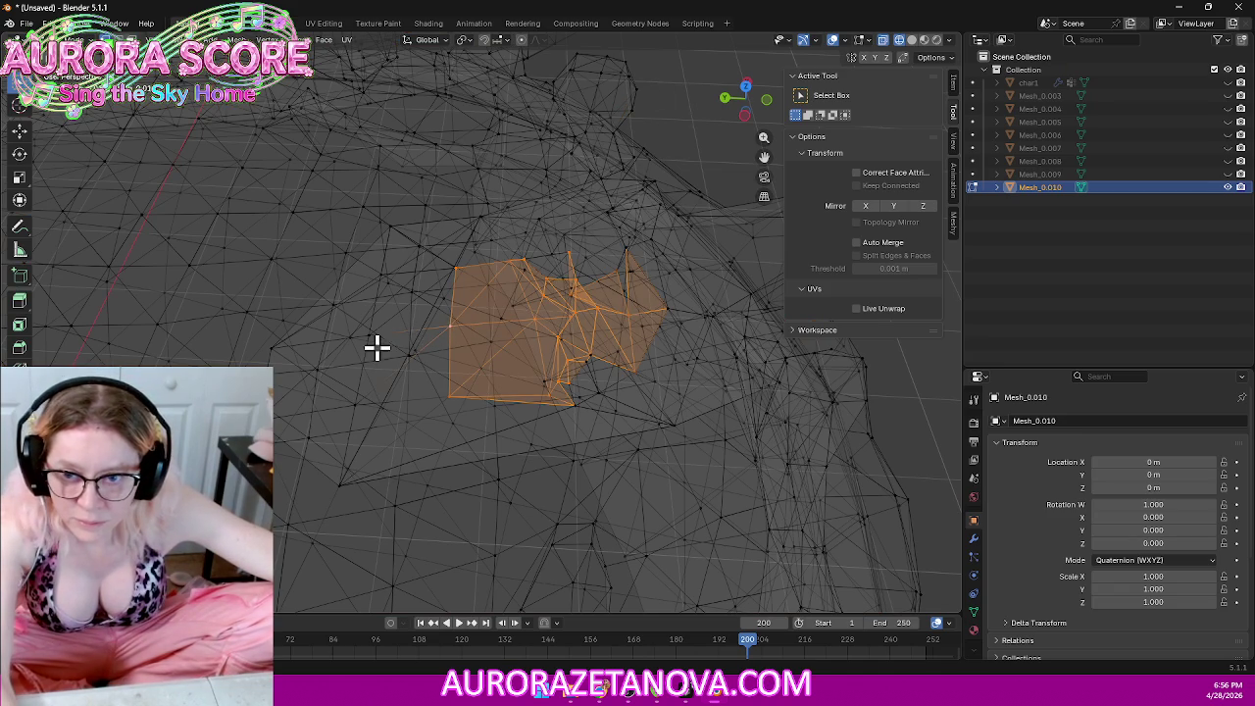
key(l)
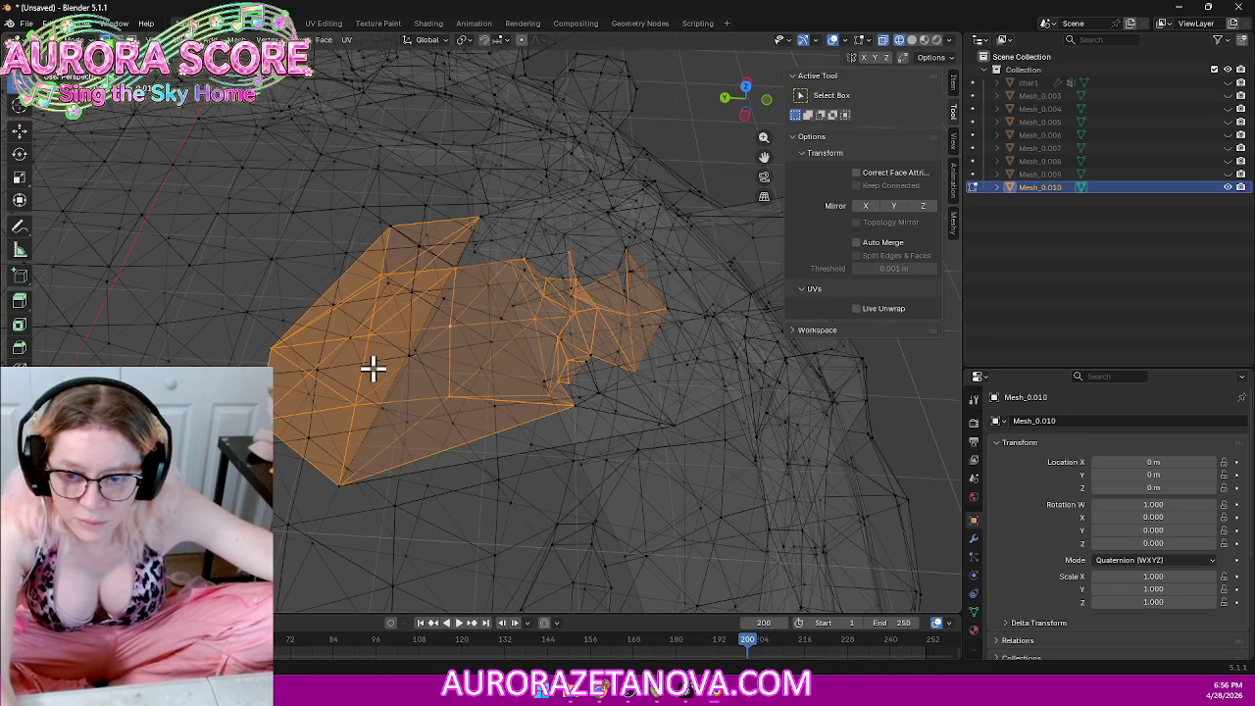
mouse_move(317, 356)
middle_down()
mouse_move(294, 373)
mouse_move(320, 345)
mouse_move(271, 367)
mouse_move(316, 370)
mouse_move(314, 337)
middle_up()
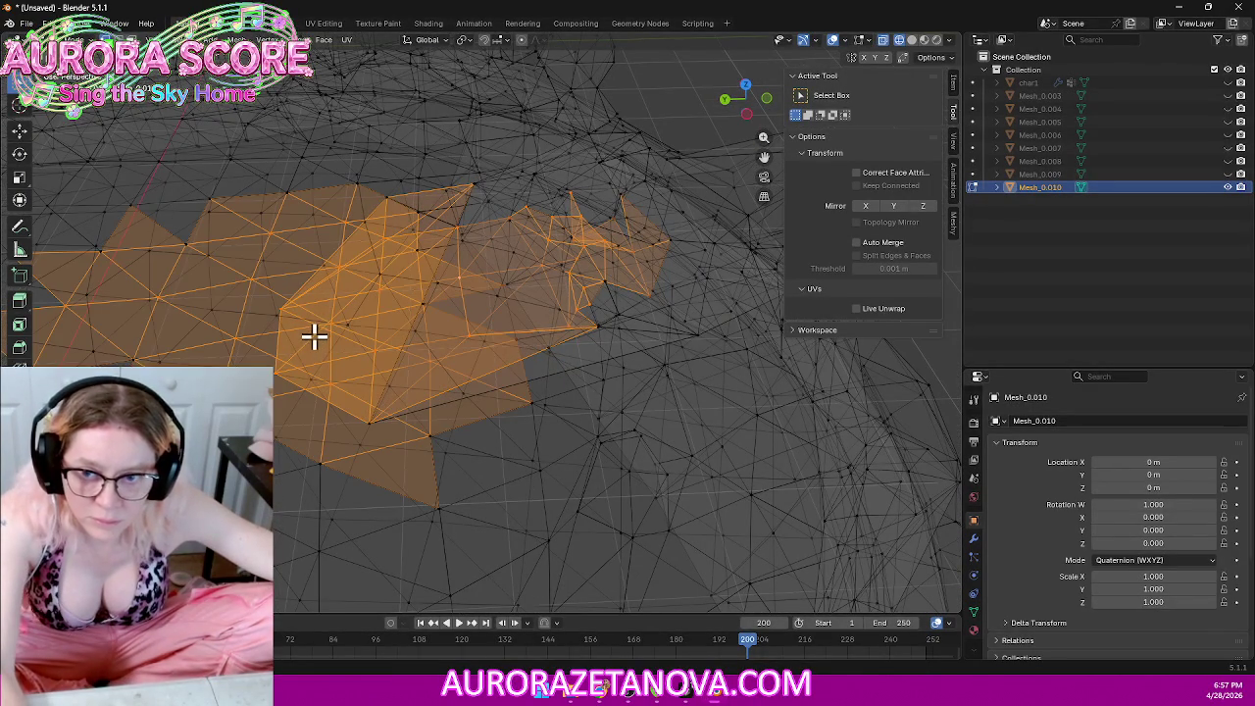
key(l)
key(l)
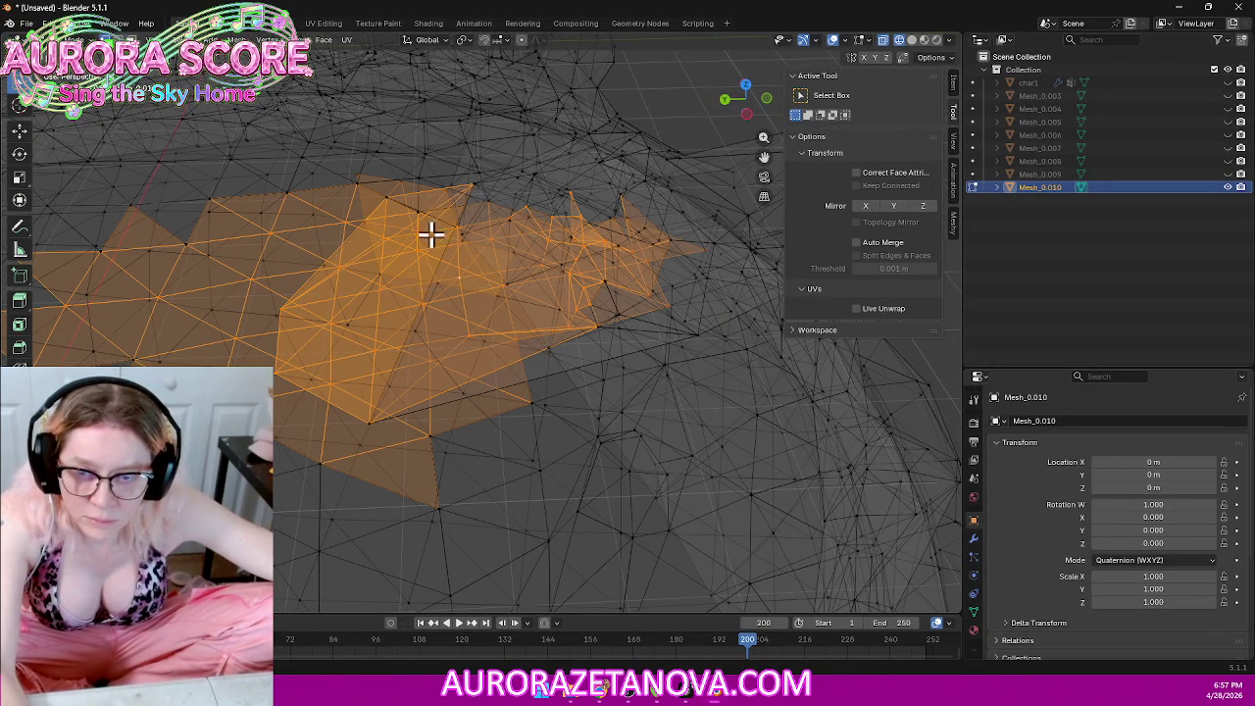
click(648, 138)
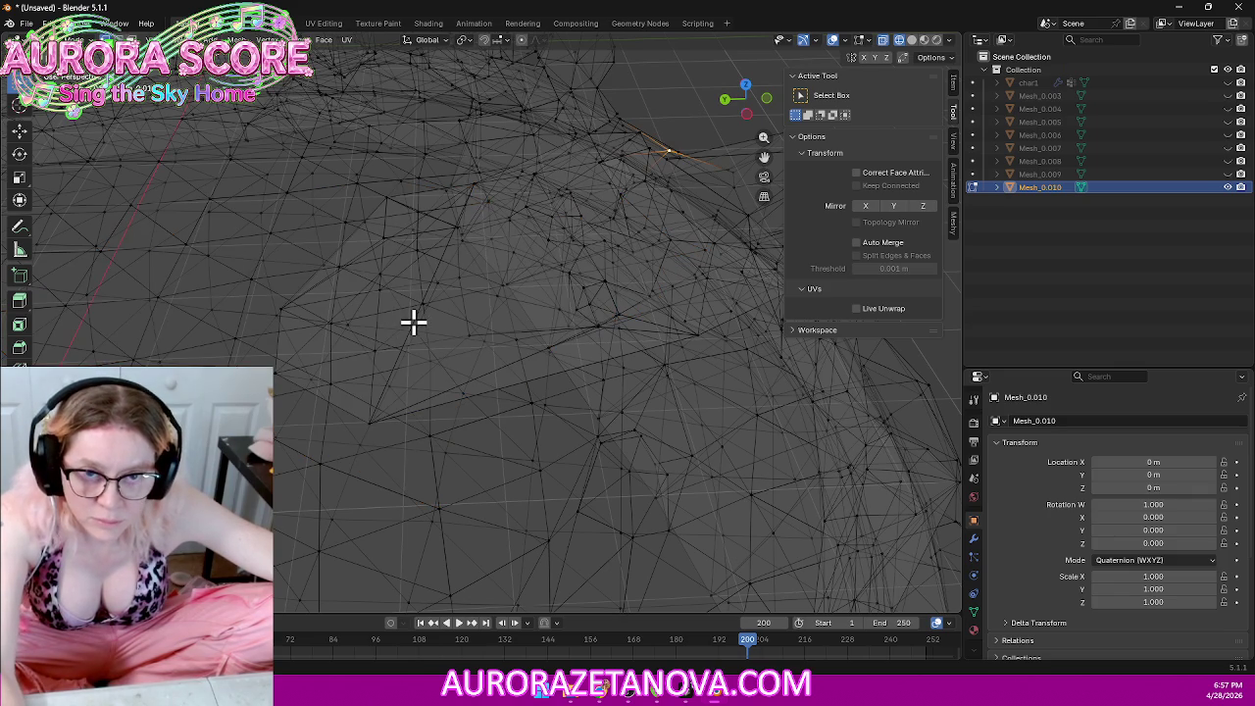
key(l)
key(alt+a)
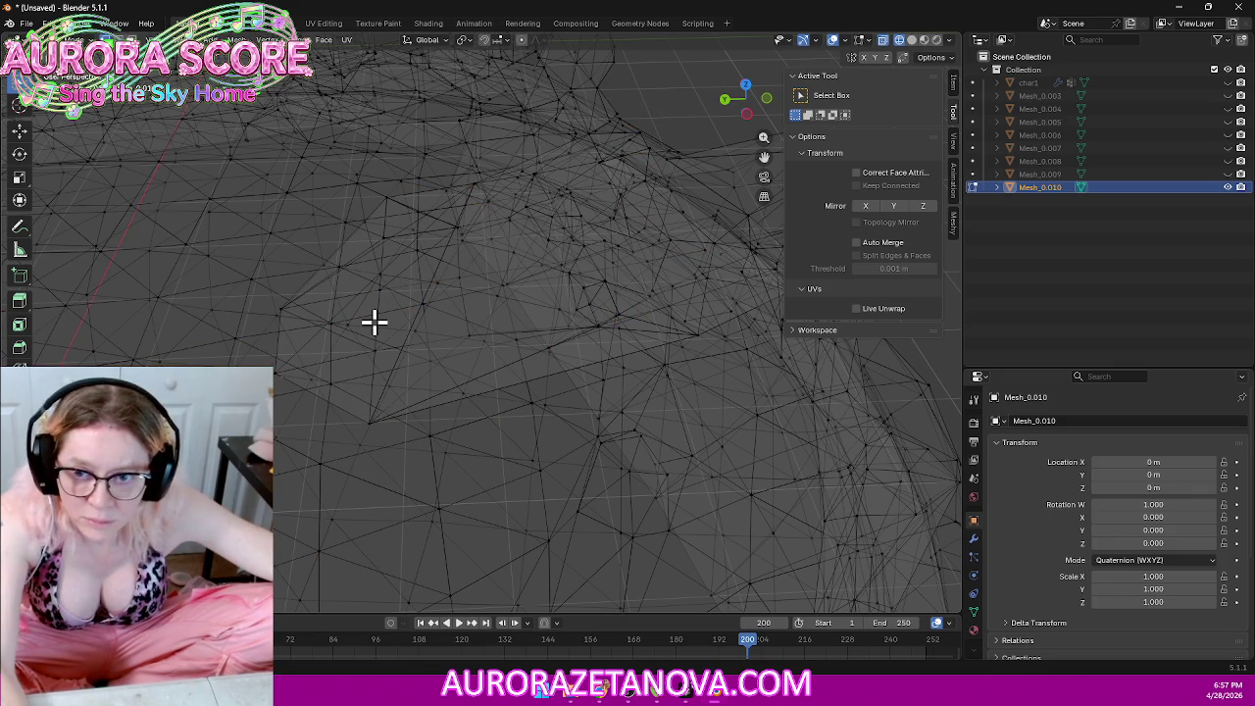
Step: Select the stray linked patch, delete its vertices, and return to solid shading
key(l)
key(x)
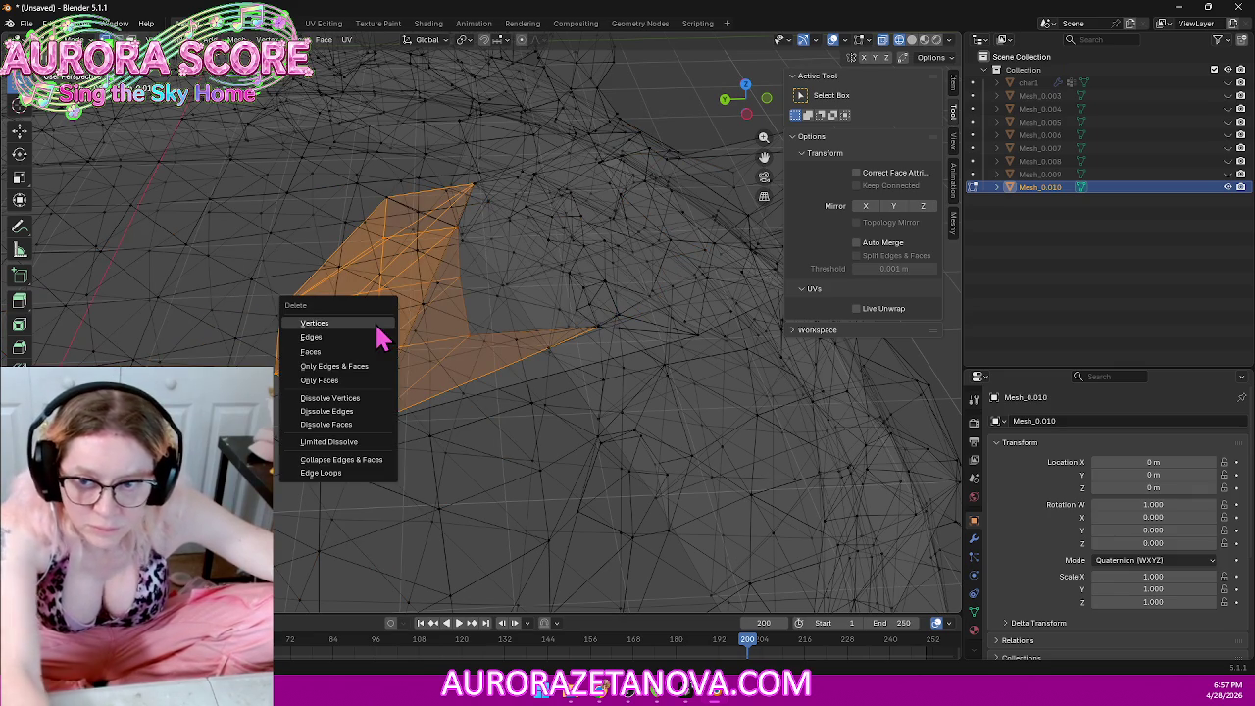
click(377, 325)
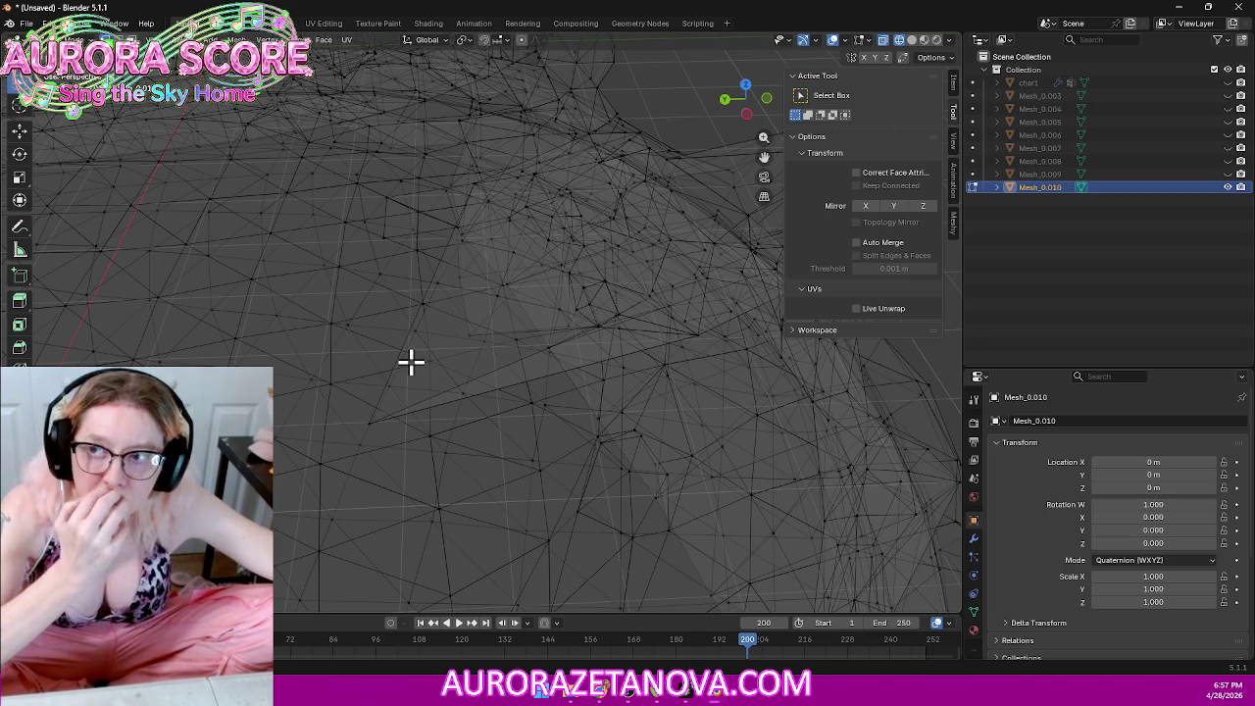
click(912, 40)
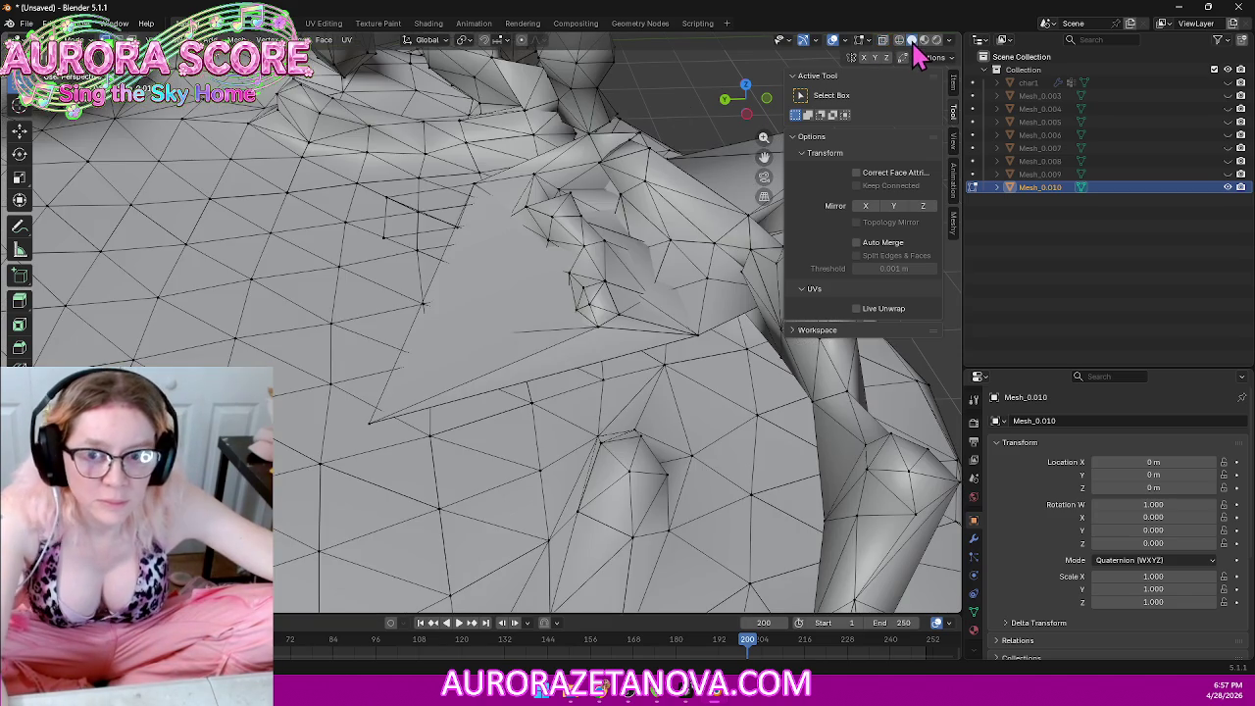
Step: Zoom in close on the stage surface to find leftover stray geometry
scroll(426, 331, up, 3)
scroll(435, 323, up, 4)
mouse_move(435, 323)
middle_down()
mouse_move(619, 231)
mouse_move(558, 300)
mouse_move(463, 370)
middle_up()
scroll(619, 231, down, 5)
scroll(586, 247, down, 2)
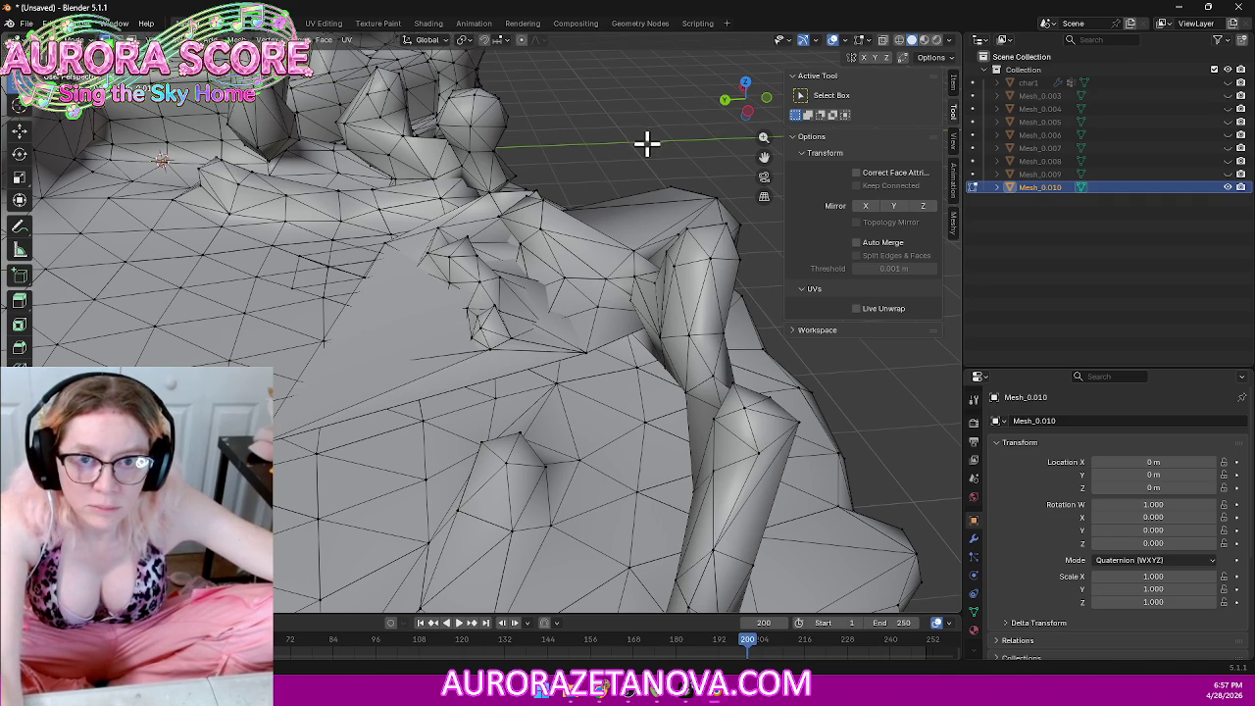
right_click(567, 147)
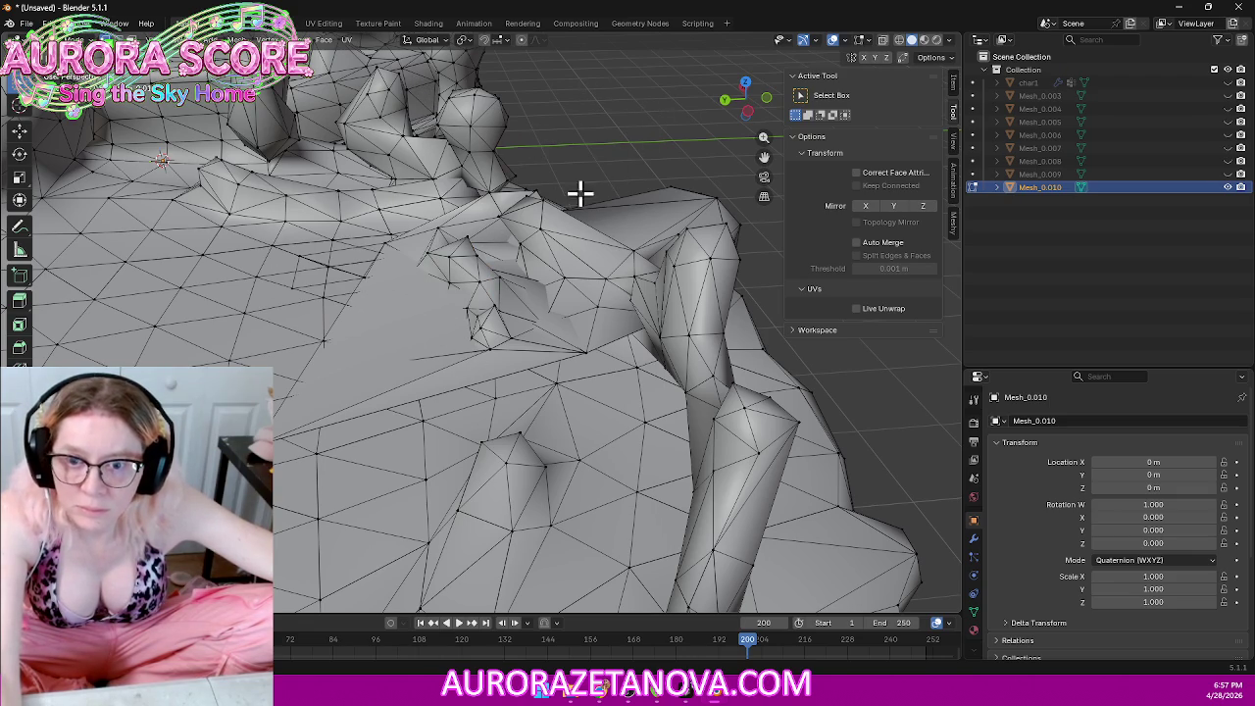
Step: Select linked stray patches, then hide one chosen patch of faces
key(l)
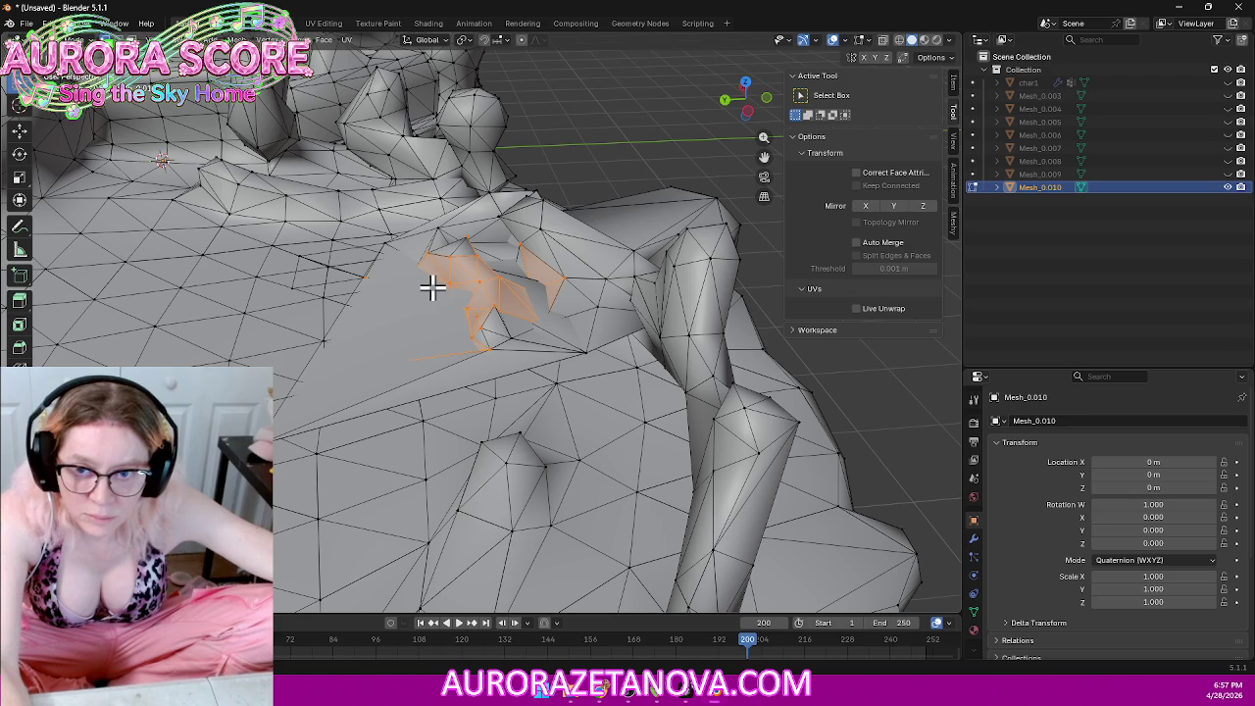
key(l)
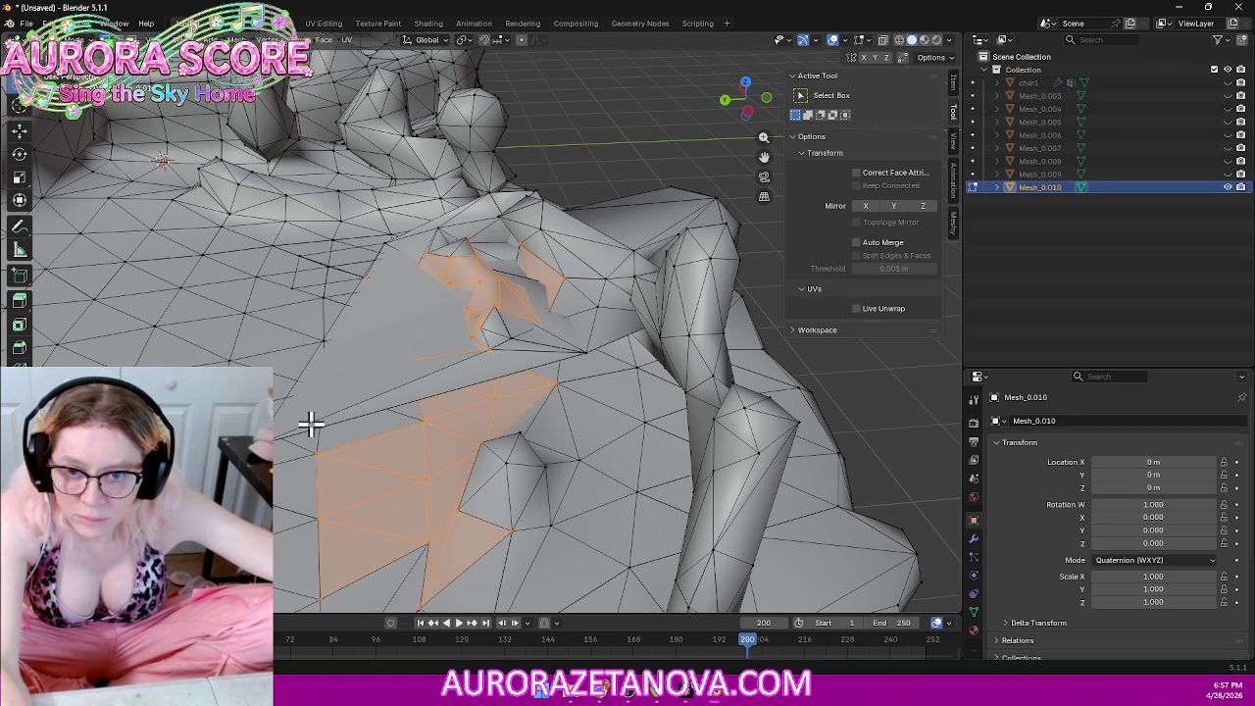
key(l)
key(alt+a)
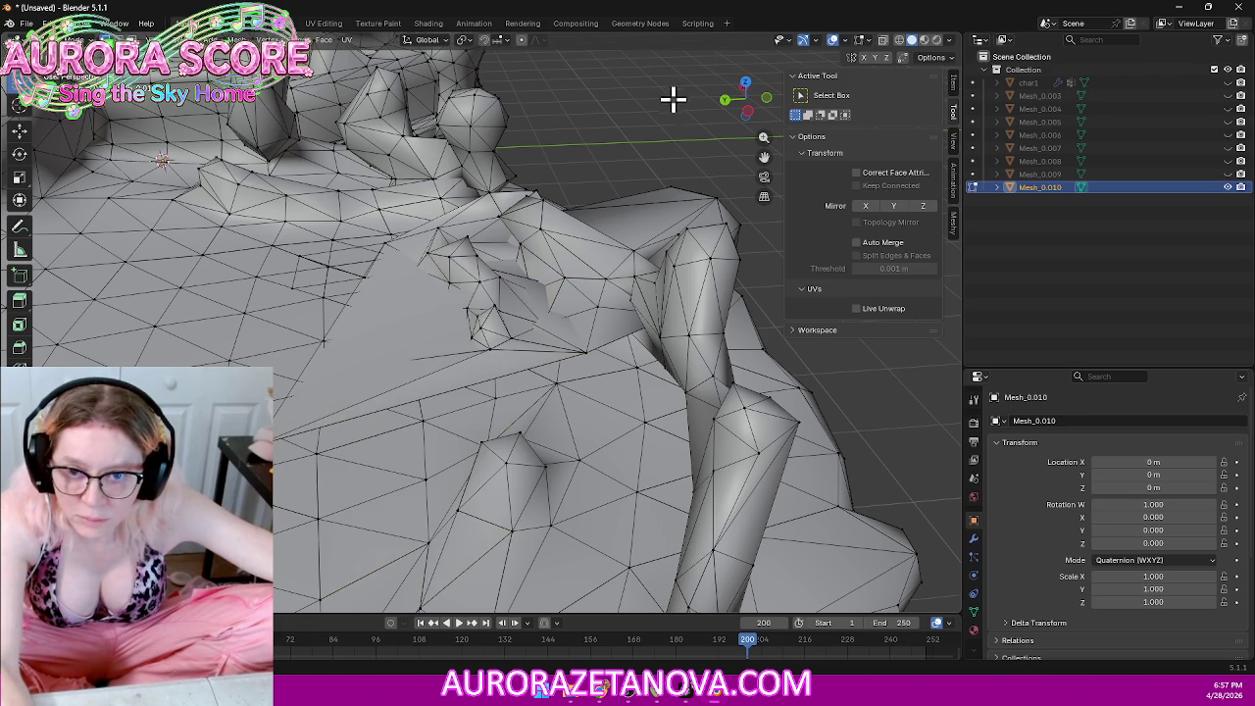
key(l)
key(h)
Step: Delete the selected stray edges and stray vertices from the stage floor
key(x)
click(368, 388)
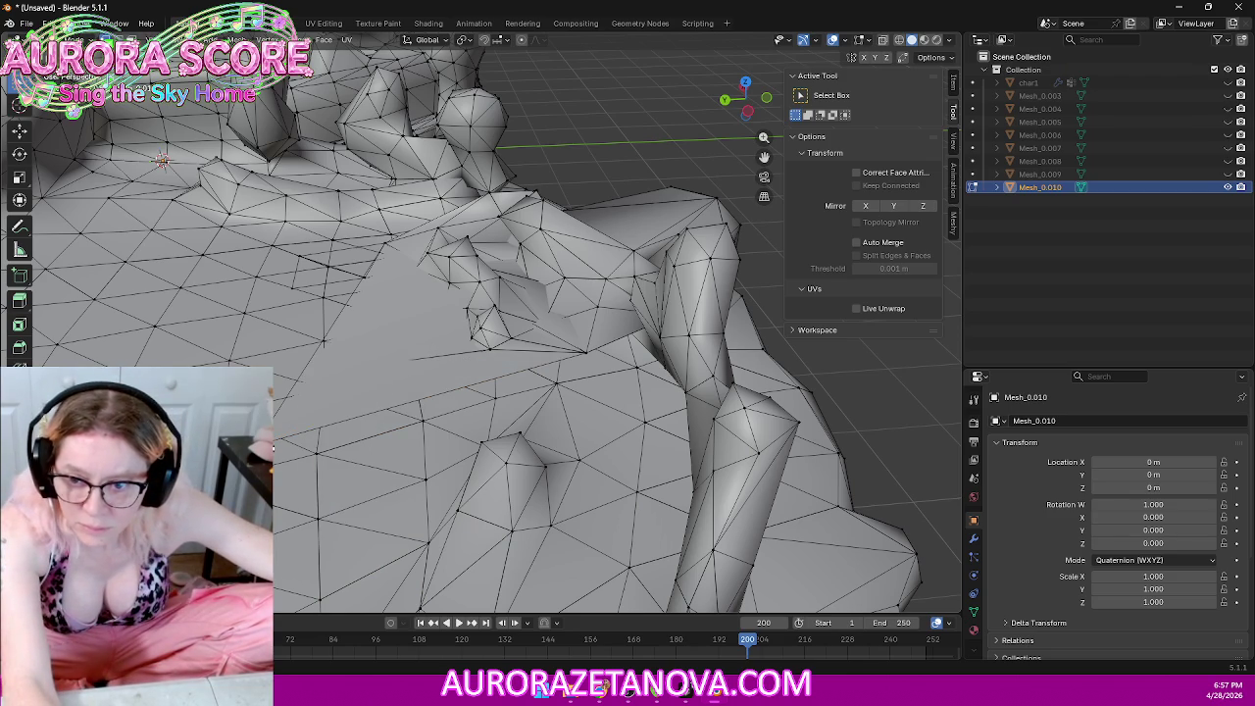
key(x)
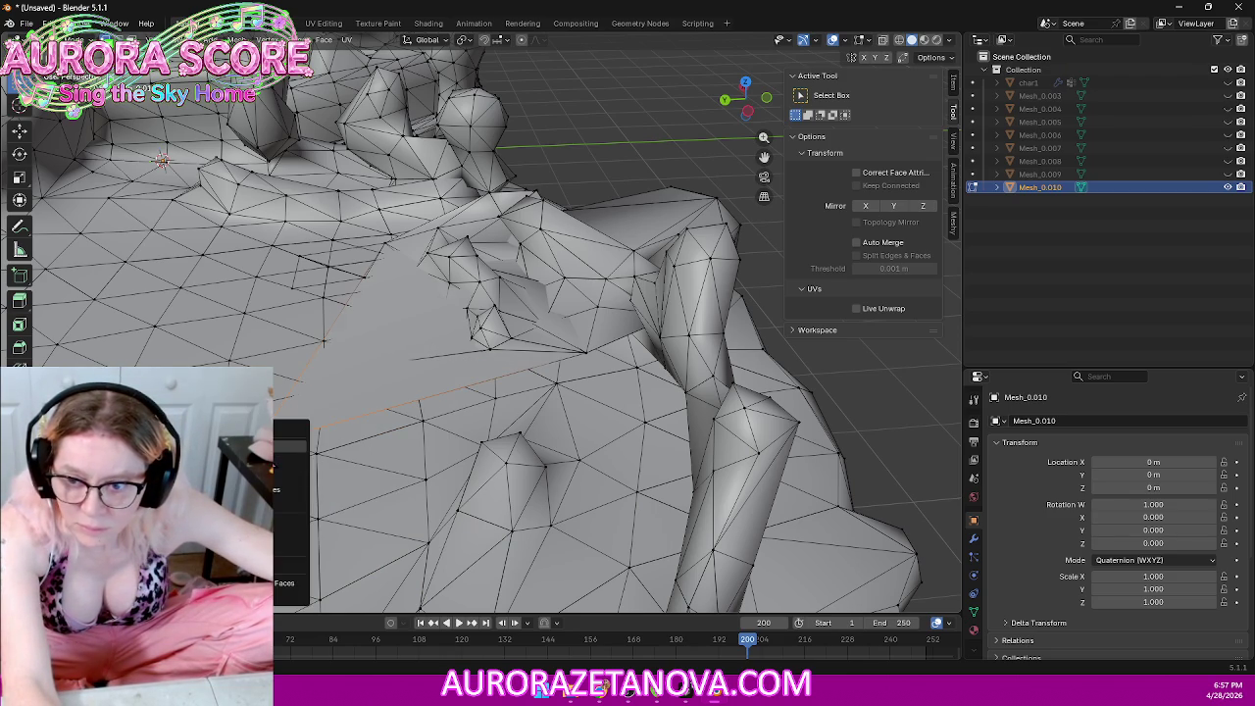
click(278, 448)
mouse_move(398, 419)
middle_down()
mouse_move(370, 356)
mouse_move(428, 342)
mouse_move(417, 367)
mouse_move(435, 384)
middle_up()
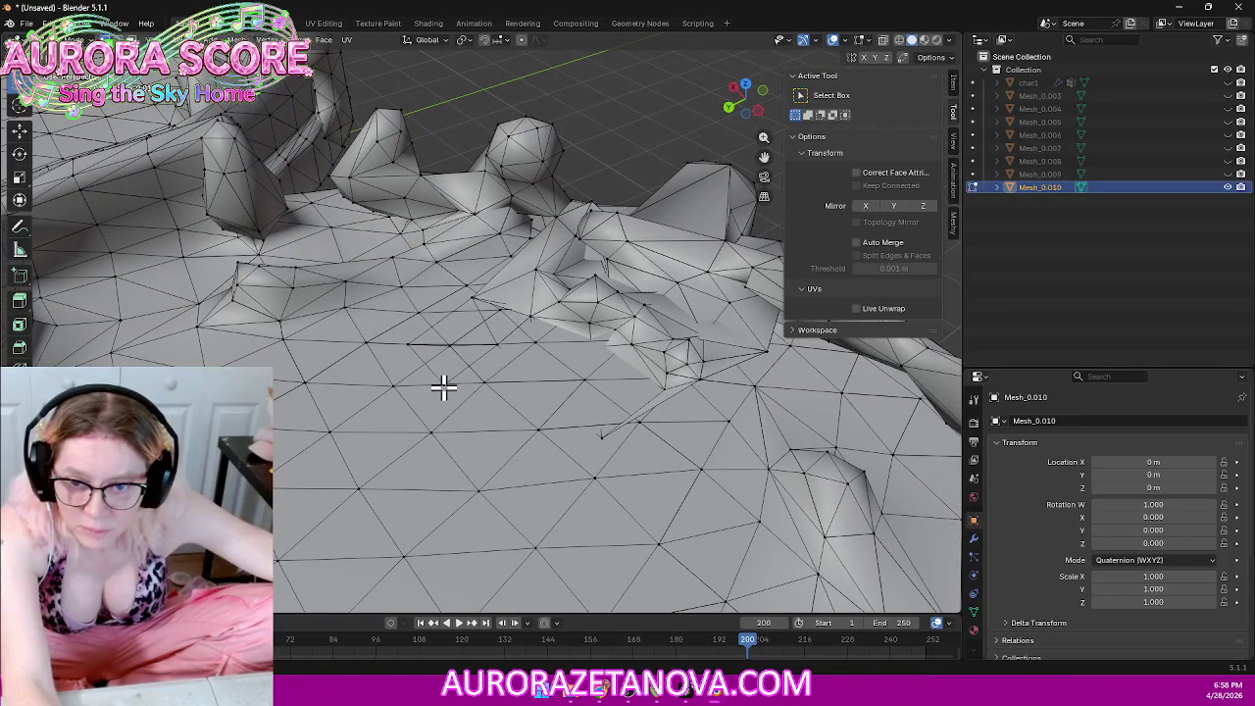
key(x)
click(425, 408)
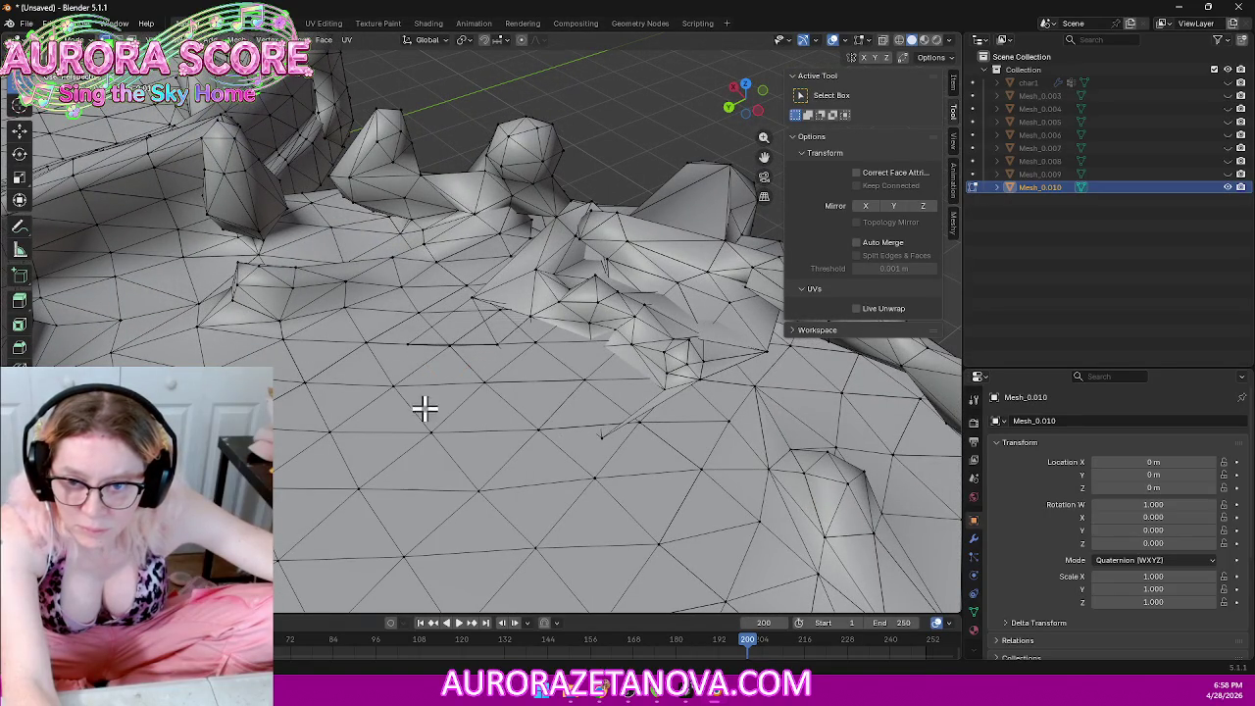
Step: Delete the last stray vertex and two remaining stray edges
key(x)
click(475, 365)
key(x)
click(491, 361)
key(x)
click(457, 363)
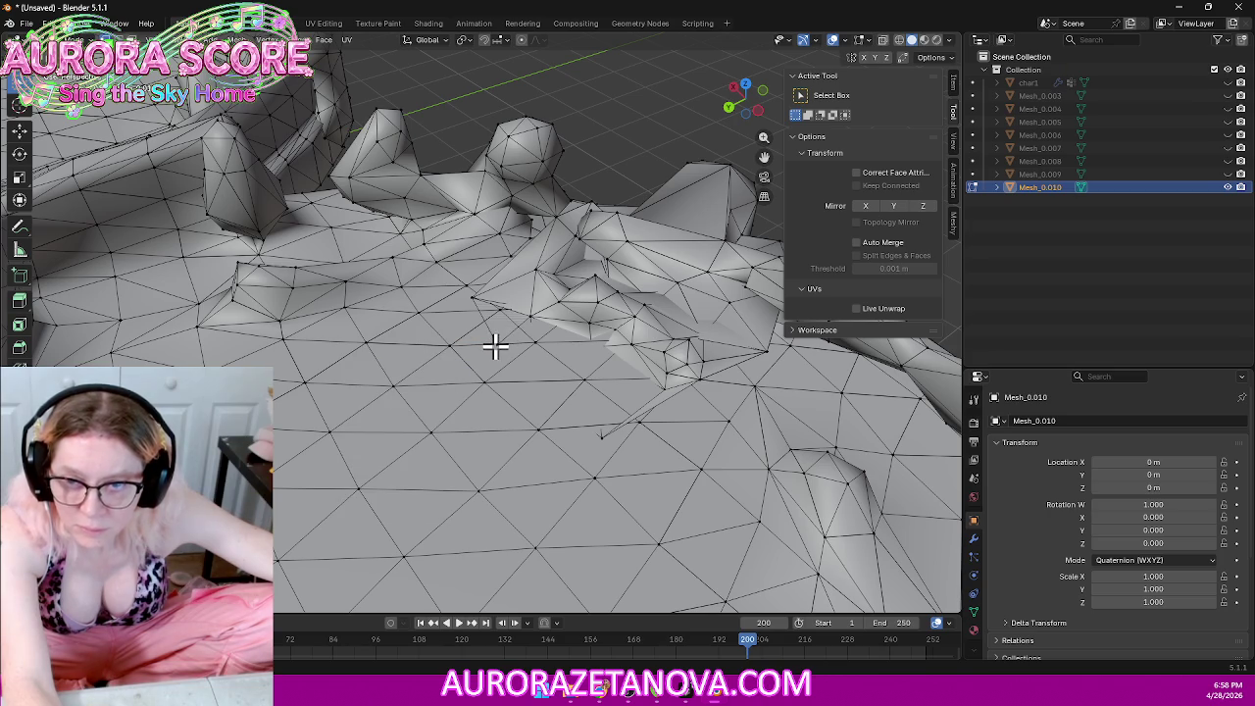
Step: Turn on X-ray and cycle shading modes, ending in Material Preview of the textured island
click(884, 42)
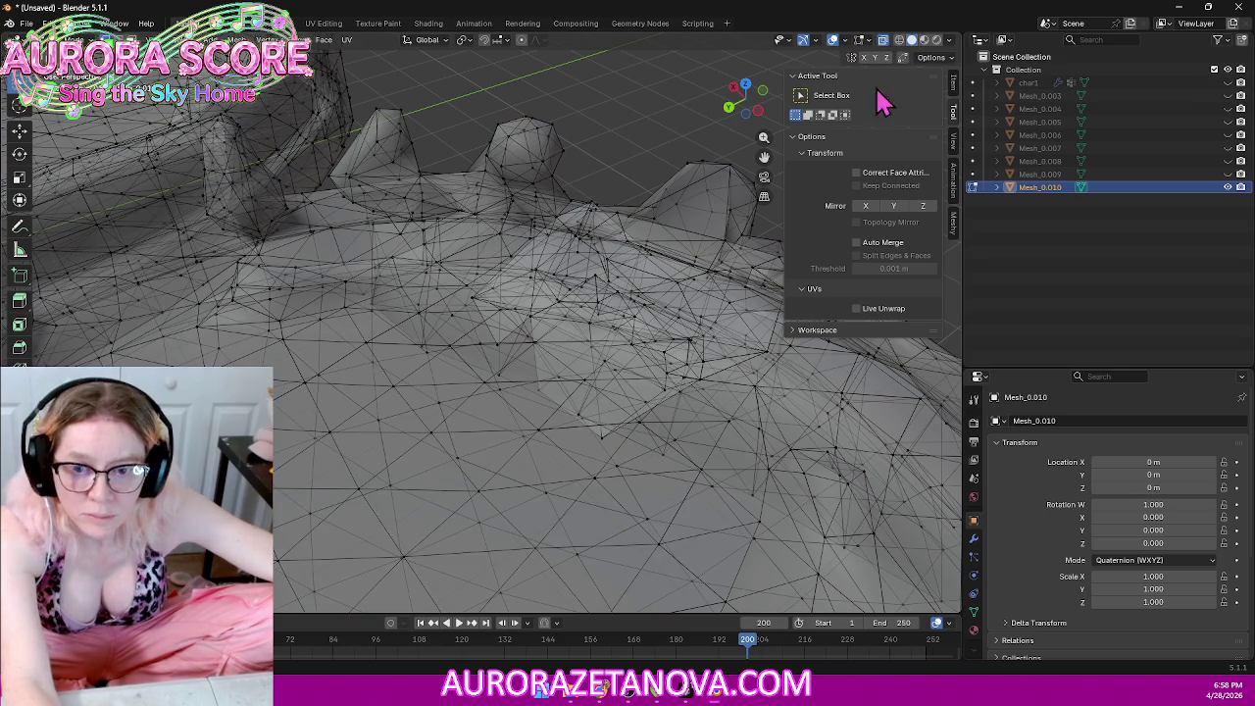
click(900, 41)
click(912, 41)
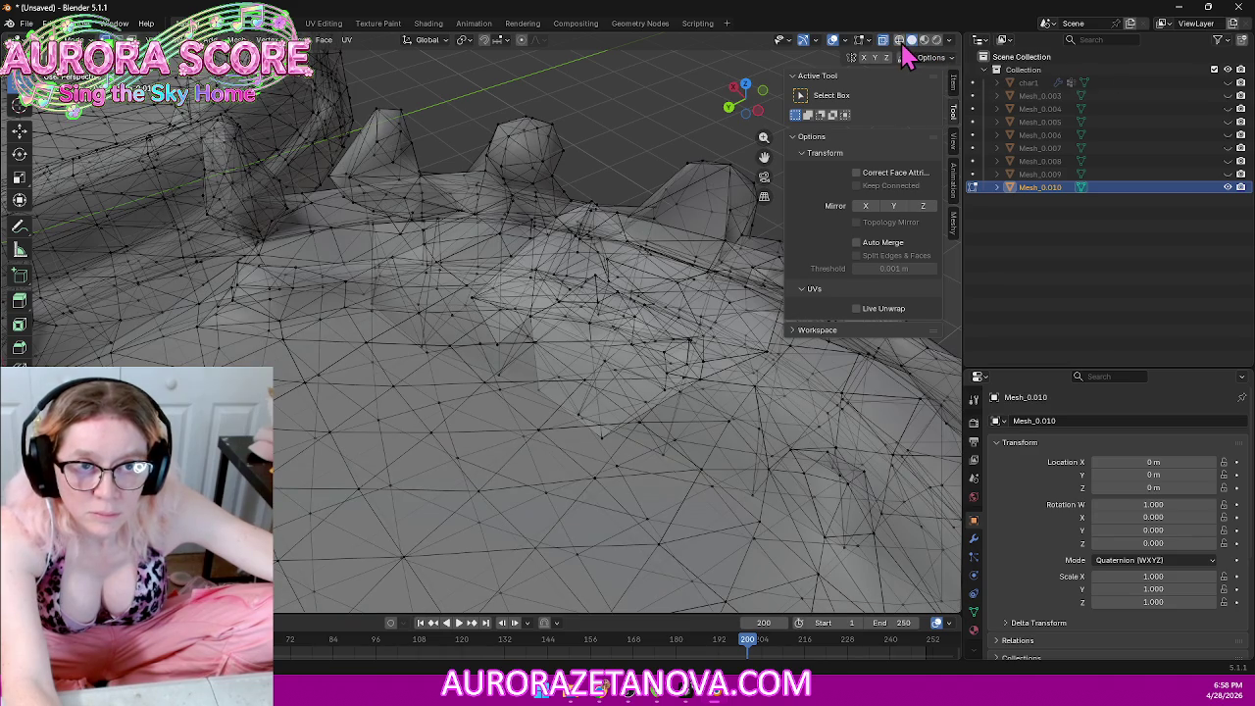
click(901, 43)
click(912, 42)
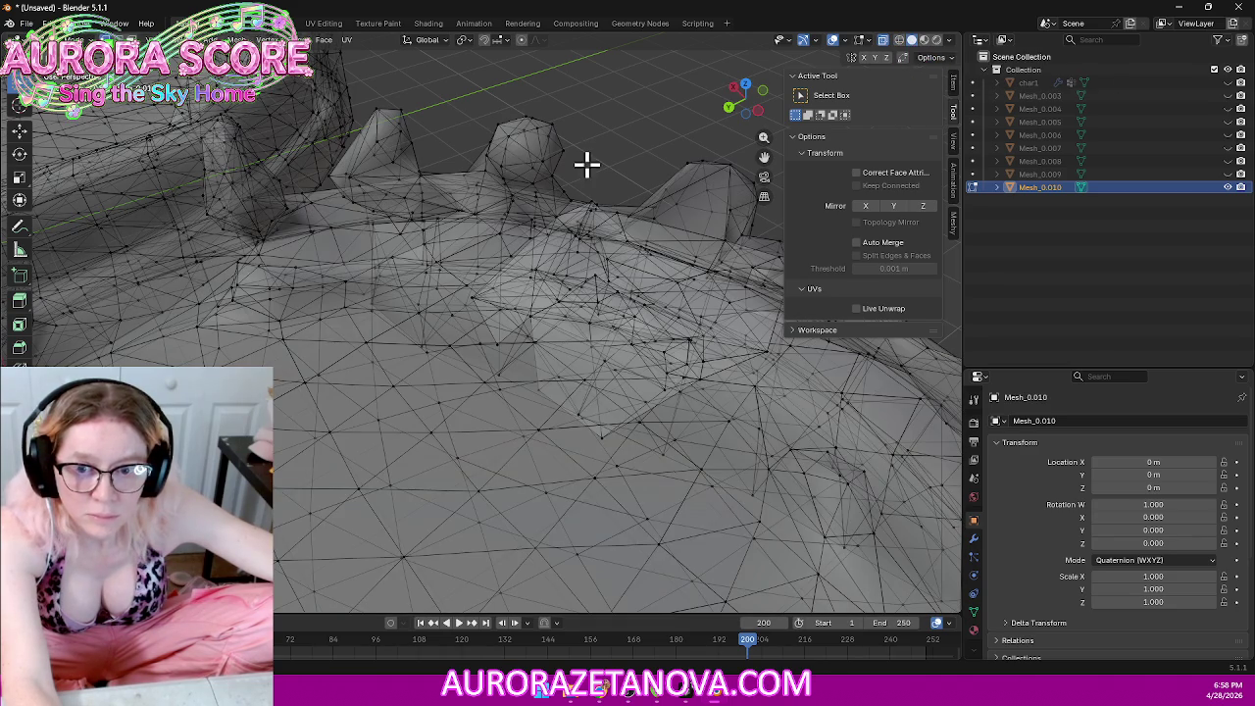
middle_drag(587, 164, 586, 173)
click(924, 42)
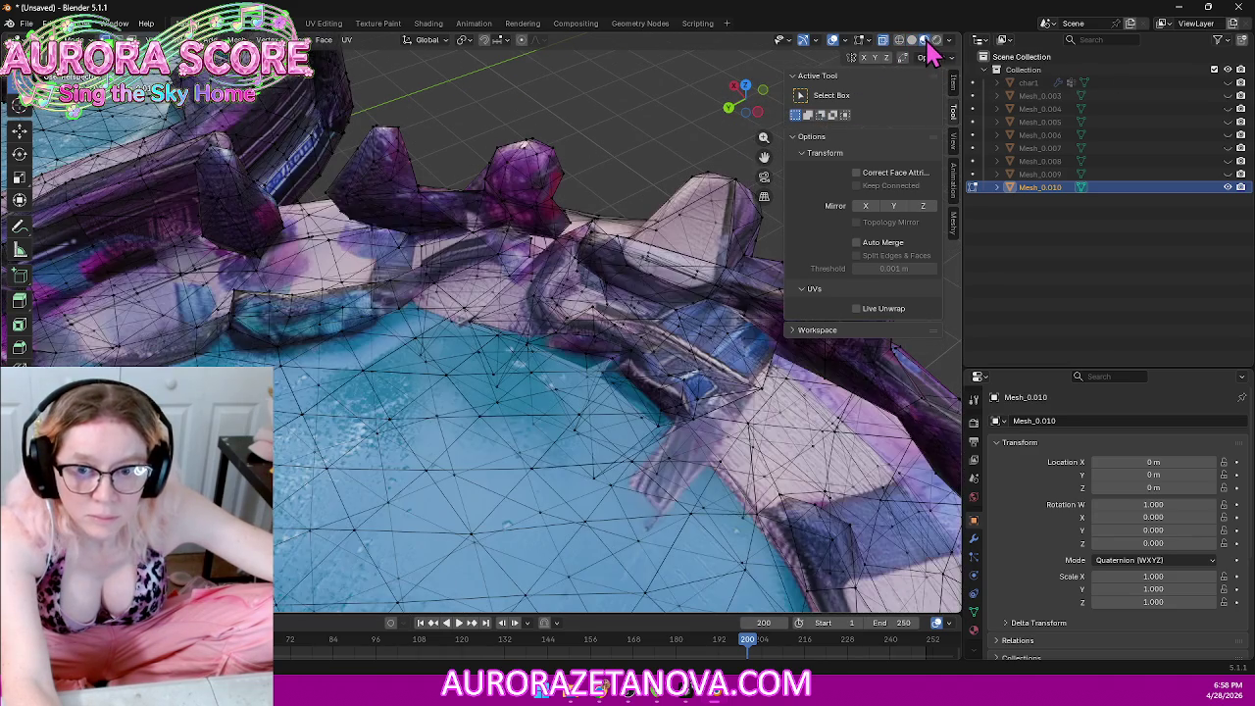
mouse_move(560, 232)
middle_down()
mouse_move(552, 210)
mouse_move(554, 228)
middle_up()
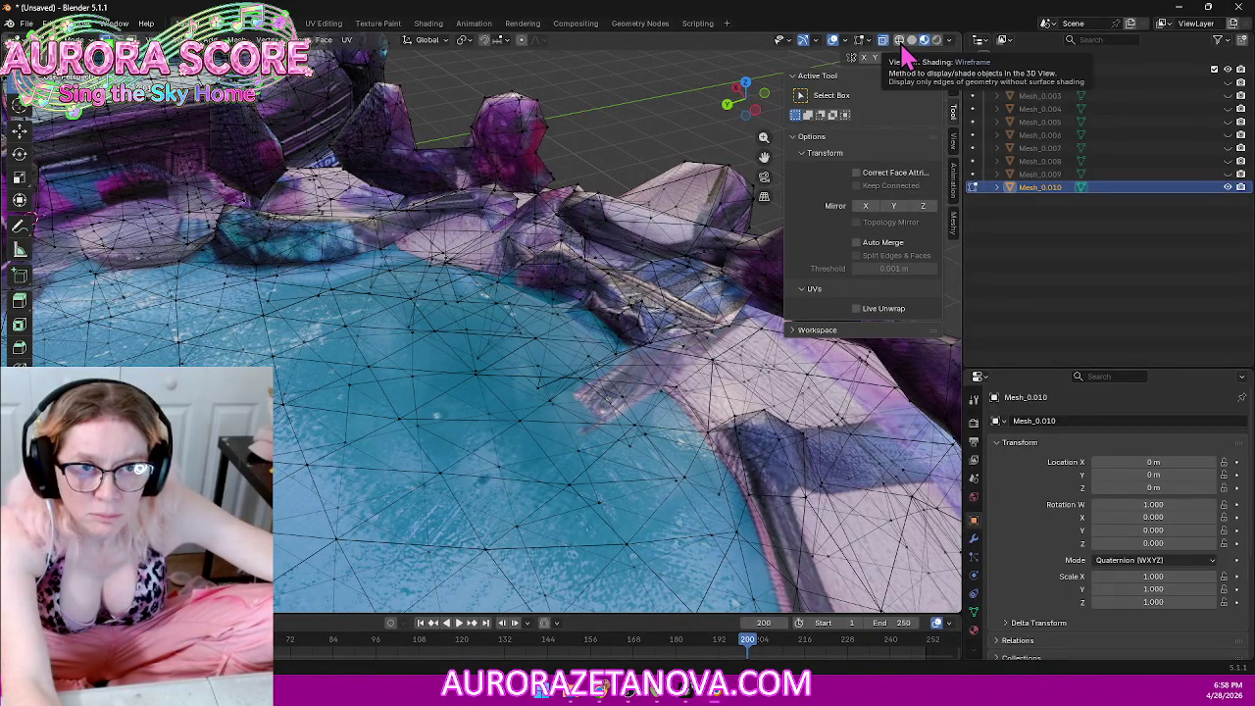
Step: Turn off X-ray and delete the selected stray vertices from the pool floor
click(884, 43)
mouse_move(592, 252)
middle_down()
mouse_move(617, 272)
mouse_move(554, 364)
middle_up()
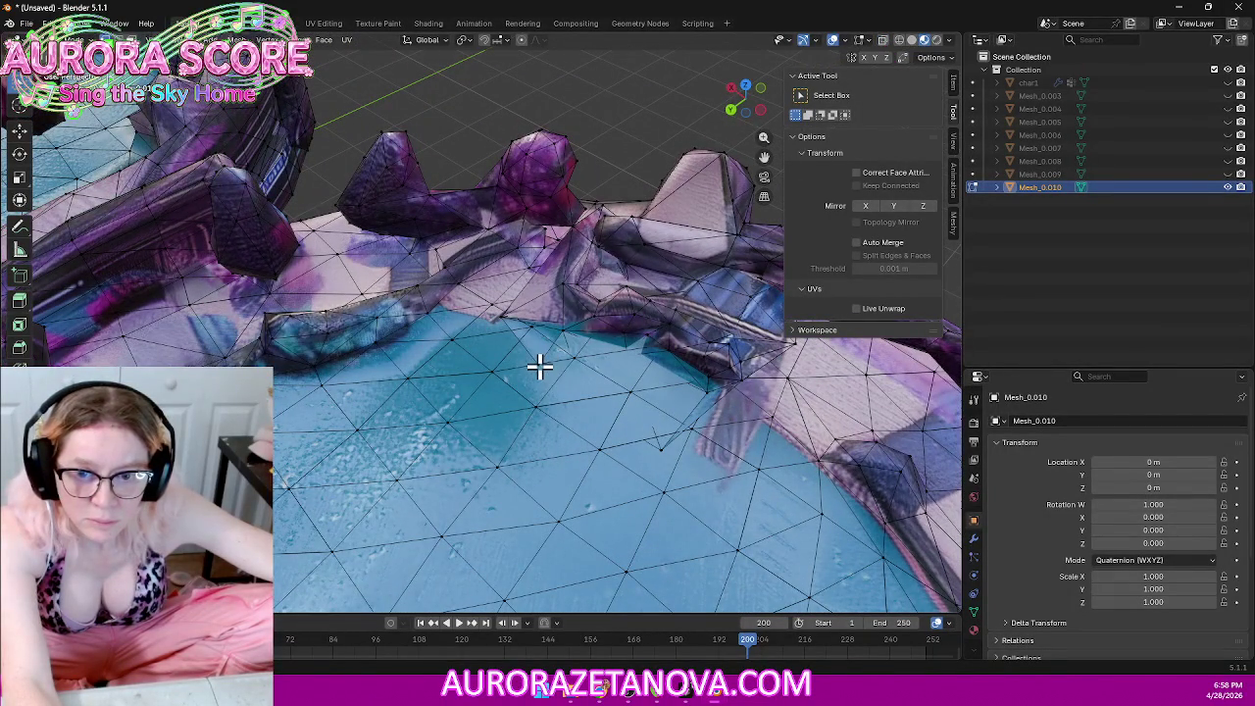
right_click(570, 389)
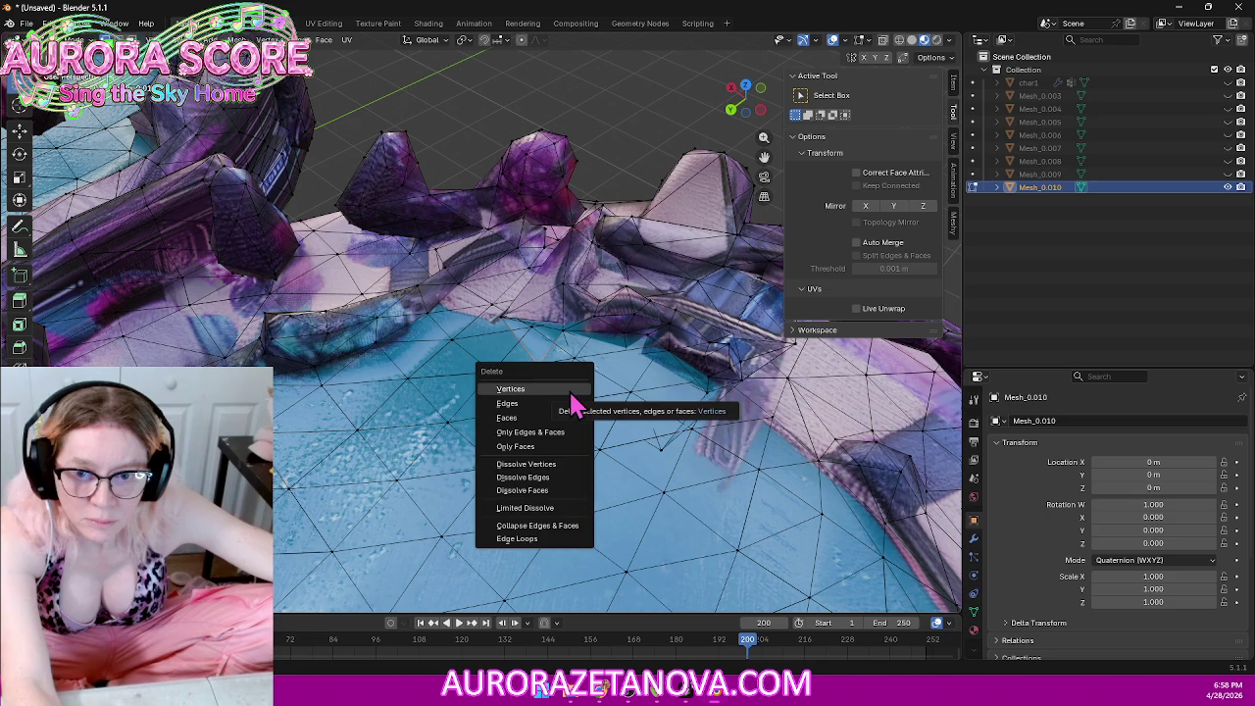
key(Escape)
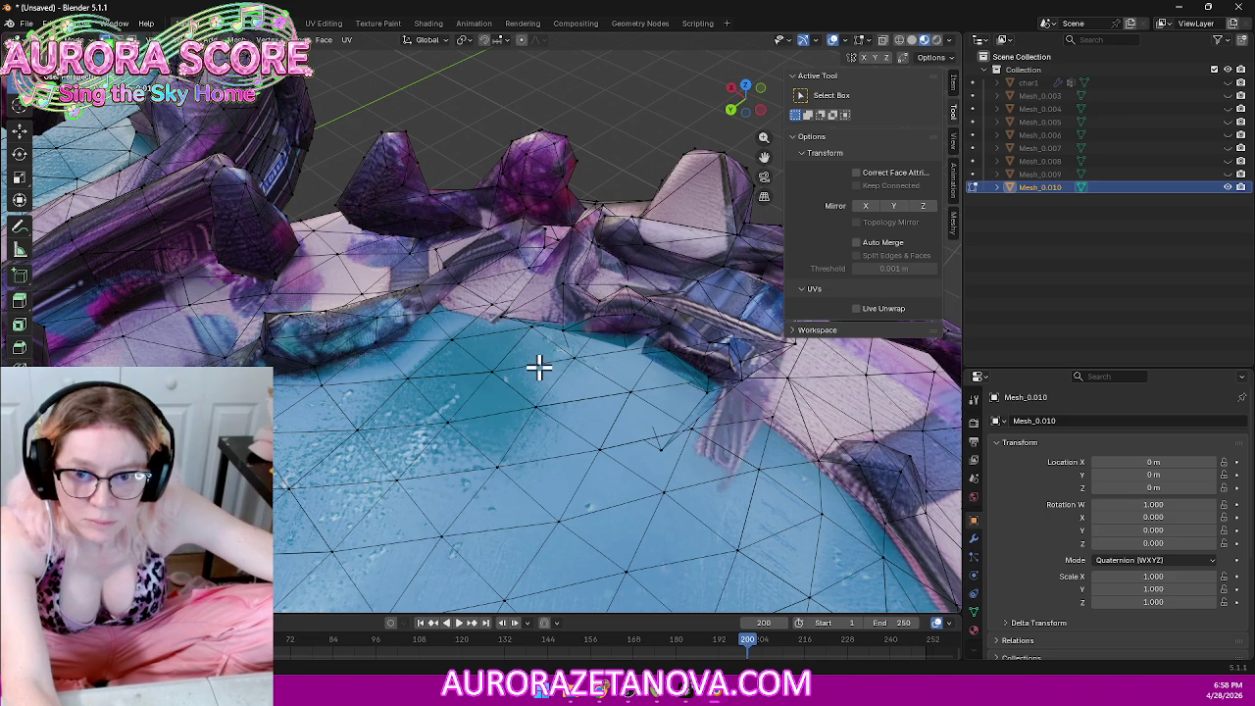
right_click(557, 382)
key(Escape)
middle_drag(575, 383, 593, 402)
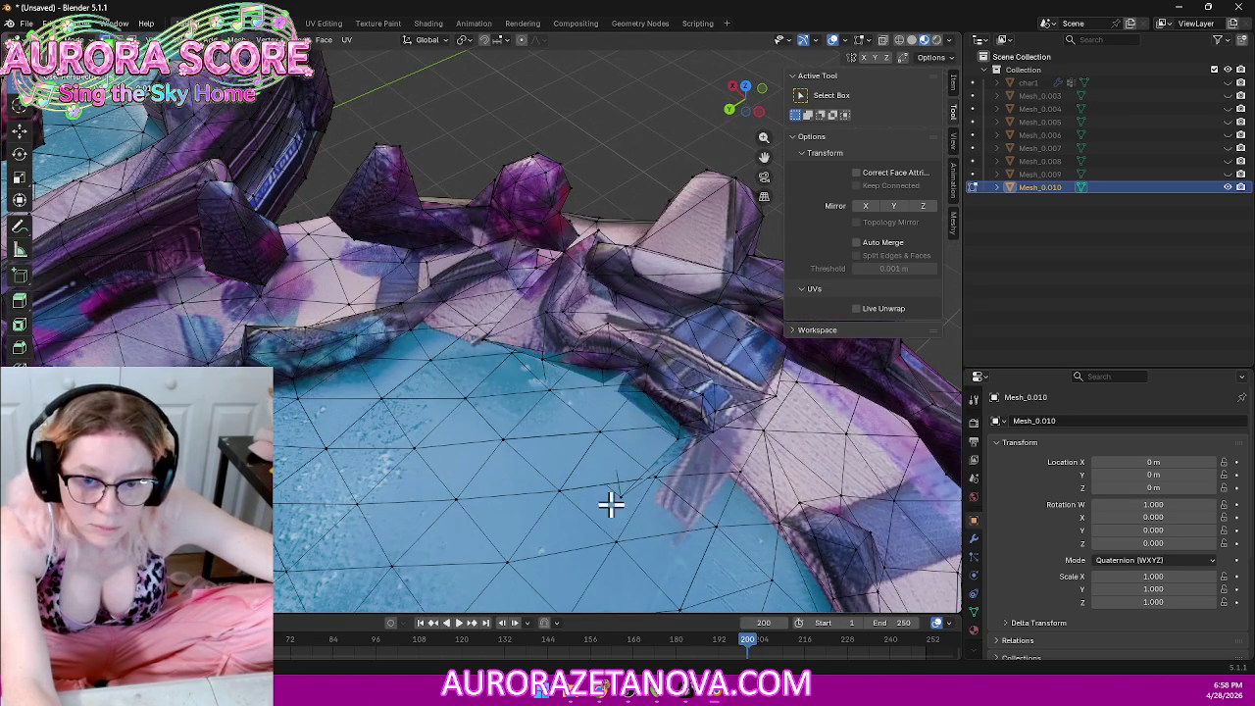
key(x)
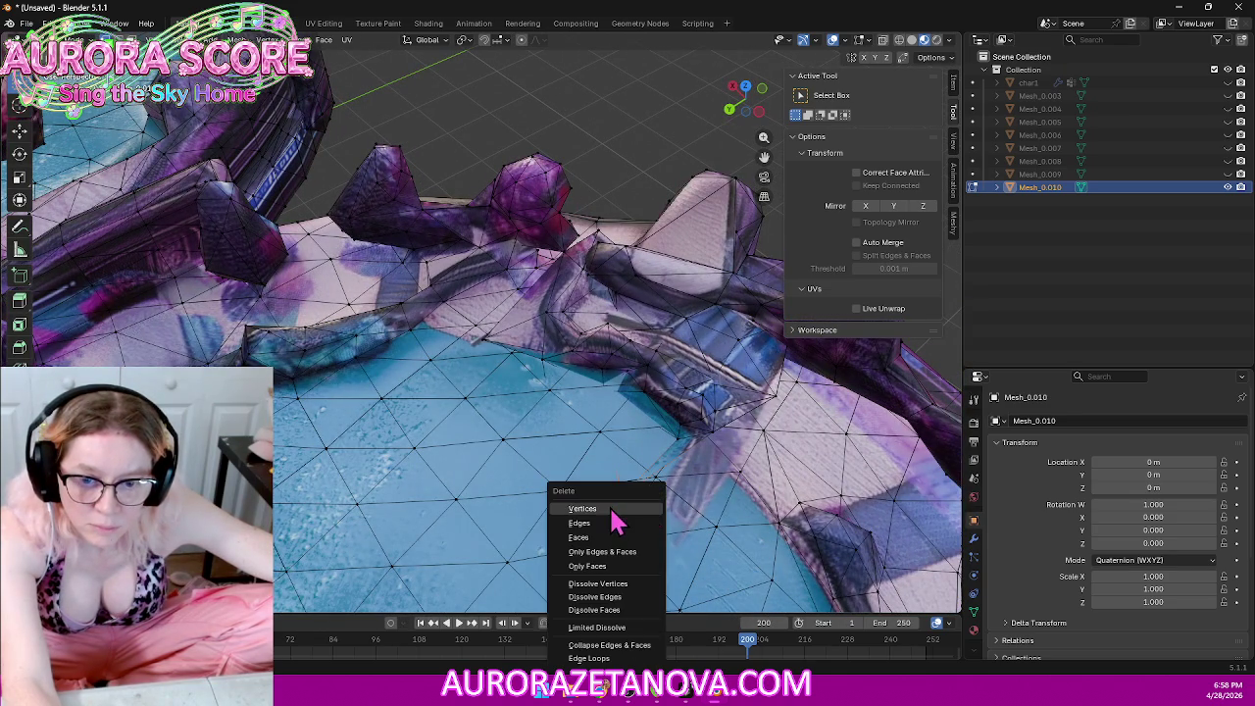
click(611, 509)
Step: Zoom out to a front view of all three islands in Wireframe shading
mouse_move(647, 448)
middle_down()
mouse_move(592, 434)
mouse_move(552, 451)
middle_up()
scroll(468, 443, down, 5)
middle_drag(468, 443, 490, 443)
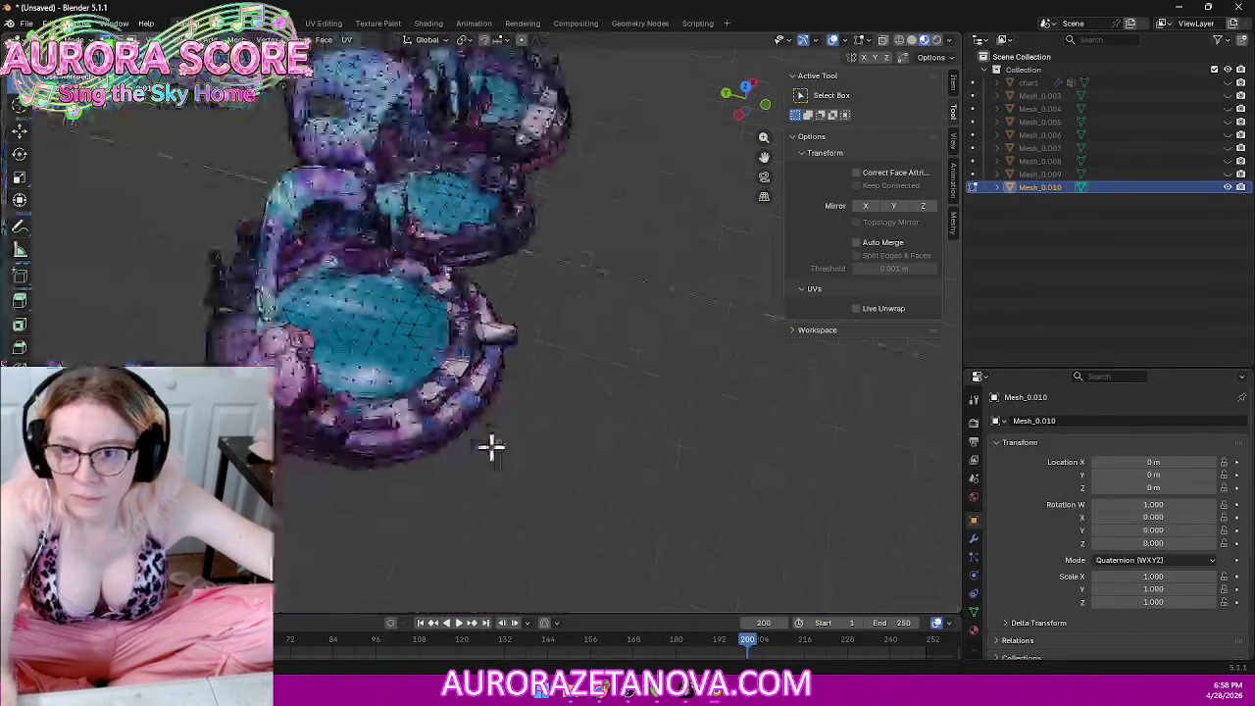
scroll(533, 393, up, 3)
mouse_move(650, 339)
middle_down()
mouse_move(532, 394)
mouse_move(727, 394)
mouse_move(584, 400)
middle_up()
middle_drag(512, 477, 527, 381)
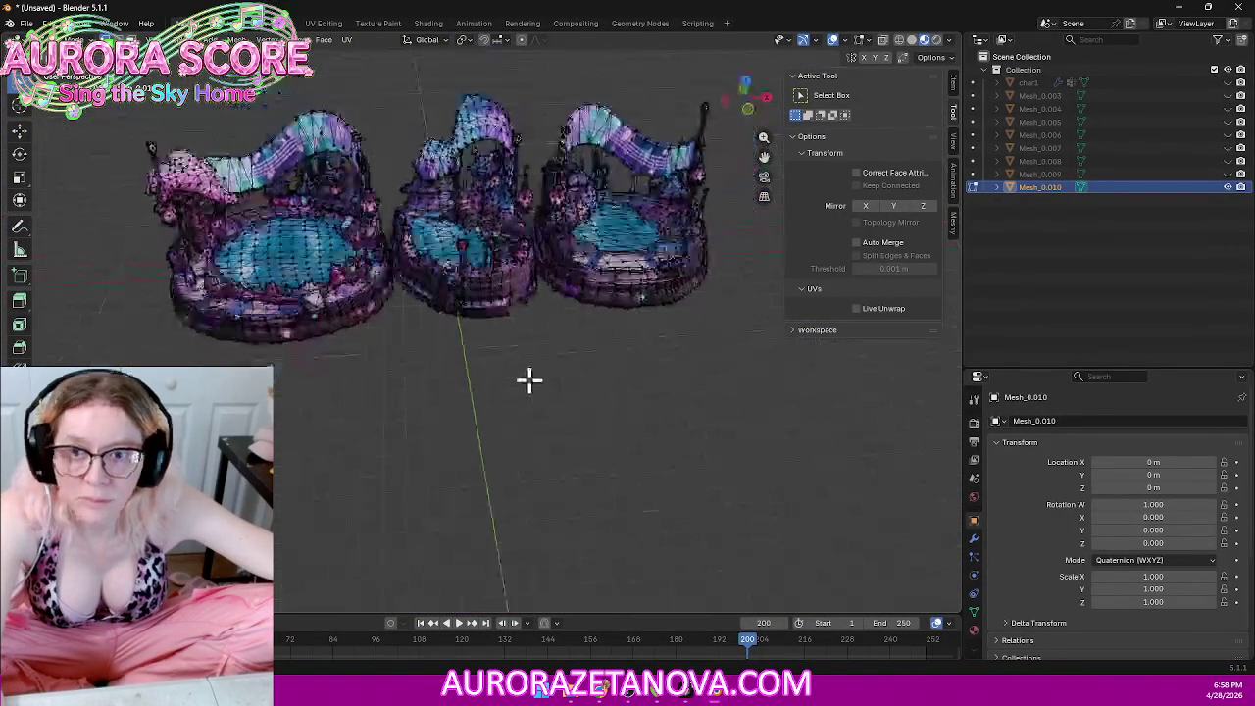
click(898, 41)
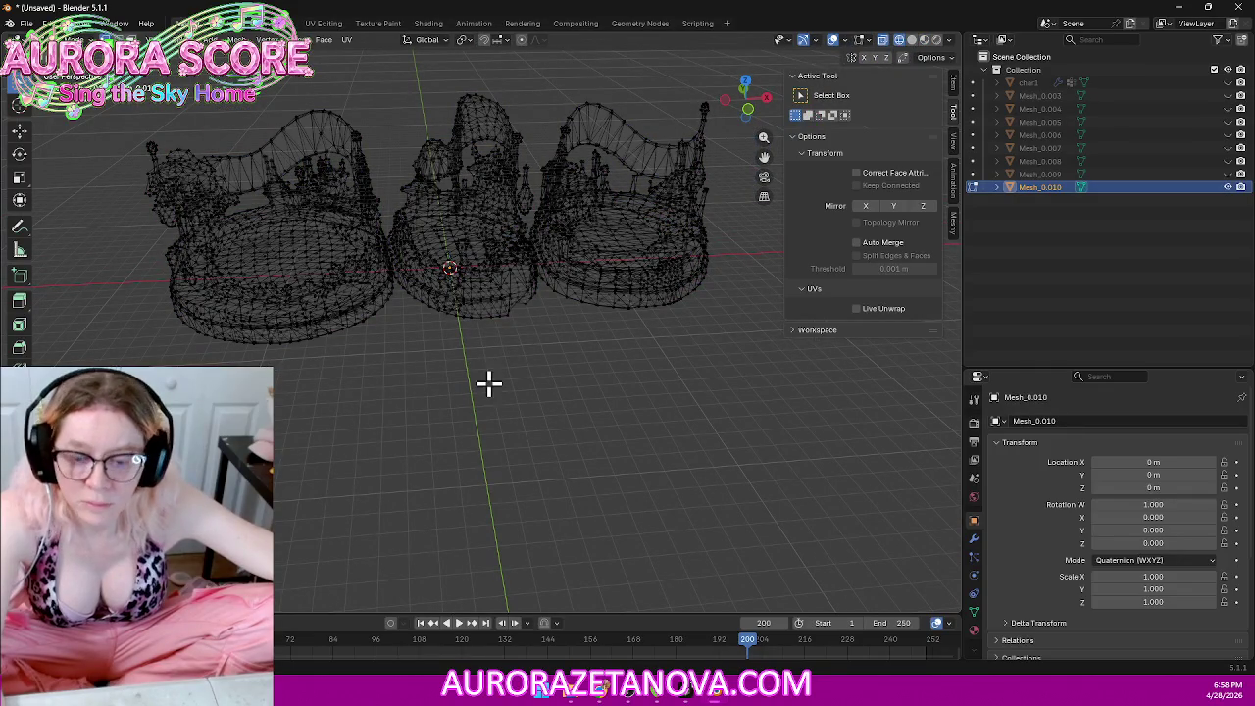
Step: Box-select the leftmost castle-like island from a back view
click(769, 98)
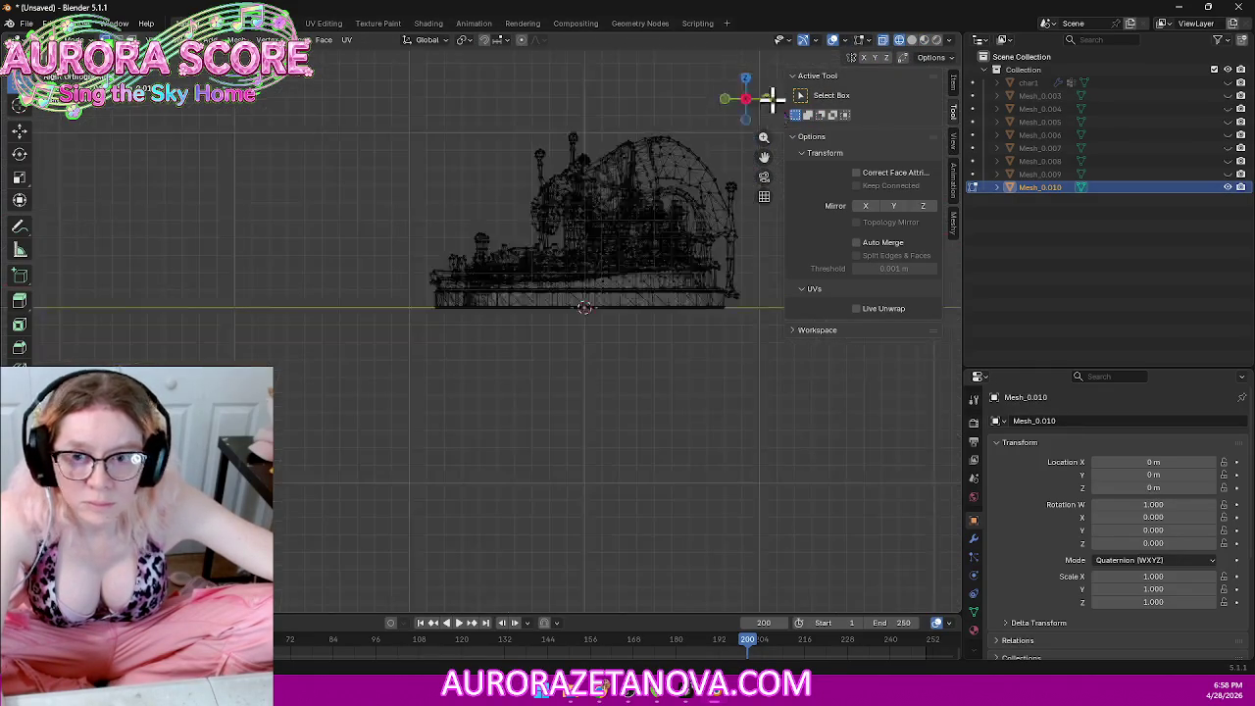
click(768, 101)
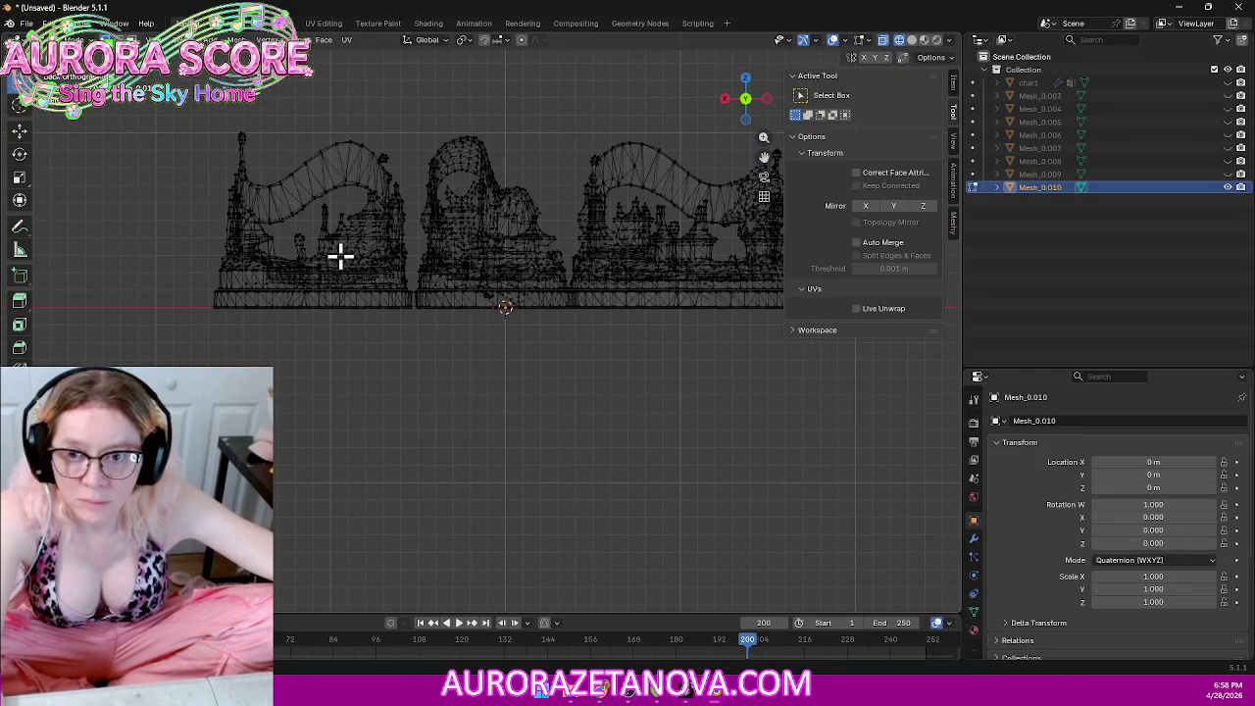
scroll(343, 340, up, 1)
scroll(378, 383, up, 2)
scroll(379, 390, up, 1)
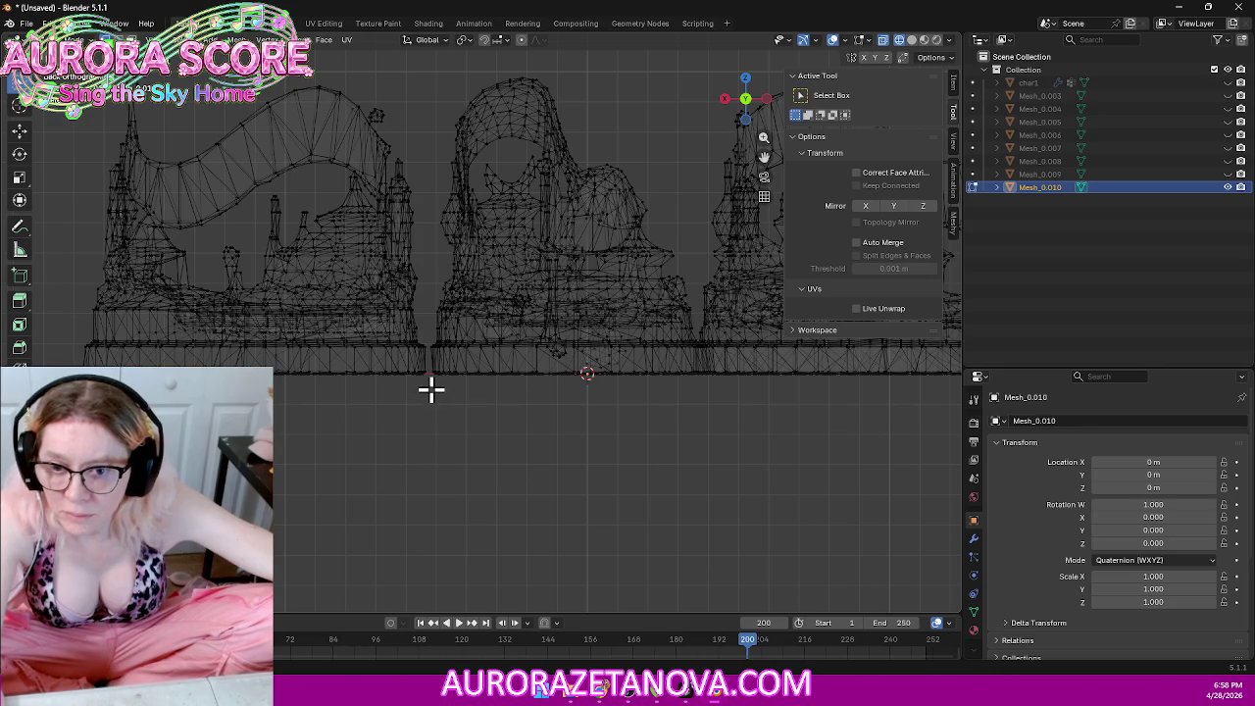
drag(430, 386, 39, 54)
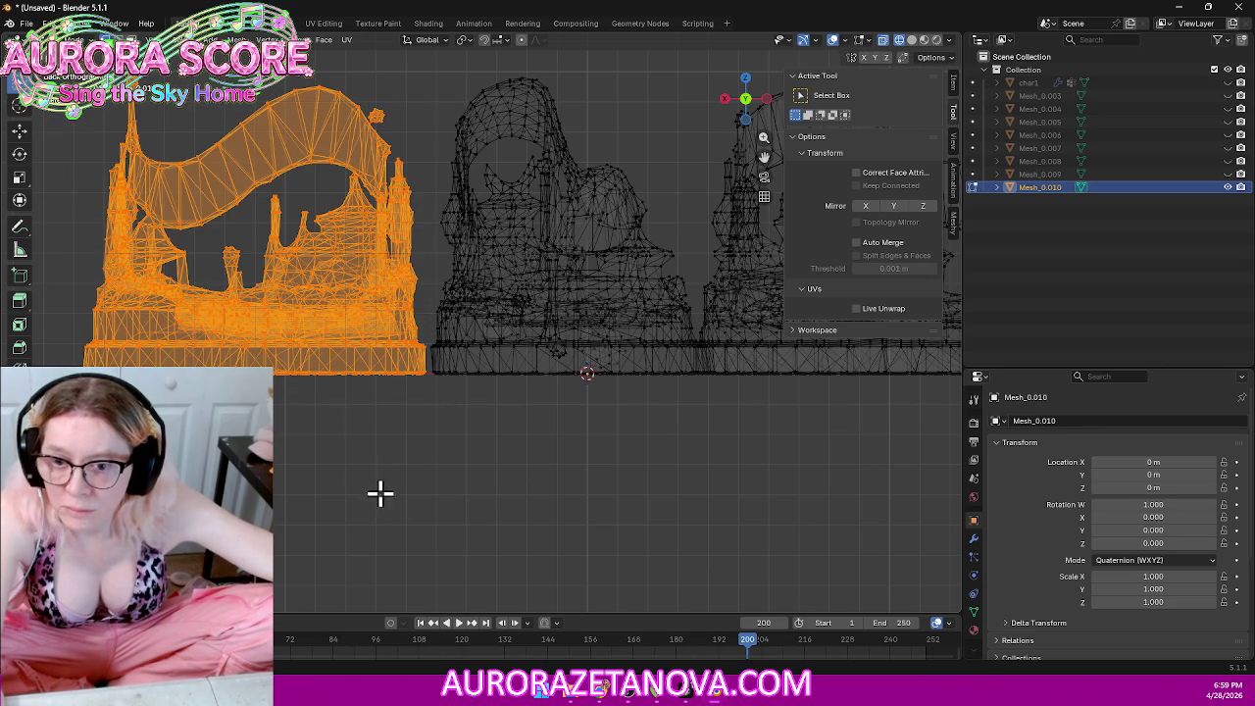
scroll(474, 450, up, 3)
scroll(461, 481, up, 2)
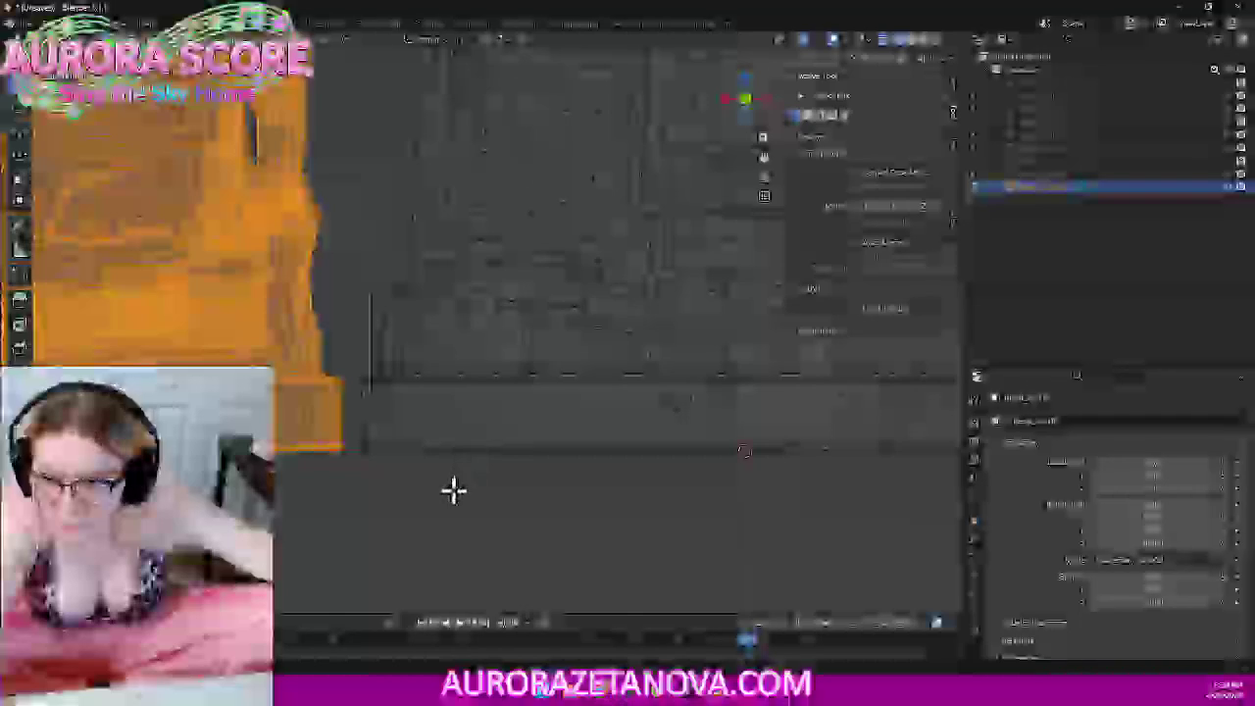
scroll(454, 493, down, 6)
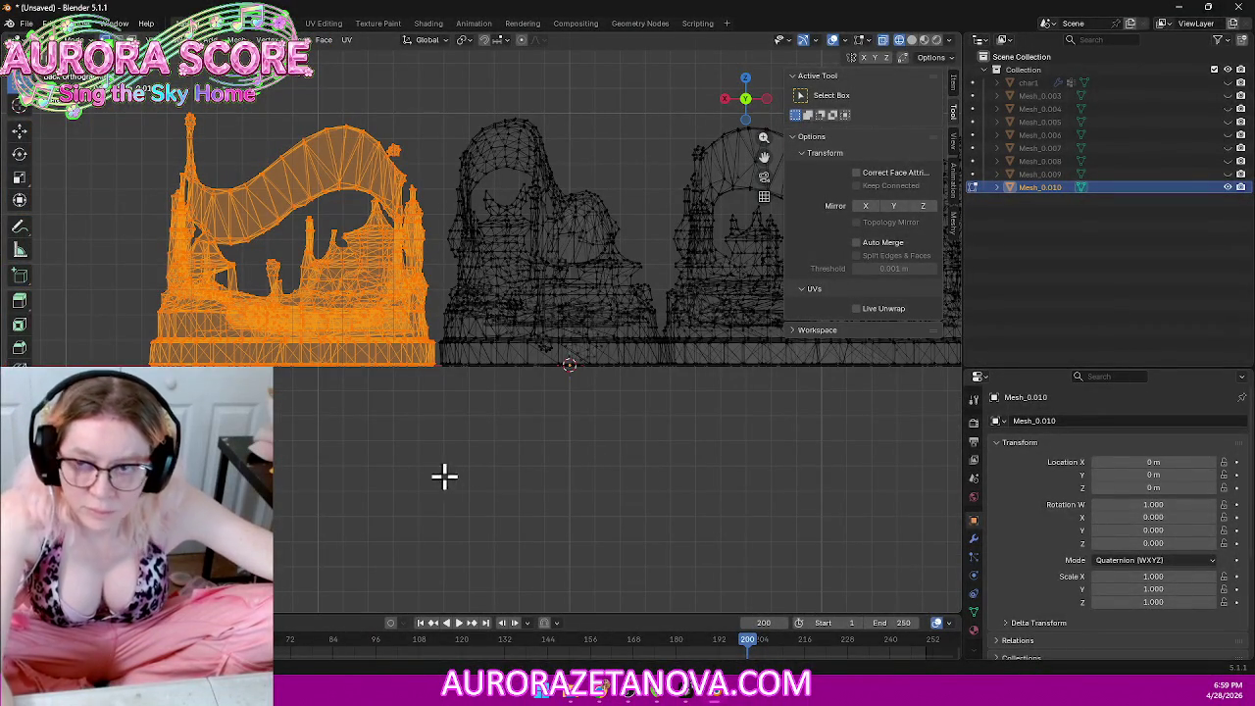
Step: Merge its vertices by distance (1681 removed) and separate it into Mesh_0.001
key(m)
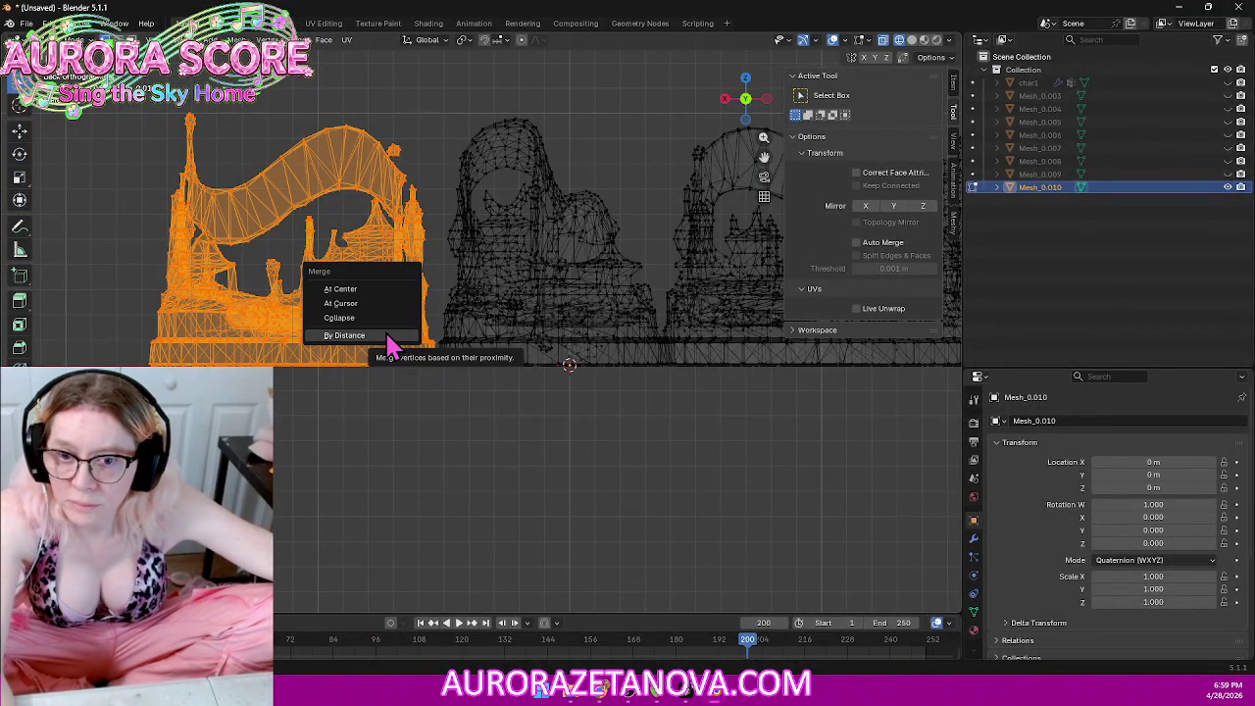
click(386, 332)
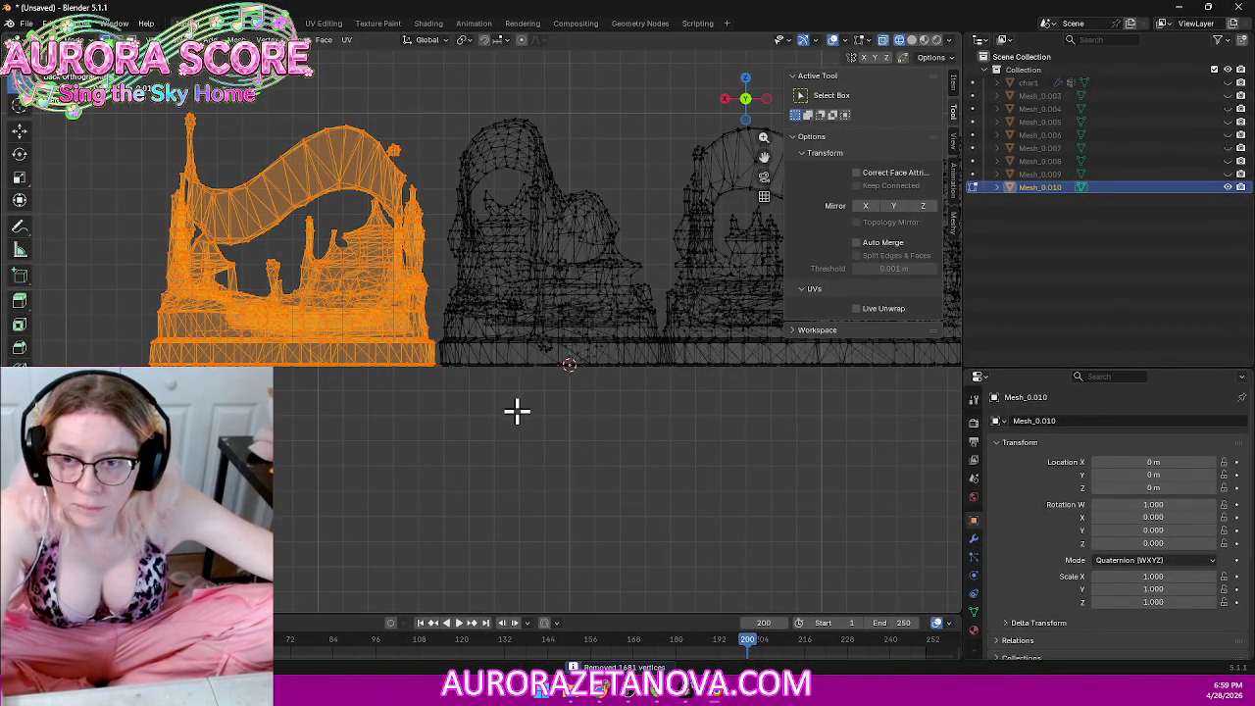
key(p)
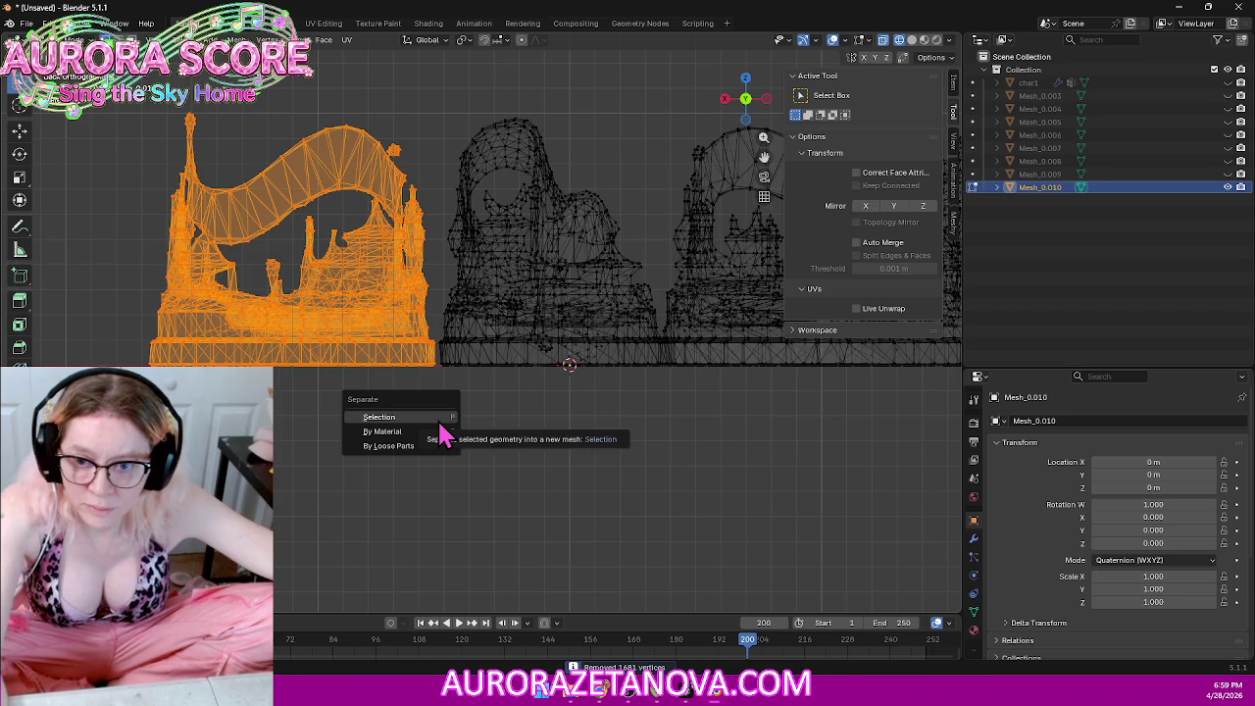
click(436, 416)
shift+middle_drag(664, 423, 478, 478)
Step: Zoom in and orbit to look at the two dome-shaped pieces
scroll(479, 479, up, 4)
mouse_move(415, 530)
shift+middle_down()
mouse_move(479, 523)
mouse_move(496, 460)
mouse_move(549, 376)
mouse_move(552, 393)
mouse_move(558, 361)
mouse_move(497, 477)
mouse_move(558, 350)
mouse_move(544, 276)
shift+middle_up()
scroll(479, 525, up, 2)
scroll(479, 525, up, 1)
scroll(474, 381, up, 3)
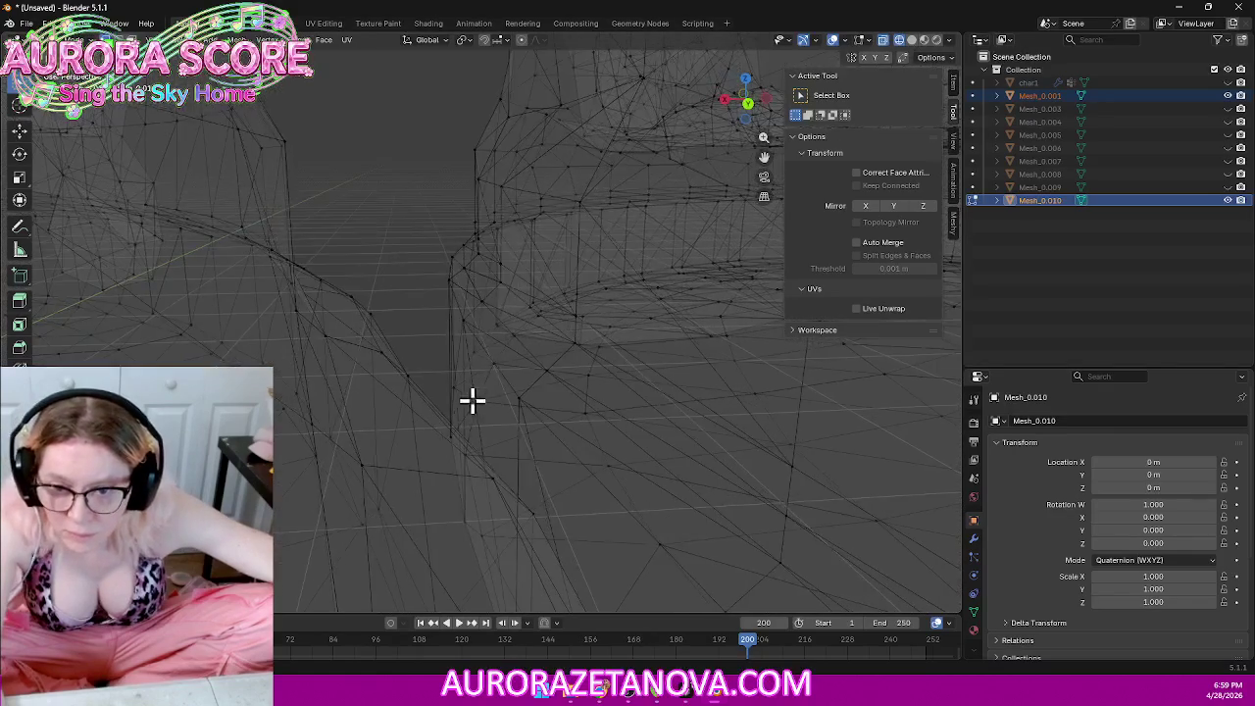
scroll(457, 402, up, 2)
scroll(442, 392, up, 2)
scroll(453, 397, up, 1)
scroll(454, 398, up, 2)
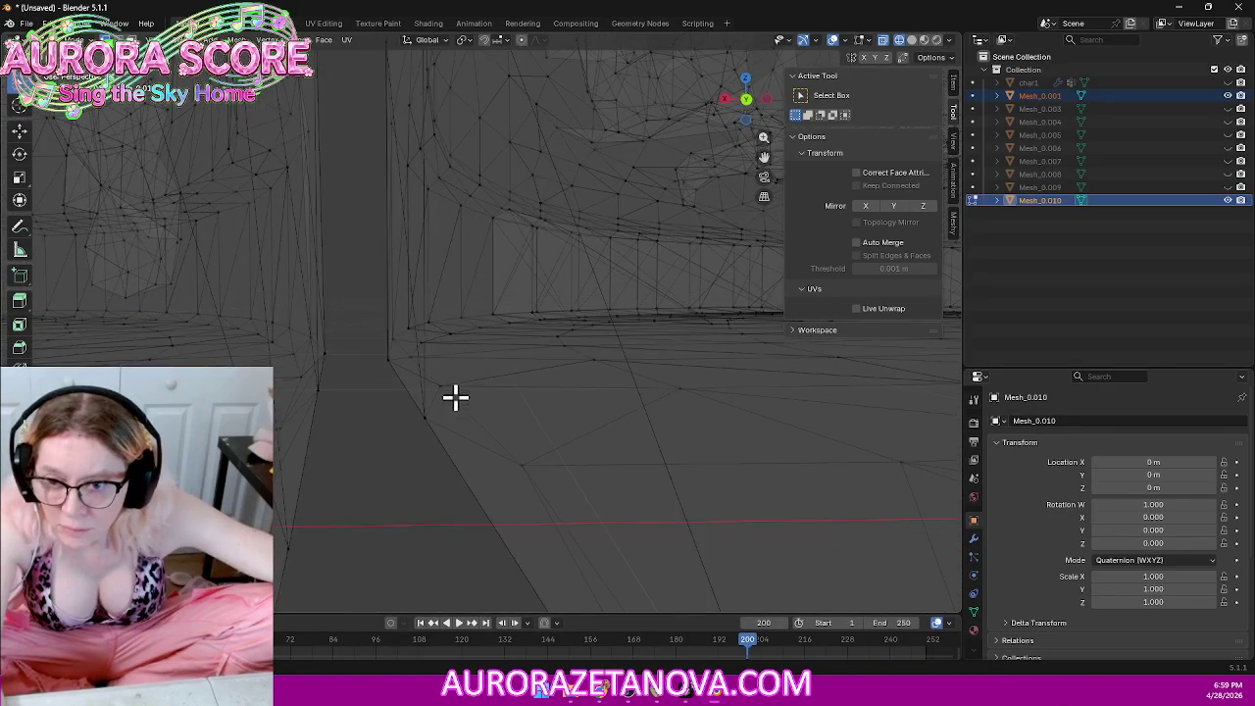
scroll(455, 396, up, 1)
scroll(453, 397, up, 2)
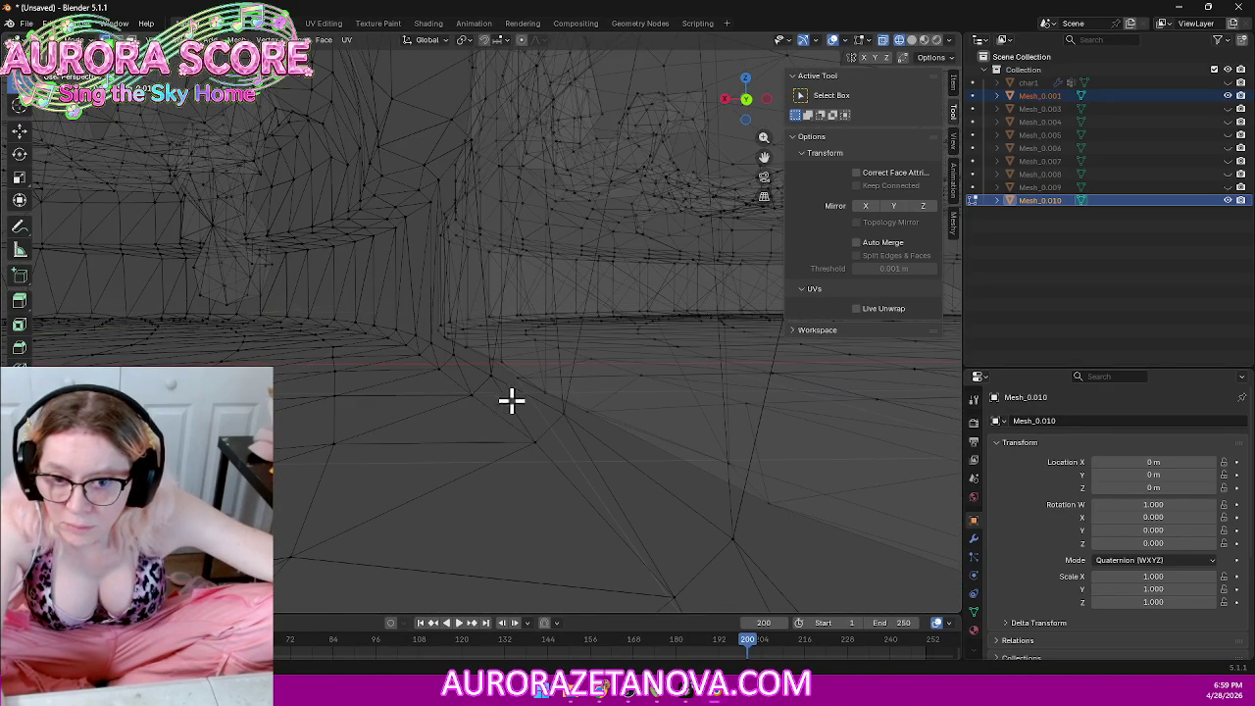
scroll(530, 398, up, 2)
scroll(555, 396, up, 1)
scroll(554, 393, up, 2)
scroll(556, 396, up, 2)
scroll(572, 398, up, 2)
scroll(572, 409, up, 2)
scroll(575, 410, up, 1)
scroll(576, 410, up, 2)
scroll(577, 417, up, 2)
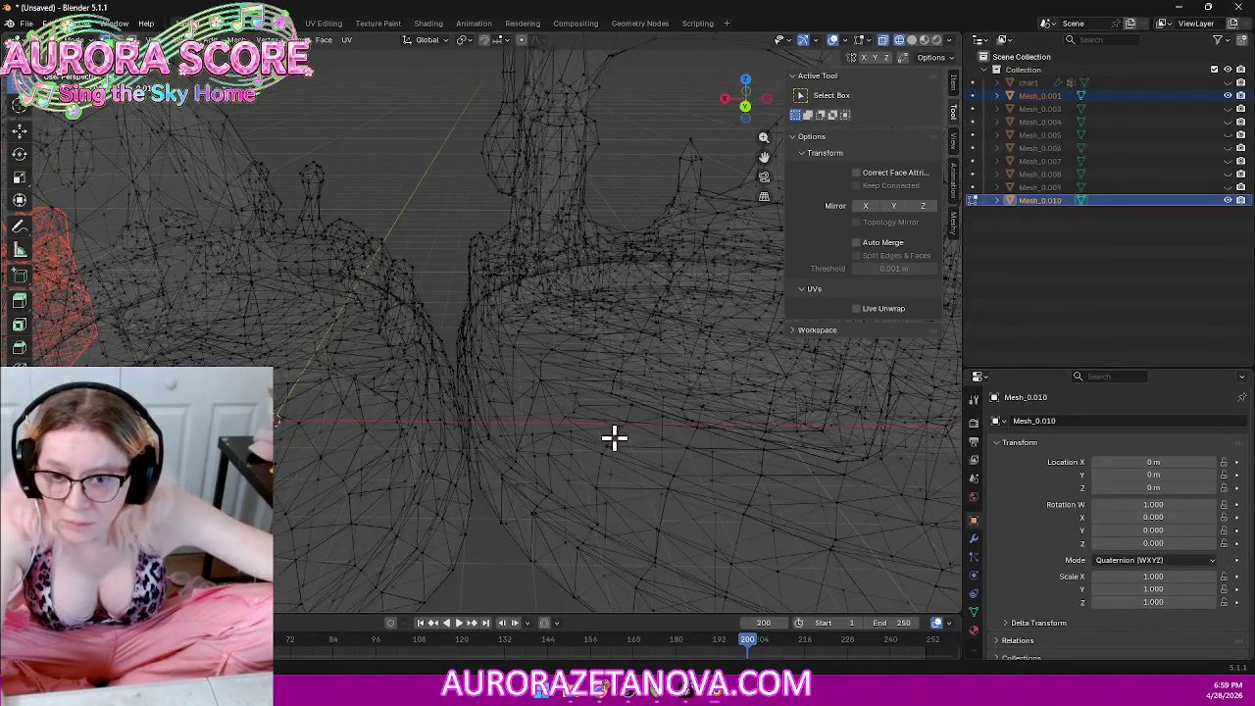
scroll(615, 437, up, 2)
scroll(608, 406, up, 2)
scroll(614, 438, up, 2)
scroll(611, 449, up, 2)
mouse_move(602, 400)
middle_down()
mouse_move(604, 287)
mouse_move(614, 462)
mouse_move(617, 438)
middle_up()
scroll(605, 288, up, 2)
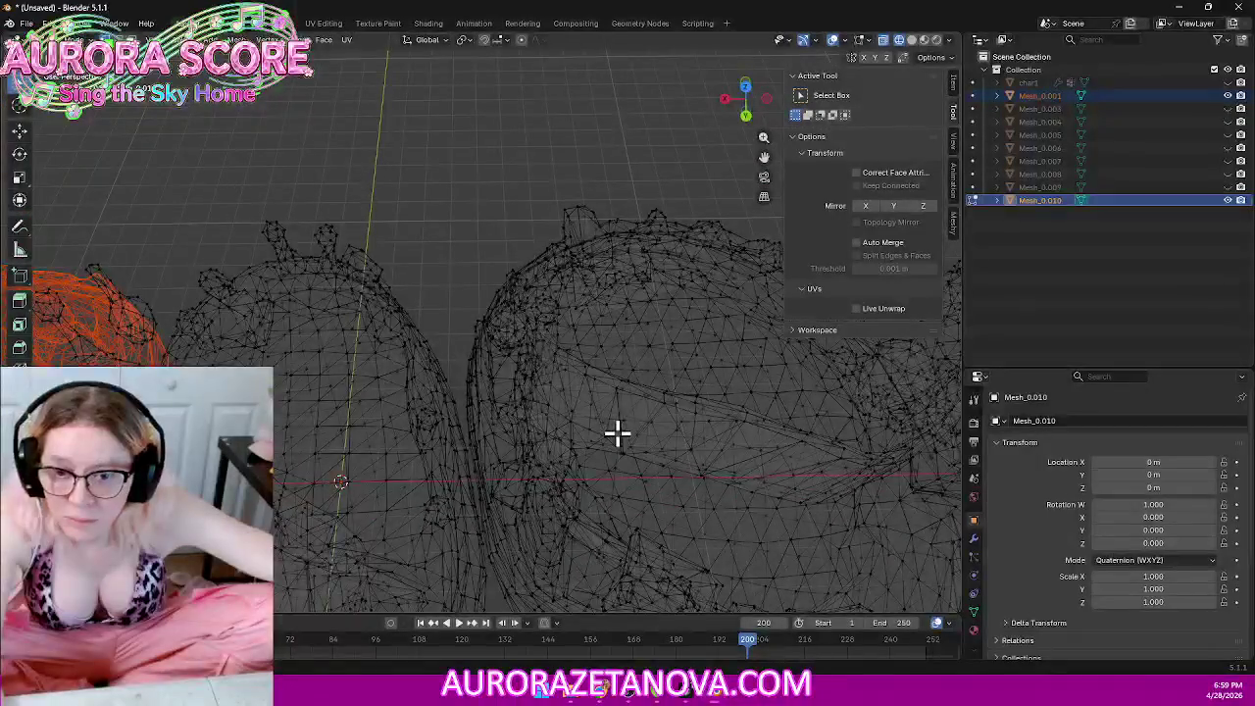
Step: In Top view, box-select all geometry of the left dome
click(748, 100)
shift+middle_drag(540, 173, 625, 288)
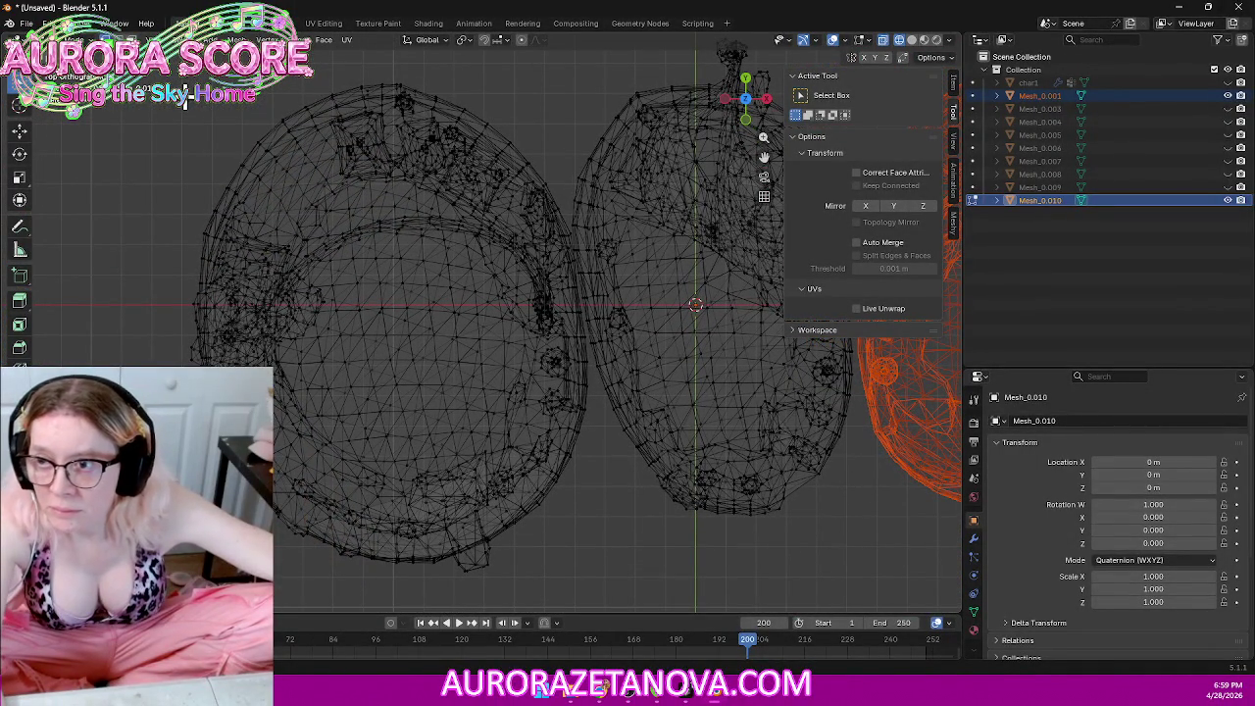
drag(140, 64, 565, 605)
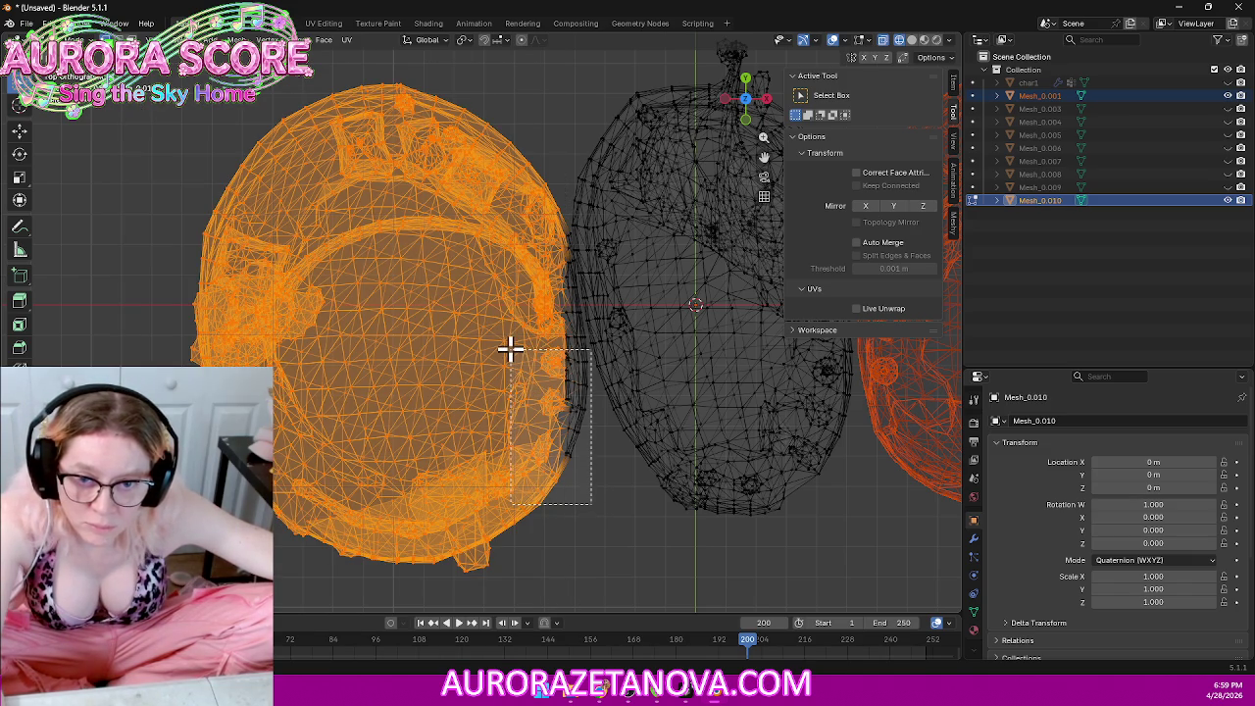
Step: Grow the selection and add the left dome's missed edge faces
key(ctrl+KP_Add)
scroll(641, 332, up, 3)
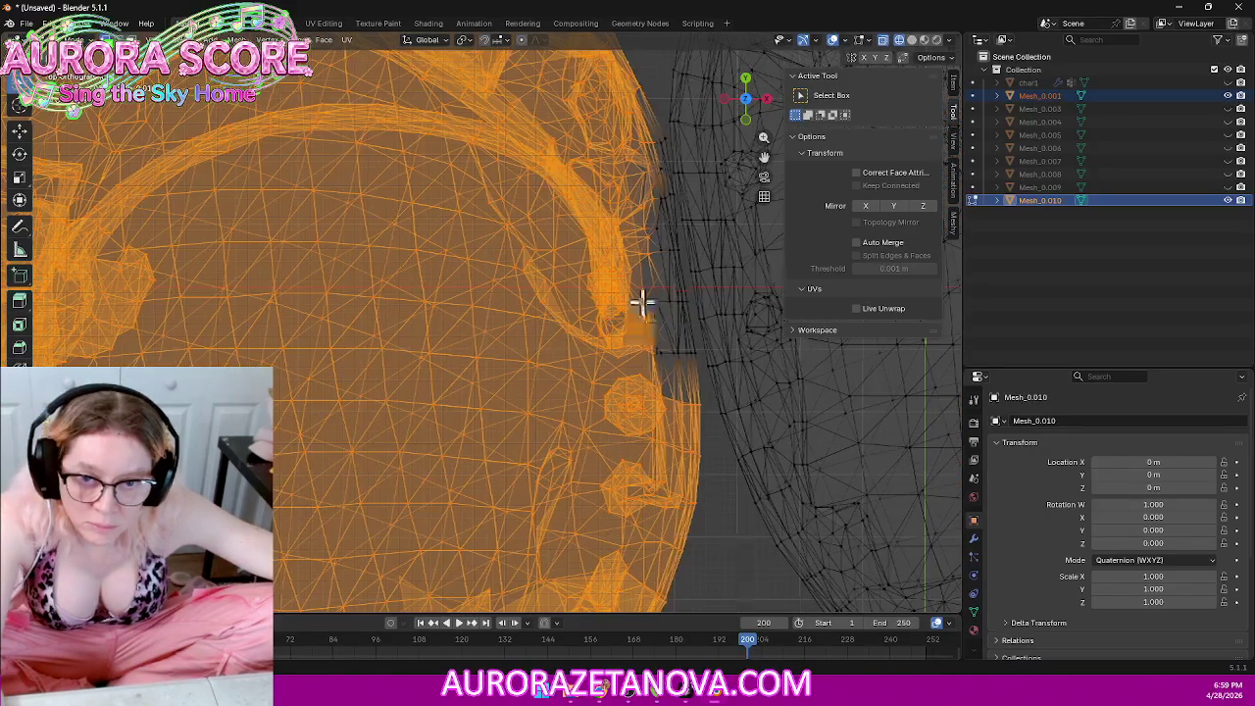
scroll(642, 300, up, 2)
scroll(355, 397, up, 2)
scroll(366, 408, up, 2)
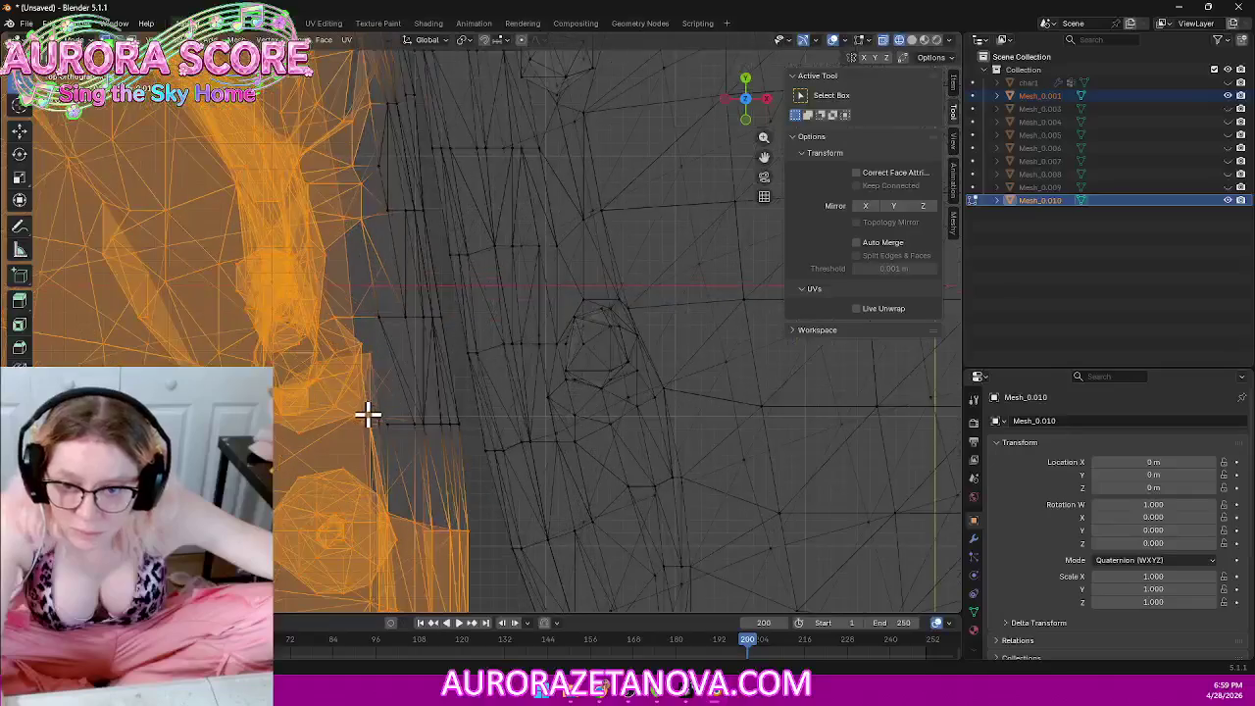
drag(319, 386, 458, 435)
drag(335, 296, 447, 335)
drag(340, 181, 426, 219)
scroll(384, 210, up, 3)
middle_drag(320, 202, 333, 212)
scroll(333, 208, down, 2)
scroll(333, 202, down, 2)
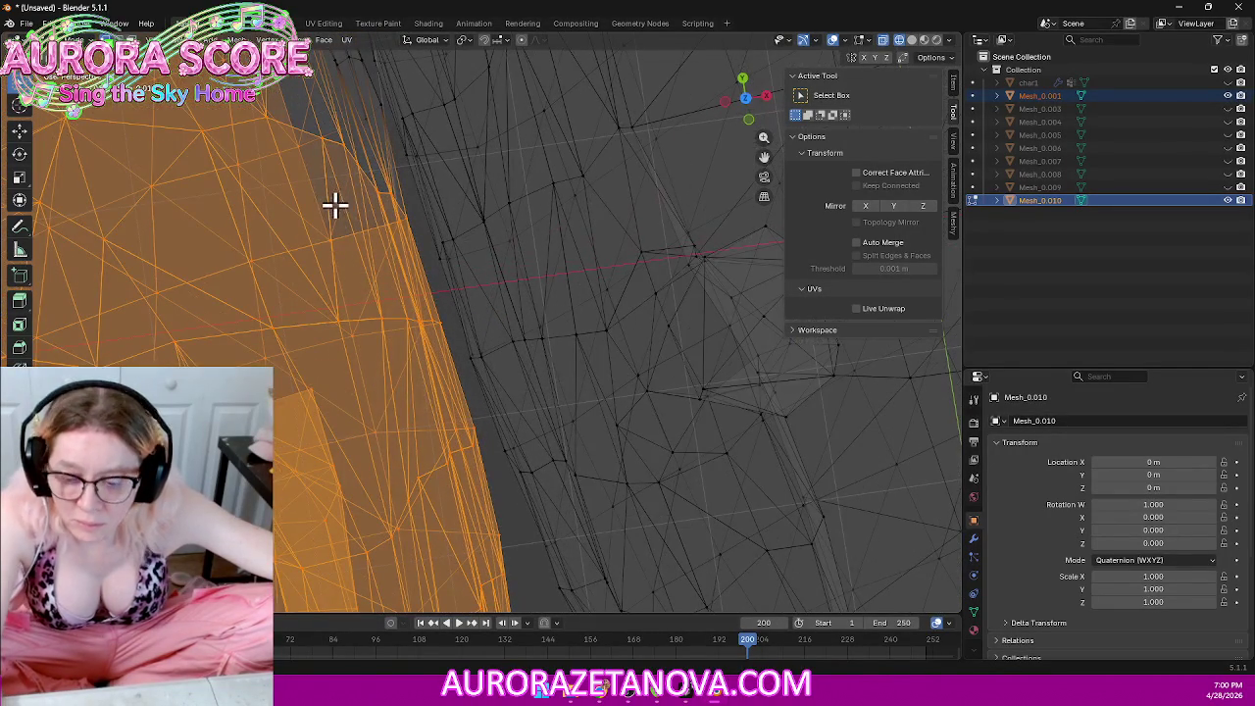
Step: Add the last grey edge faces from Top view and separate the dome as Mesh_0.002
click(746, 100)
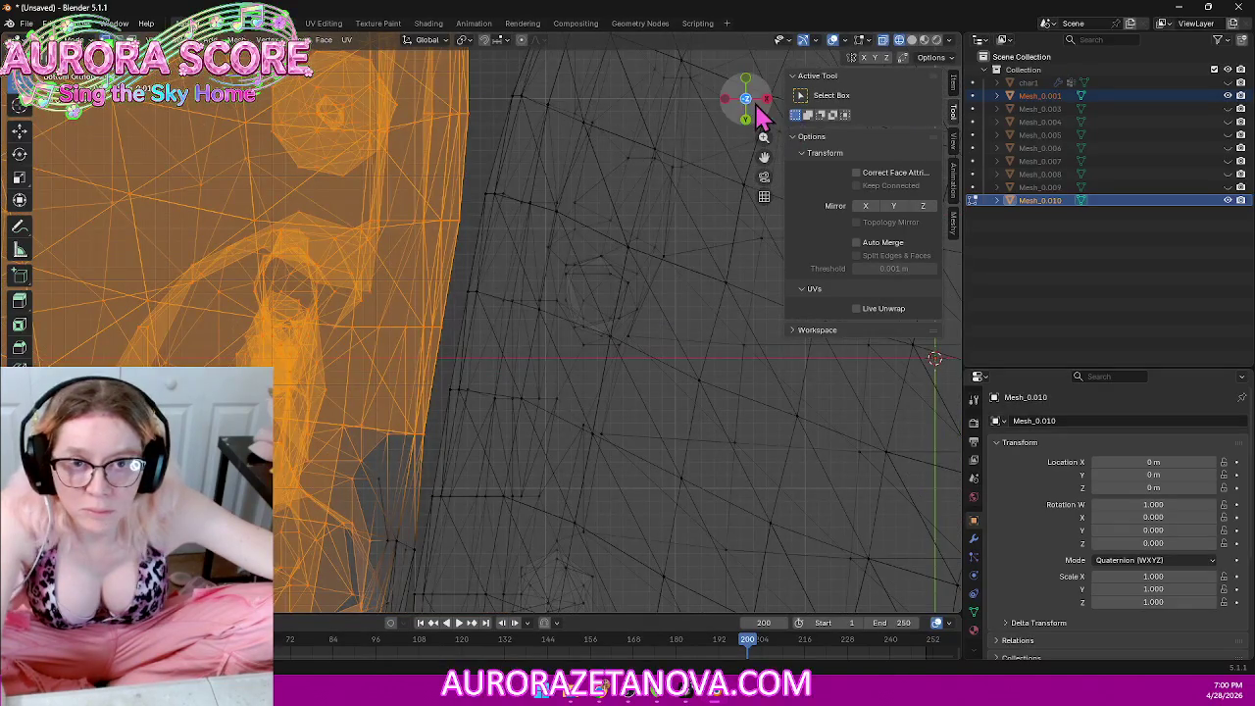
scroll(686, 137, down, 2)
scroll(589, 206, up, 3)
scroll(569, 314, up, 1)
drag(435, 392, 501, 265)
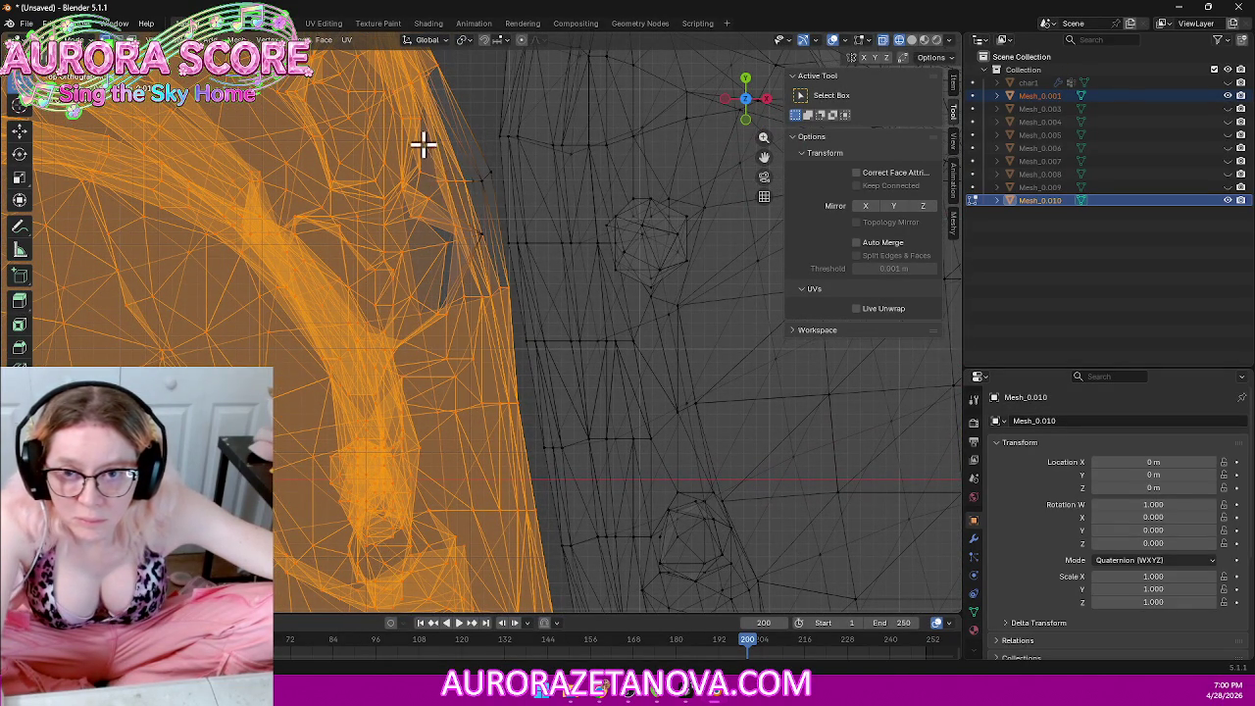
mouse_move(490, 193)
mouse_down()
mouse_move(470, 203)
mouse_move(486, 242)
mouse_up()
drag(493, 175, 494, 177)
scroll(443, 202, down, 1)
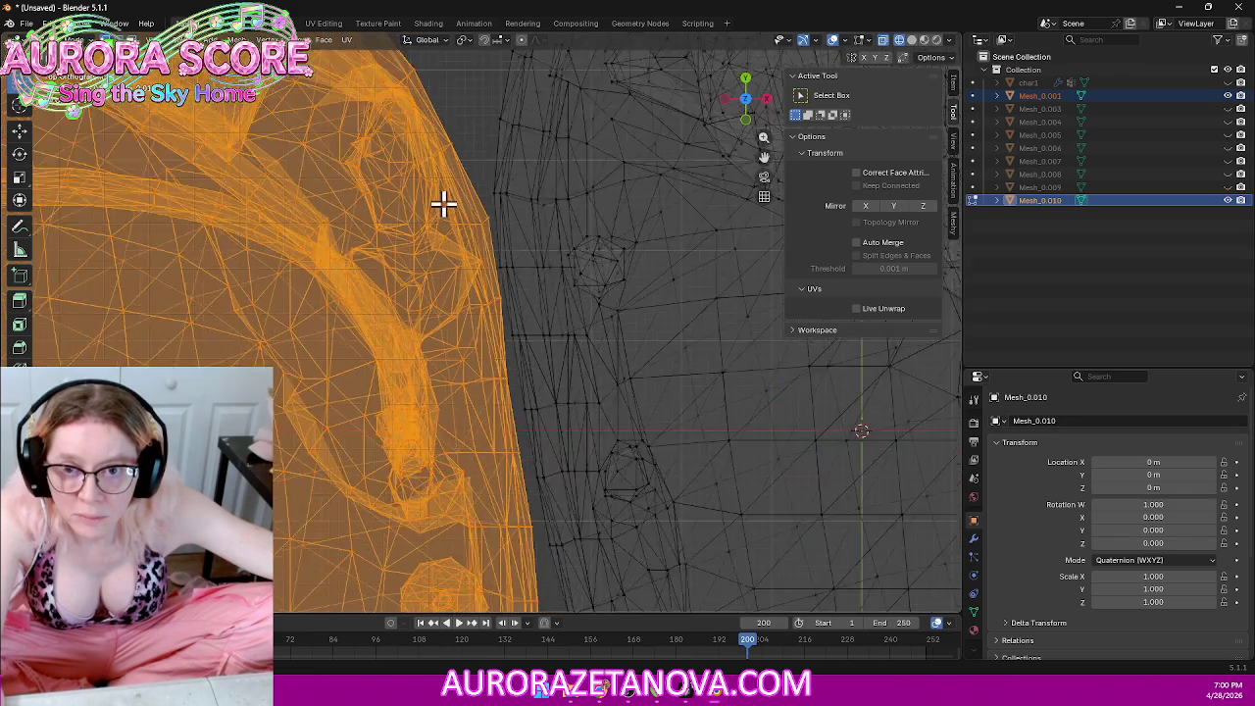
scroll(443, 204, down, 1)
scroll(443, 205, down, 1)
scroll(443, 205, down, 5)
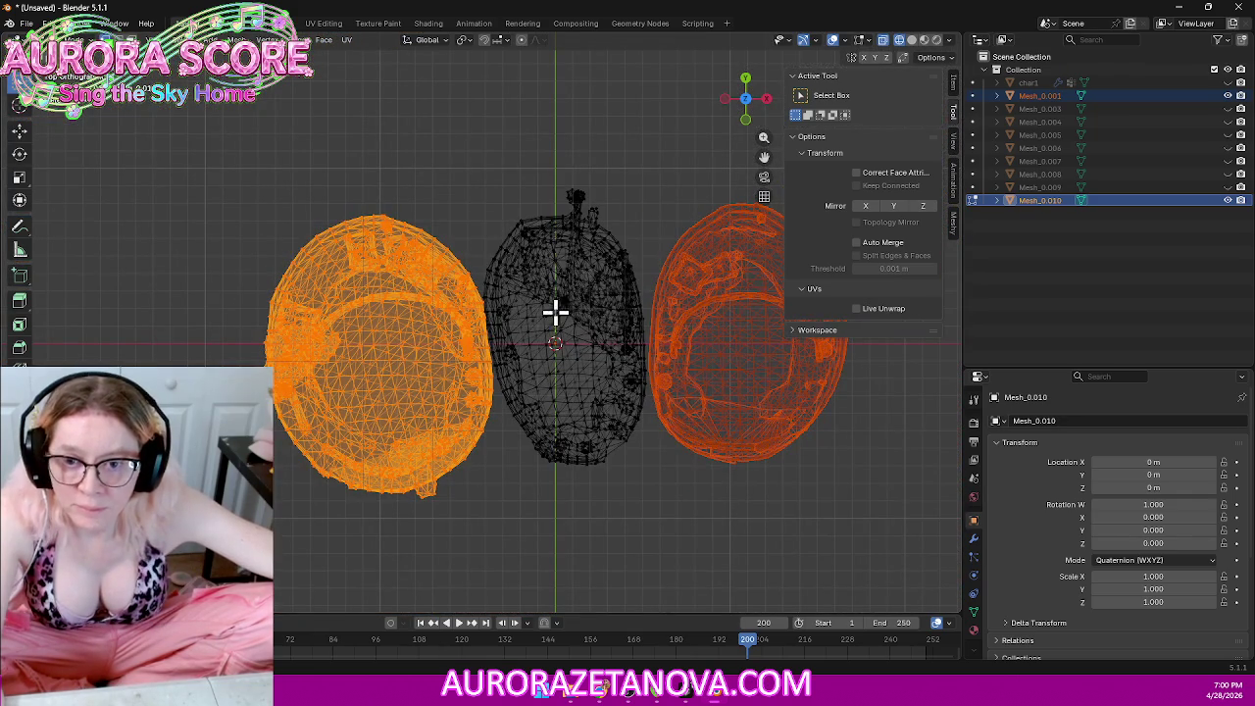
key(p)
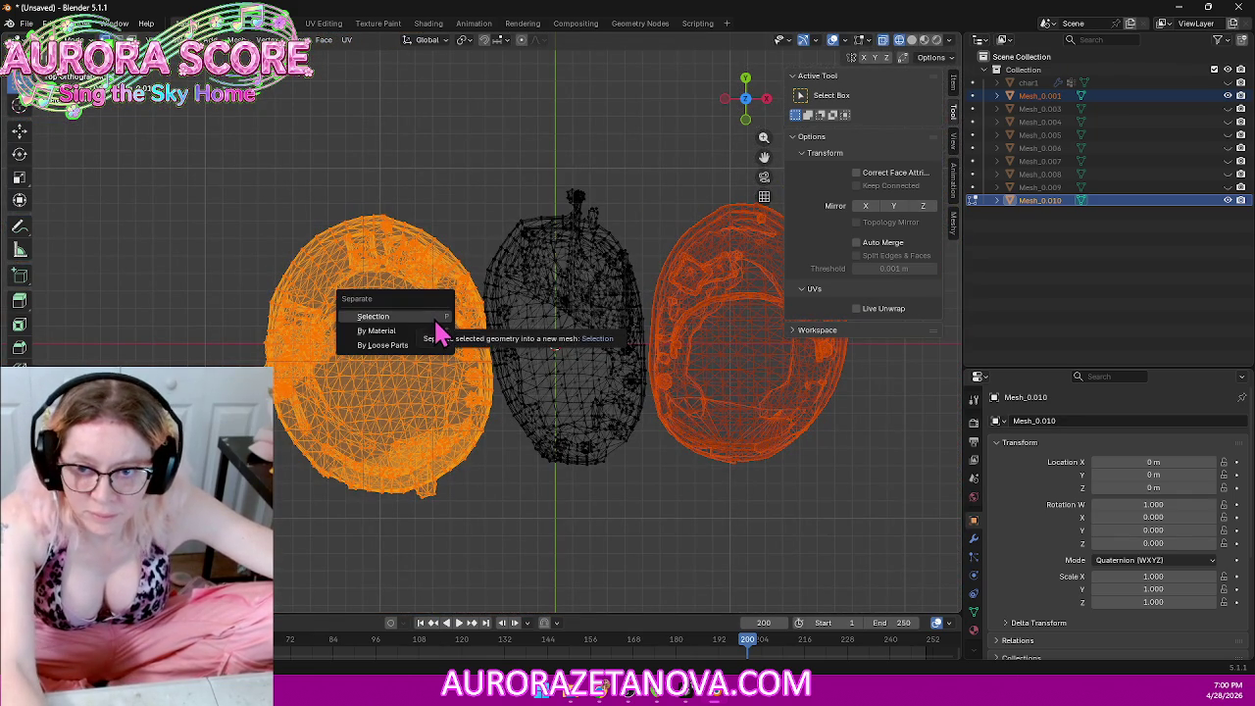
click(435, 319)
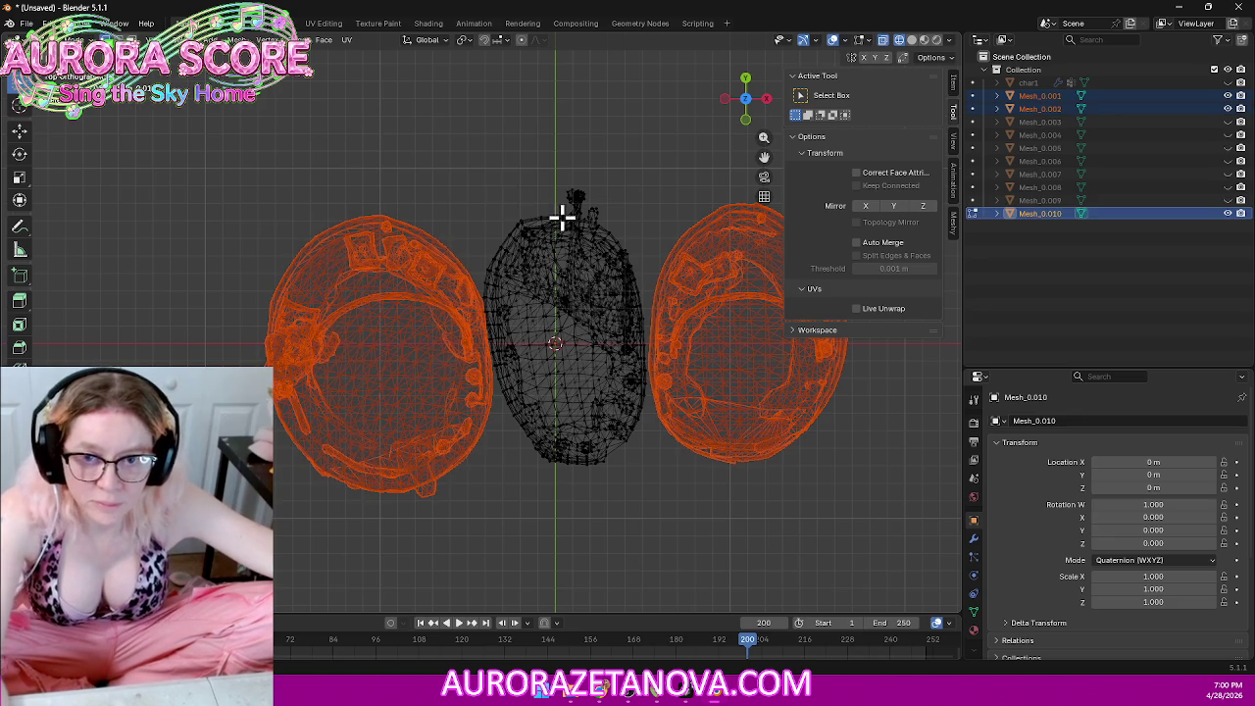
Step: Merge the middle piece's vertices by distance (1583 removed) and return to Object Mode
drag(441, 132, 854, 658)
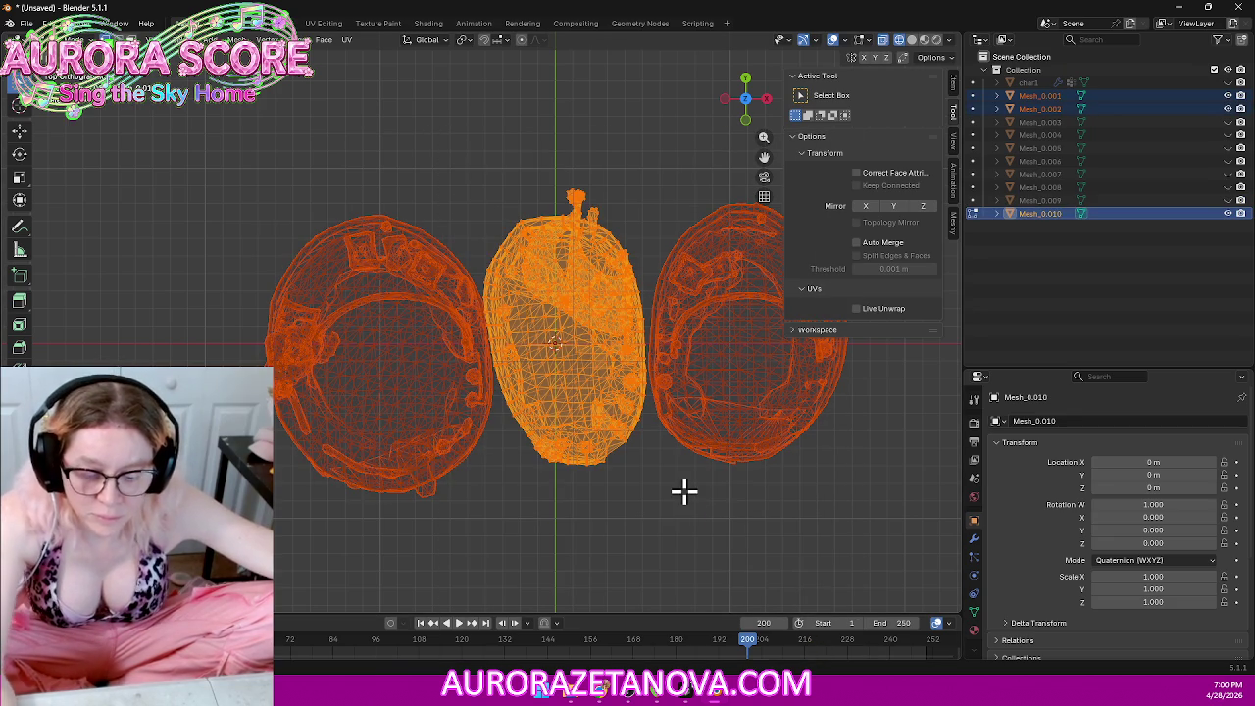
key(m)
click(685, 493)
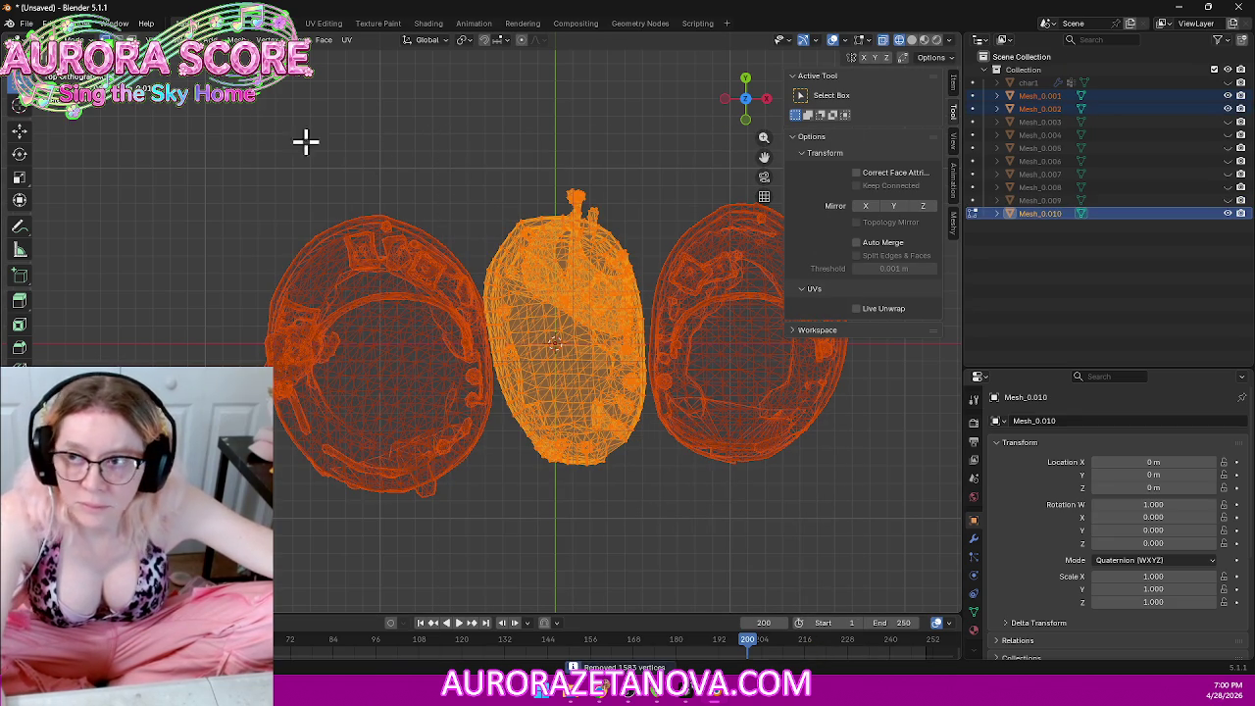
click(73, 40)
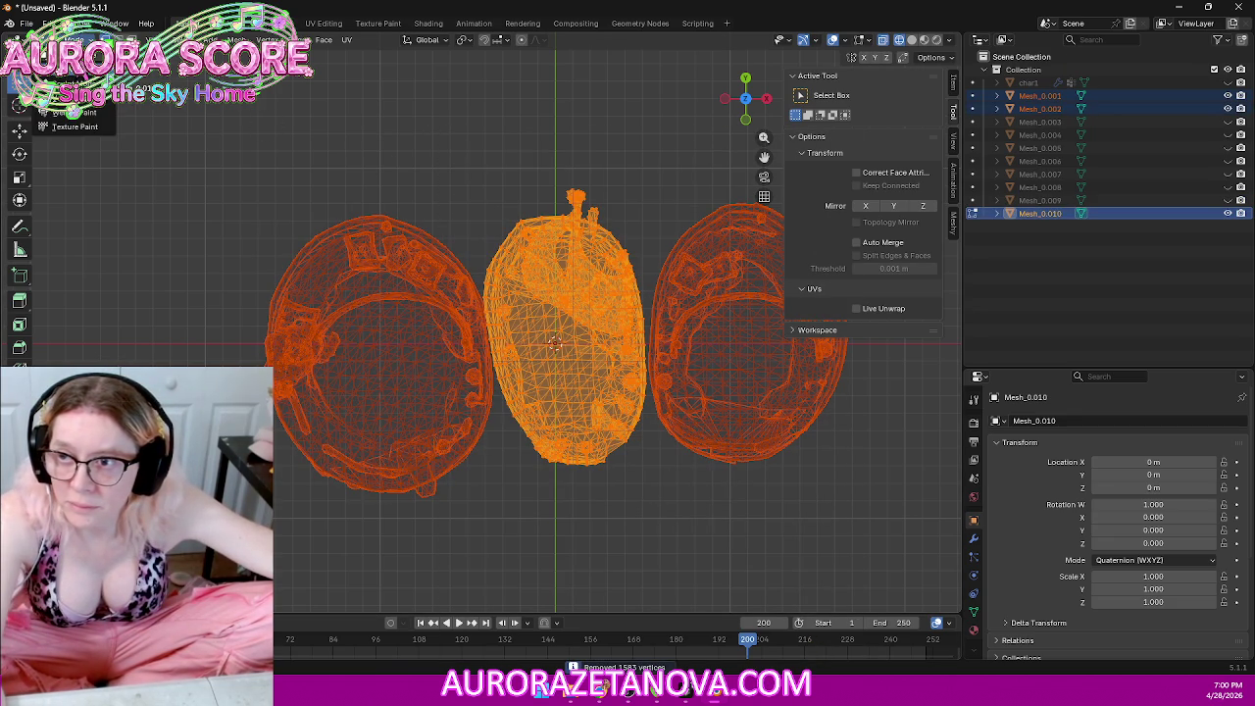
click(64, 56)
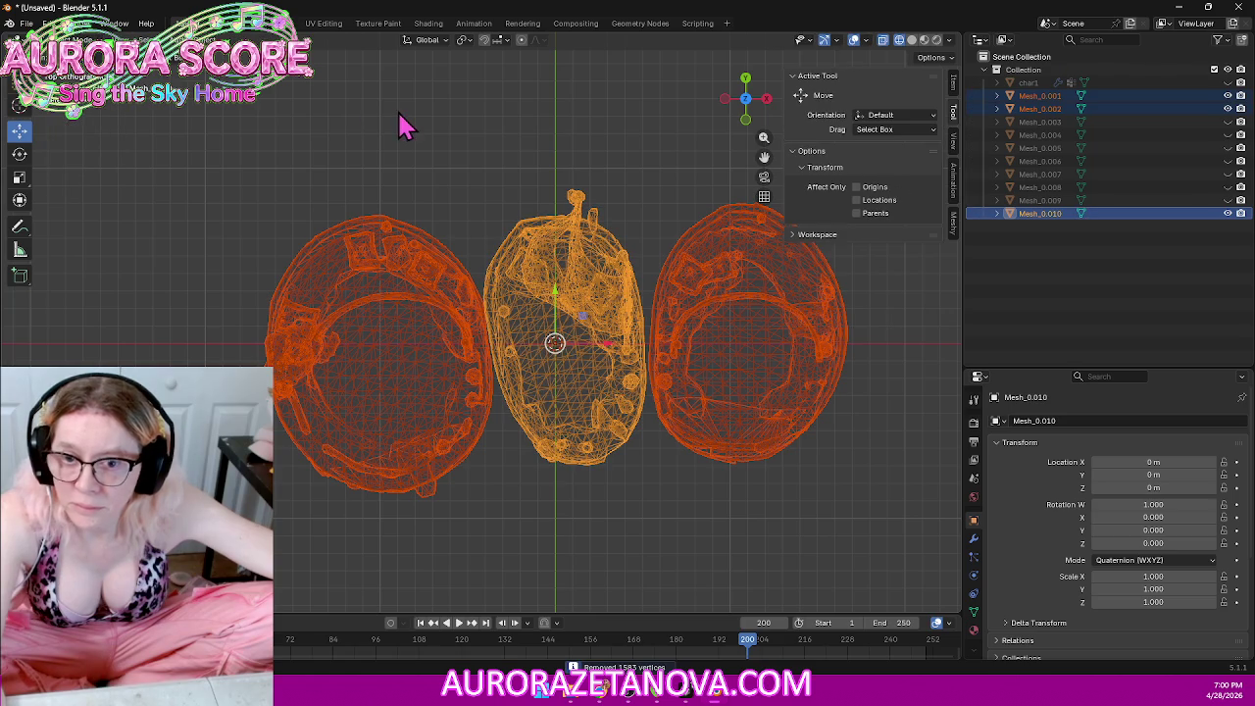
Step: Select only the middle piece Mesh_0.010 and export it as glTF binary Pond1.glb
click(573, 140)
click(566, 257)
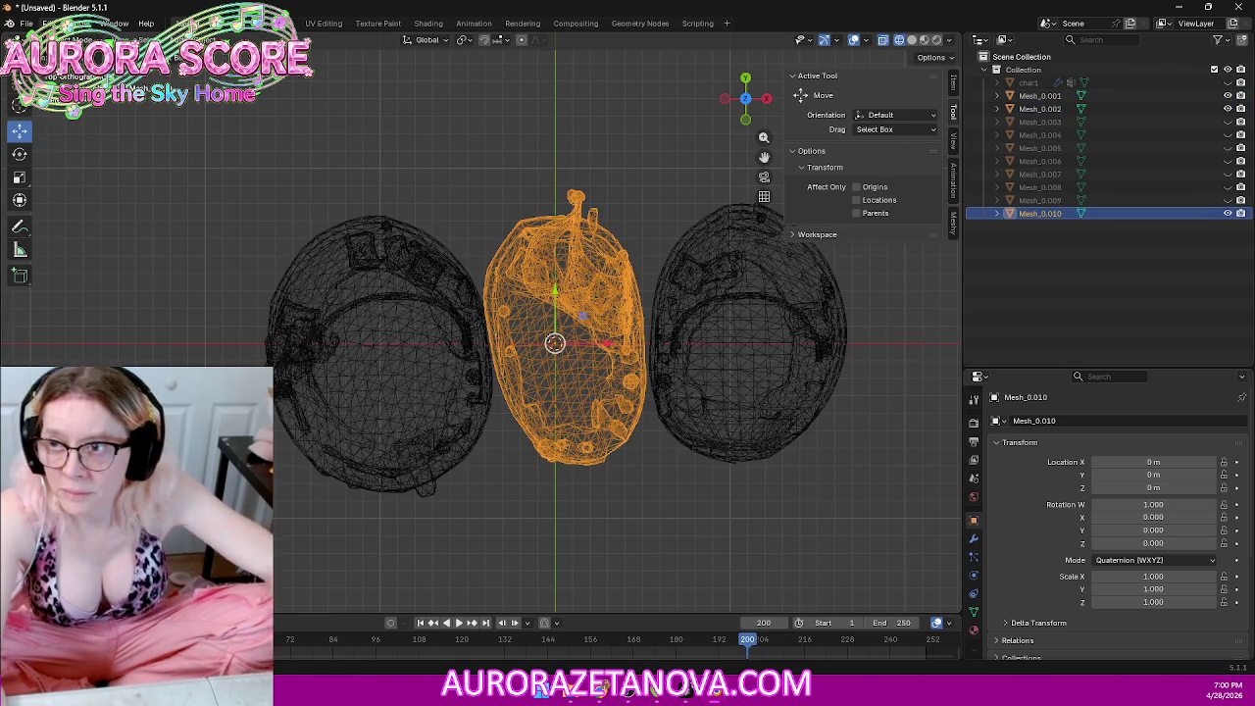
click(25, 23)
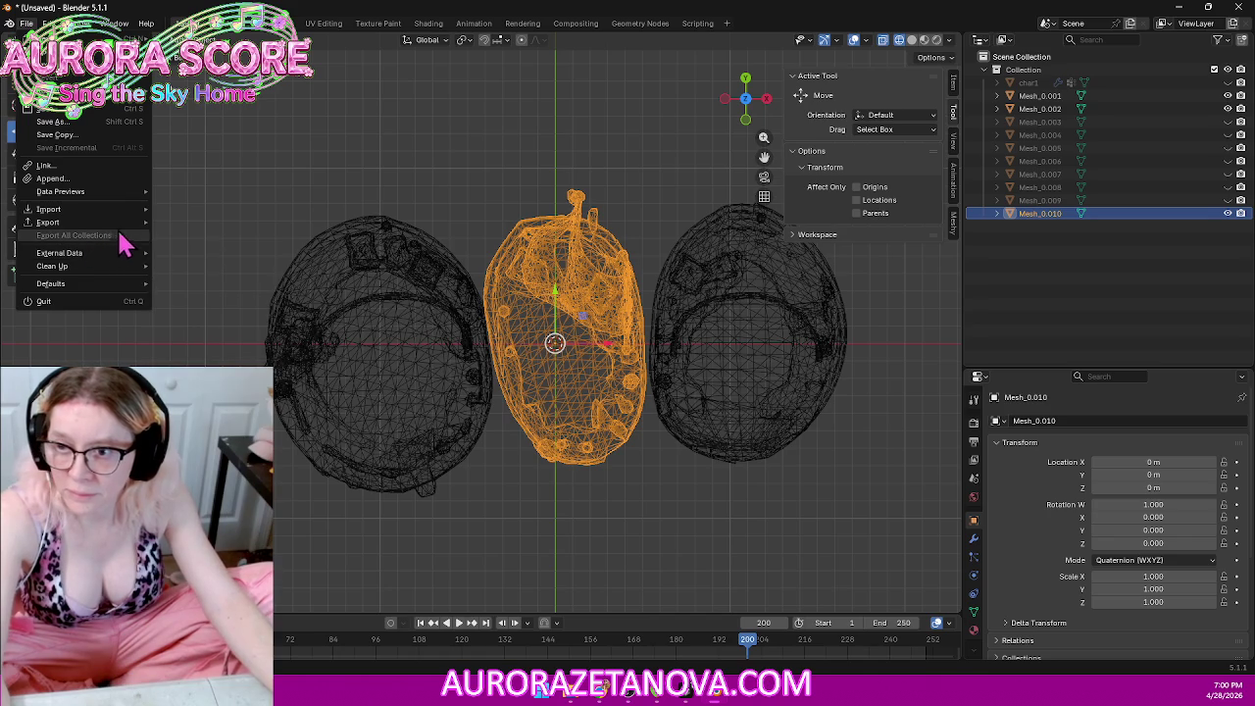
mouse_move(48, 221)
click(236, 342)
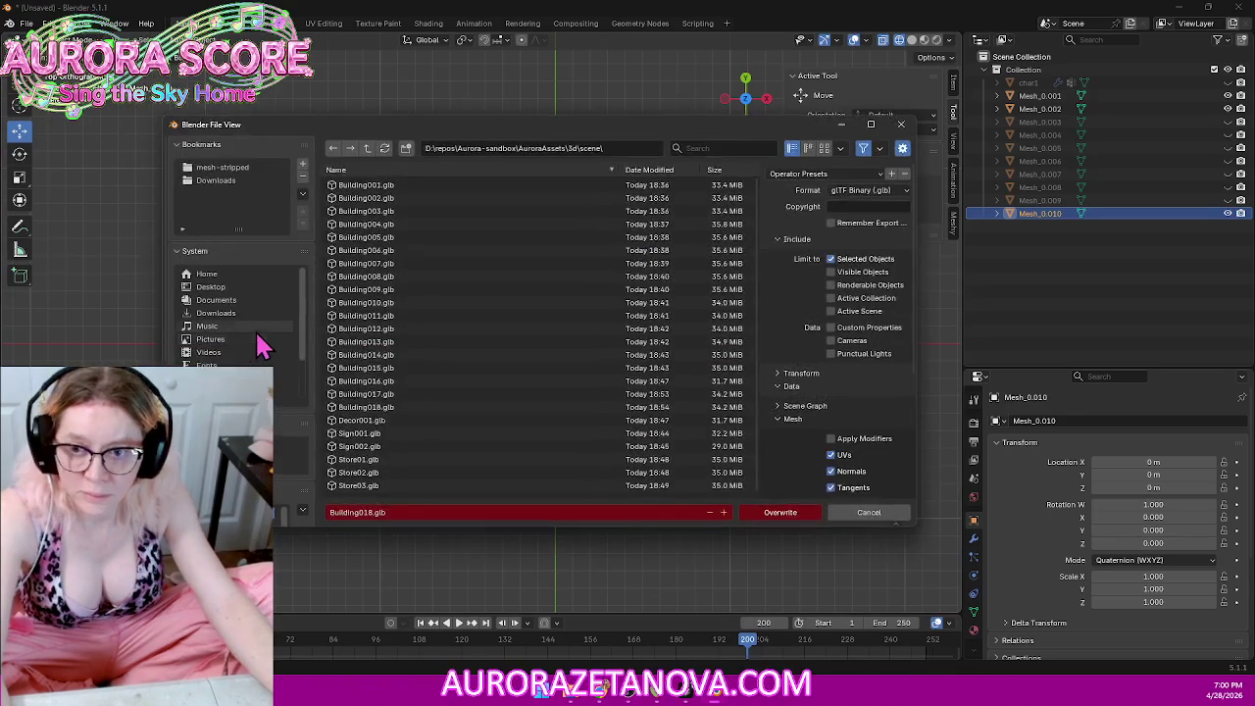
click(433, 512)
text(Pond0)
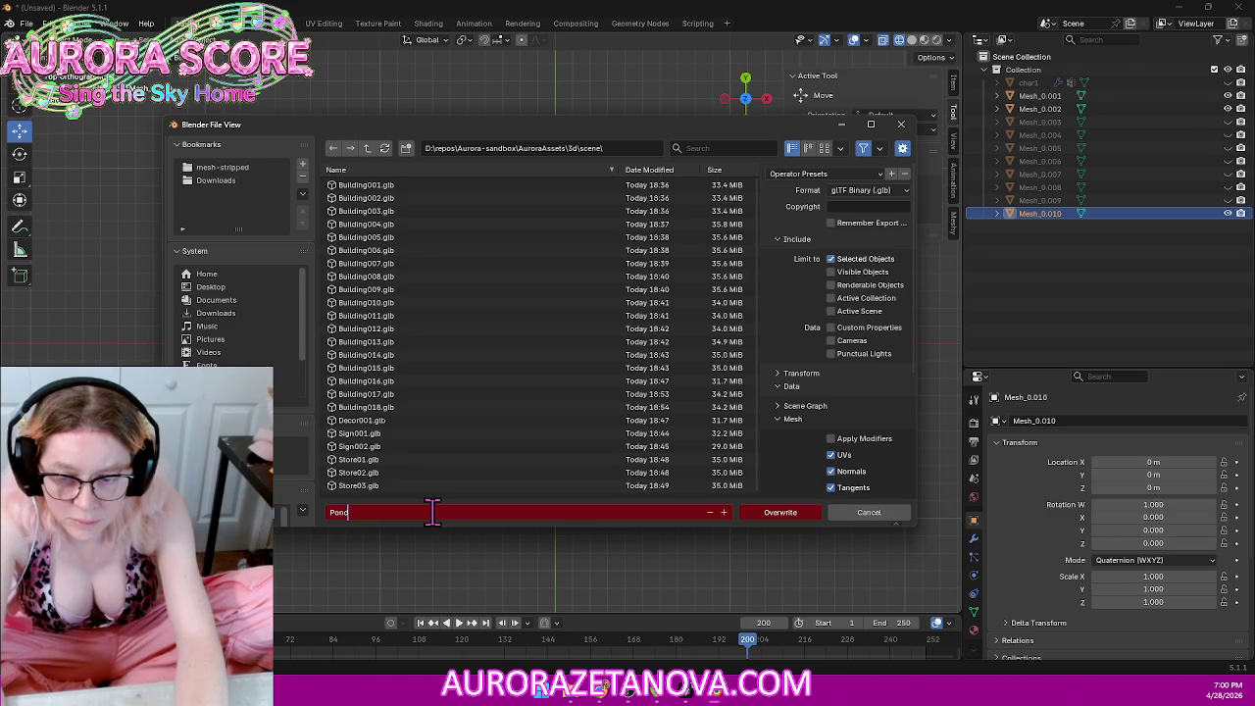
text(1)
key(Return)
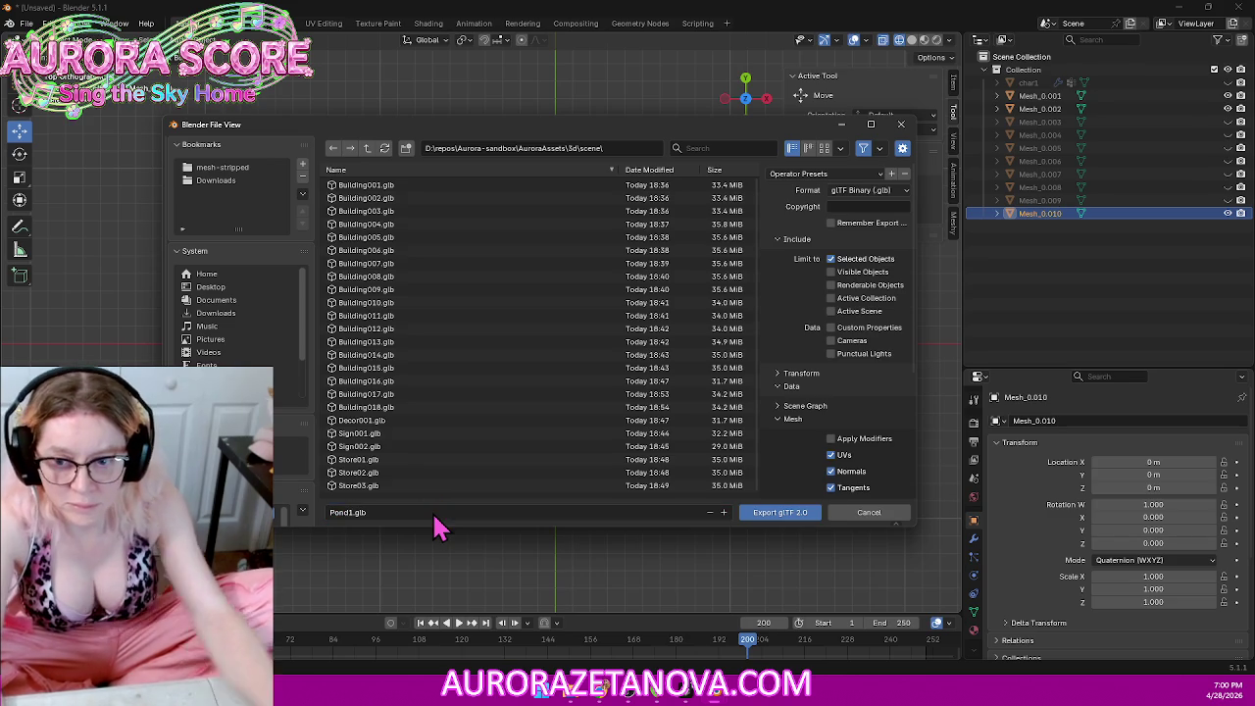
click(779, 514)
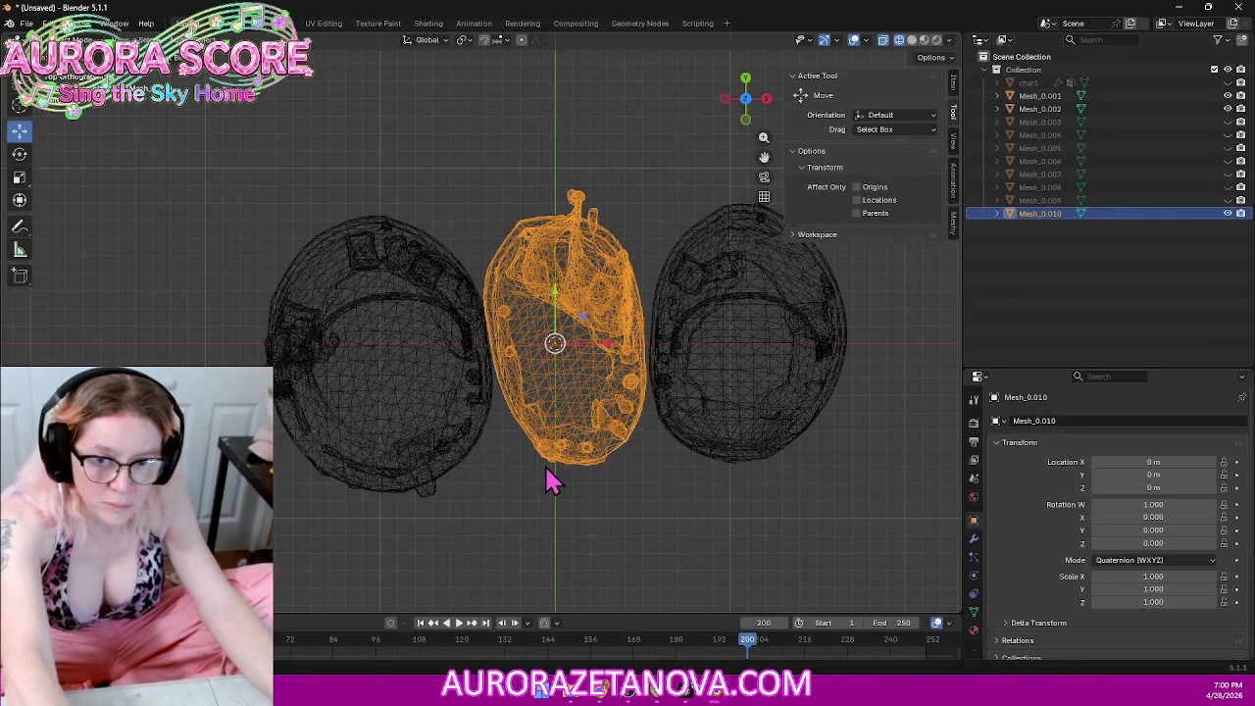
Step: Delete the exported middle piece and move the left dome's geometry to the world origin
key(Delete)
click(417, 424)
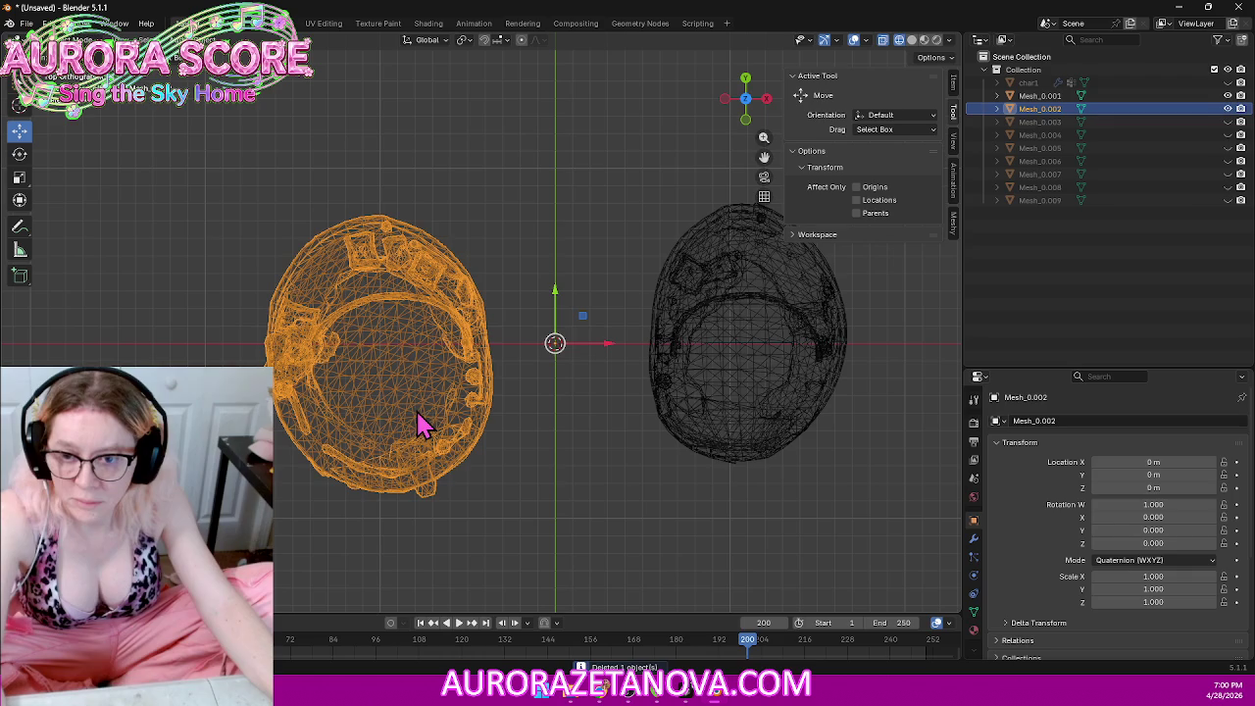
right_click(386, 339)
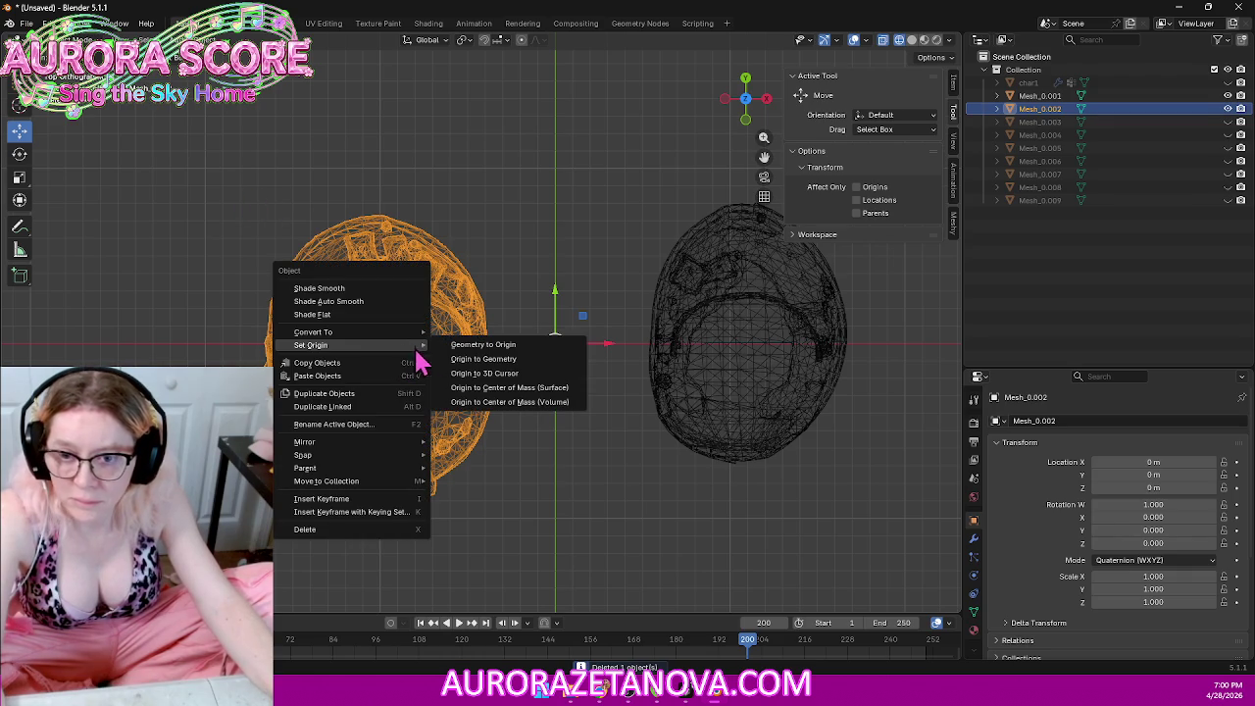
click(461, 346)
Step: Export the left dome as Pond2.glb and delete it from the scene
click(24, 28)
mouse_move(48, 221)
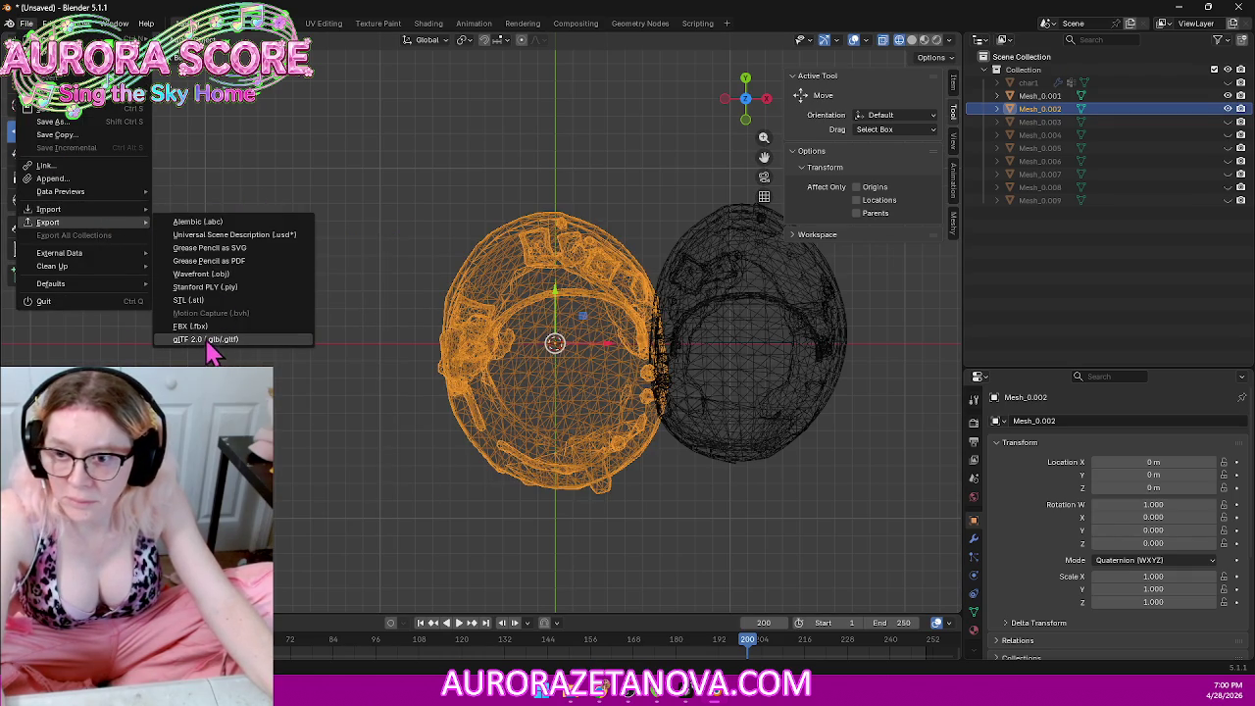
click(208, 344)
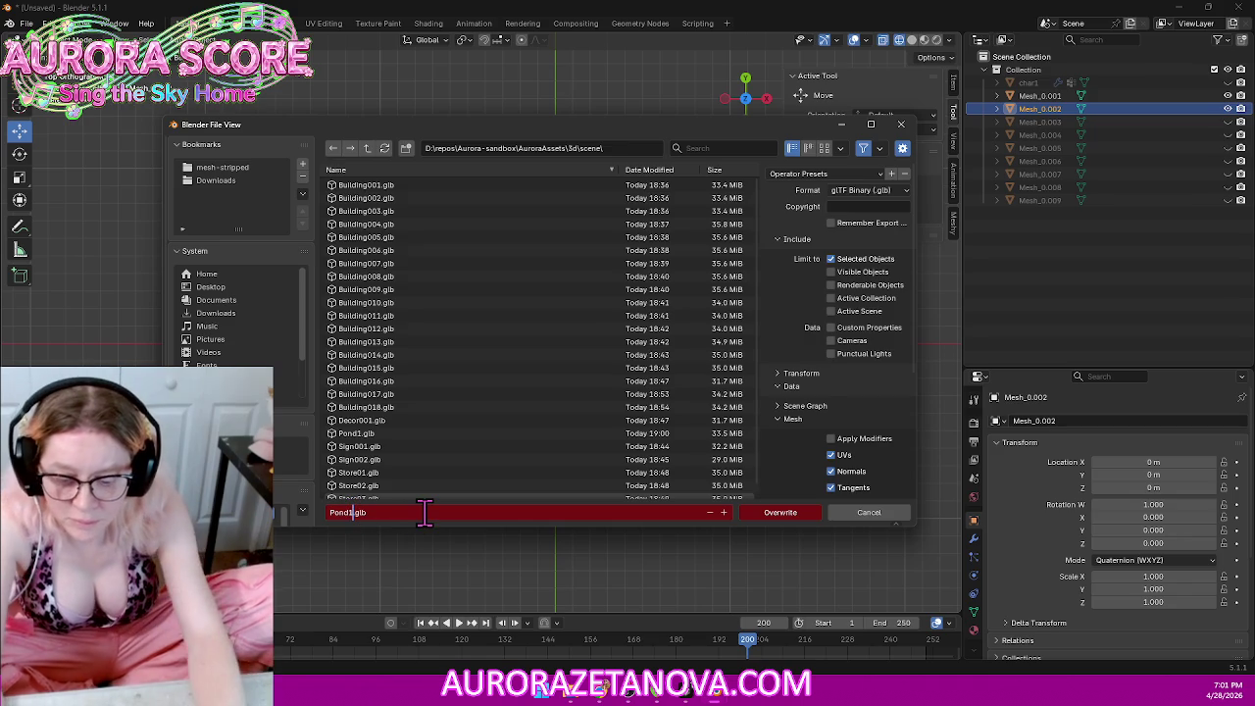
key(BackSpace)
text(2)
key(Return)
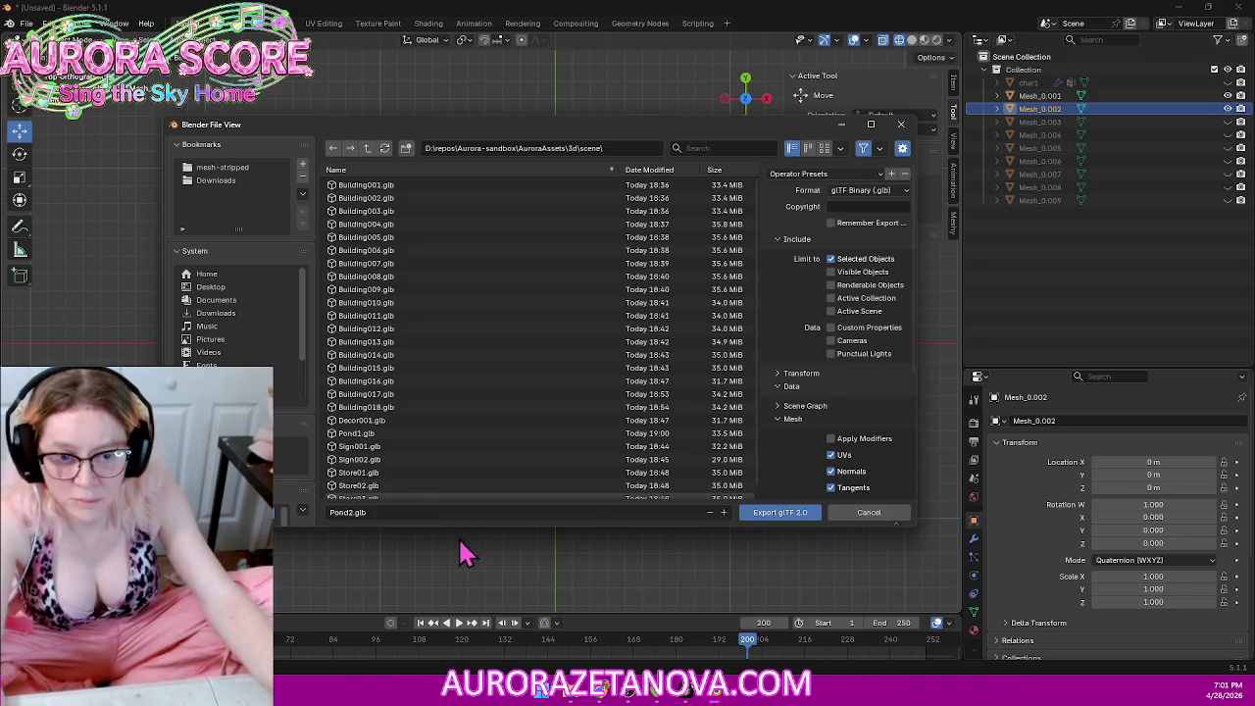
click(773, 514)
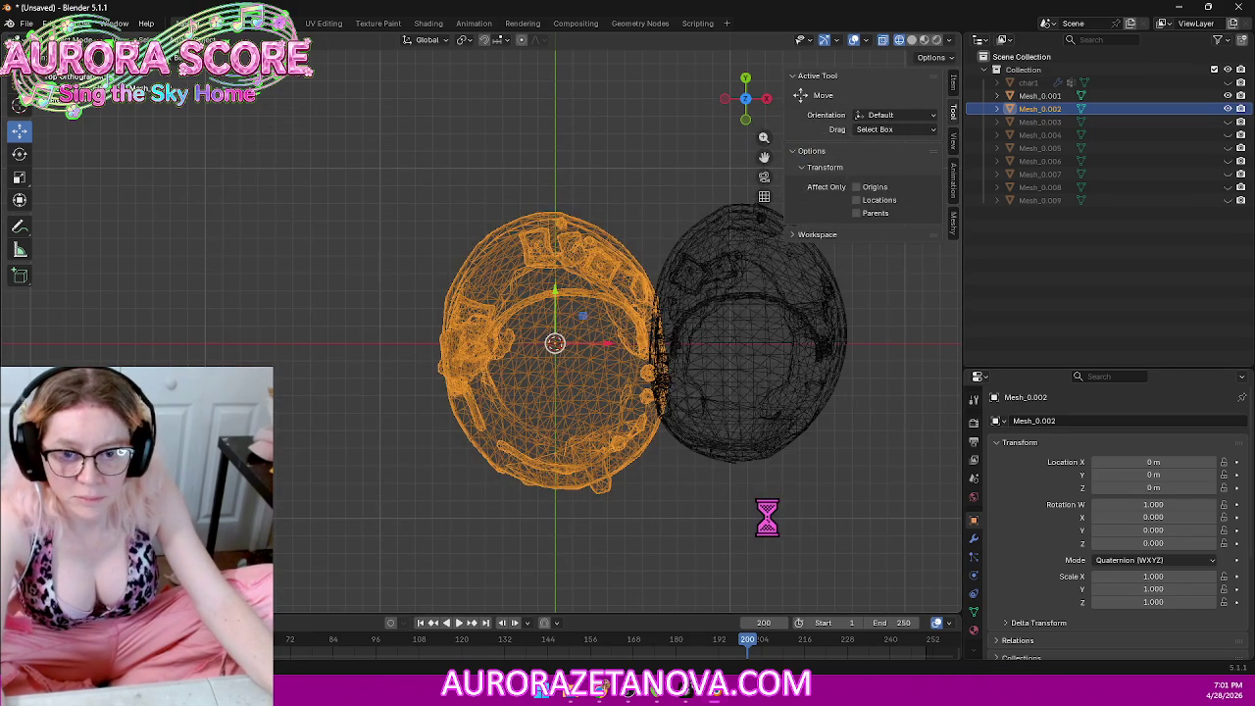
key(Delete)
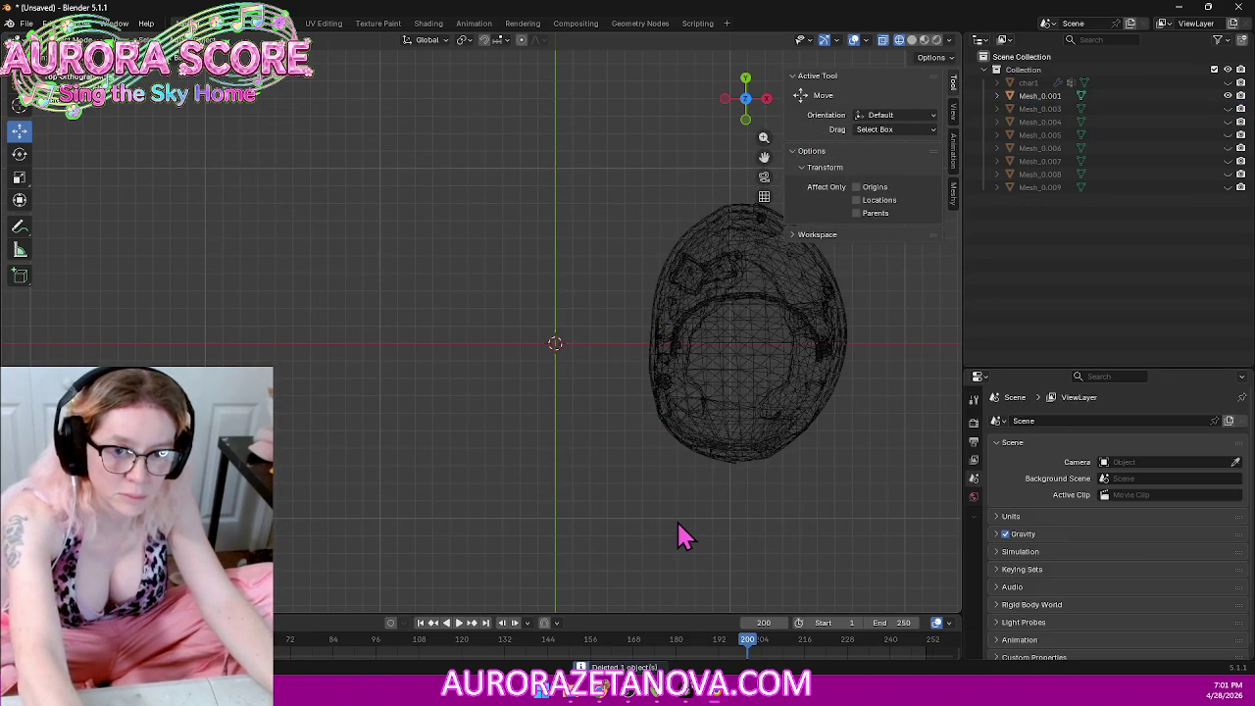
Step: Merge all of the remaining island's vertices by distance
click(699, 411)
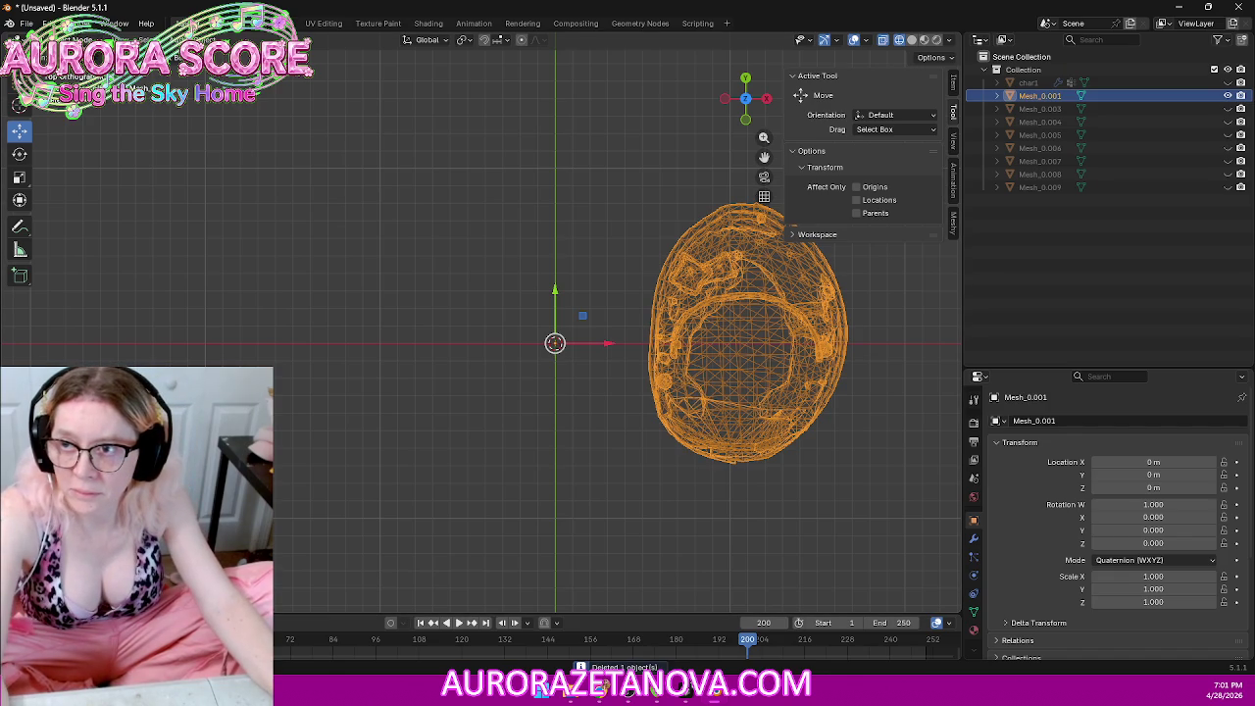
key(Tab)
key(a)
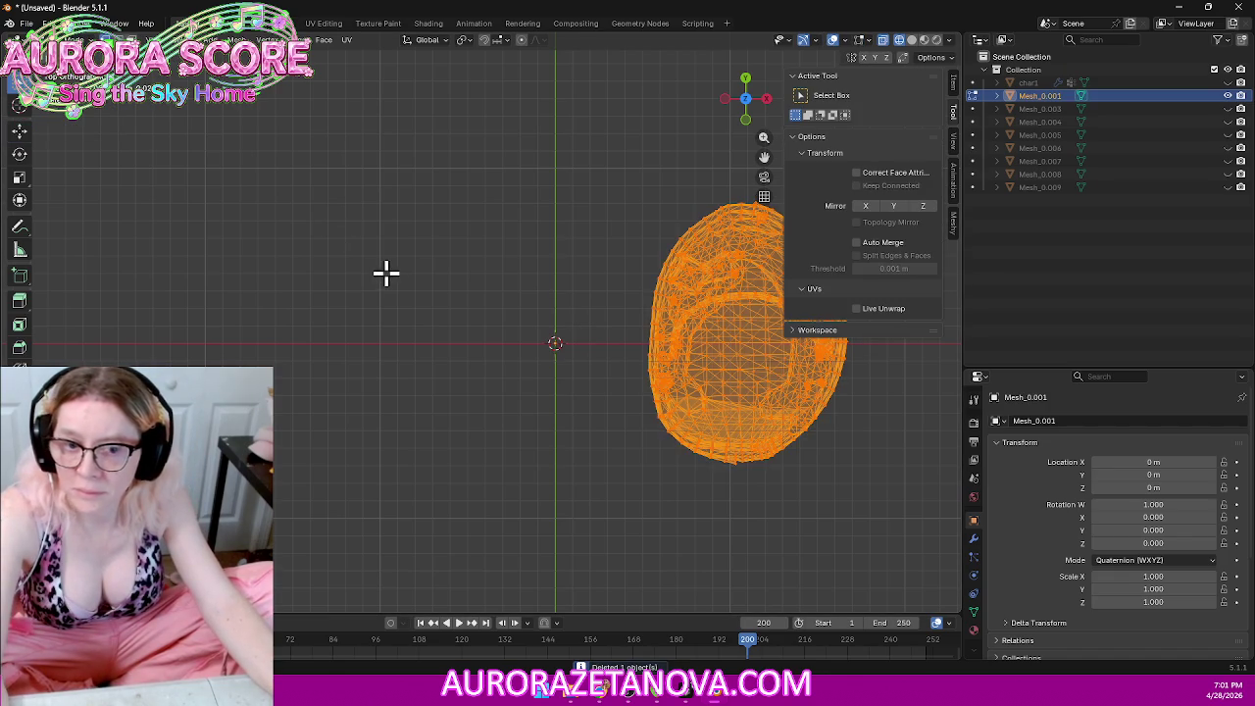
key(m)
click(383, 290)
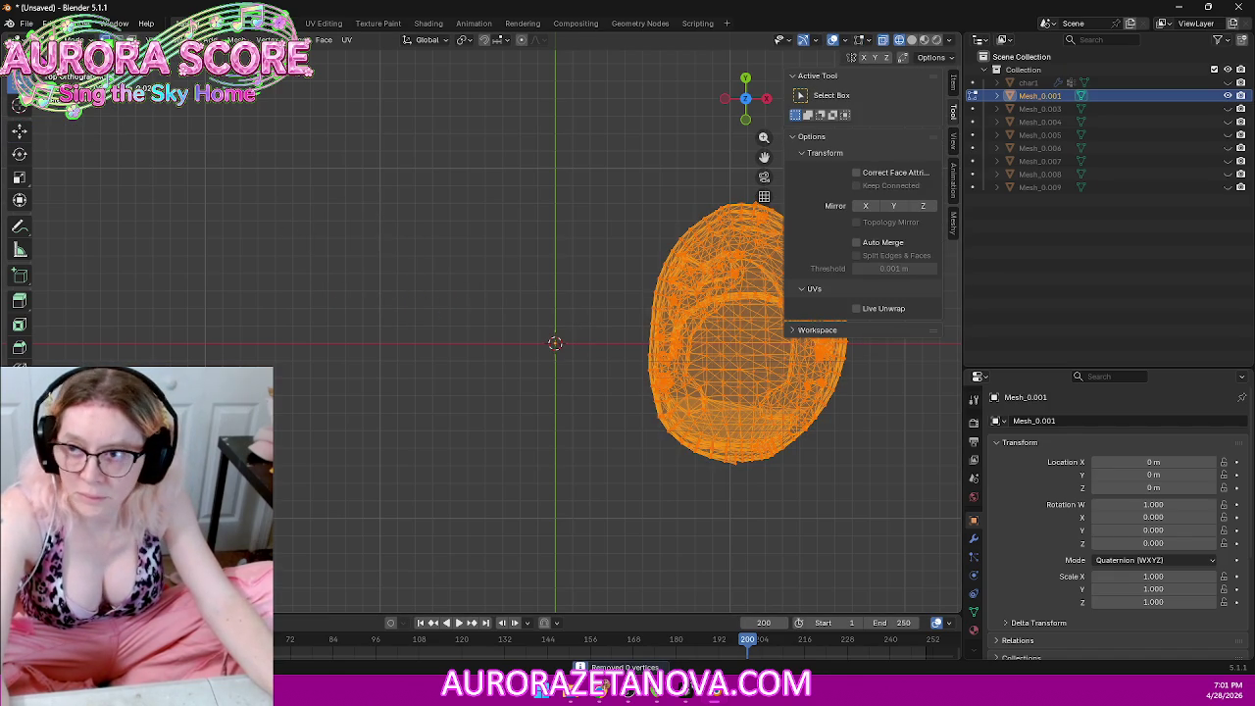
key(Tab)
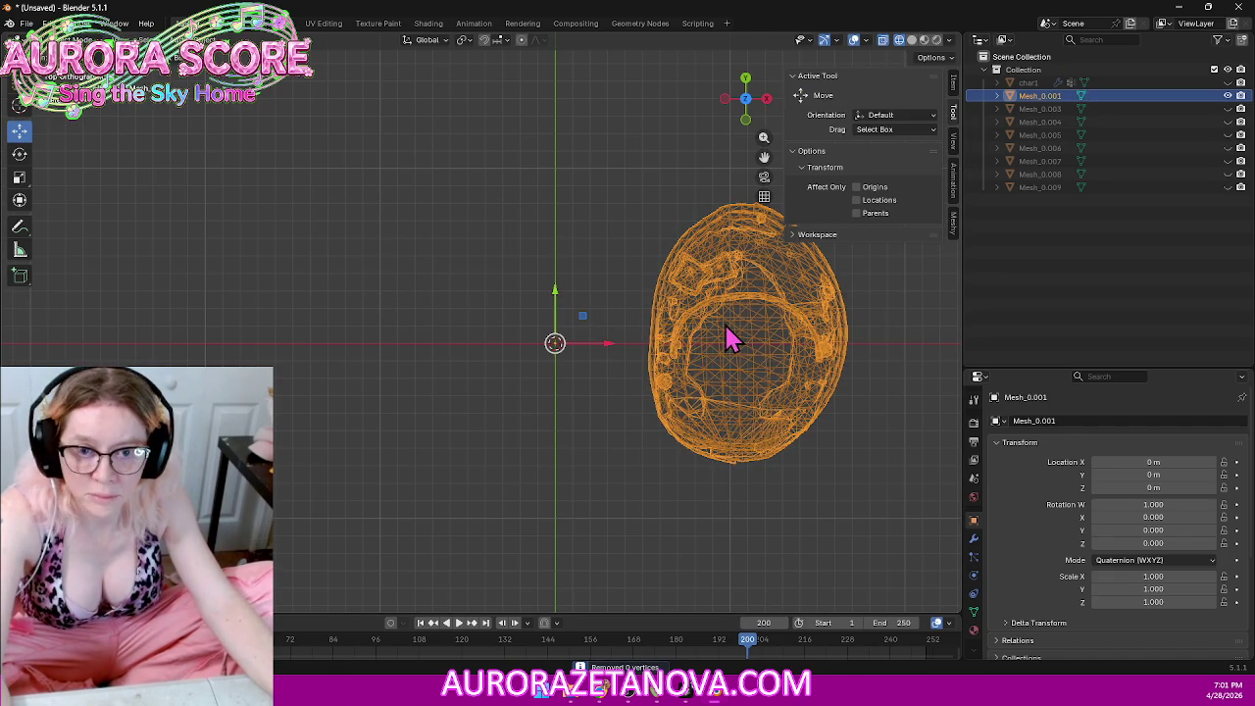
Step: Centre the last island on the world origin, export it as Pond3.glb, then delete it
right_click(731, 339)
click(778, 324)
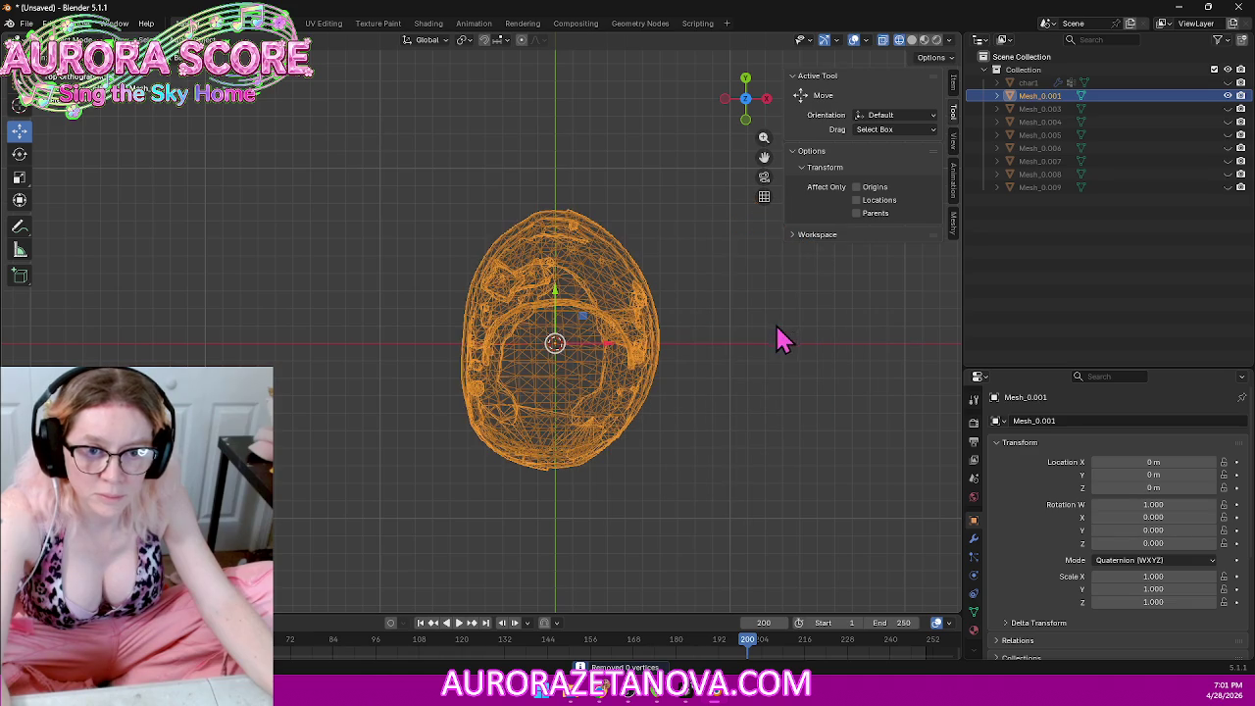
click(26, 23)
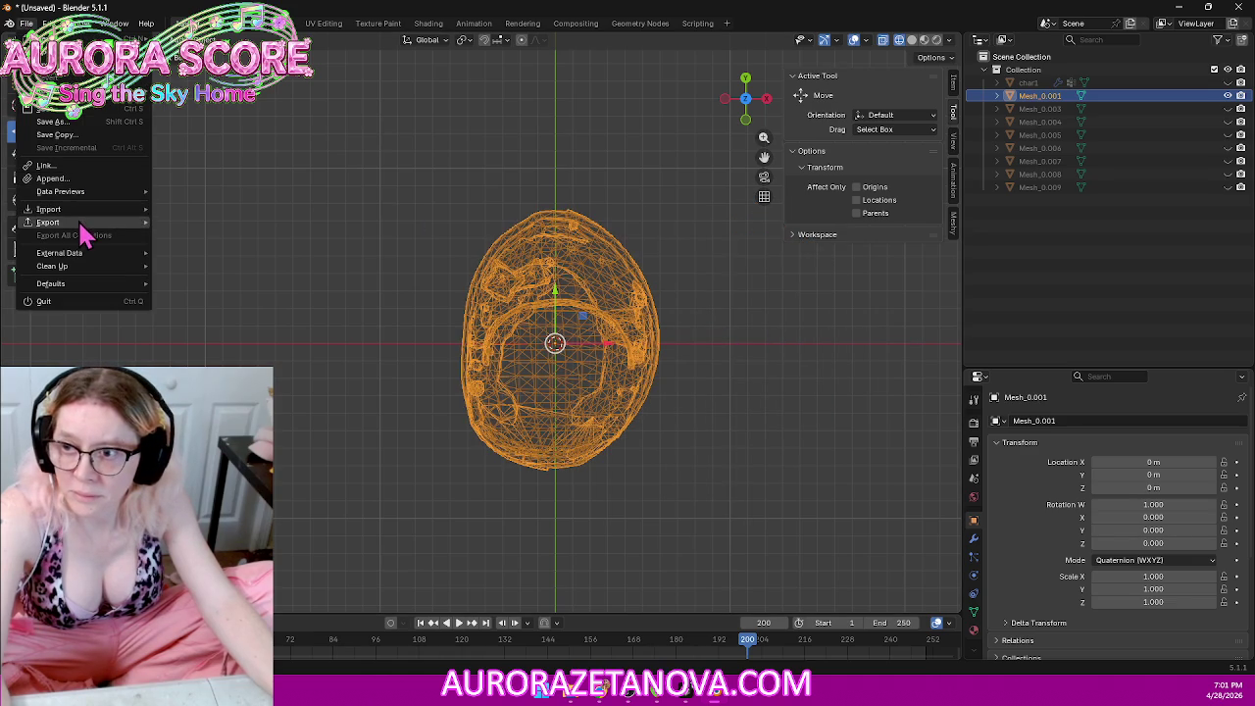
mouse_move(48, 221)
click(199, 343)
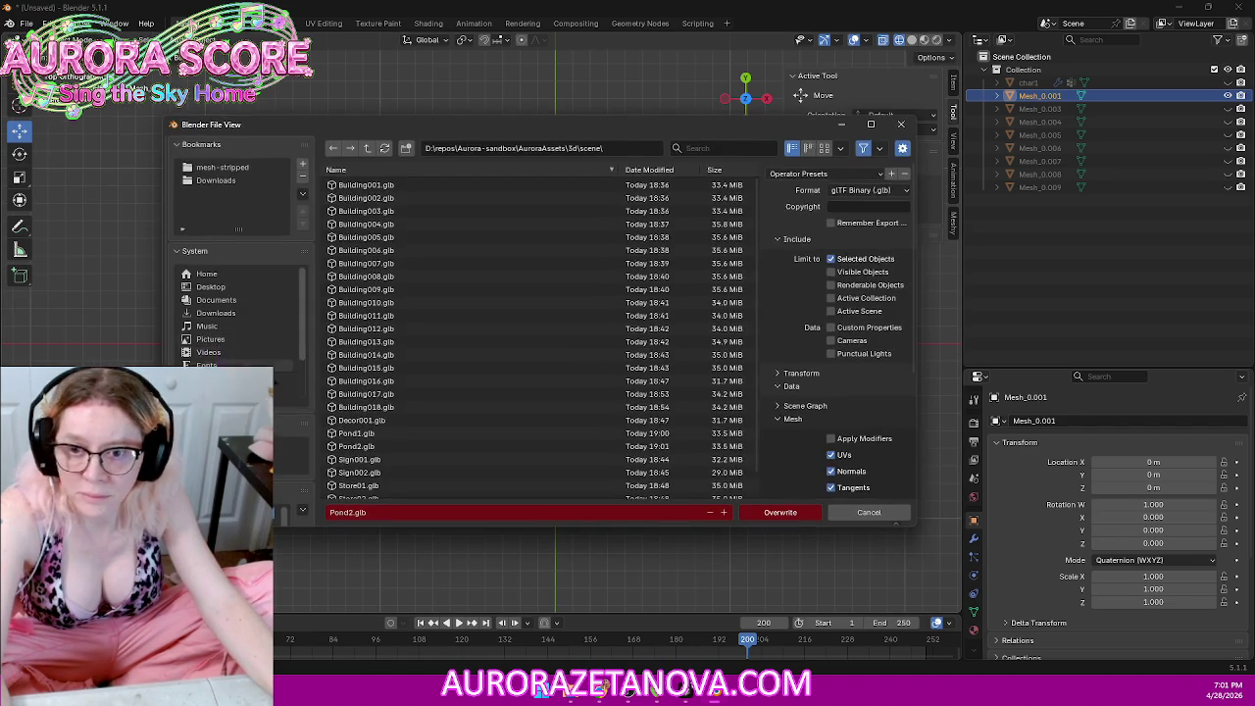
click(742, 517)
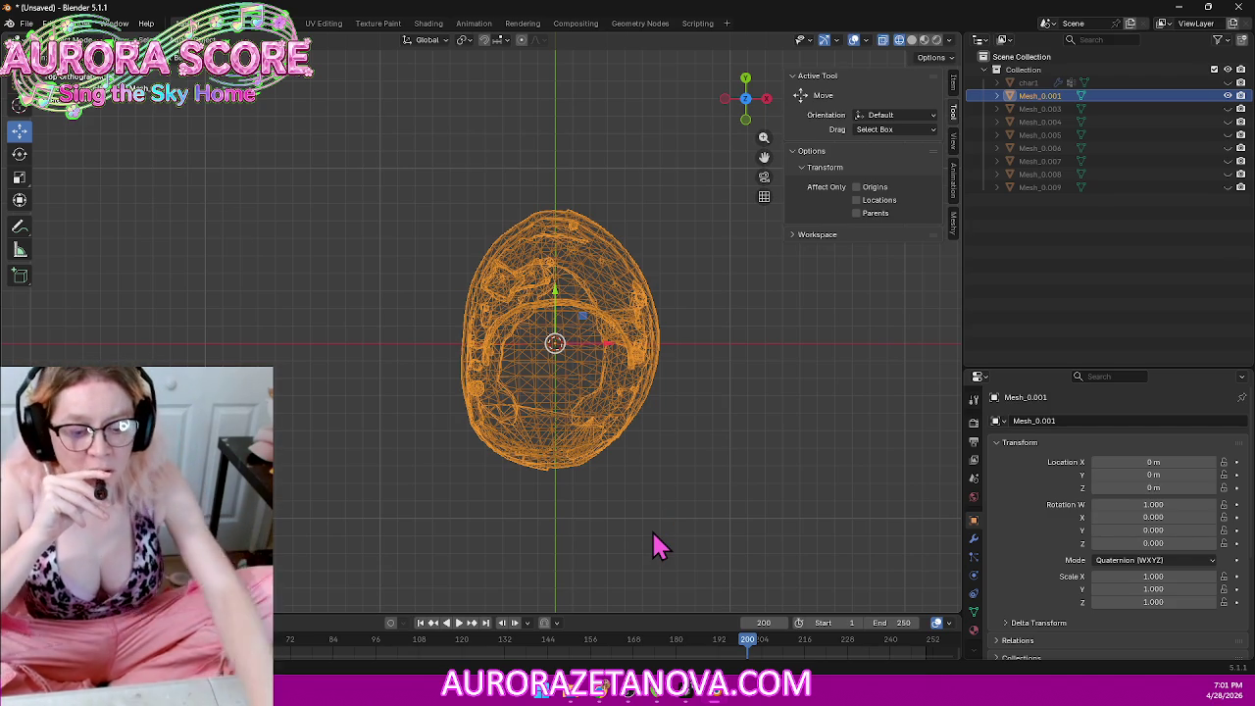
key(Delete)
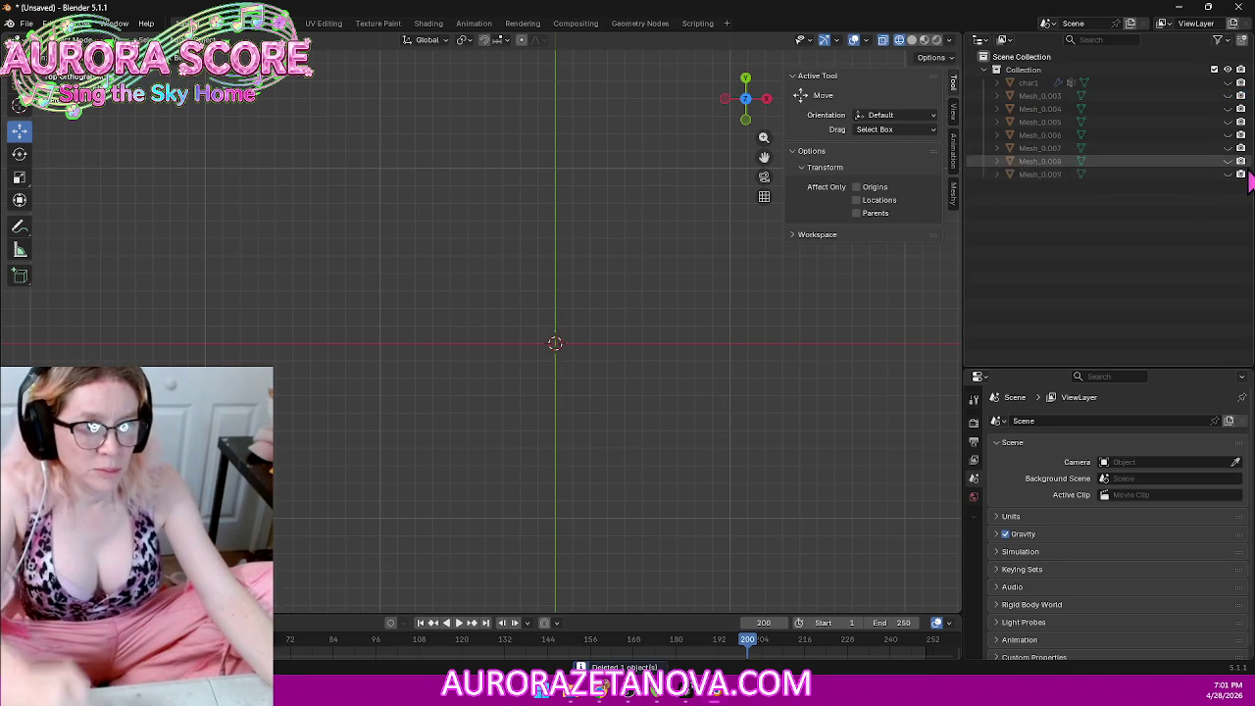
Step: Unhide Mesh_0.009 and view its three lanterns front-on in Material Preview
click(1228, 174)
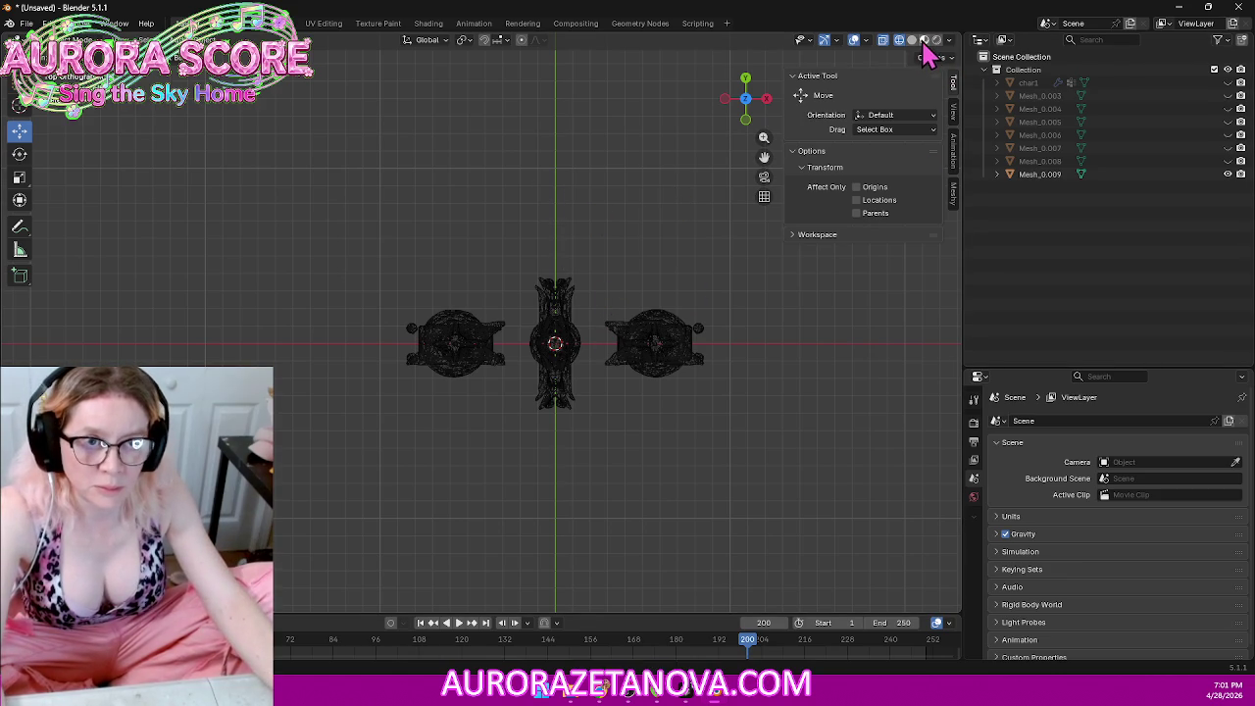
key(z)
mouse_move(523, 438)
middle_down()
mouse_move(527, 387)
mouse_move(484, 291)
mouse_move(180, 313)
mouse_move(479, 342)
mouse_move(798, 329)
mouse_move(323, 321)
mouse_move(429, 336)
mouse_move(560, 343)
mouse_move(428, 327)
mouse_move(529, 320)
mouse_move(734, 339)
mouse_move(527, 322)
mouse_move(569, 330)
mouse_move(540, 317)
mouse_move(457, 325)
mouse_move(667, 350)
mouse_move(572, 349)
mouse_move(442, 331)
mouse_move(911, 340)
mouse_move(619, 323)
mouse_move(713, 331)
middle_up()
scroll(569, 330, up, 4)
scroll(667, 350, down, 3)
scroll(700, 356, down, 2)
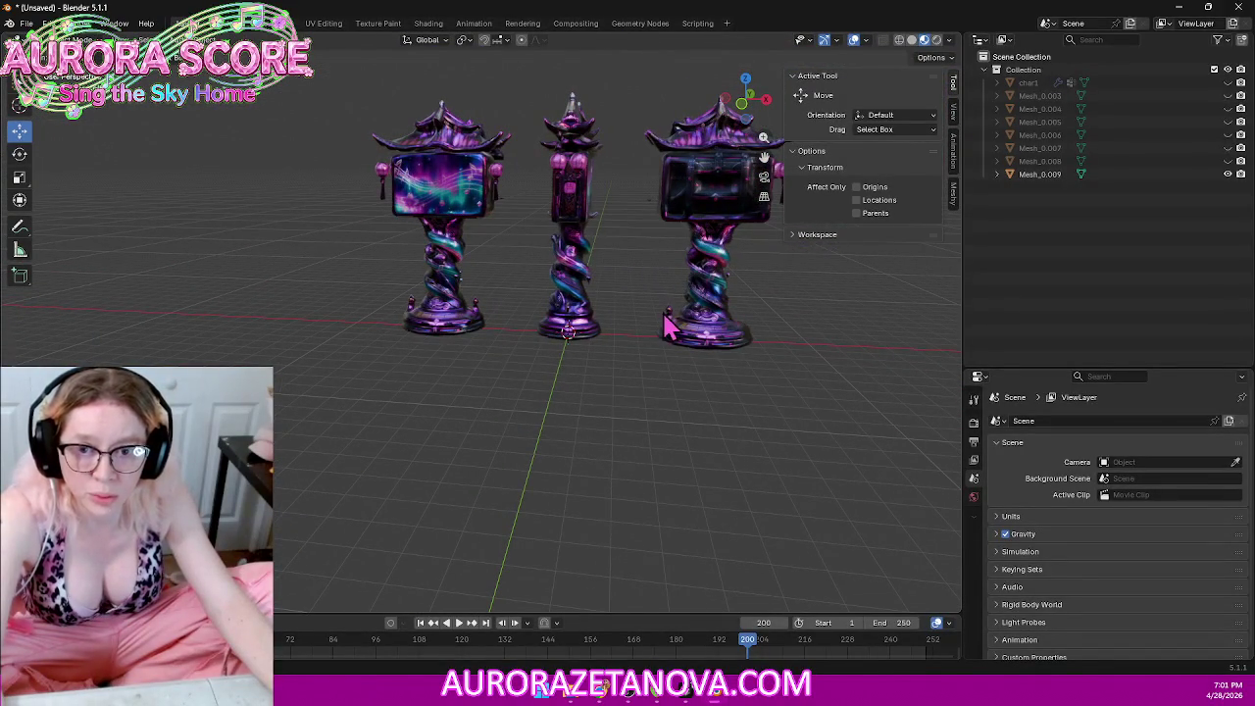
click(767, 102)
click(767, 99)
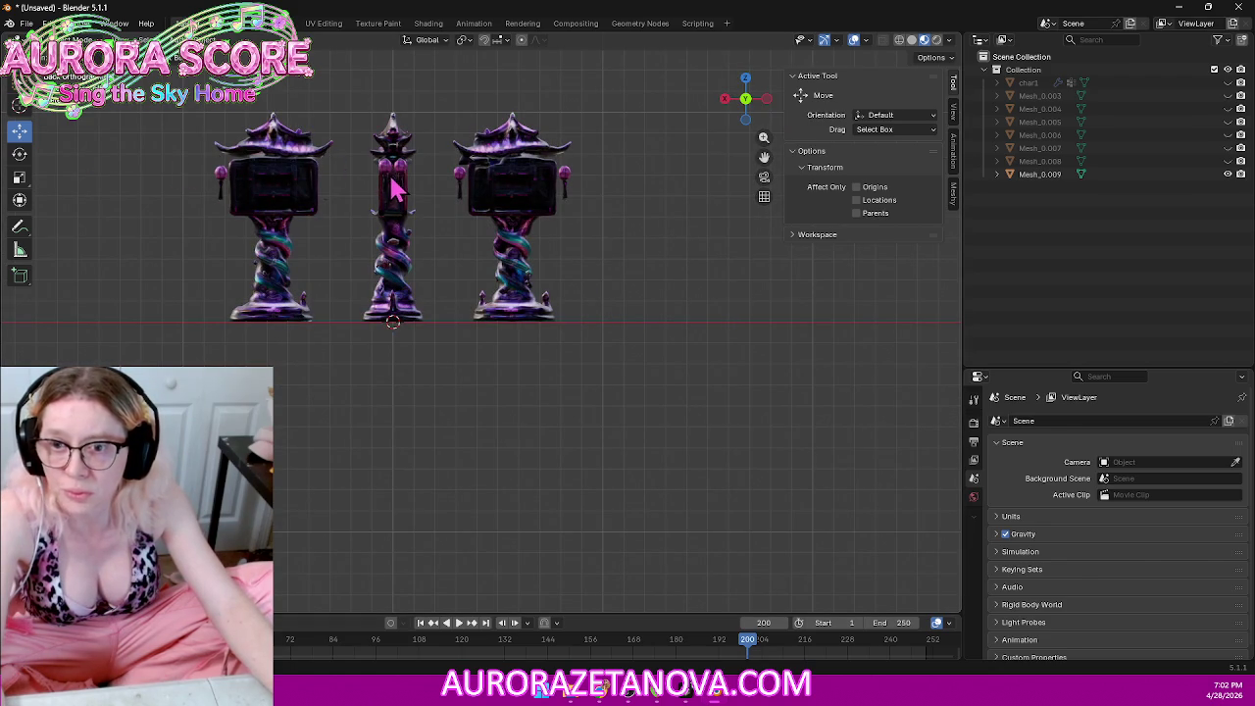
Step: In X-ray Edit Mode, delete the vertices of the left and right lanterns
key(a)
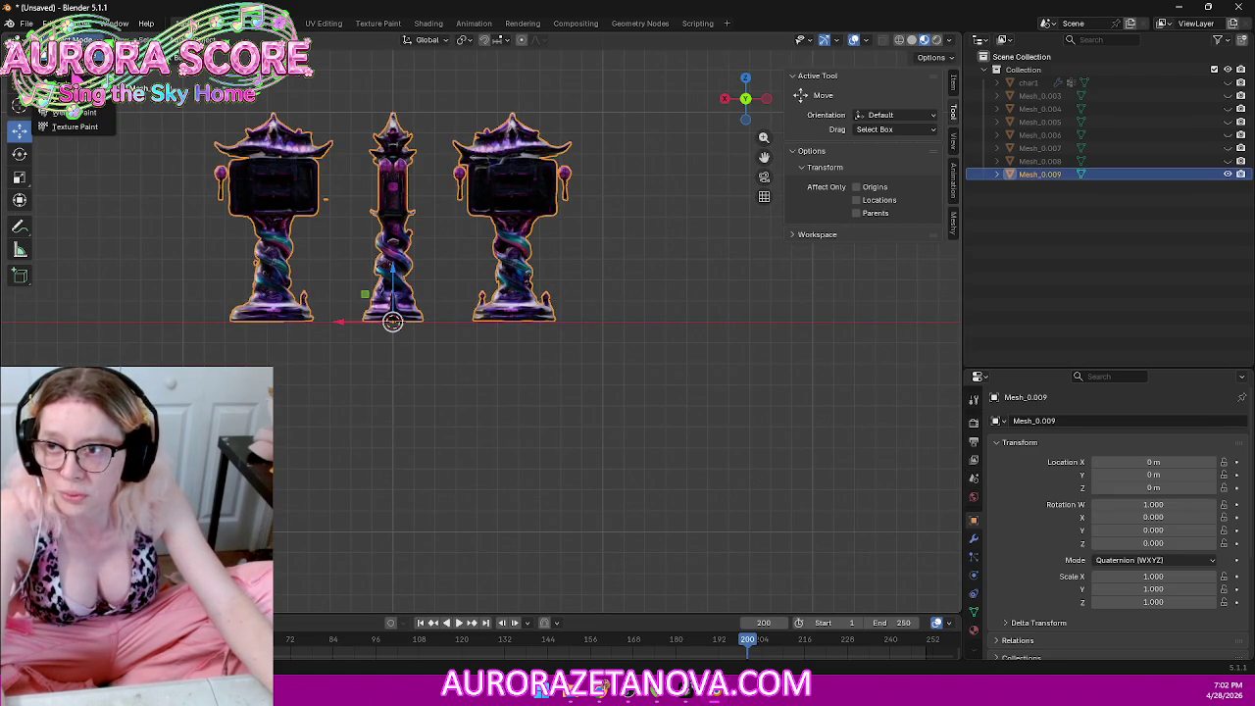
click(78, 75)
click(897, 41)
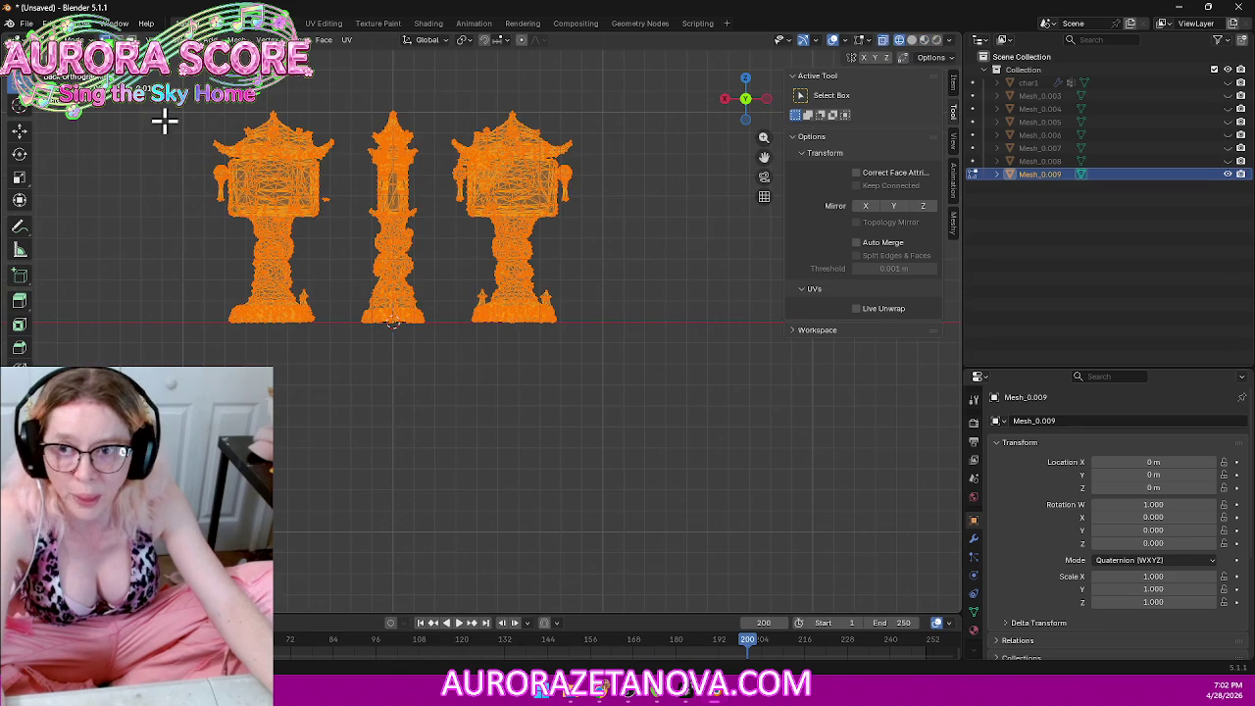
drag(173, 71, 351, 364)
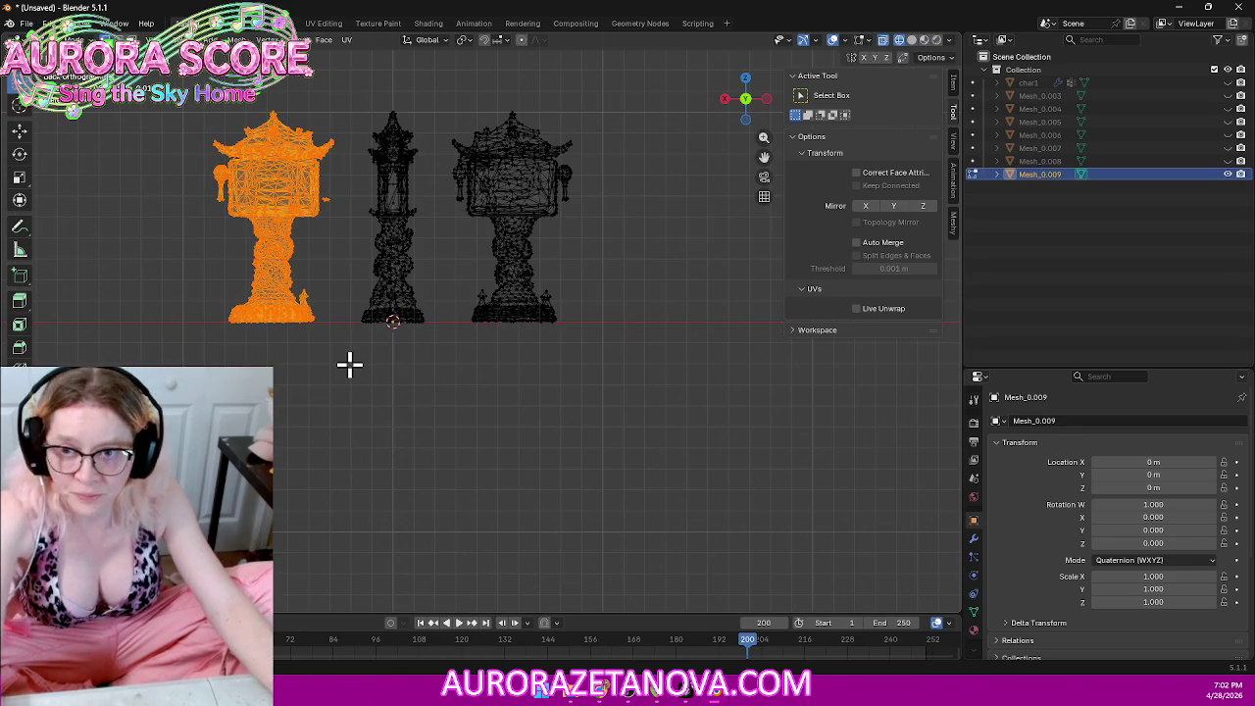
key(x)
click(351, 373)
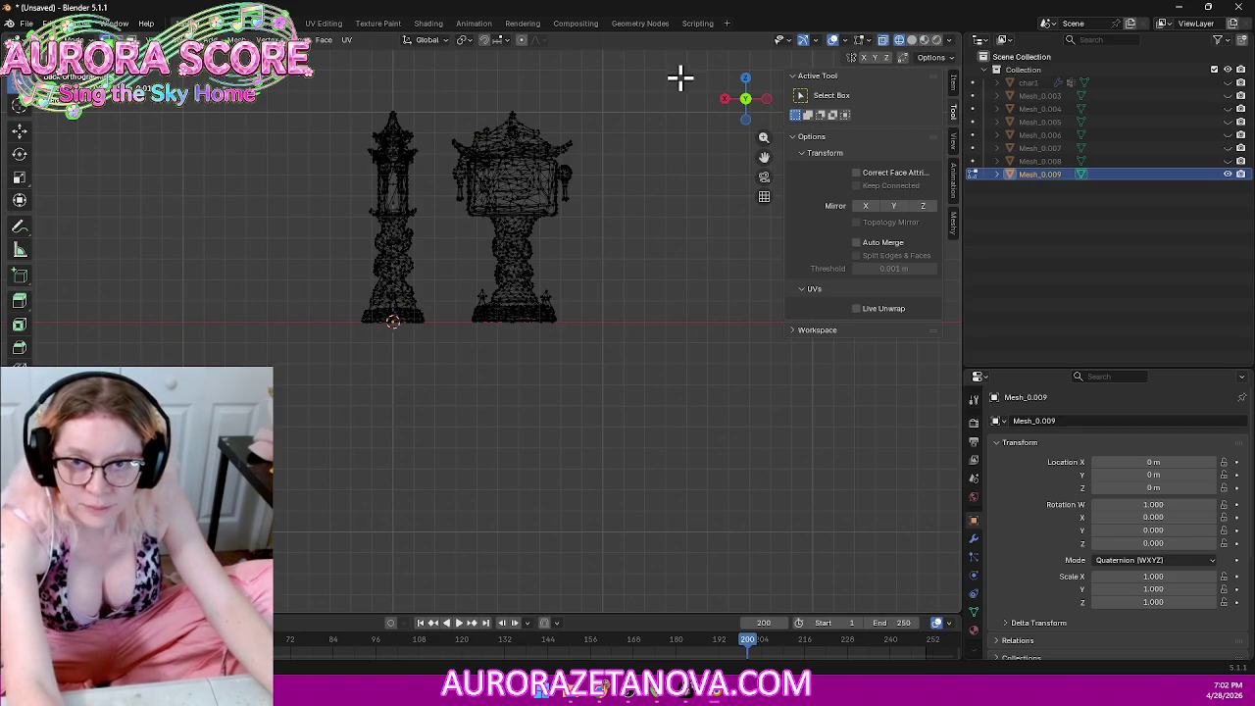
drag(695, 71, 441, 377)
key(x)
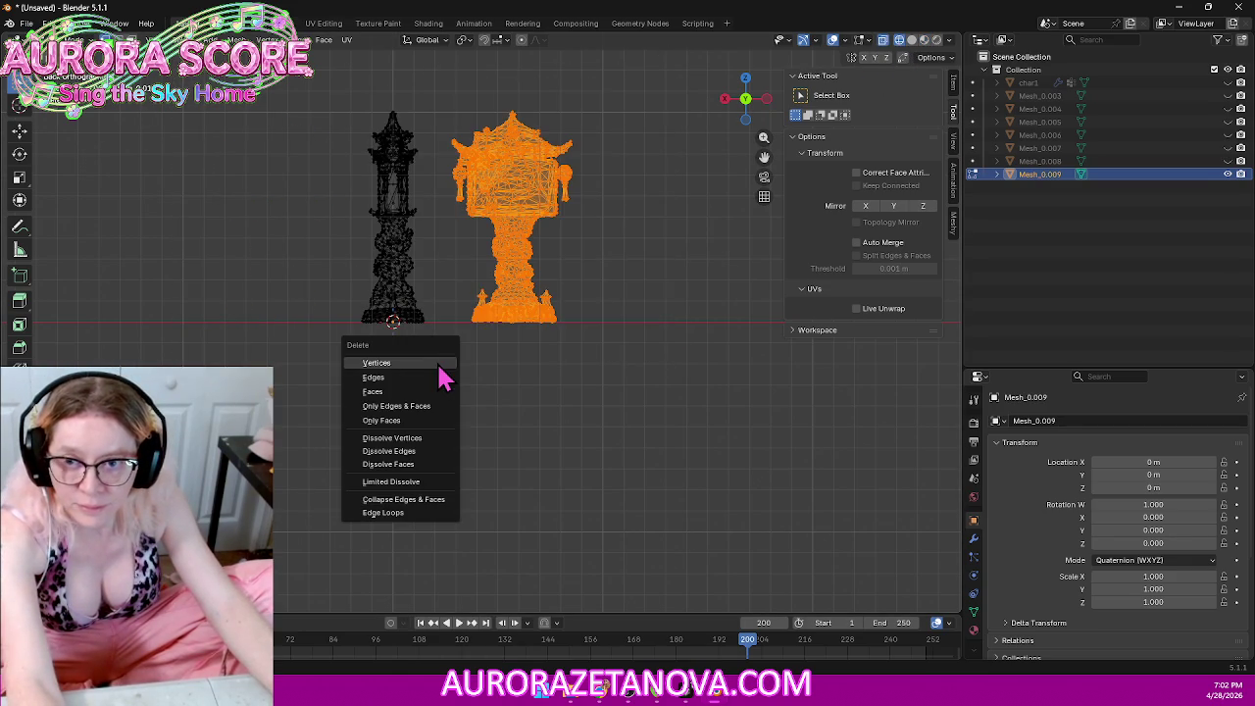
click(423, 363)
Step: Merge the middle tower's vertices by distance, removing 1440, and return to Object Mode
drag(251, 68, 460, 378)
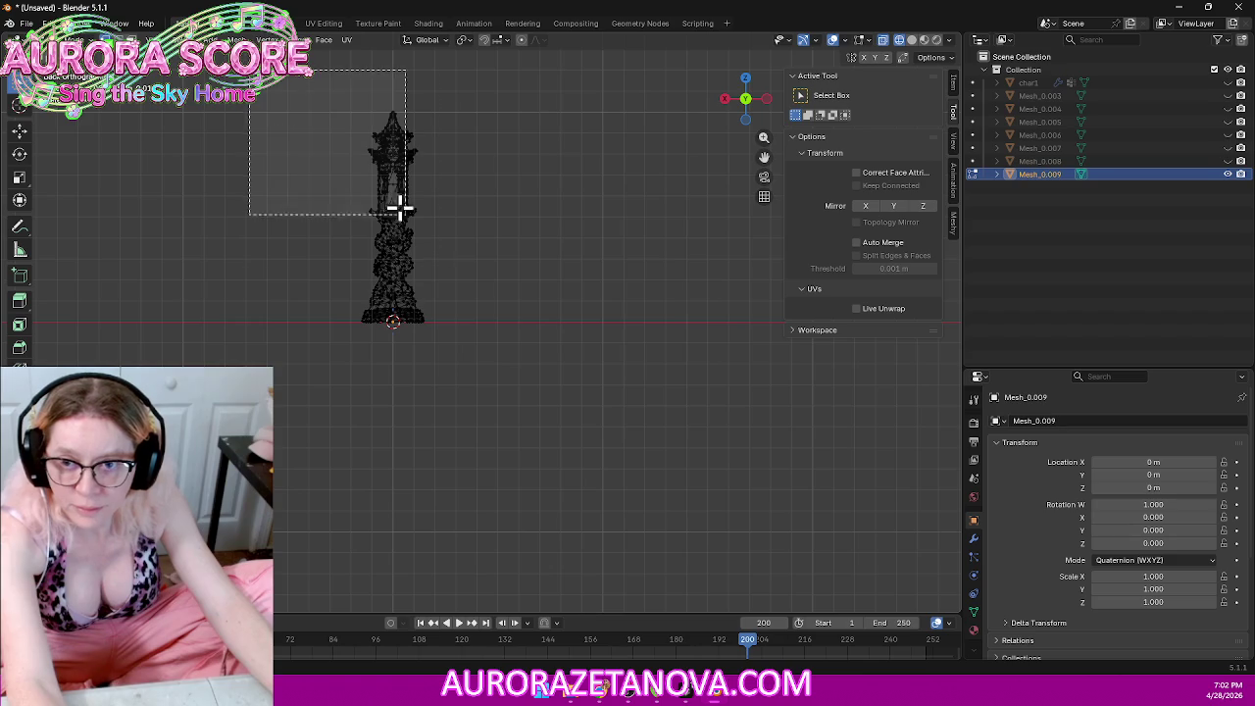
key(m)
click(422, 399)
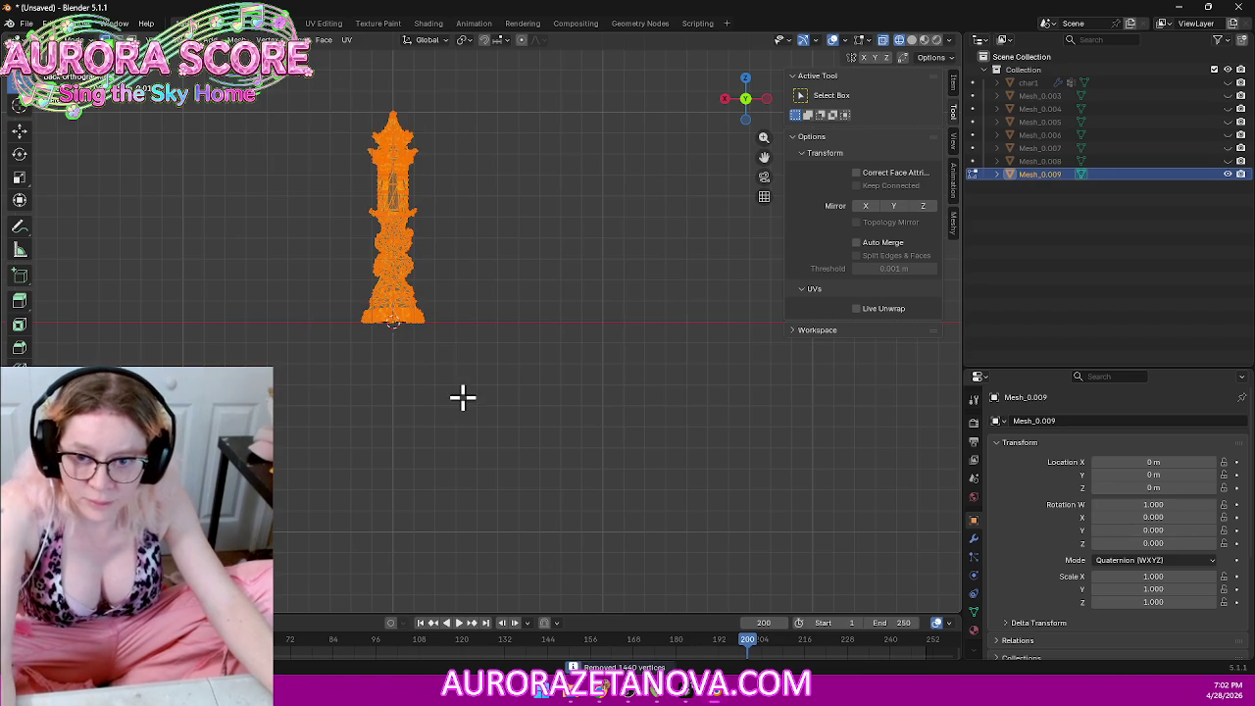
click(79, 76)
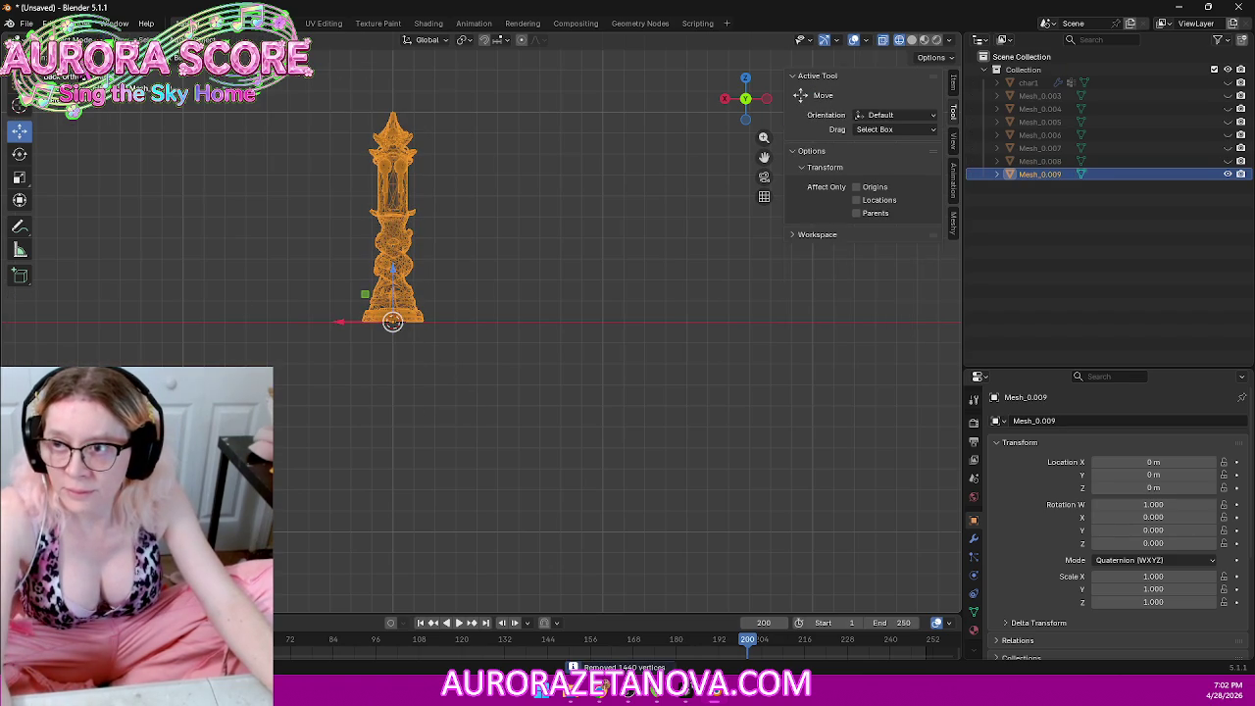
right_click(407, 220)
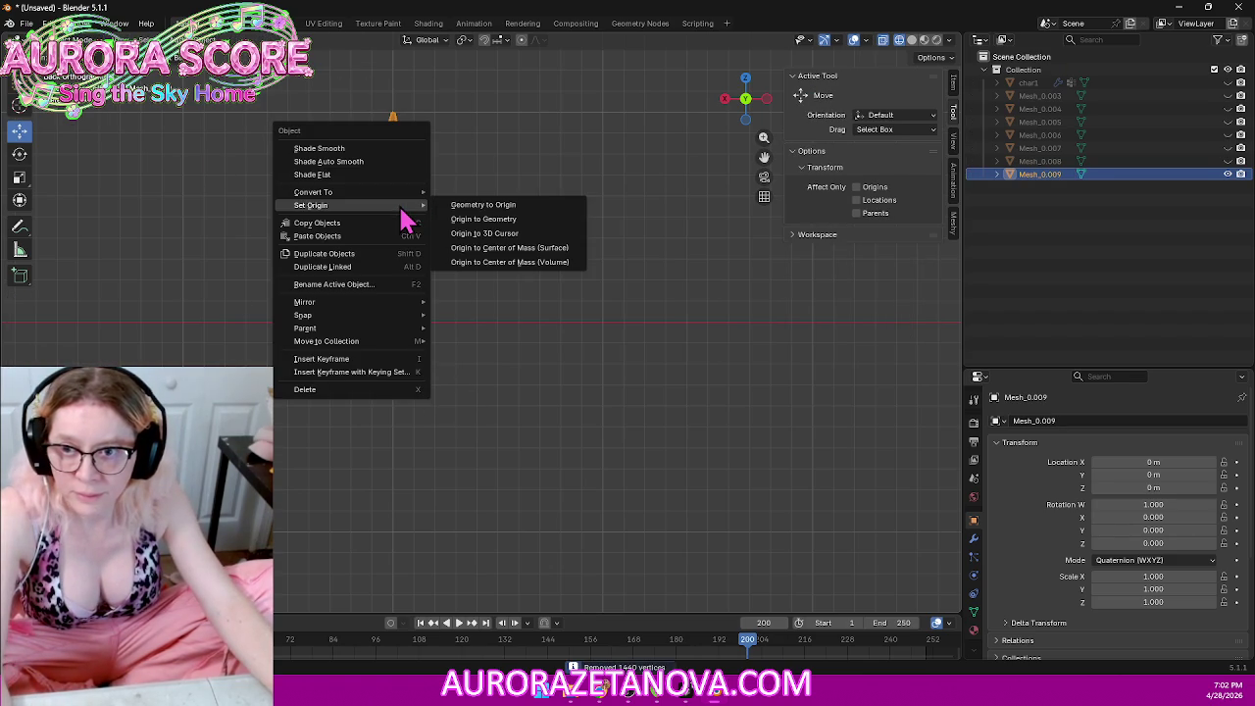
Step: Centre the tower's geometry on the world origin and start a glTF export named Sign.glb
click(468, 207)
click(28, 23)
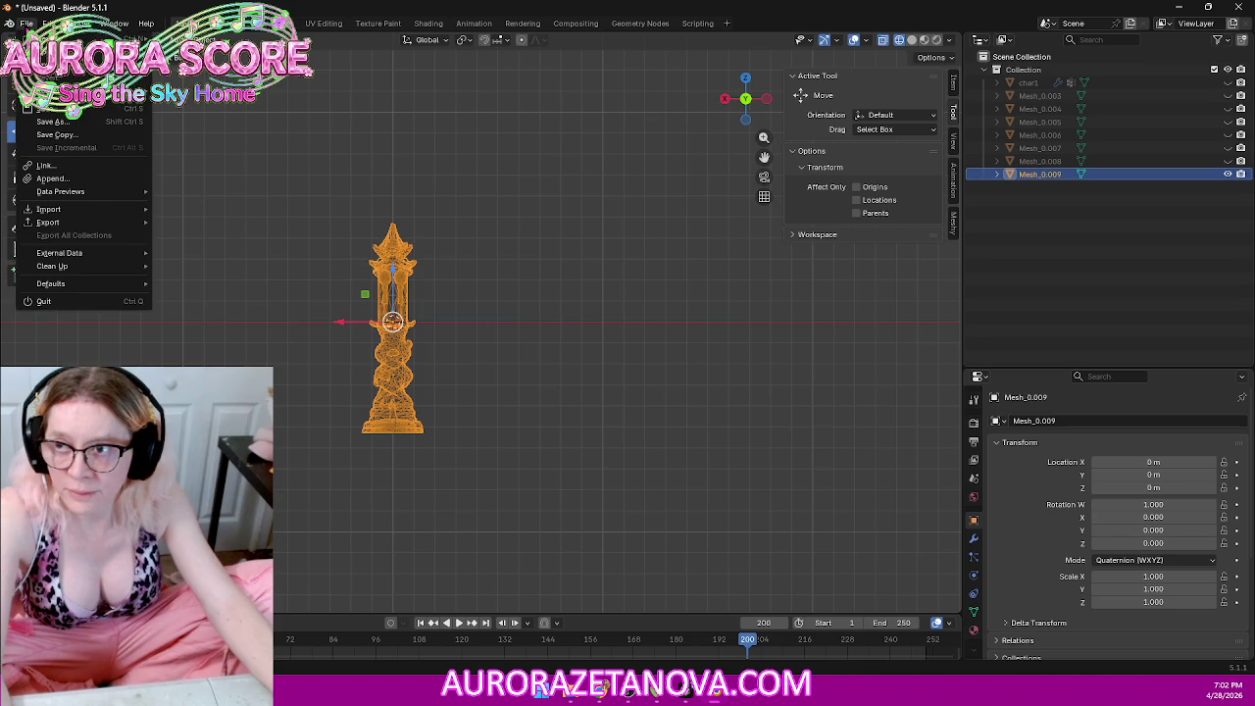
mouse_move(48, 221)
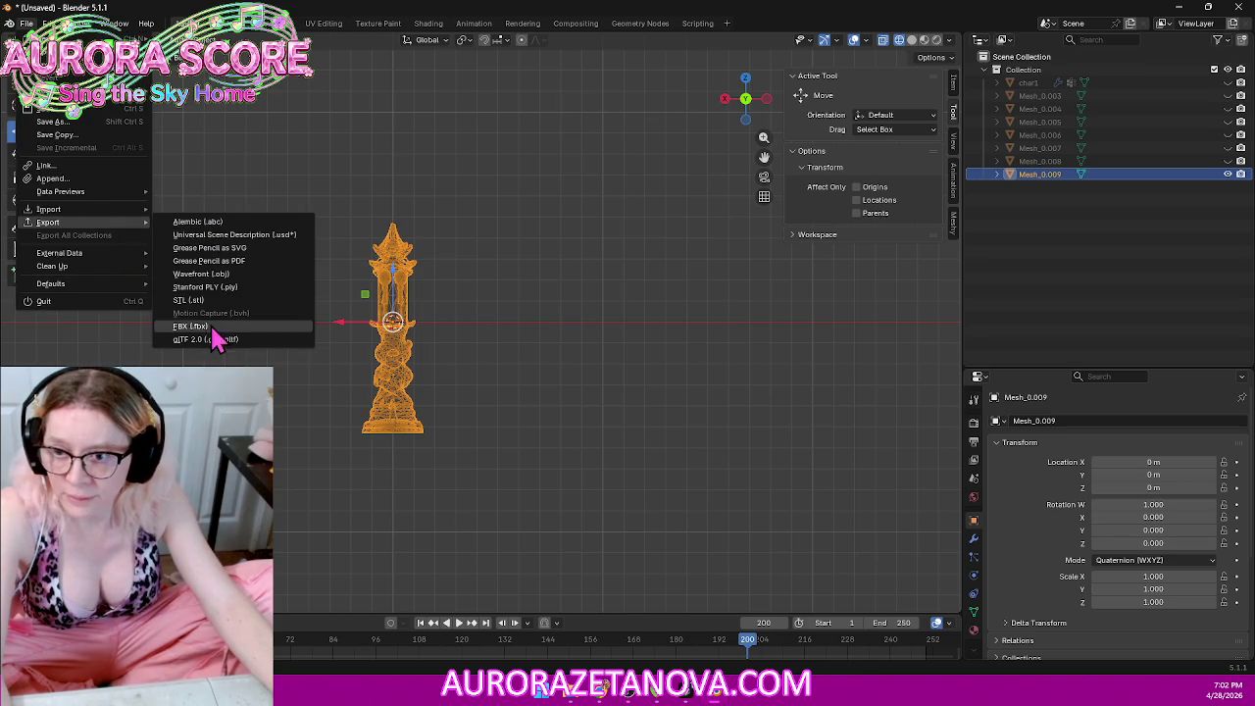
click(210, 339)
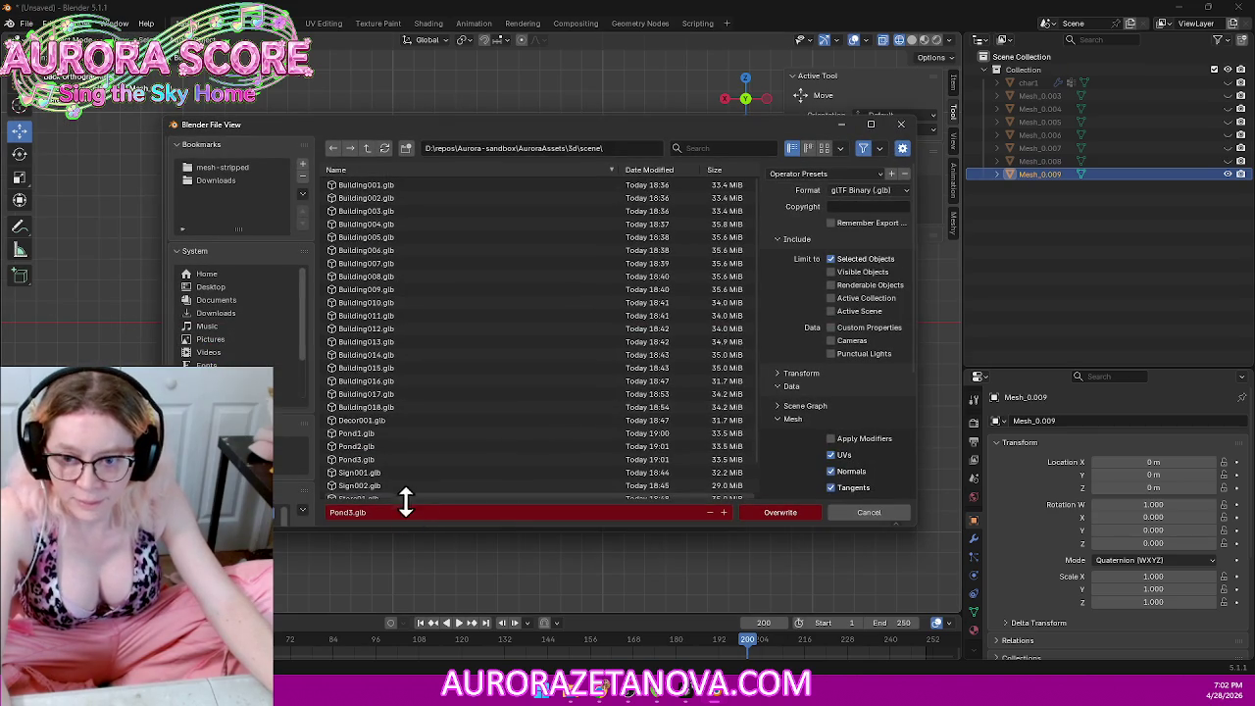
text(s)
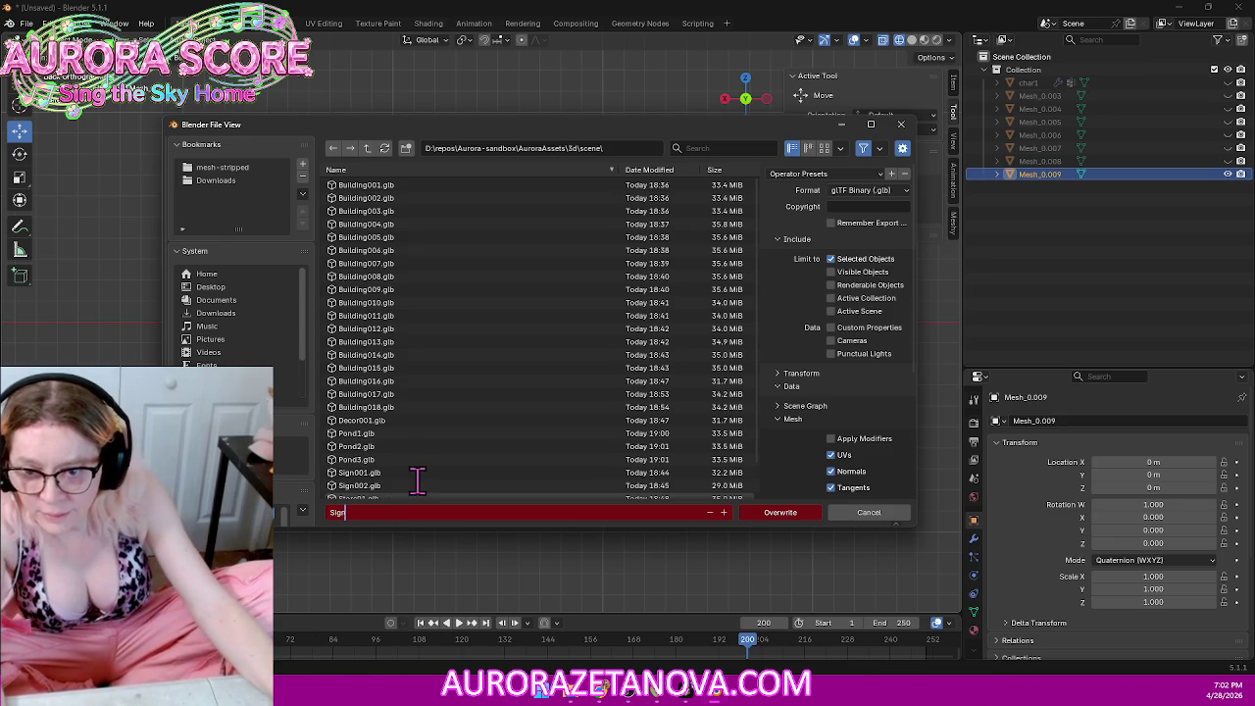
key(Return)
Step: Export the tower over Sign002.glb, delete it, and unhide the three floating islands
scroll(422, 478, down, 2)
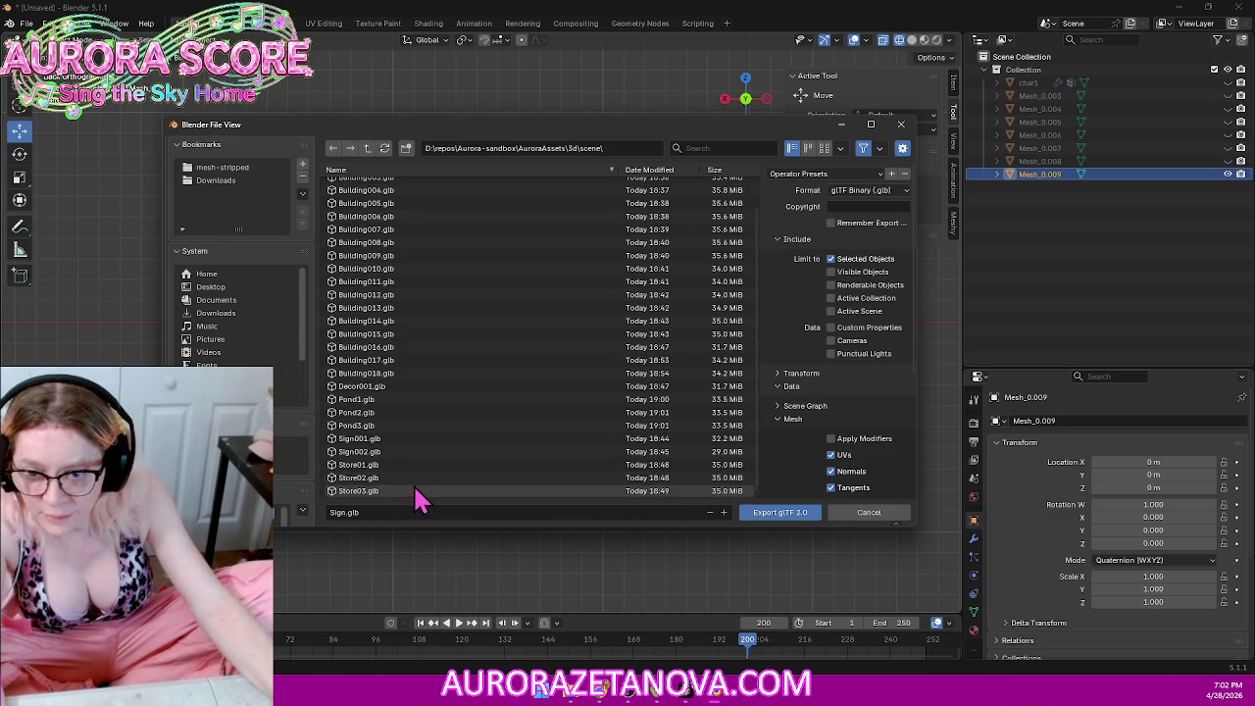
click(423, 452)
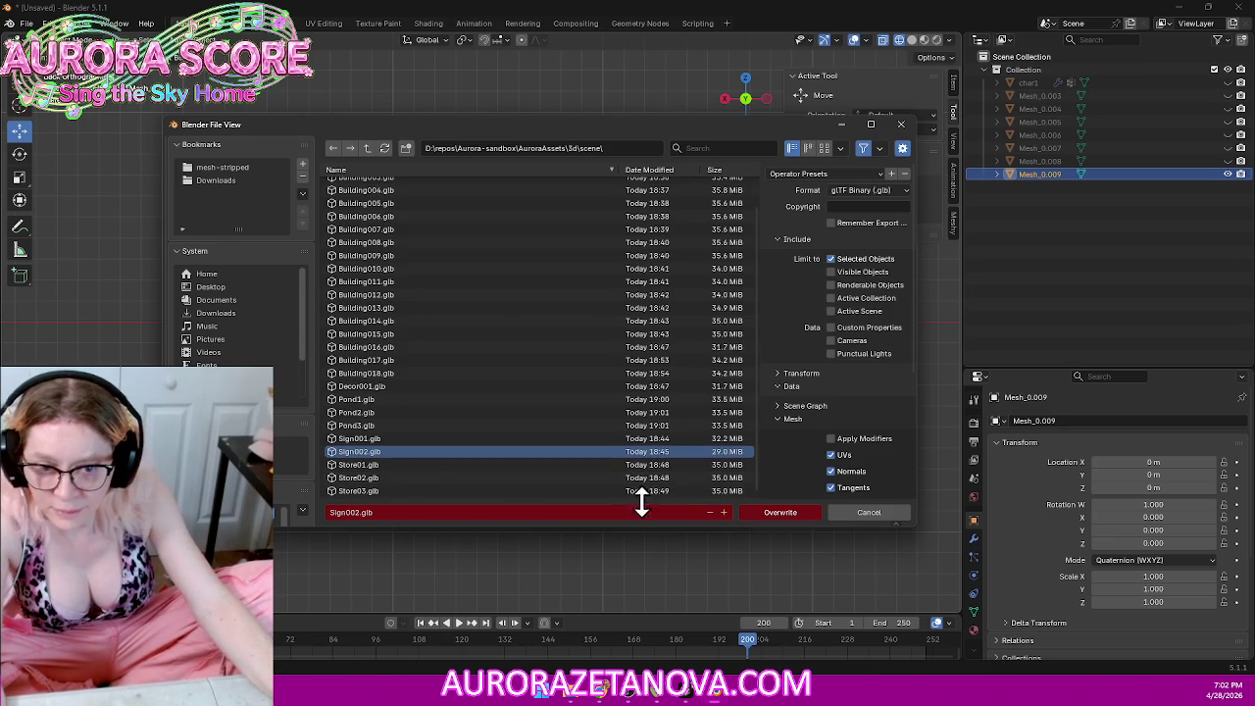
click(775, 515)
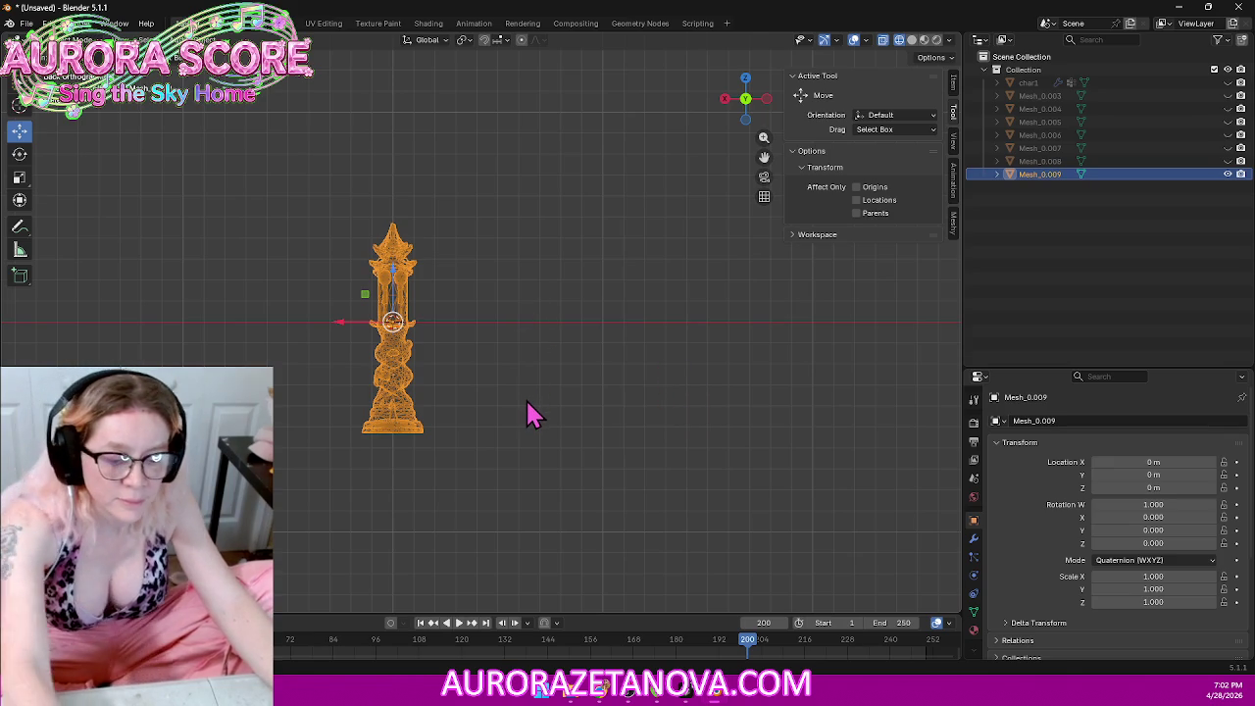
key(Delete)
key(alt+h)
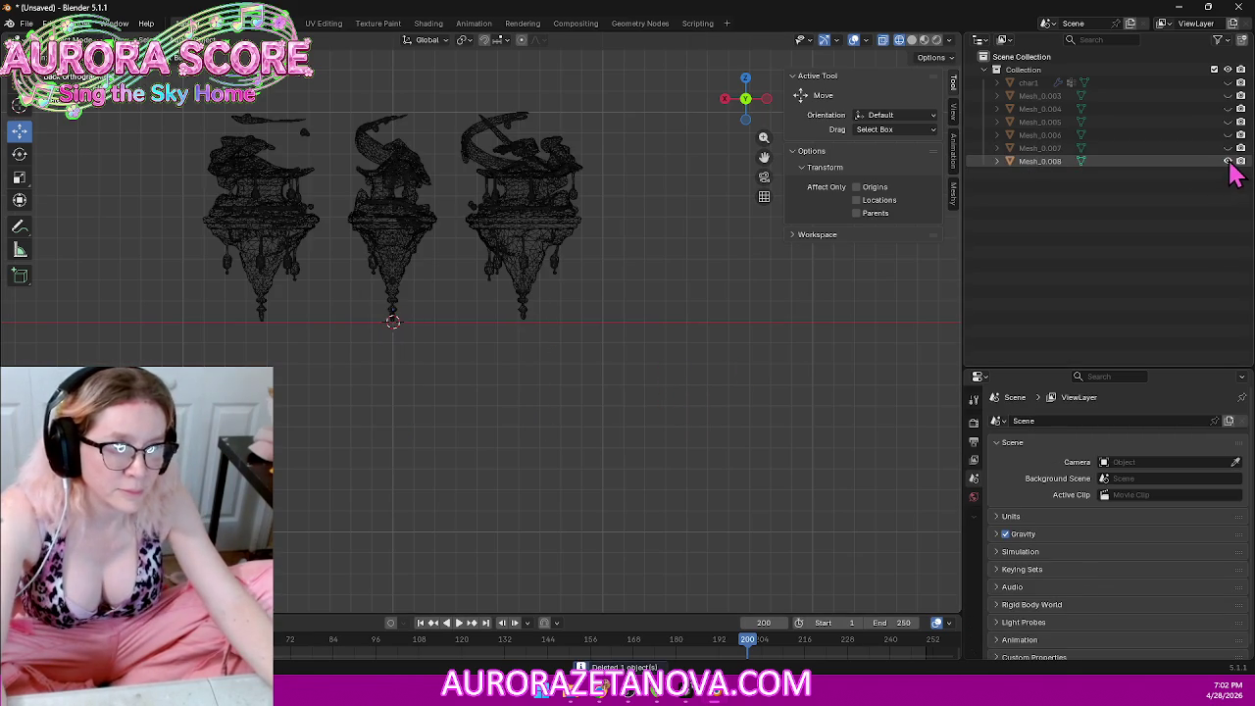
shift+middle_drag(398, 250, 481, 314)
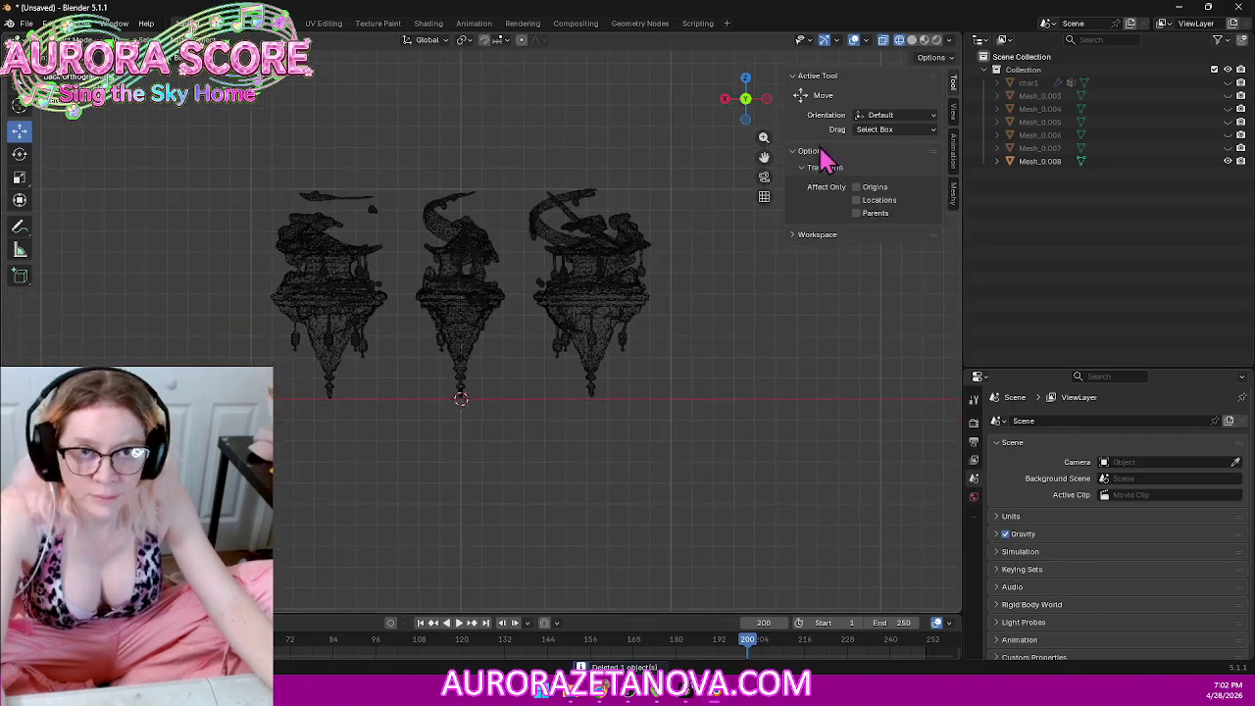
key(shift+z)
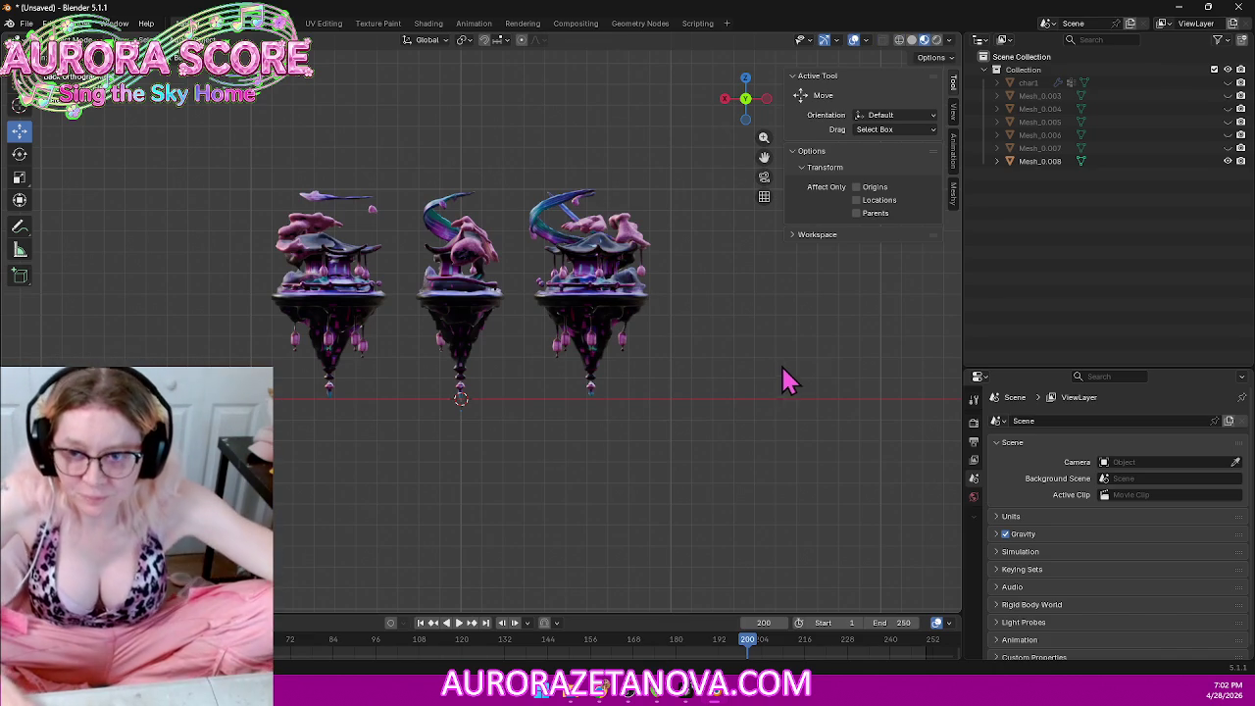
middle_drag(513, 347, 487, 403)
scroll(510, 324, up, 3)
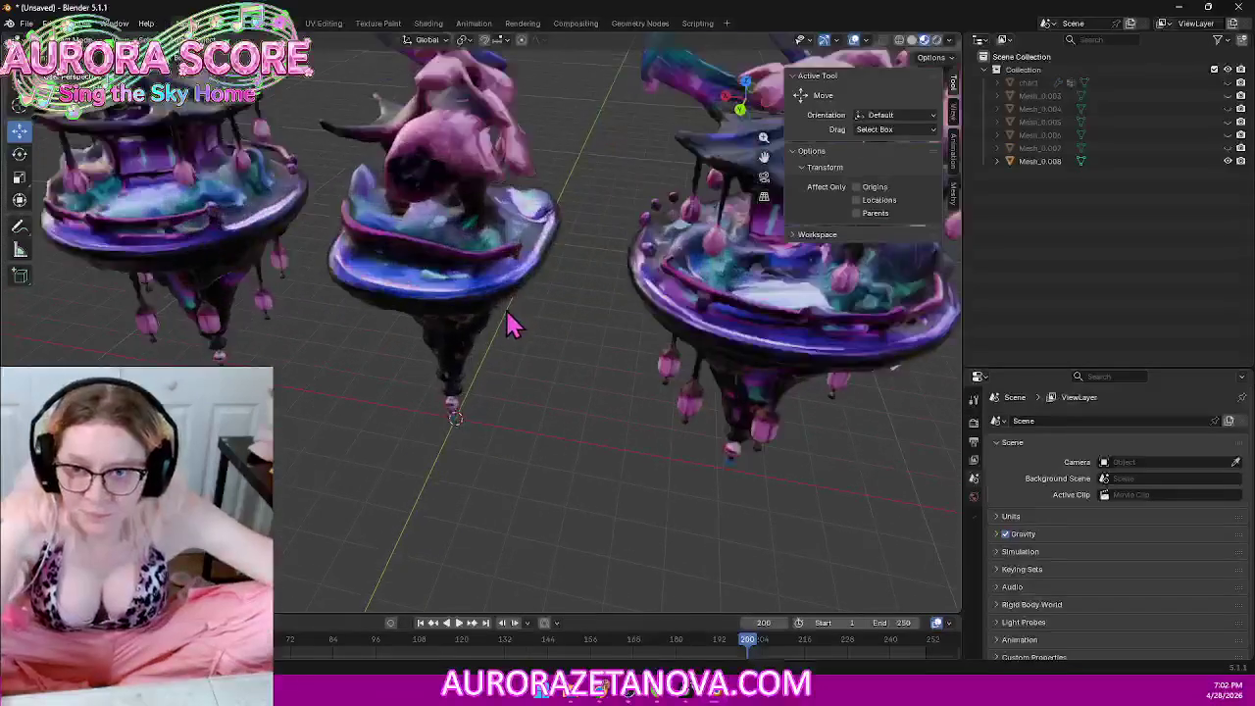
mouse_move(510, 324)
middle_down()
mouse_move(498, 238)
mouse_move(371, 285)
mouse_move(563, 347)
mouse_move(641, 323)
mouse_move(775, 328)
mouse_move(608, 314)
mouse_move(482, 364)
middle_up()
scroll(371, 284, up, 3)
scroll(482, 364, up, 2)
scroll(345, 333, up, 2)
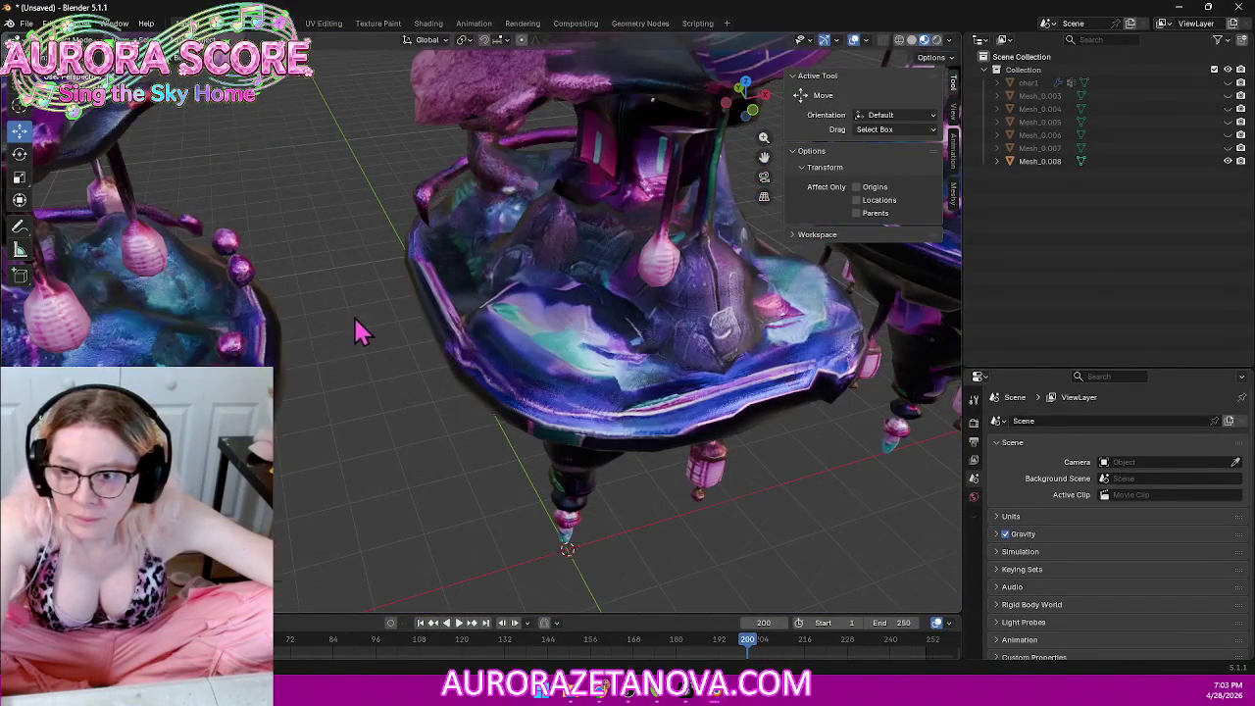
scroll(345, 334, up, 3)
scroll(373, 317, down, 5)
mouse_move(373, 317)
middle_down()
mouse_move(549, 340)
mouse_move(511, 351)
middle_up()
scroll(410, 324, up, 2)
scroll(511, 351, down, 1)
scroll(511, 351, down, 2)
scroll(511, 351, down, 2)
scroll(371, 385, down, 1)
mouse_move(370, 385)
middle_down()
mouse_move(386, 370)
mouse_move(472, 387)
middle_up()
scroll(386, 370, up, 2)
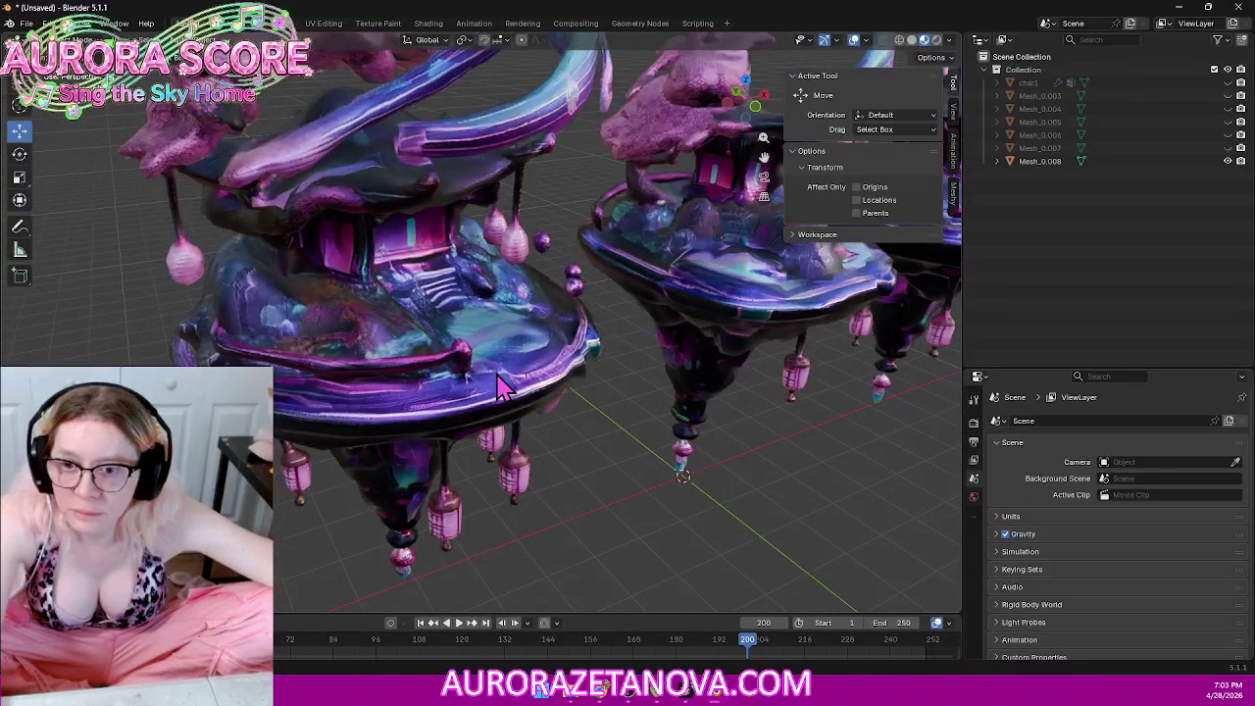
mouse_move(686, 356)
middle_down()
mouse_move(481, 364)
mouse_move(421, 415)
mouse_move(525, 415)
mouse_move(468, 415)
mouse_move(507, 405)
mouse_move(569, 421)
mouse_move(504, 406)
middle_up()
scroll(513, 383, down, 5)
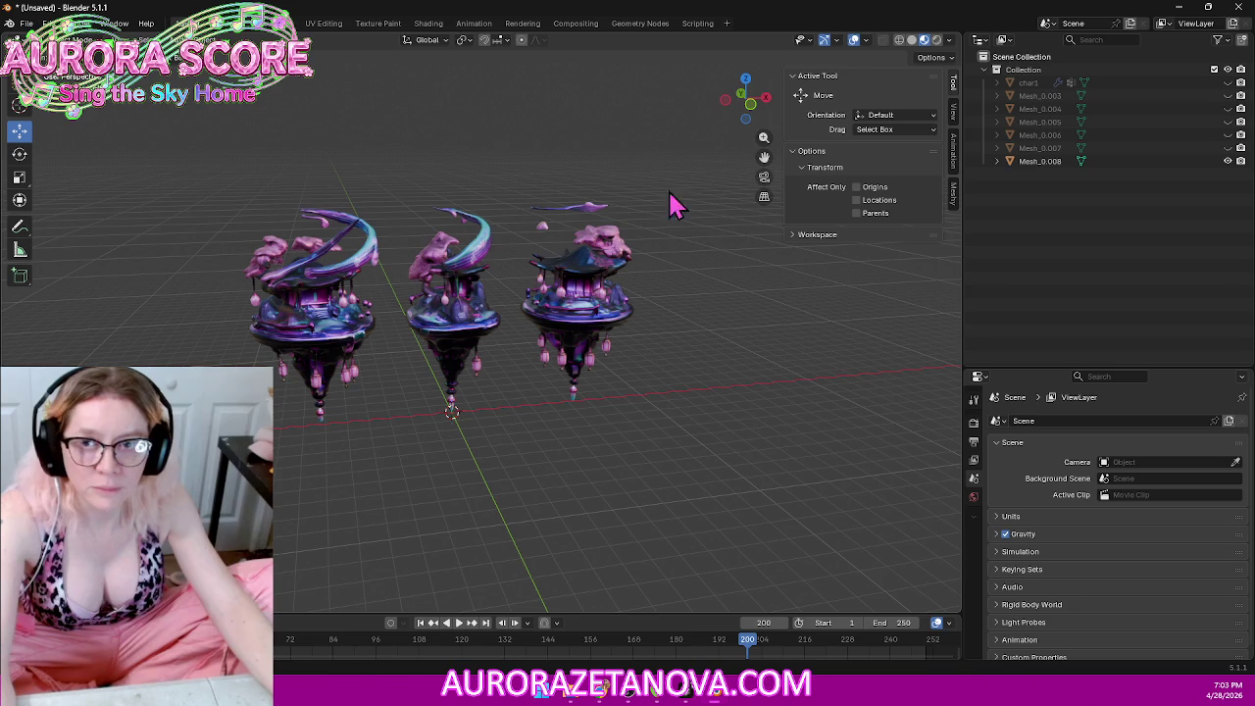
click(899, 40)
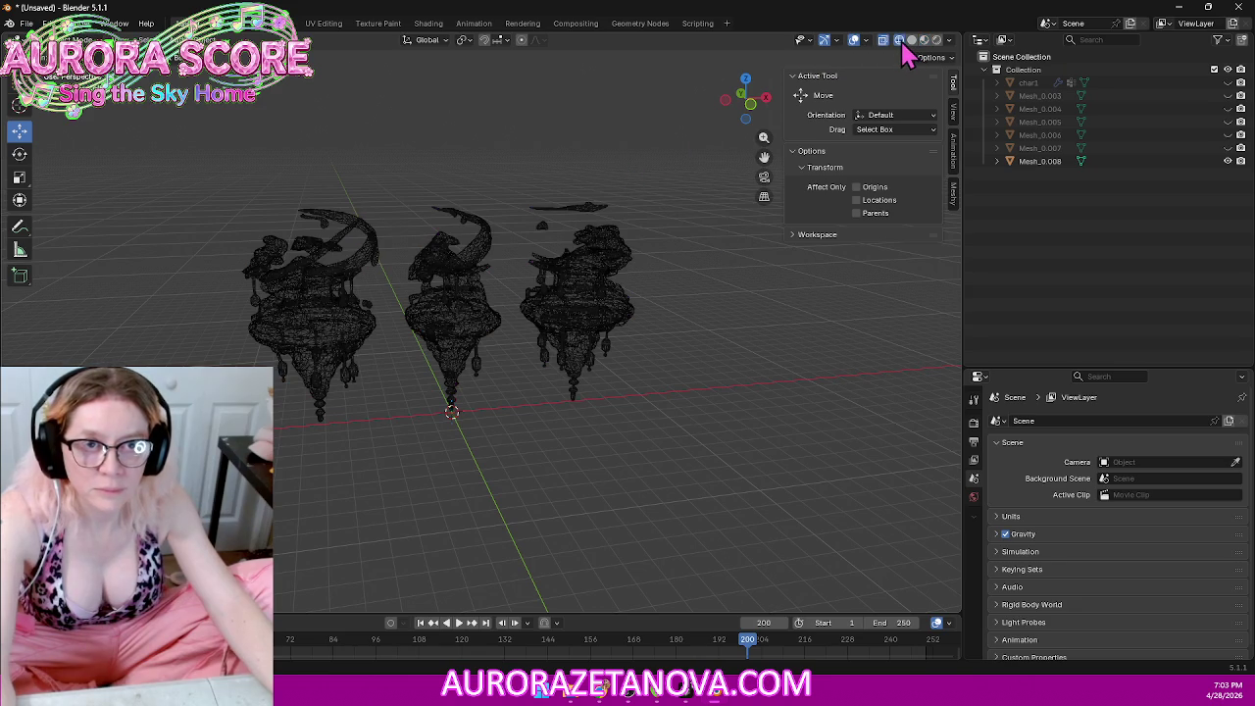
click(770, 100)
click(770, 100)
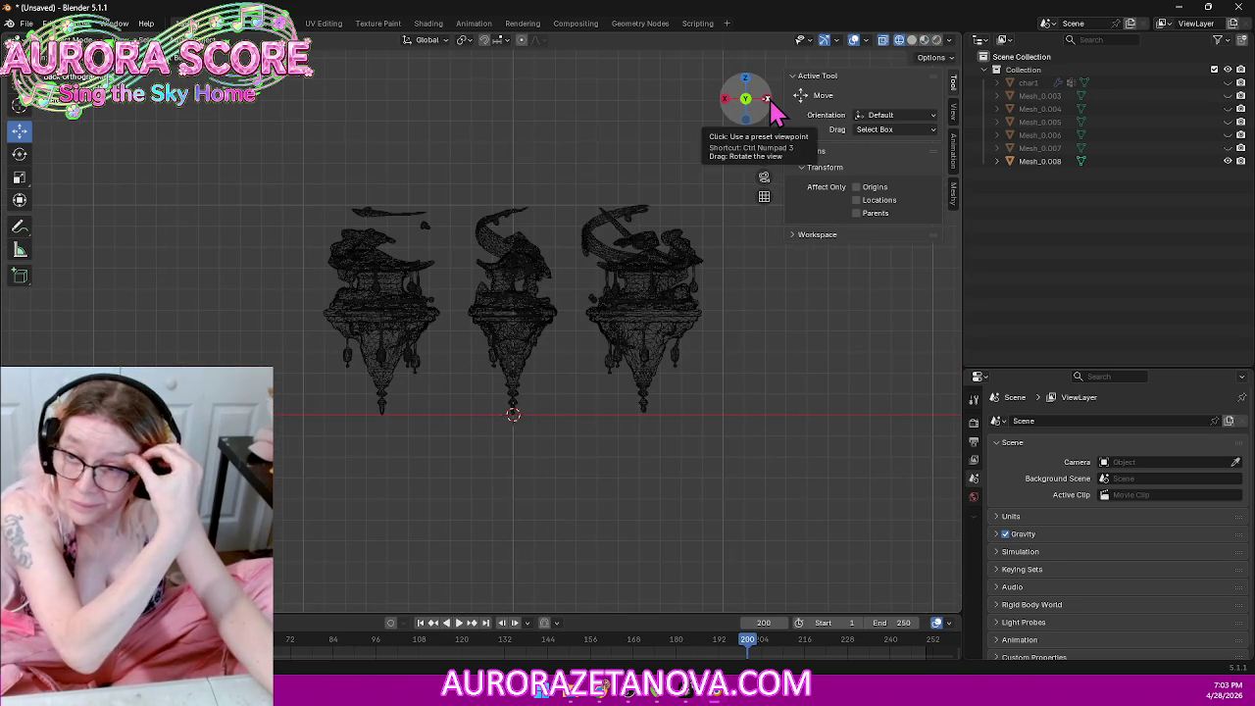
key(a)
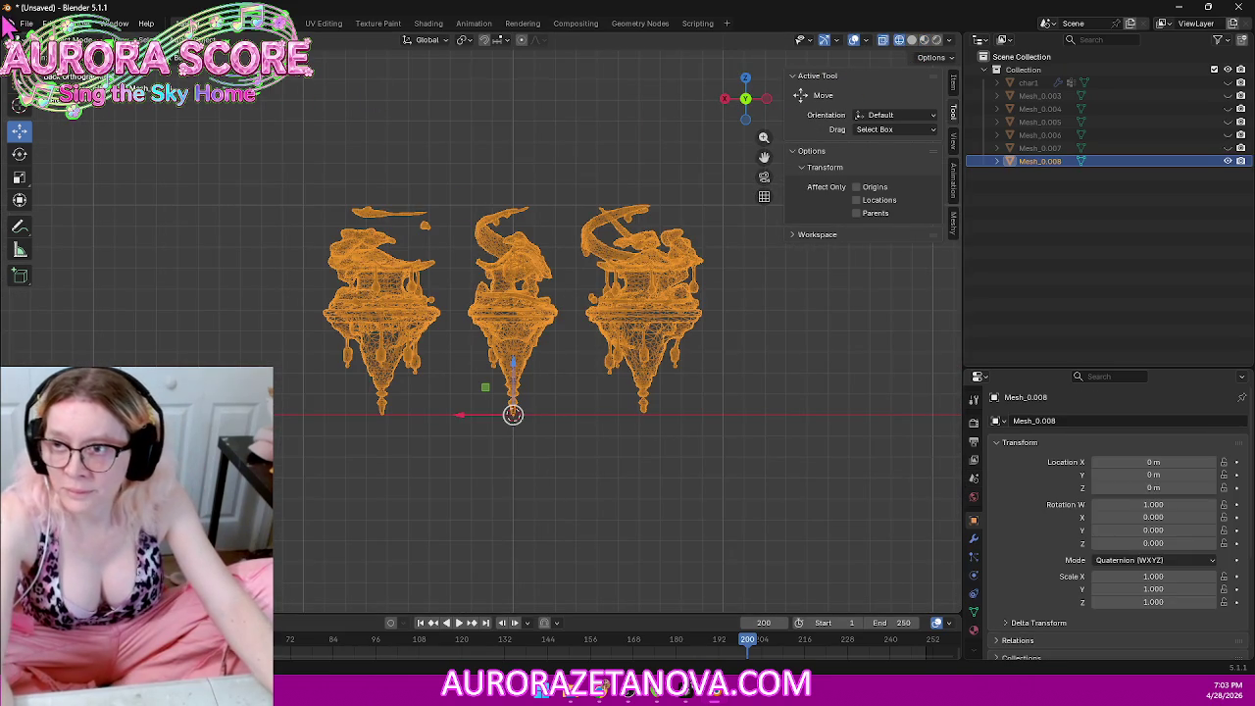
Step: In Edit Mode, merge the left island's duplicate vertices and separate it into its own object
key(Tab)
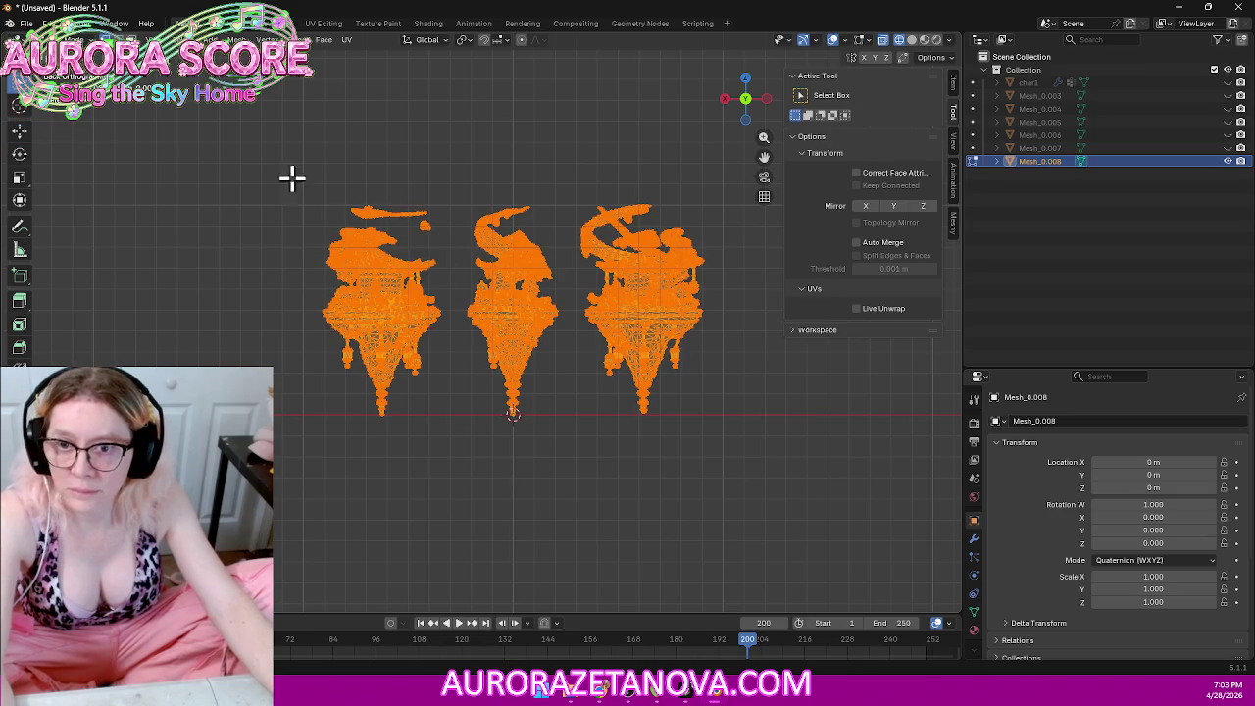
drag(261, 169, 453, 467)
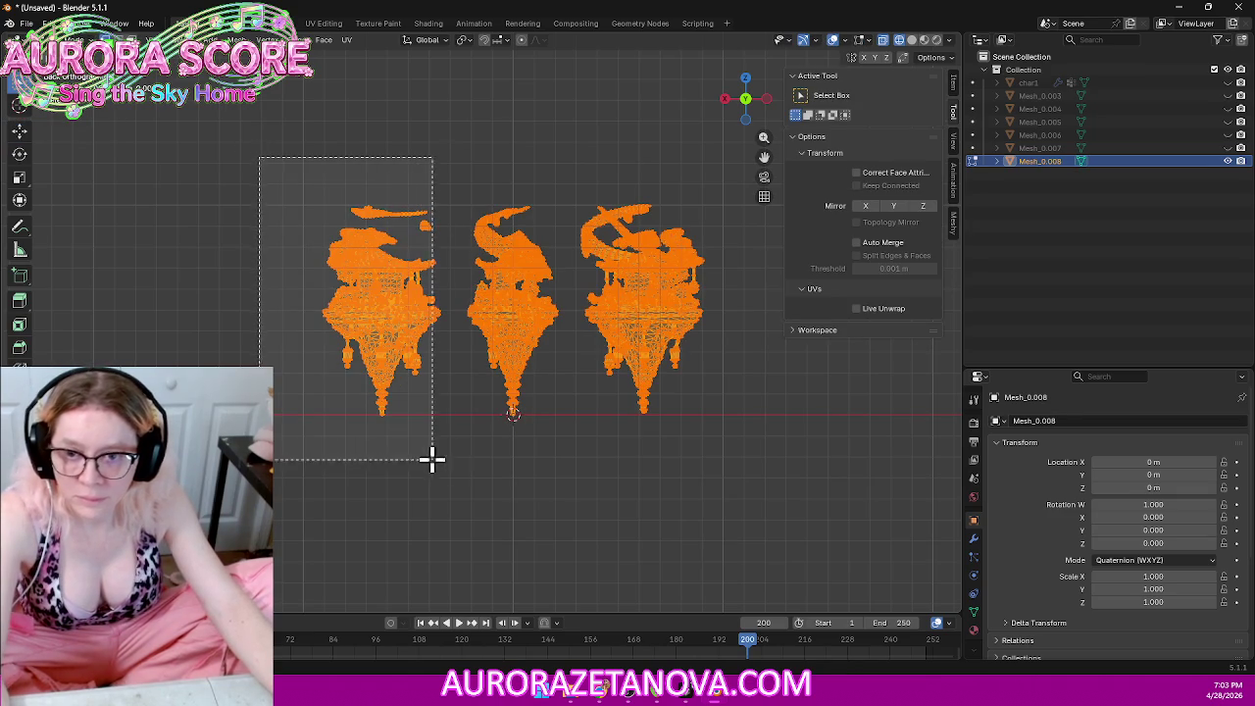
key(m)
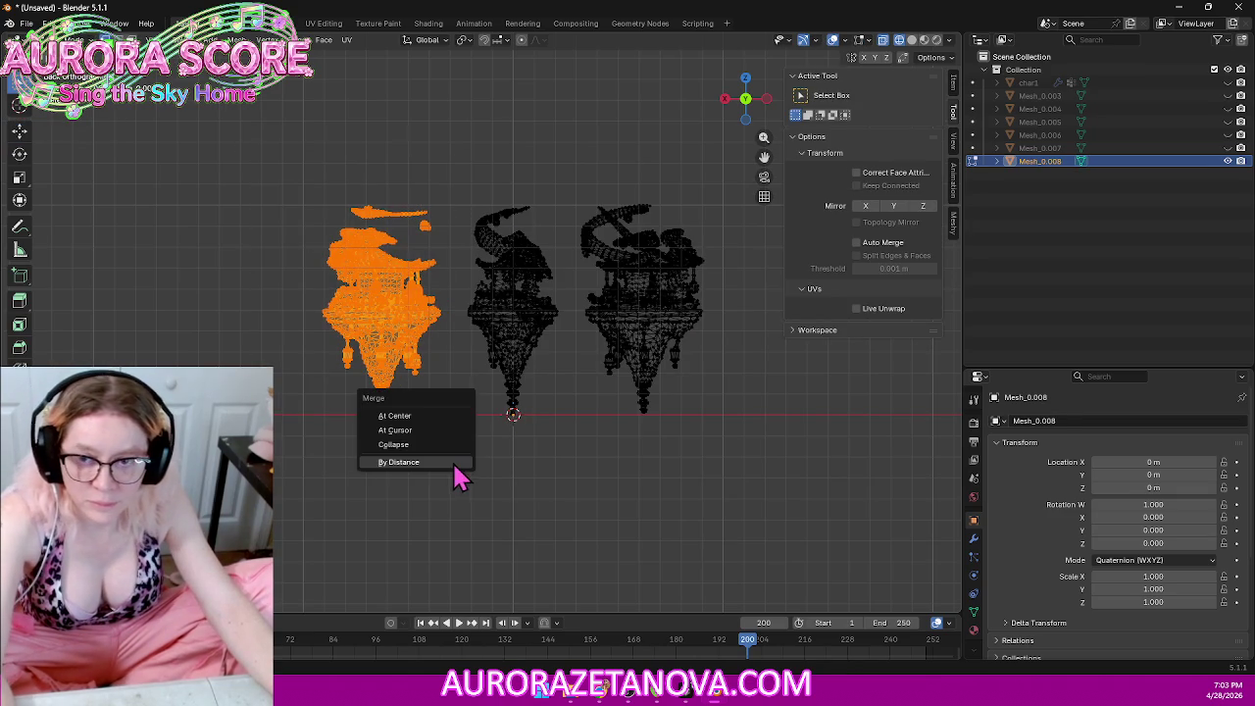
click(457, 466)
key(p)
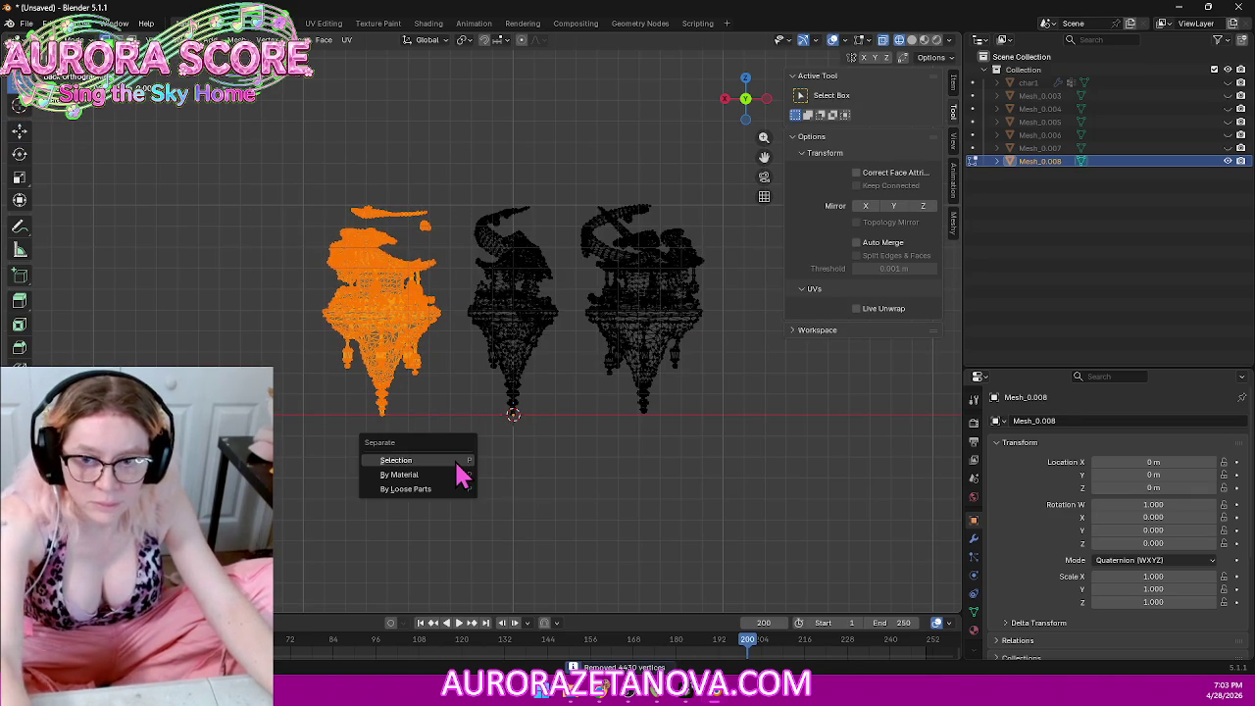
click(453, 461)
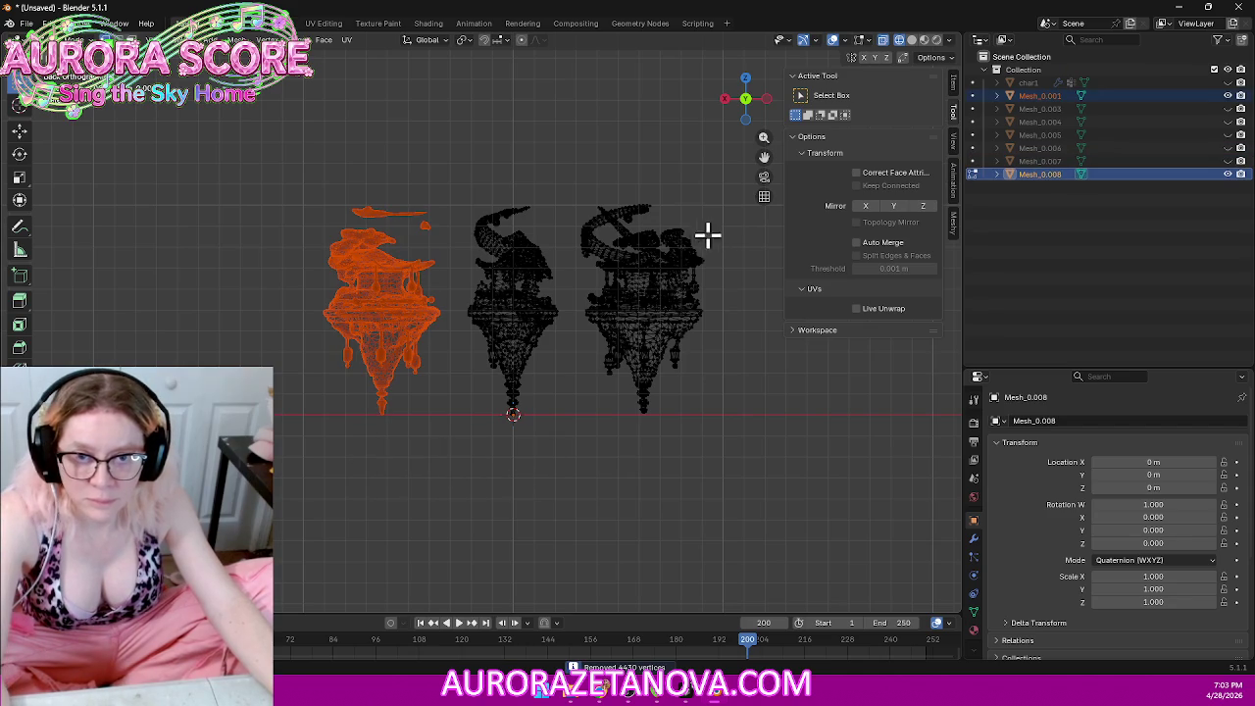
Step: Merge the right island's duplicate vertices and separate it into its own object
drag(563, 163, 747, 453)
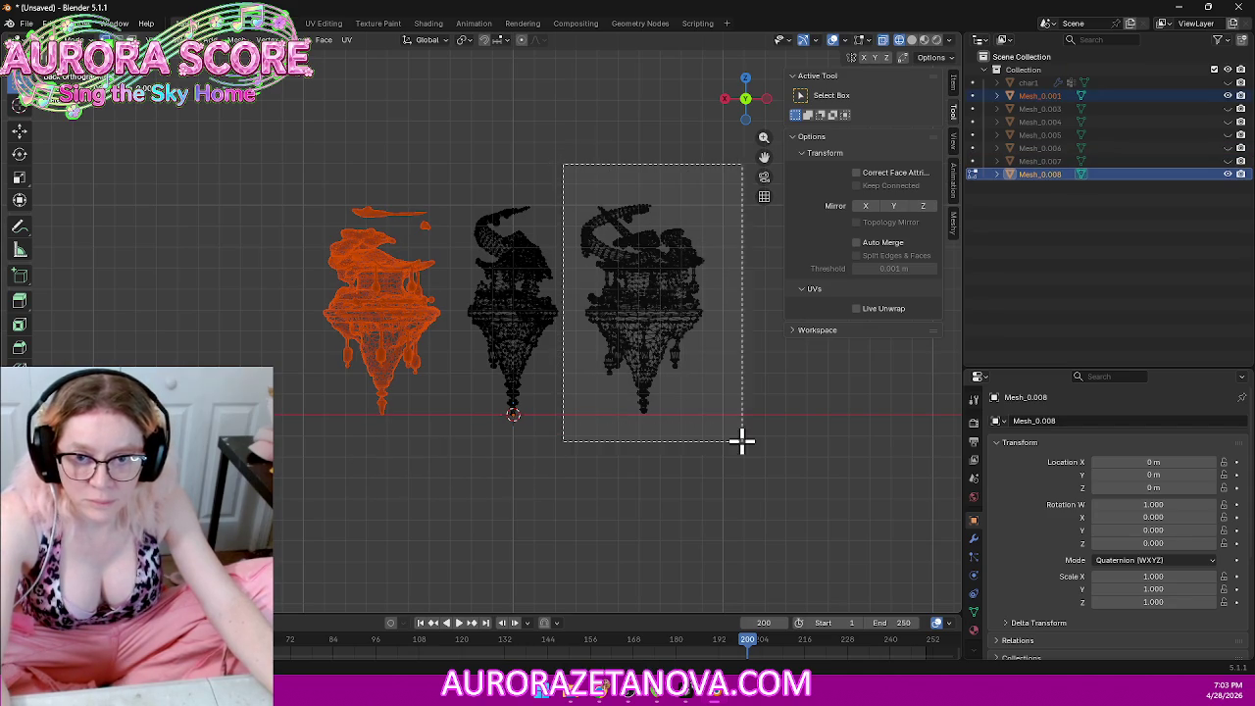
key(m)
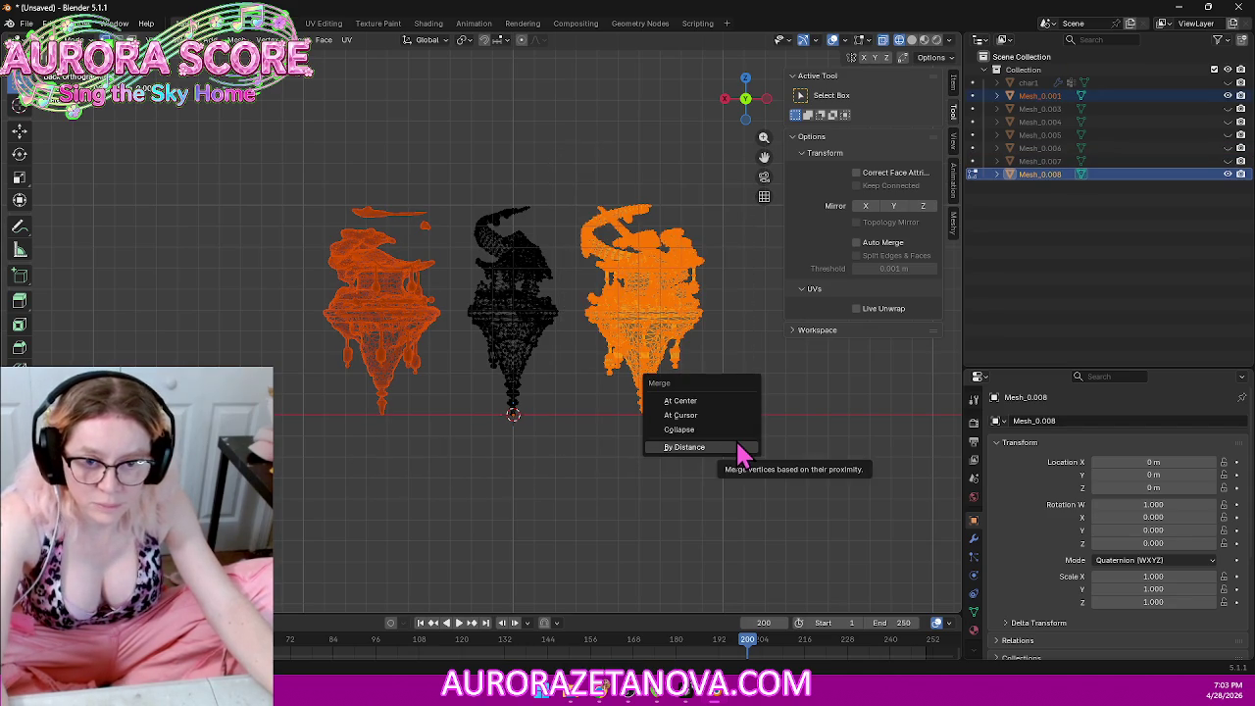
click(706, 447)
key(p)
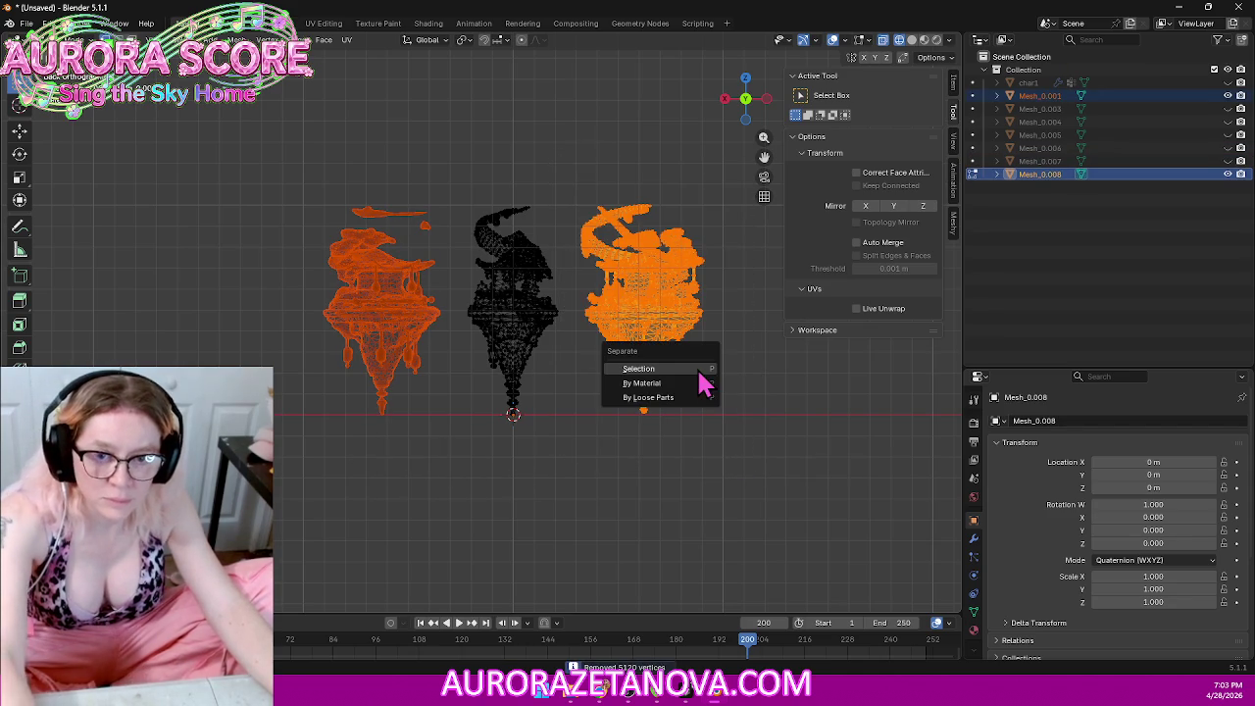
click(699, 368)
Step: Merge the middle island's vertices by distance, removing 3352, and leave Edit Mode
drag(422, 152, 611, 479)
key(m)
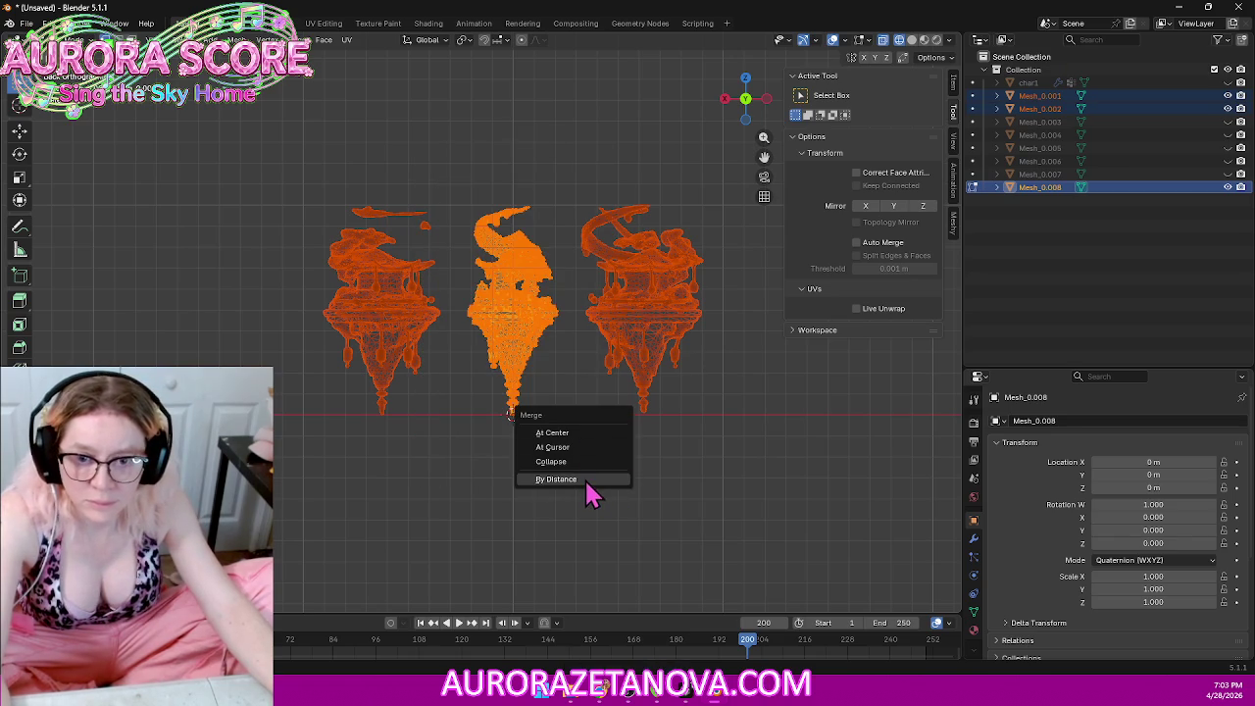
click(586, 478)
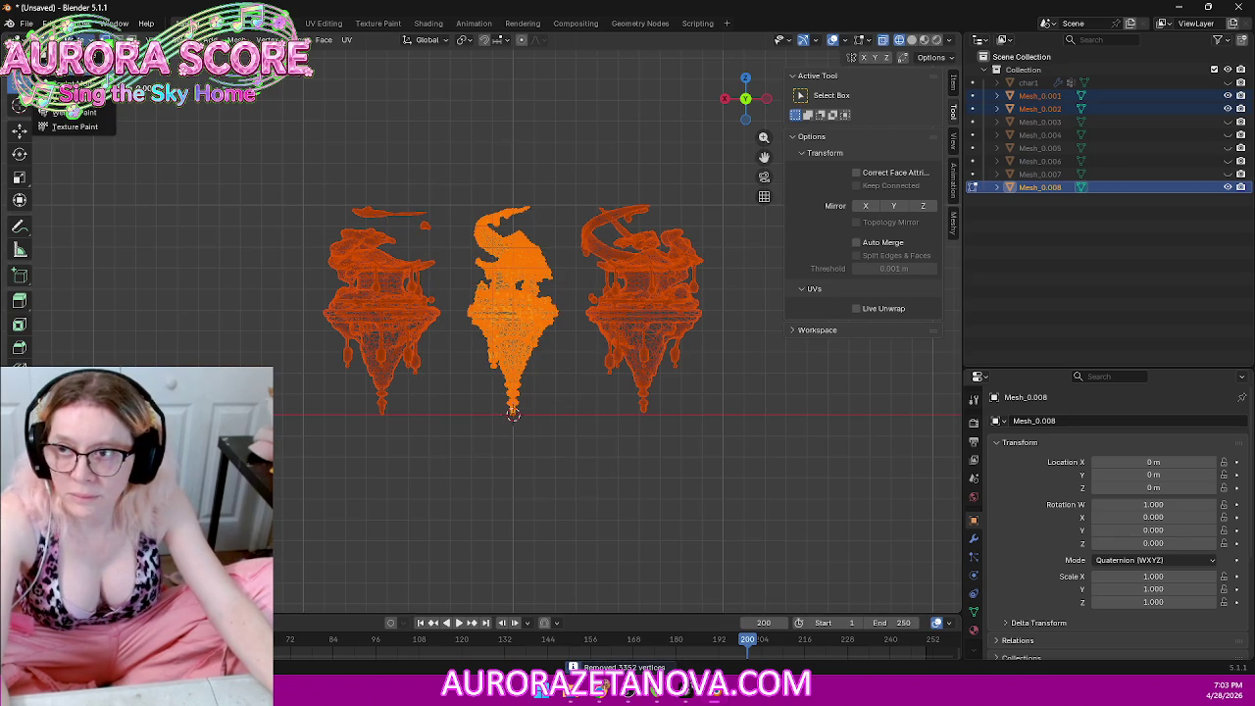
key(Tab)
Step: Centre the islands on the world origin, export Mesh_0.008 over Building017.glb, then delete it
right_click(510, 312)
mouse_move(418, 308)
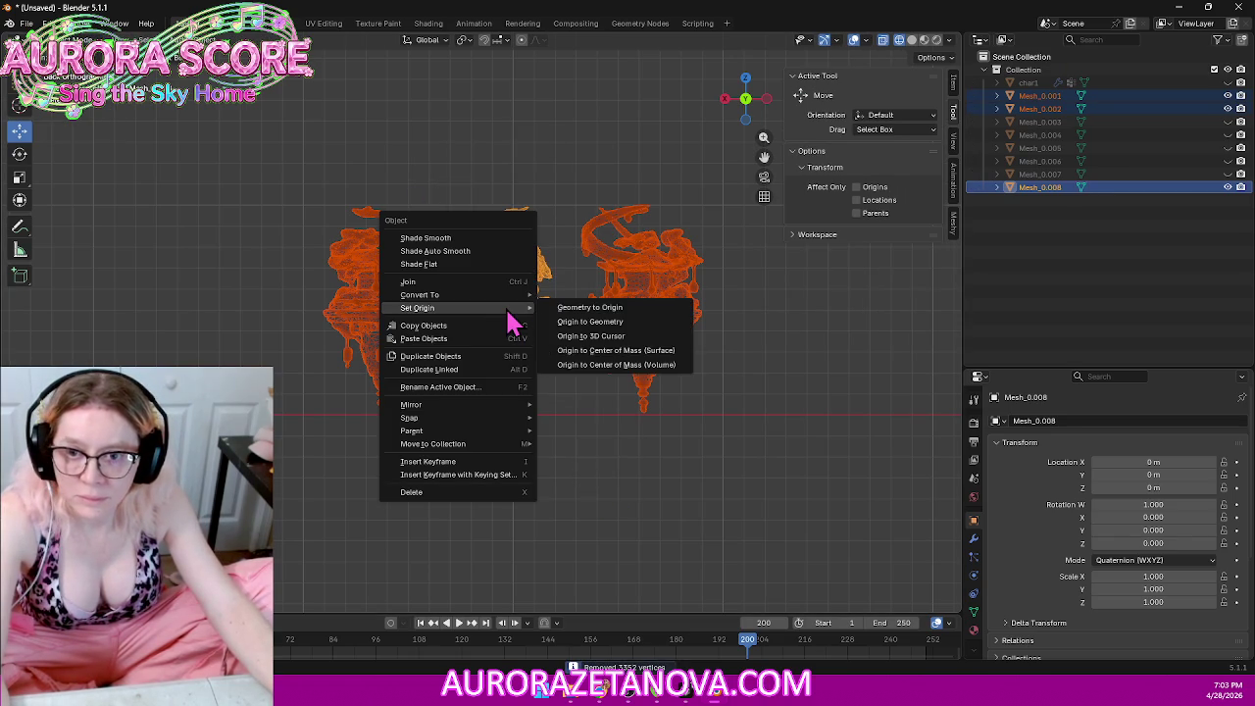
click(578, 308)
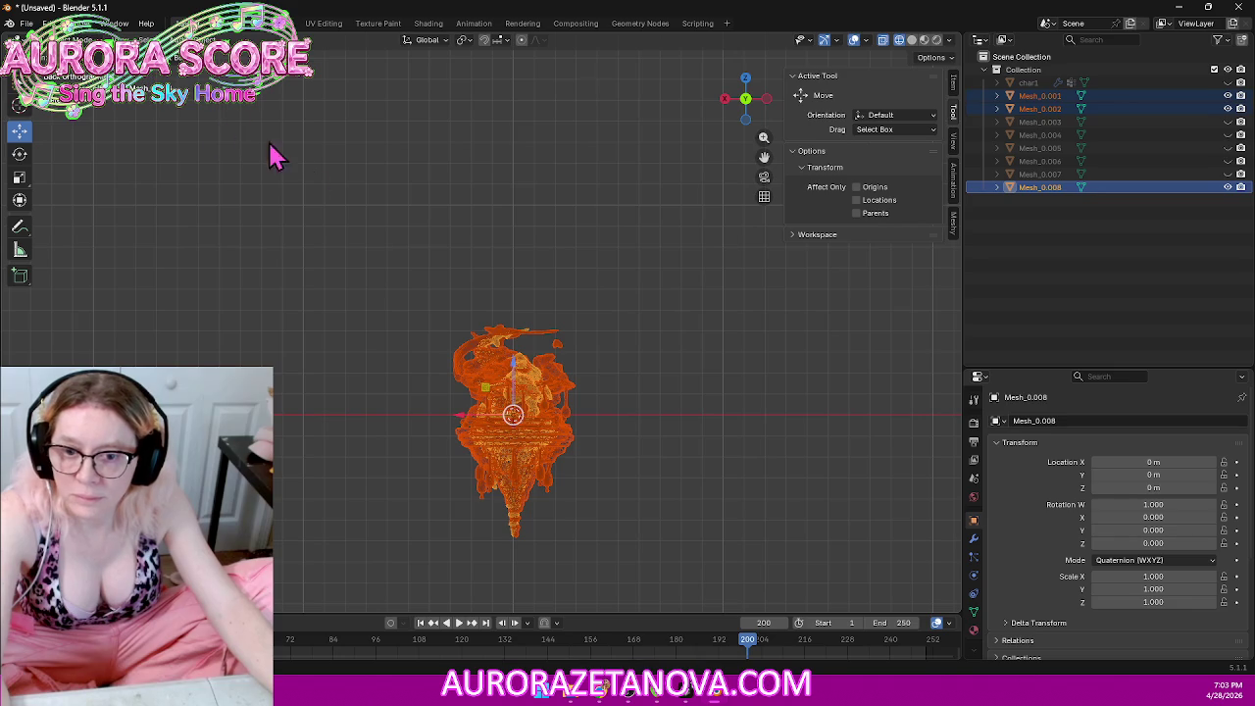
click(319, 181)
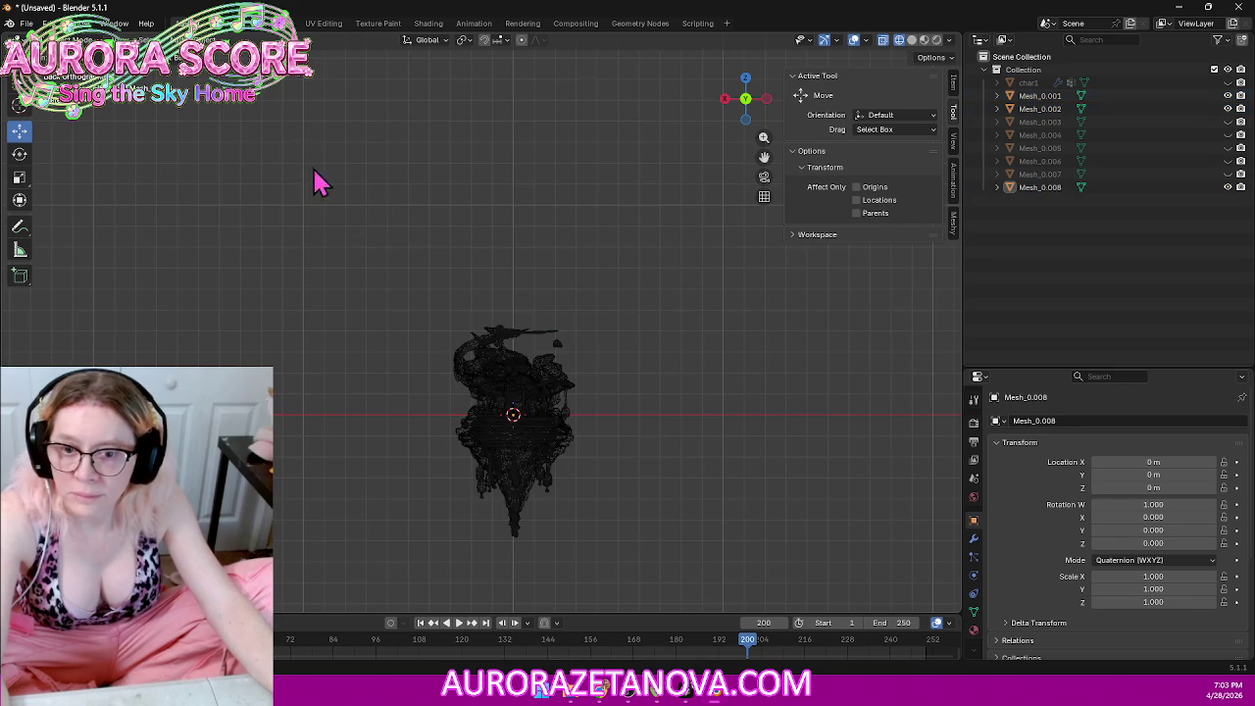
click(520, 363)
click(27, 23)
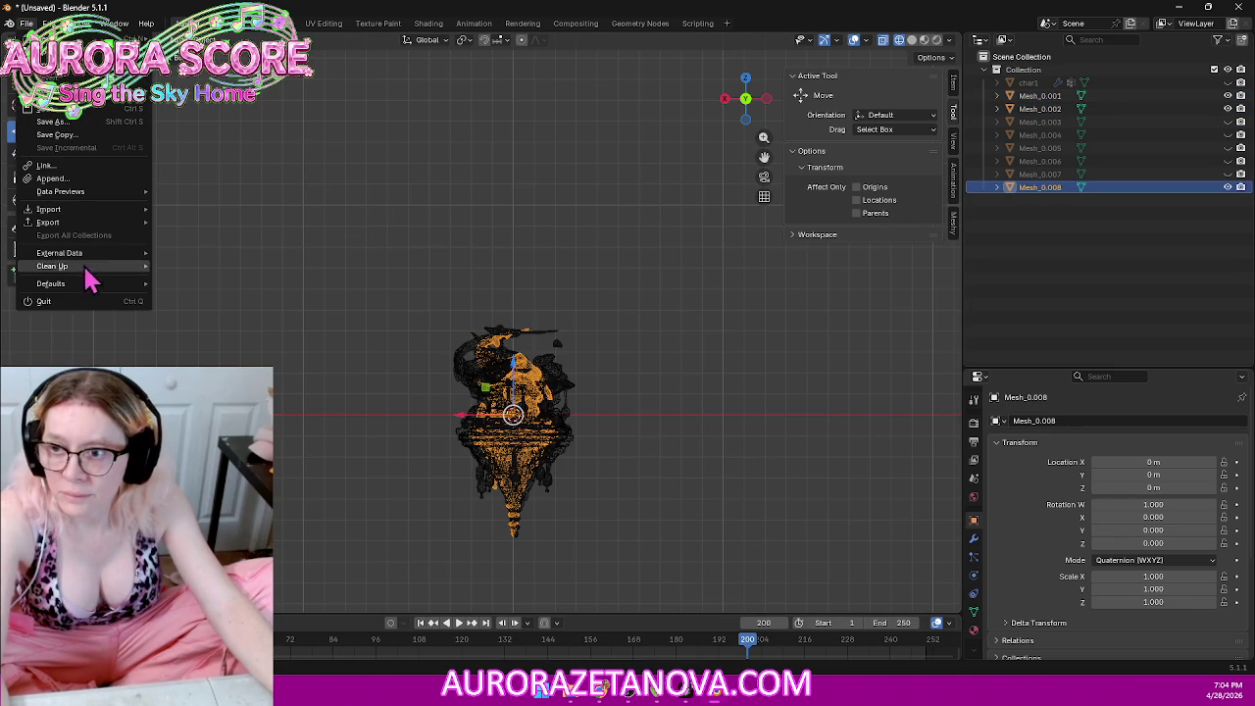
mouse_move(48, 222)
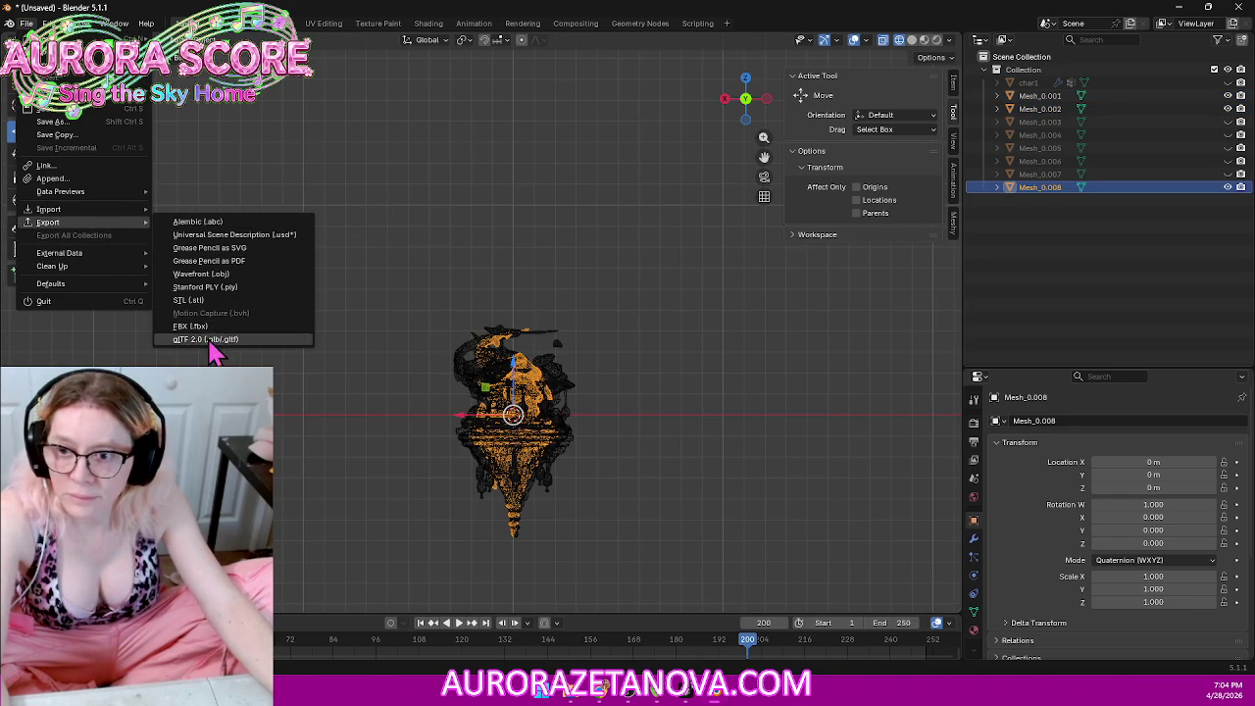
click(210, 339)
click(512, 395)
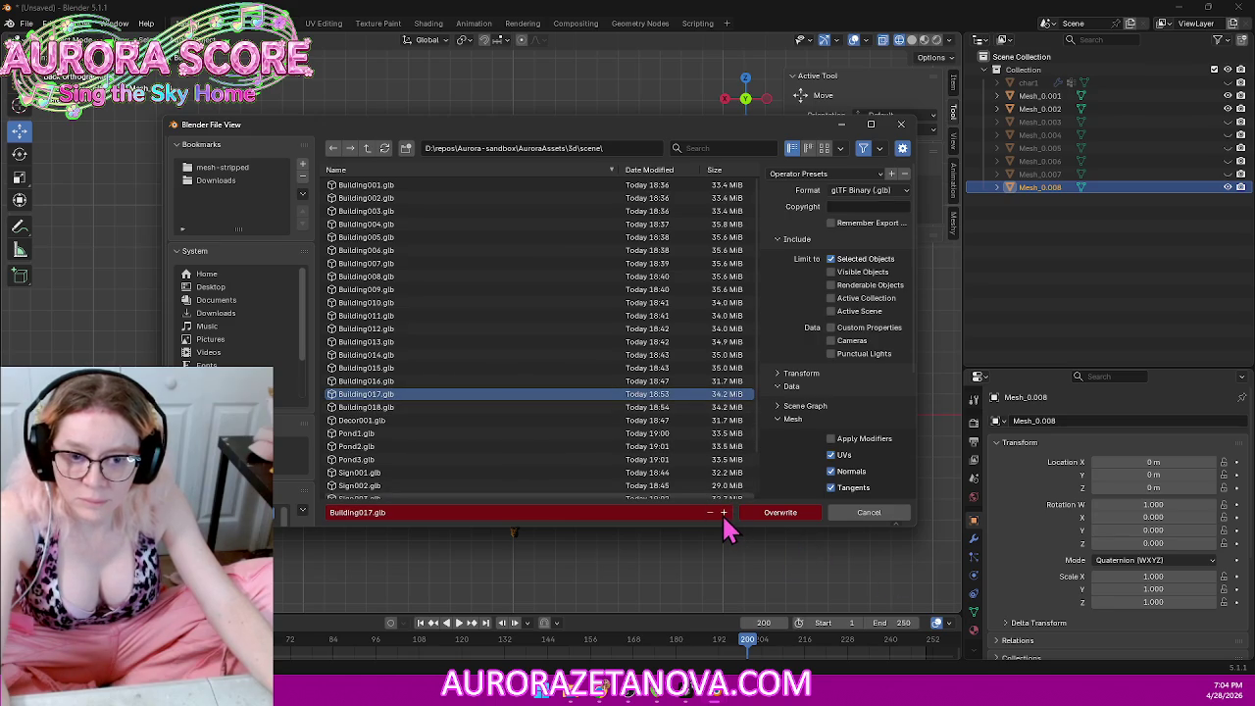
click(779, 514)
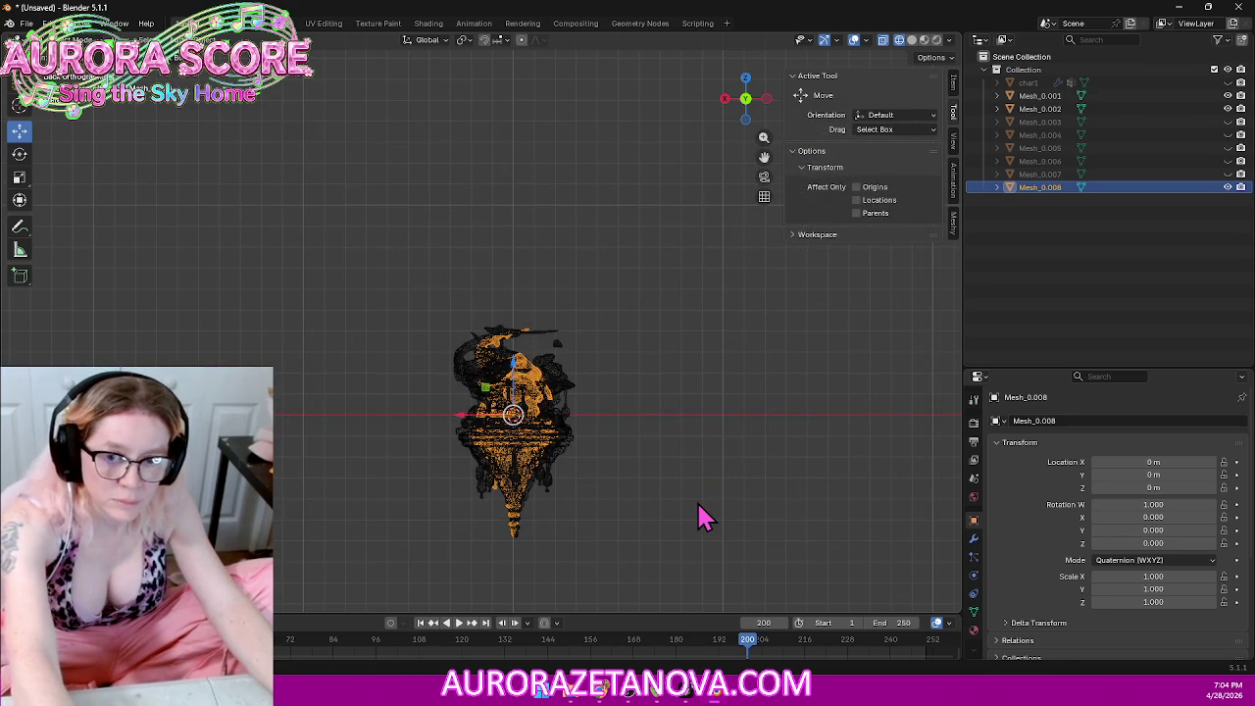
key(Delete)
Step: Export the Mesh_0.002 island as Building020.glb and delete it
click(553, 461)
click(26, 23)
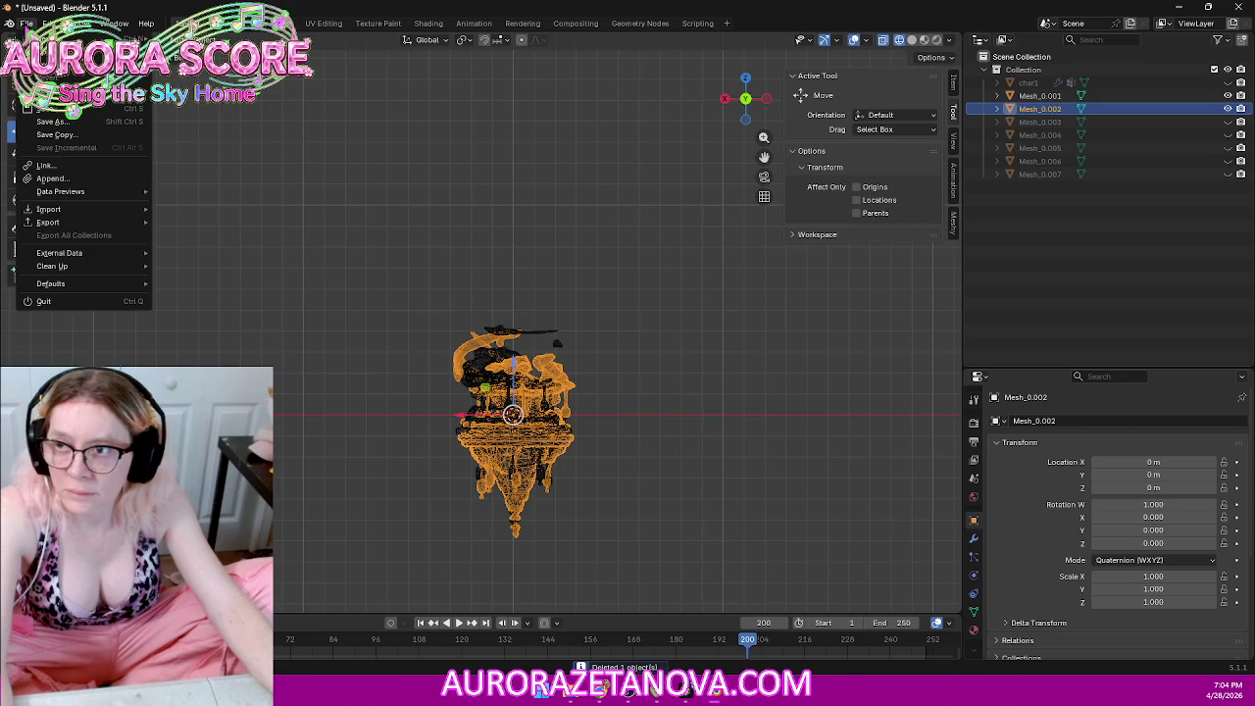
mouse_move(48, 222)
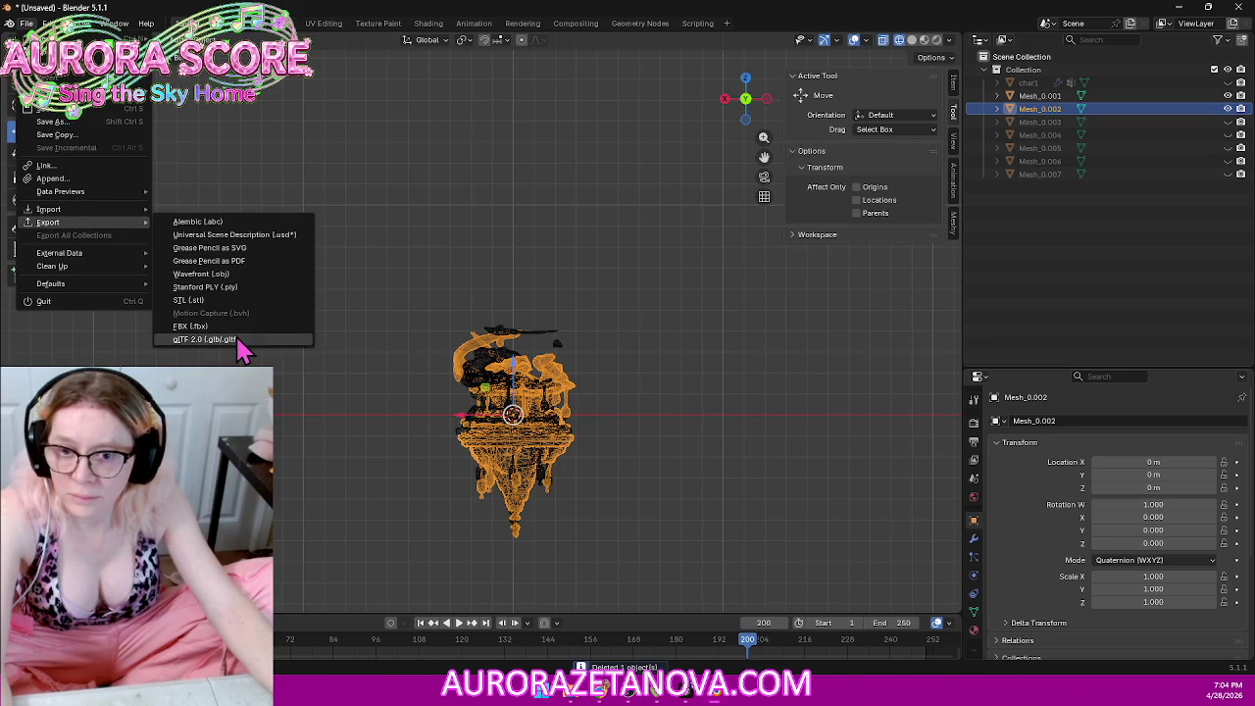
click(243, 343)
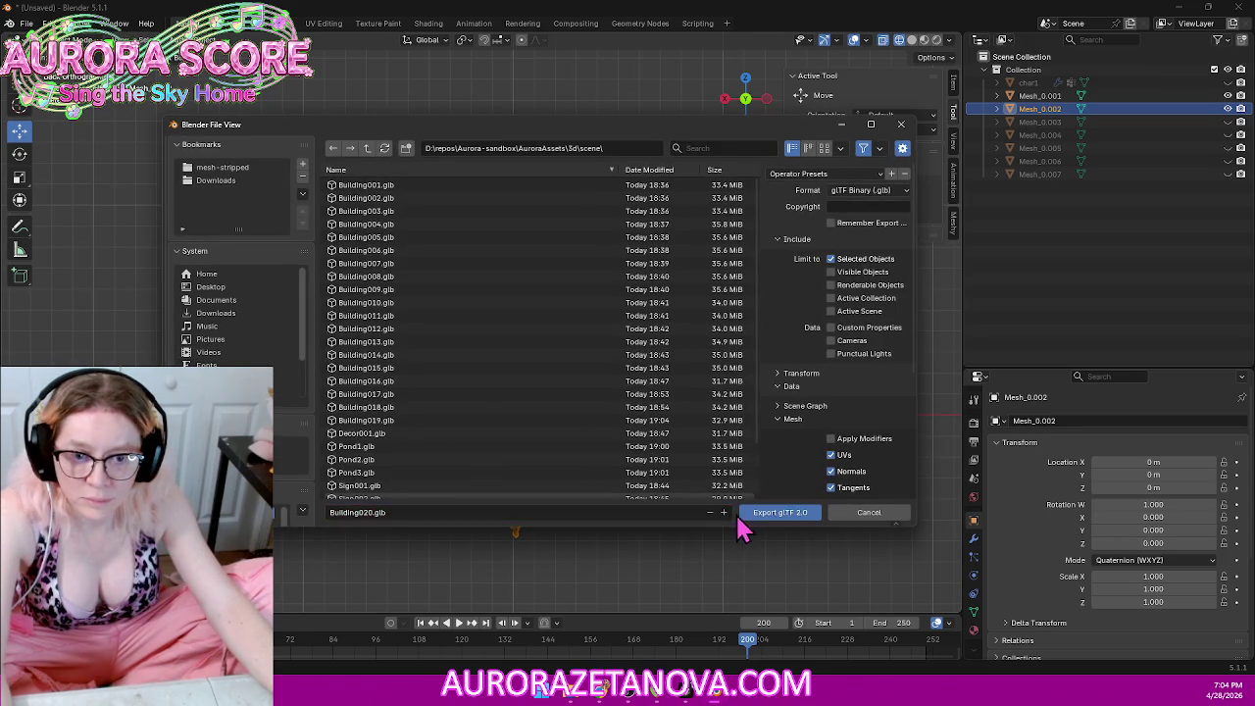
click(756, 515)
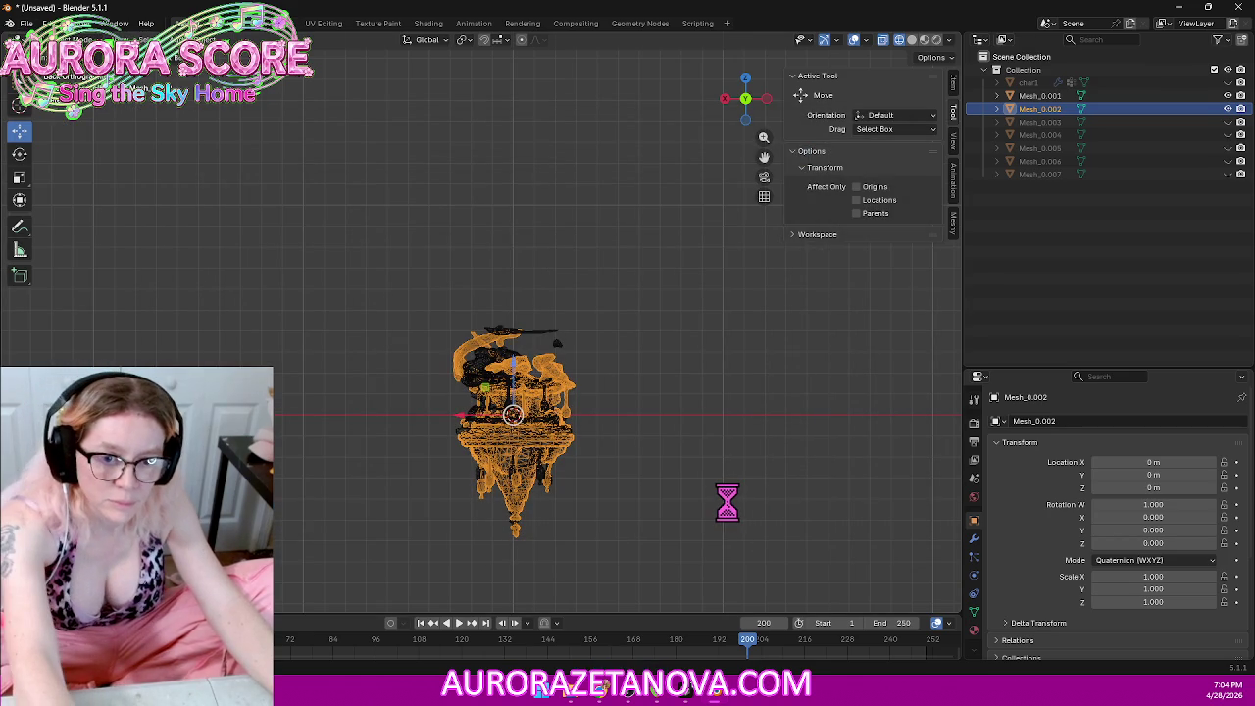
key(Delete)
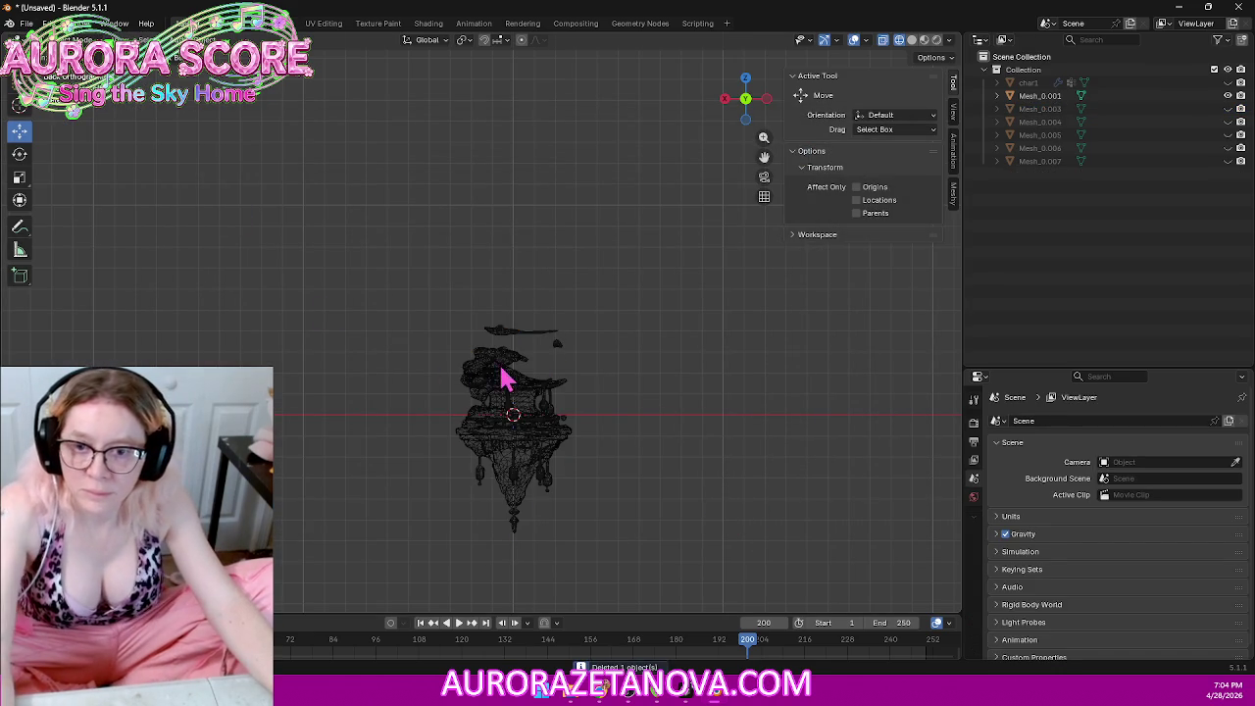
Step: Export the last island as Building021.glb, delete it, and show Mesh_0.007's towers again
key(a)
click(27, 23)
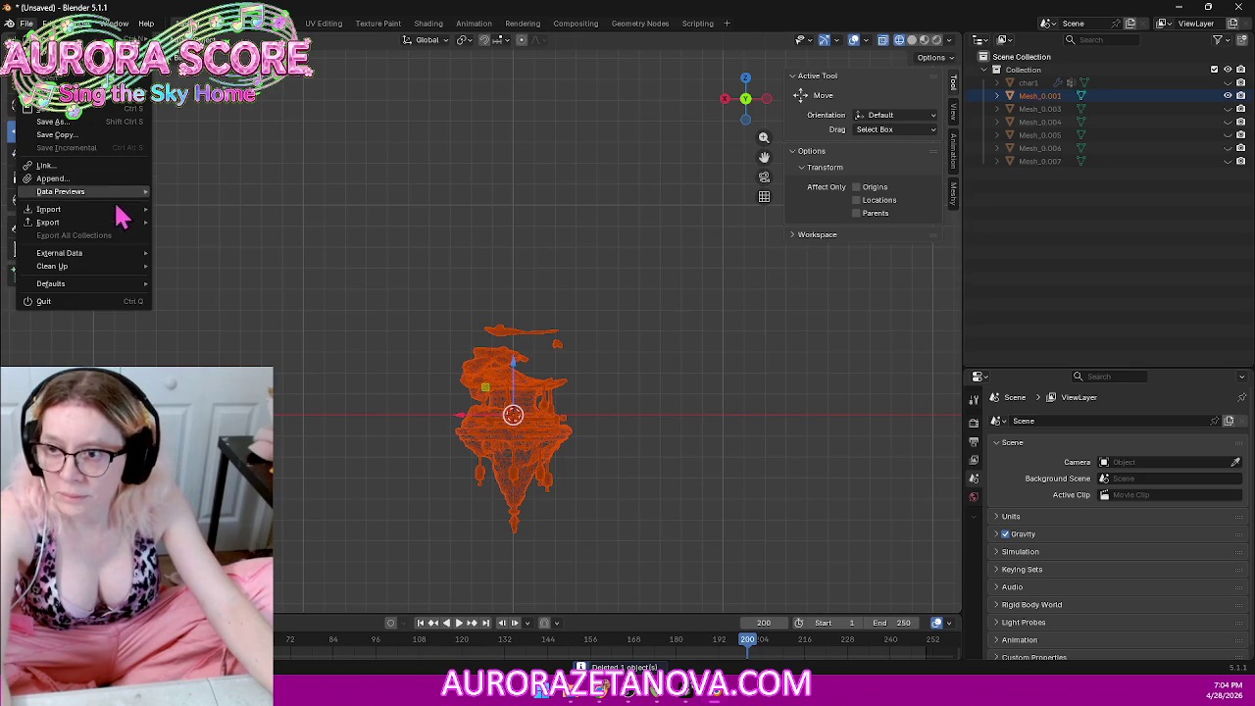
mouse_move(48, 222)
click(229, 340)
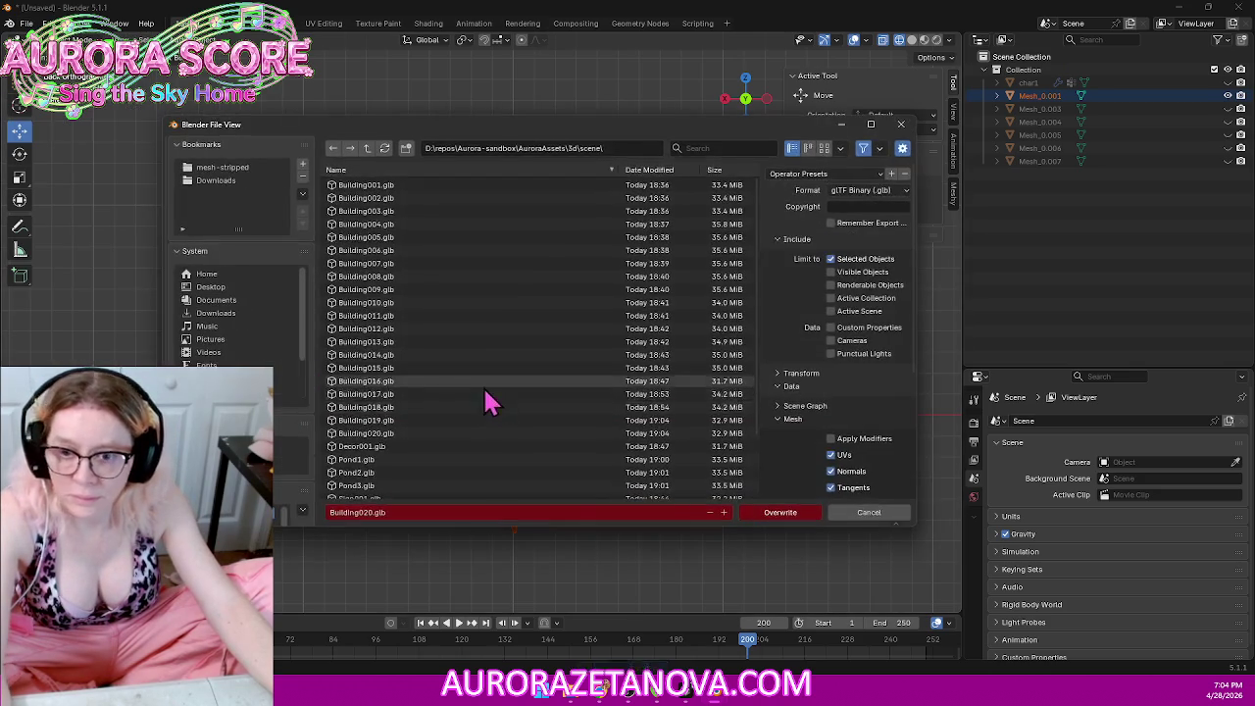
click(775, 520)
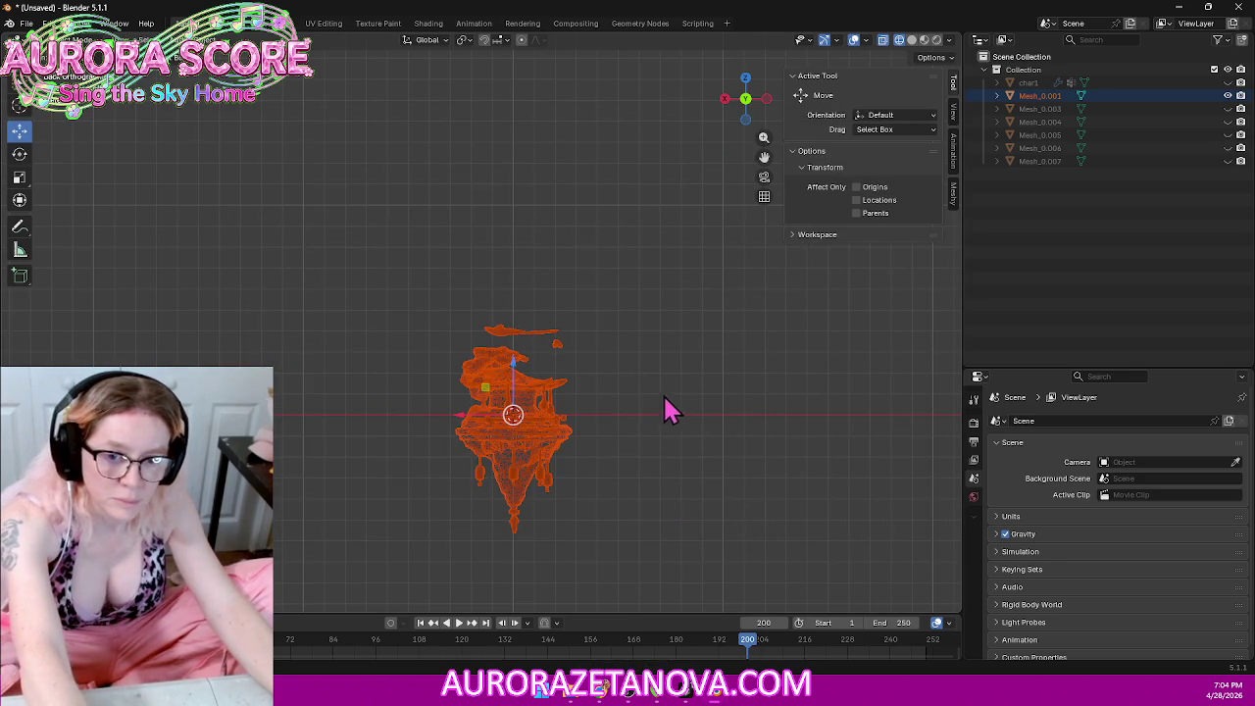
key(Delete)
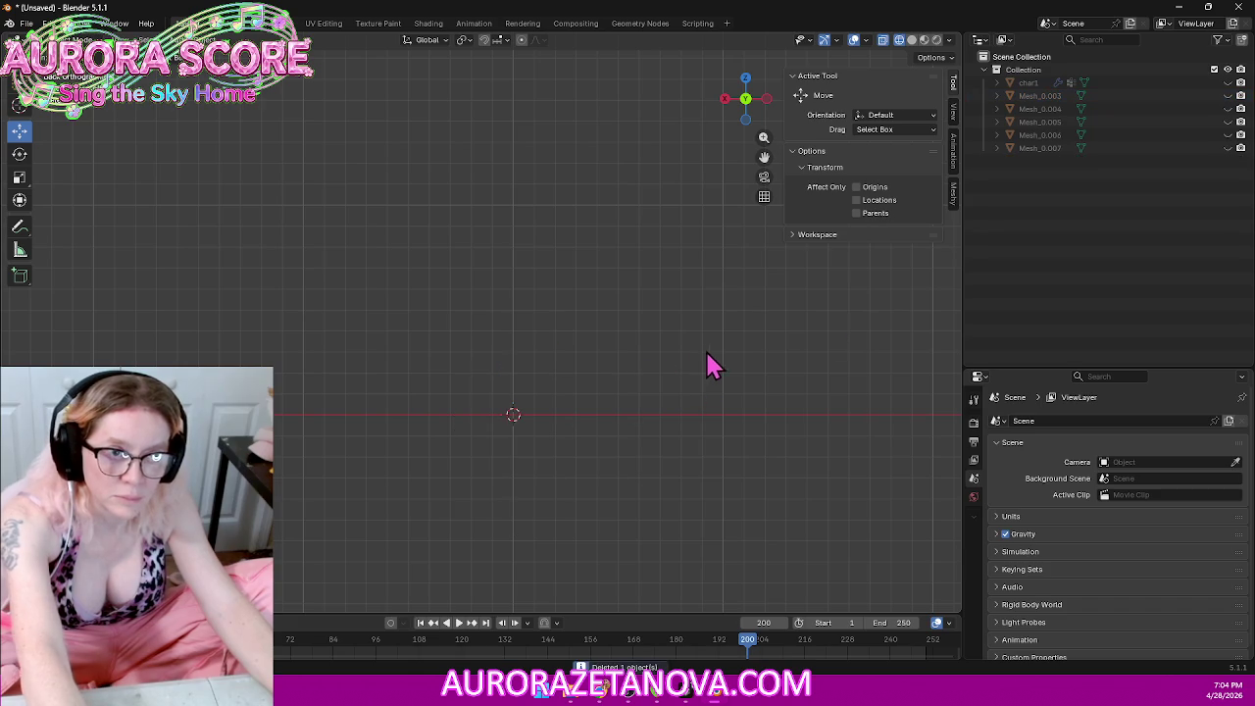
click(1228, 148)
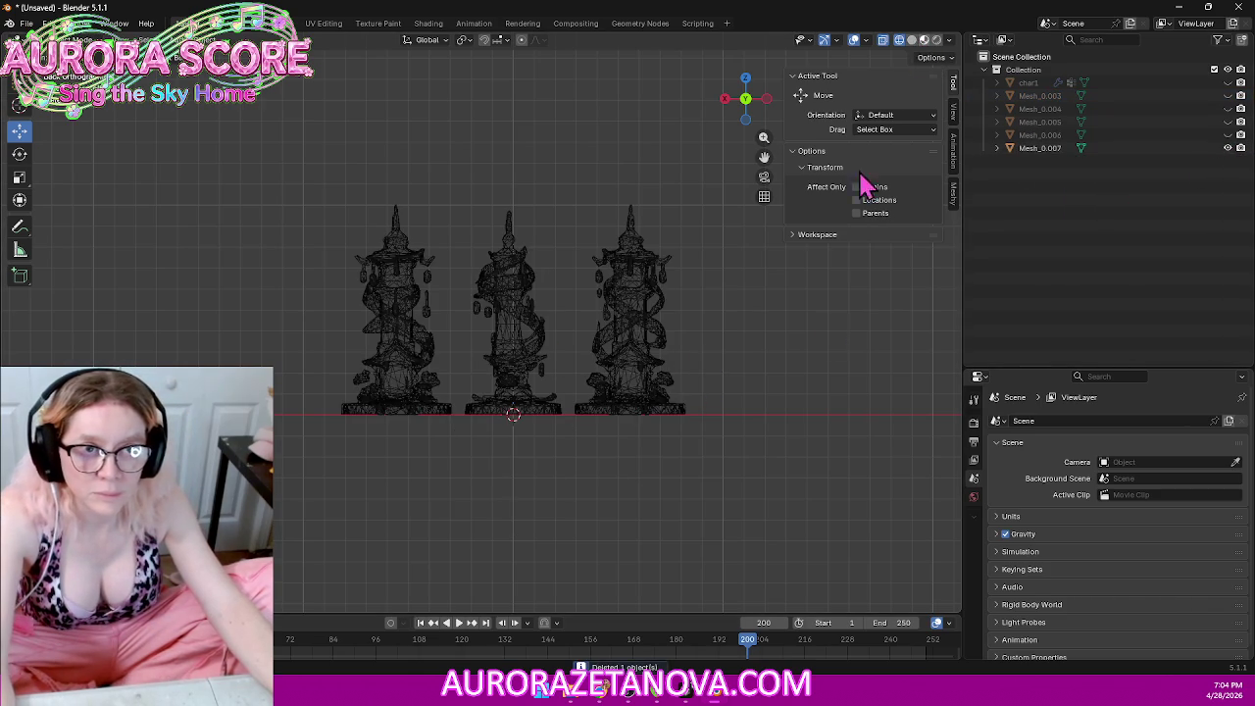
Step: Inspect the textured towers in Material Preview, zooming and orbiting around them
key(shift+z)
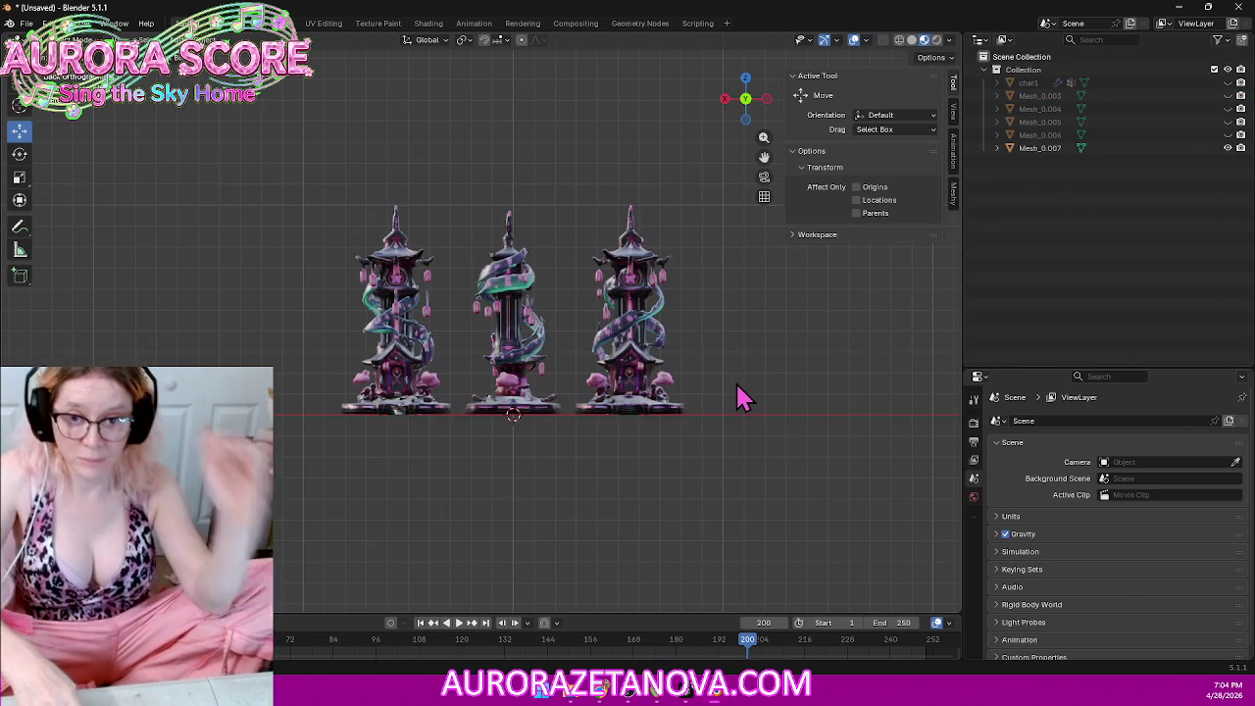
scroll(503, 302, up, 5)
scroll(503, 302, up, 3)
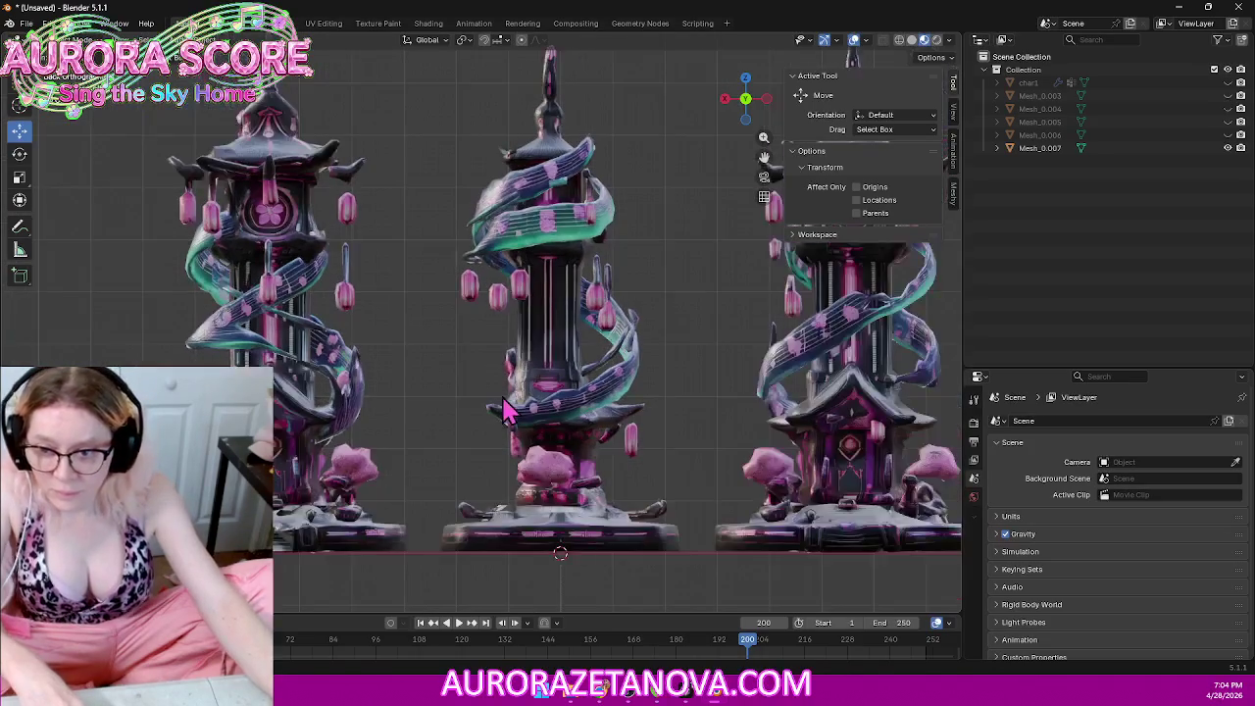
scroll(481, 353, up, 5)
scroll(465, 390, down, 2)
scroll(467, 389, down, 2)
scroll(469, 386, down, 3)
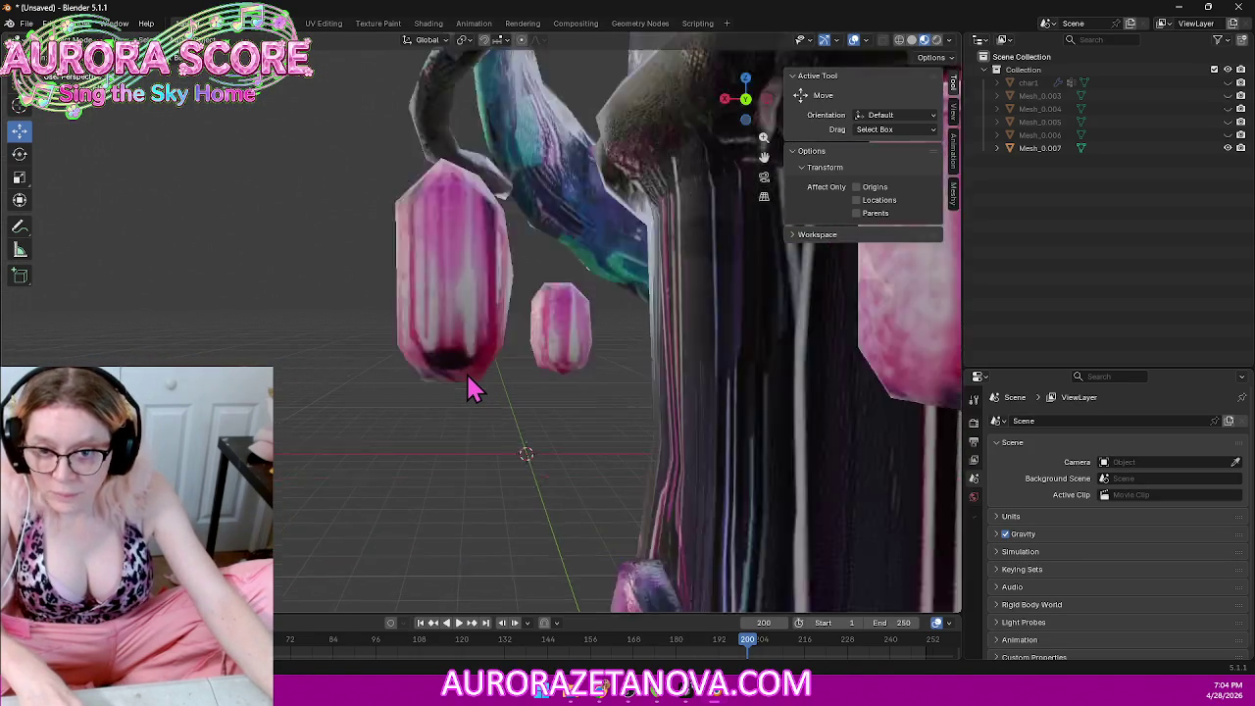
scroll(471, 384, down, 3)
mouse_move(470, 385)
middle_down()
mouse_move(454, 412)
mouse_move(462, 395)
mouse_move(425, 410)
mouse_move(440, 396)
mouse_move(497, 415)
mouse_move(281, 422)
mouse_move(446, 412)
mouse_move(512, 424)
middle_up()
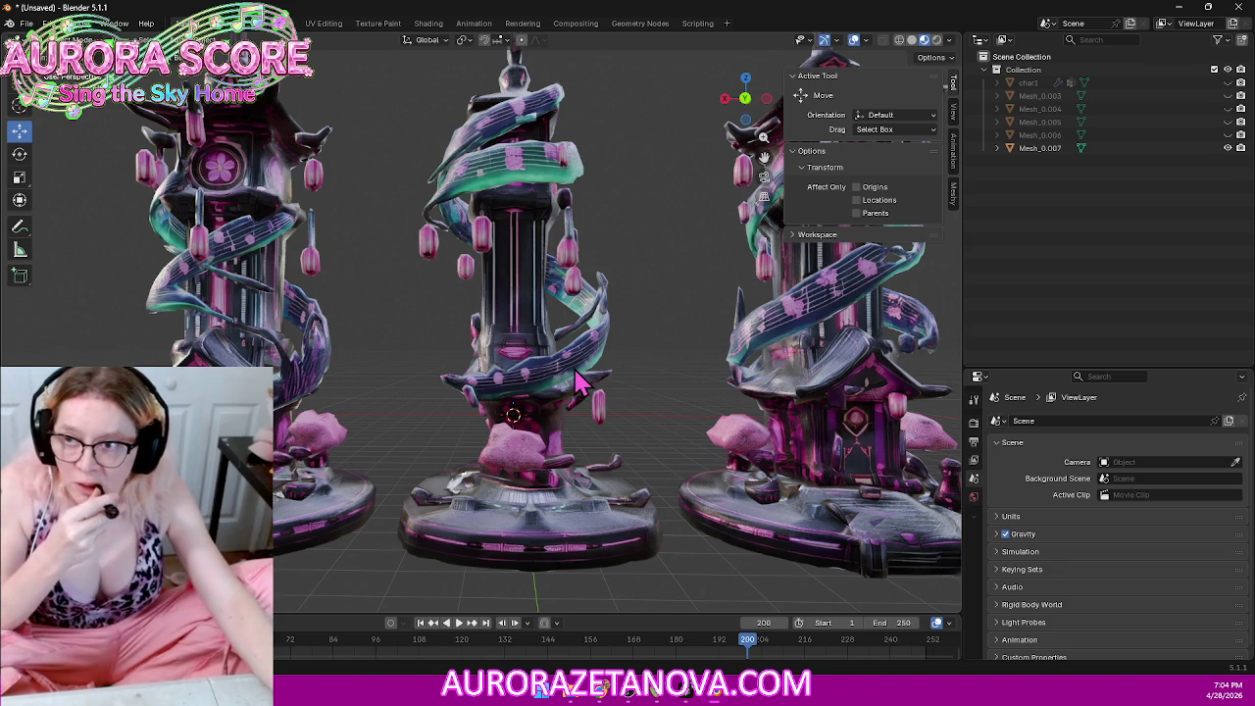
Step: View the towers in Front Orthographic with Wireframe shading
scroll(538, 376, down, 5)
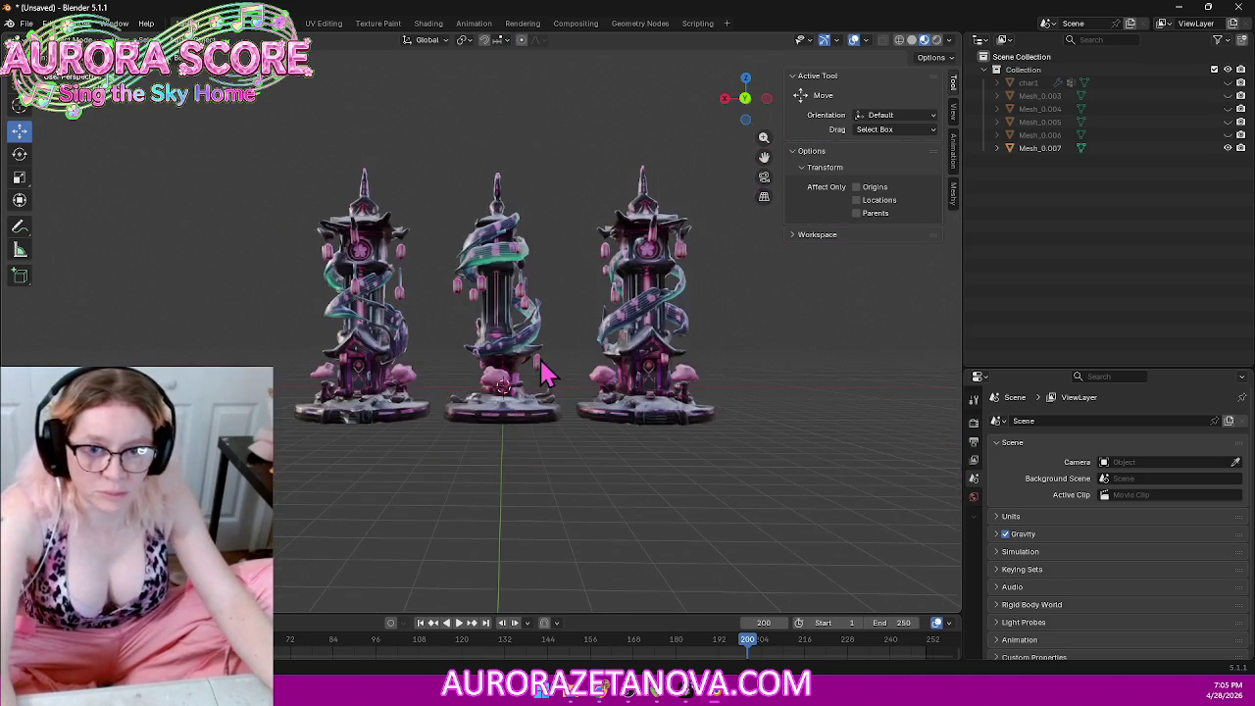
click(727, 102)
click(729, 104)
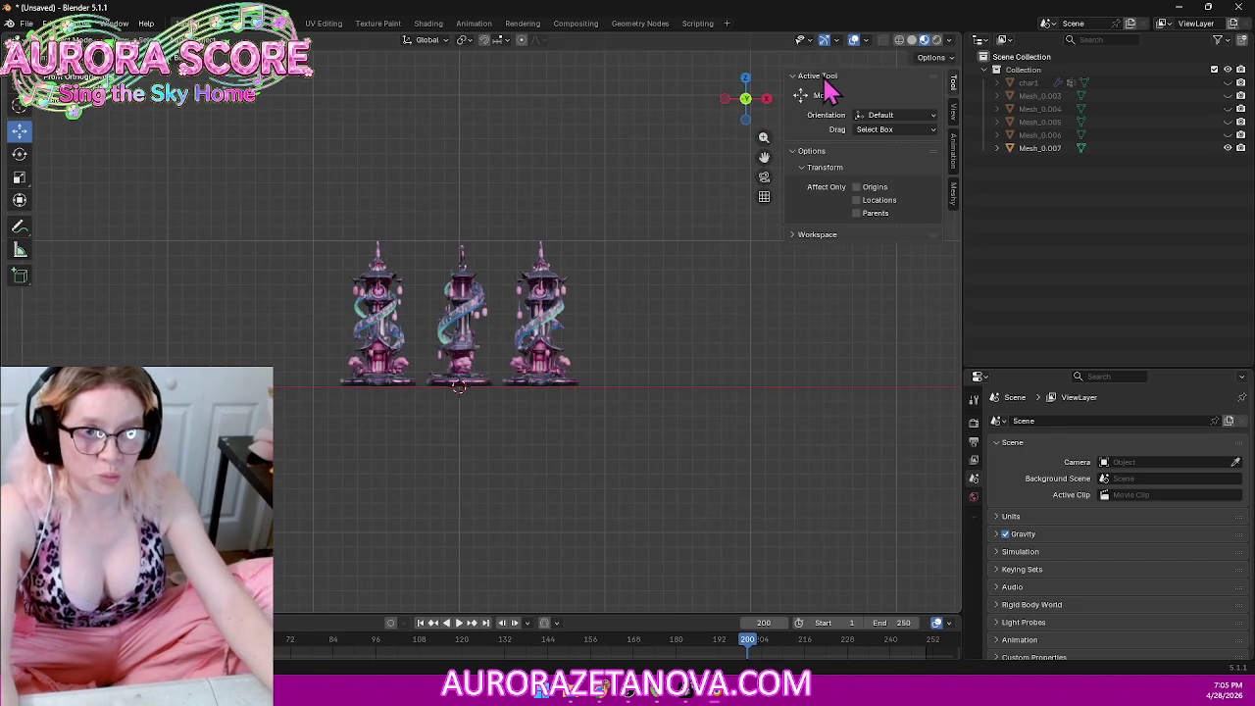
click(898, 39)
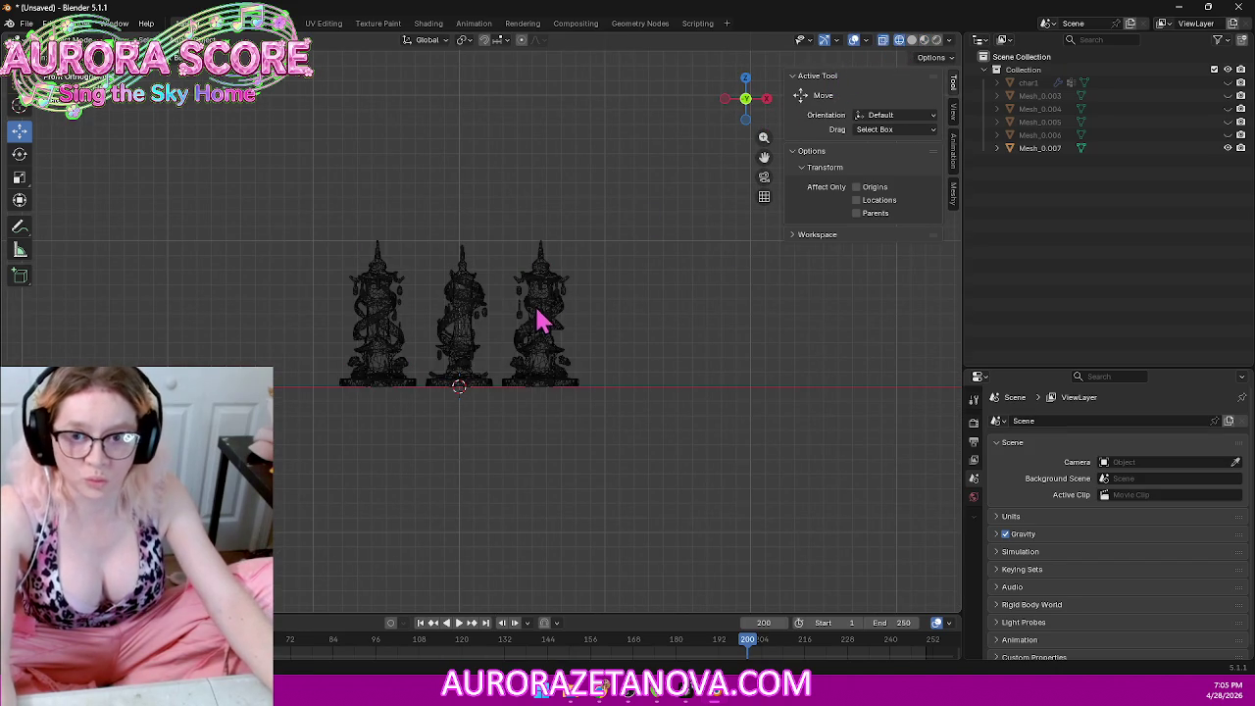
scroll(471, 333, up, 4)
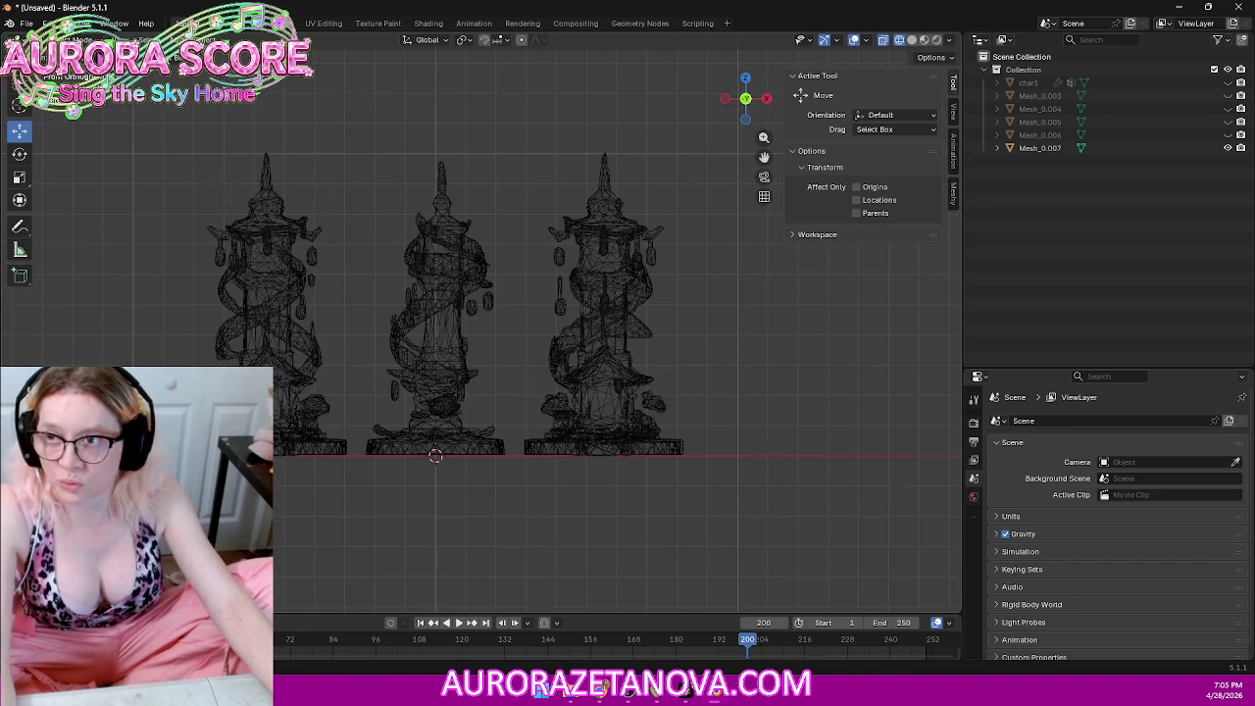
Step: In Edit Mode, separate the left tower into its own object
key(a)
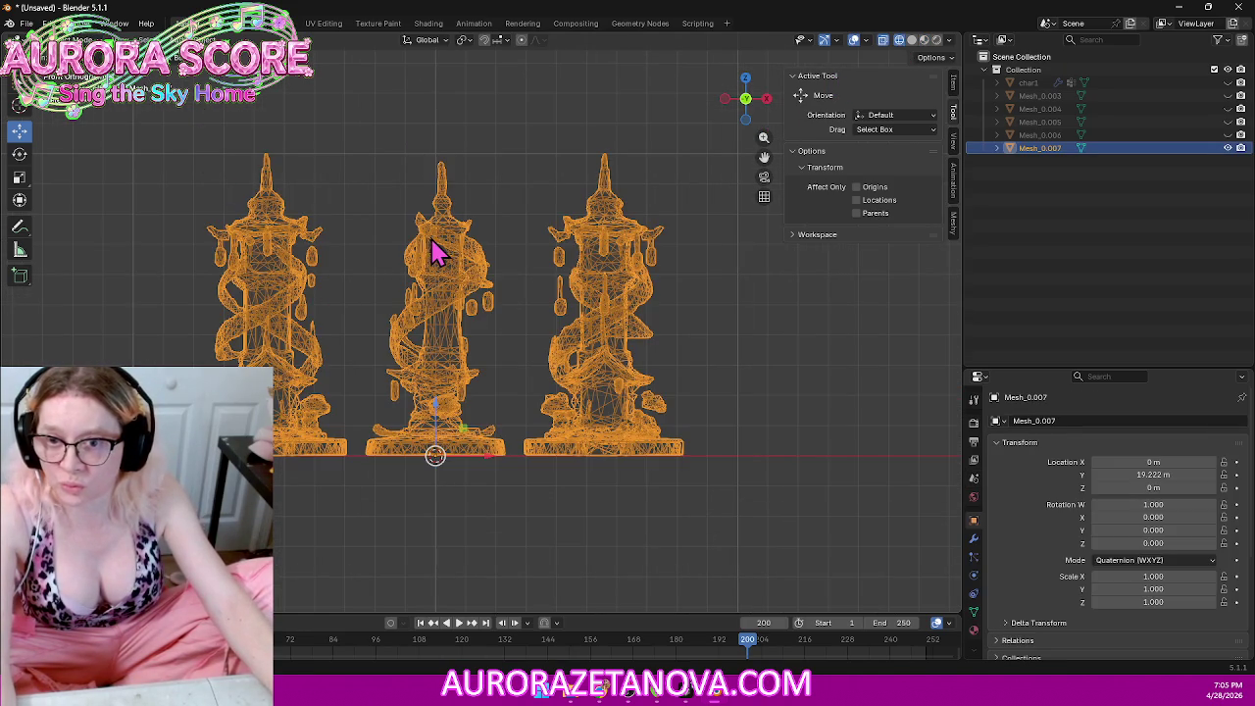
click(67, 39)
click(68, 68)
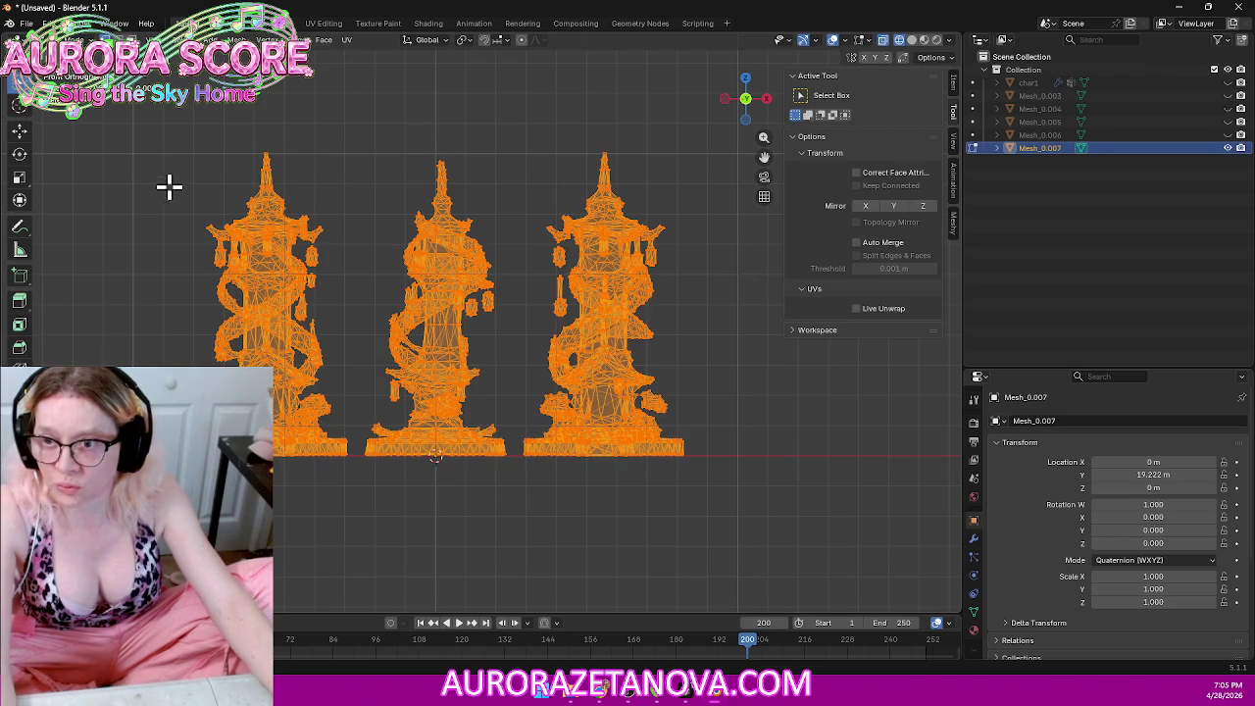
drag(112, 130, 356, 504)
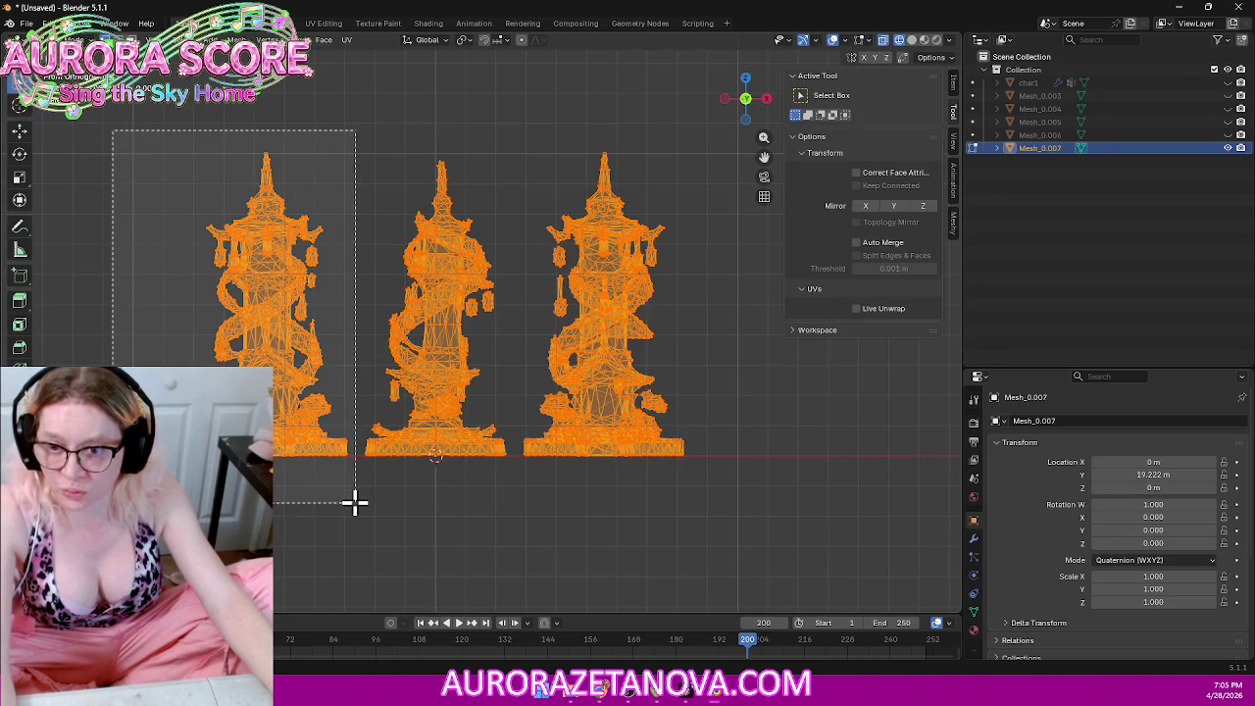
key(p)
key(Escape)
key(p)
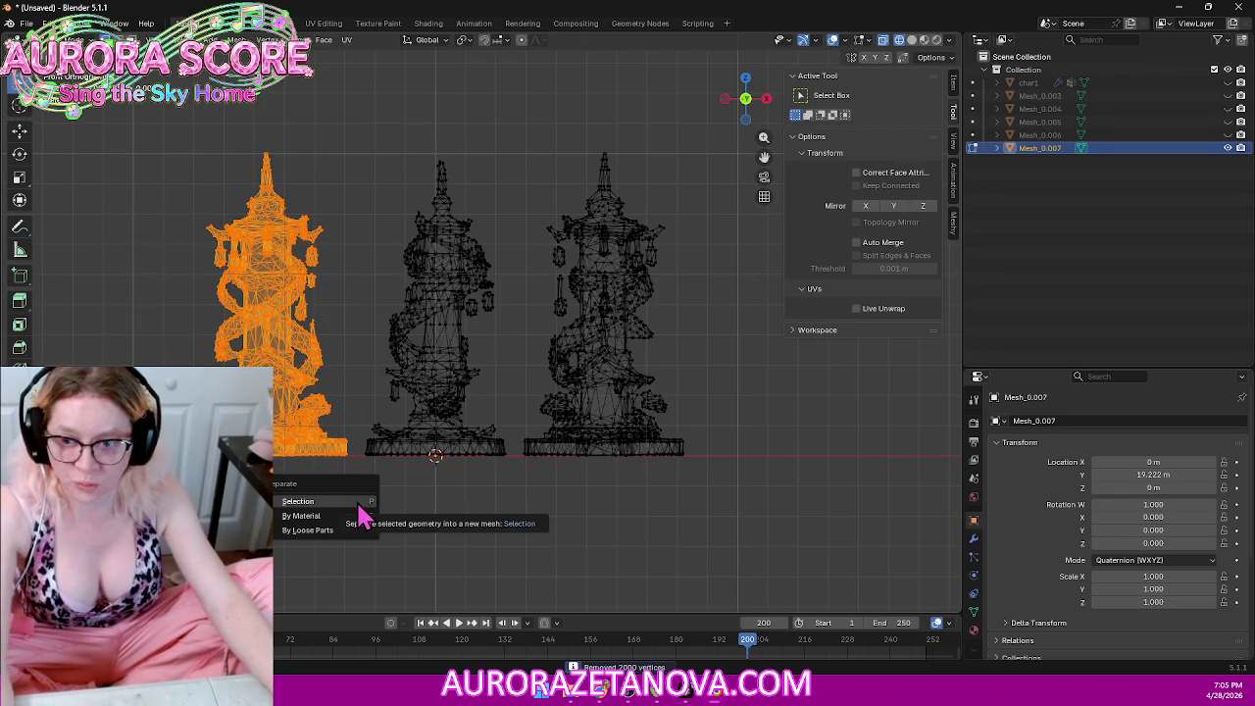
click(358, 502)
Step: Merge the right tower's duplicate vertices and separate it into its own object
drag(751, 526, 515, 115)
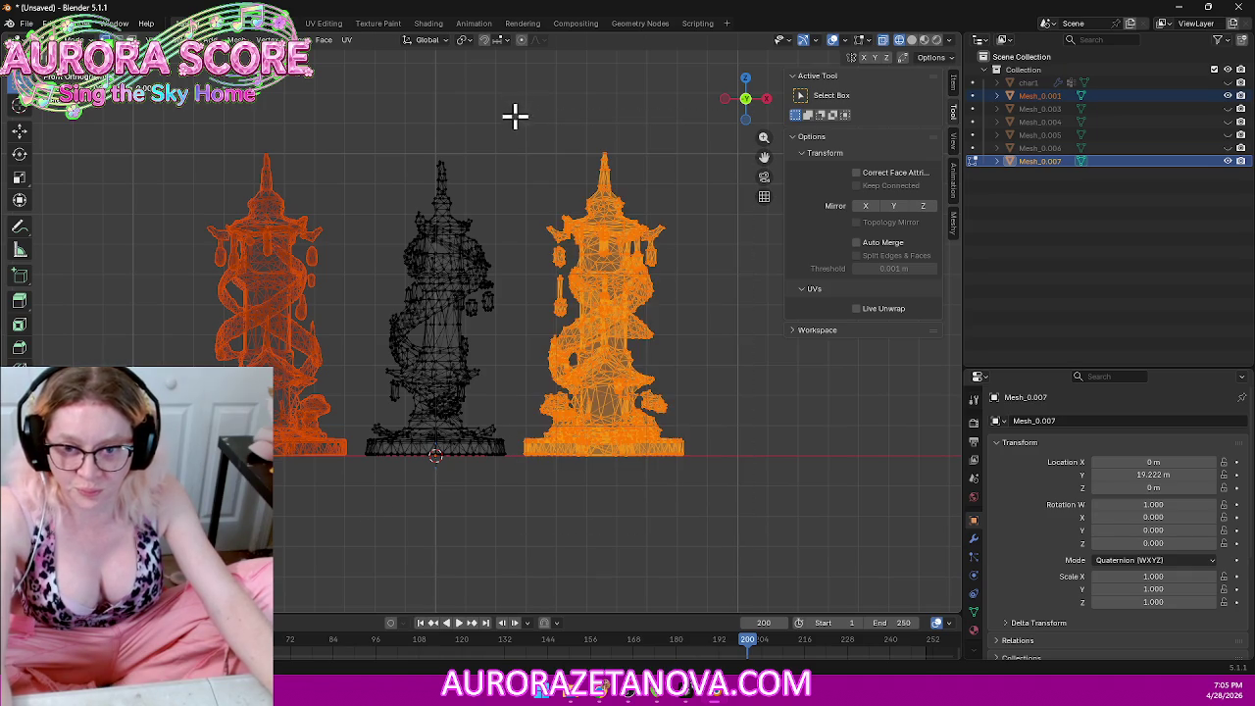
key(m)
click(515, 216)
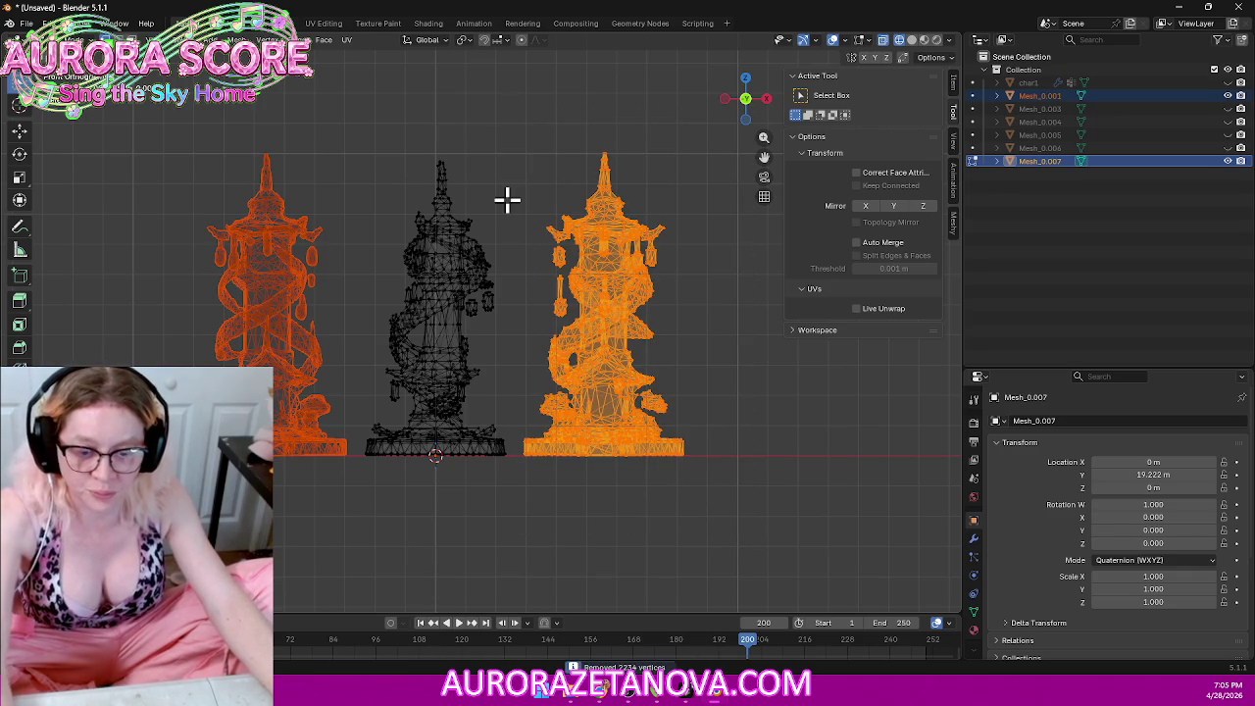
key(m)
click(507, 201)
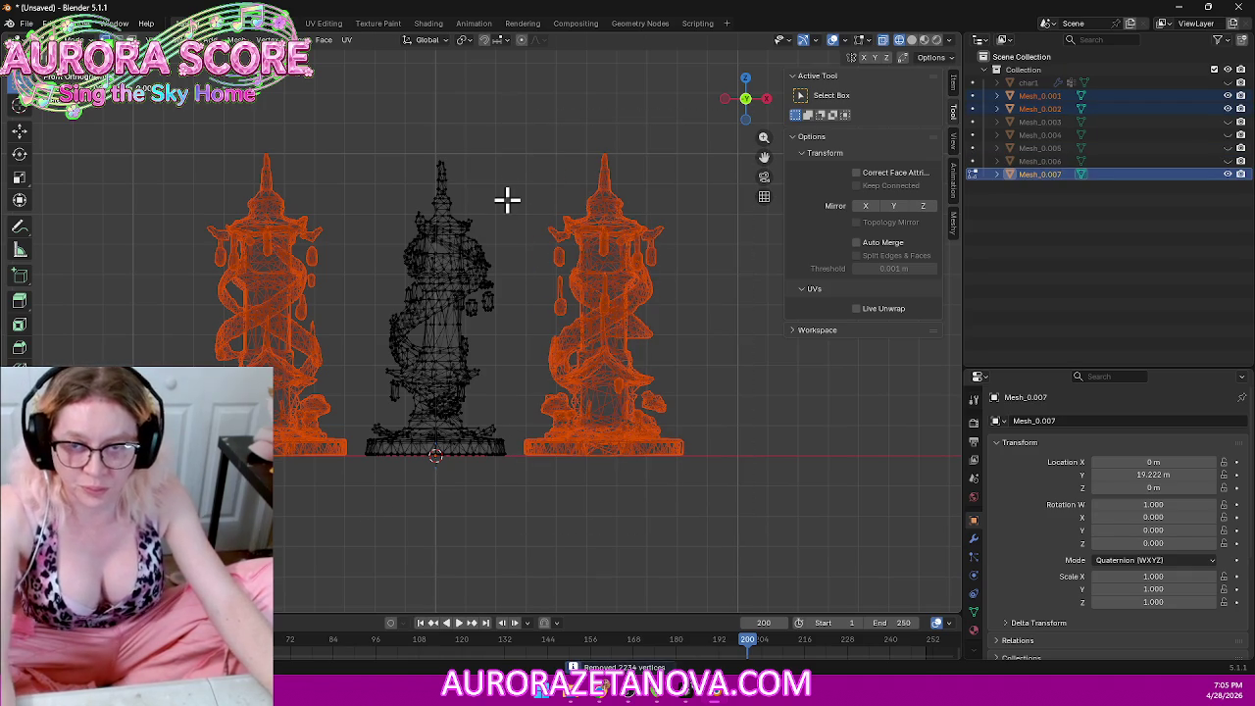
Step: Merge the middle tower's vertices by distance, removing 1481, and return to Object Mode
drag(343, 514, 530, 86)
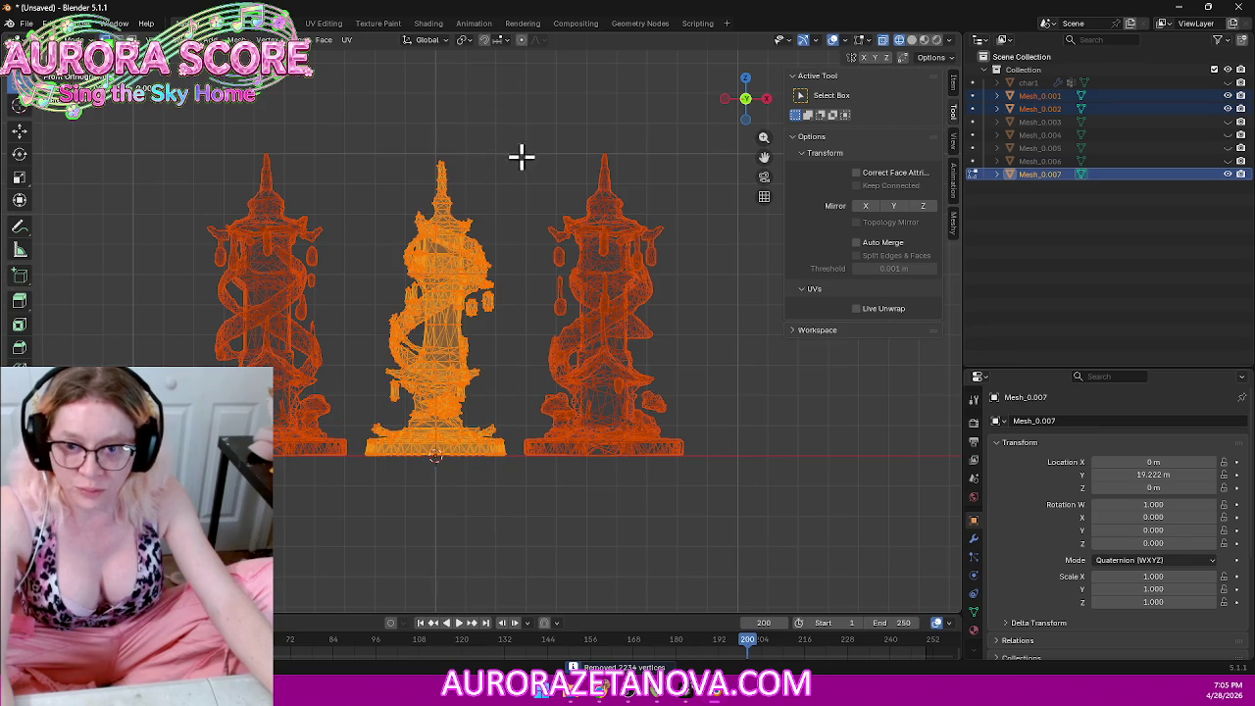
key(m)
click(481, 176)
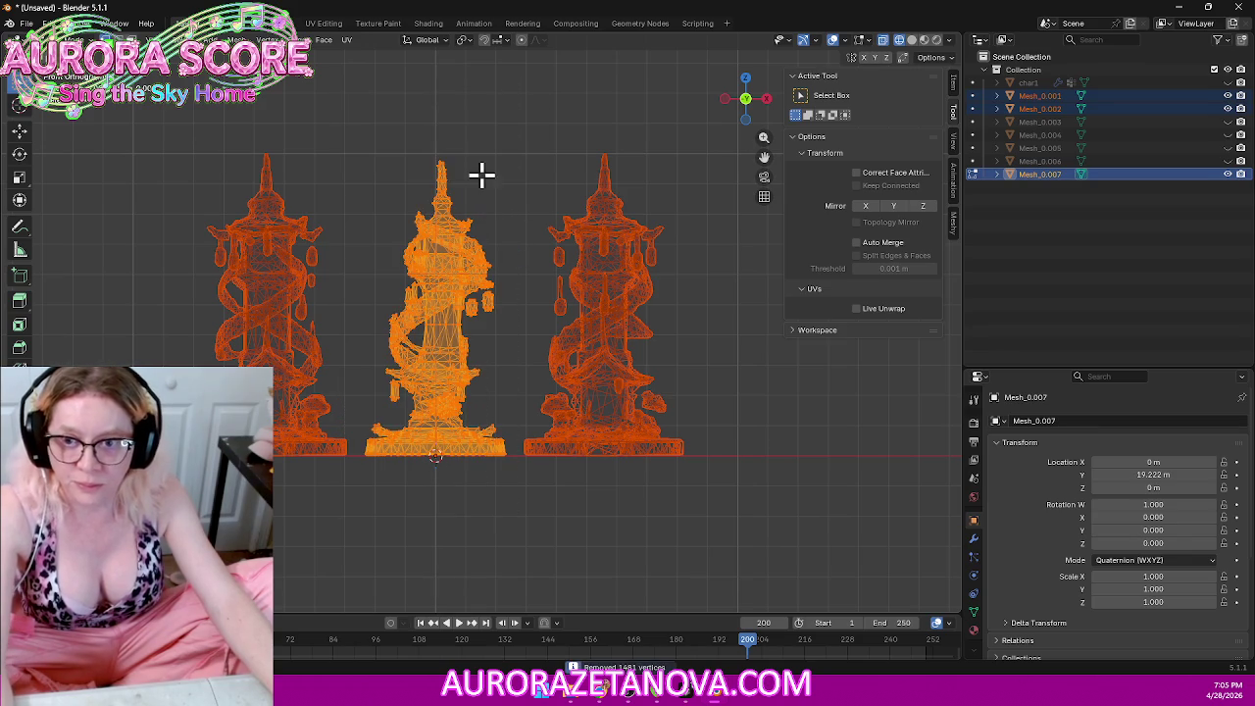
click(63, 39)
click(74, 53)
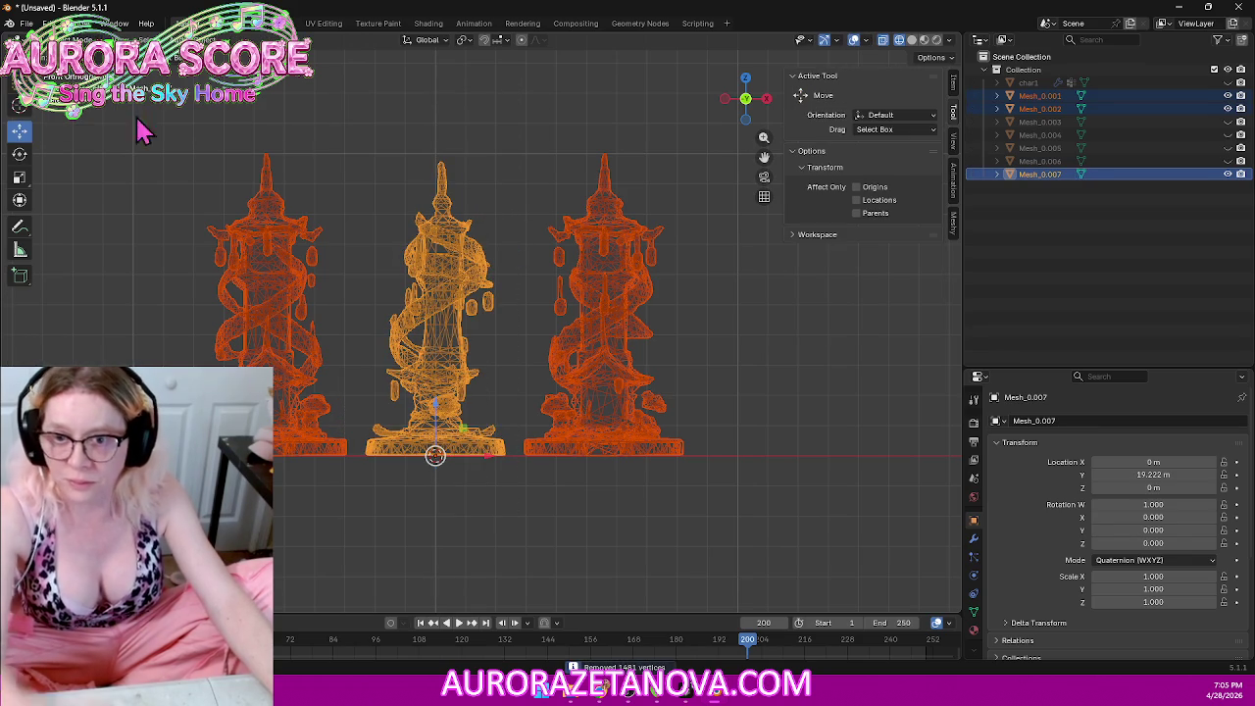
Step: Centre the towers' geometry on the world origin and export them as Building022.glb
right_click(424, 306)
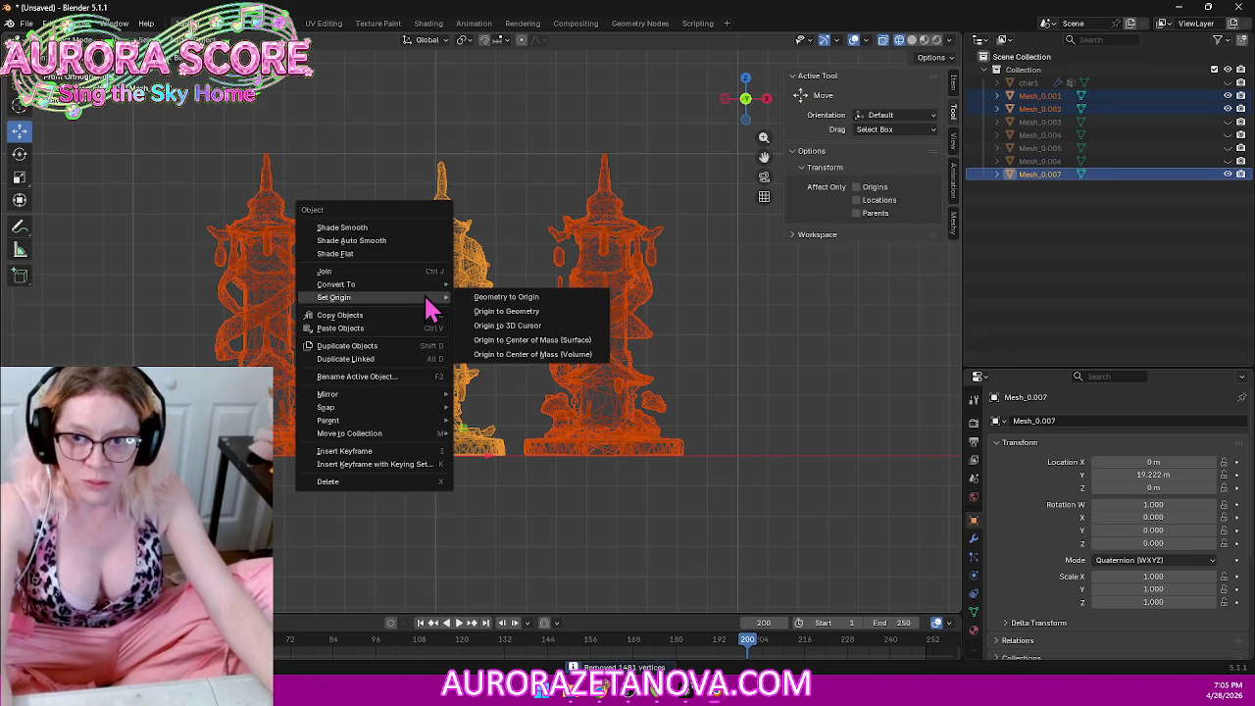
click(500, 311)
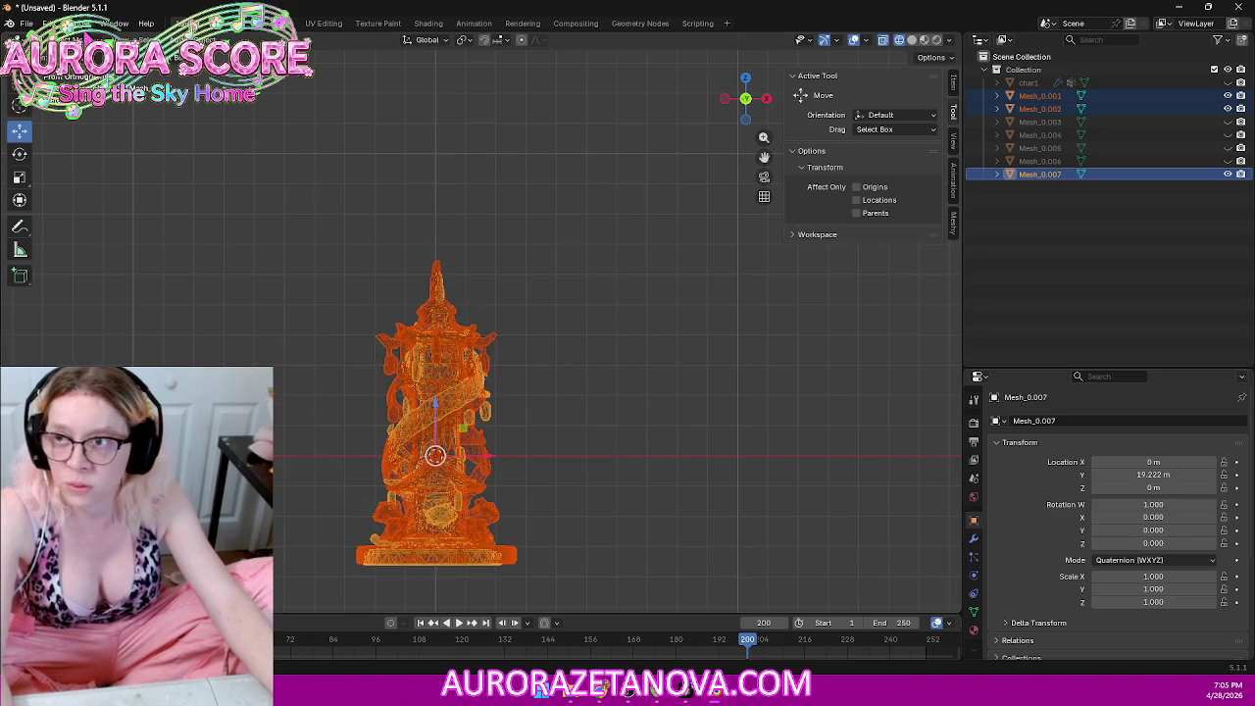
click(26, 23)
mouse_move(48, 222)
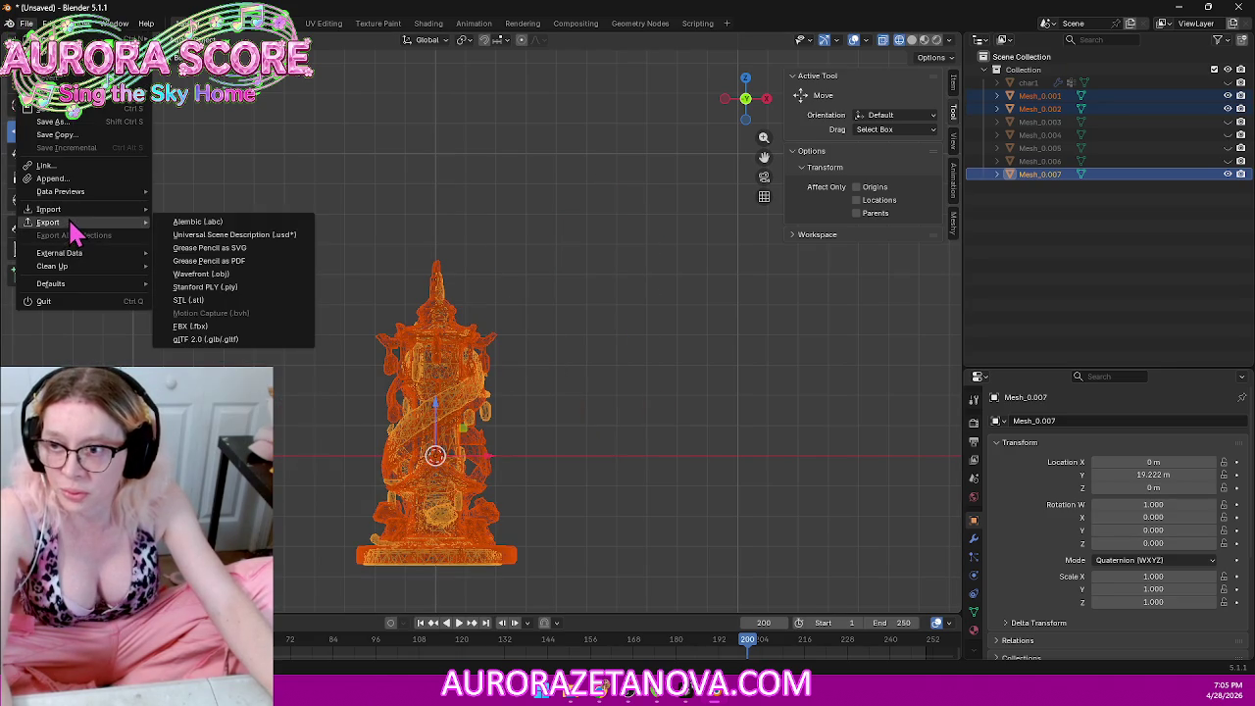
click(235, 340)
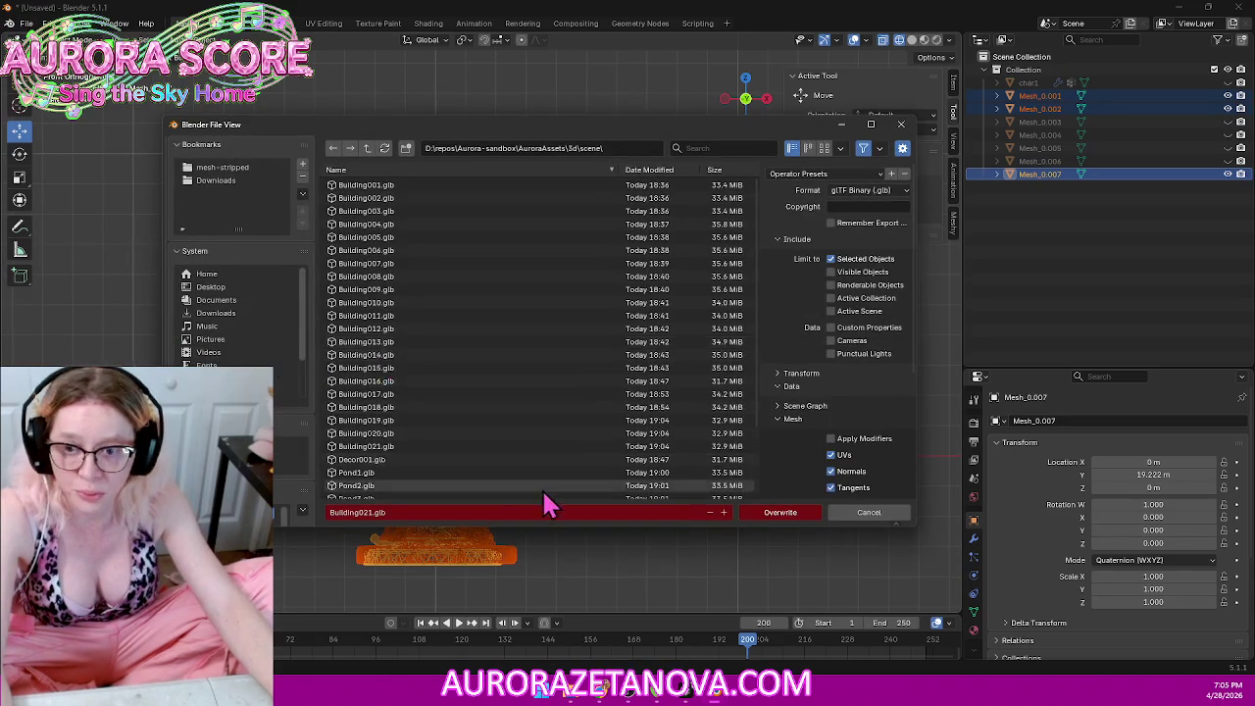
click(755, 513)
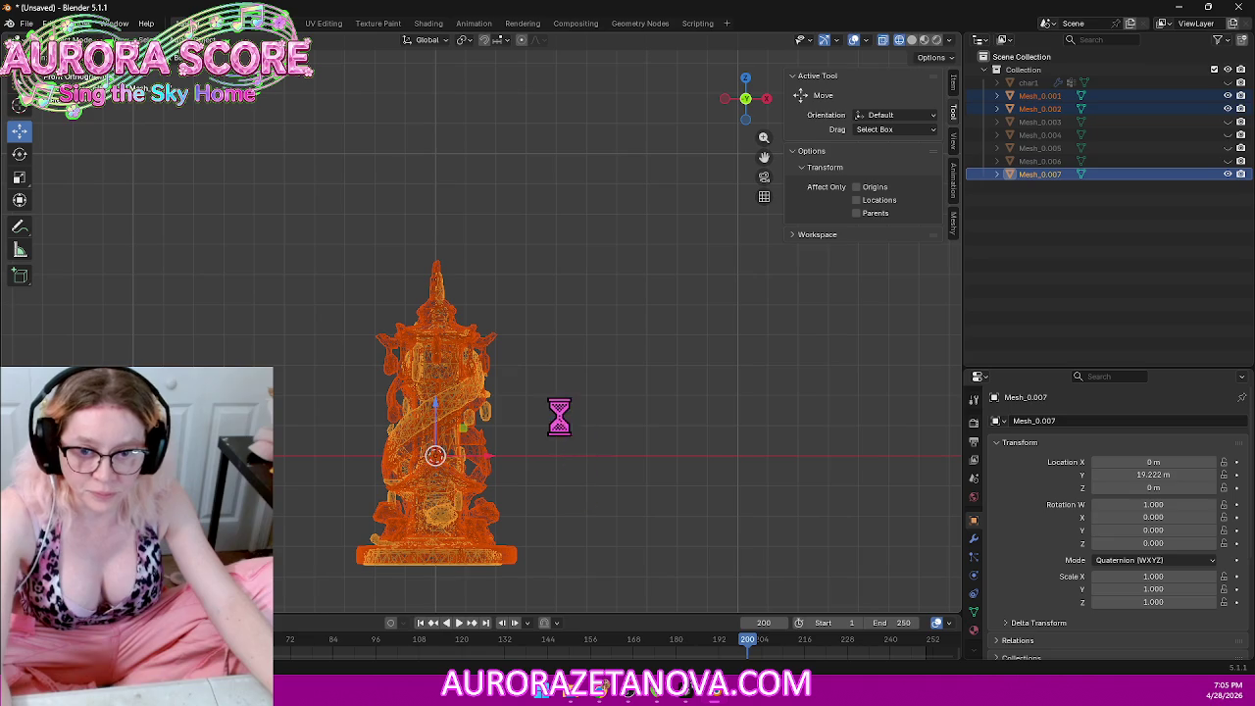
drag(485, 469, 489, 462)
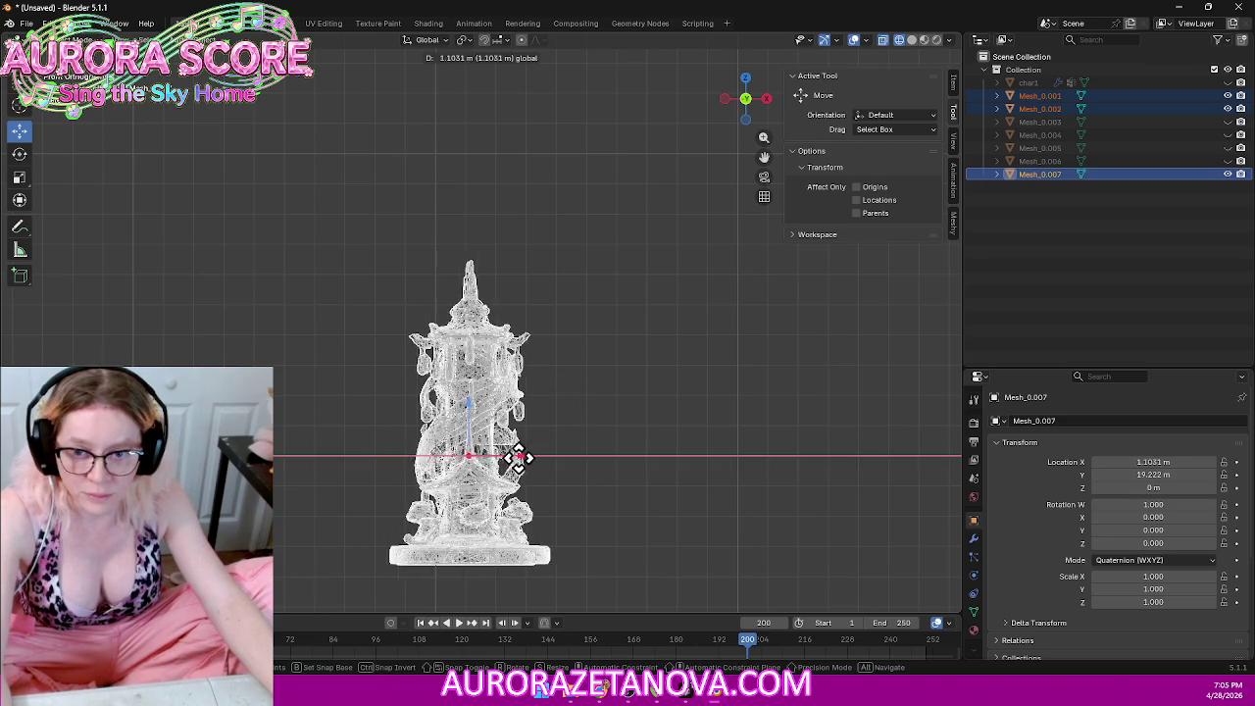